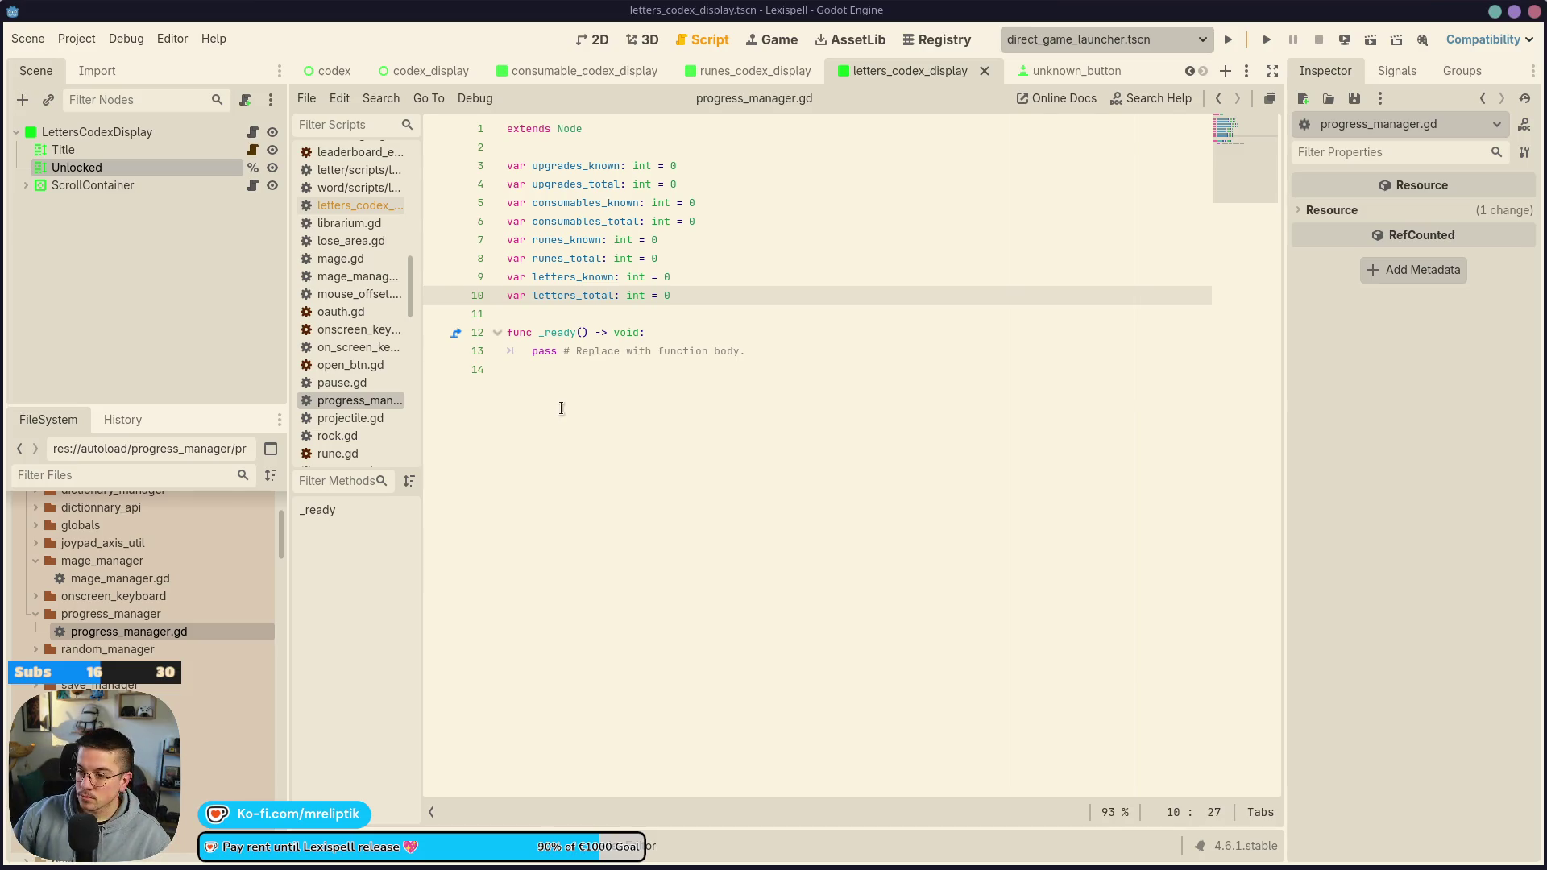
Switch to the consumable_codex_display scene and open its consumable_codex_display.gd script
{"action": "left_click", "coordinate": [629, 368]}
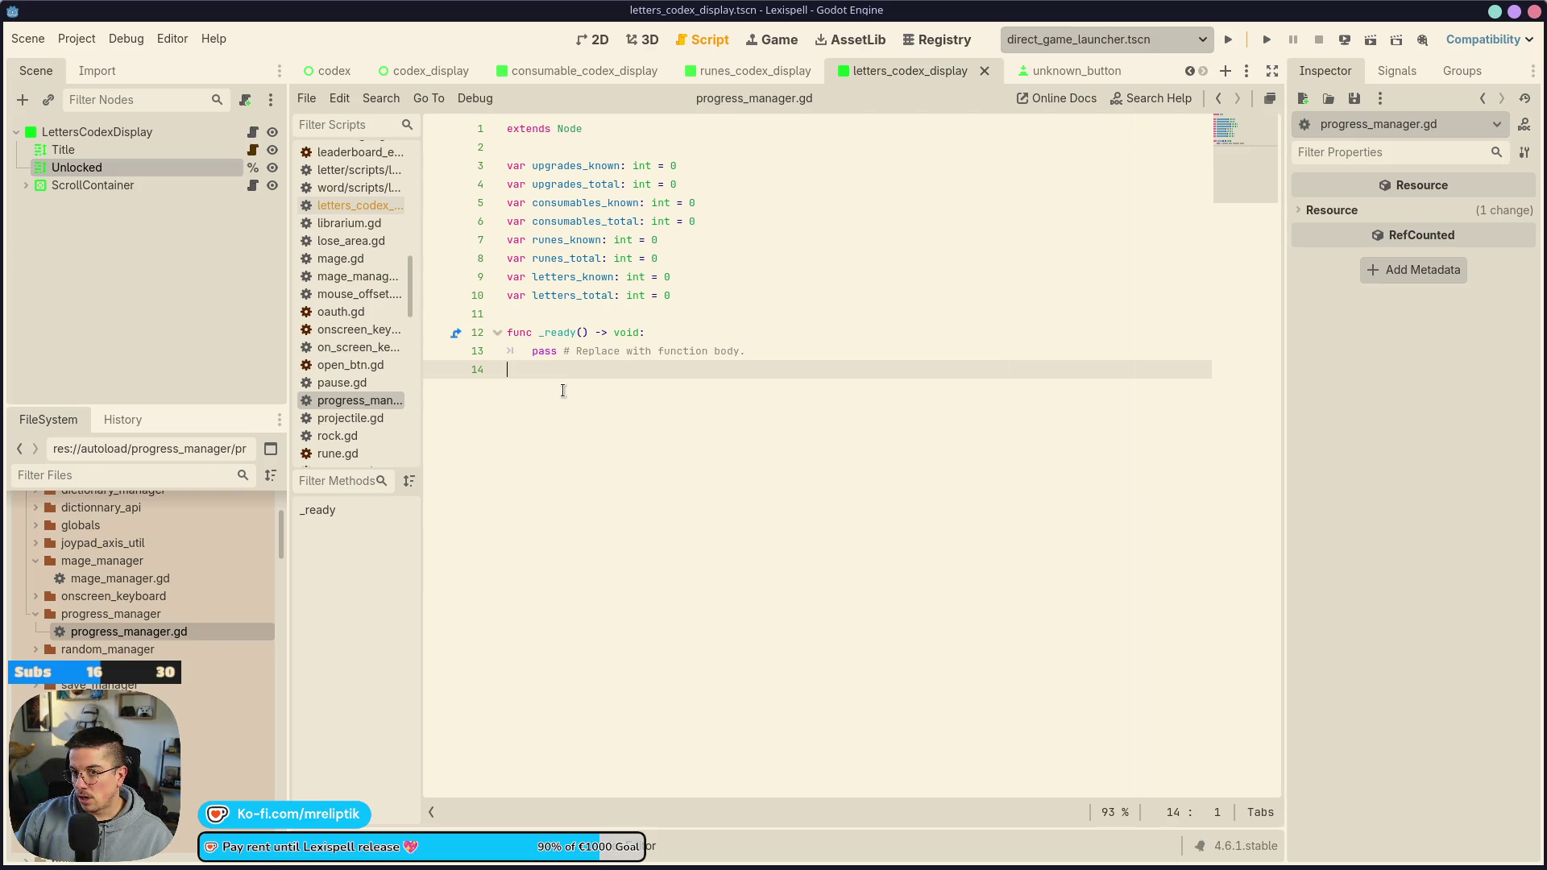
{"action": "left_click", "coordinate": [564, 71]}
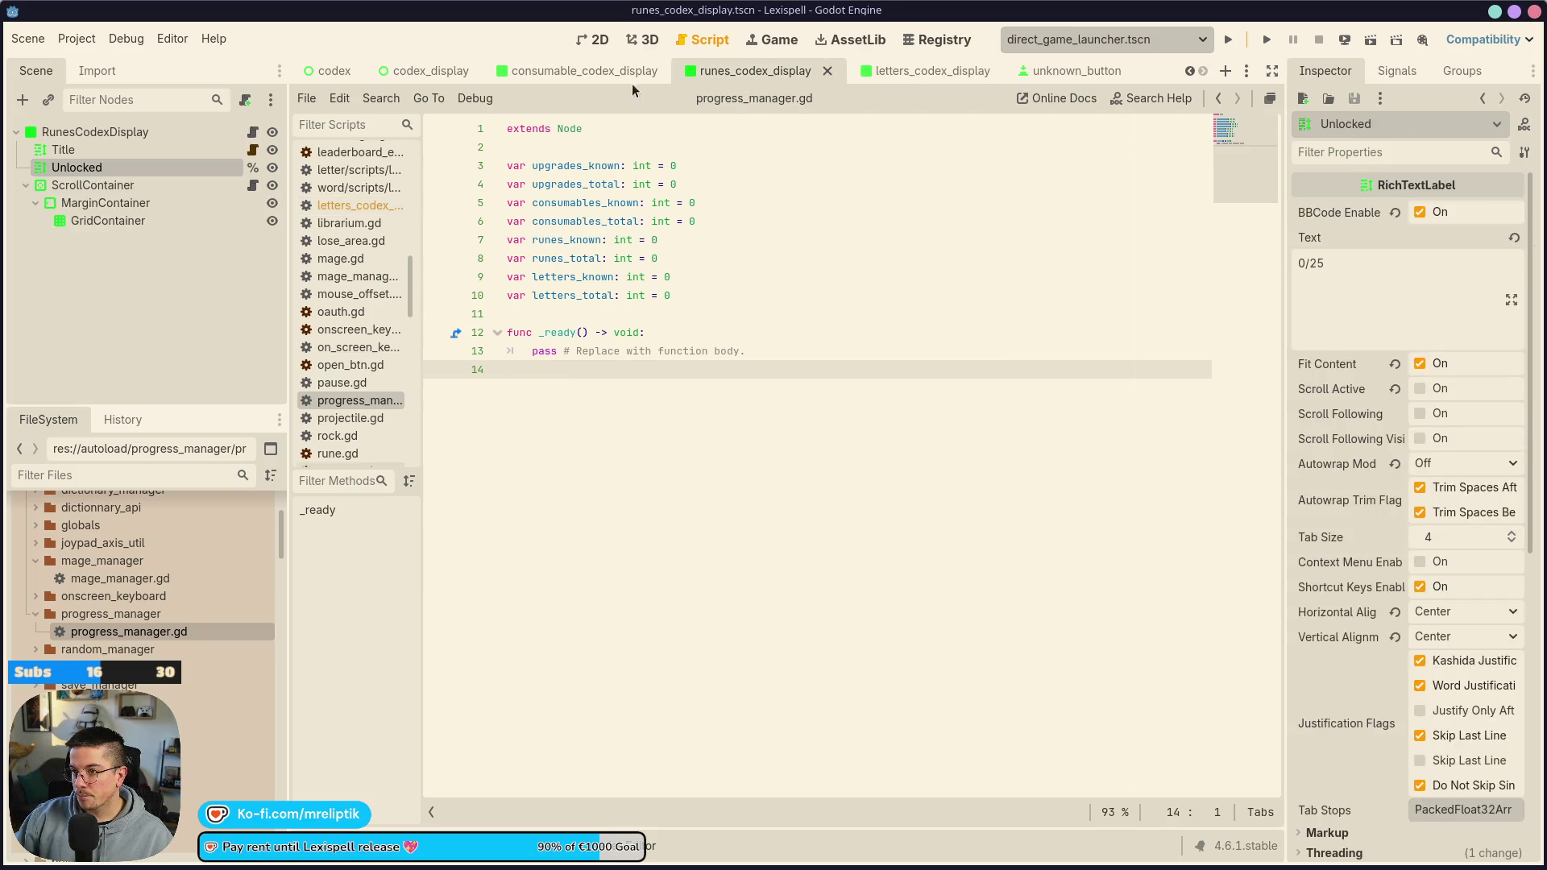
{"action": "left_click", "coordinate": [252, 132]}
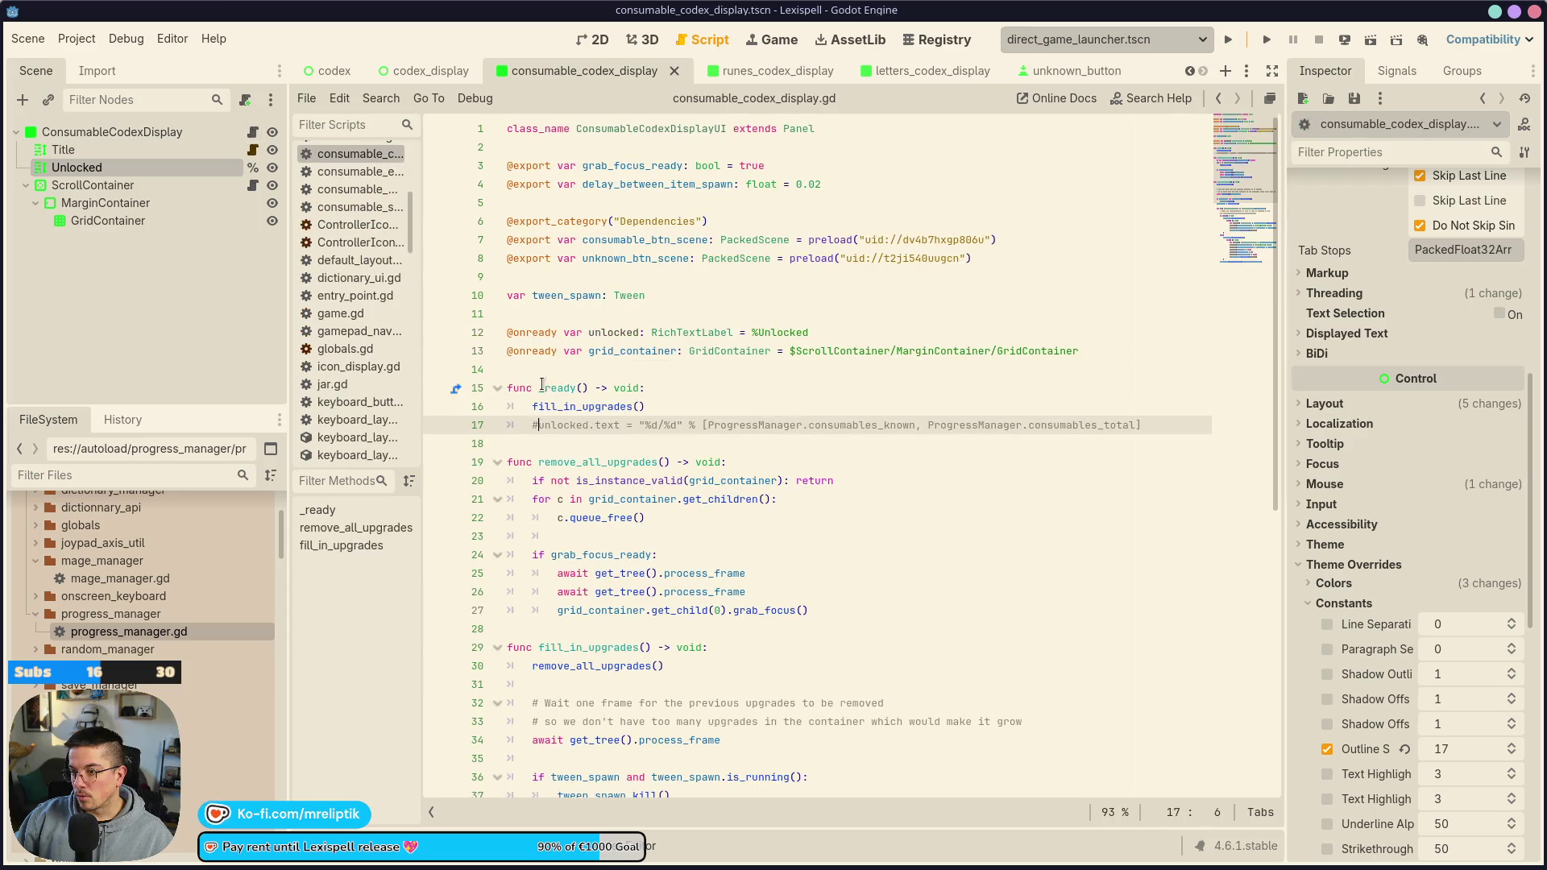
{"action": "left_click", "coordinate": [597, 448]}
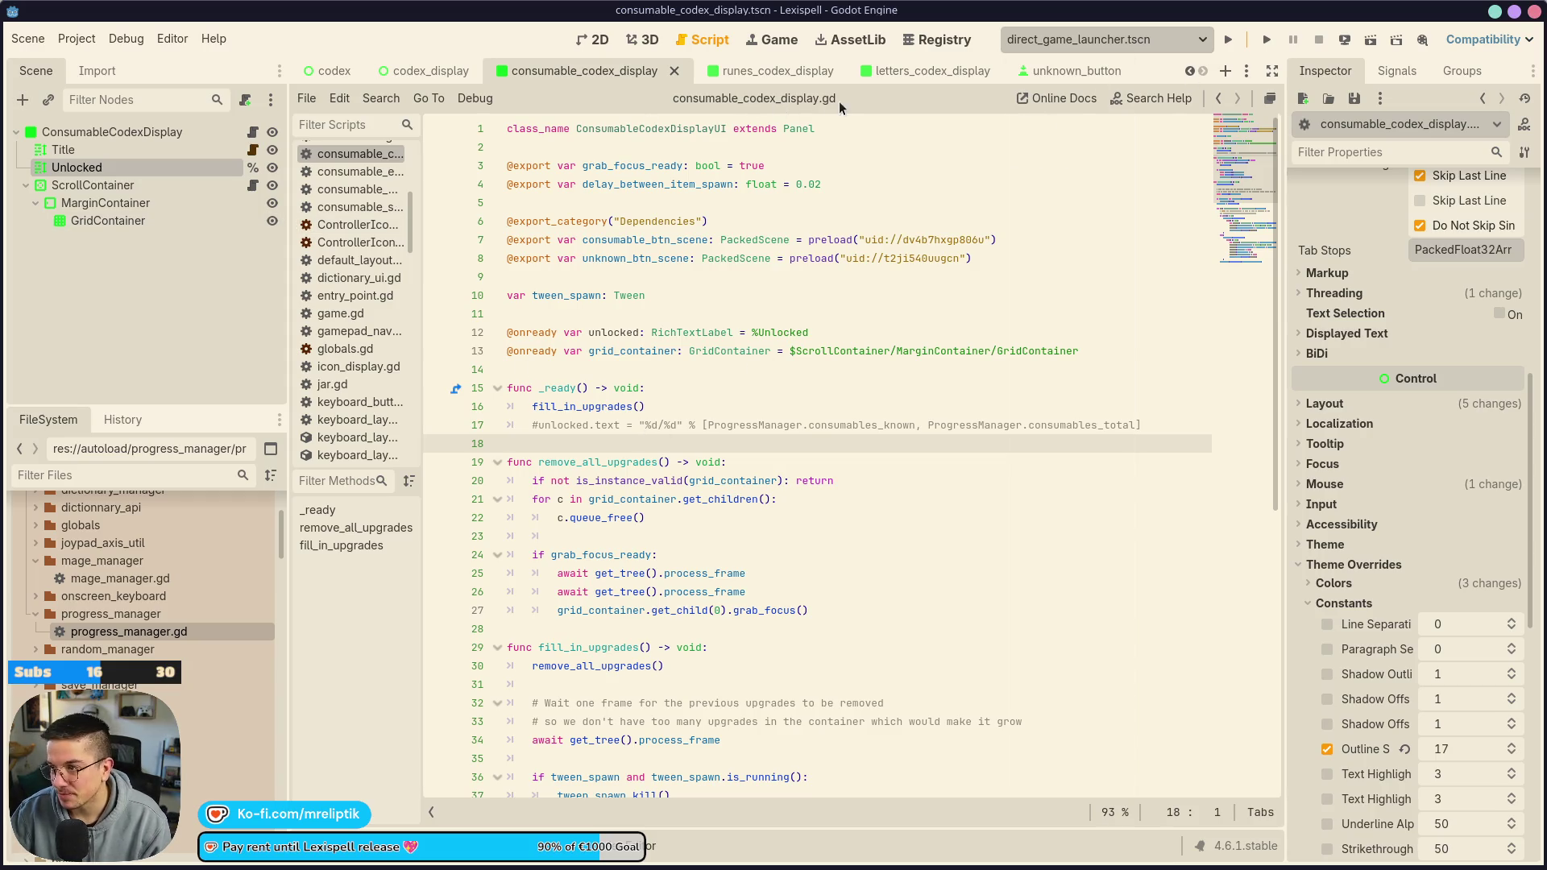
{"action": "left_click", "coordinate": [1055, 71]}
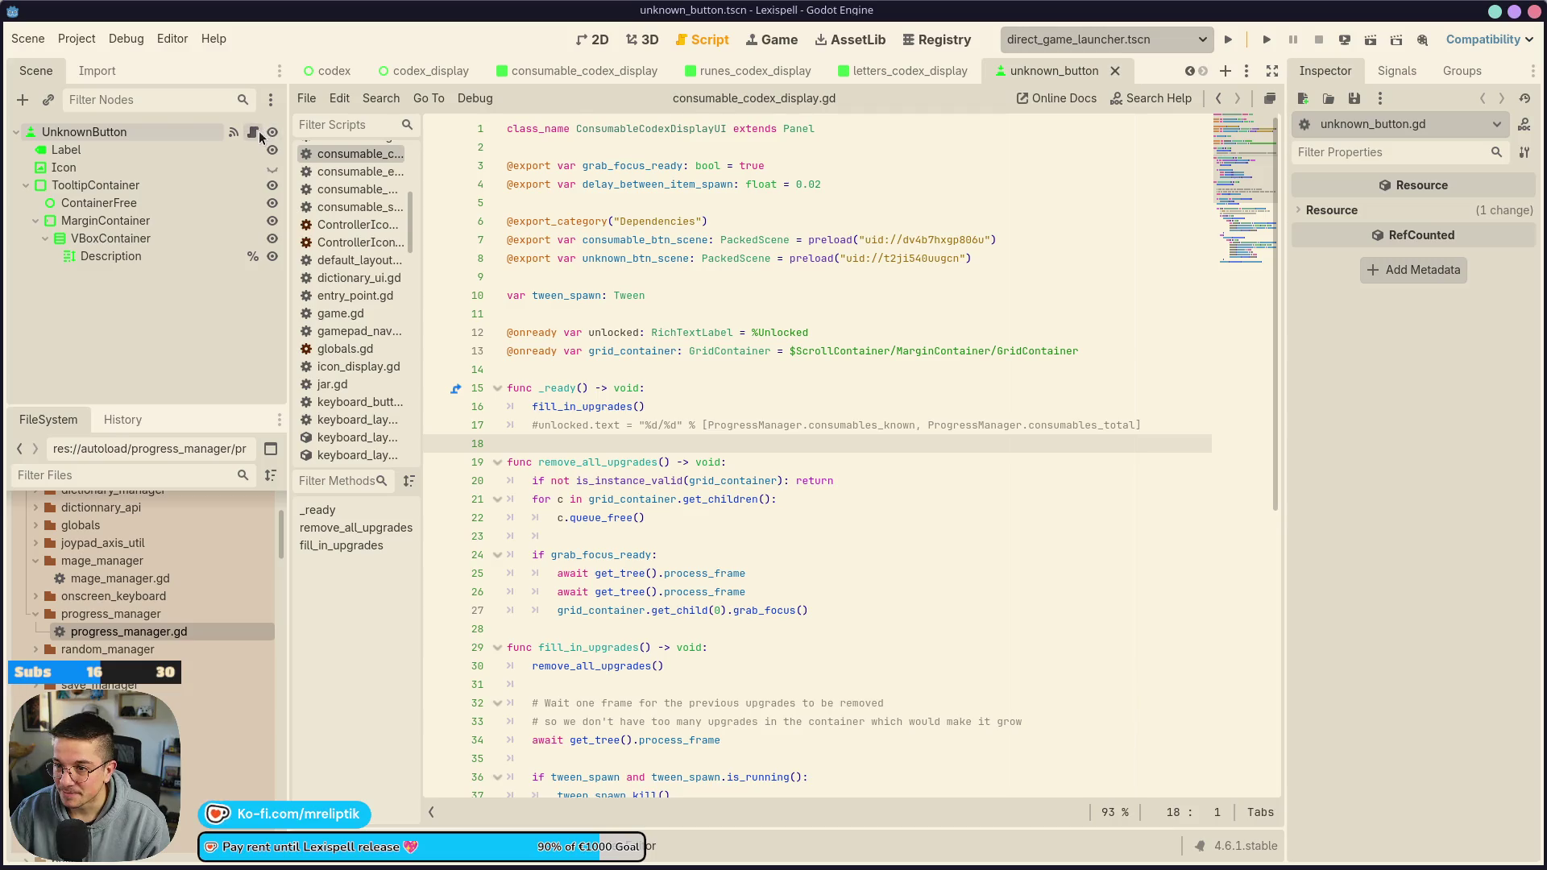
Open the UnknownButton script and inspect the tooltip scale line in _ready
{"action": "left_click", "coordinate": [253, 132]}
{"action": "left_click", "coordinate": [794, 387]}
{"action": "left_click", "coordinate": [803, 372]}
{"action": "left_click_drag", "start_coordinate": [803, 373], "coordinate": [508, 369]}
{"action": "left_click", "coordinate": [608, 369]}
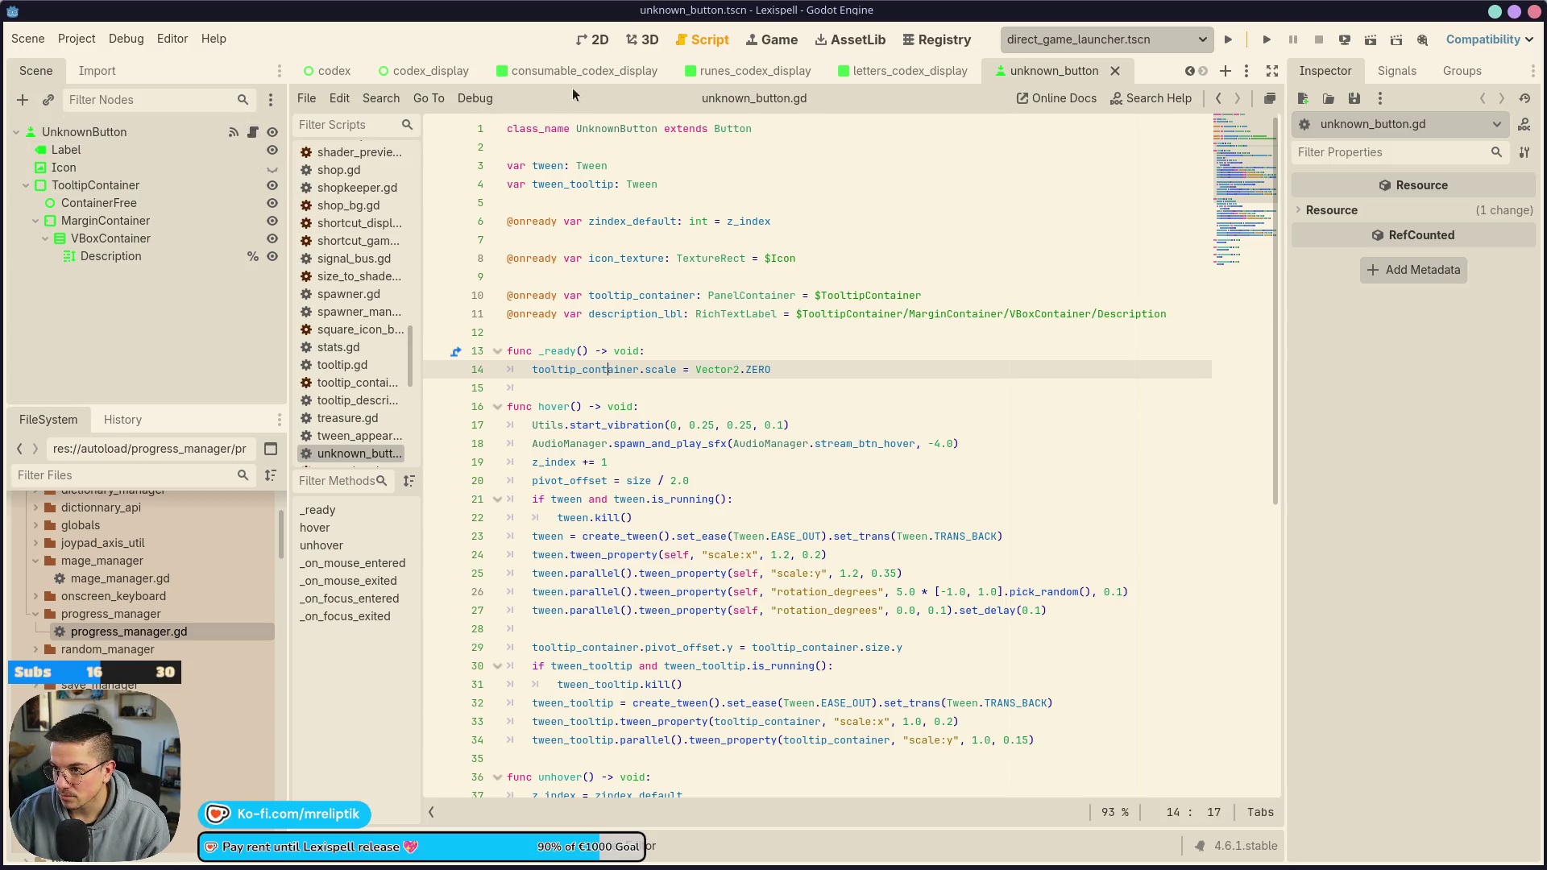
Review CodexDisplay's fill_in_upgrades sorted_upgrades code, then reopen the ConsumableCodexDisplay script
{"action": "left_click", "coordinate": [439, 71]}
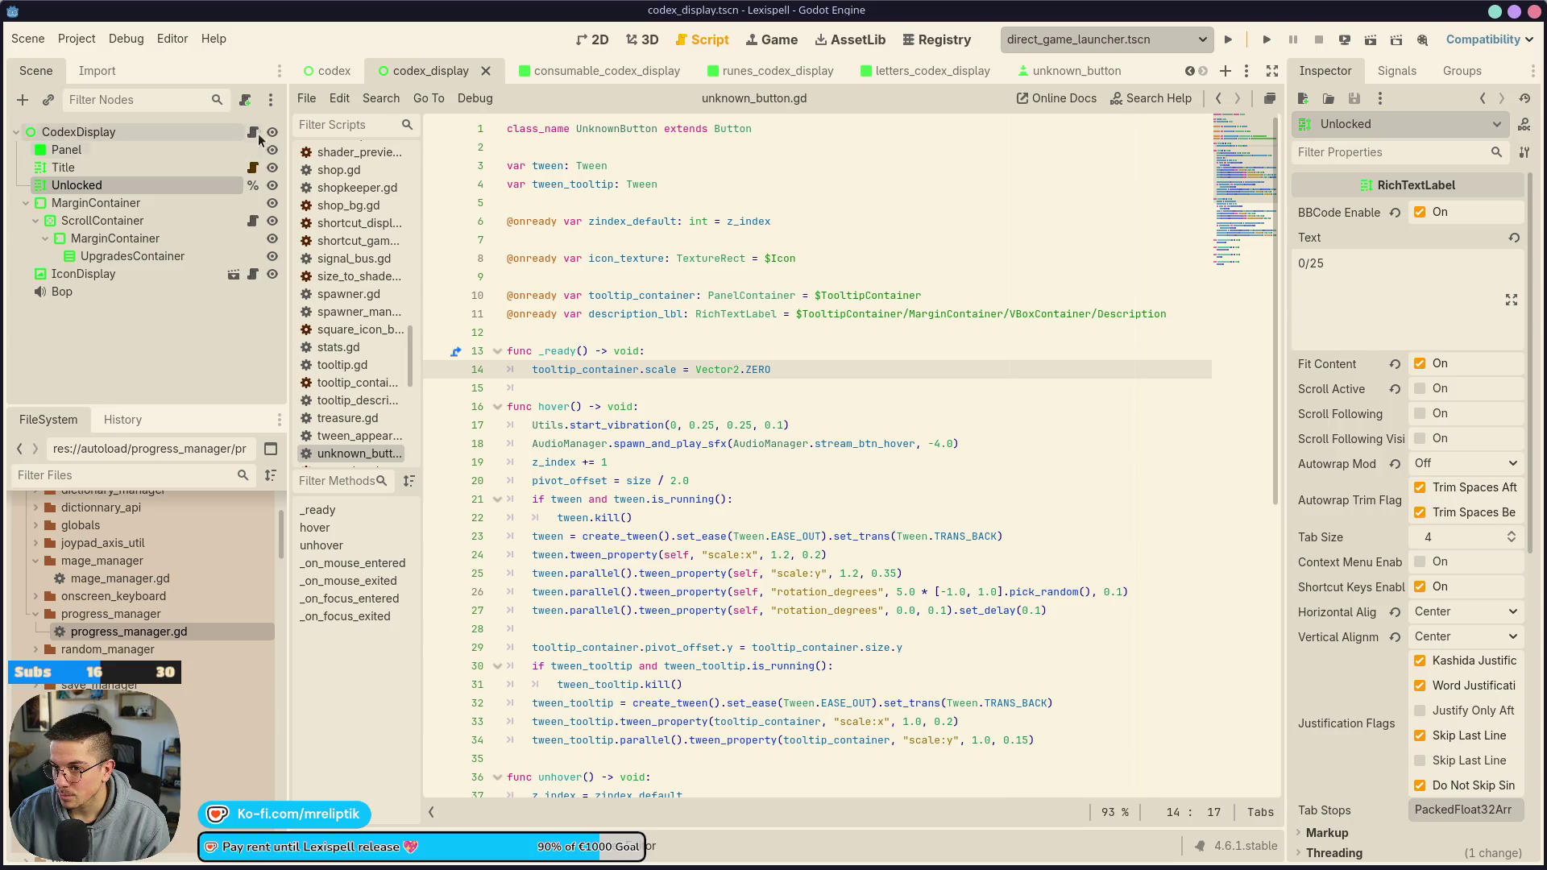
{"action": "left_click", "coordinate": [255, 134]}
{"action": "left_click", "coordinate": [586, 455]}
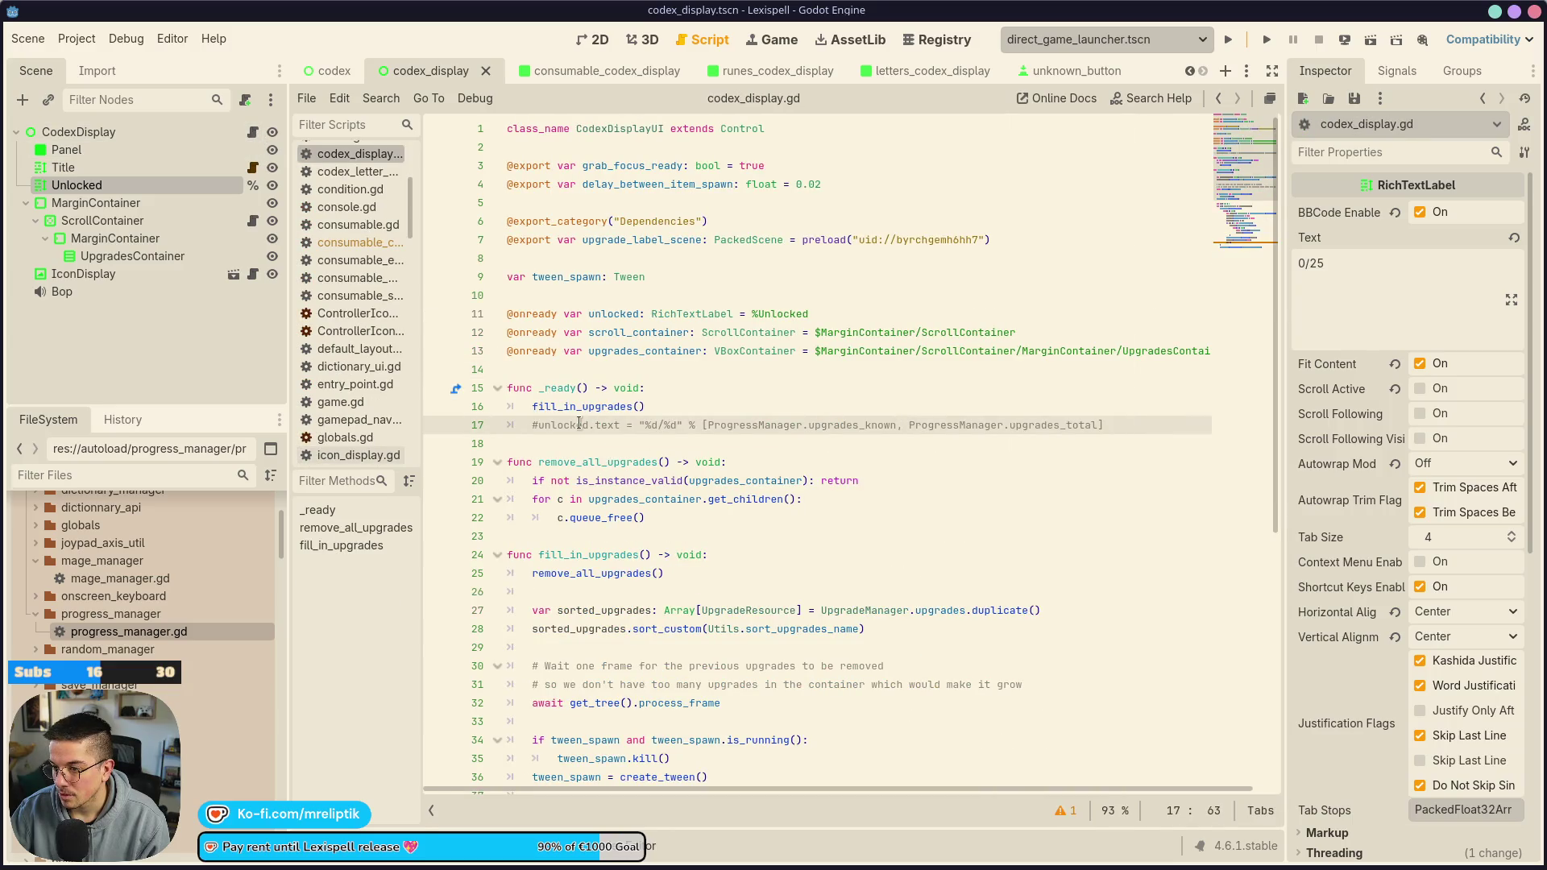
{"action": "left_click", "coordinate": [580, 412], "text": "ctrl"}
{"action": "scroll", "coordinate": [657, 434], "scroll_direction": "down", "scroll_amount": 2}
{"action": "left_click", "coordinate": [652, 387]}
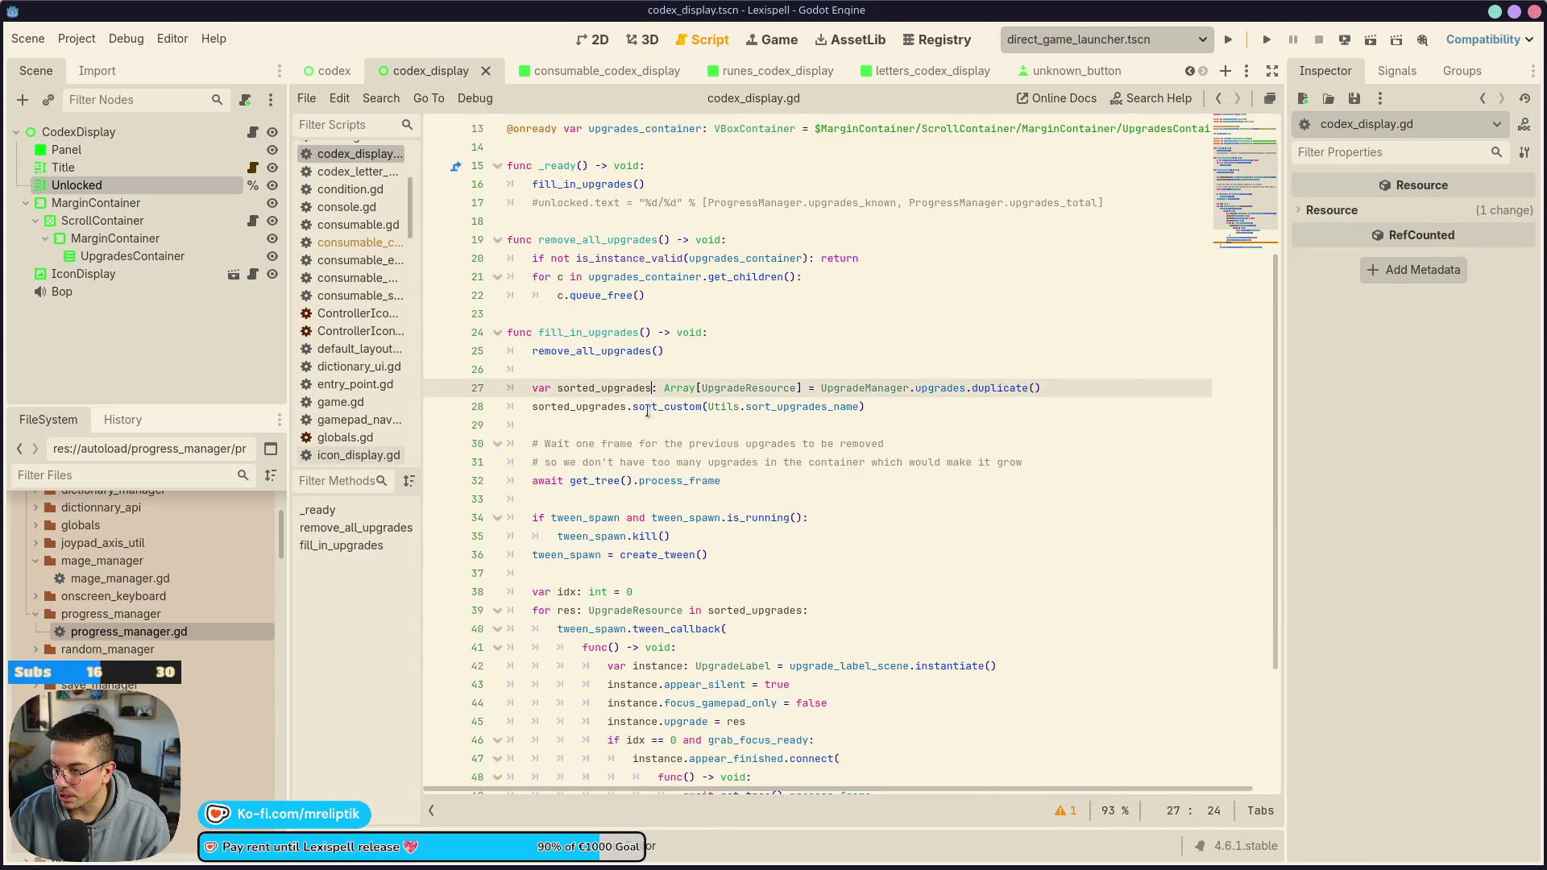
{"action": "scroll", "coordinate": [627, 461], "scroll_direction": "down", "scroll_amount": 2}
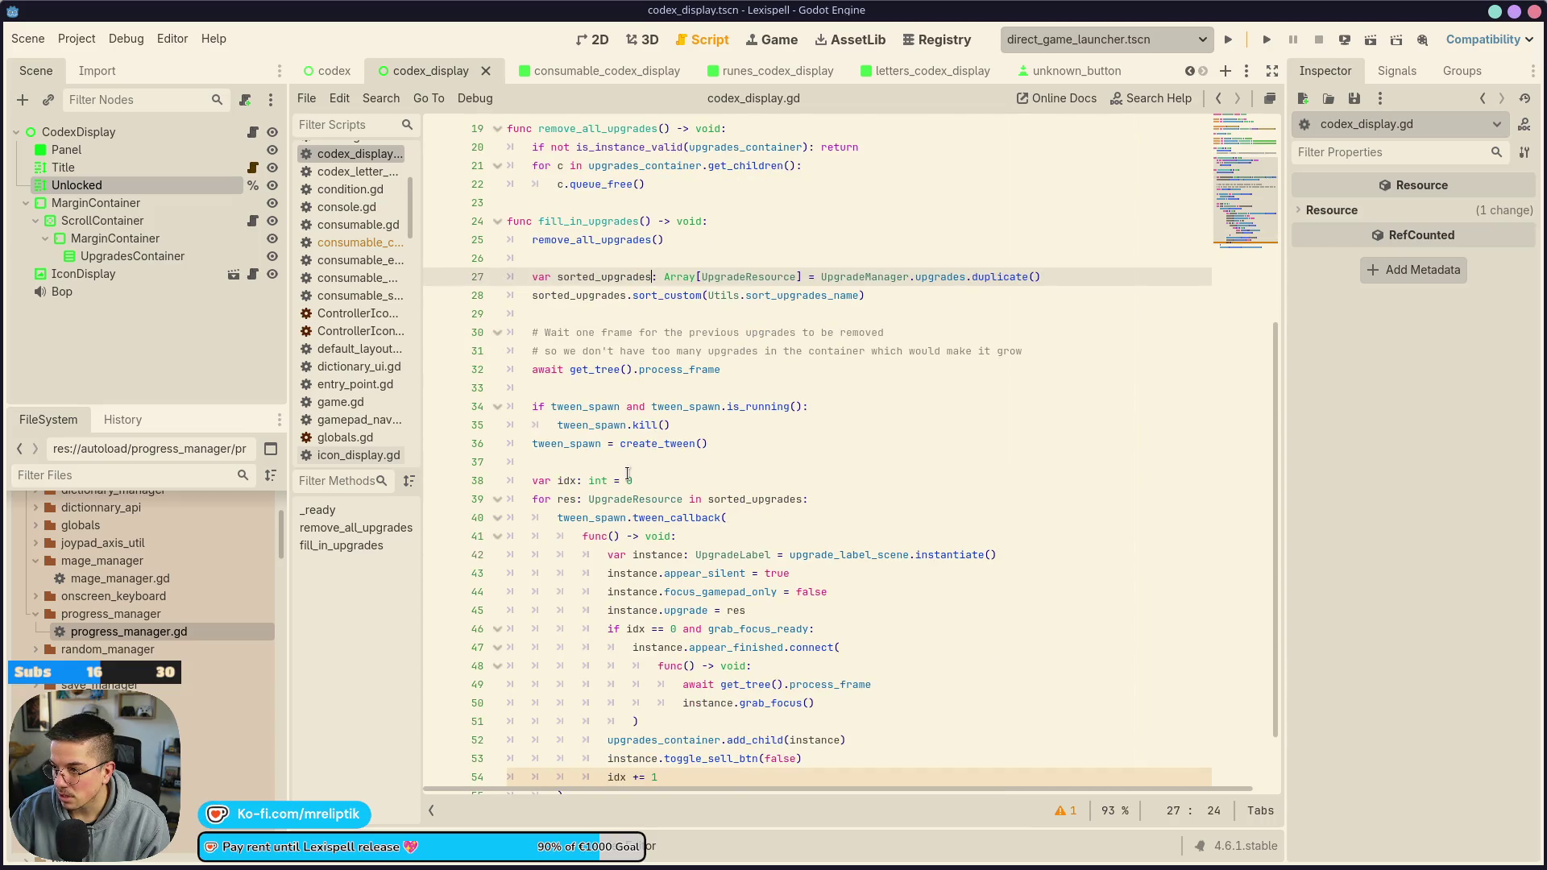
{"action": "scroll", "coordinate": [628, 473], "scroll_direction": "down", "scroll_amount": 2}
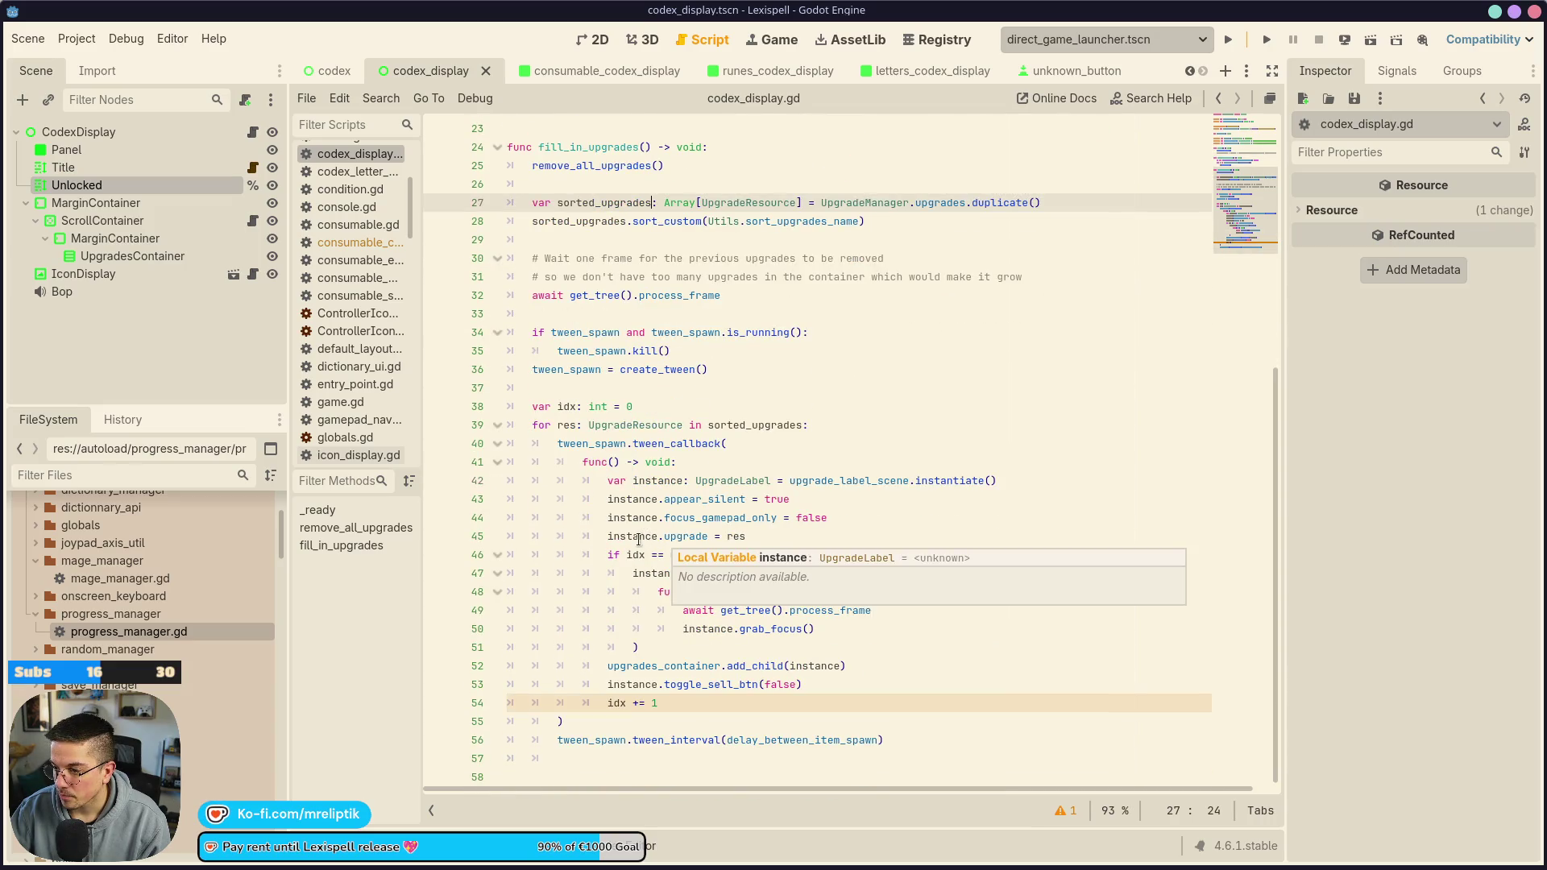
{"action": "left_click", "coordinate": [588, 72]}
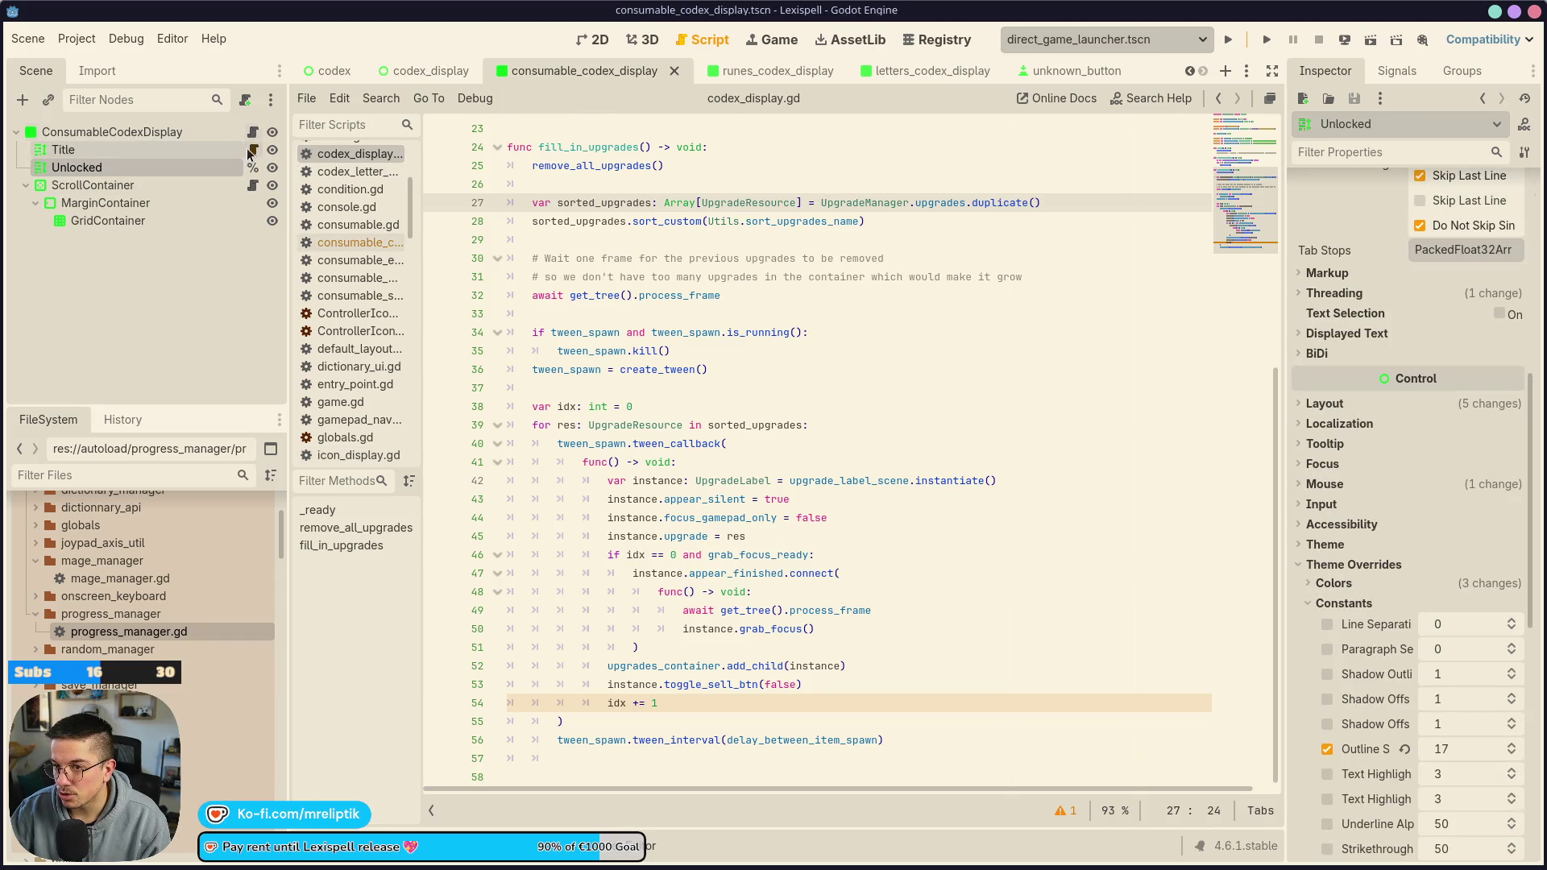
{"action": "left_click", "coordinate": [253, 131]}
Find the commented ProgressManager.is_consumable_known(res) call in the consumables loop, then open progress_manager.gd
{"action": "scroll", "coordinate": [610, 490], "scroll_direction": "down", "scroll_amount": 4}
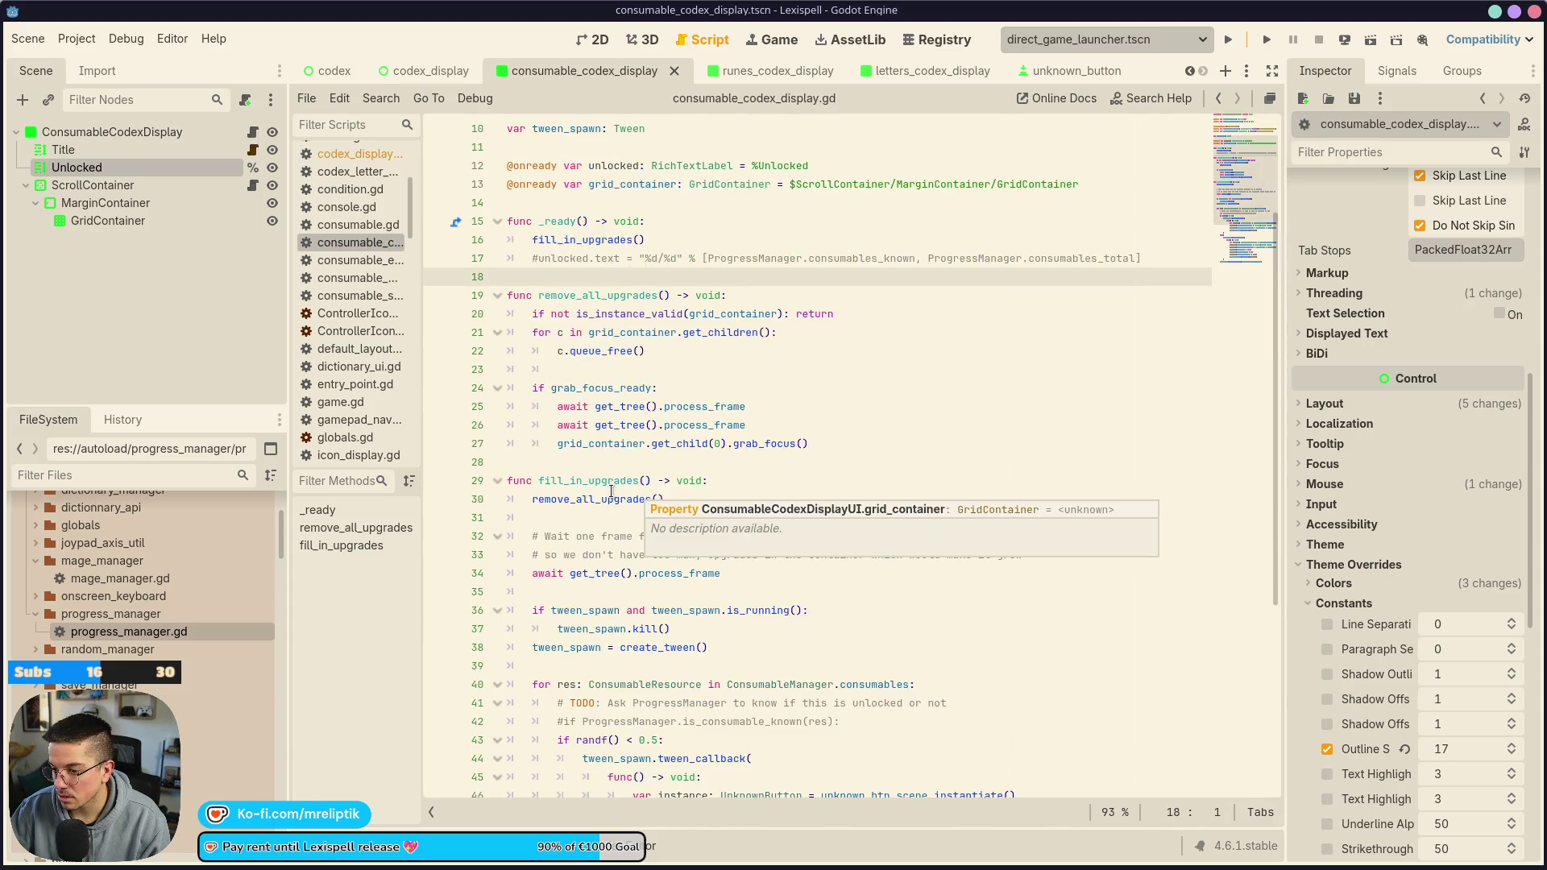
{"action": "scroll", "coordinate": [610, 490], "scroll_direction": "down", "scroll_amount": 3}
{"action": "scroll", "coordinate": [610, 490], "scroll_direction": "down", "scroll_amount": 2}
{"action": "left_click", "coordinate": [632, 482]}
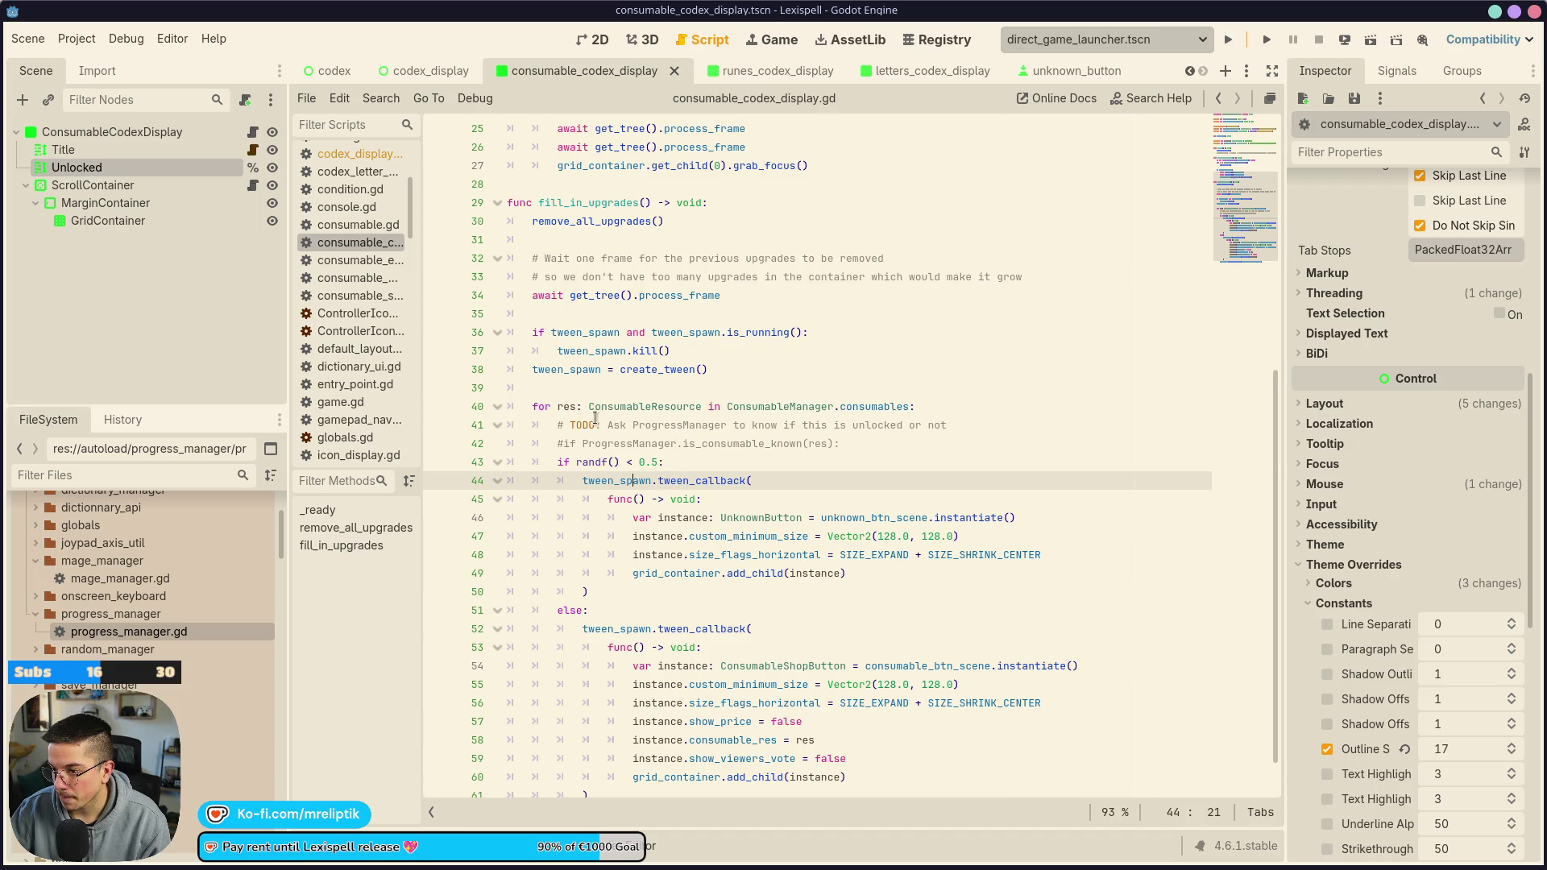
{"action": "mouse_move", "coordinate": [588, 444]}
{"action": "left_mouse_down"}
{"action": "mouse_move", "coordinate": [833, 445]}
{"action": "mouse_move", "coordinate": [585, 445]}
{"action": "left_mouse_up"}
{"action": "key", "text": "ctrl+c"}
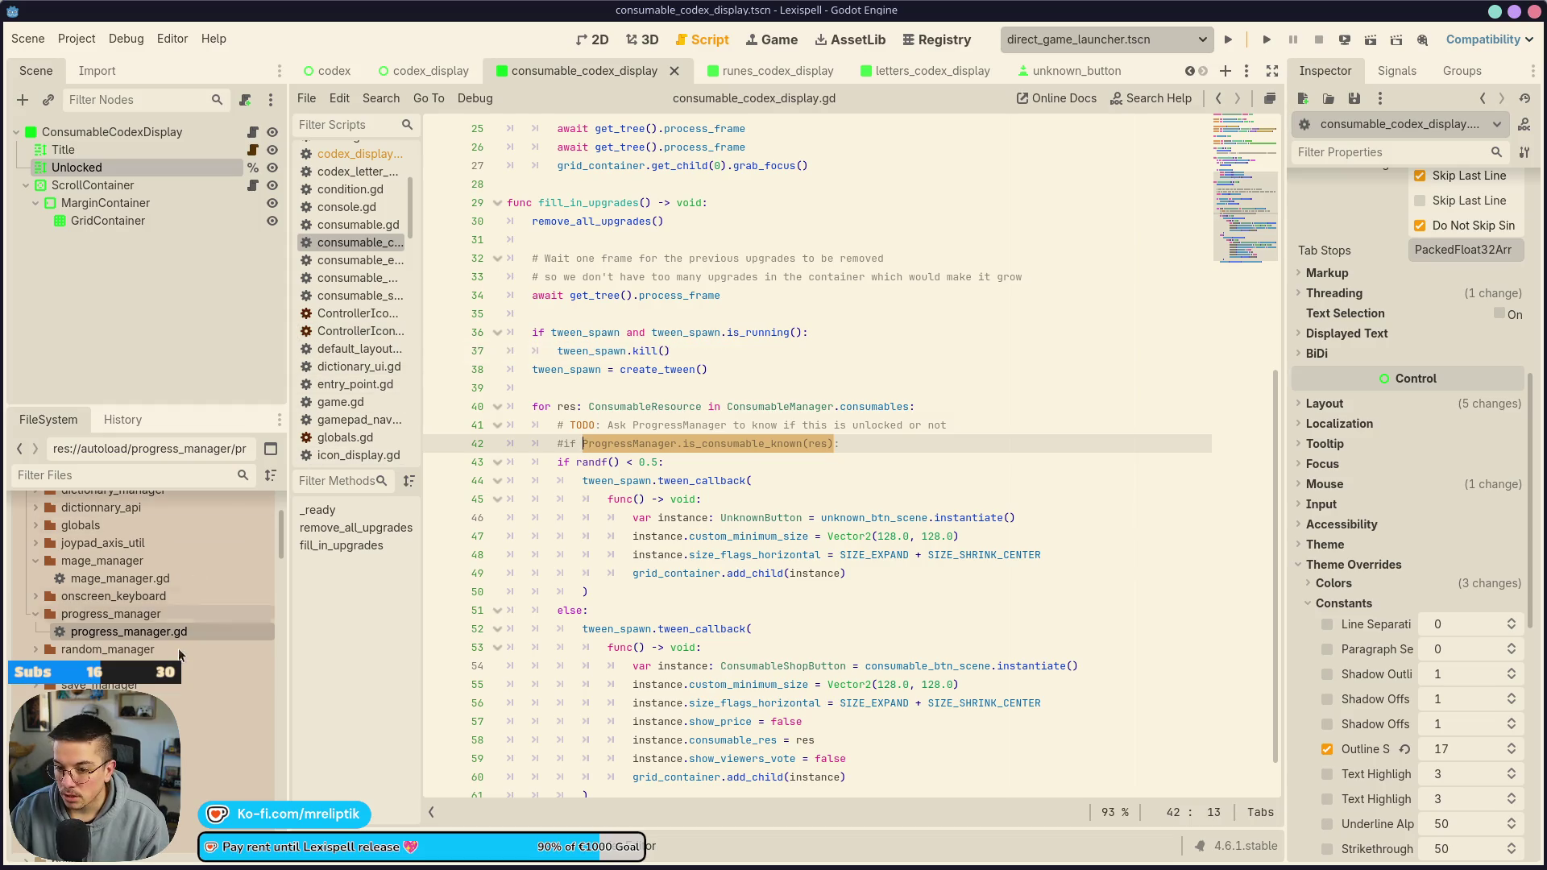
{"action": "double_click", "coordinate": [119, 632]}
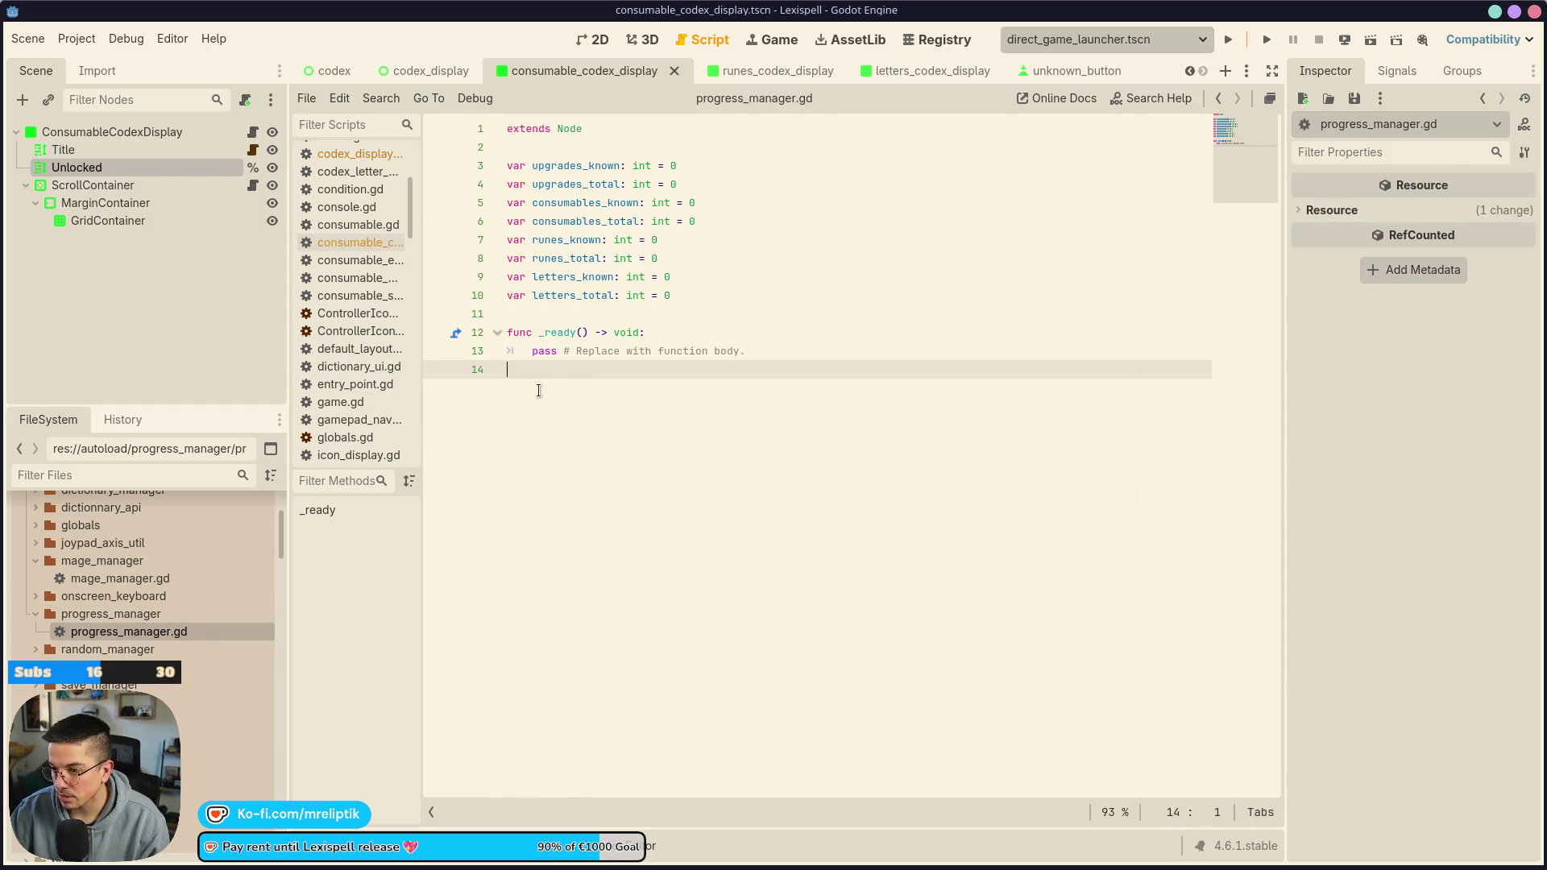
Add func is_consumable_known(res: ConsumableResource) -> void with a pass body and save
{"action": "key", "text": "Return"}
{"action": "type", "text": "func"}
{"action": "key", "text": "ctrl+v"}
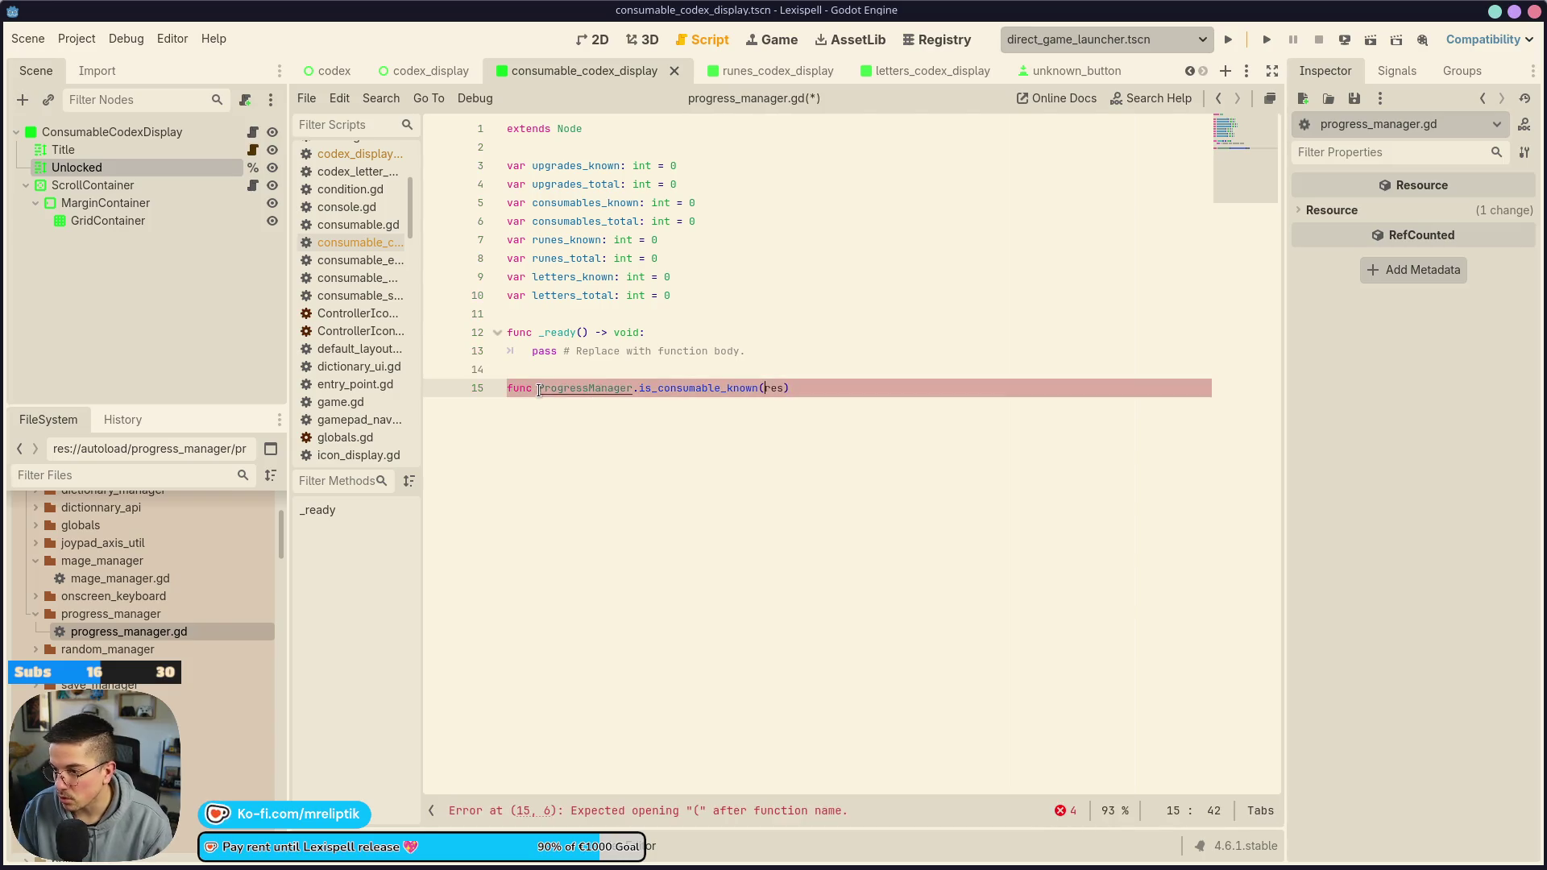
{"action": "key", "text": "ctrl+shift+Left"}
{"action": "key", "text": "BackSpace"}
{"action": "key", "text": "End"}
{"action": "key", "text": "Left"}
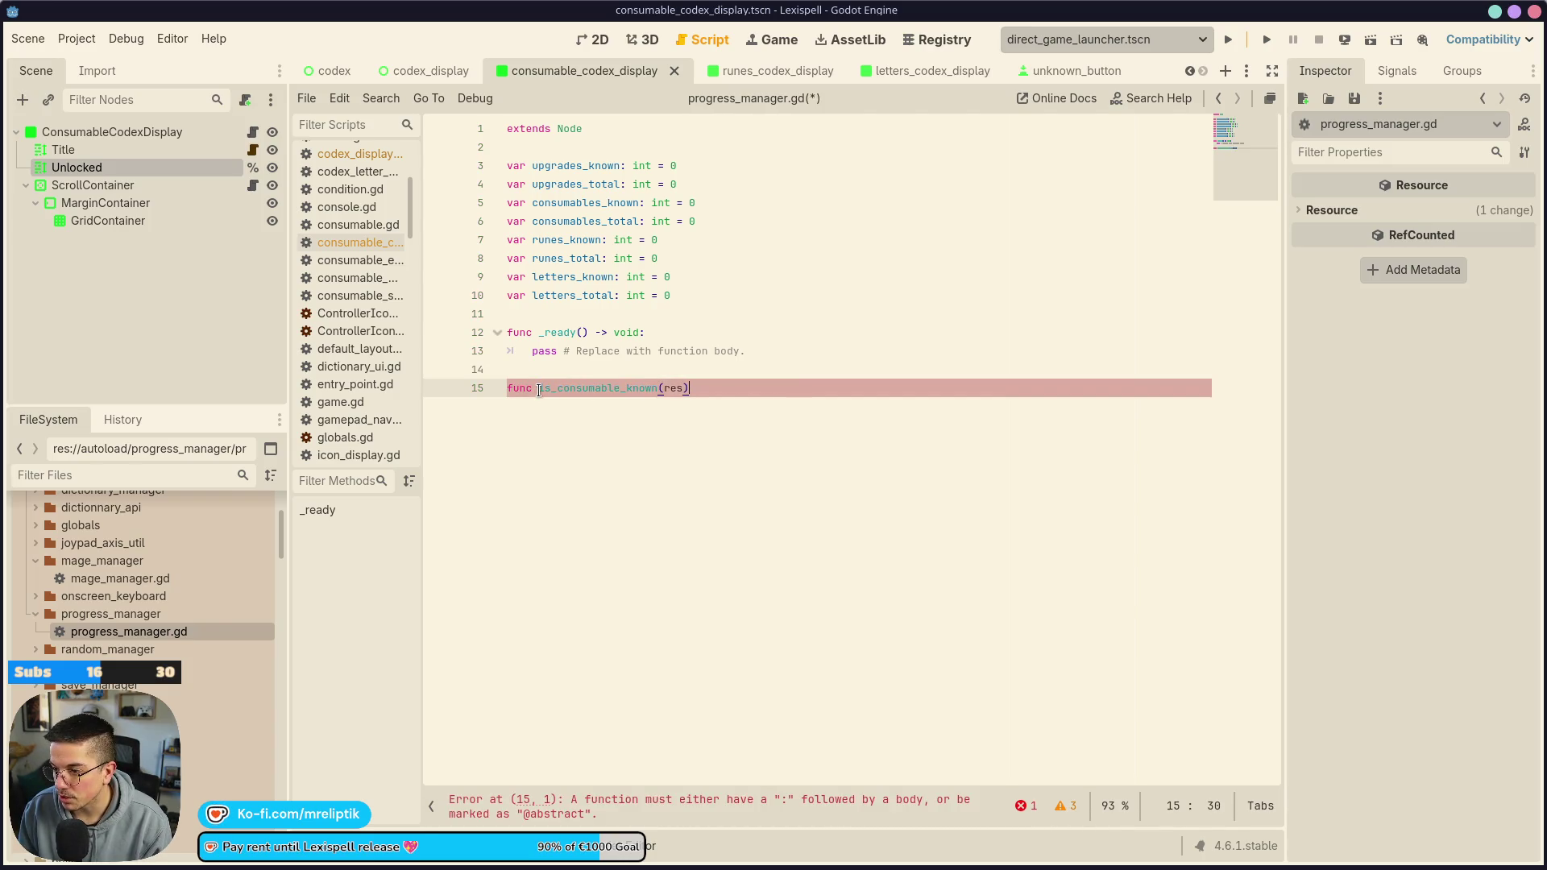
{"action": "type", "text": ": "}
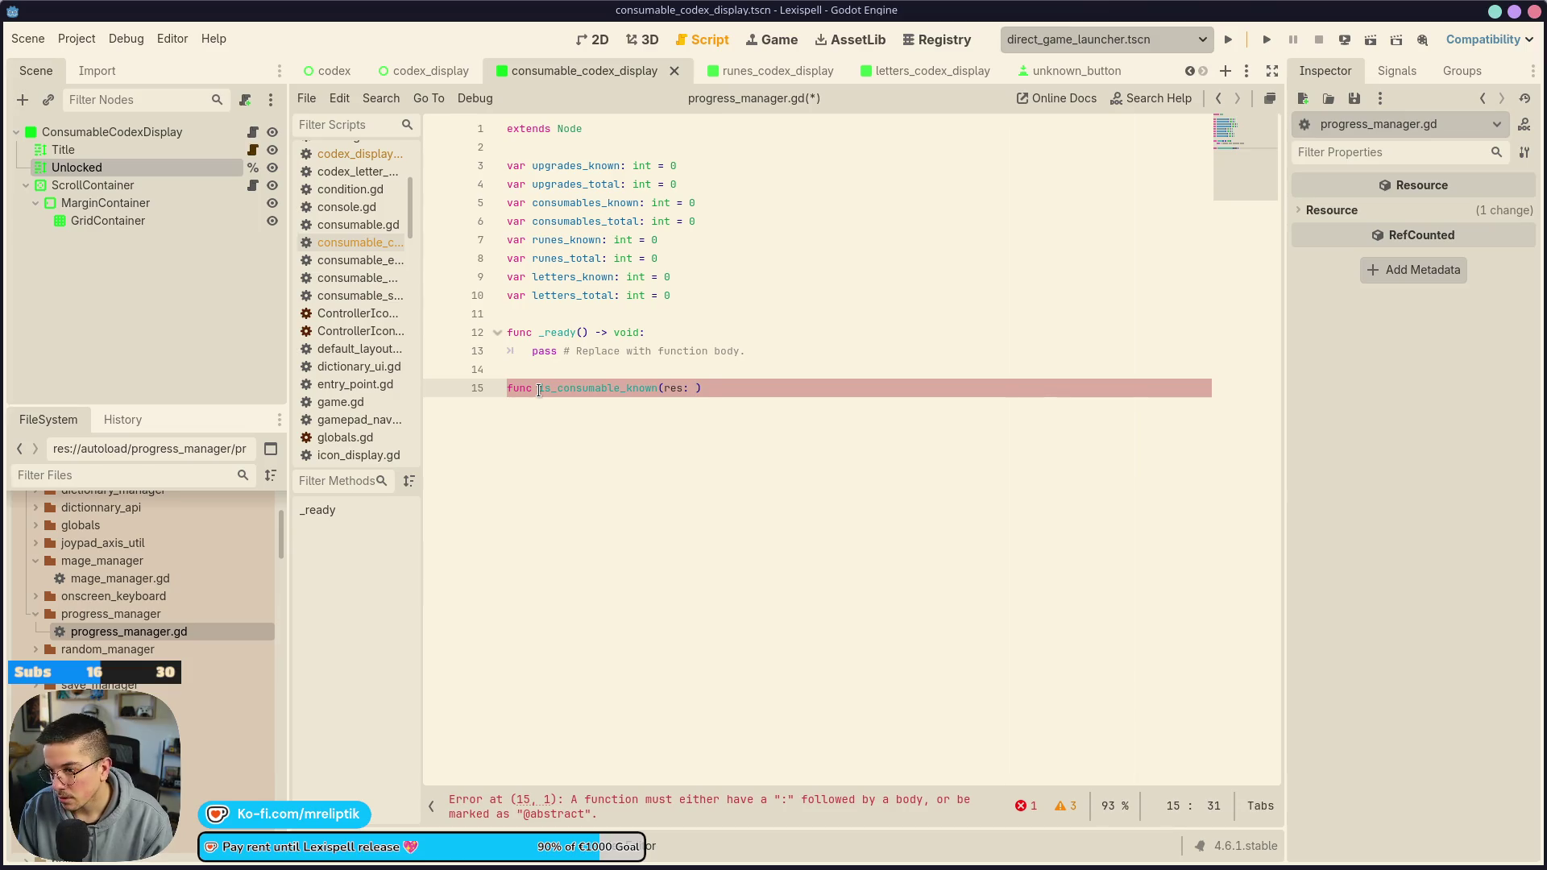
{"action": "type", "text": "Consumable"}
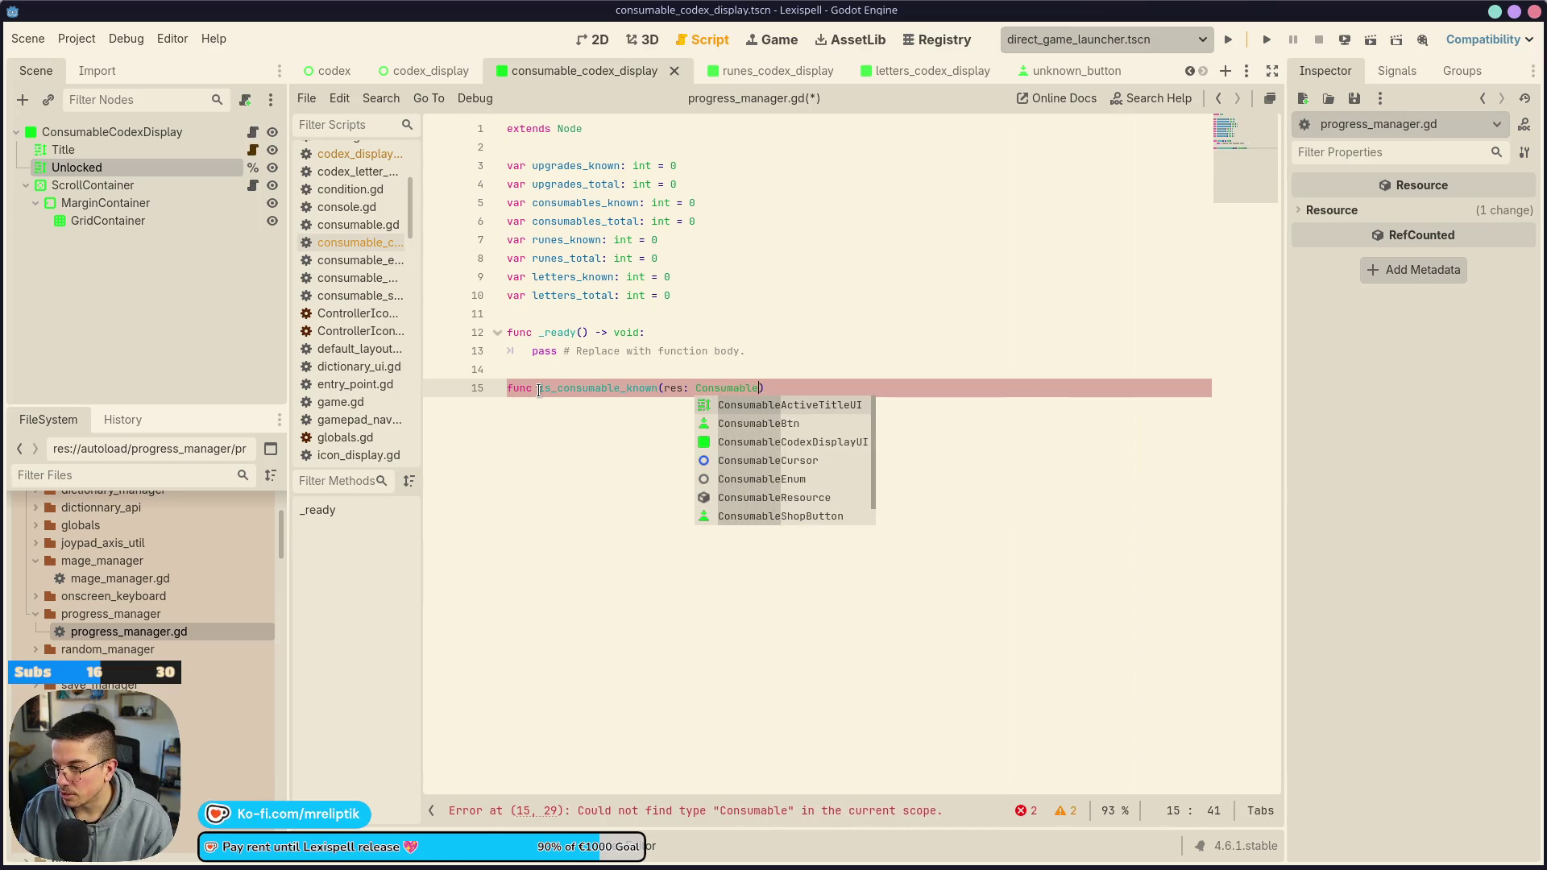
{"action": "type", "text": "Res"}
{"action": "key", "text": "Return"}
{"action": "type", "text": "-> void:"}
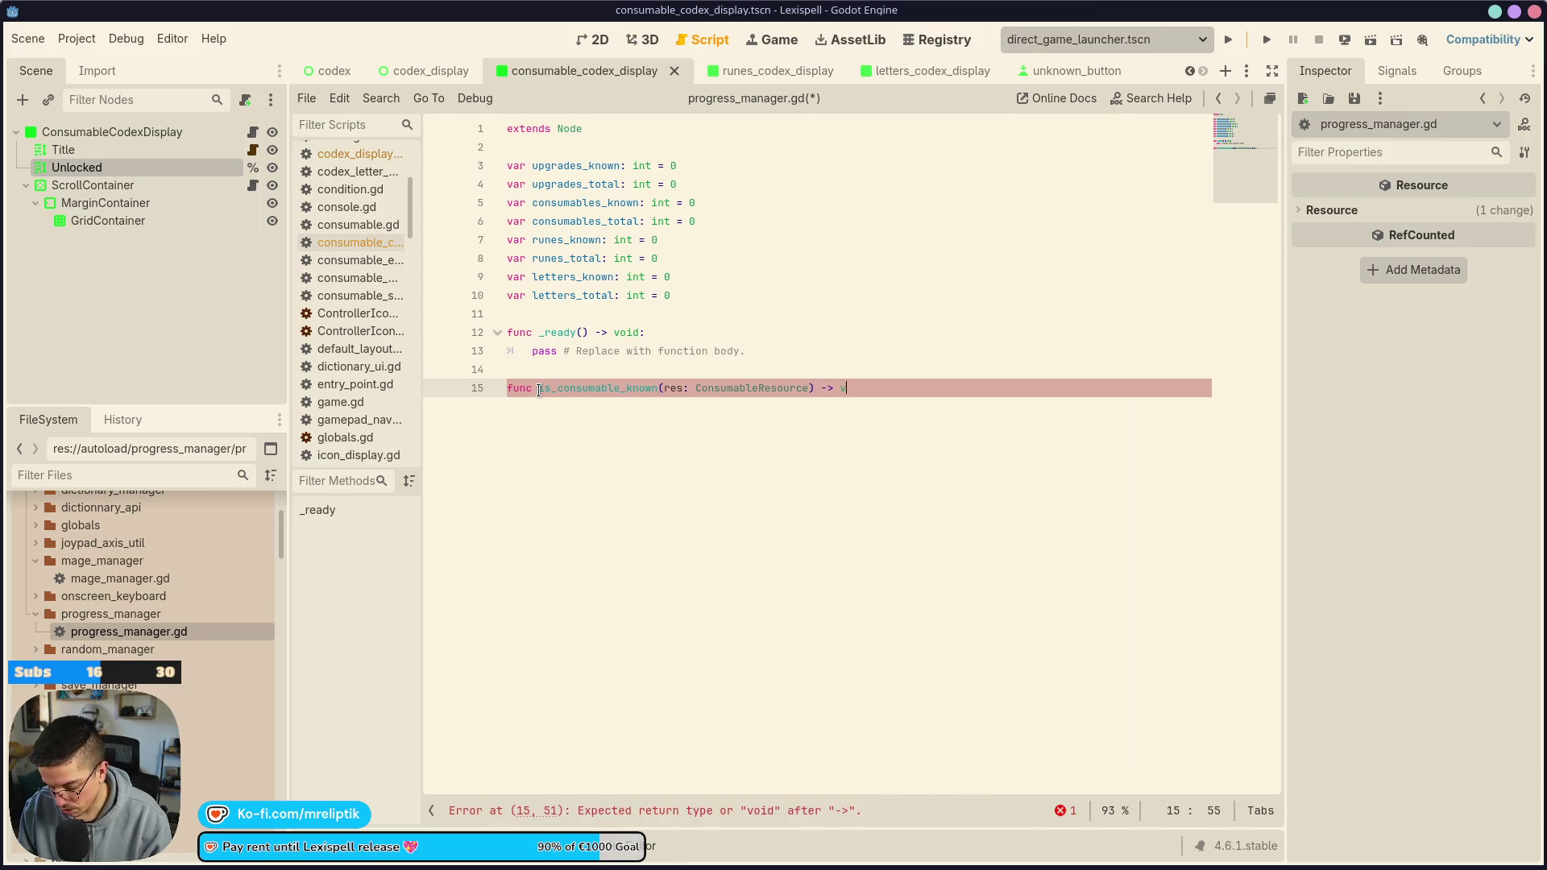
{"action": "key", "text": "Return"}
{"action": "type", "text": "pass"}
{"action": "key", "text": "ctrl+s"}
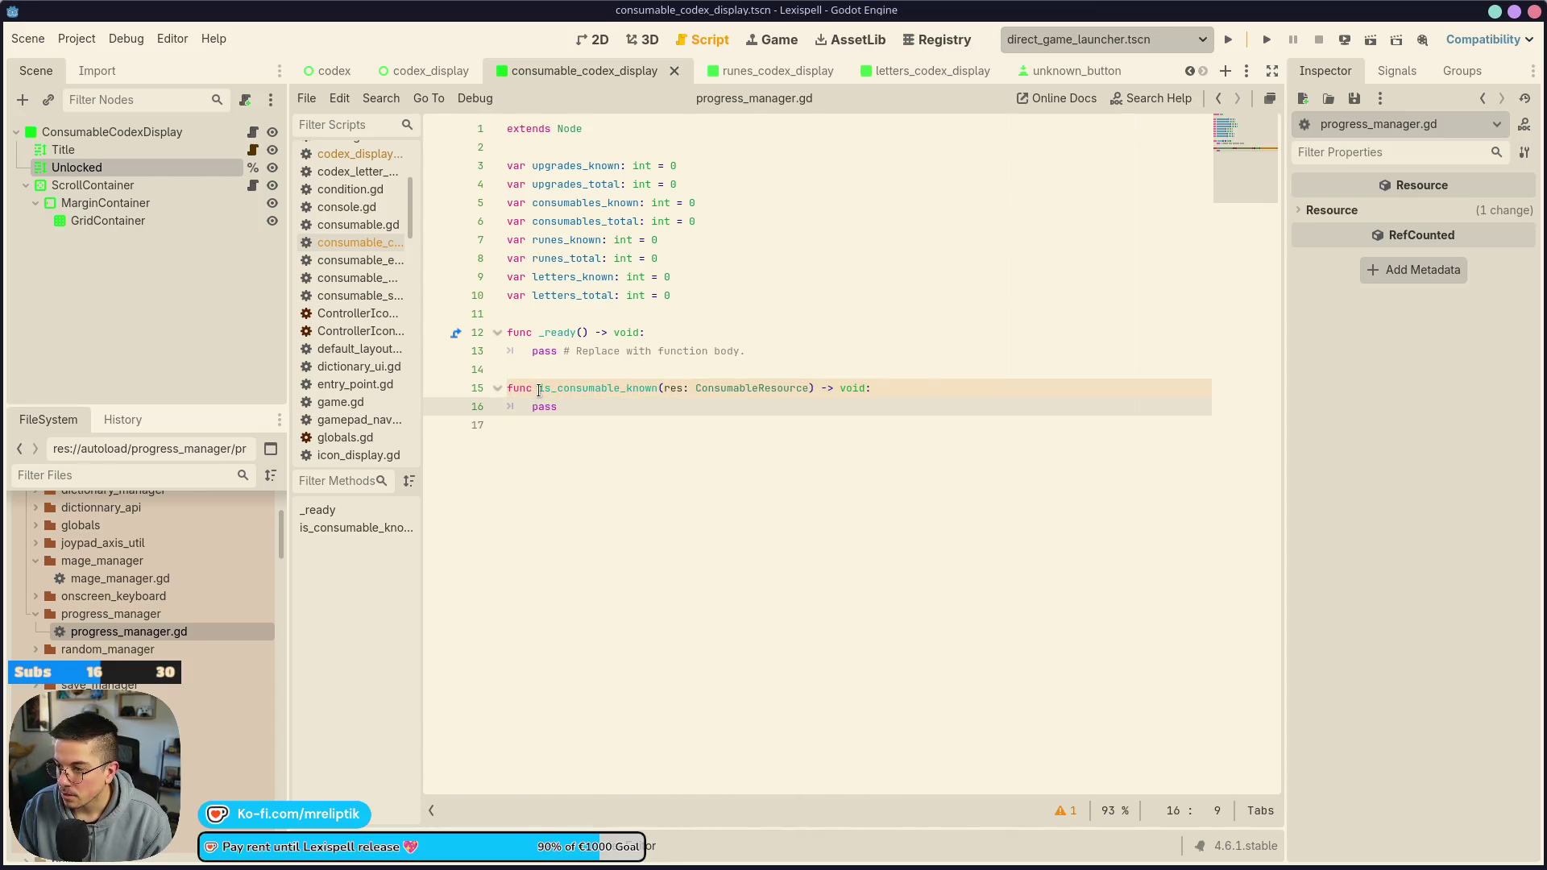
Change the return type to bool, replace pass with return false, and save
{"action": "key", "text": "Up"}
{"action": "key", "text": "End"}
{"action": "key", "text": "Left"}
{"action": "key", "text": "ctrl+shift+Left"}
{"action": "type", "text": "bool"}
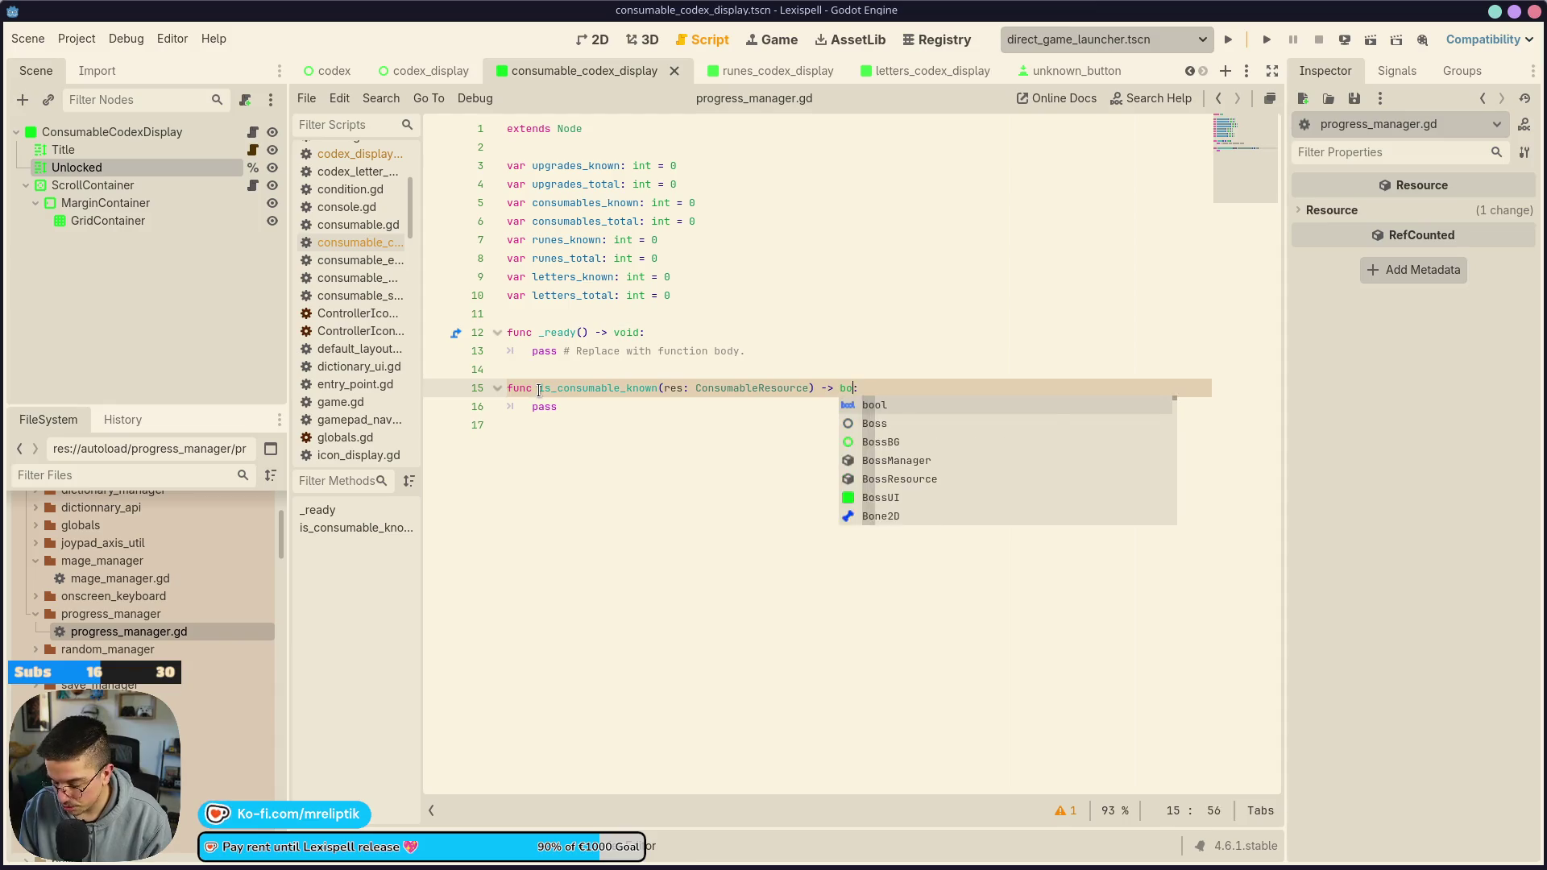
{"action": "key", "text": "Escape"}
{"action": "key", "text": "Down"}
{"action": "key", "text": "End"}
{"action": "key", "text": "ctrl+shift+Left"}
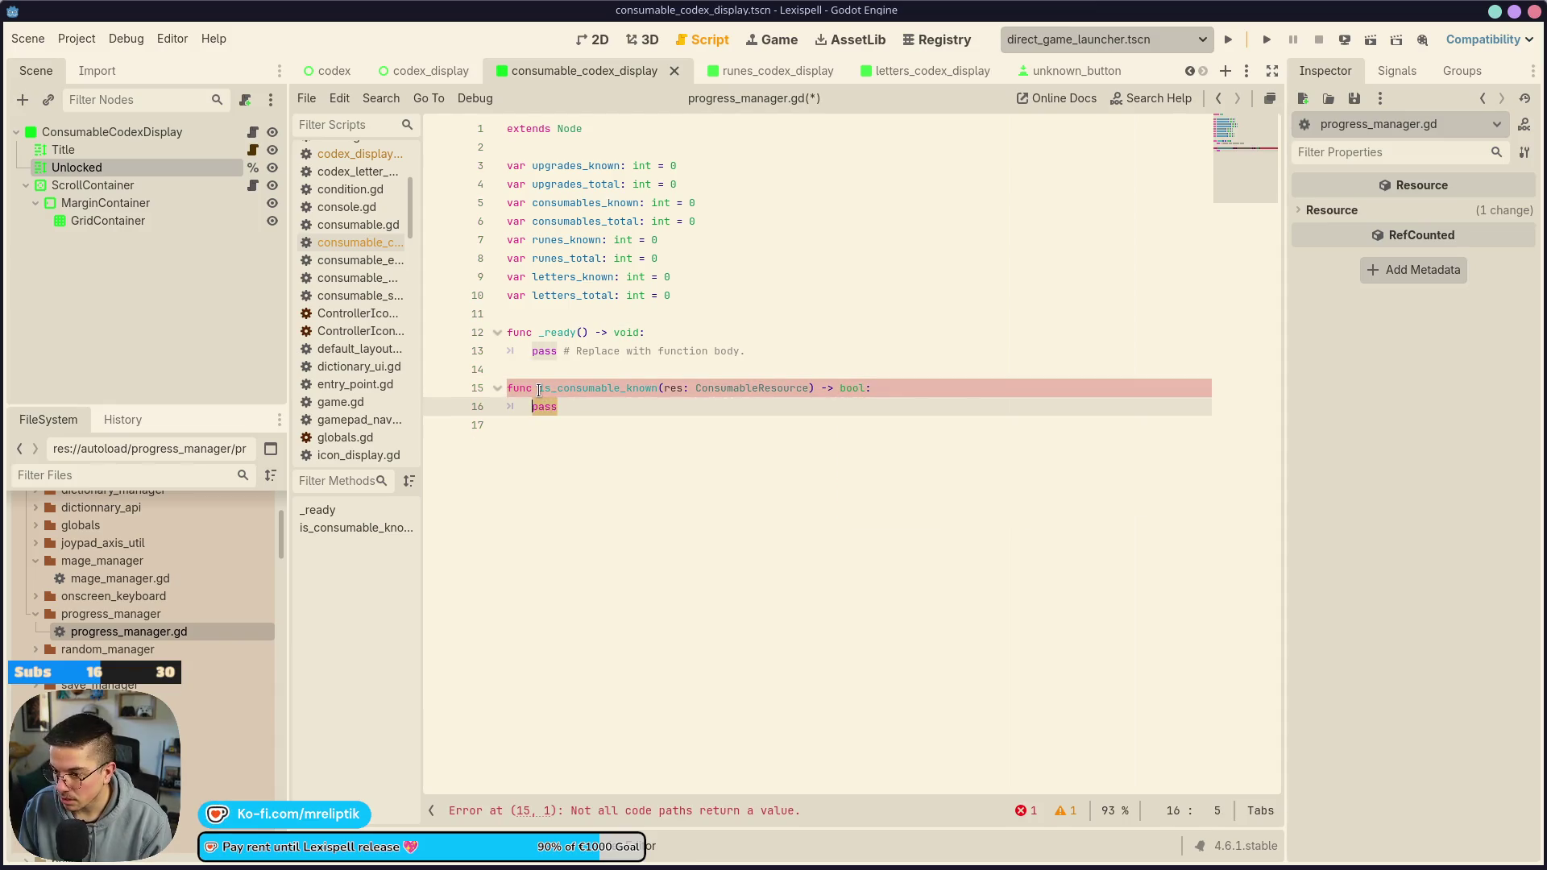
{"action": "type", "text": "return false"}
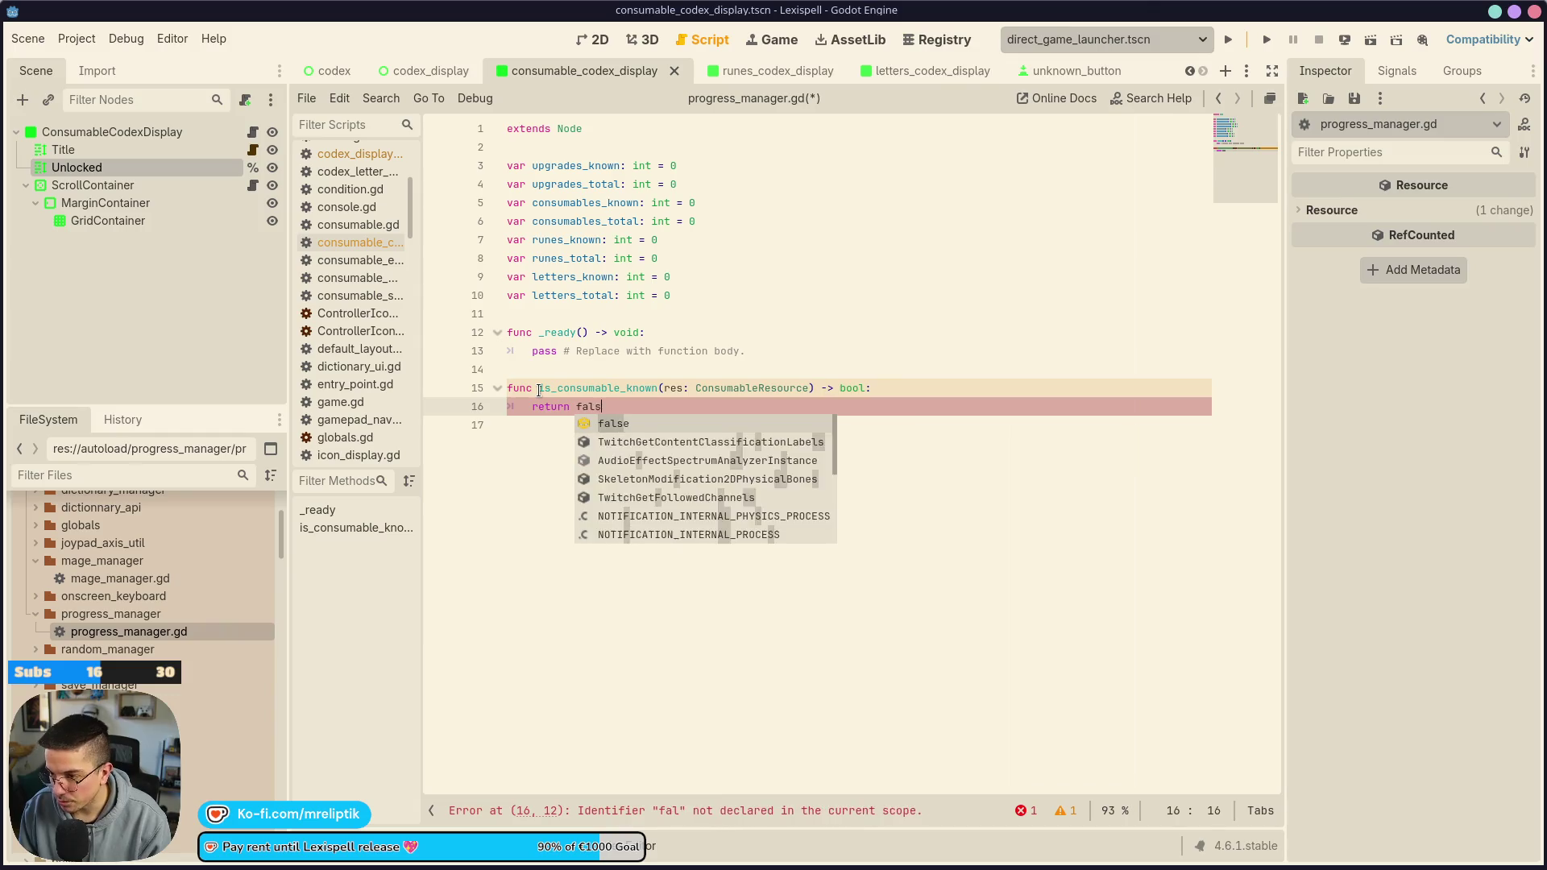
{"action": "key", "text": "ctrl+s"}
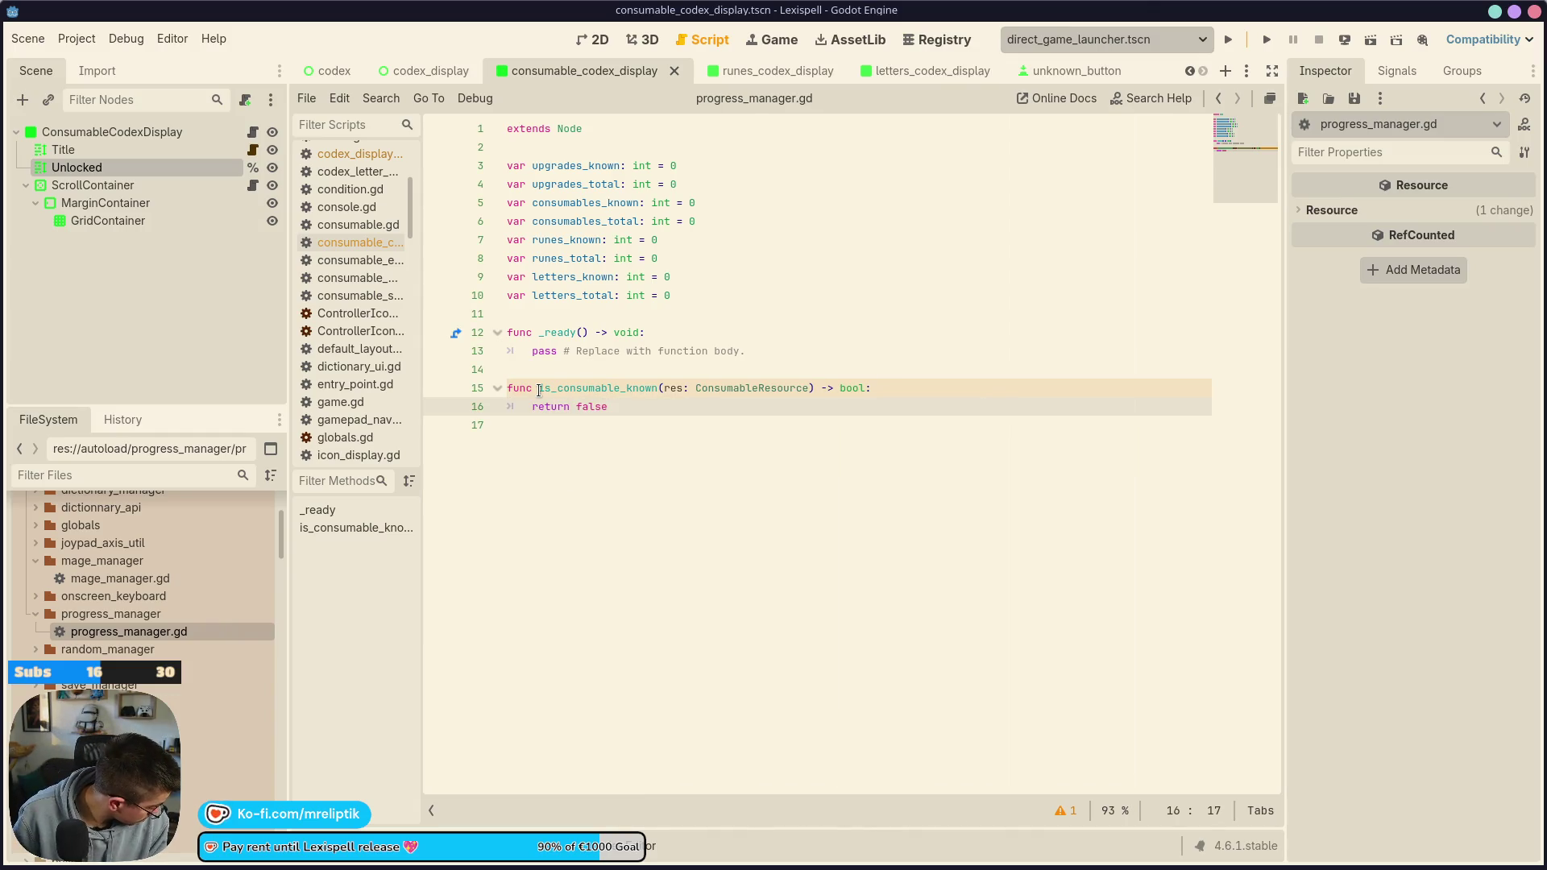
Duplicate the is_consumable_known function lines to make three more copies
{"action": "key", "text": "Up"}
{"action": "key", "text": "ctrl+shift+d"}
{"action": "key", "text": "alt+Down"}
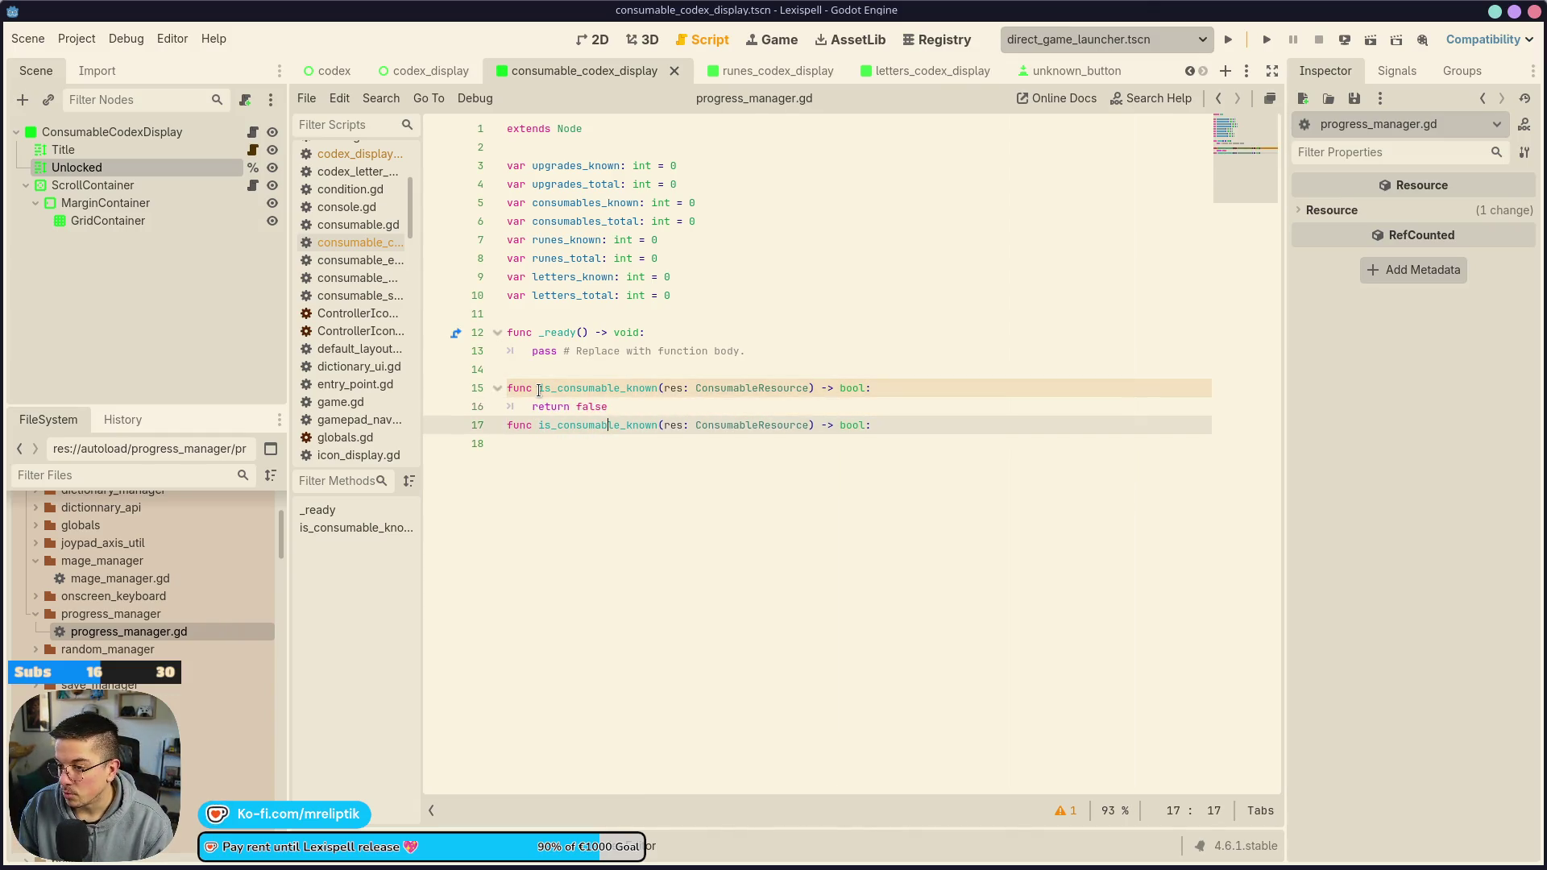
{"action": "key", "text": "Up"}
{"action": "key", "text": "ctrl+shift+d"}
{"action": "key", "text": "alt+Down"}
{"action": "key", "text": "Up"}
{"action": "key", "text": "ctrl+shift+d"}
{"action": "key", "text": "alt+Down"}
{"action": "key", "text": "Up"}
{"action": "key", "text": "ctrl+shift+d"}
{"action": "key", "text": "alt+Down"}
{"action": "key", "text": "Up"}
{"action": "key", "text": "ctrl+shift+d"}
{"action": "key", "text": "alt+Down"}
{"action": "key", "text": "Up"}
{"action": "key", "text": "ctrl+shift+d"}
{"action": "key", "text": "alt+Down"}
{"action": "key", "text": "Up"}
{"action": "key", "text": "Up"}
{"action": "key", "text": "Up"}
{"action": "key", "text": "Up"}
Insert blank lines separating each of the four function stubs
{"action": "key", "text": "Return"}
{"action": "key", "text": "Down"}
{"action": "key", "text": "Down"}
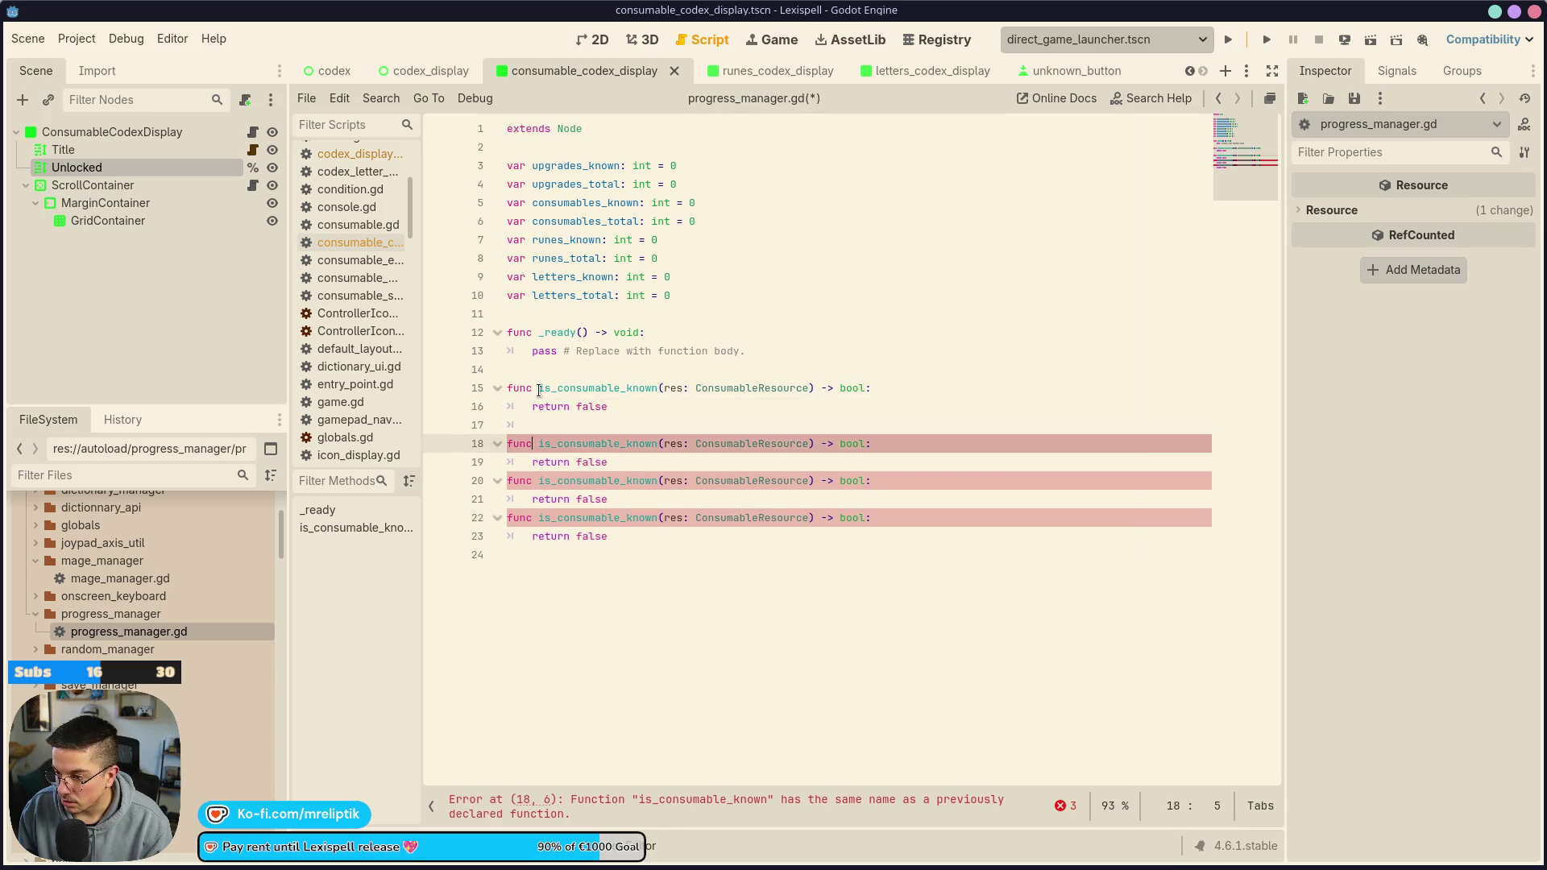
{"action": "key", "text": "End"}
{"action": "key", "text": "Down"}
{"action": "key", "text": "Up"}
{"action": "key", "text": "Return"}
{"action": "key", "text": "Down"}
{"action": "key", "text": "Down"}
{"action": "key", "text": "ctrl+Right"}
{"action": "key", "text": "Return"}
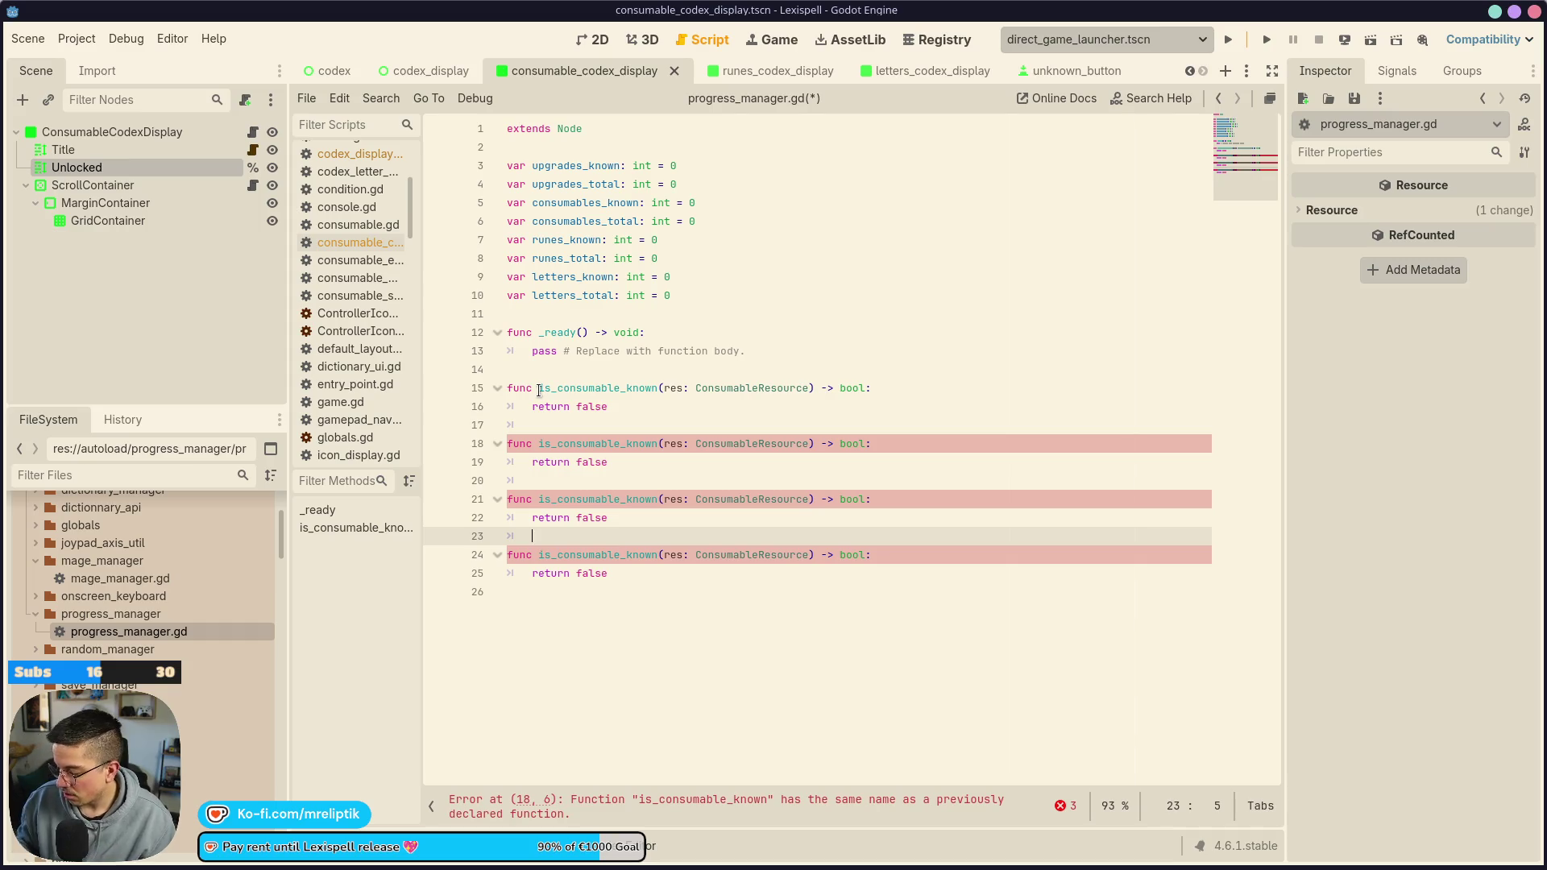
{"action": "mouse_move", "coordinate": [88, 868]}
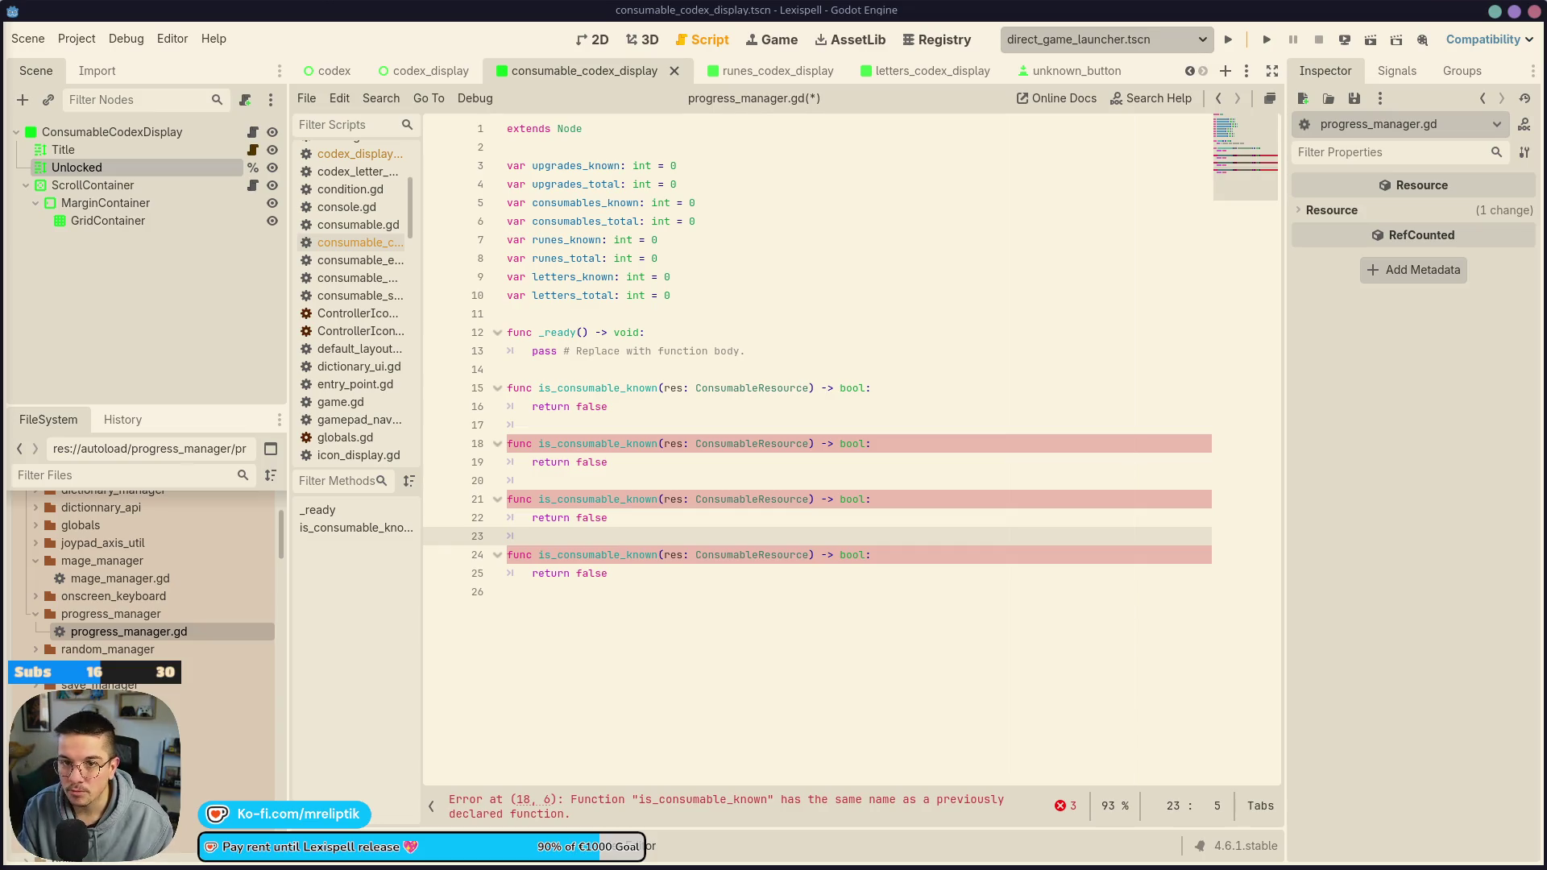
{"action": "key", "text": "alt+Tab"}
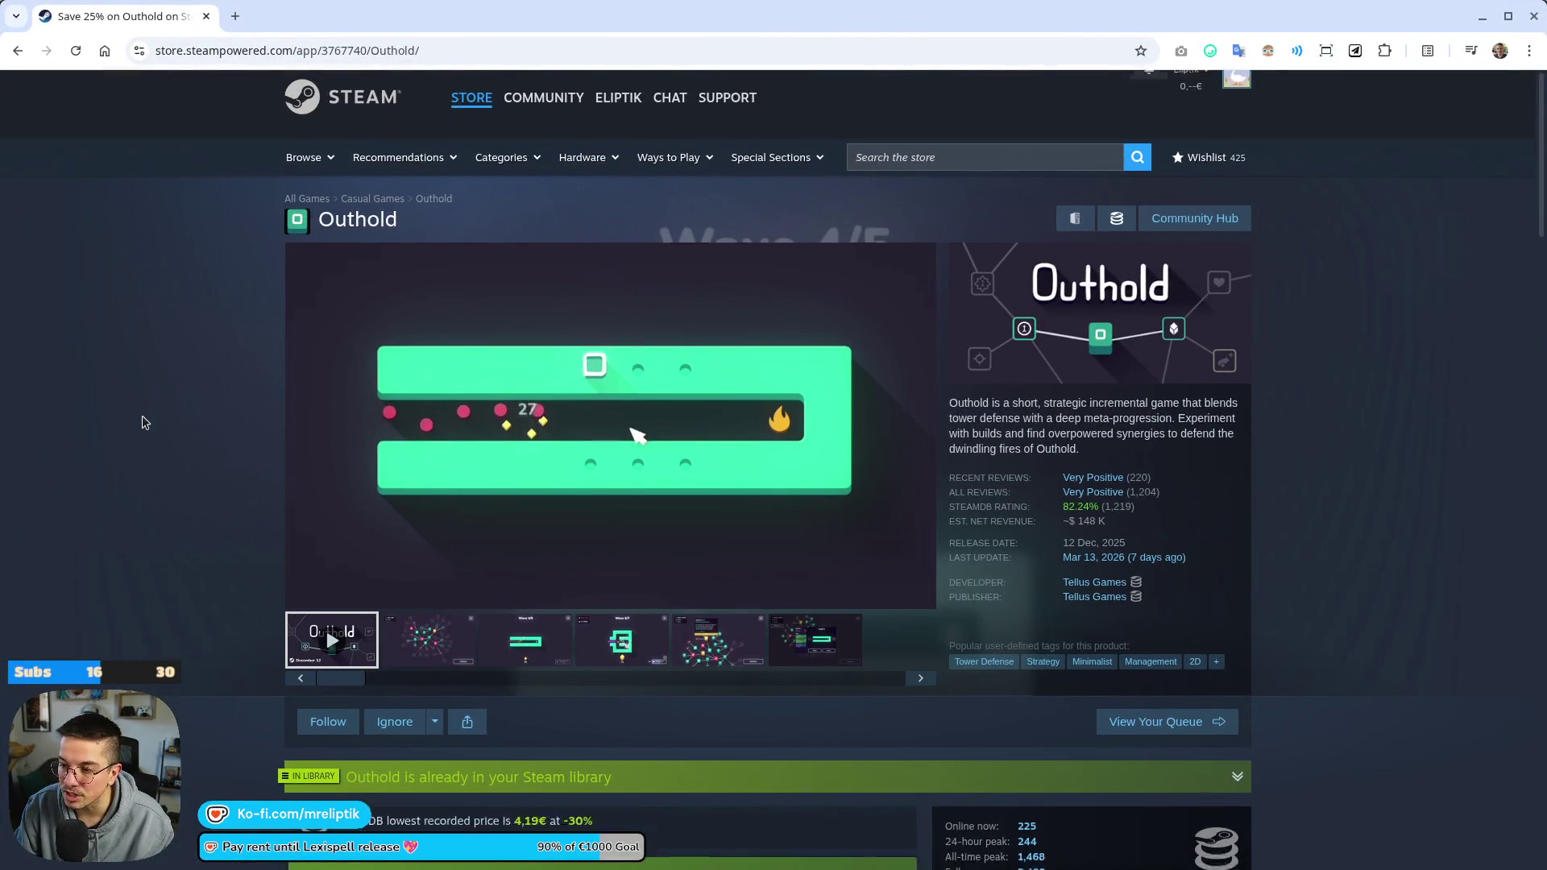
Scroll Outhold's page to its bundles and open A Game About Feeding A Black Hole in a background tab
{"action": "scroll", "coordinate": [137, 407], "scroll_direction": "down", "scroll_amount": 1}
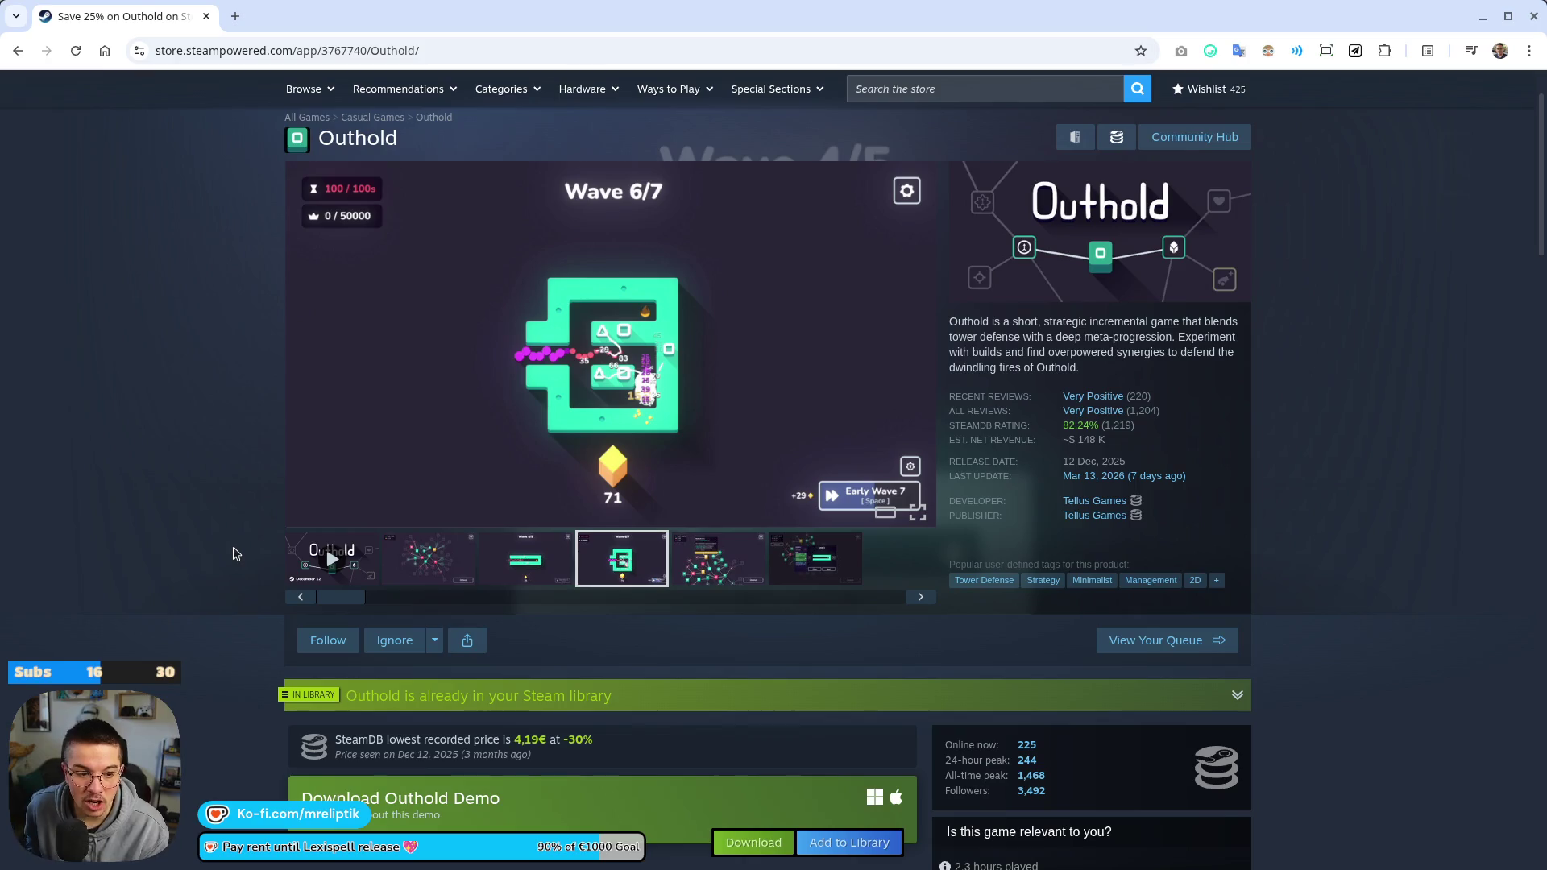
{"action": "scroll", "coordinate": [234, 553], "scroll_direction": "down", "scroll_amount": 10}
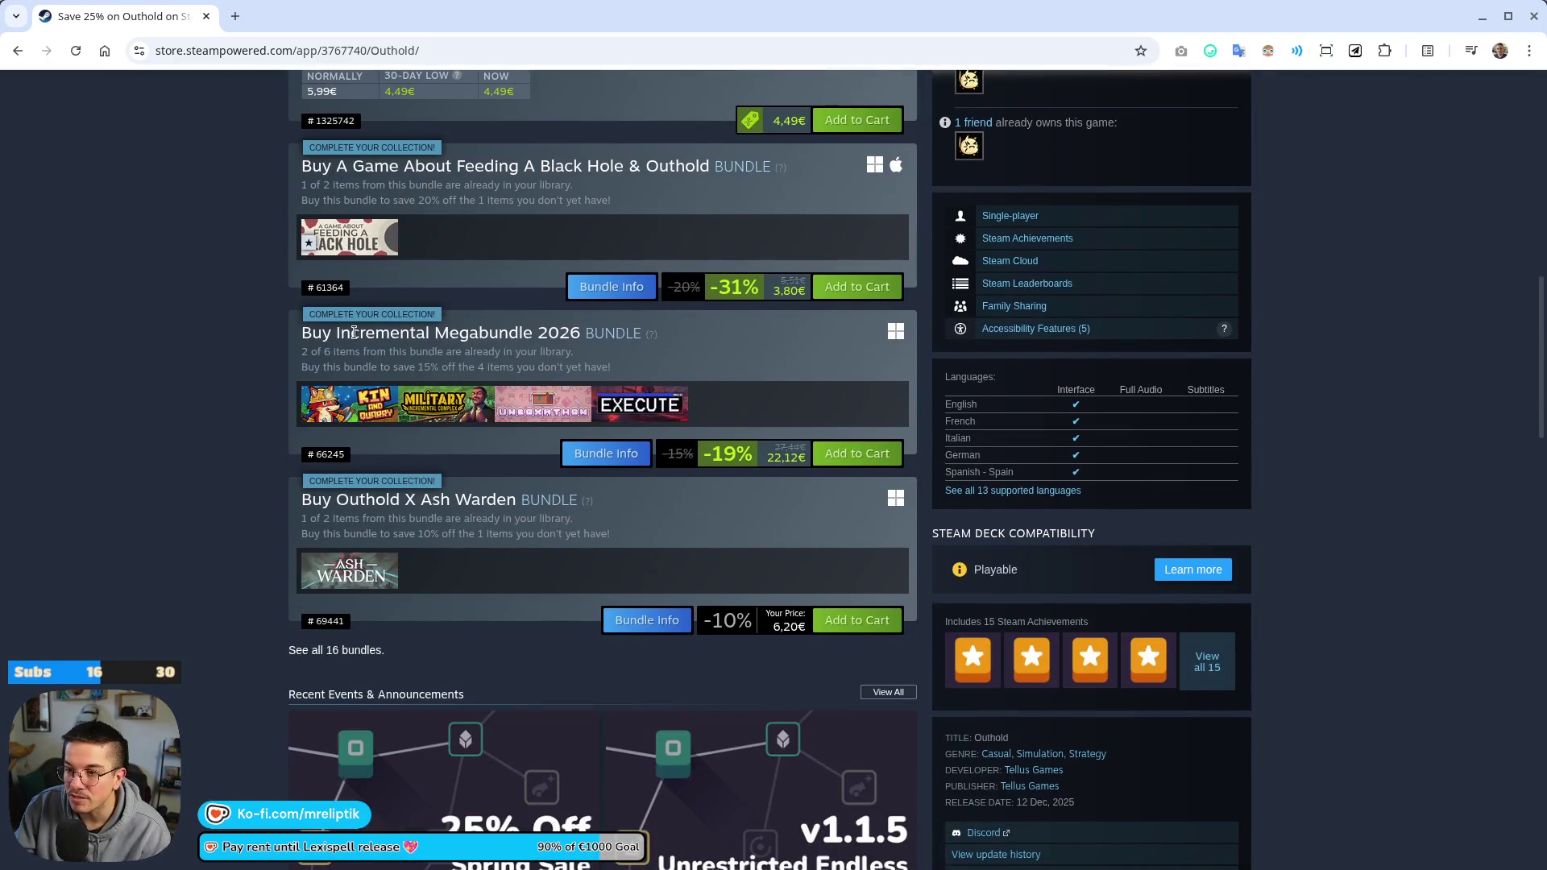
{"action": "middle_click", "coordinate": [354, 240]}
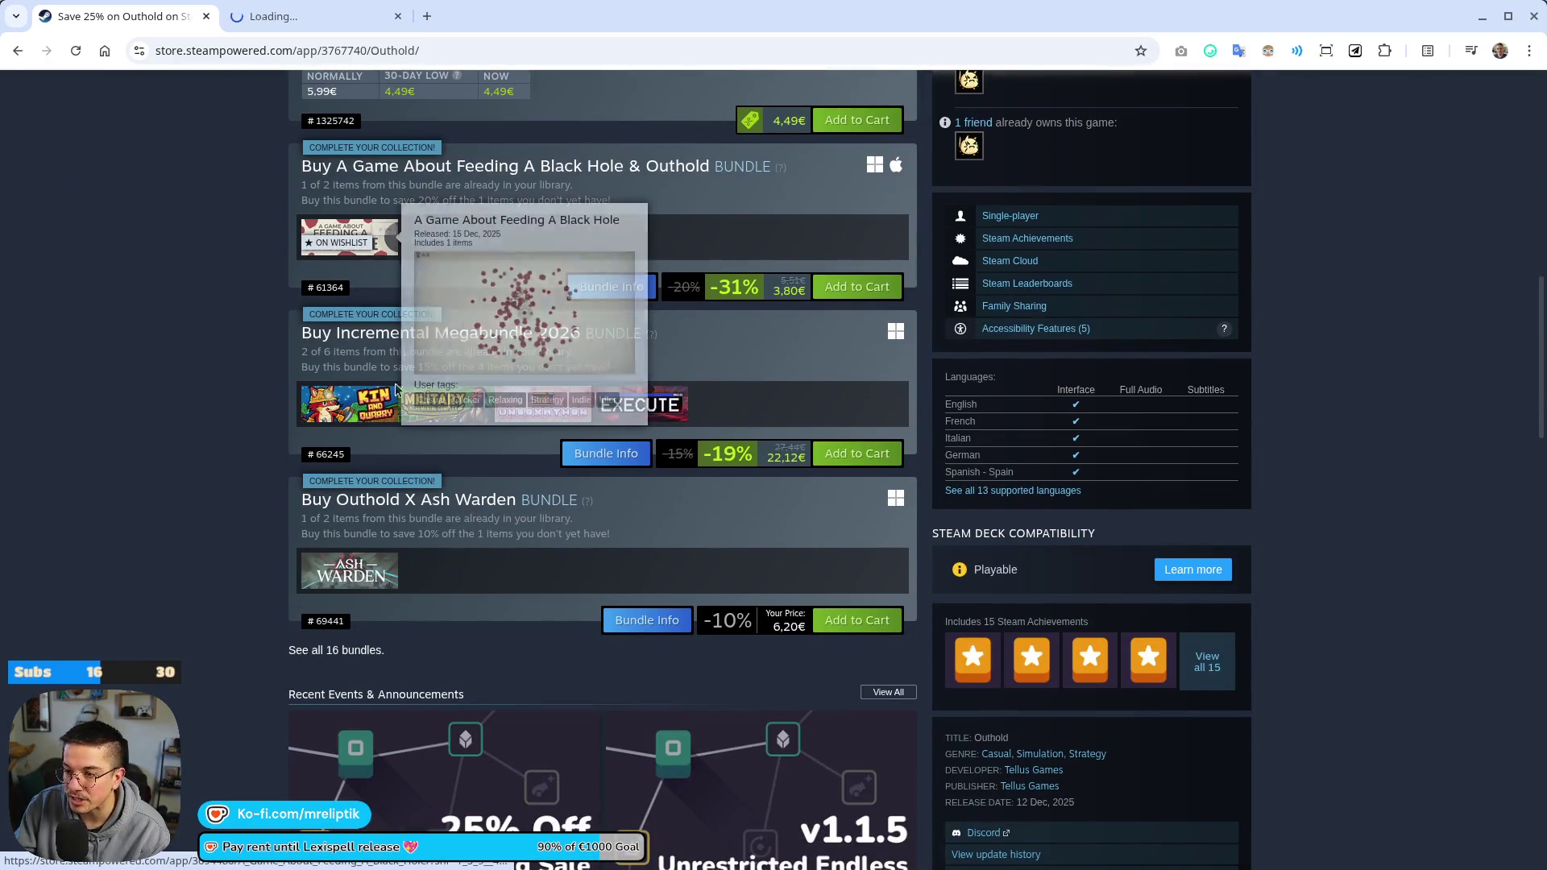
Open Execute in a background tab and show all 16 bundles containing Outhold
{"action": "middle_click", "coordinate": [659, 421]}
{"action": "mouse_move", "coordinate": [555, 405]}
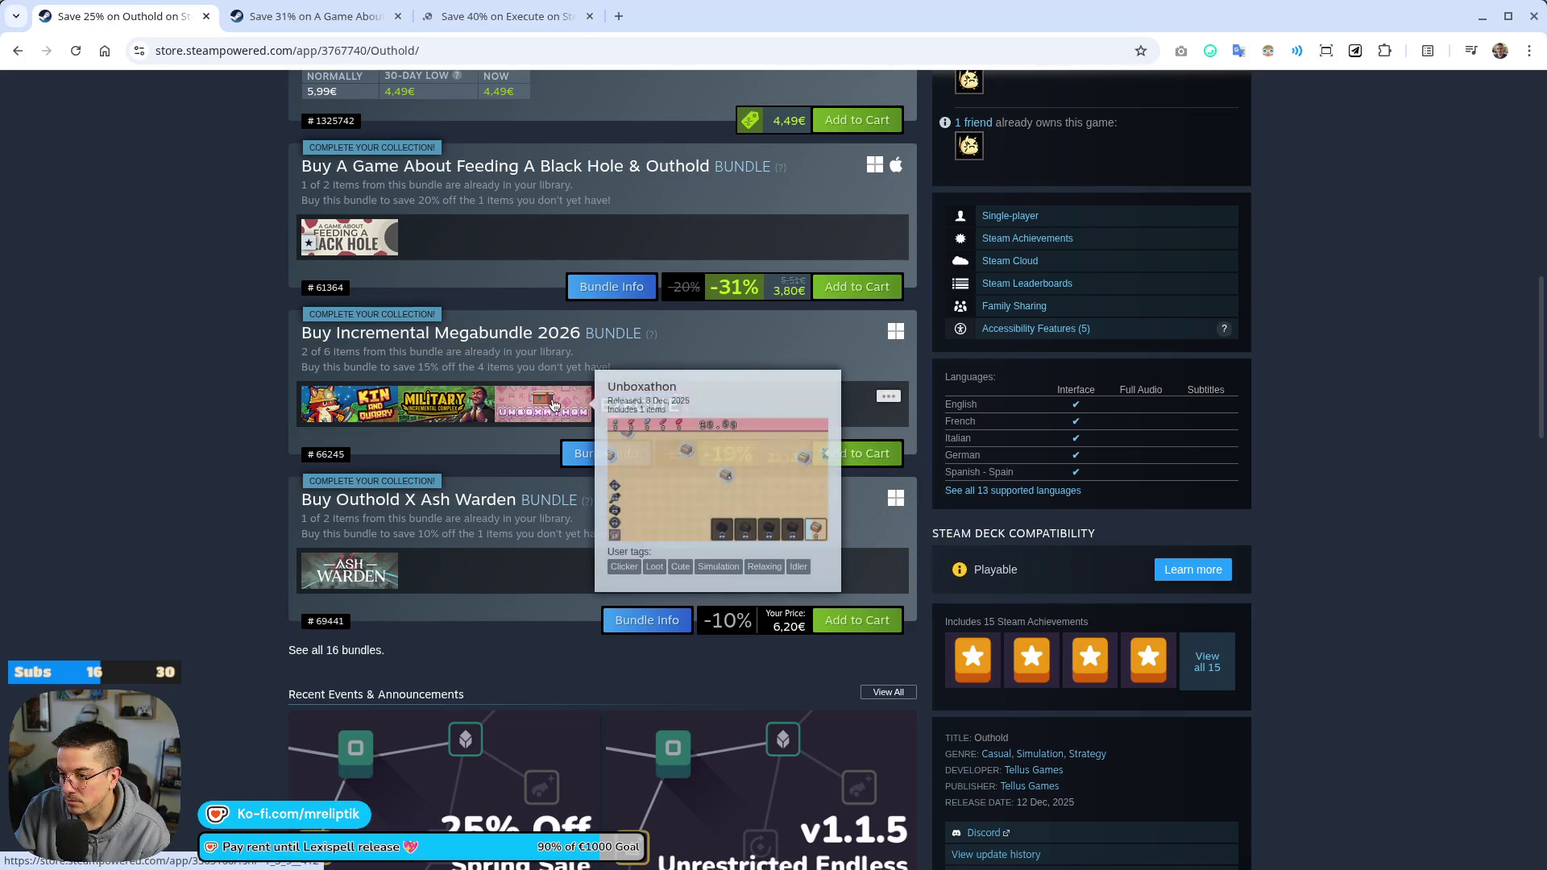
{"action": "scroll", "coordinate": [531, 407], "scroll_direction": "up", "scroll_amount": 4}
{"action": "scroll", "coordinate": [501, 511], "scroll_direction": "down", "scroll_amount": 3}
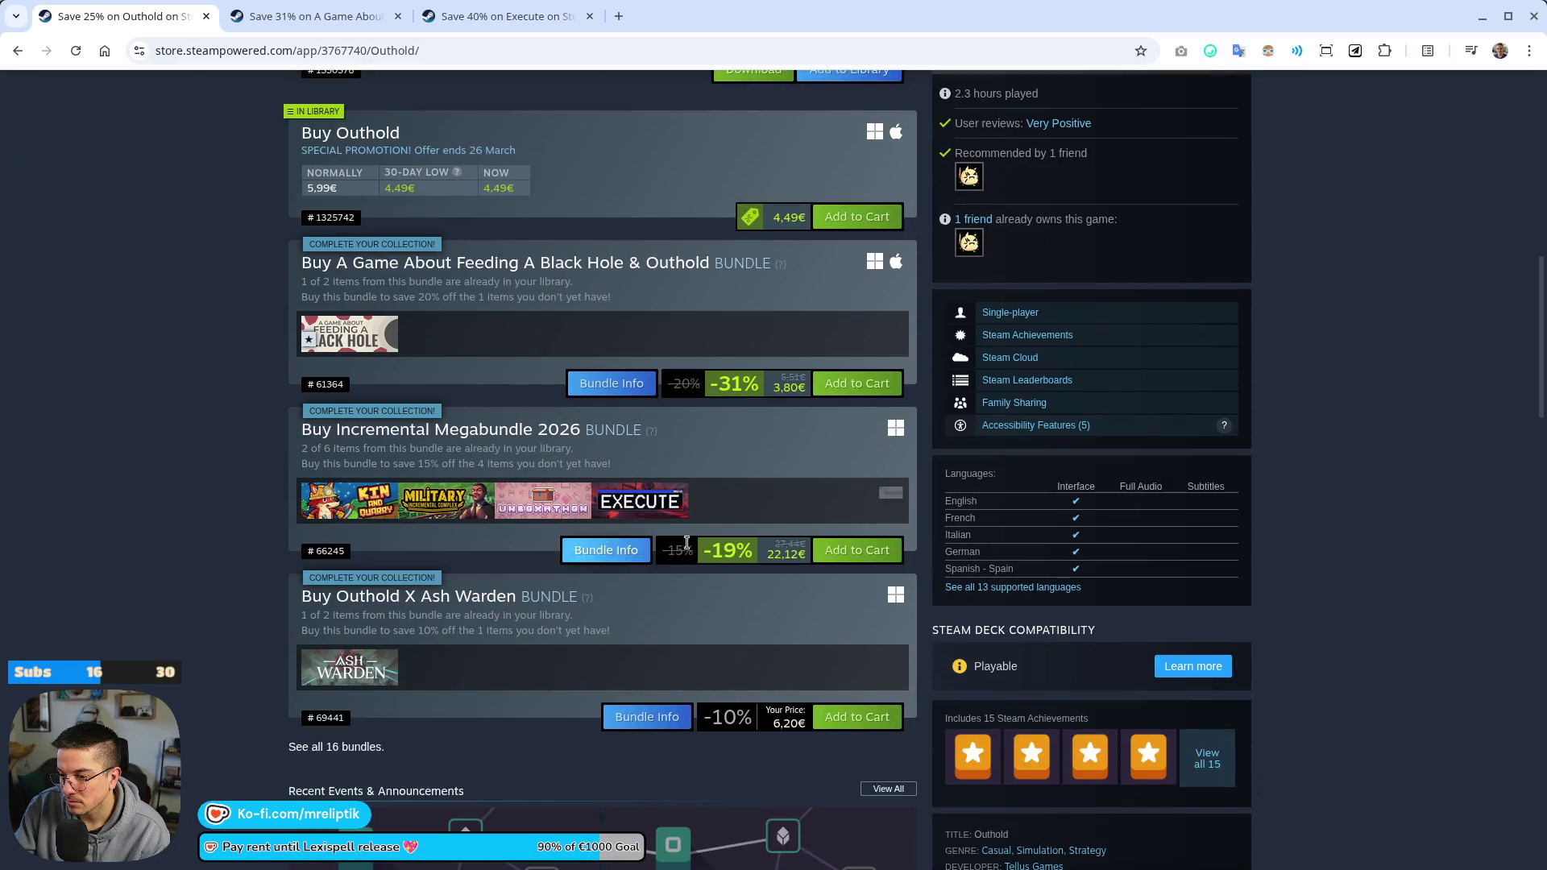
{"action": "scroll", "coordinate": [504, 660], "scroll_direction": "down", "scroll_amount": 2}
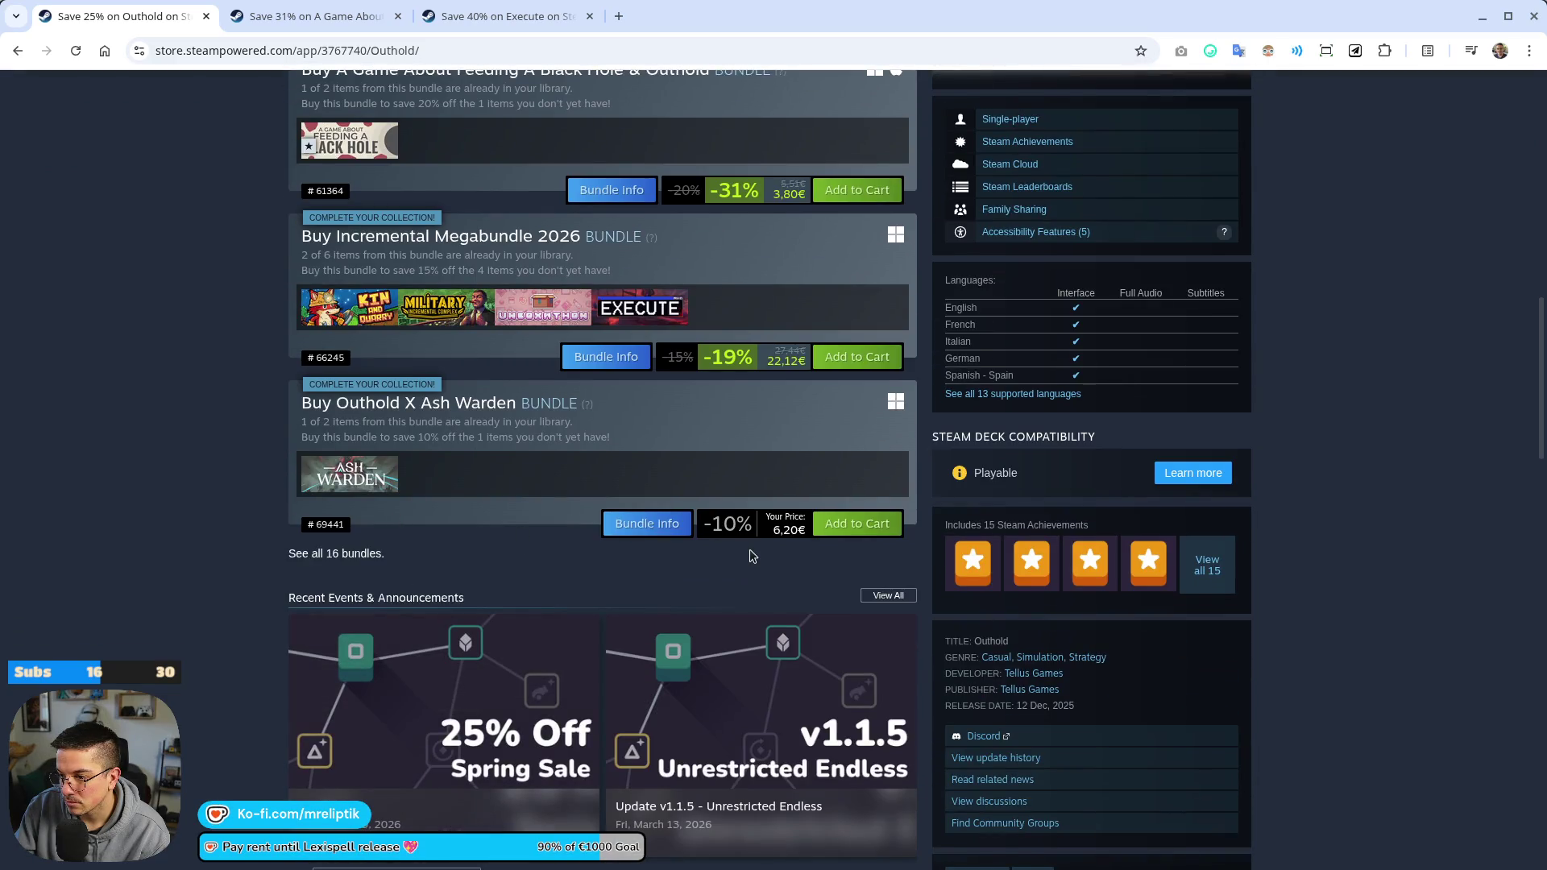
{"action": "left_click", "coordinate": [355, 556]}
Look over the Black Hole and Execute tabs, then return to Outhold's bundle list
{"action": "left_click", "coordinate": [322, 23]}
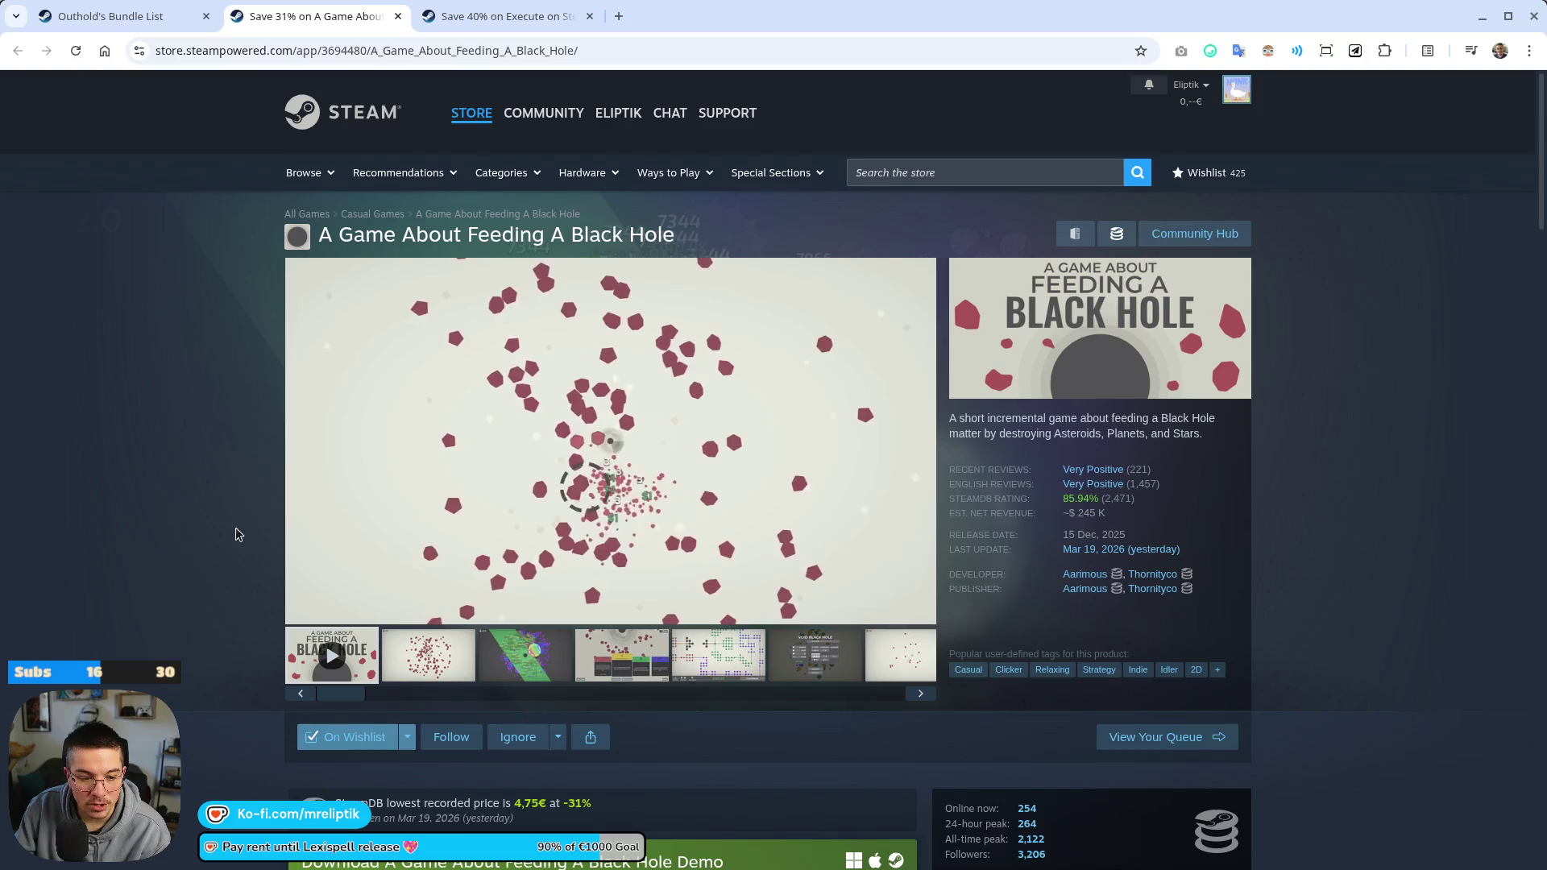
{"action": "key", "text": "ctrl+Tab"}
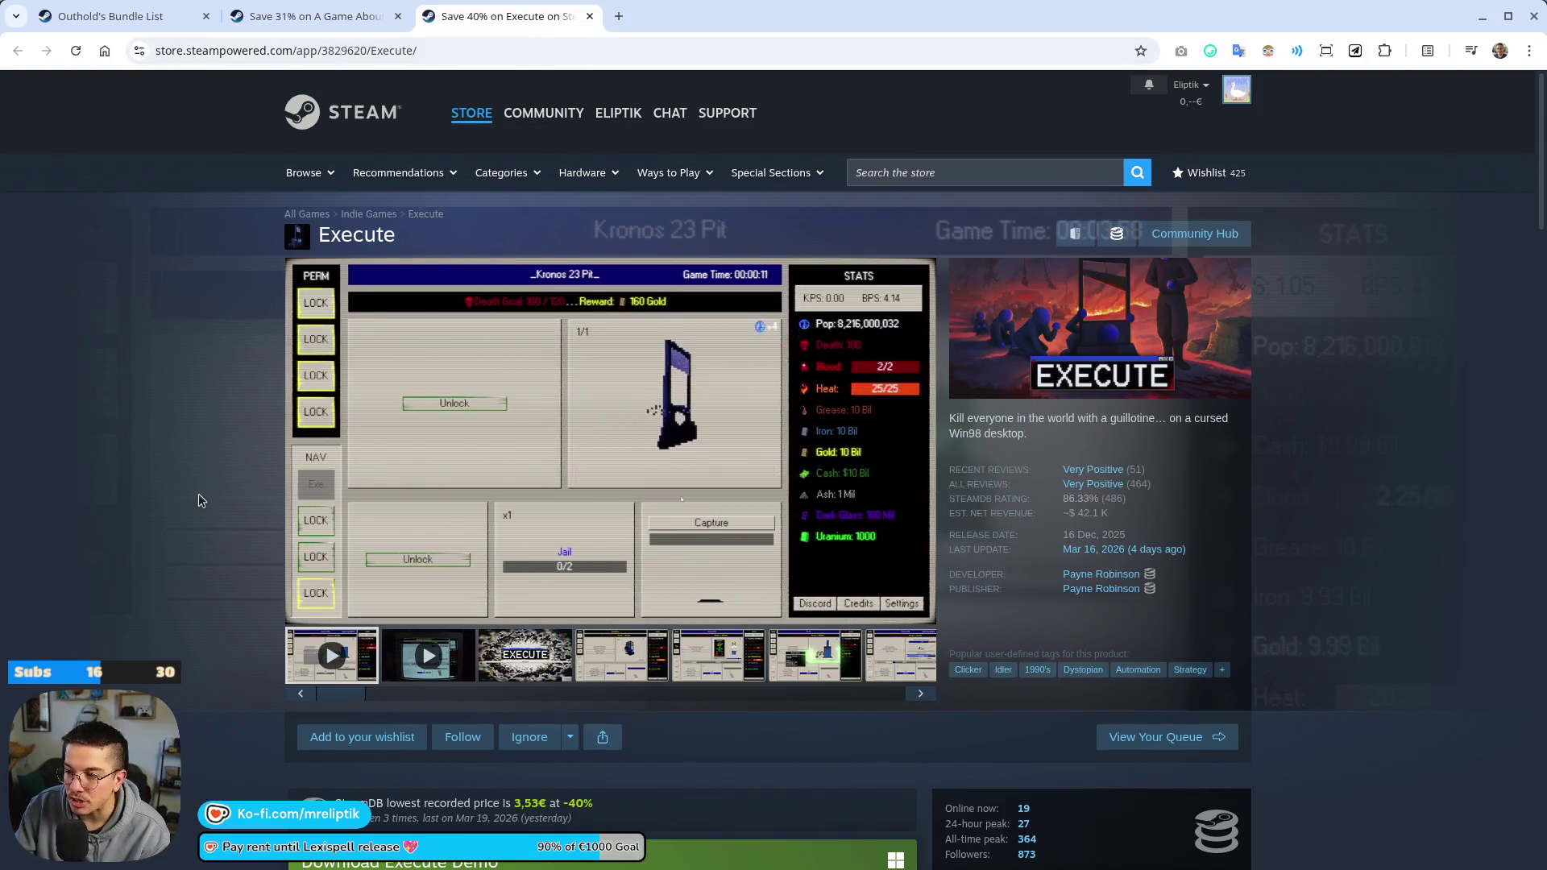
{"action": "left_click", "coordinate": [151, 16]}
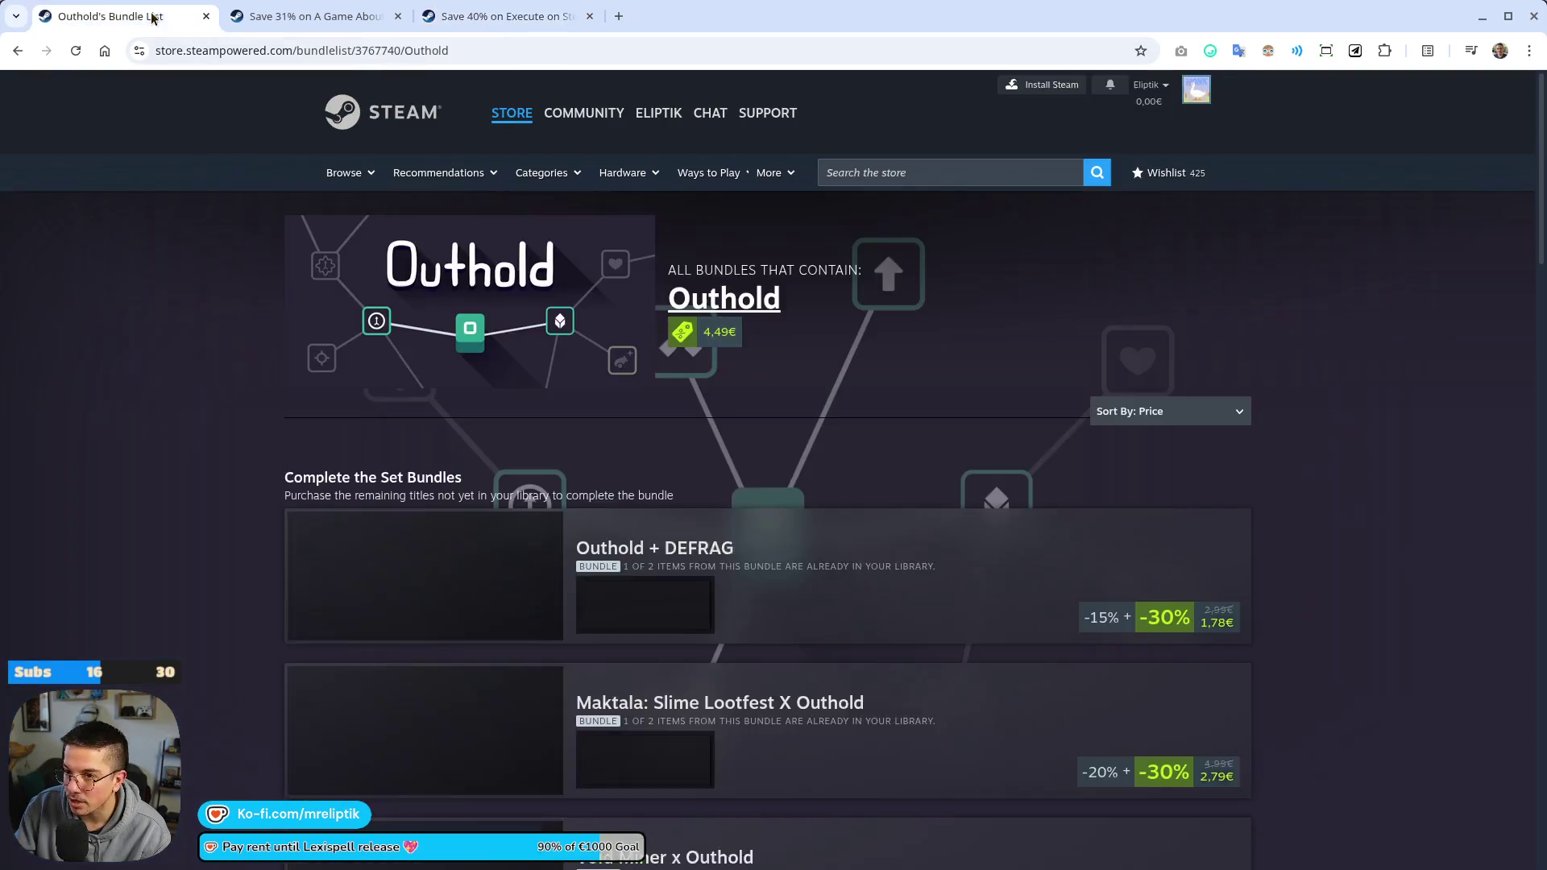
{"action": "scroll", "coordinate": [196, 452], "scroll_direction": "down", "scroll_amount": 5}
{"action": "scroll", "coordinate": [266, 407], "scroll_direction": "down", "scroll_amount": 4}
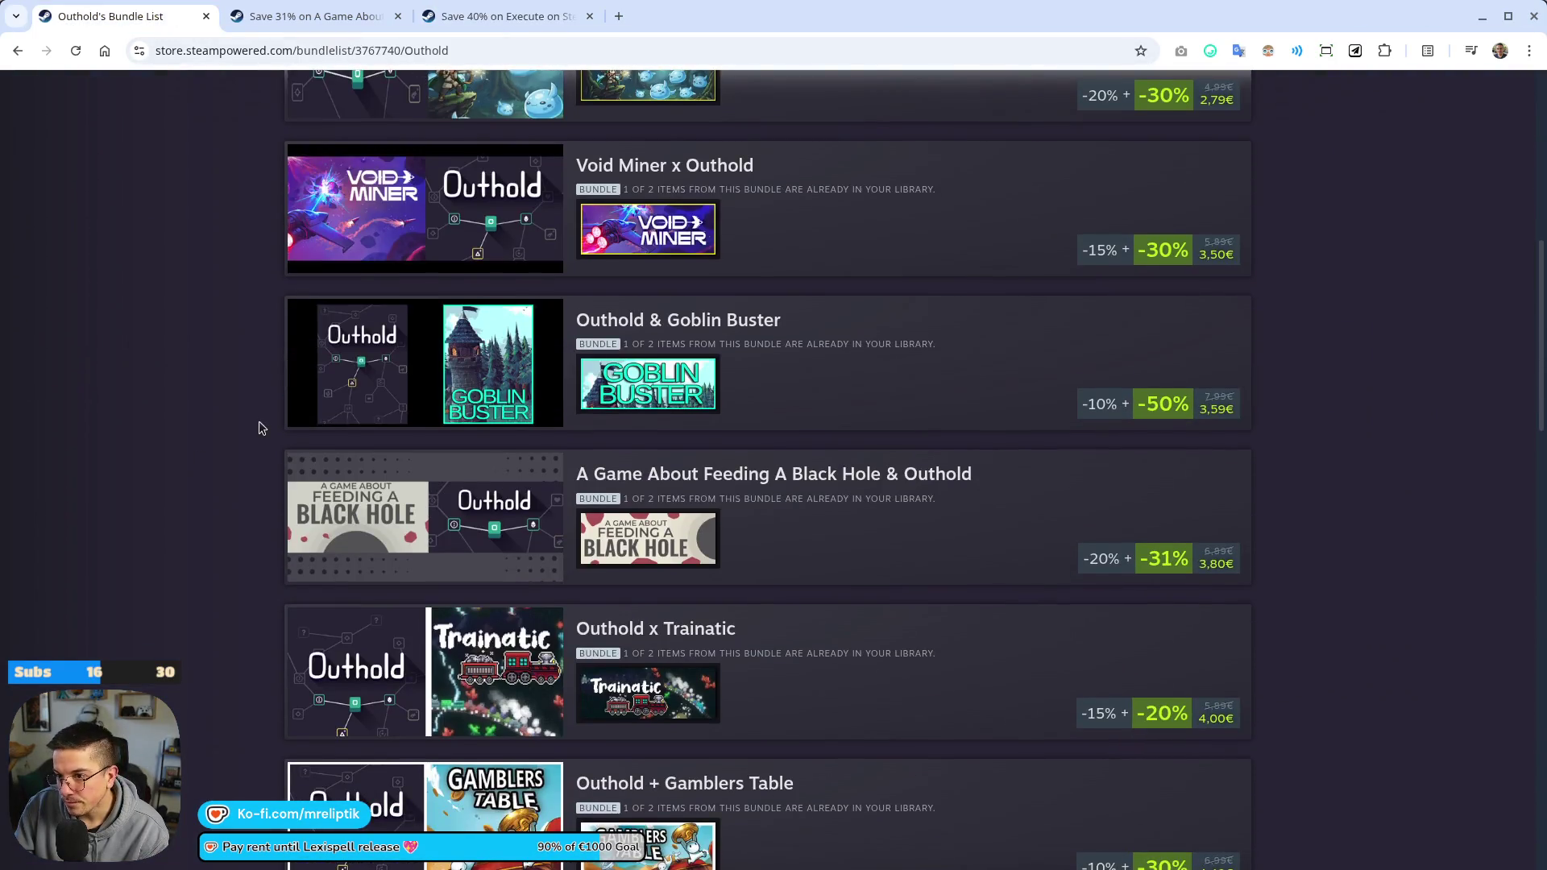
{"action": "scroll", "coordinate": [171, 451], "scroll_direction": "down", "scroll_amount": 4}
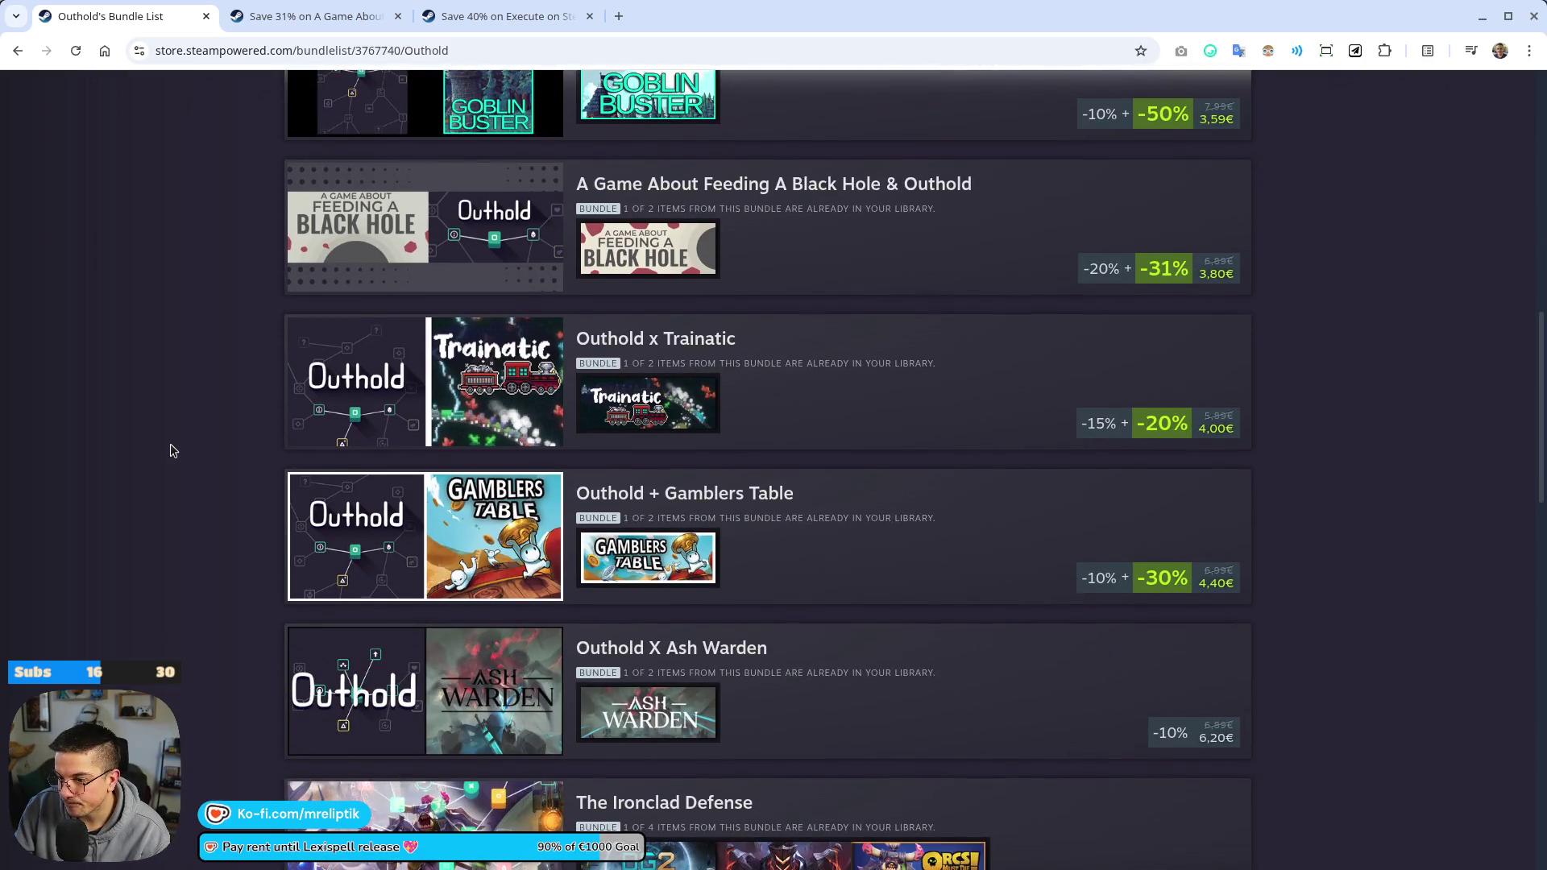
{"action": "scroll", "coordinate": [202, 448], "scroll_direction": "down", "scroll_amount": 3}
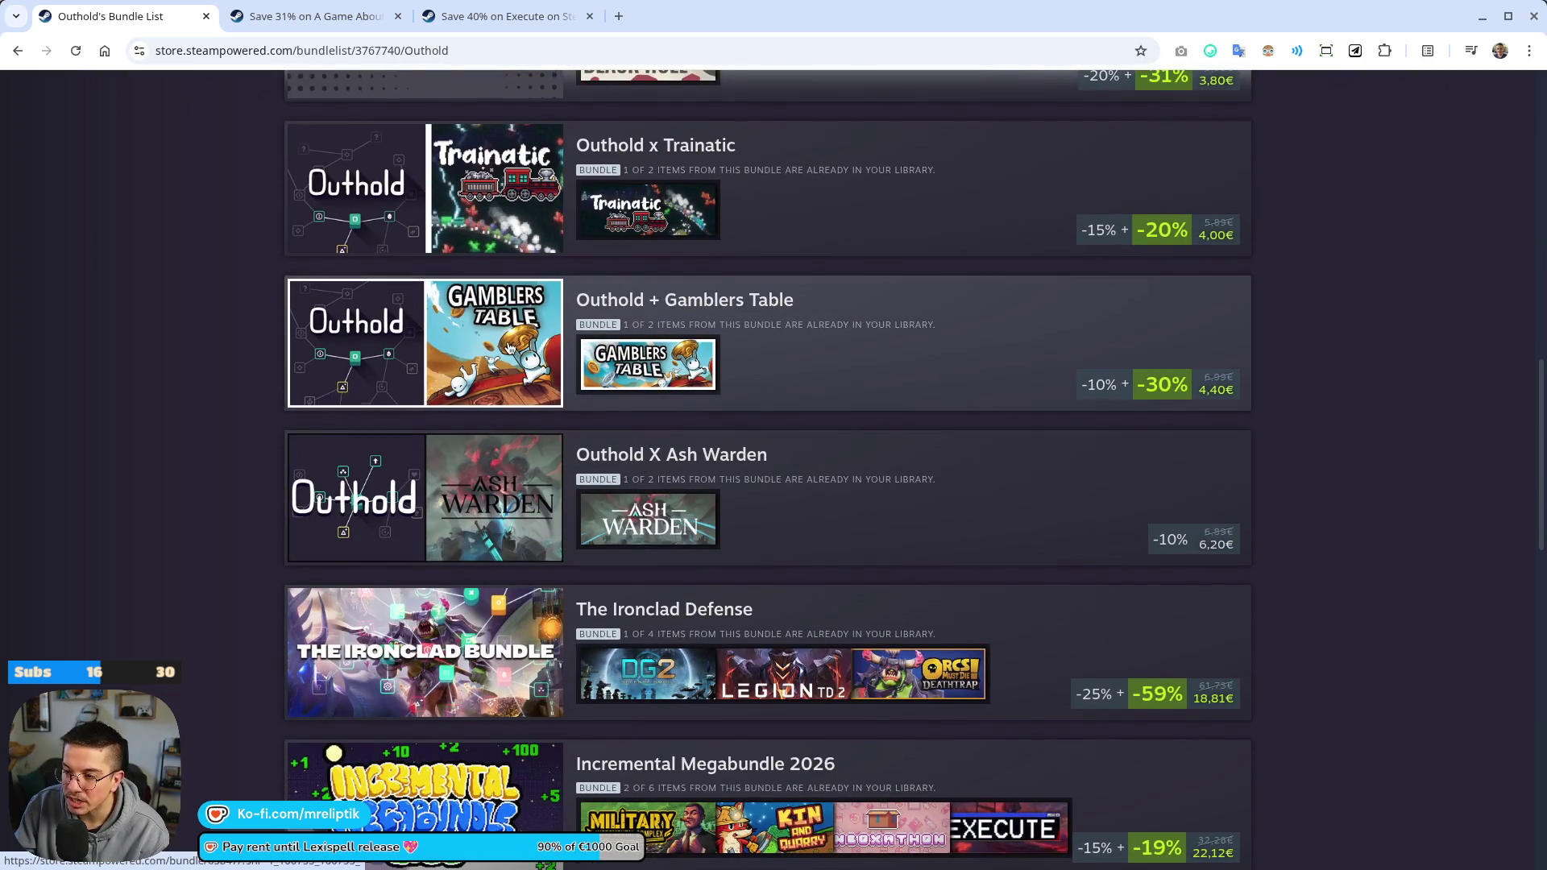
{"action": "scroll", "coordinate": [564, 483], "scroll_direction": "down", "scroll_amount": 5}
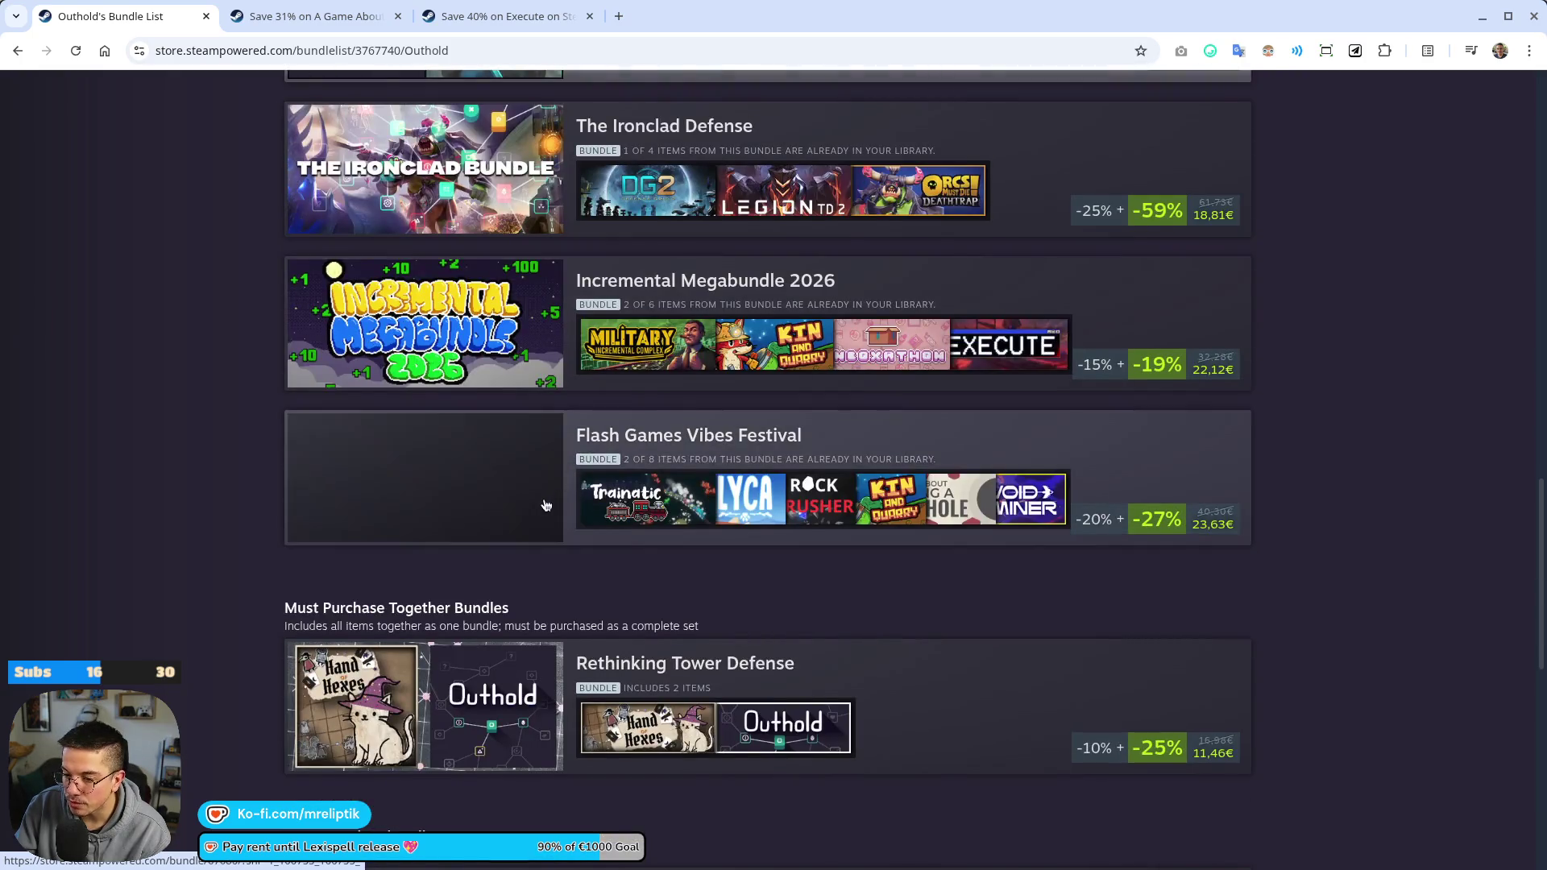
{"action": "scroll", "coordinate": [545, 508], "scroll_direction": "down", "scroll_amount": 3}
{"action": "scroll", "coordinate": [549, 527], "scroll_direction": "down", "scroll_amount": 3}
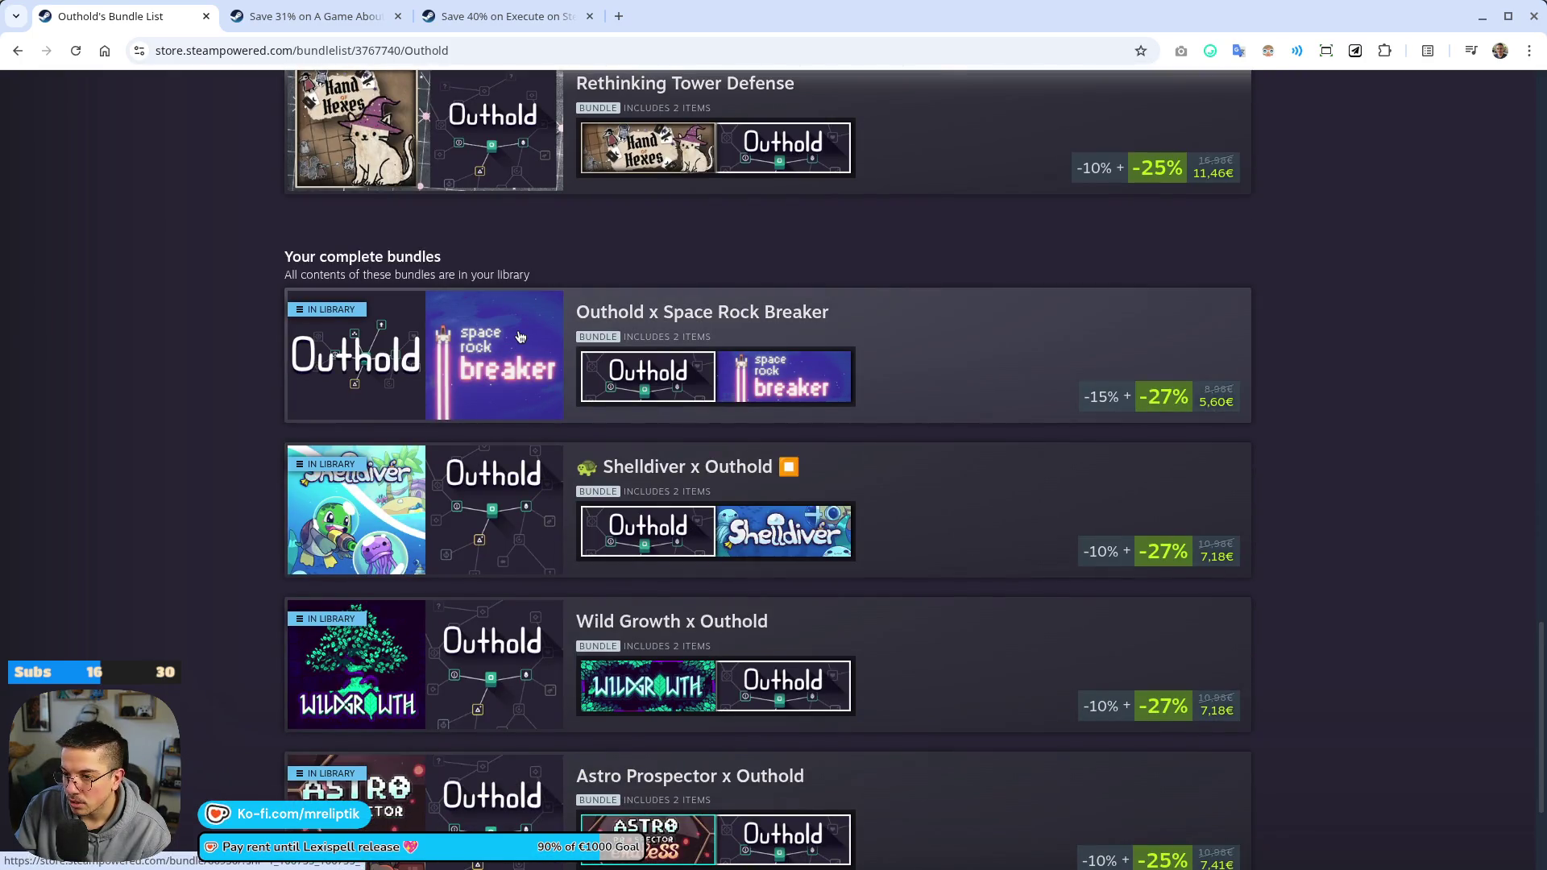
{"action": "mouse_move", "coordinate": [639, 706]}
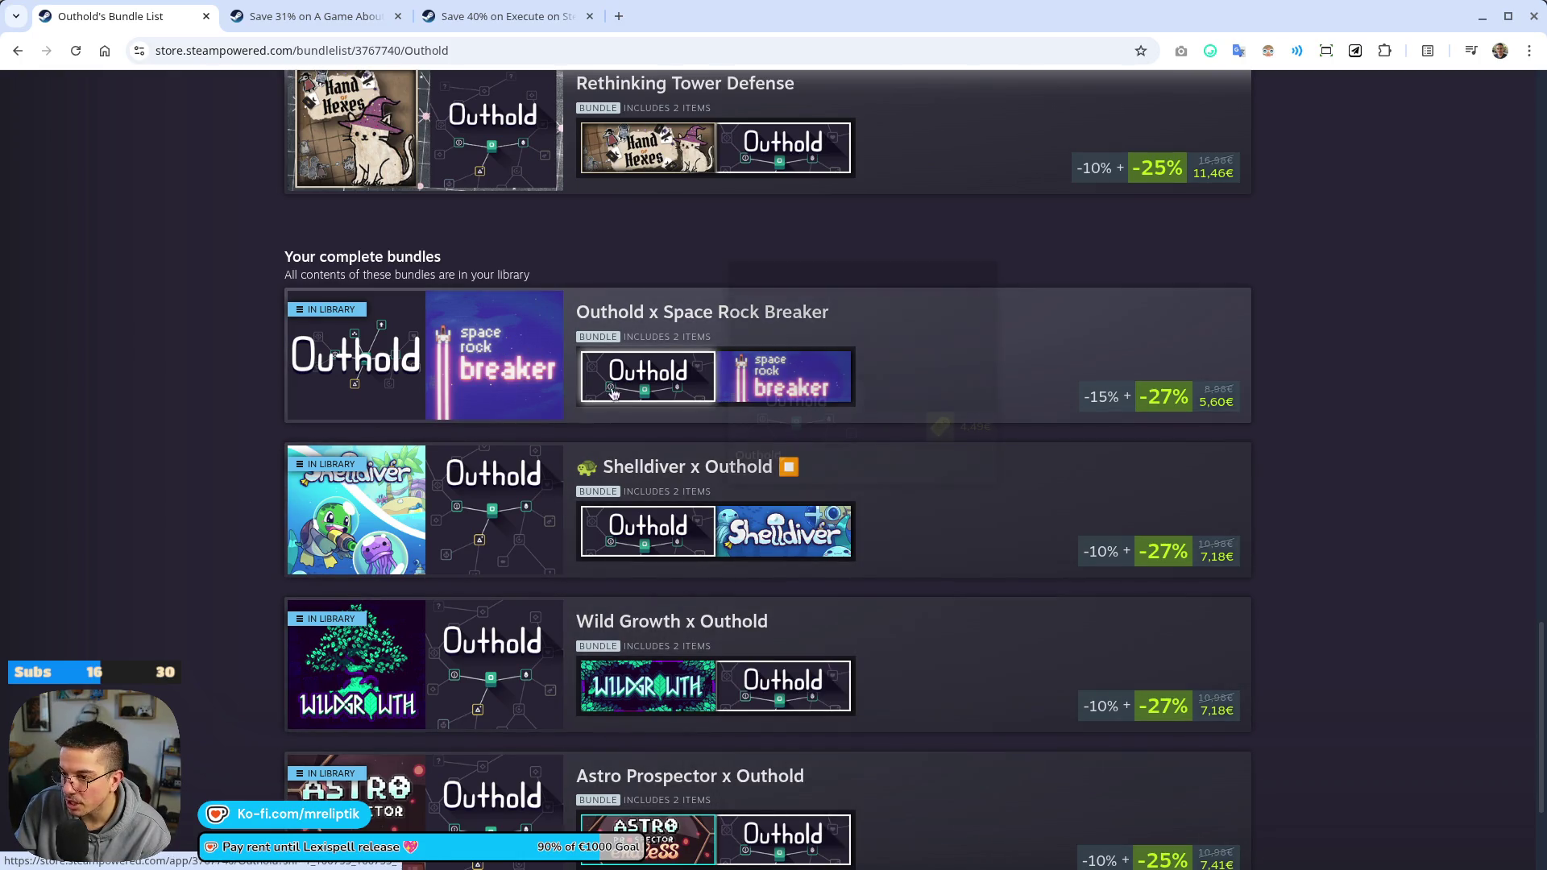
{"action": "left_click", "coordinate": [778, 371]}
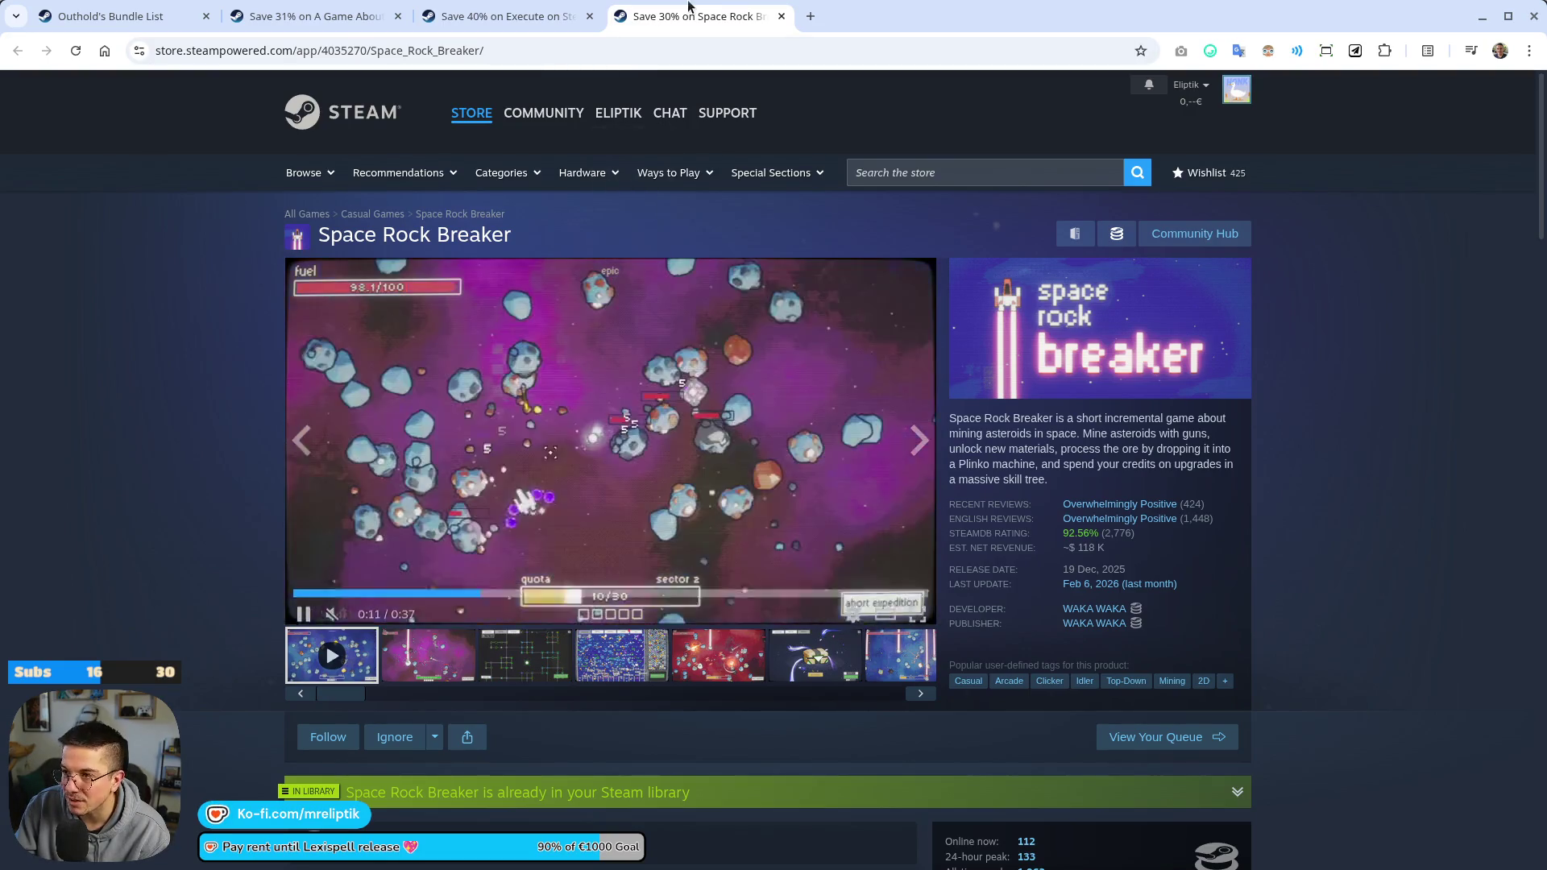
{"action": "key", "text": "ctrl+1"}
{"action": "scroll", "coordinate": [258, 417], "scroll_direction": "down", "scroll_amount": 3}
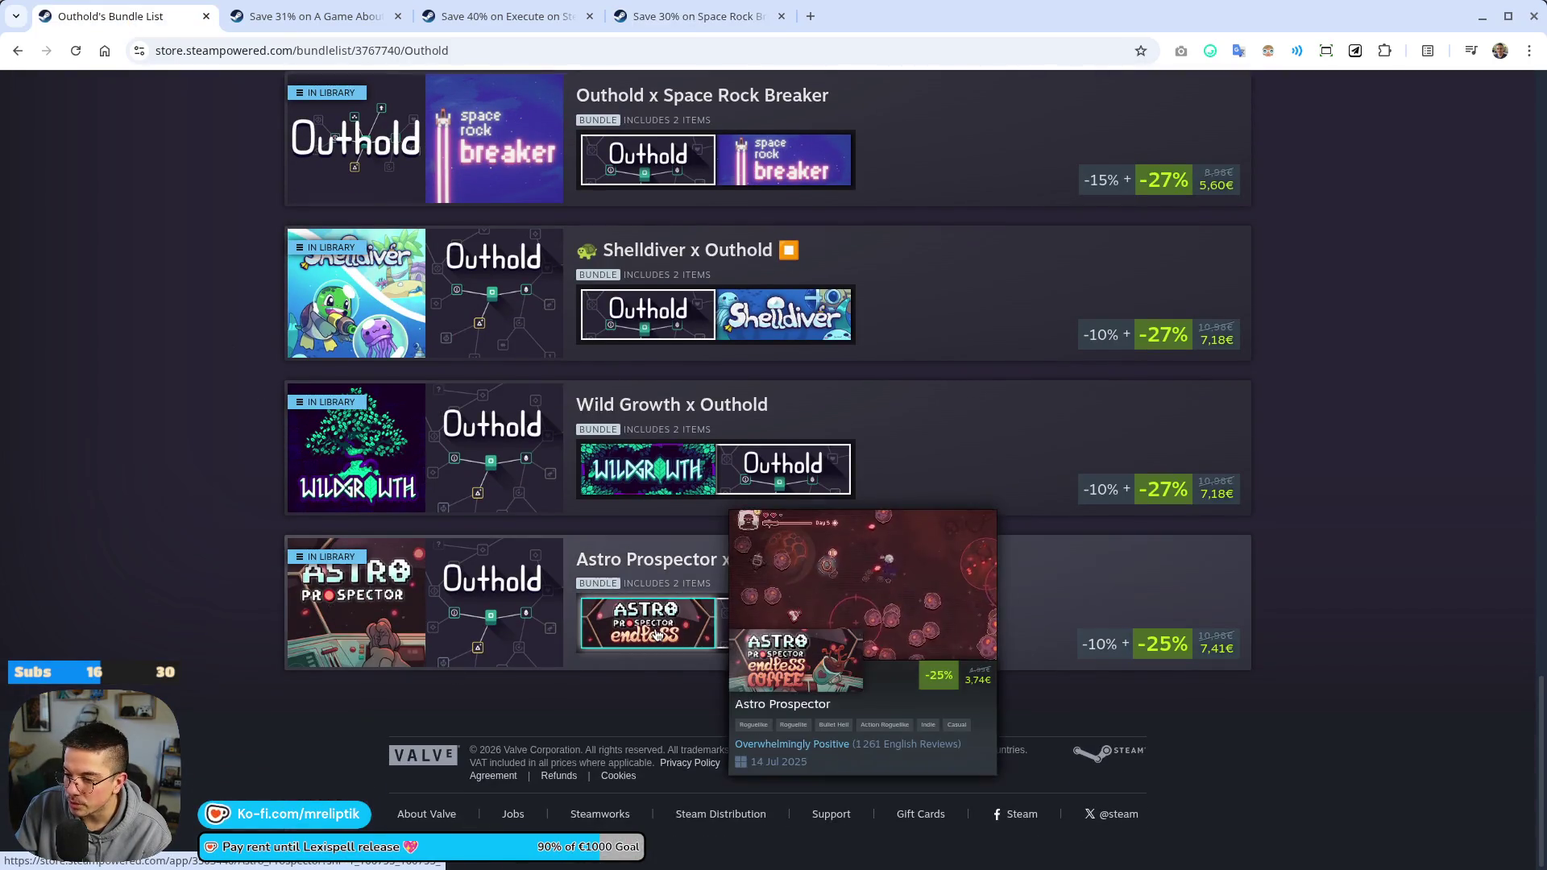
{"action": "scroll", "coordinate": [352, 512], "scroll_direction": "up", "scroll_amount": 15}
{"action": "scroll", "coordinate": [353, 512], "scroll_direction": "up", "scroll_amount": 10}
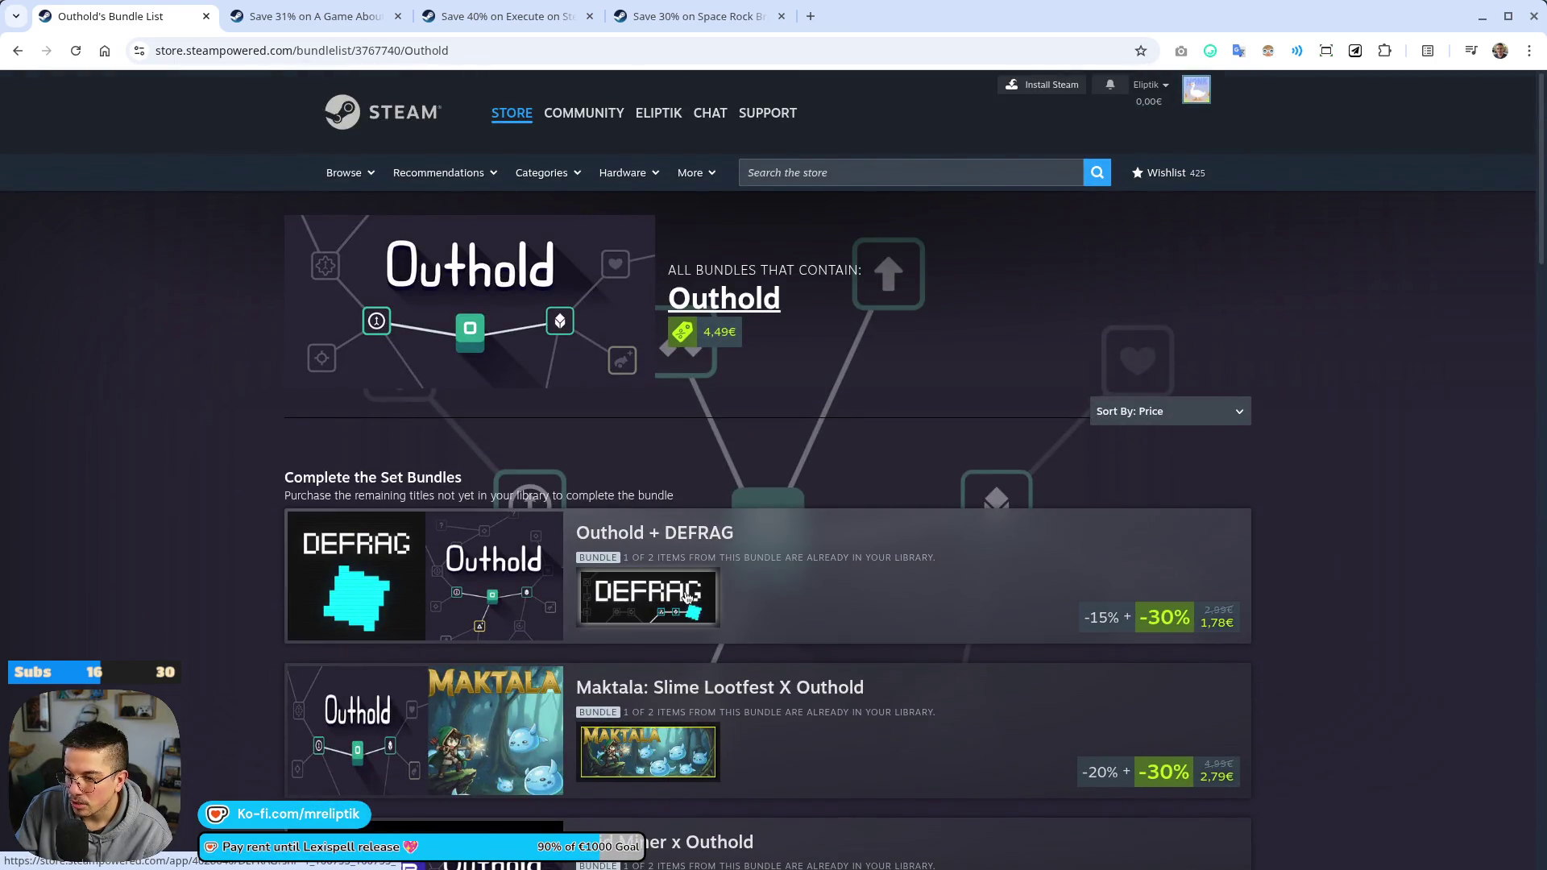
Open DEFRAG's store page from the Outhold + DEFRAG bundle, scroll through it, then close it
{"action": "left_click", "coordinate": [682, 598]}
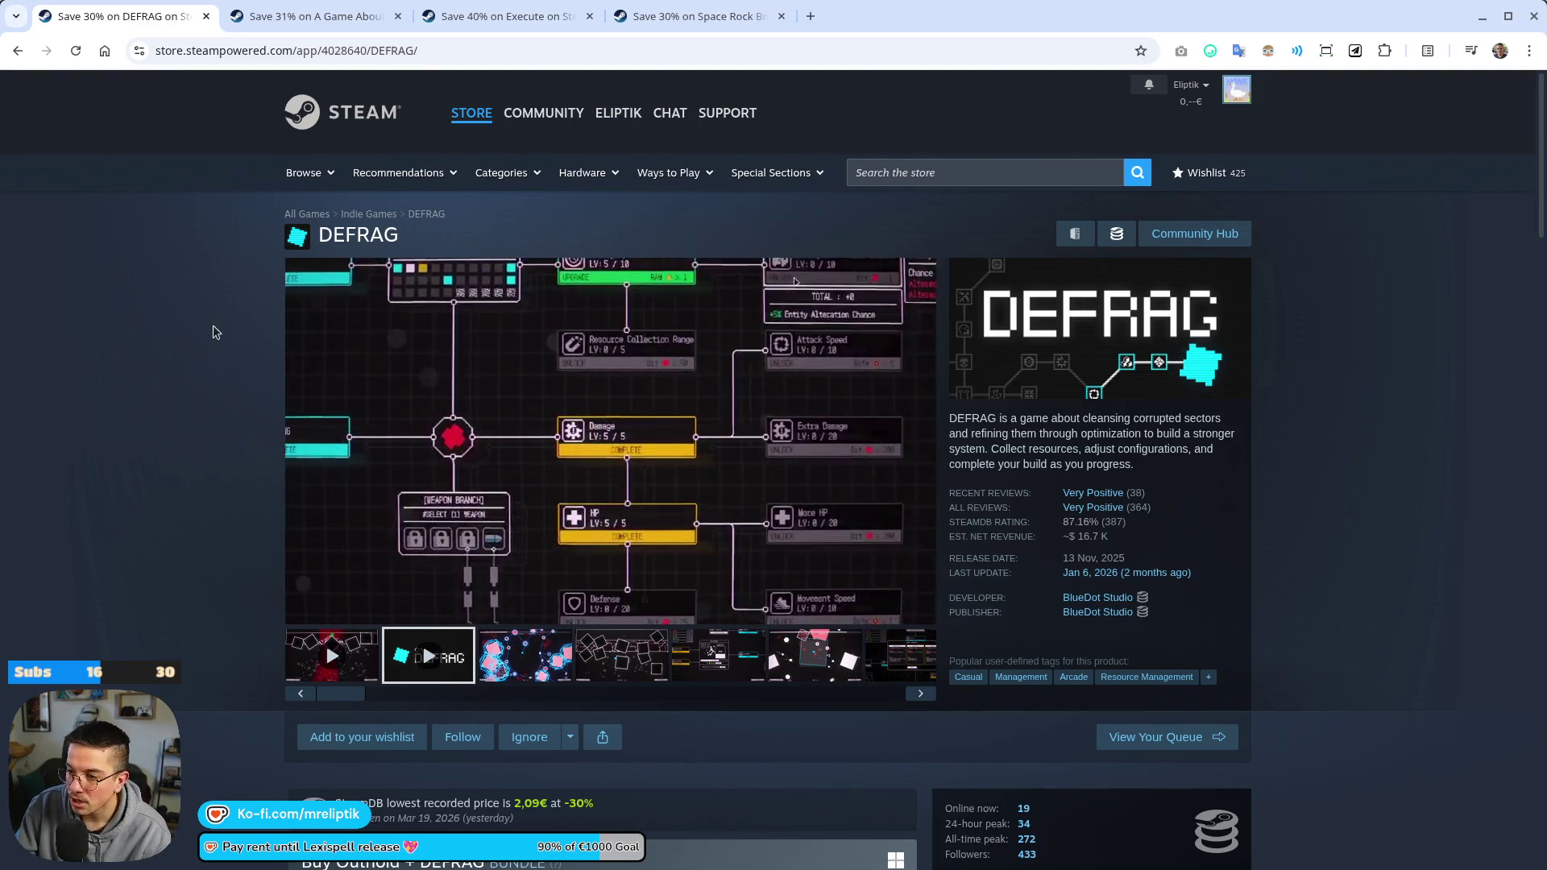
{"action": "scroll", "coordinate": [214, 331], "scroll_direction": "down", "scroll_amount": 15}
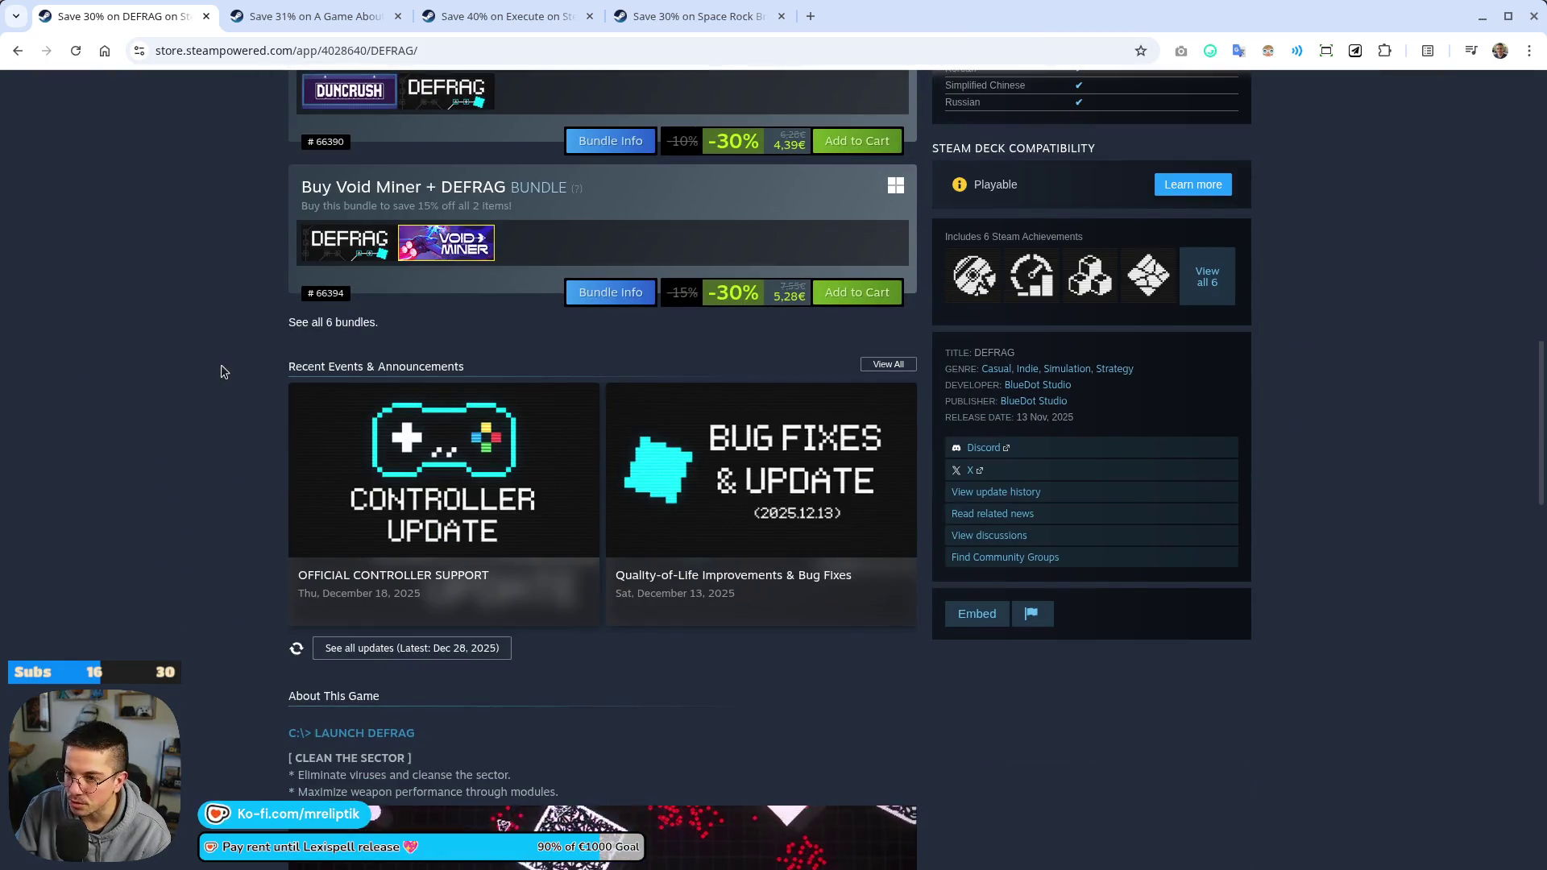
{"action": "scroll", "coordinate": [263, 418], "scroll_direction": "down", "scroll_amount": 10}
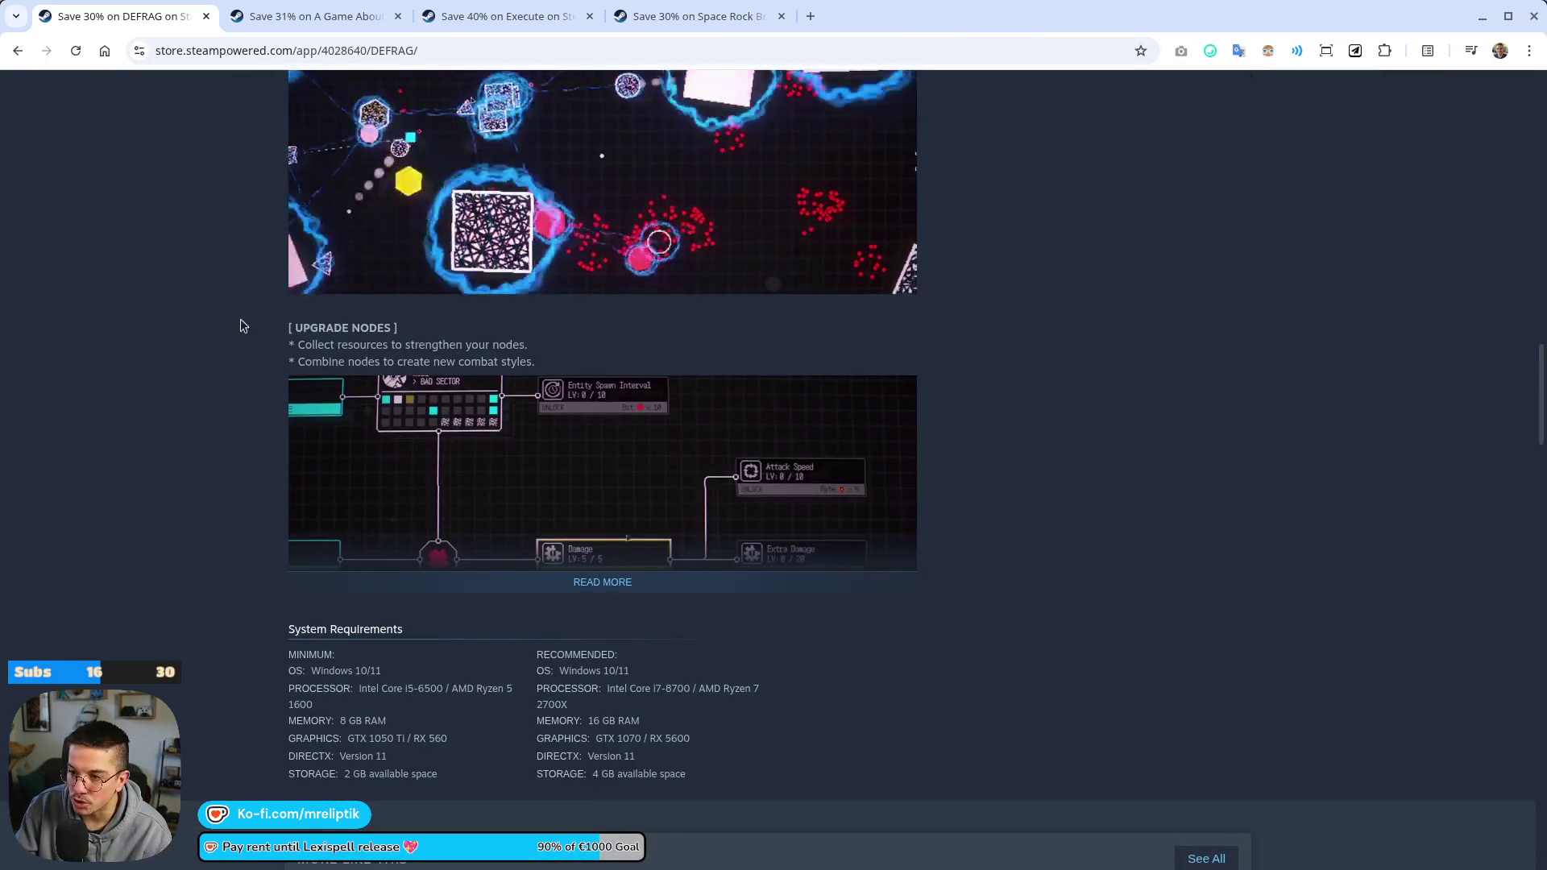
{"action": "scroll", "coordinate": [261, 338], "scroll_direction": "down", "scroll_amount": 7}
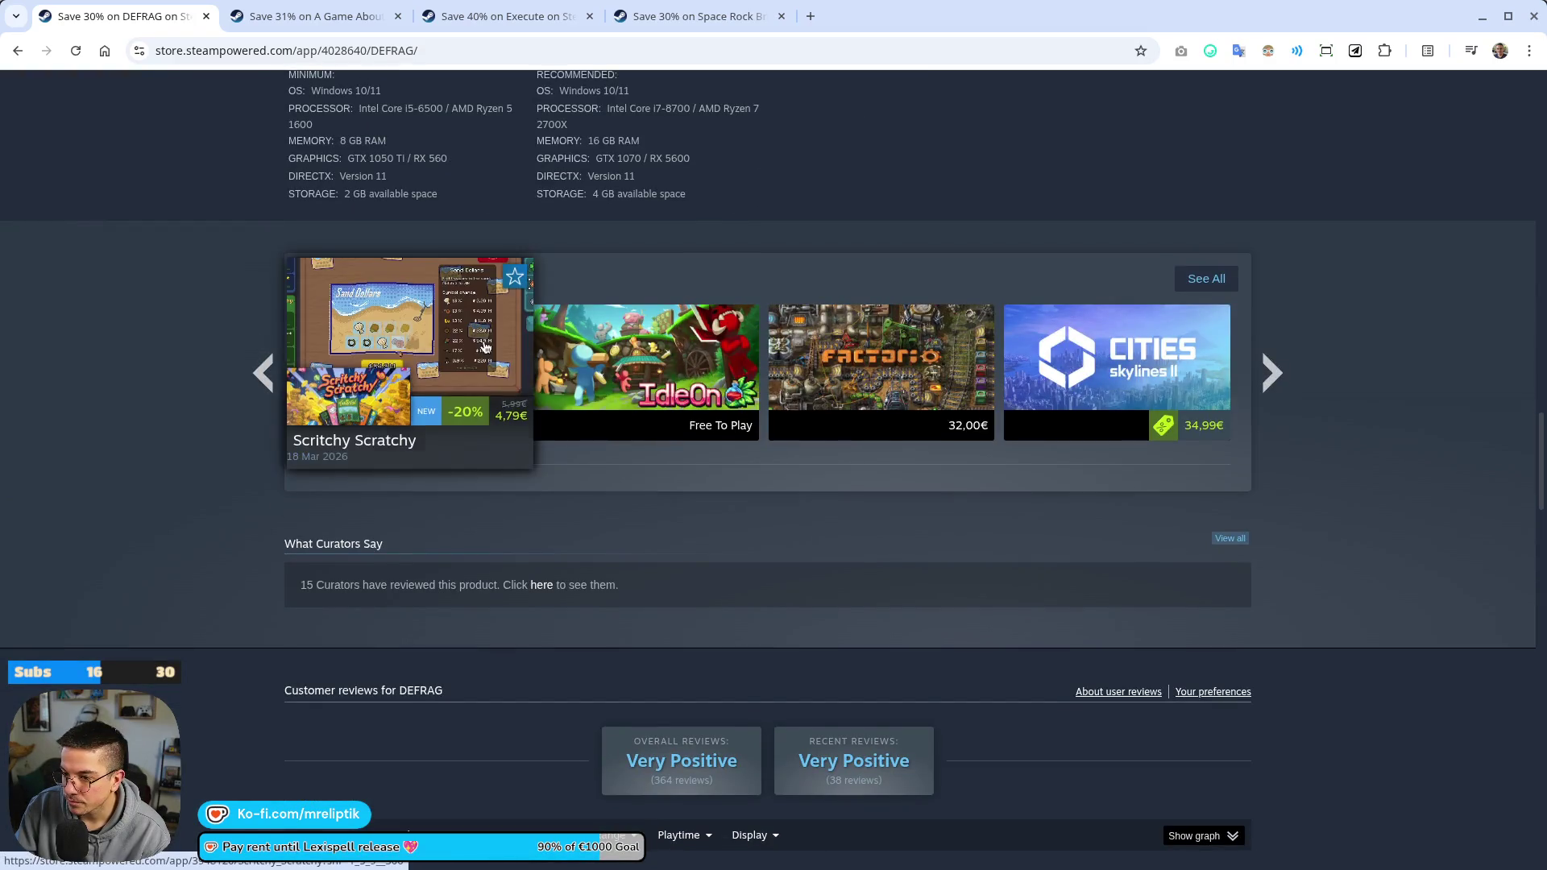
{"action": "scroll", "coordinate": [310, 346], "scroll_direction": "up", "scroll_amount": 20}
{"action": "left_click", "coordinate": [206, 16]}
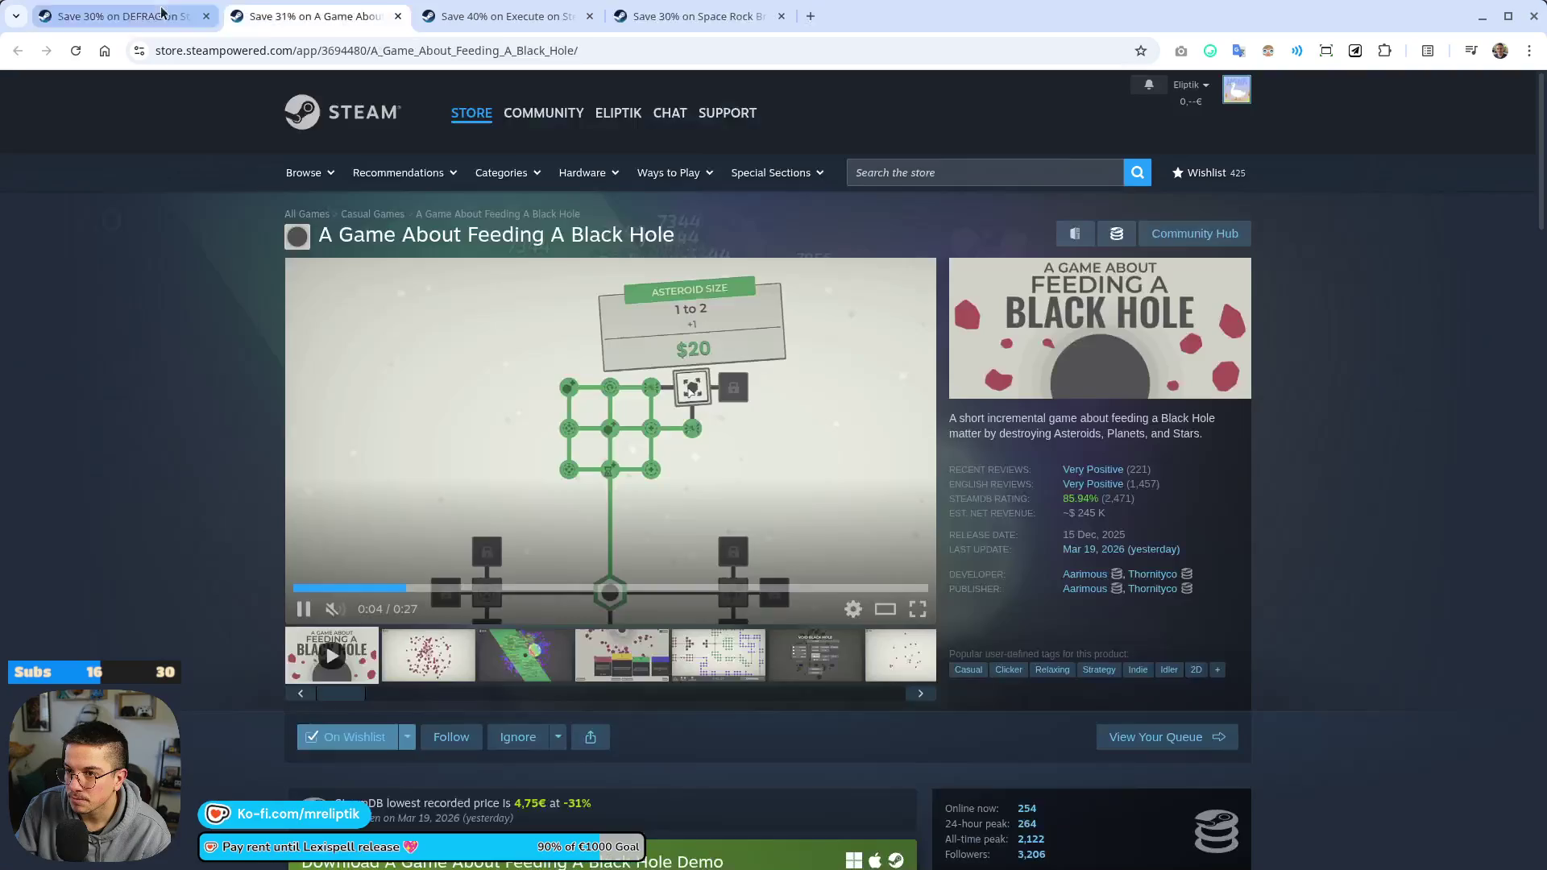
Close the A Game About Feeding A Black Hole tab so Execute's page shows
{"action": "middle_click", "coordinate": [147, 16]}
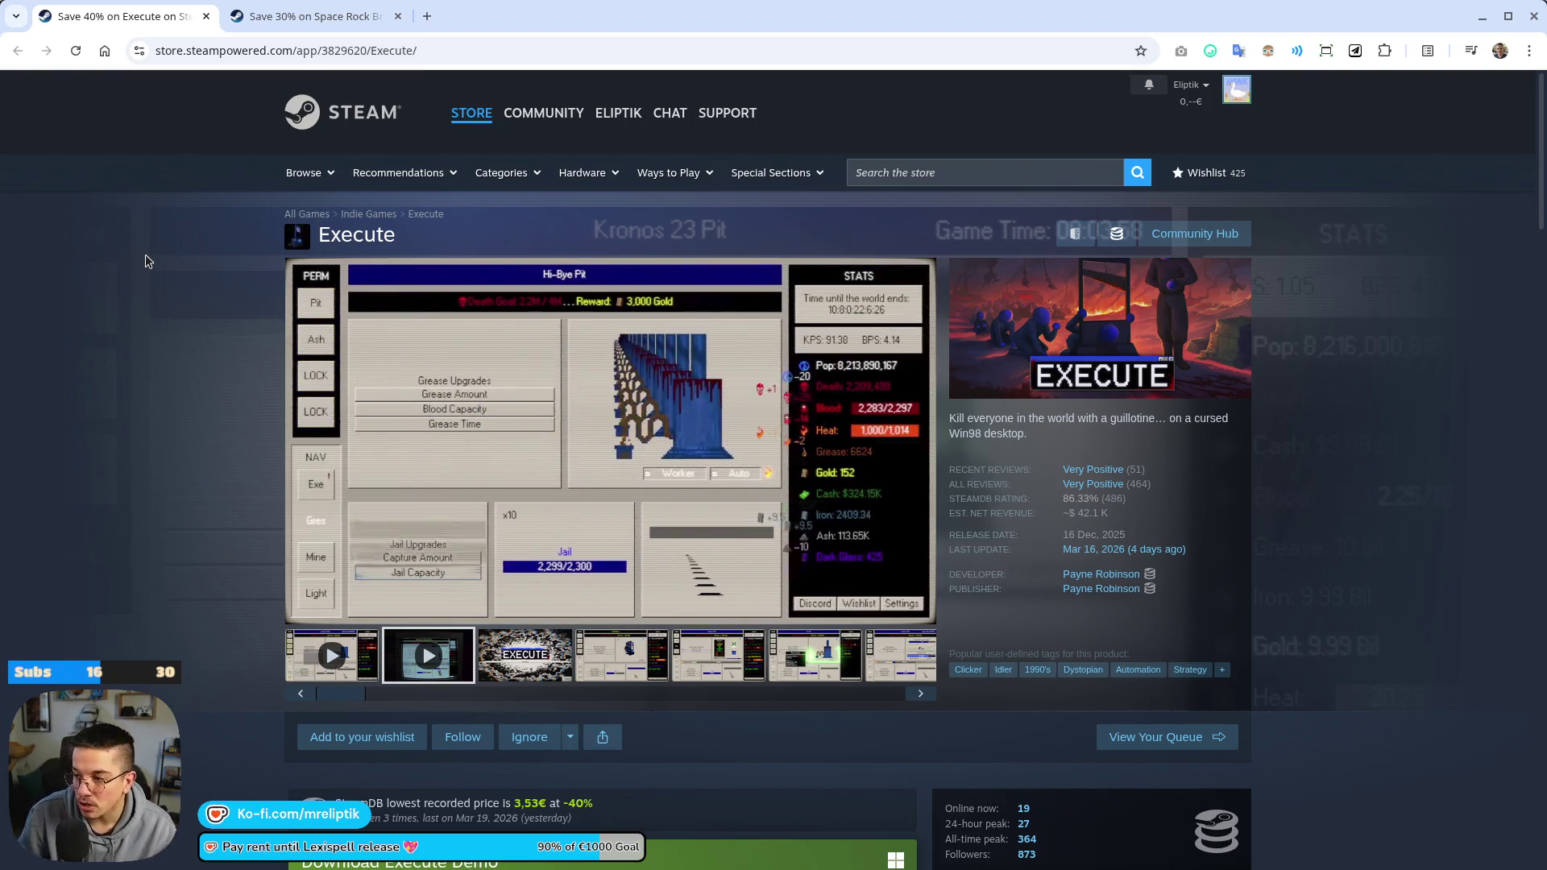
Rewind the Execute trailer and open the Steam store front in a new tab
{"action": "mouse_move", "coordinate": [777, 404]}
{"action": "left_click", "coordinate": [408, 588]}
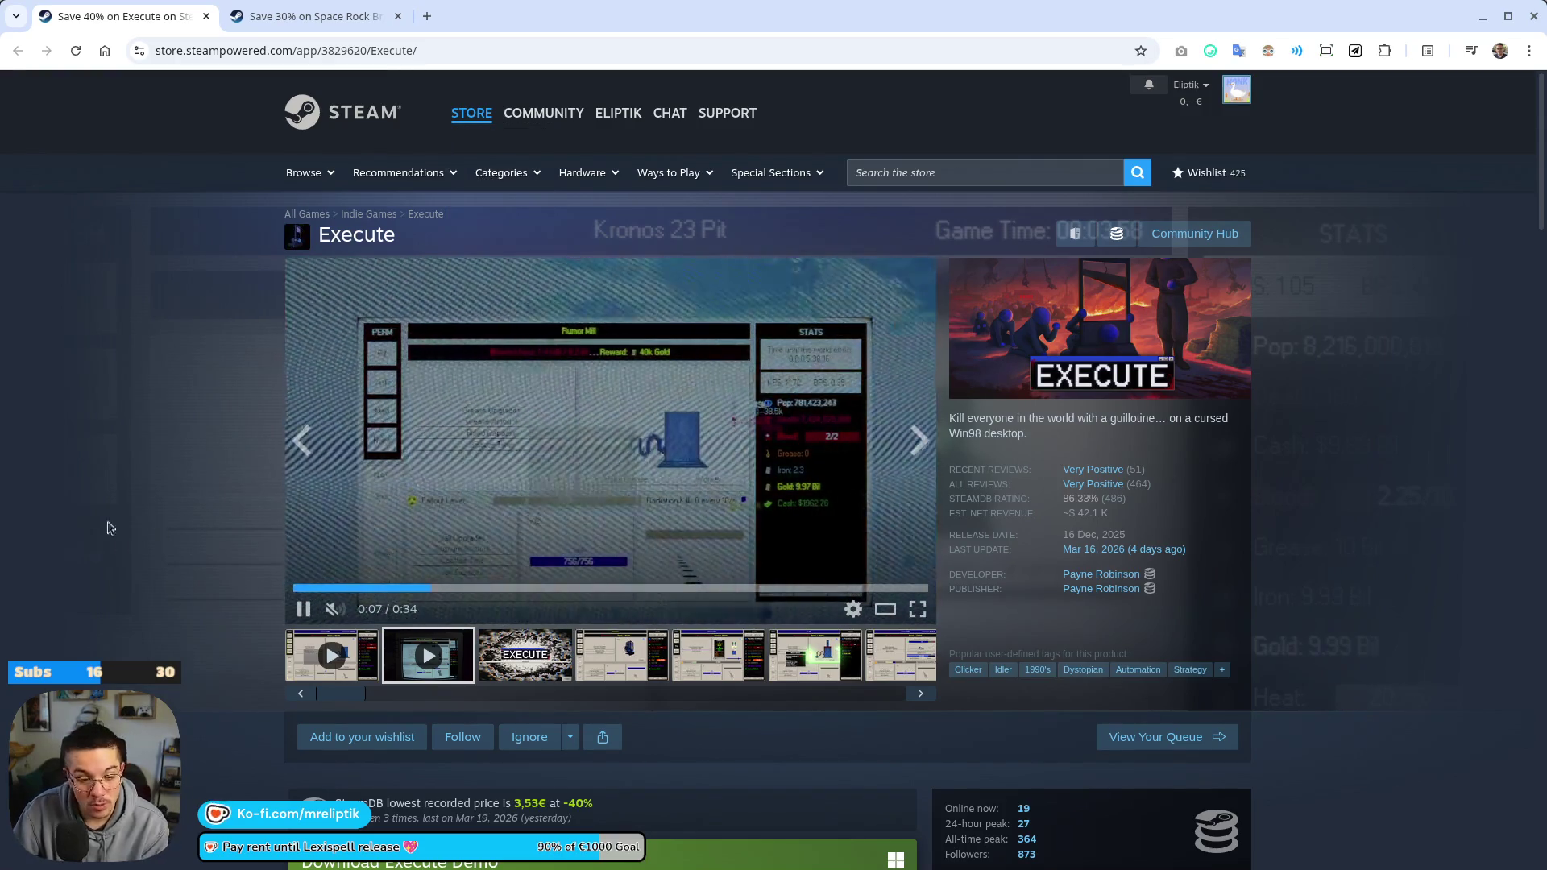
{"action": "middle_click", "coordinate": [322, 112]}
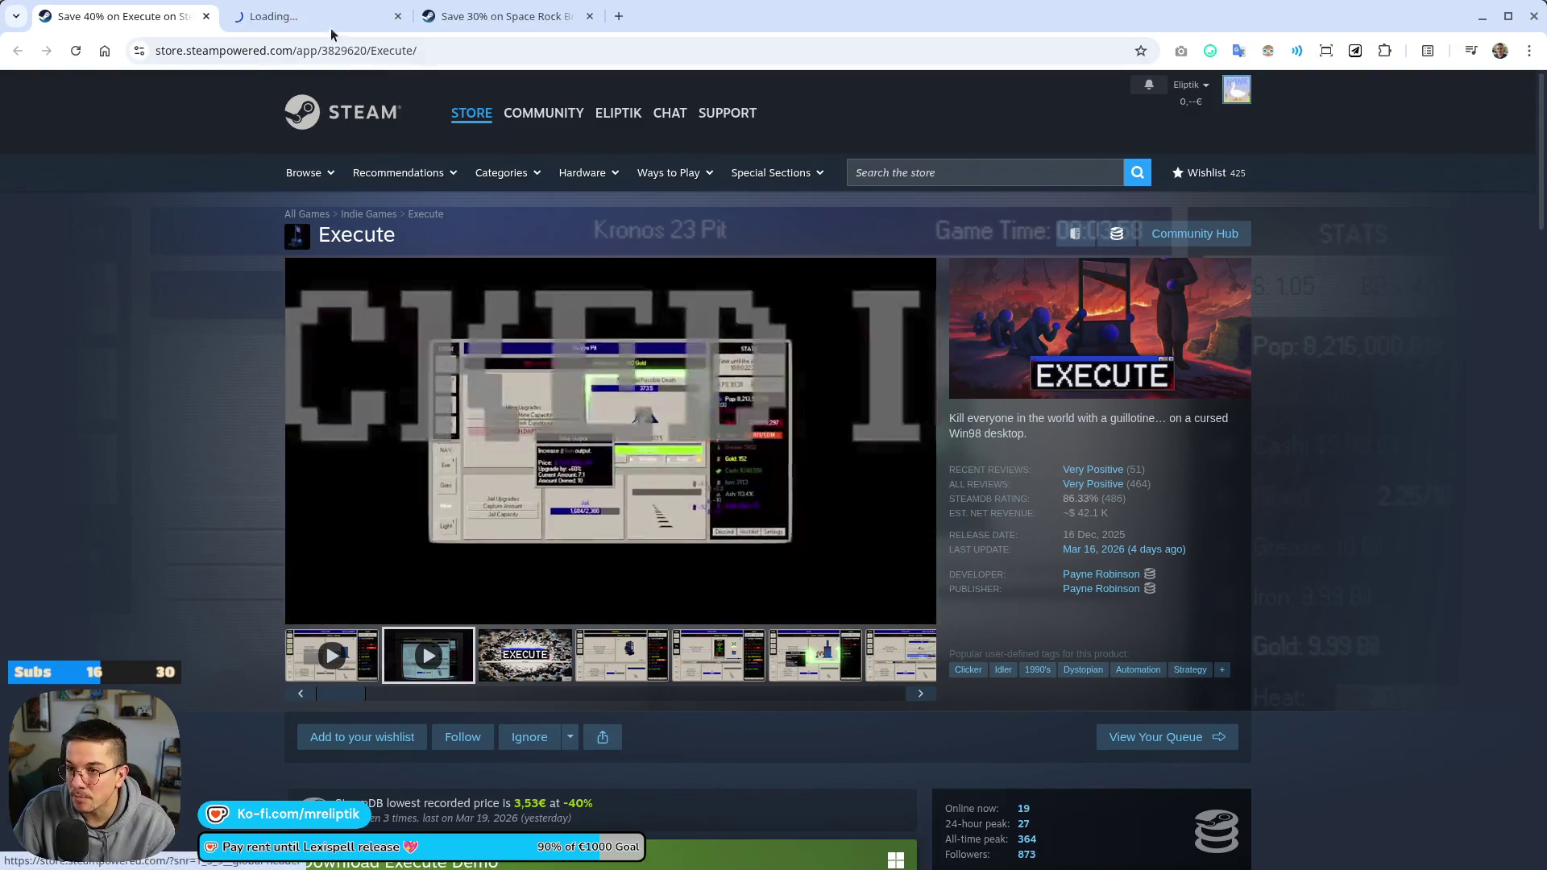
{"action": "left_click", "coordinate": [330, 30]}
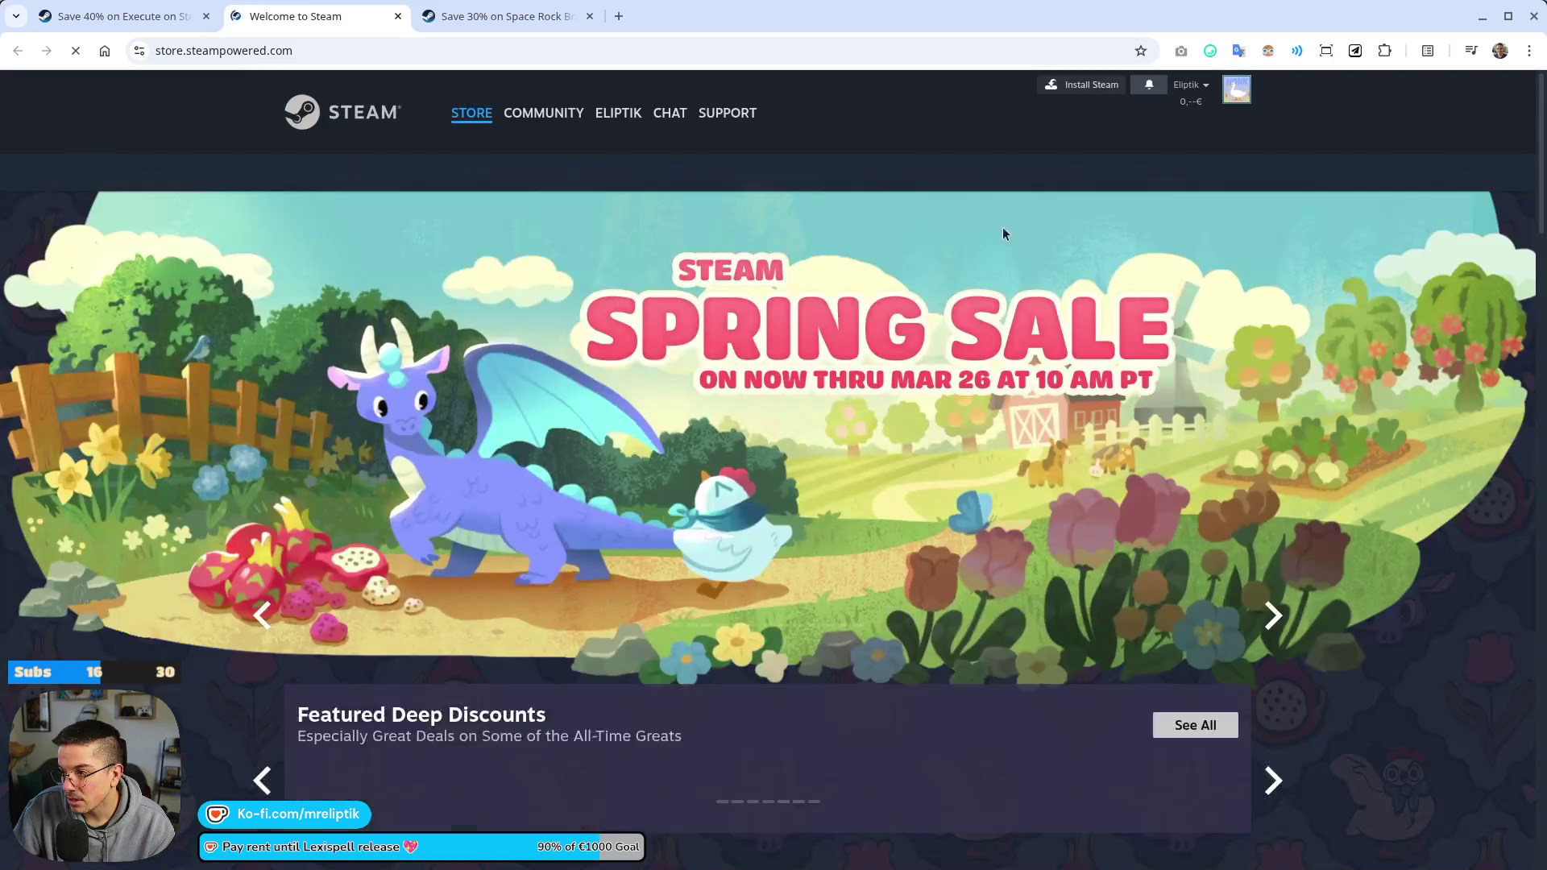
Search the store for 'mm098', then edit the term and search again for MMO98
{"action": "left_click", "coordinate": [1023, 164]}
{"action": "type", "text": "mm"}
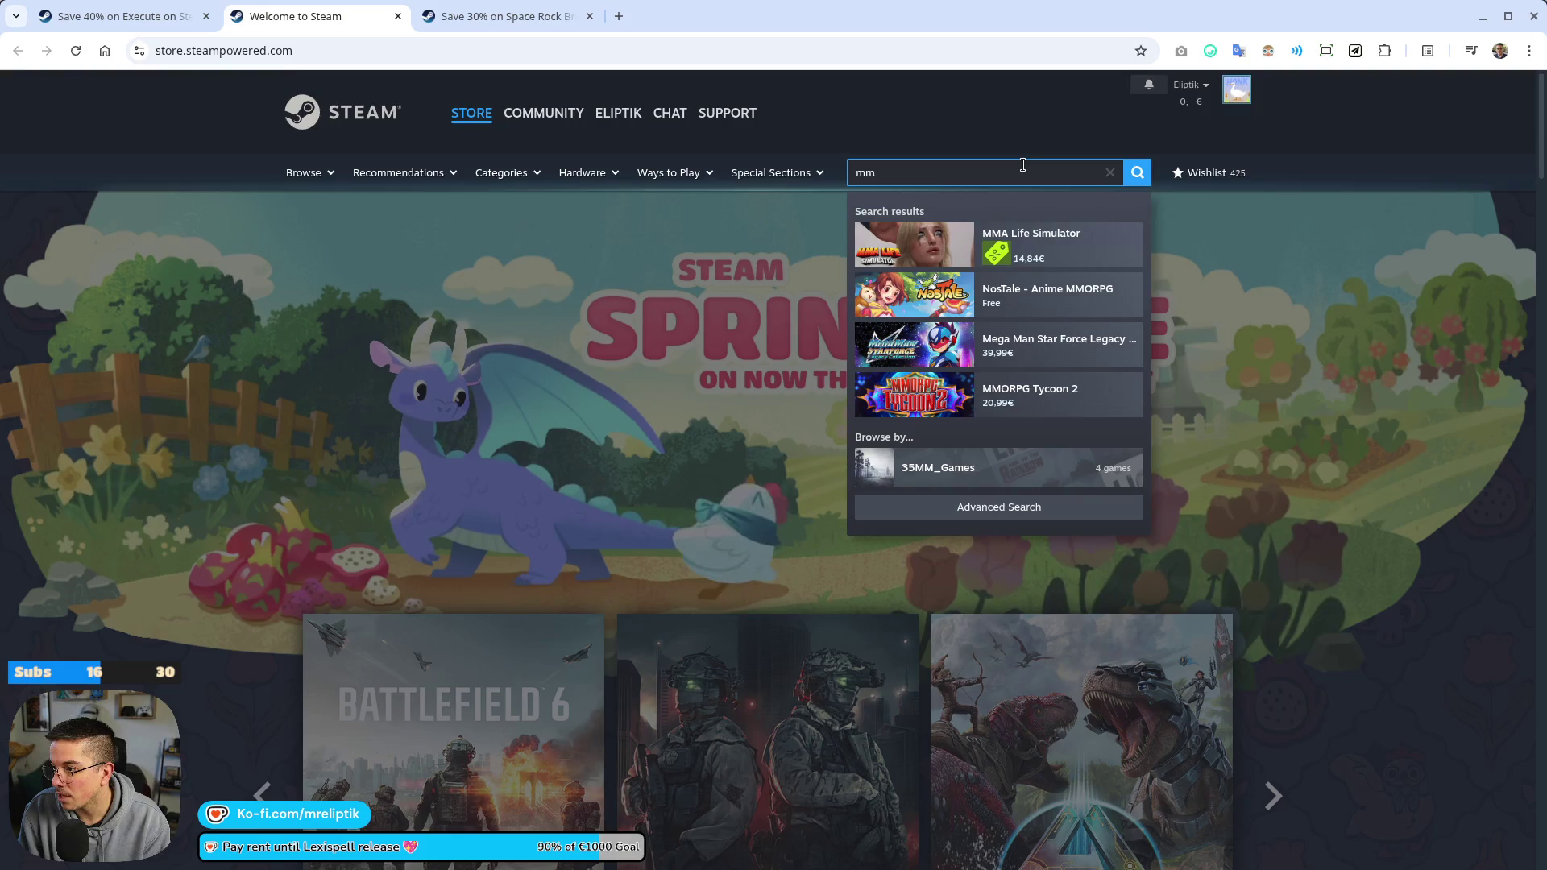
{"action": "type", "text": "098"}
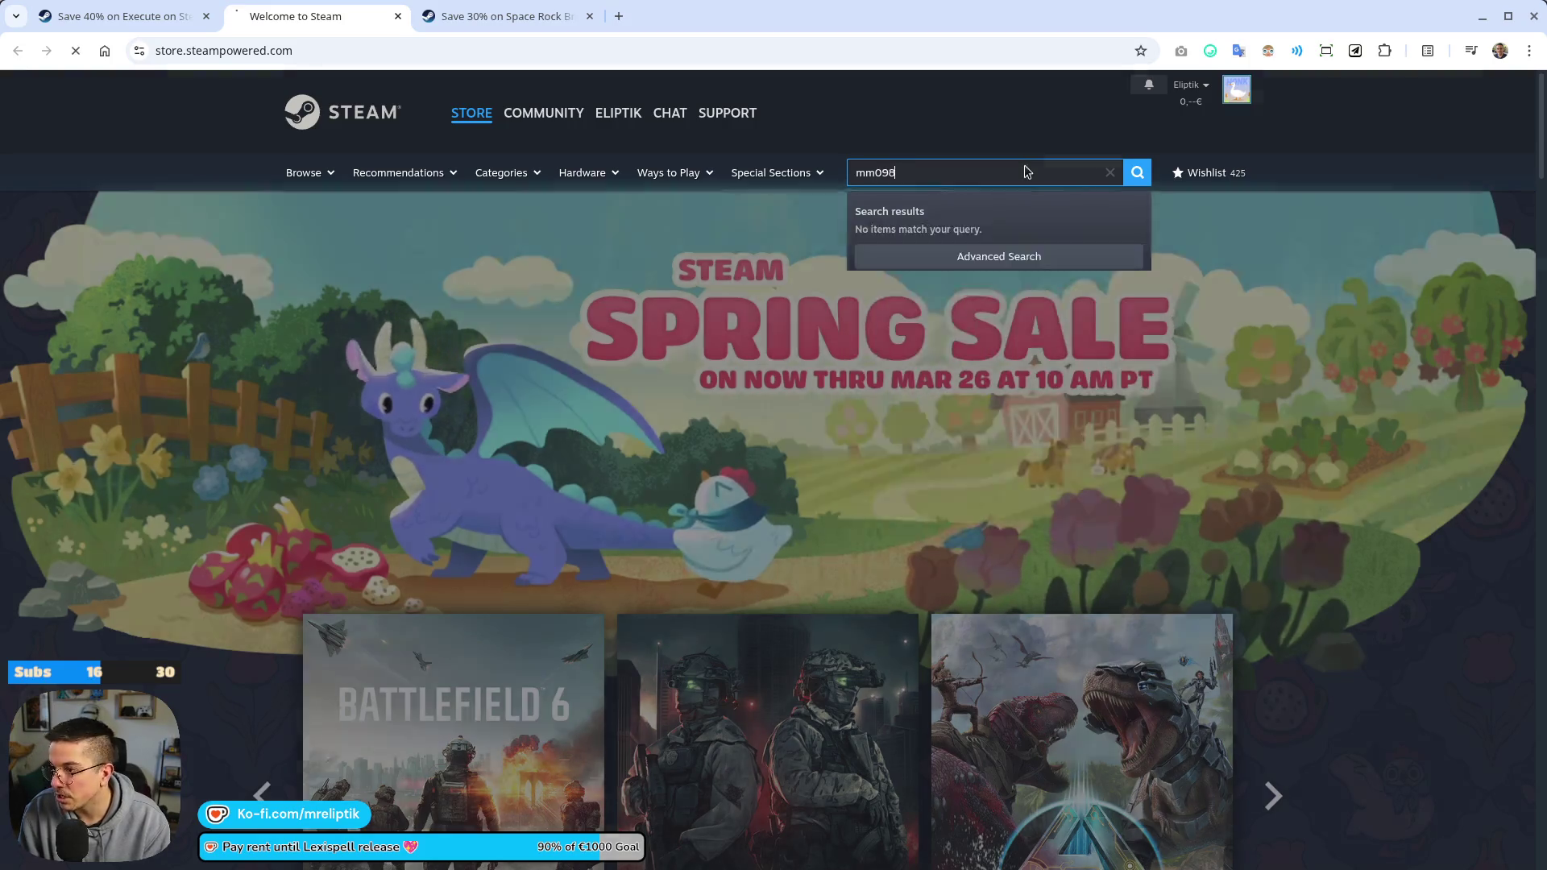
{"action": "key", "text": "Return"}
{"action": "left_click", "coordinate": [911, 182]}
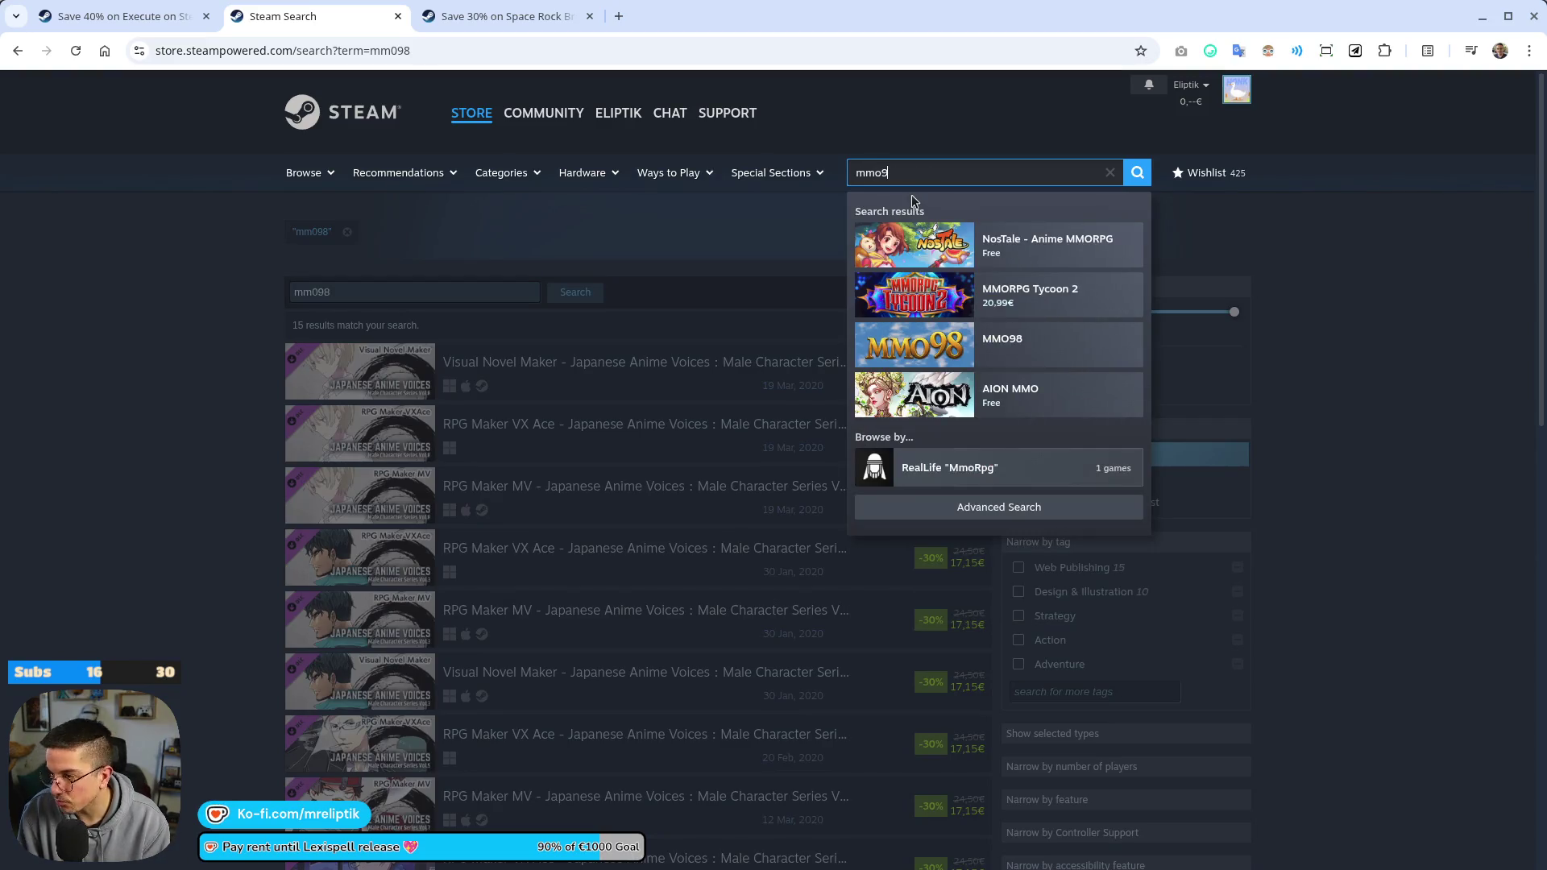
{"action": "type", "text": "8"}
{"action": "key", "text": "Return"}
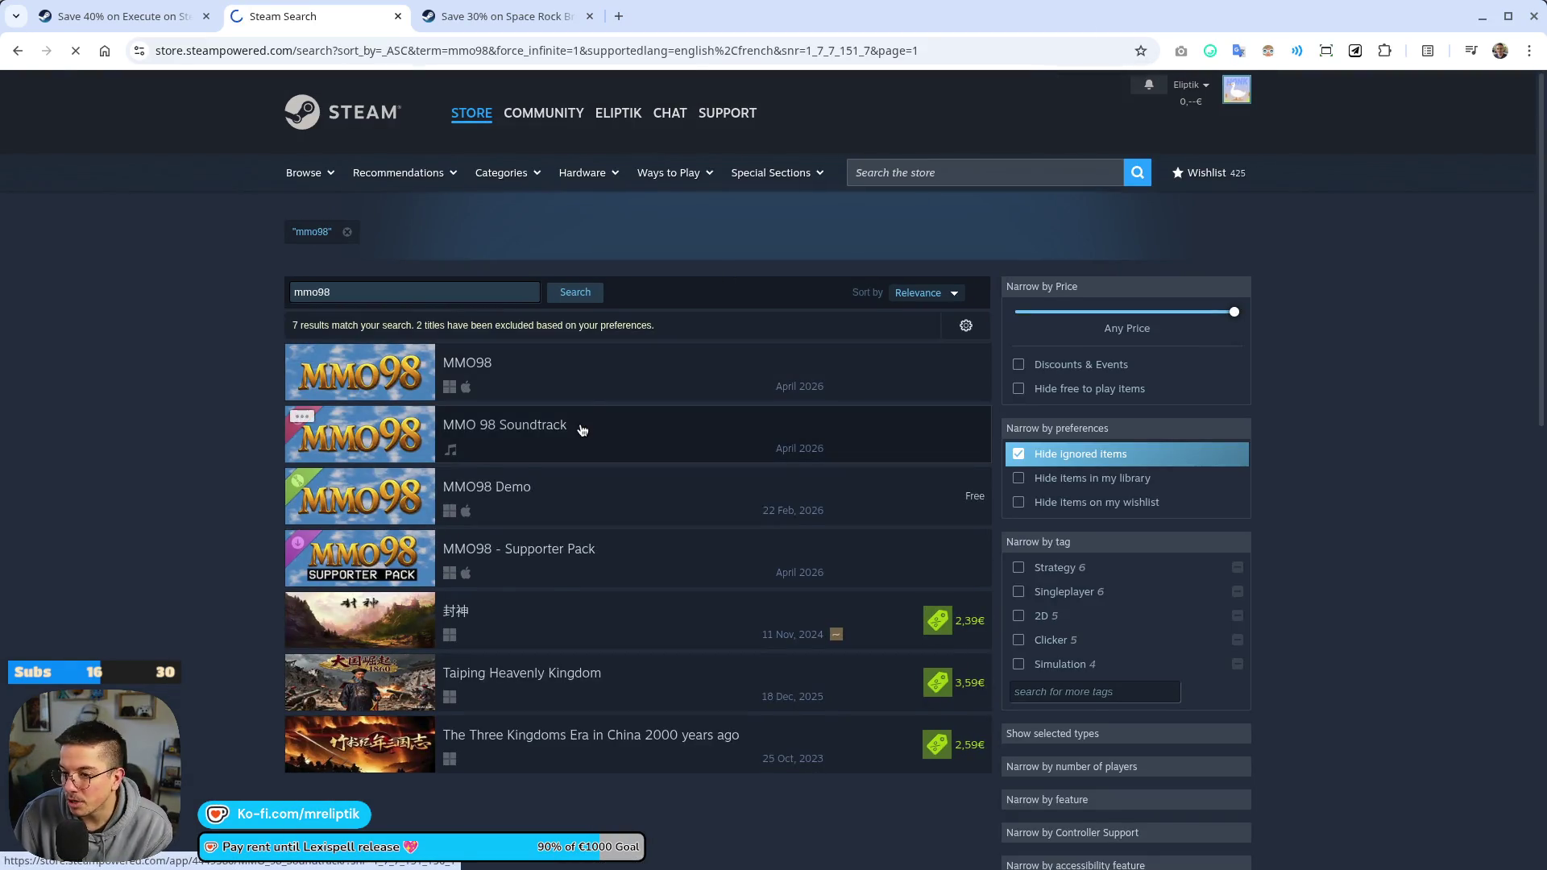
Open the MMO98 result and scroll its store page down to About This Game
{"action": "left_click", "coordinate": [600, 371]}
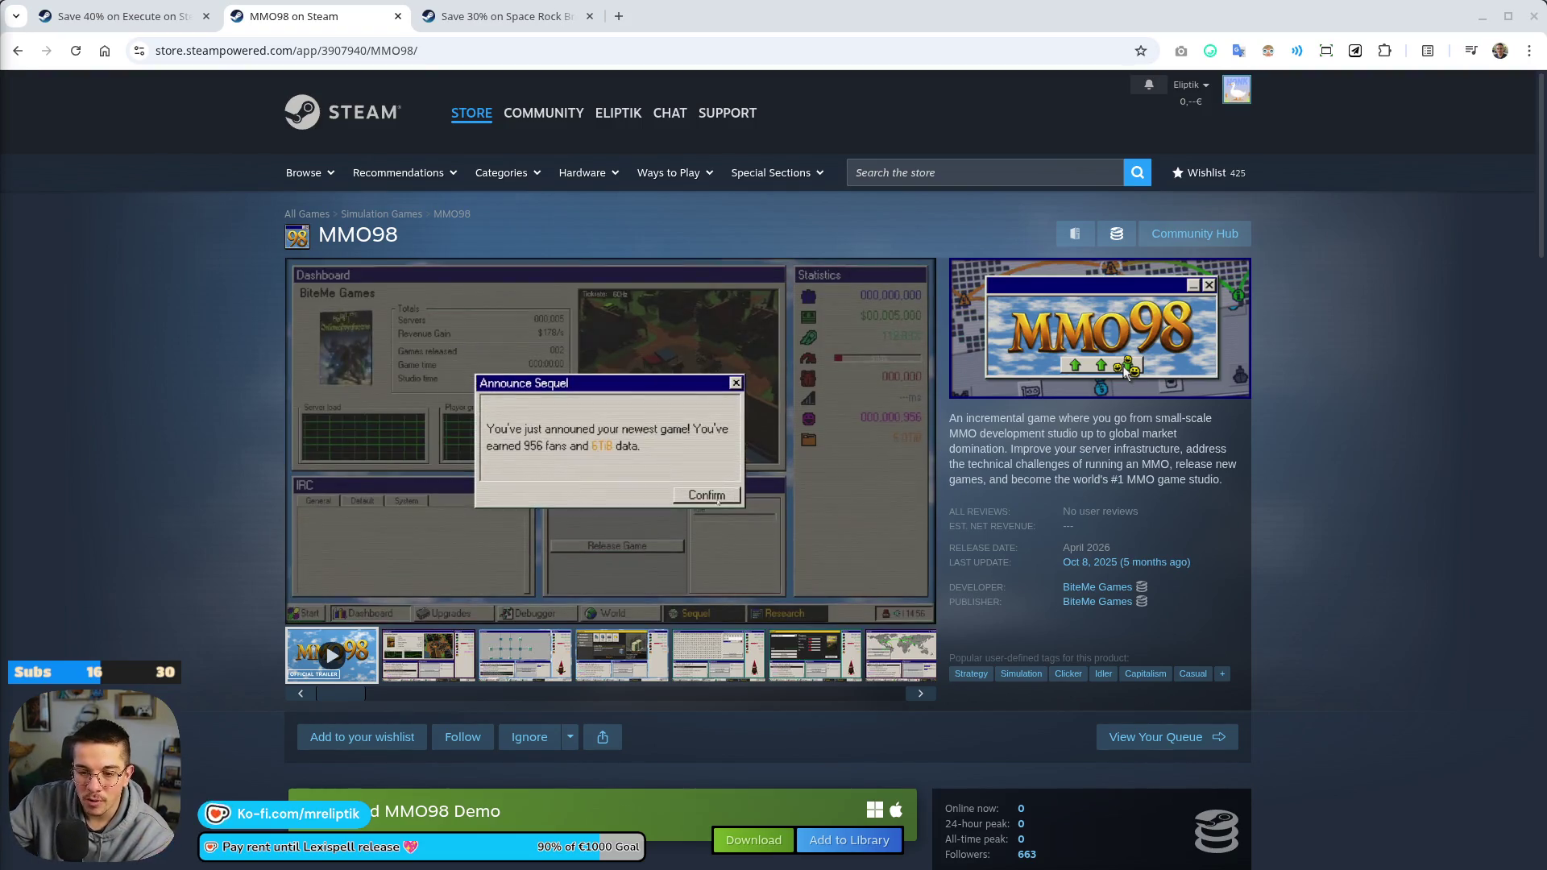
{"action": "scroll", "coordinate": [191, 529], "scroll_direction": "down", "scroll_amount": 12}
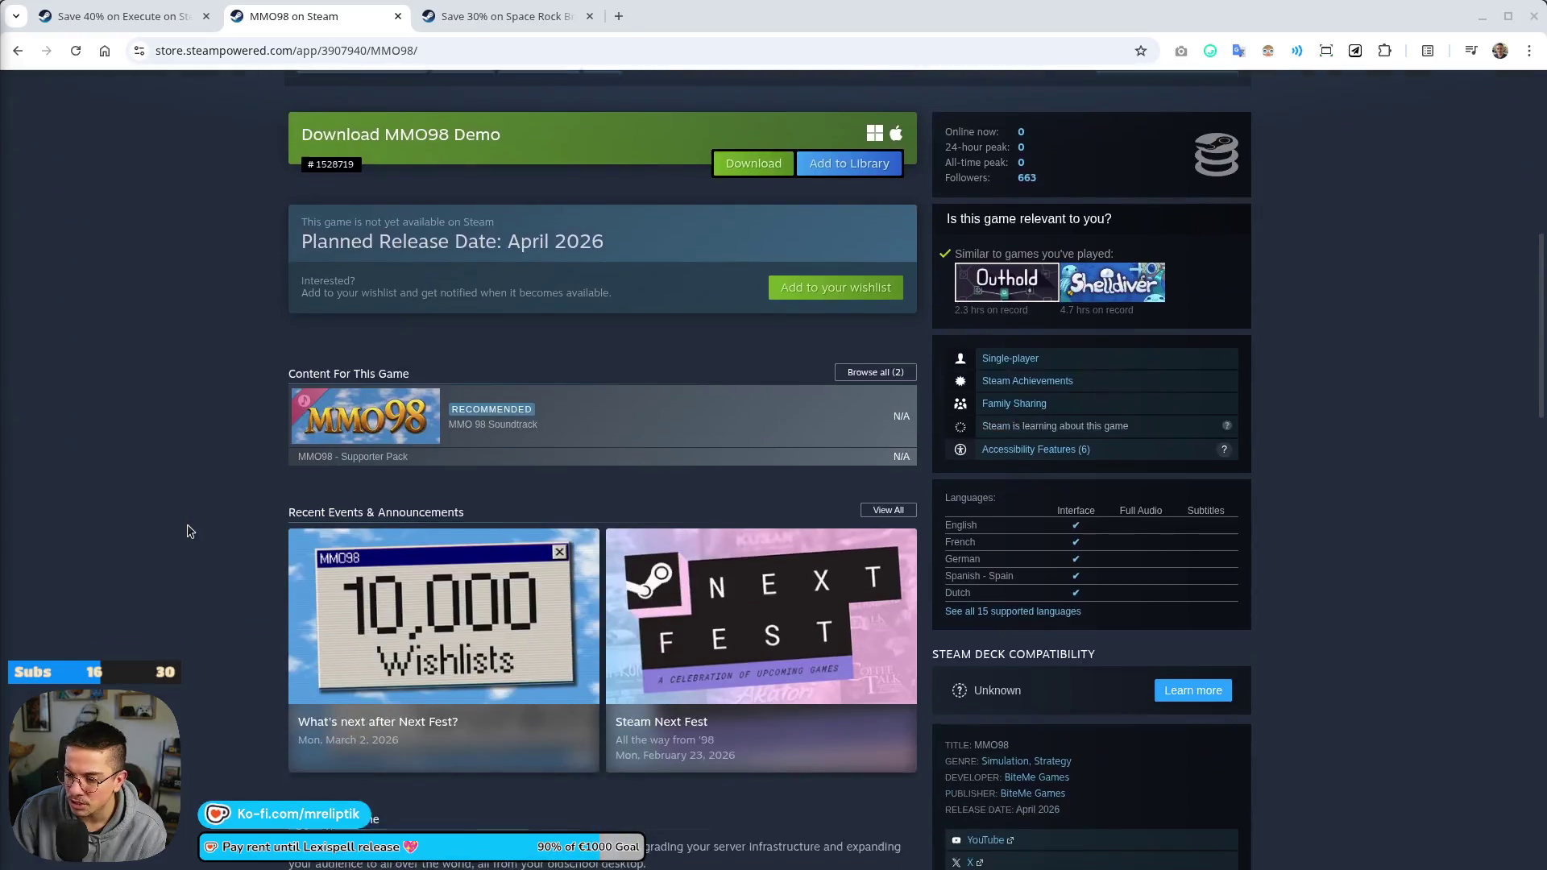
{"action": "scroll", "coordinate": [204, 555], "scroll_direction": "up", "scroll_amount": 7}
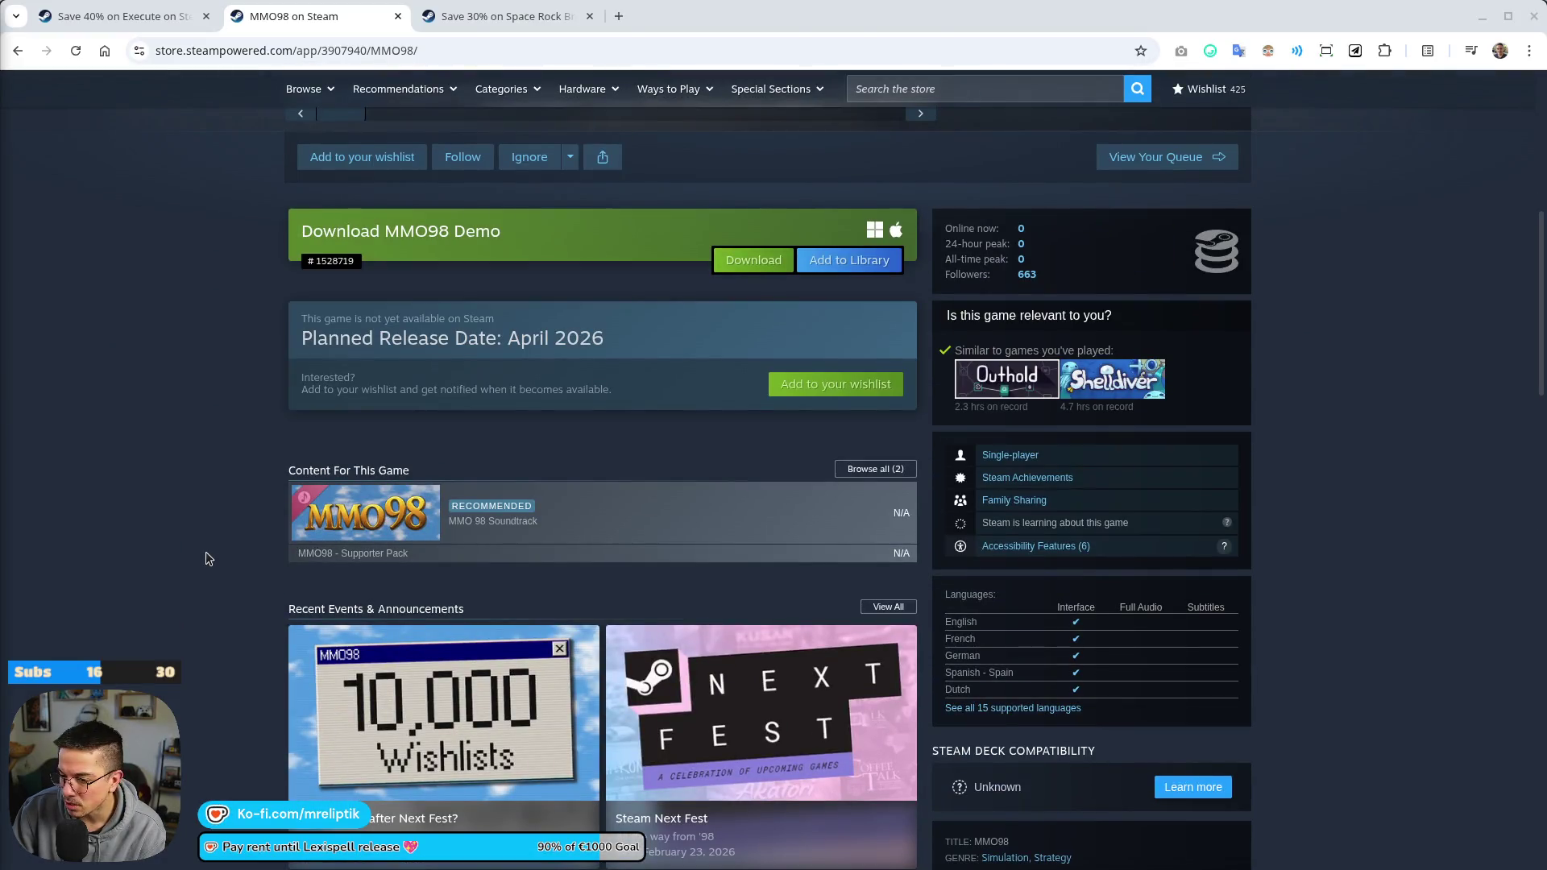
{"action": "scroll", "coordinate": [208, 558], "scroll_direction": "down", "scroll_amount": 1}
{"action": "scroll", "coordinate": [241, 512], "scroll_direction": "down", "scroll_amount": 8}
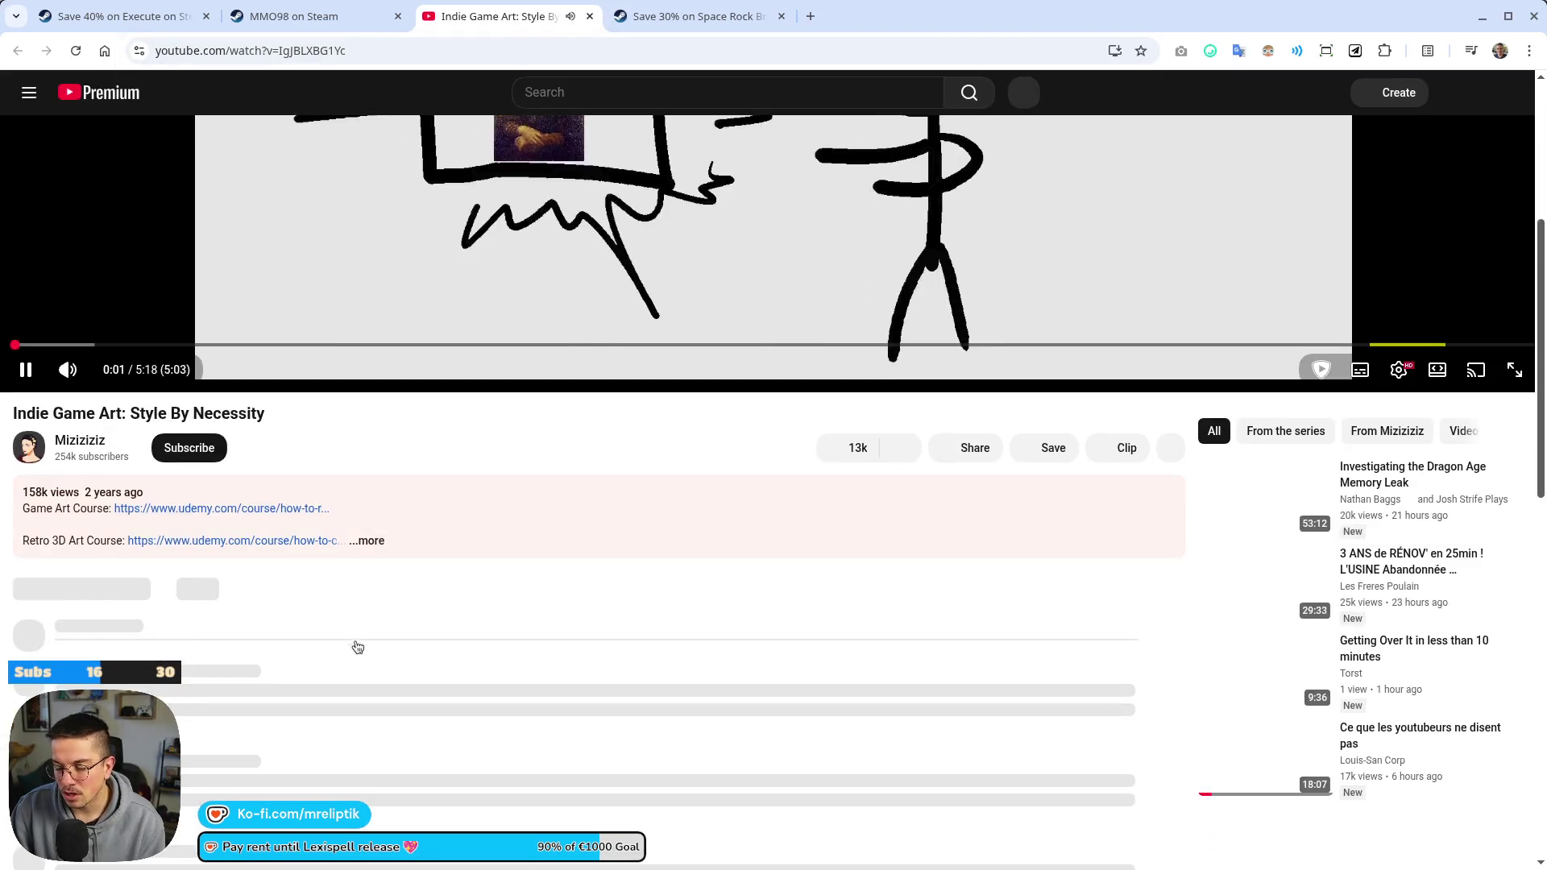
Pause the 'Indie Game Art: Style By Necessity' video at the stick-figure and Mona Lisa scene
{"action": "left_click", "coordinate": [127, 470]}
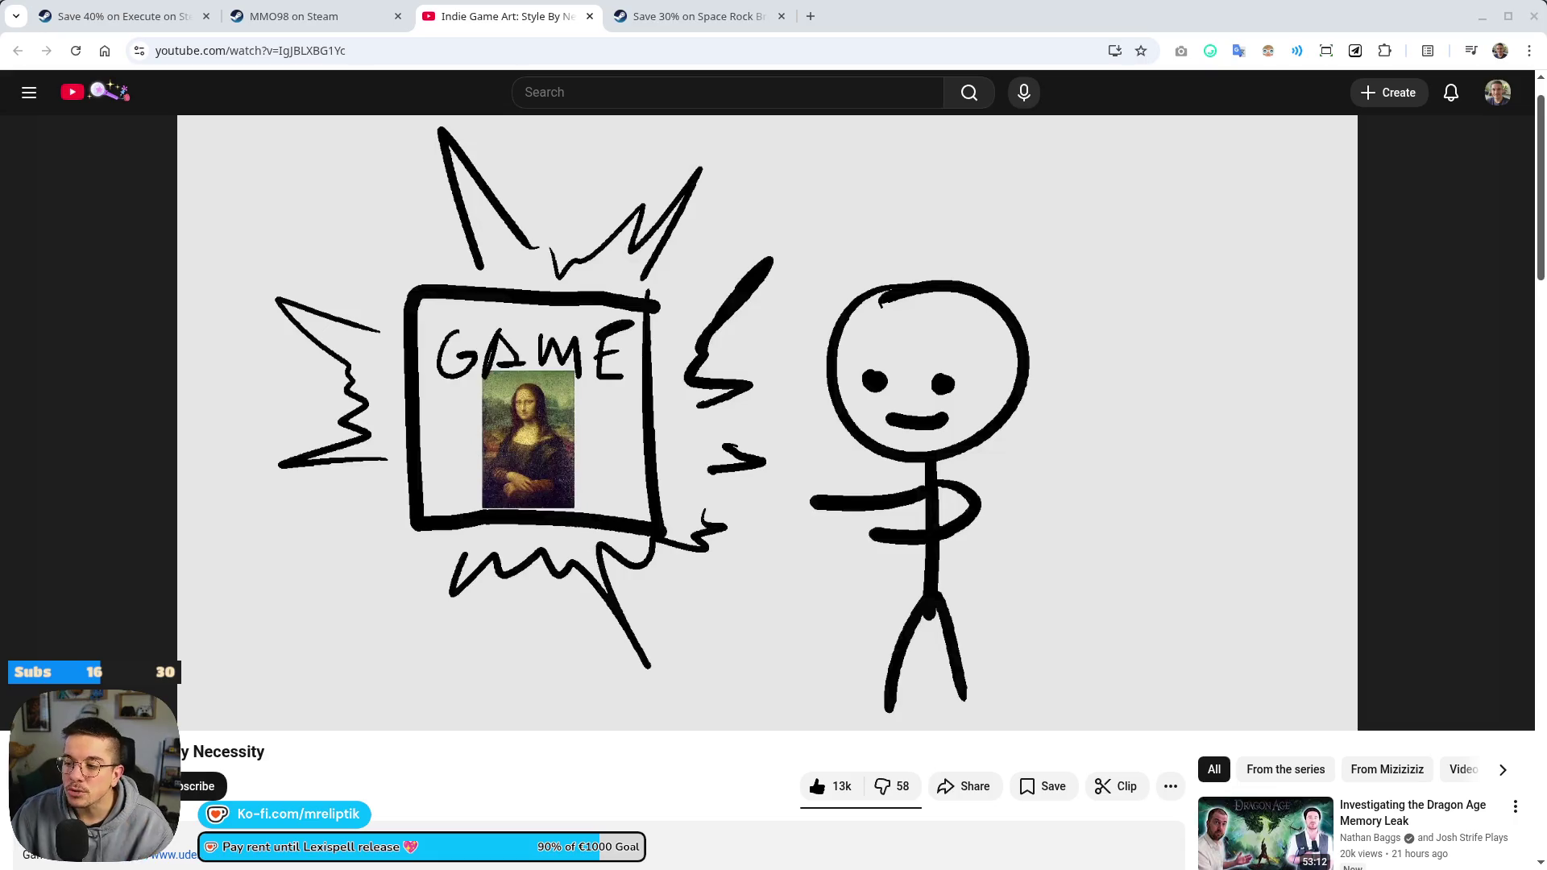
Switch to the MMO98 store page and scroll through its description, demo and April 2026 release date
{"action": "left_click", "coordinate": [353, 18]}
{"action": "left_click", "coordinate": [431, 11]}
{"action": "left_click", "coordinate": [306, 16]}
{"action": "scroll", "coordinate": [269, 563], "scroll_direction": "up", "scroll_amount": 2}
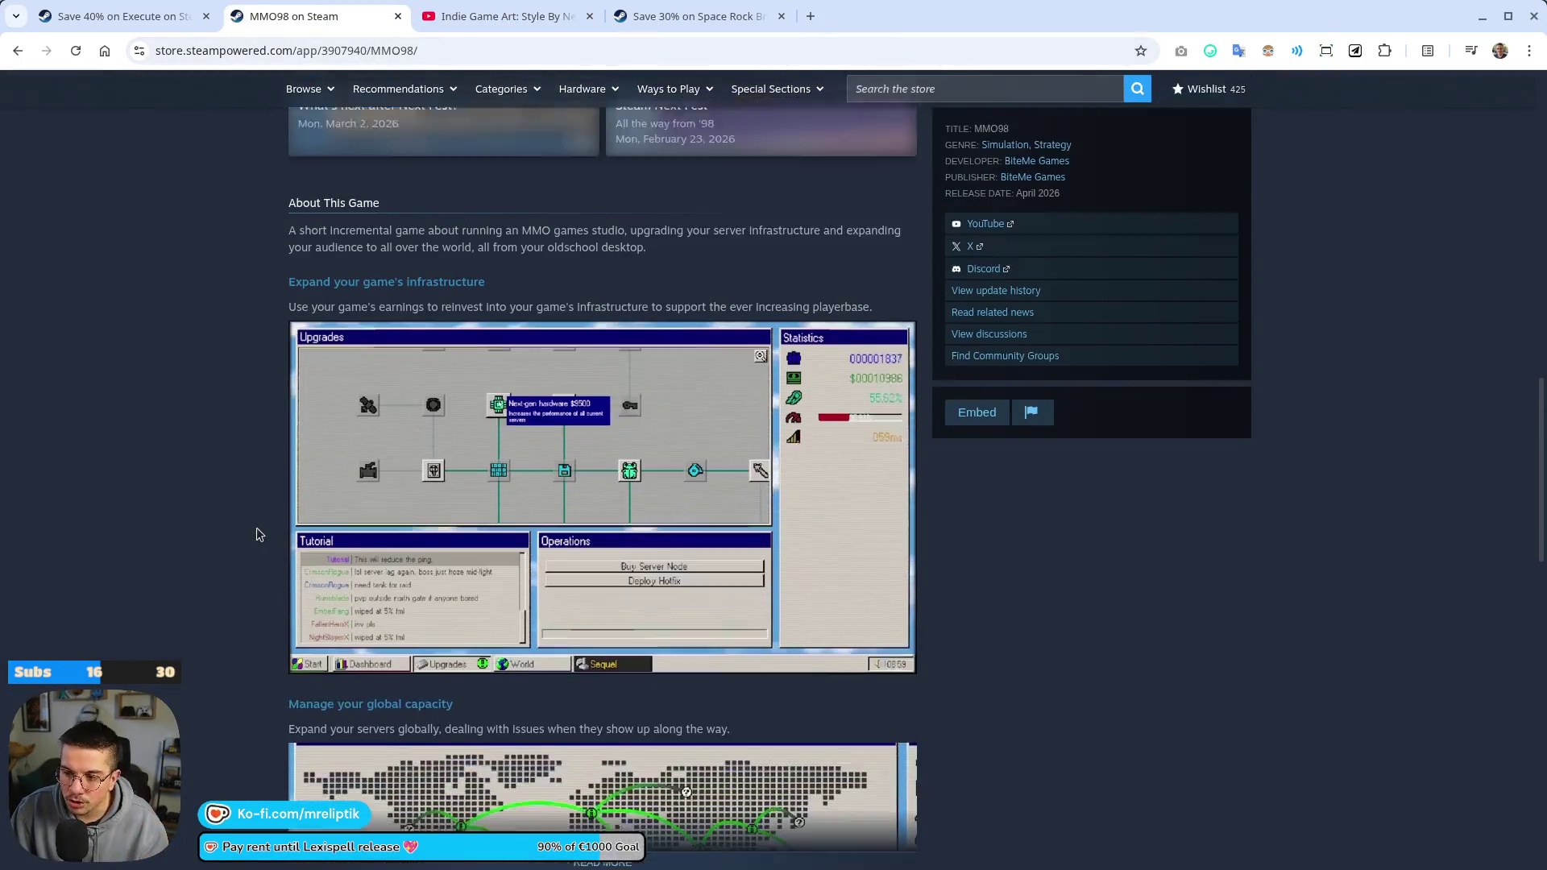
{"action": "scroll", "coordinate": [246, 524], "scroll_direction": "down", "scroll_amount": 1}
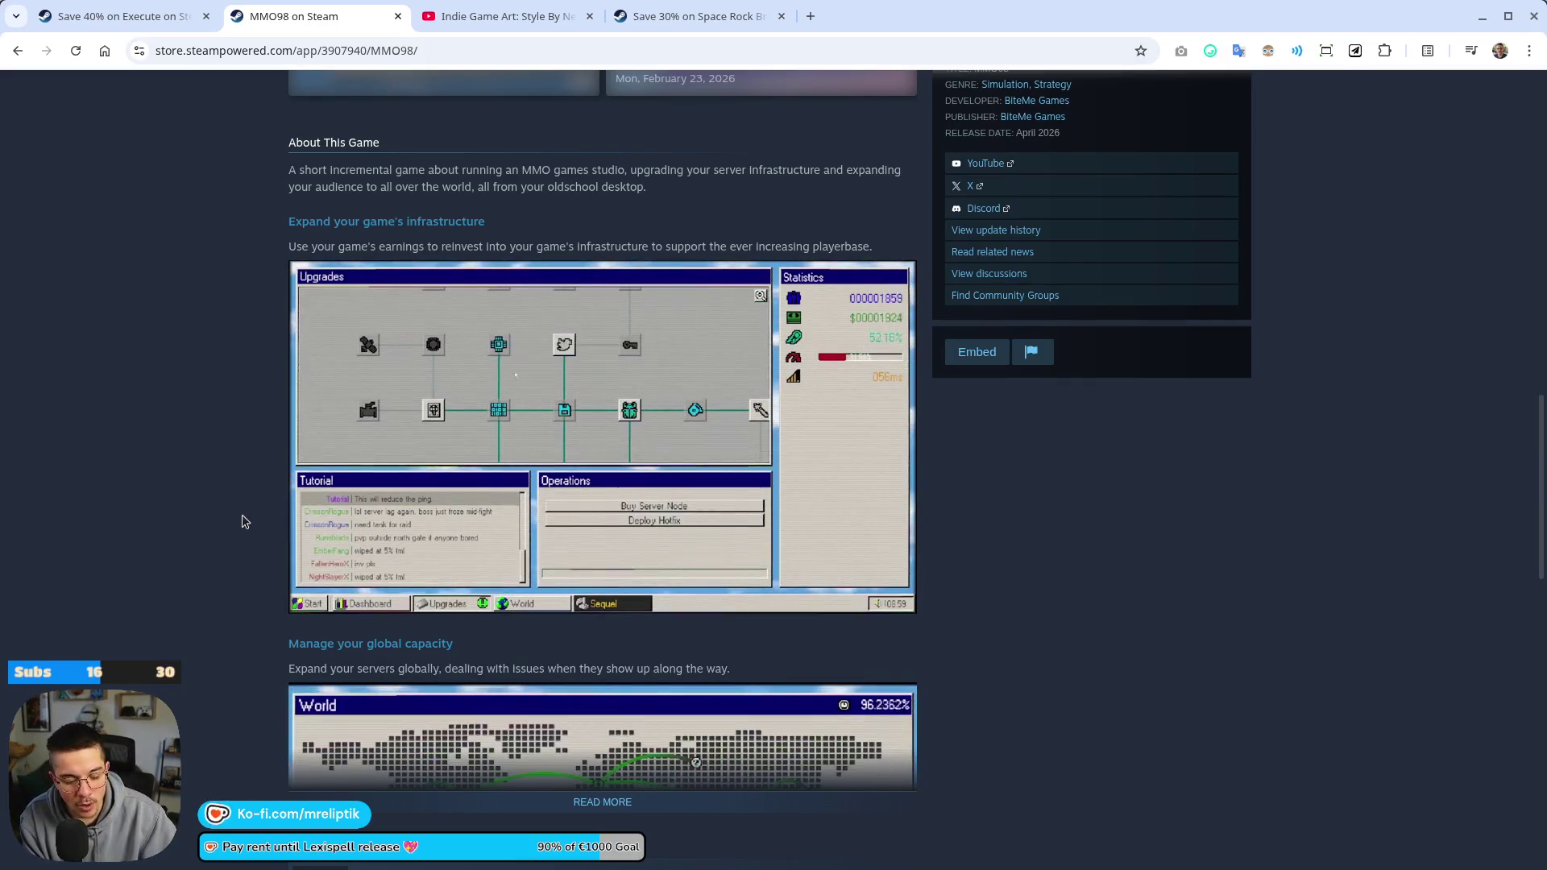
{"action": "scroll", "coordinate": [495, 345], "scroll_direction": "up", "scroll_amount": 8}
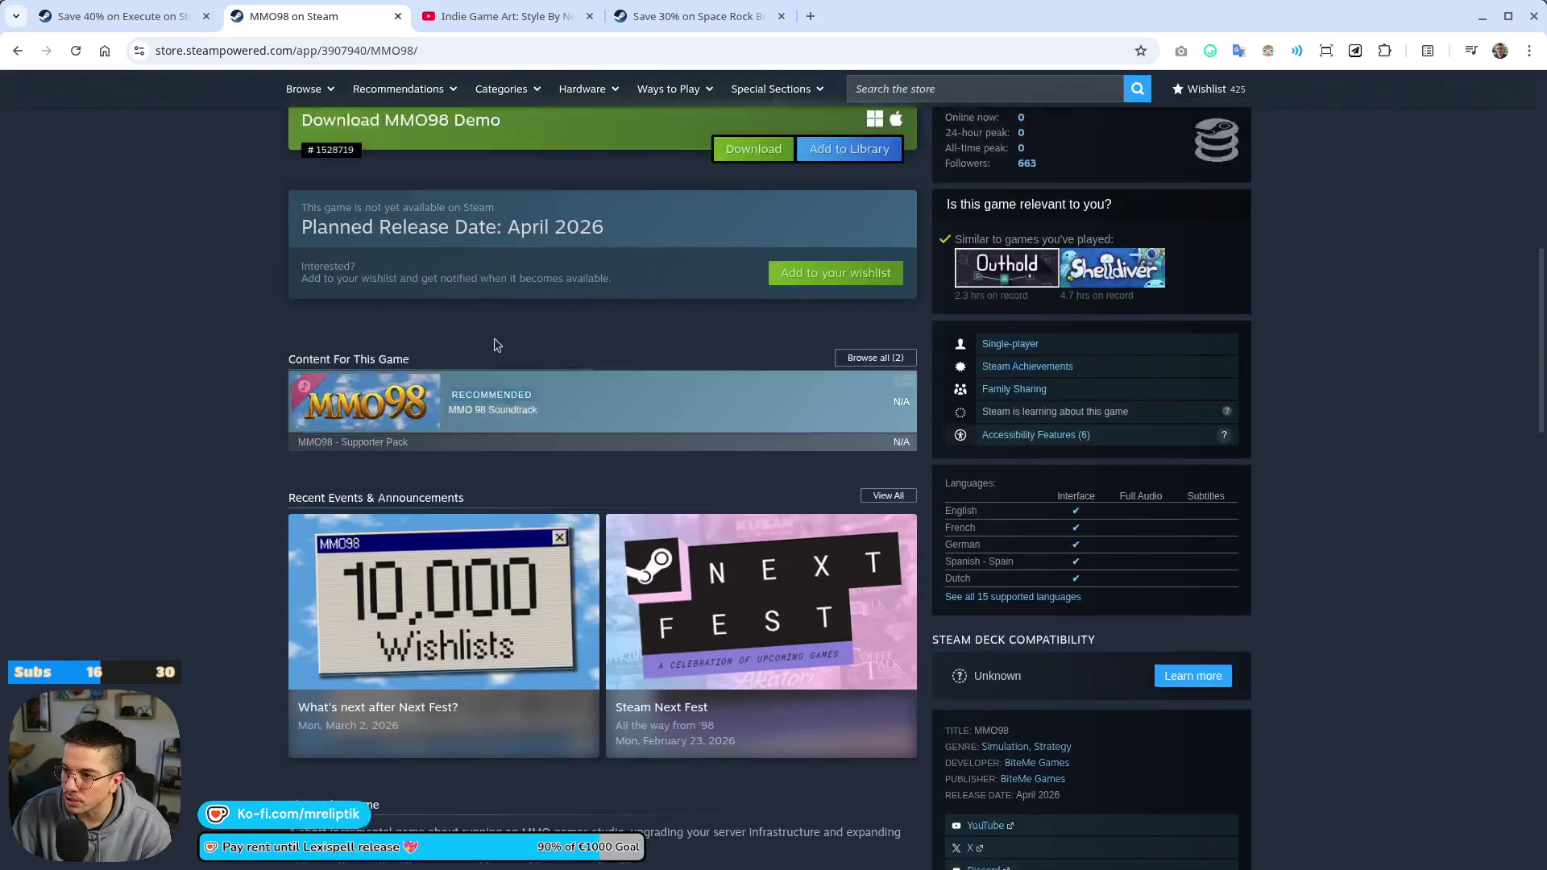
{"action": "scroll", "coordinate": [495, 345], "scroll_direction": "up", "scroll_amount": 6}
Search the store for 'nodebuster', open its page, then open another Steam homepage tab
{"action": "middle_click", "coordinate": [546, 110]}
{"action": "left_click", "coordinate": [475, 16]}
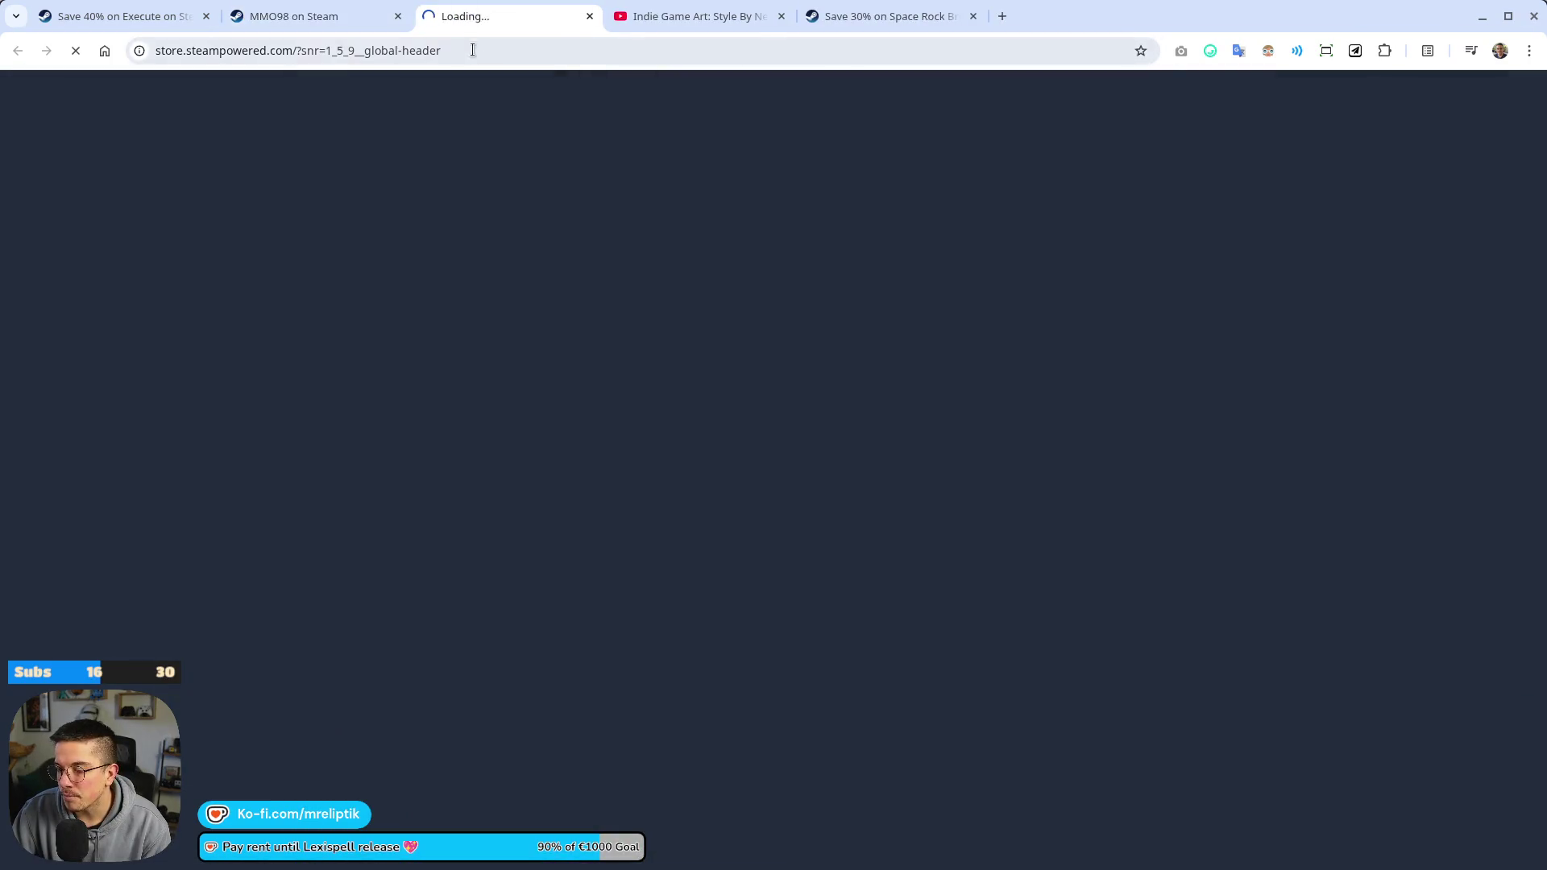
{"action": "left_click", "coordinate": [982, 172]}
{"action": "type", "text": "nodebuster"}
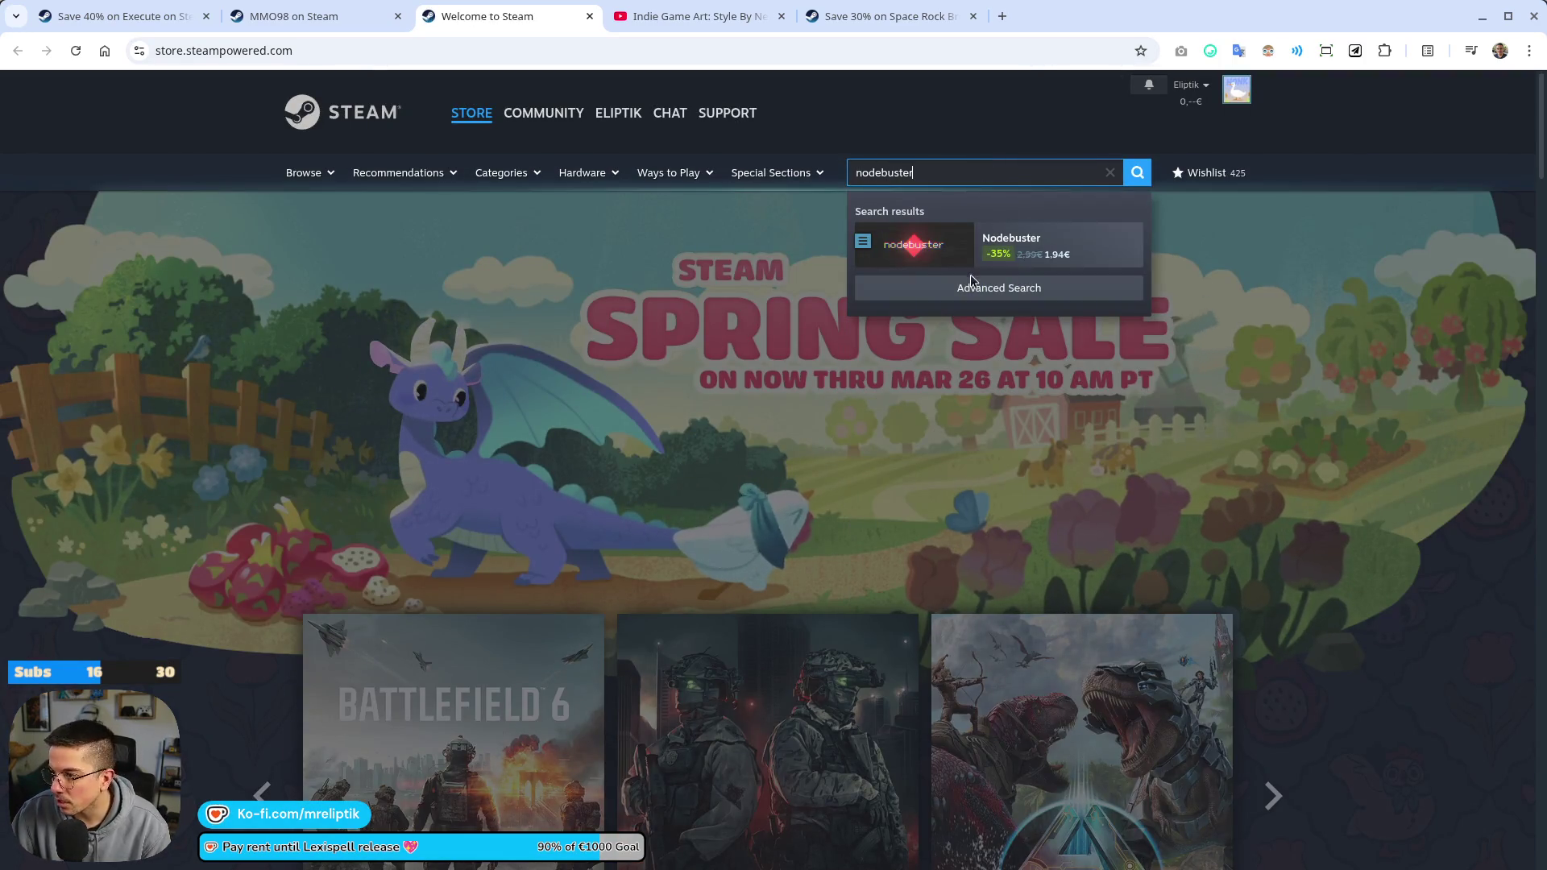
{"action": "left_click", "coordinate": [914, 246]}
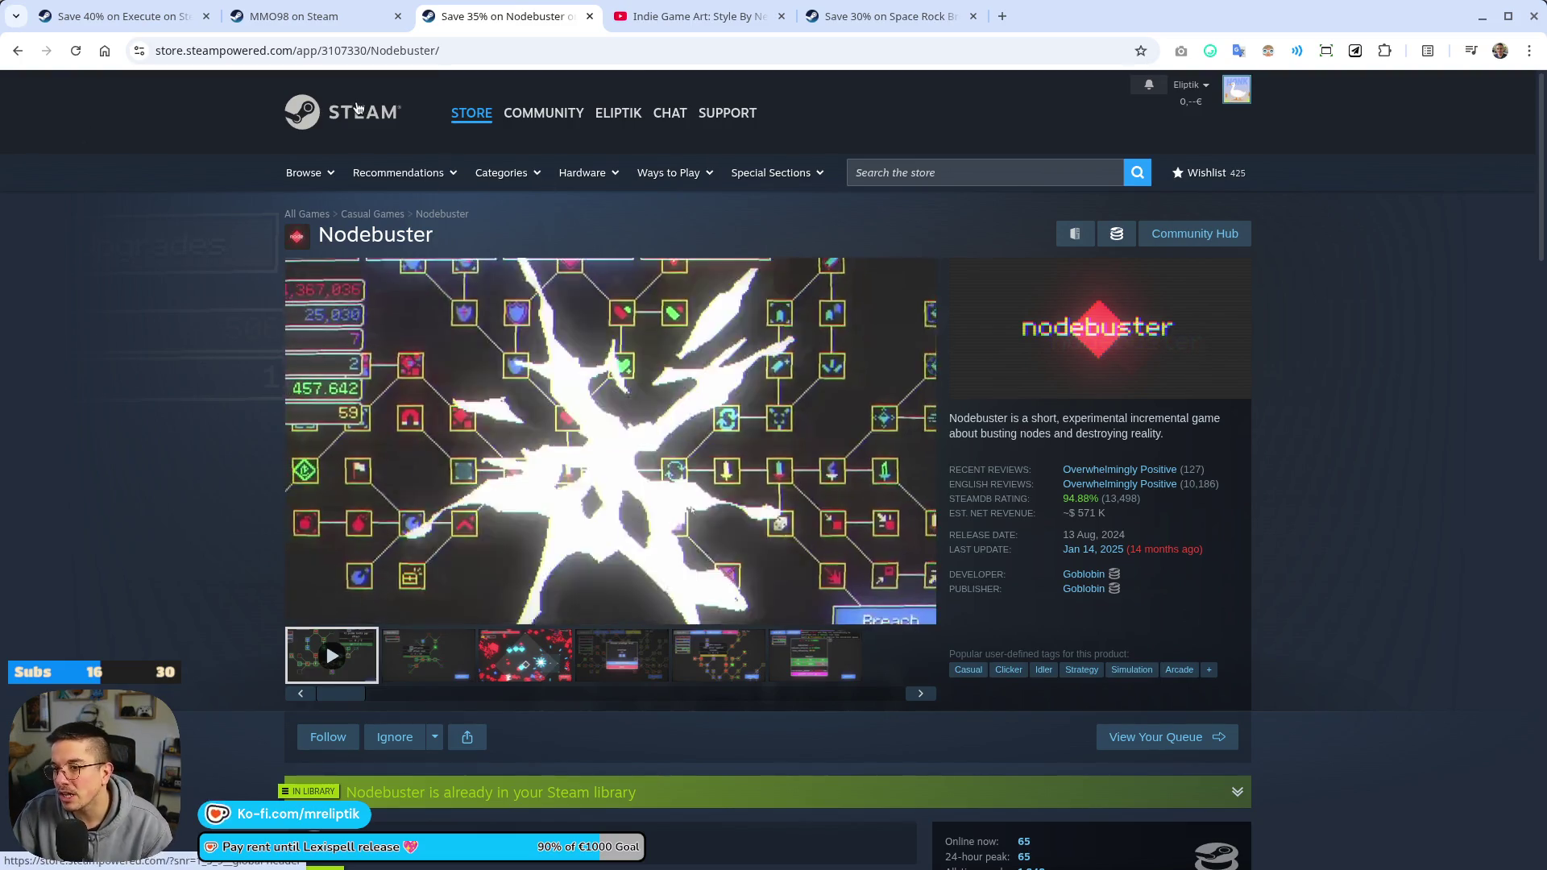
{"action": "middle_click", "coordinate": [358, 108]}
{"action": "left_click", "coordinate": [709, 16]}
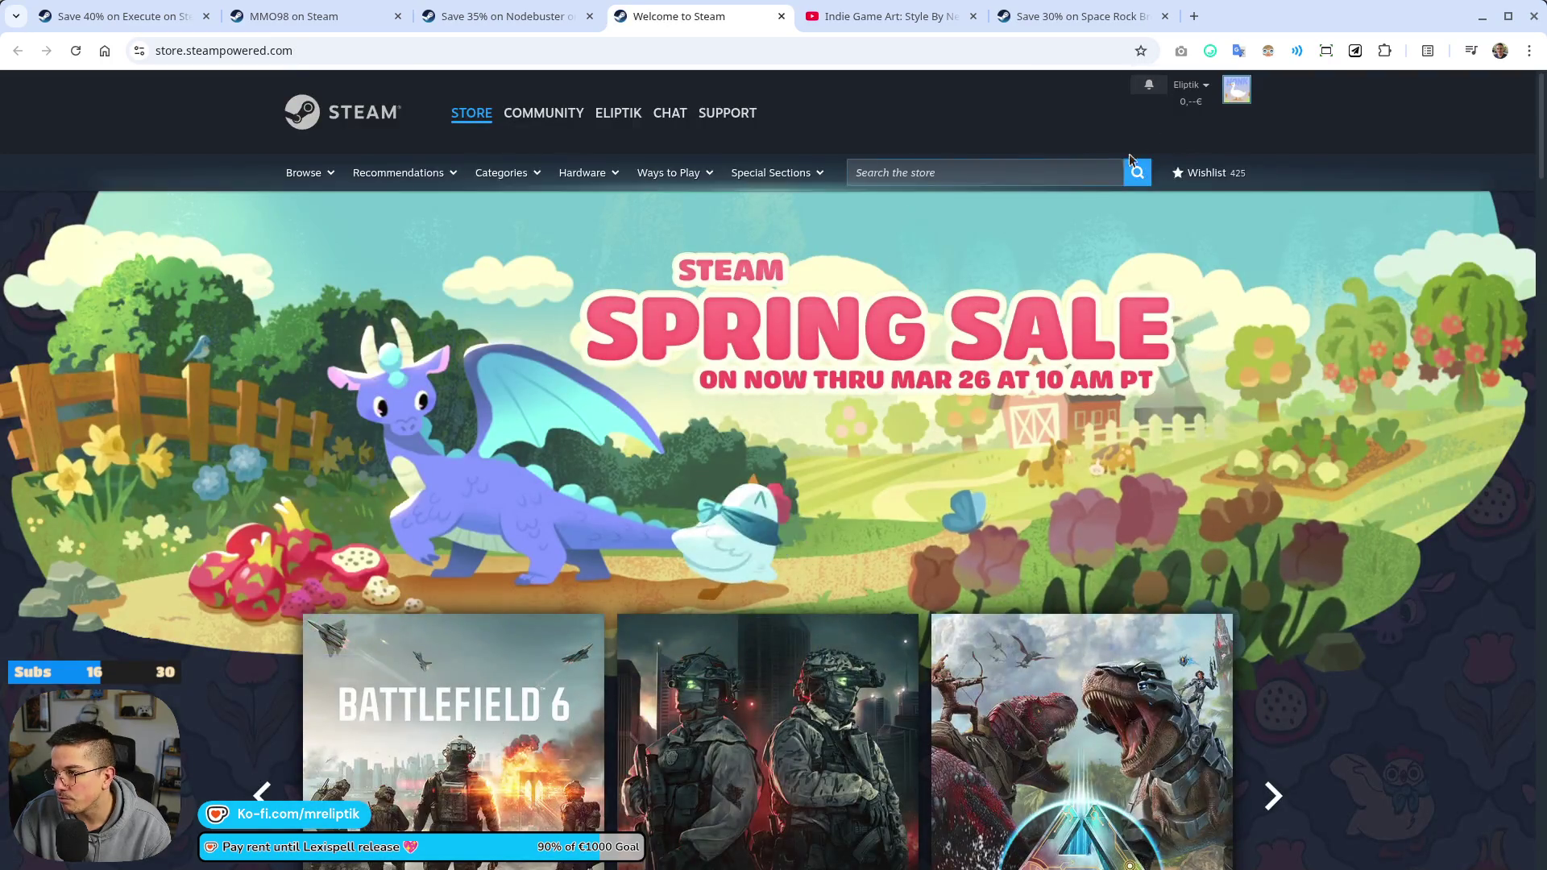
Search the store for 'leap year' and open the Leap Year page, not Leap Year: March
{"action": "left_click", "coordinate": [1031, 171]}
{"action": "type", "text": "leap year"}
{"action": "key", "text": "Return"}
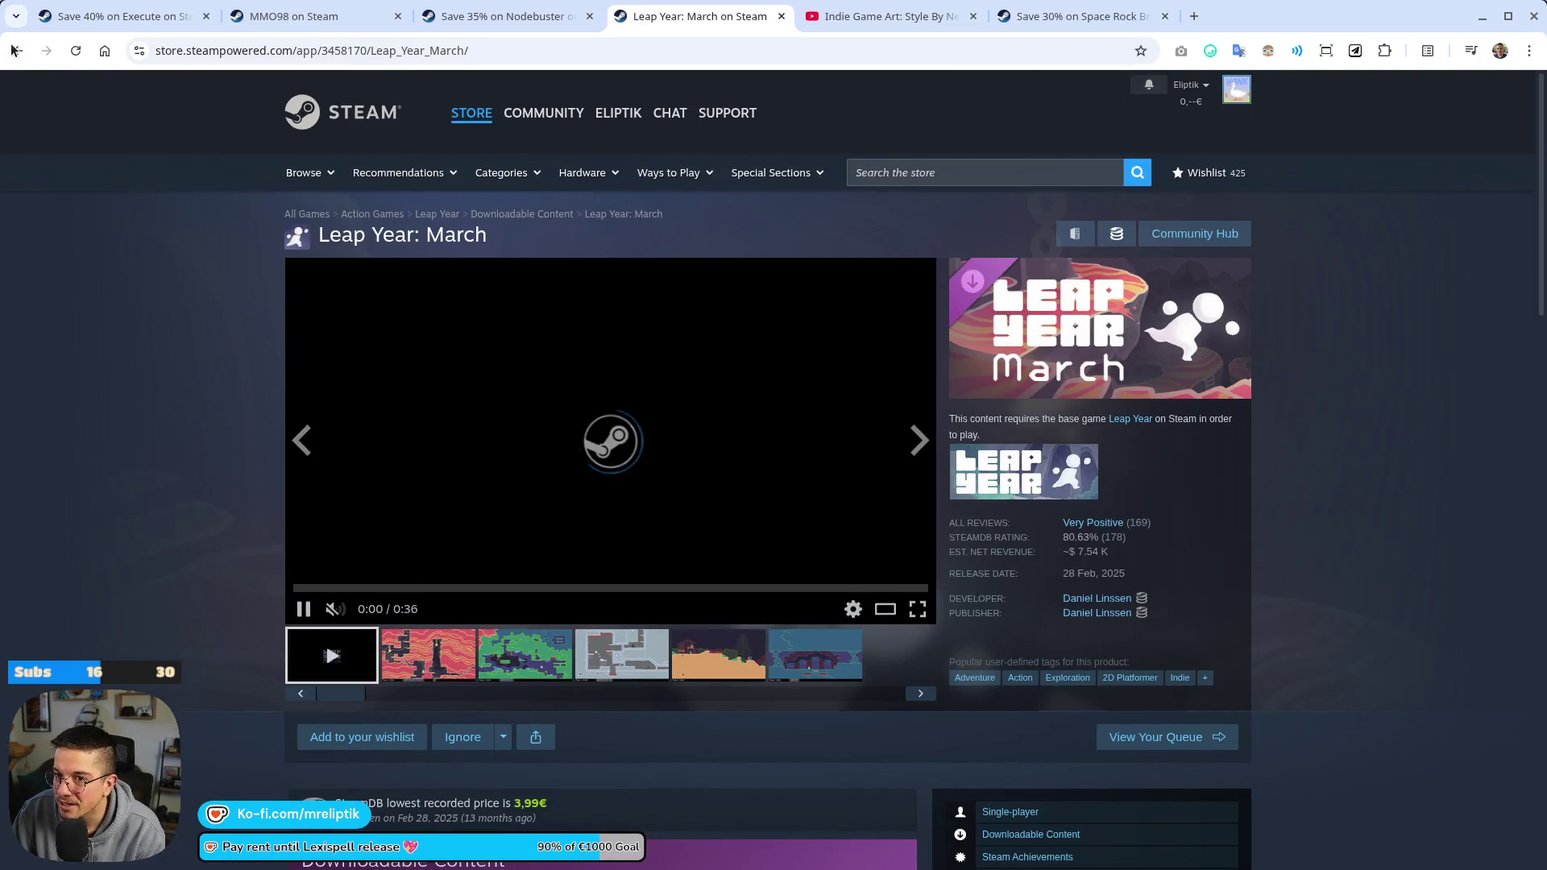
{"action": "left_click", "coordinate": [14, 51]}
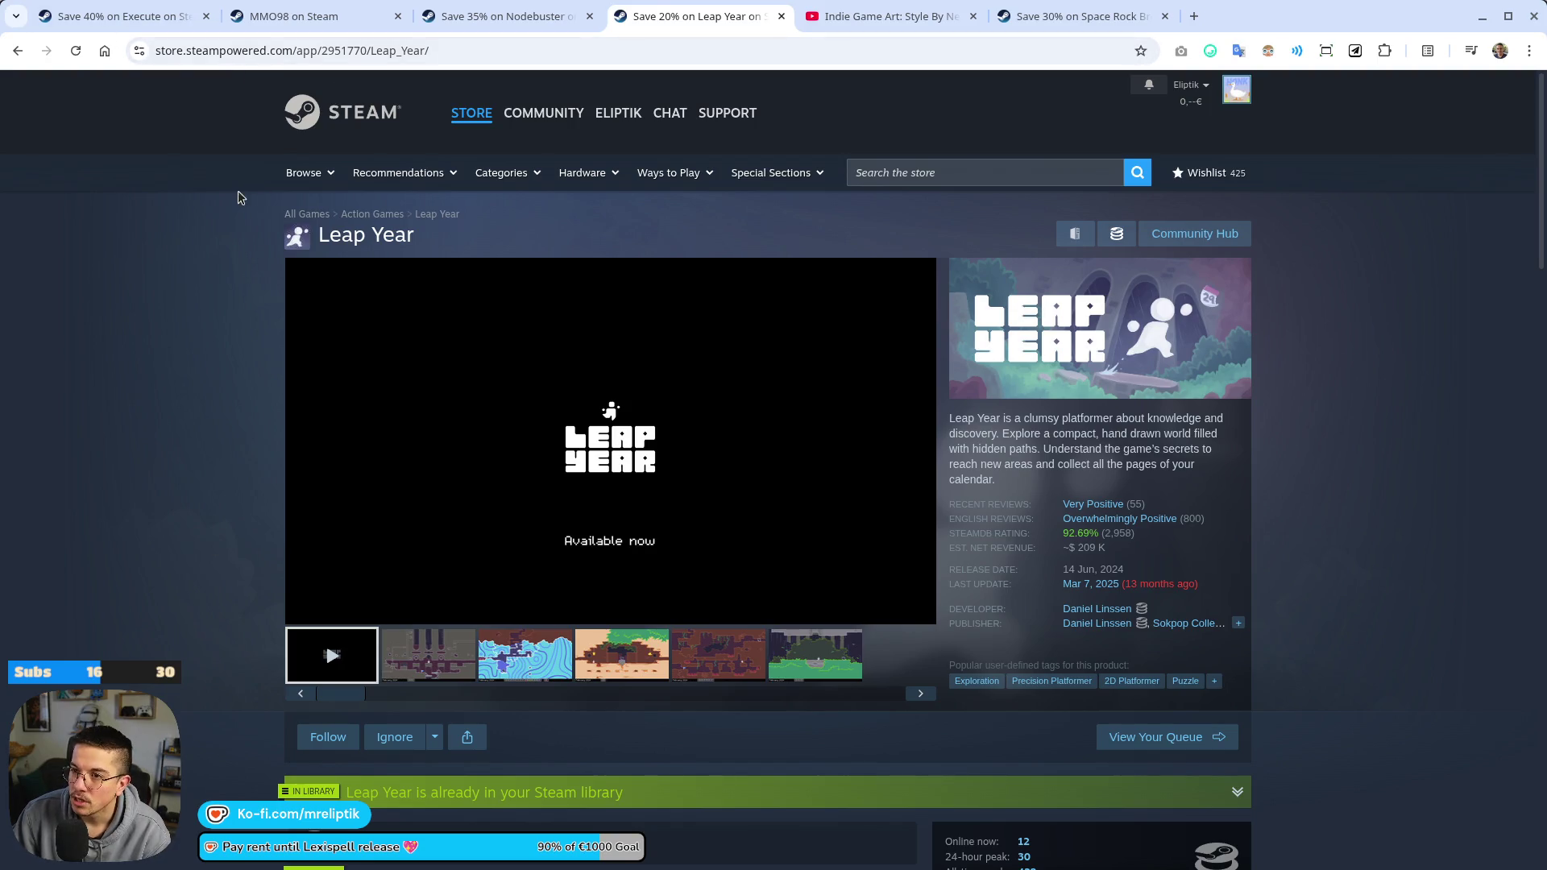
Go by way of the MMO98 tab to the 'Save 40% on Execute' store page tab
{"action": "left_click", "coordinate": [323, 16]}
{"action": "left_click", "coordinate": [118, 17]}
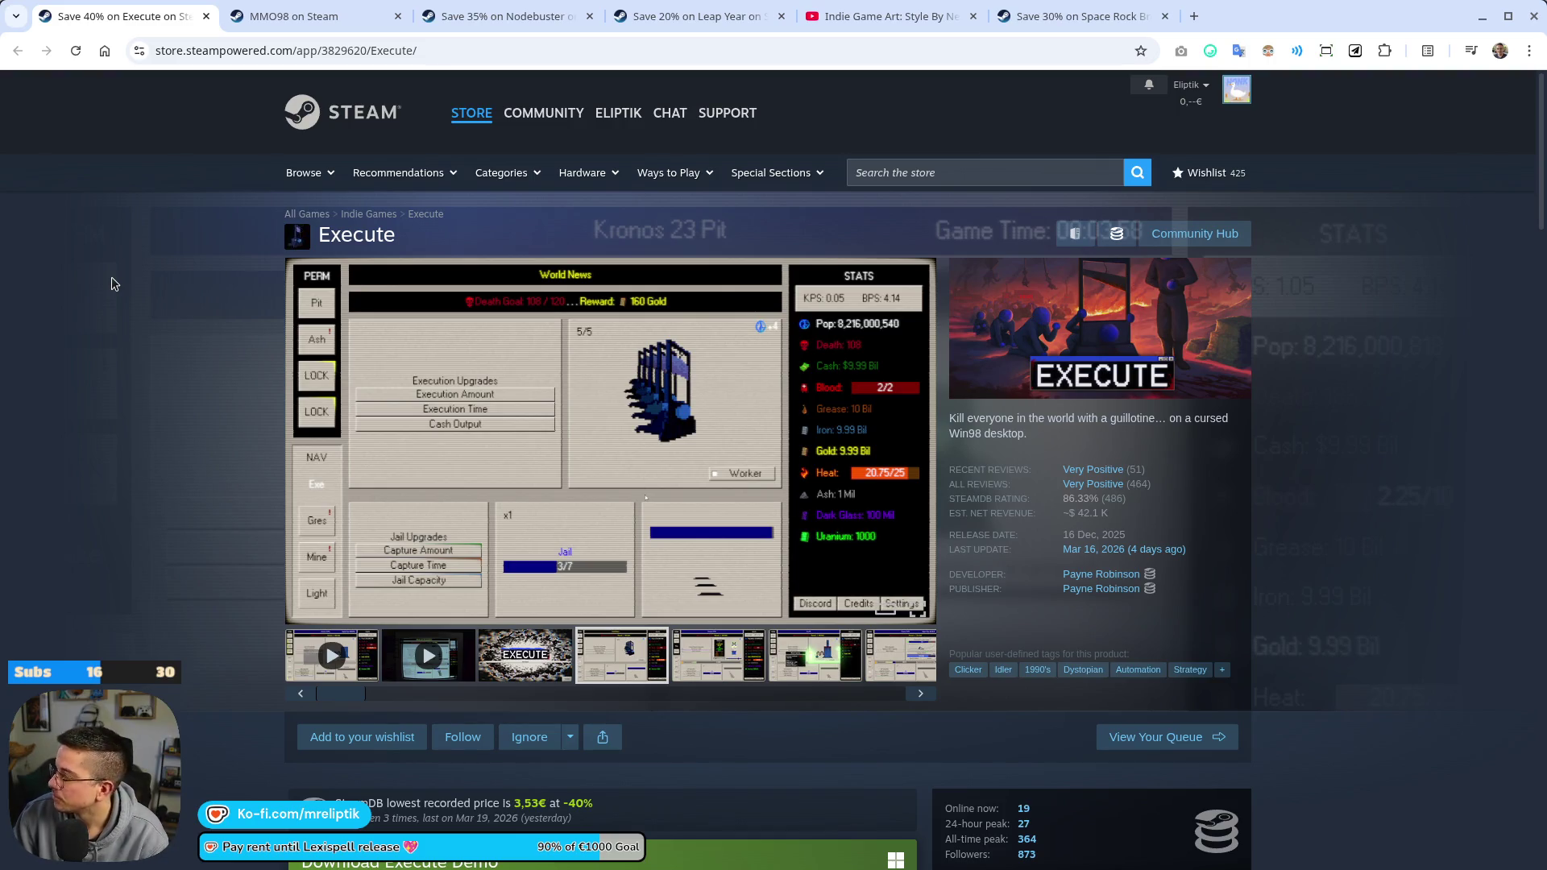
{"action": "scroll", "coordinate": [145, 345], "scroll_direction": "down", "scroll_amount": 15}
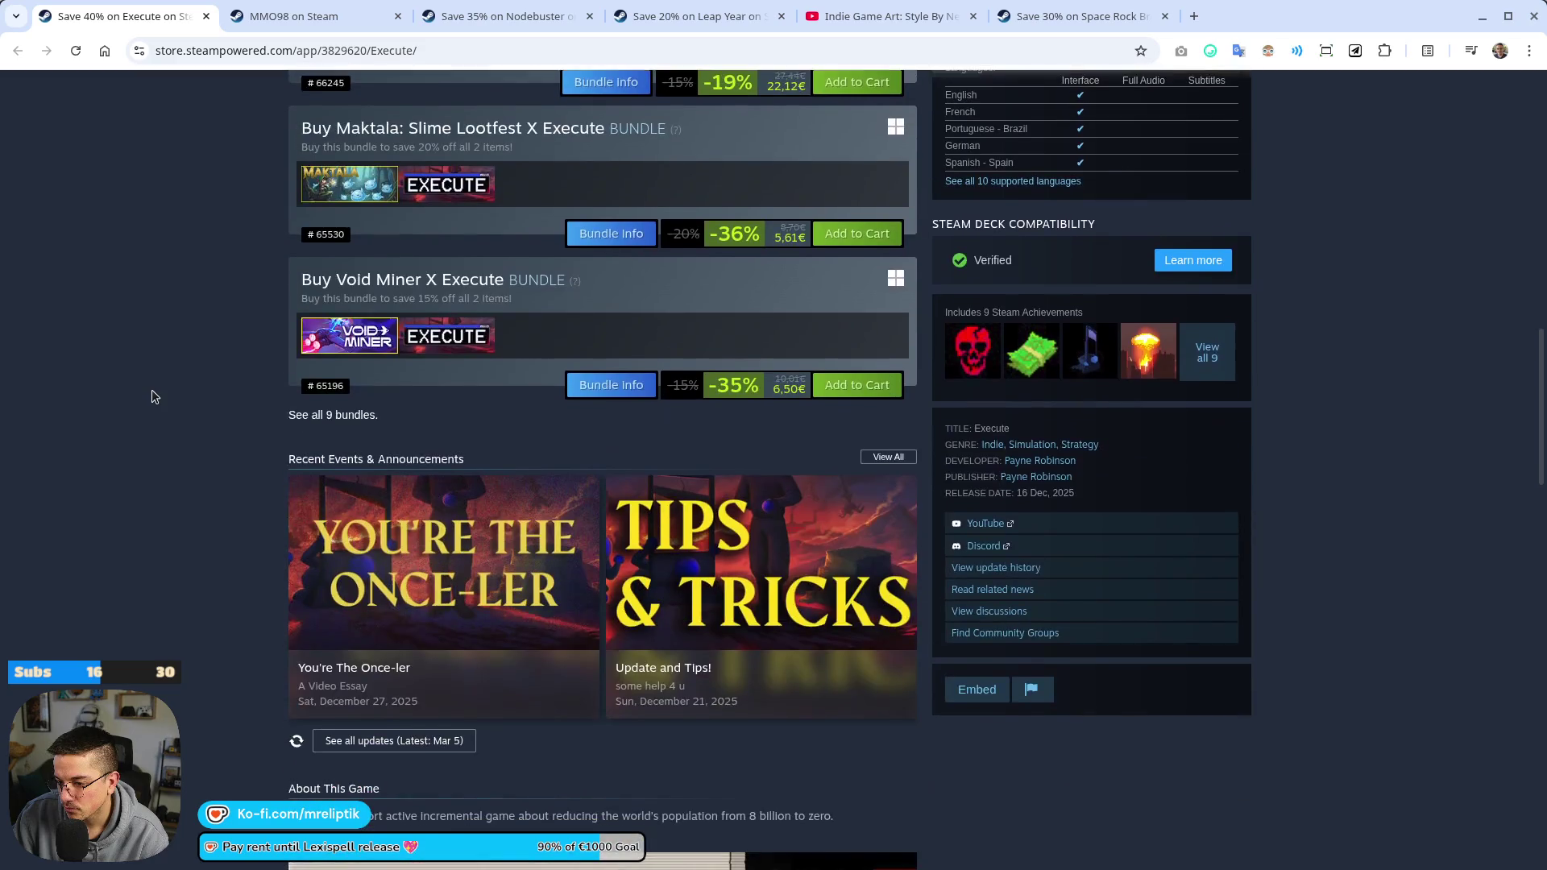
{"action": "scroll", "coordinate": [161, 414], "scroll_direction": "up", "scroll_amount": 8}
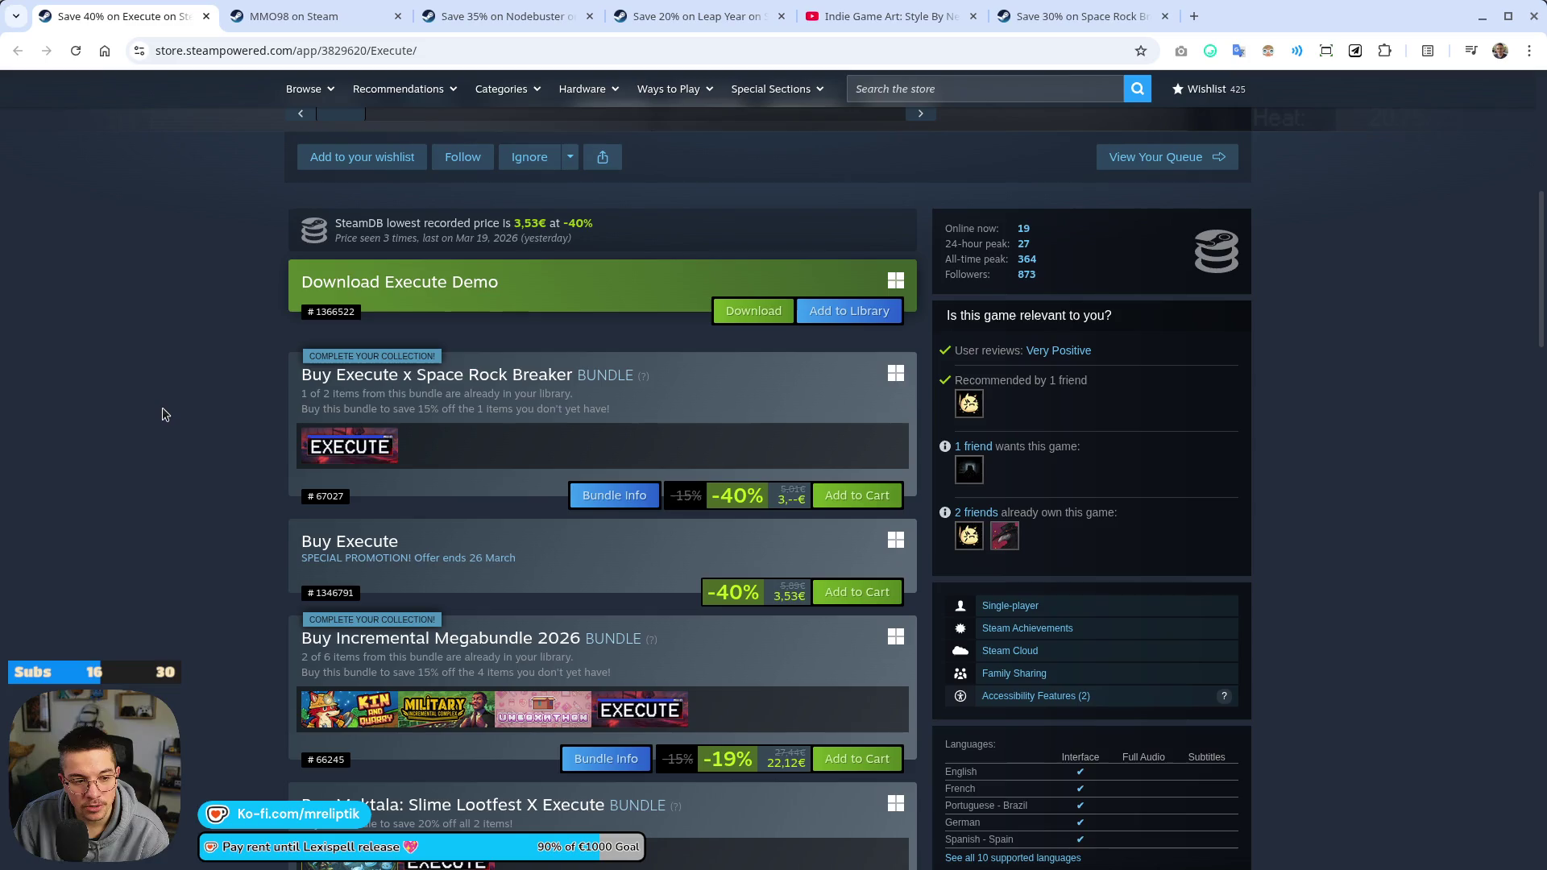
{"action": "scroll", "coordinate": [165, 414], "scroll_direction": "up", "scroll_amount": 7}
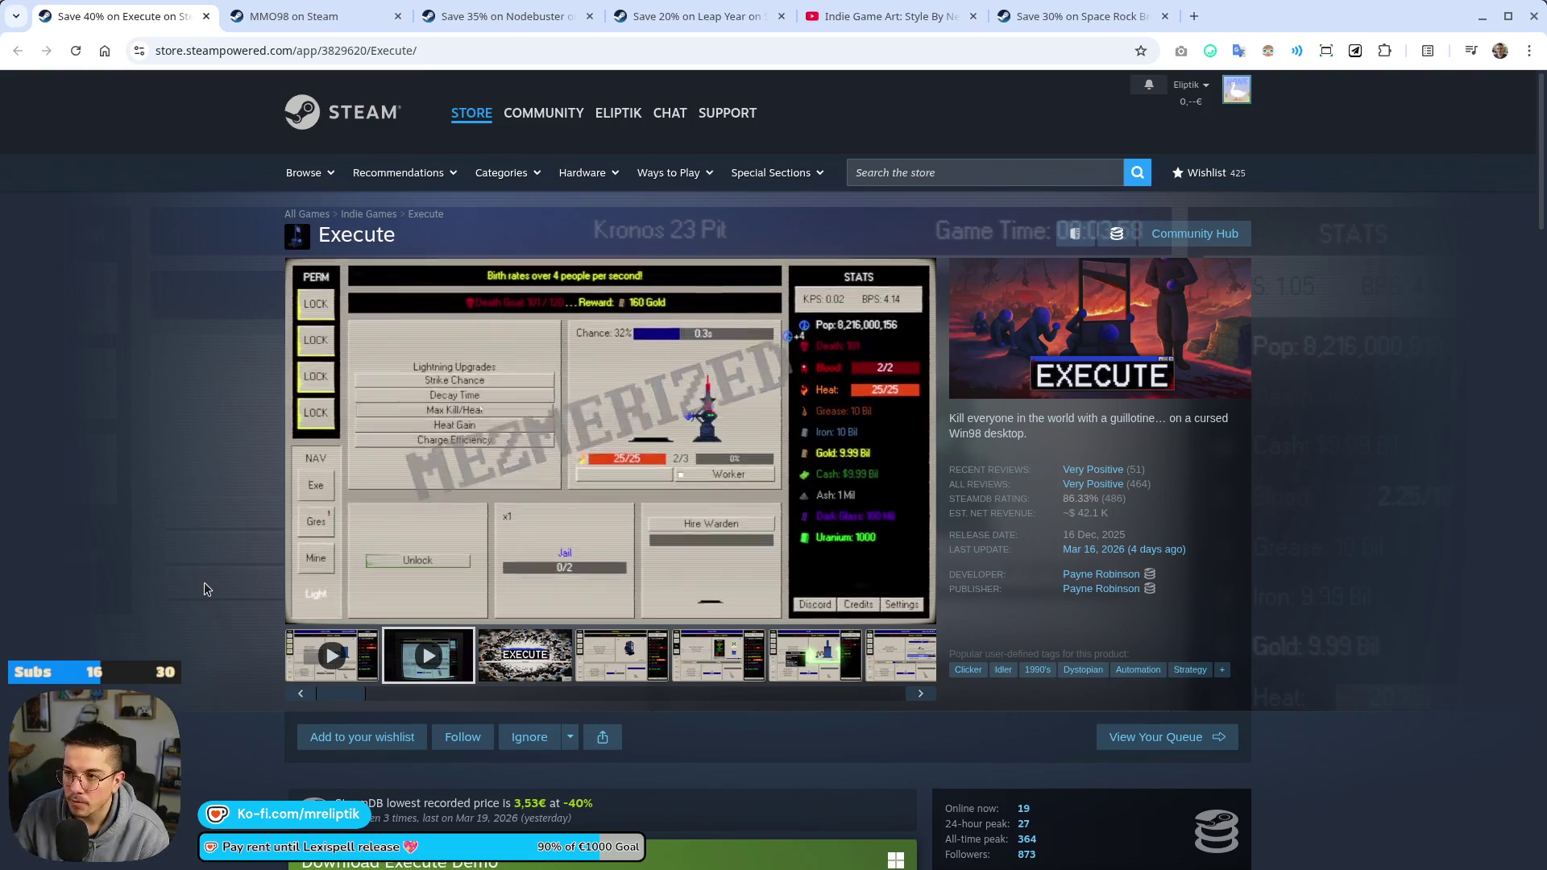
Drag the 'Indie Game Art' YouTube tab to the first slot of the tab strip
{"action": "left_click_drag", "start_coordinate": [895, 16], "coordinate": [161, 17]}
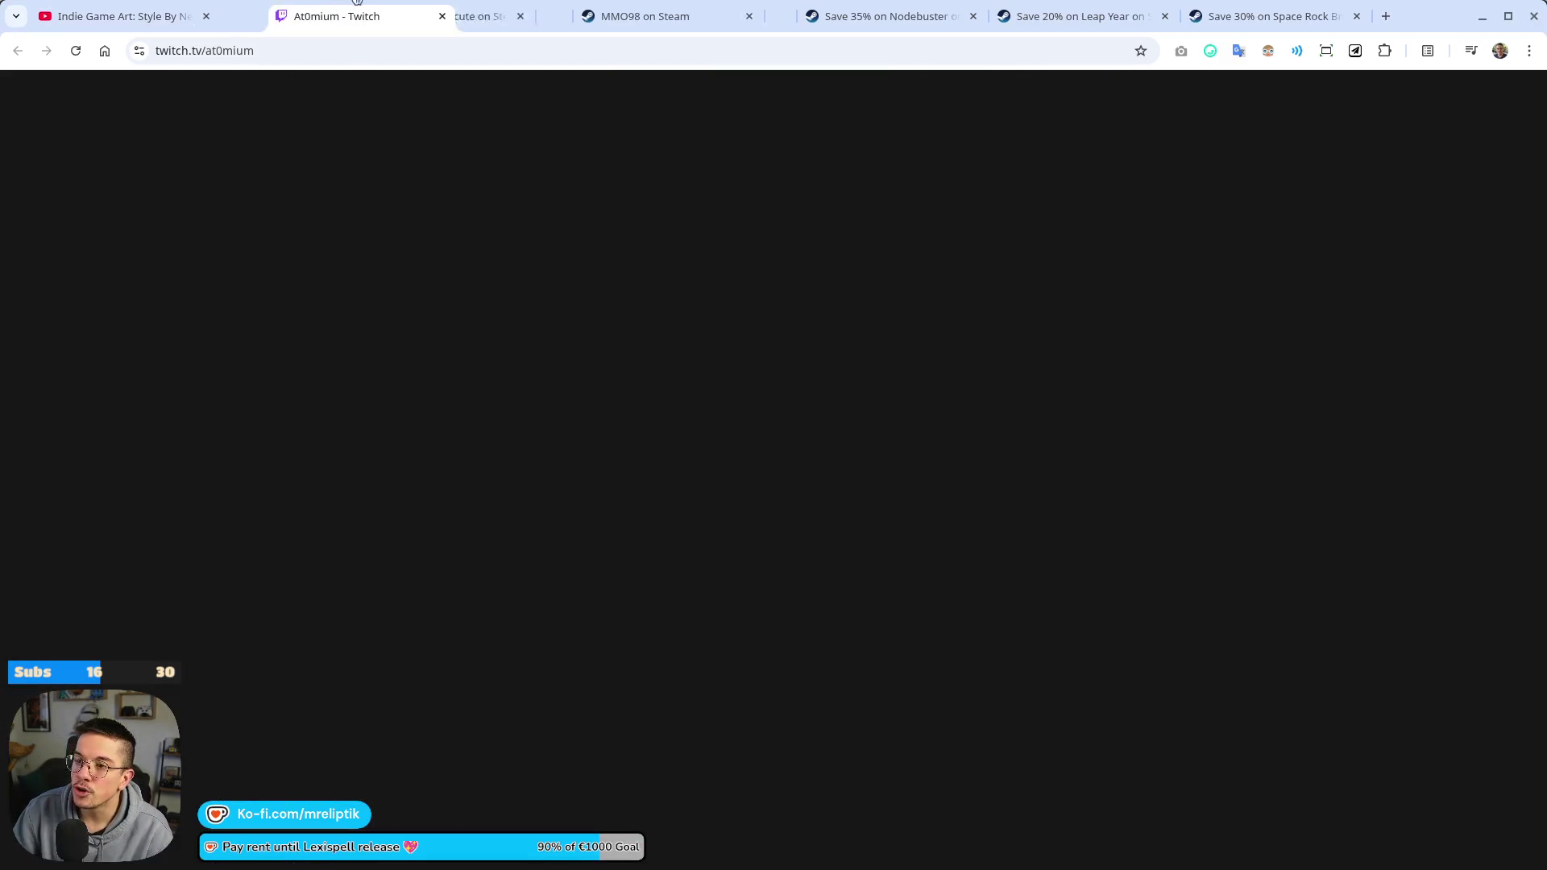
Move the Twitch live stream tab to sit right after the YouTube video tab
{"action": "left_click_drag", "start_coordinate": [357, 0], "coordinate": [312, 10]}
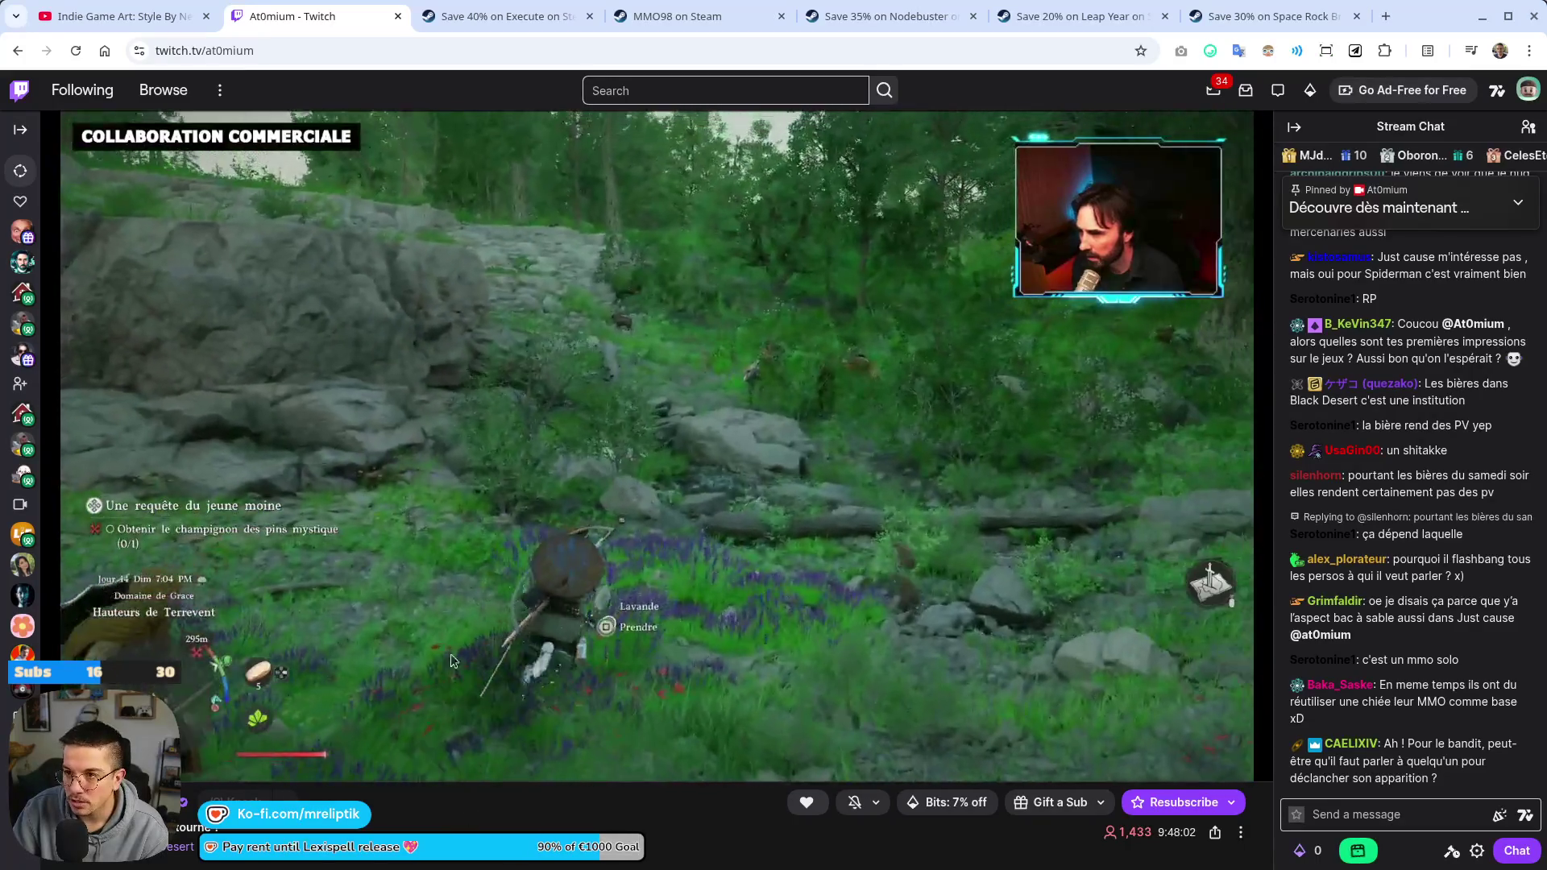
Close the Twitch stream tab with Ctrl+W to return to Execute's store page
{"action": "key", "text": "ctrl+w"}
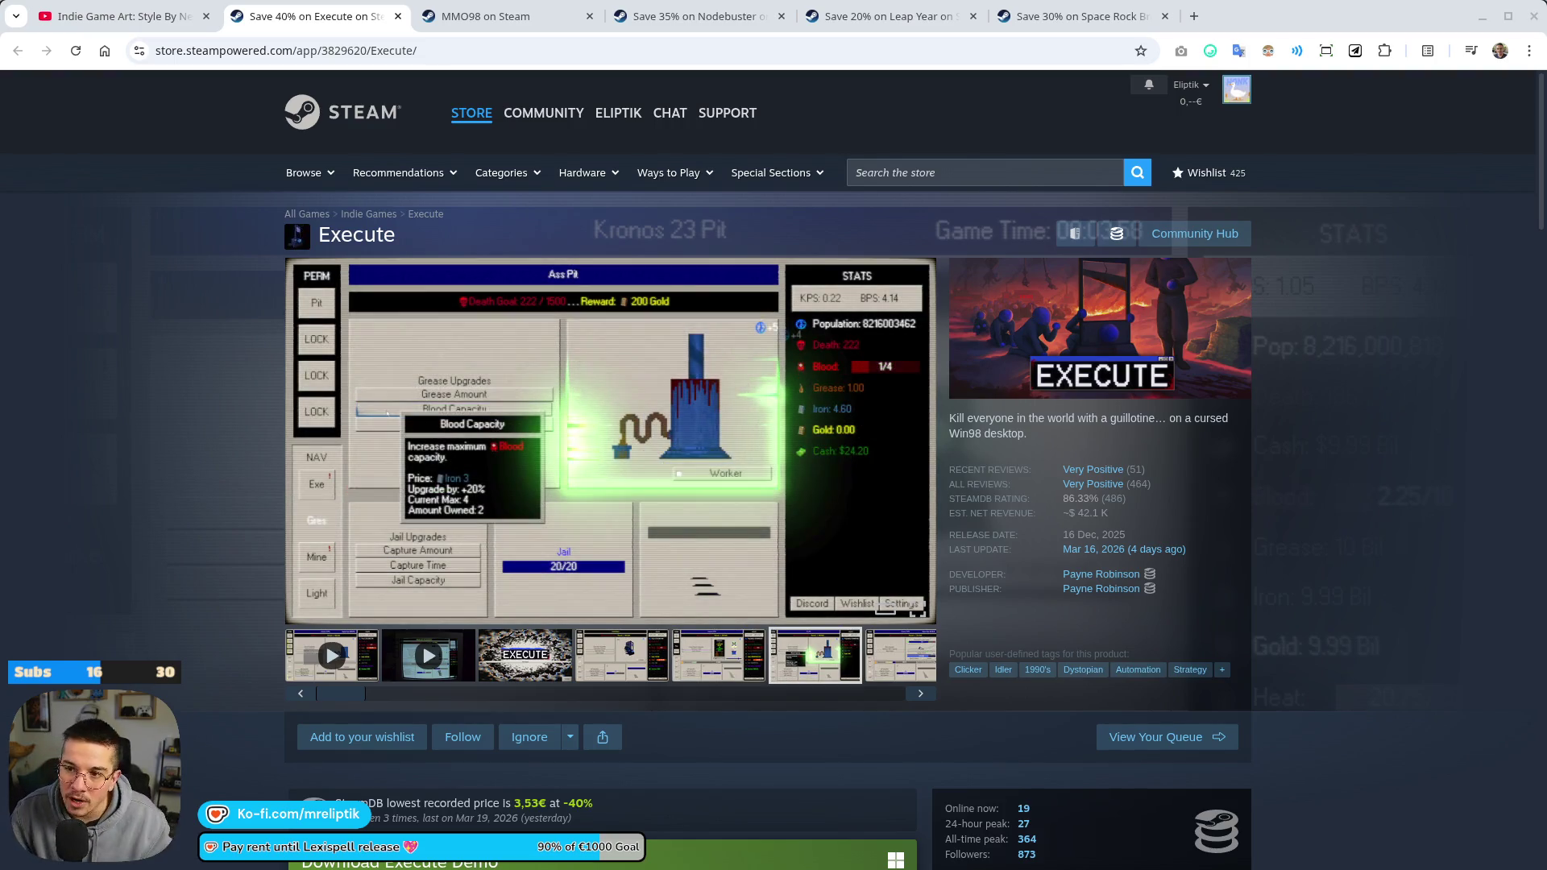
Search the store for 'sokpop', scroll the results and open the dino game page
{"action": "left_click", "coordinate": [968, 177]}
{"action": "type", "text": "sokpop"}
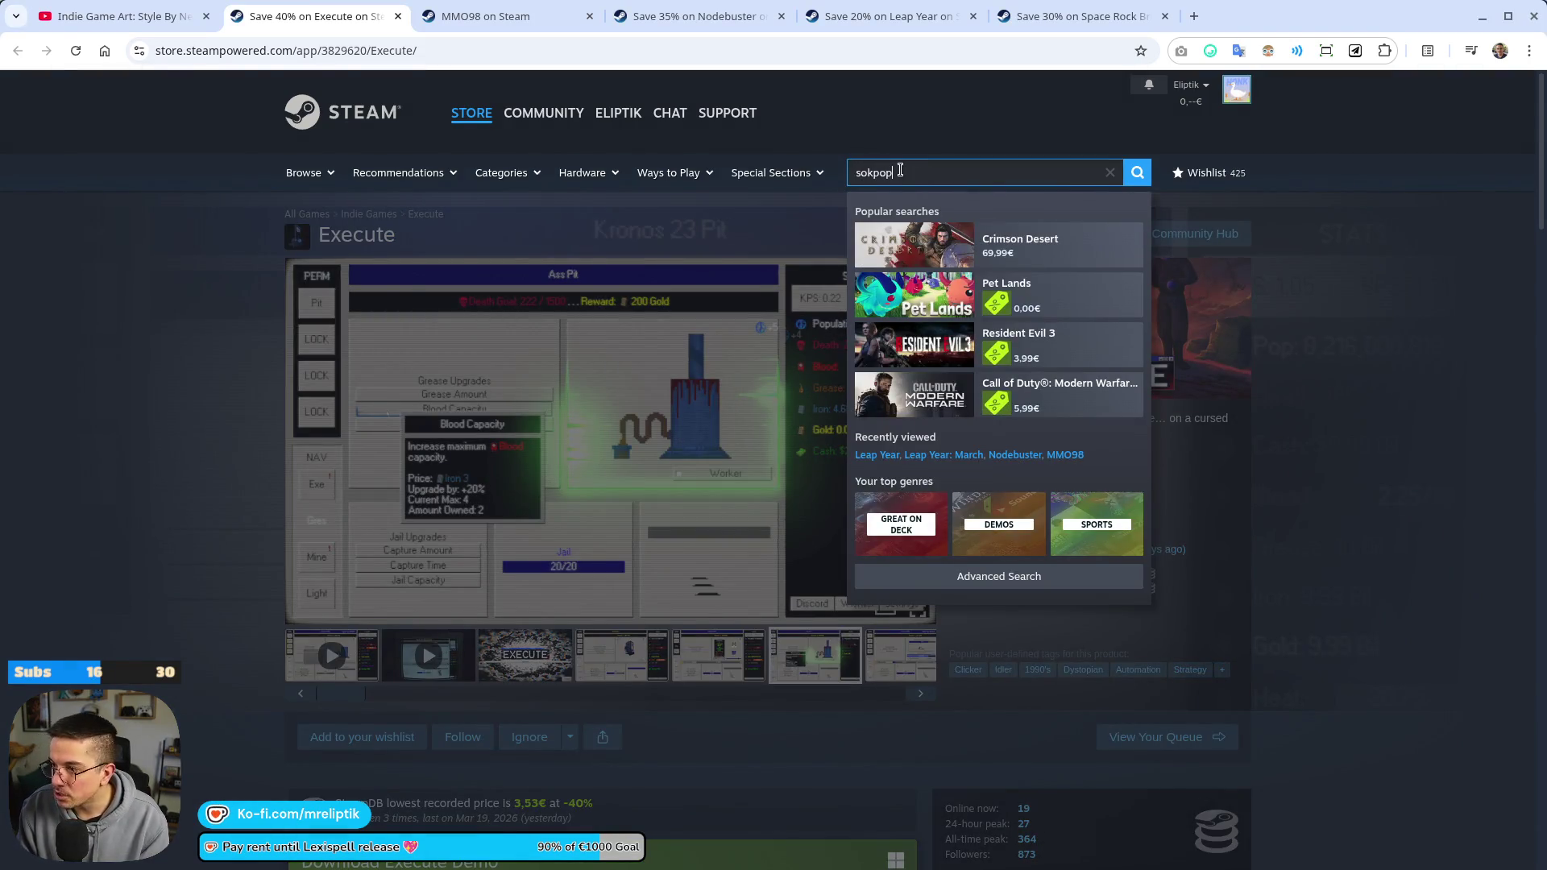
{"action": "key", "text": "Return"}
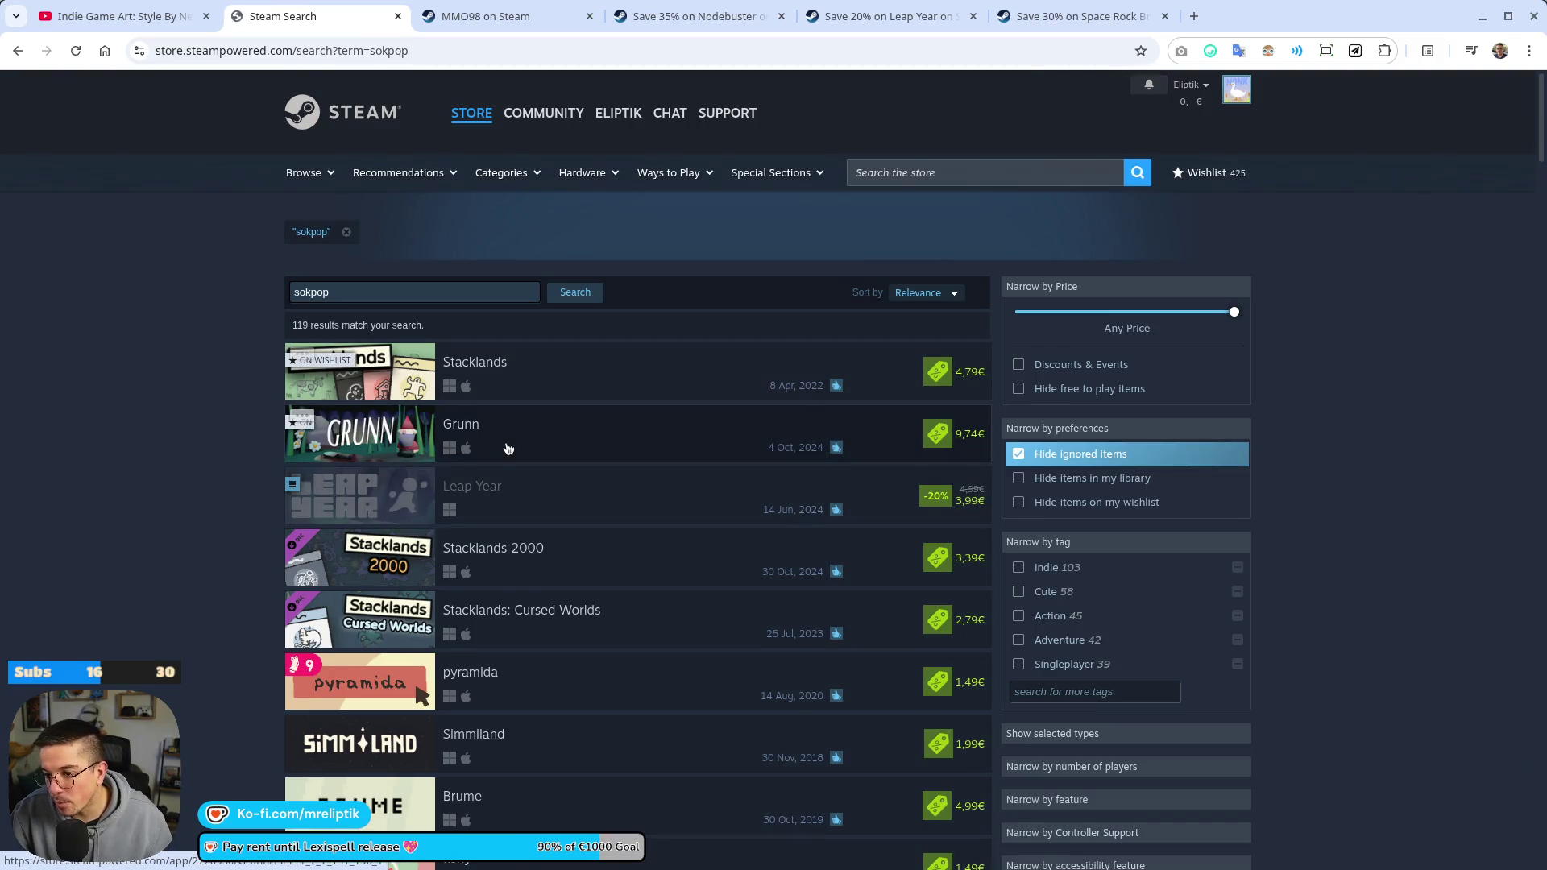
{"action": "scroll", "coordinate": [508, 449], "scroll_direction": "down", "scroll_amount": 5}
{"action": "scroll", "coordinate": [485, 596], "scroll_direction": "down", "scroll_amount": 3}
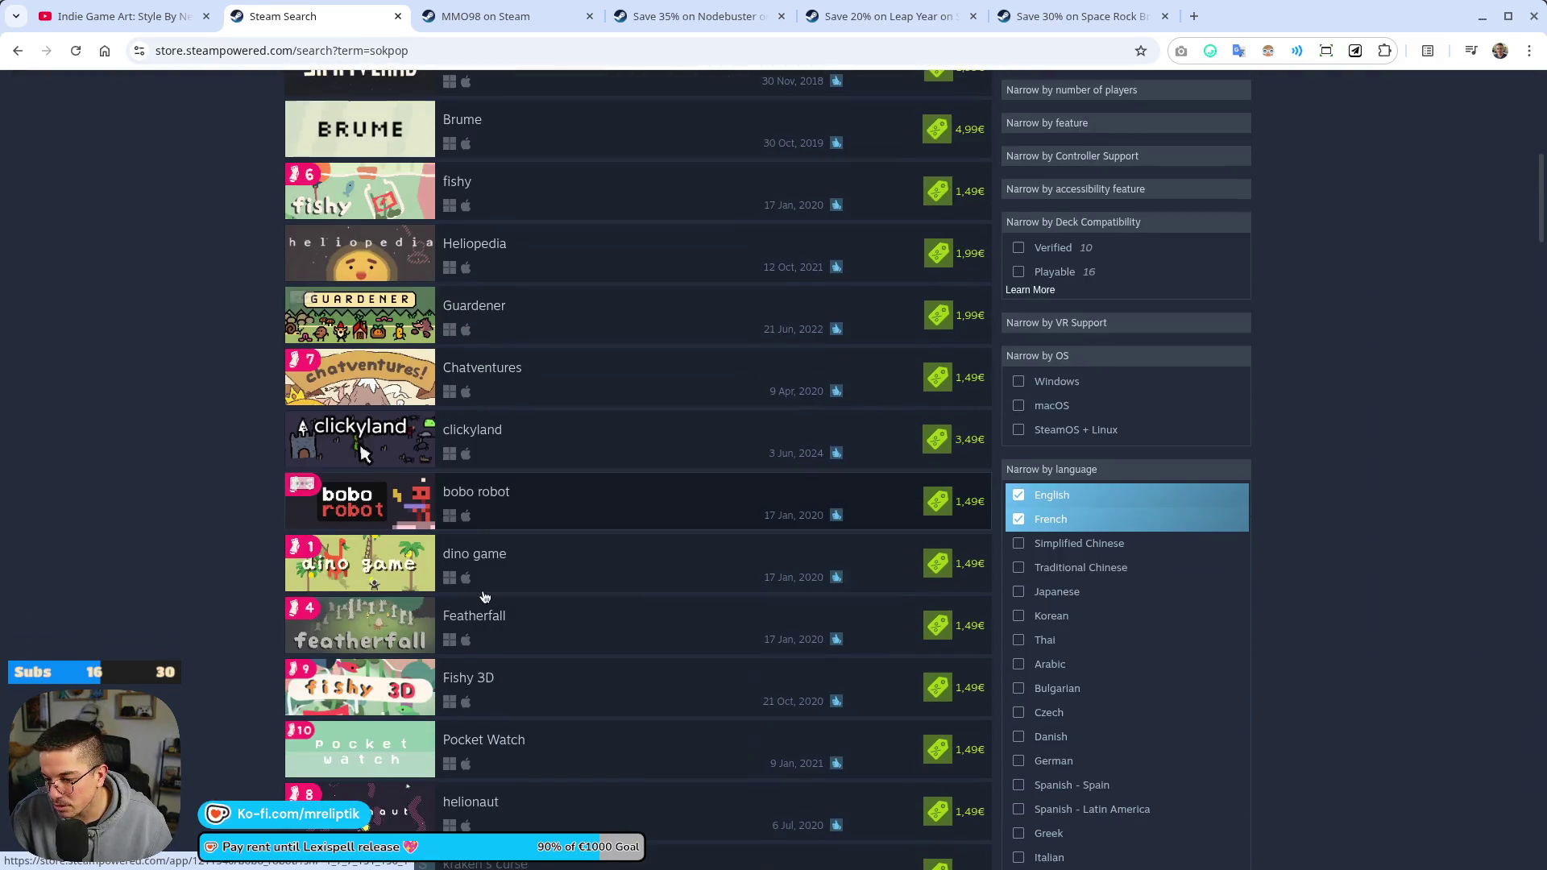
{"action": "mouse_move", "coordinate": [385, 576]}
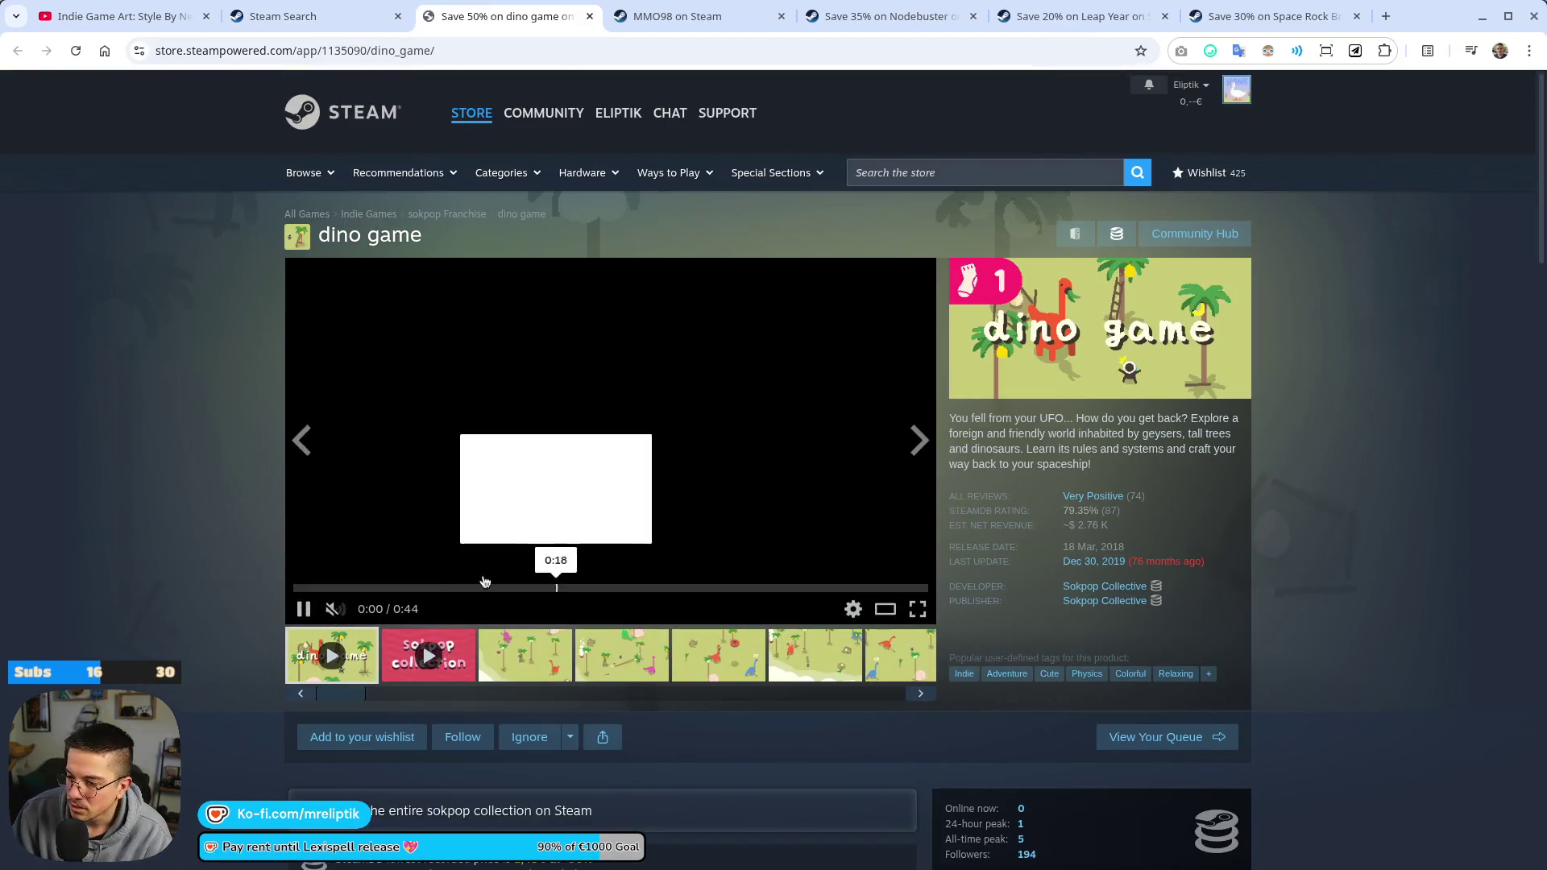
{"action": "left_click", "coordinate": [485, 574]}
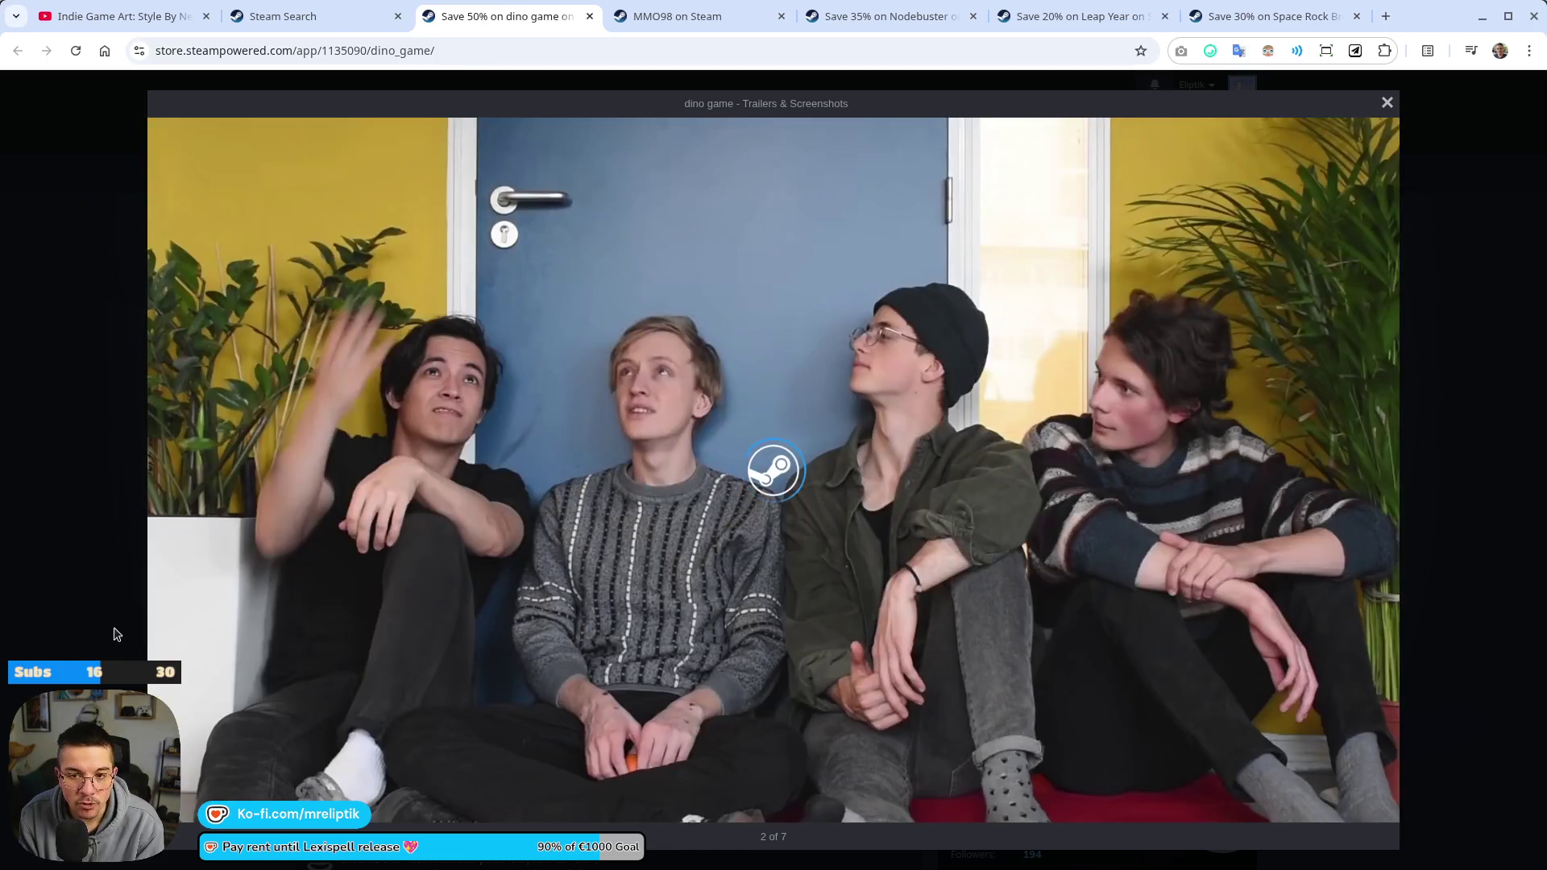
Close the trailer viewer and scroll up and down the dino game store page
{"action": "left_click", "coordinate": [56, 221]}
{"action": "scroll", "coordinate": [181, 543], "scroll_direction": "down", "scroll_amount": 6}
{"action": "scroll", "coordinate": [249, 542], "scroll_direction": "down", "scroll_amount": 1}
{"action": "scroll", "coordinate": [249, 545], "scroll_direction": "up", "scroll_amount": 3}
{"action": "scroll", "coordinate": [249, 544], "scroll_direction": "up", "scroll_amount": 5}
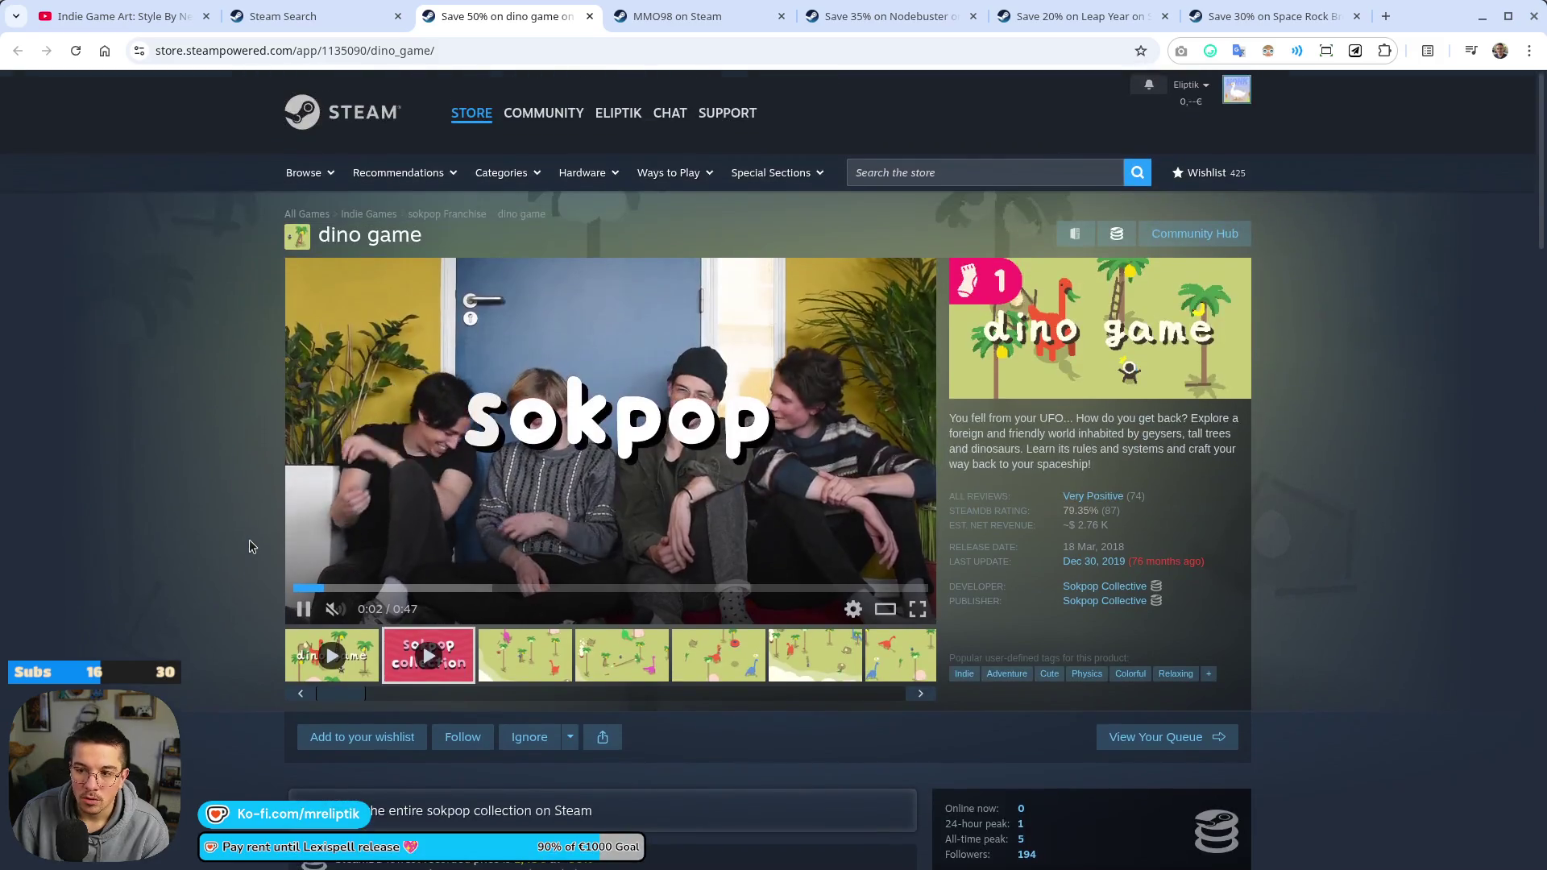
{"action": "scroll", "coordinate": [248, 542], "scroll_direction": "down", "scroll_amount": 4}
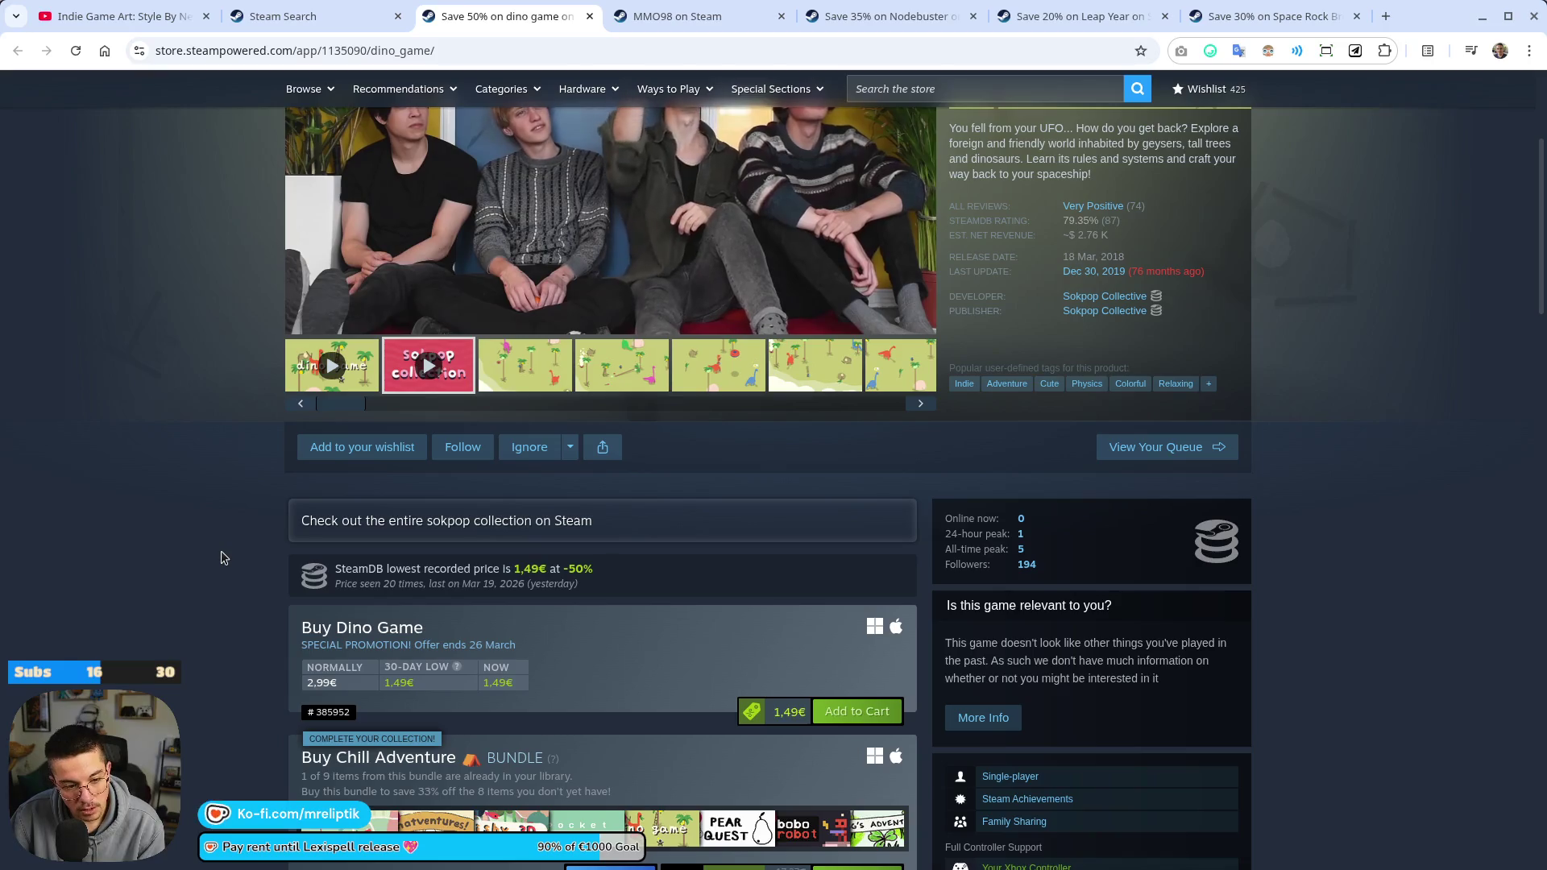
{"action": "scroll", "coordinate": [223, 555], "scroll_direction": "up", "scroll_amount": 3}
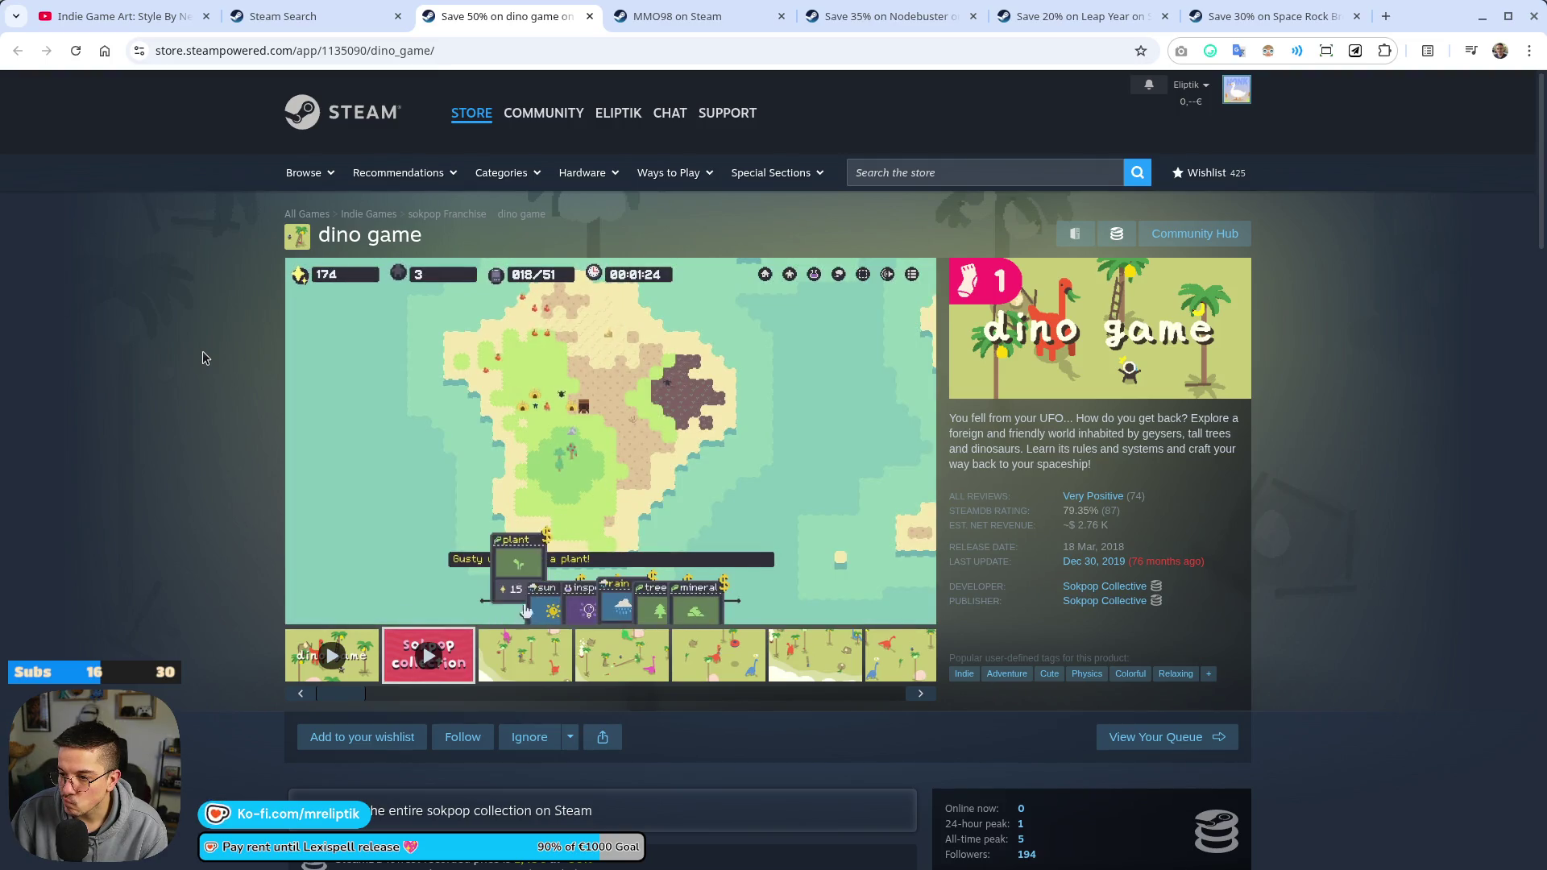
{"action": "scroll", "coordinate": [203, 354], "scroll_direction": "down", "scroll_amount": 5}
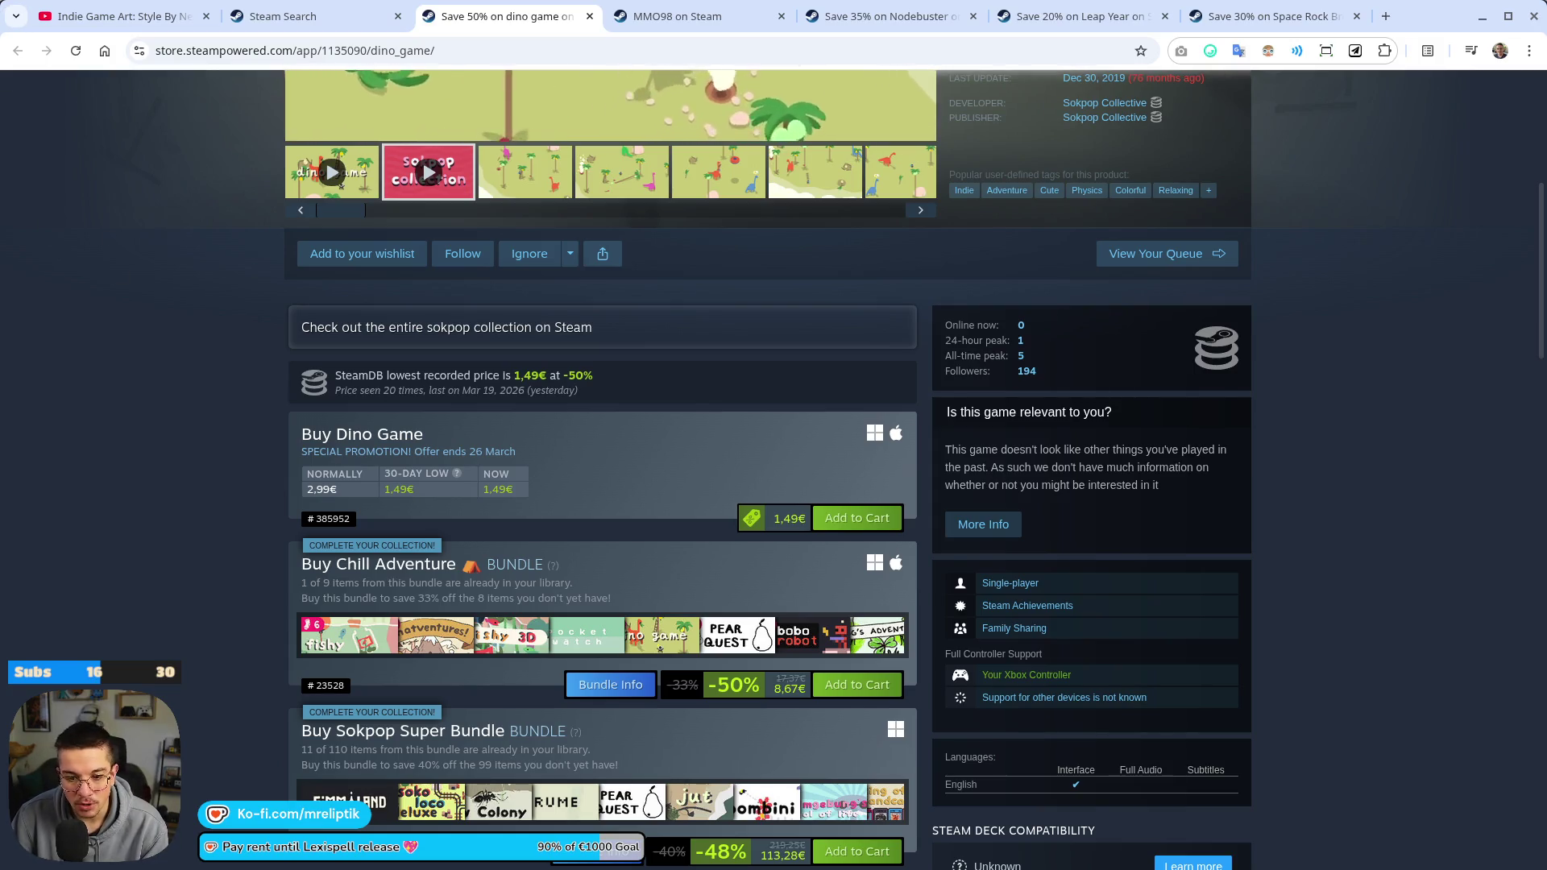
{"action": "scroll", "coordinate": [145, 511], "scroll_direction": "down", "scroll_amount": 6}
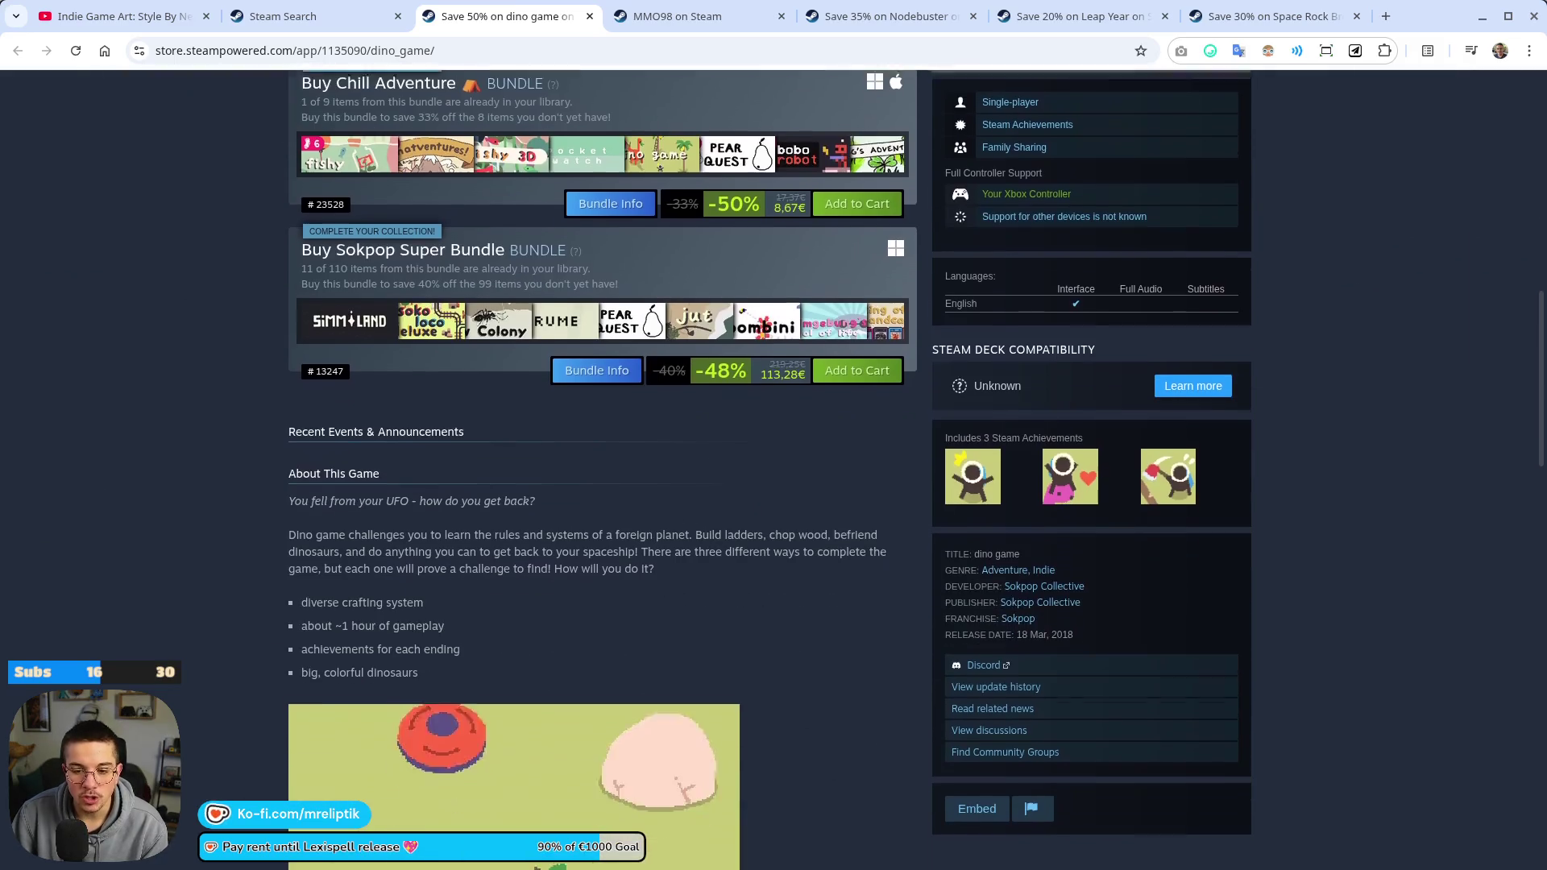
{"action": "scroll", "coordinate": [231, 519], "scroll_direction": "up", "scroll_amount": 7}
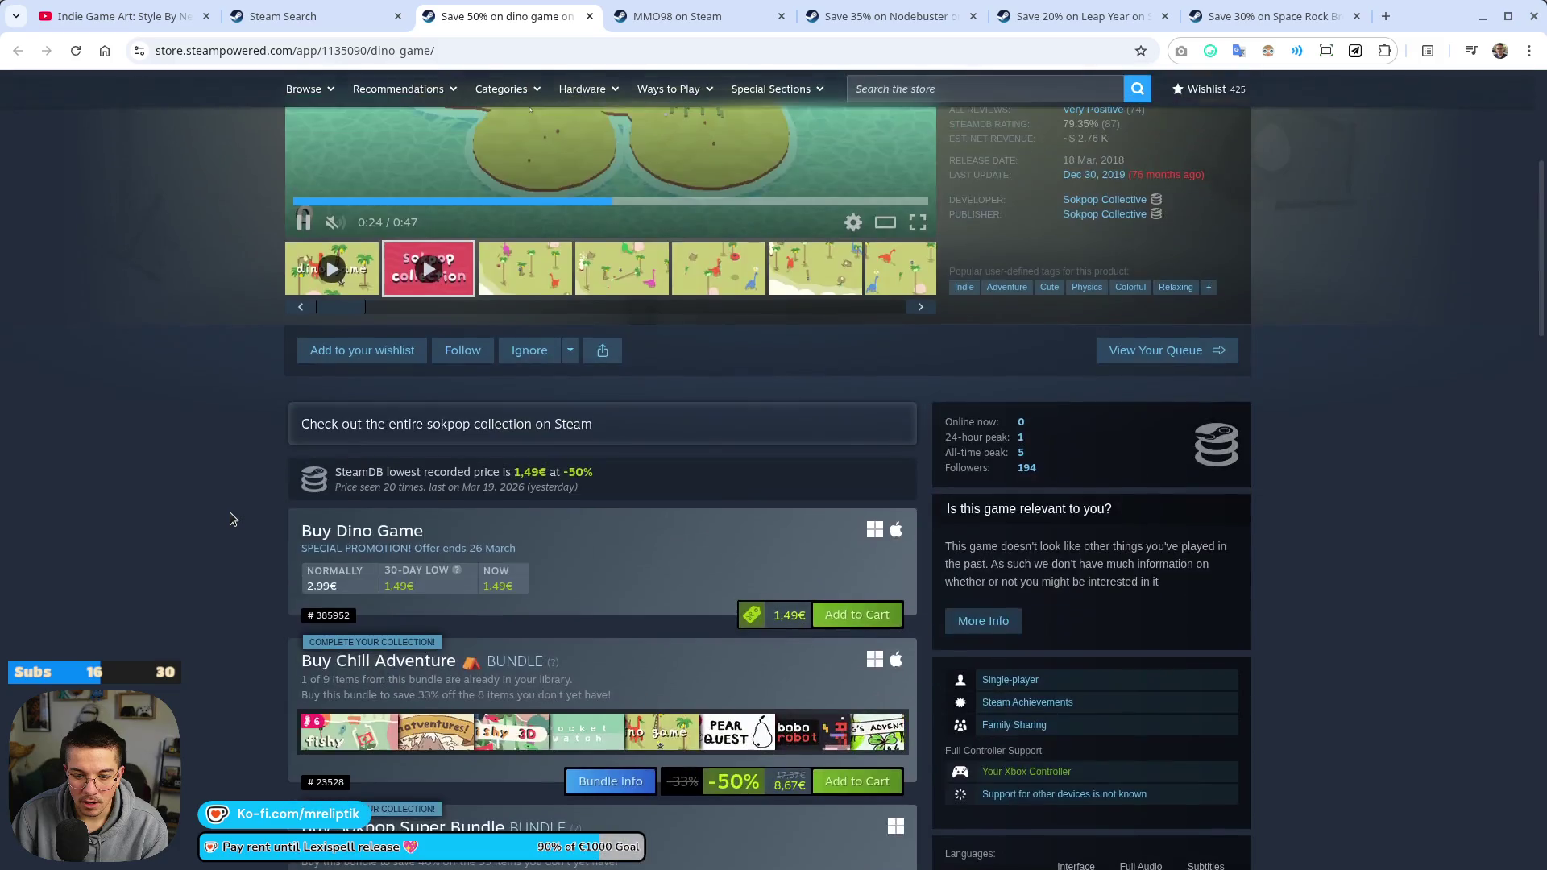
{"action": "scroll", "coordinate": [232, 518], "scroll_direction": "up", "scroll_amount": 5}
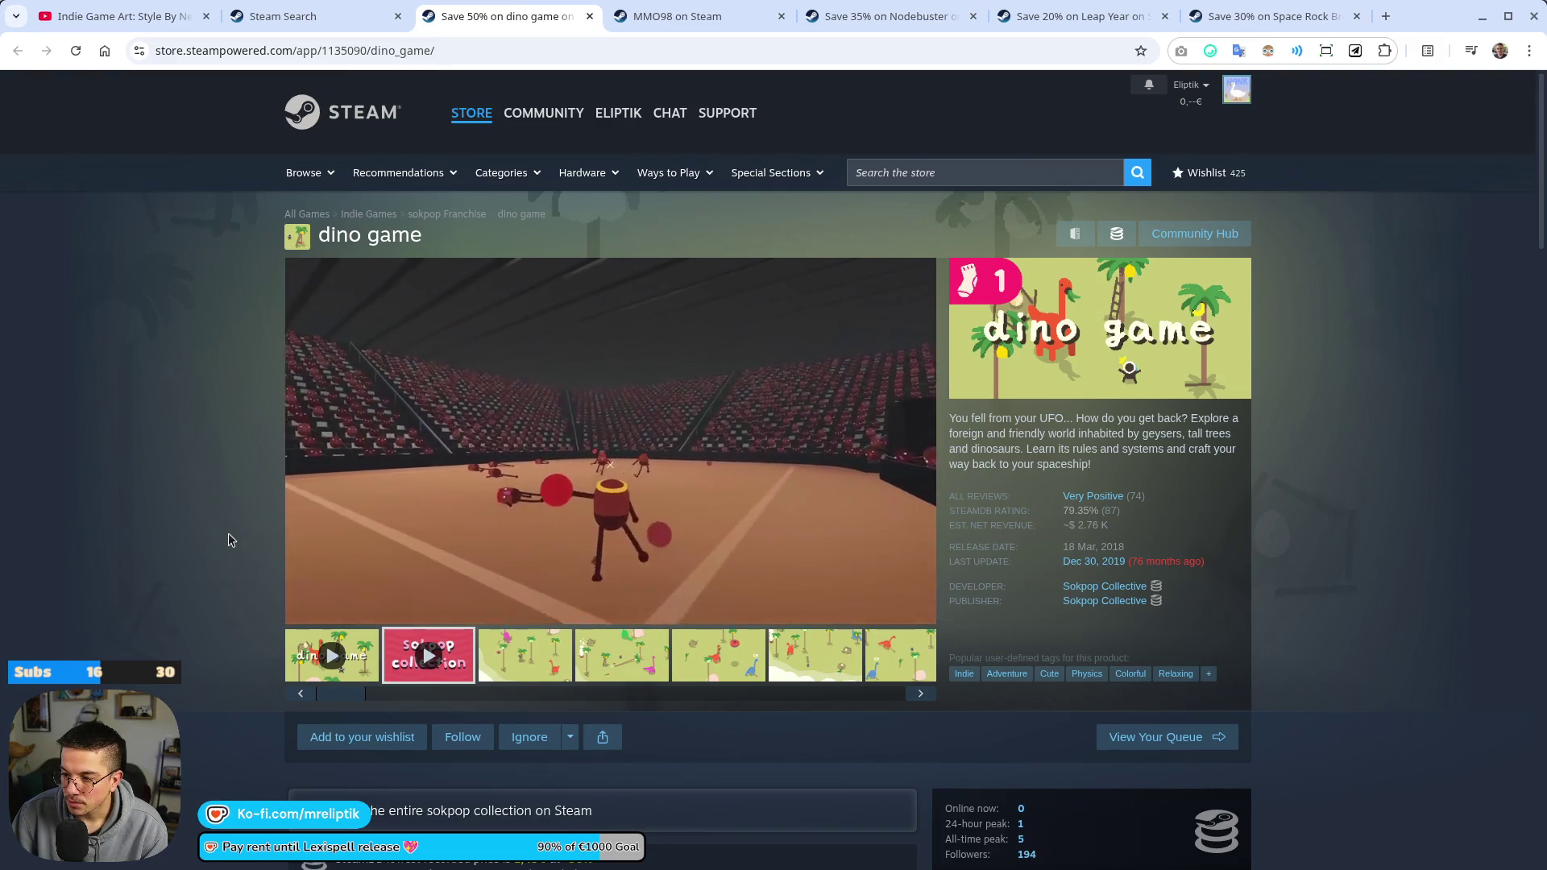
Pause the dino game trailer, seek ahead past the frog scene, then back to 0:15 and play
{"action": "left_click", "coordinate": [580, 483]}
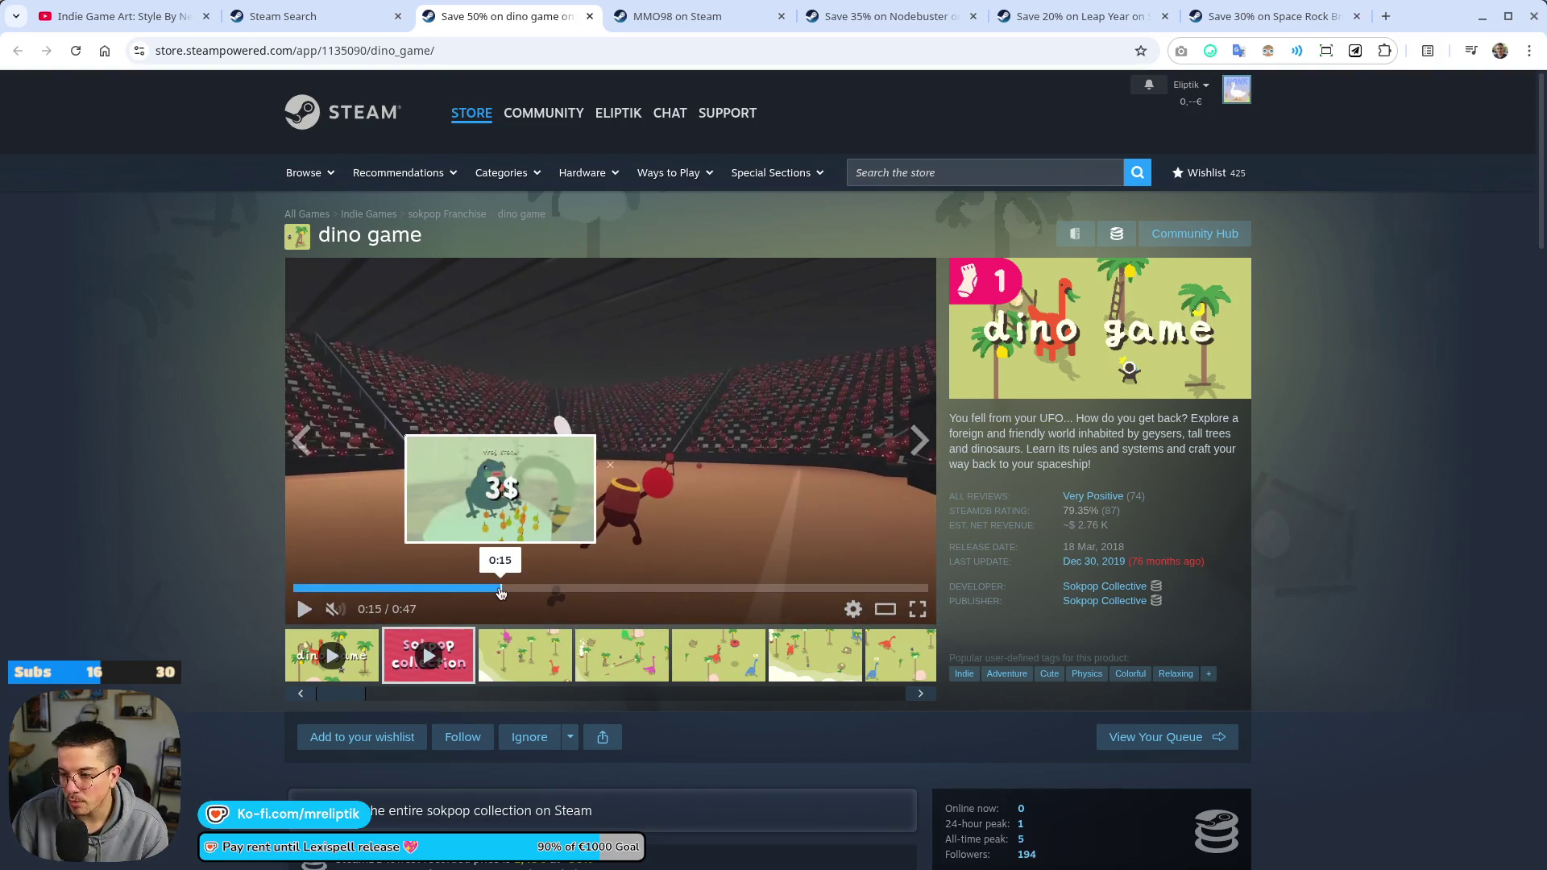
{"action": "mouse_move", "coordinate": [504, 593]}
{"action": "left_mouse_down"}
{"action": "mouse_move", "coordinate": [459, 591]}
{"action": "mouse_move", "coordinate": [535, 590]}
{"action": "left_mouse_up"}
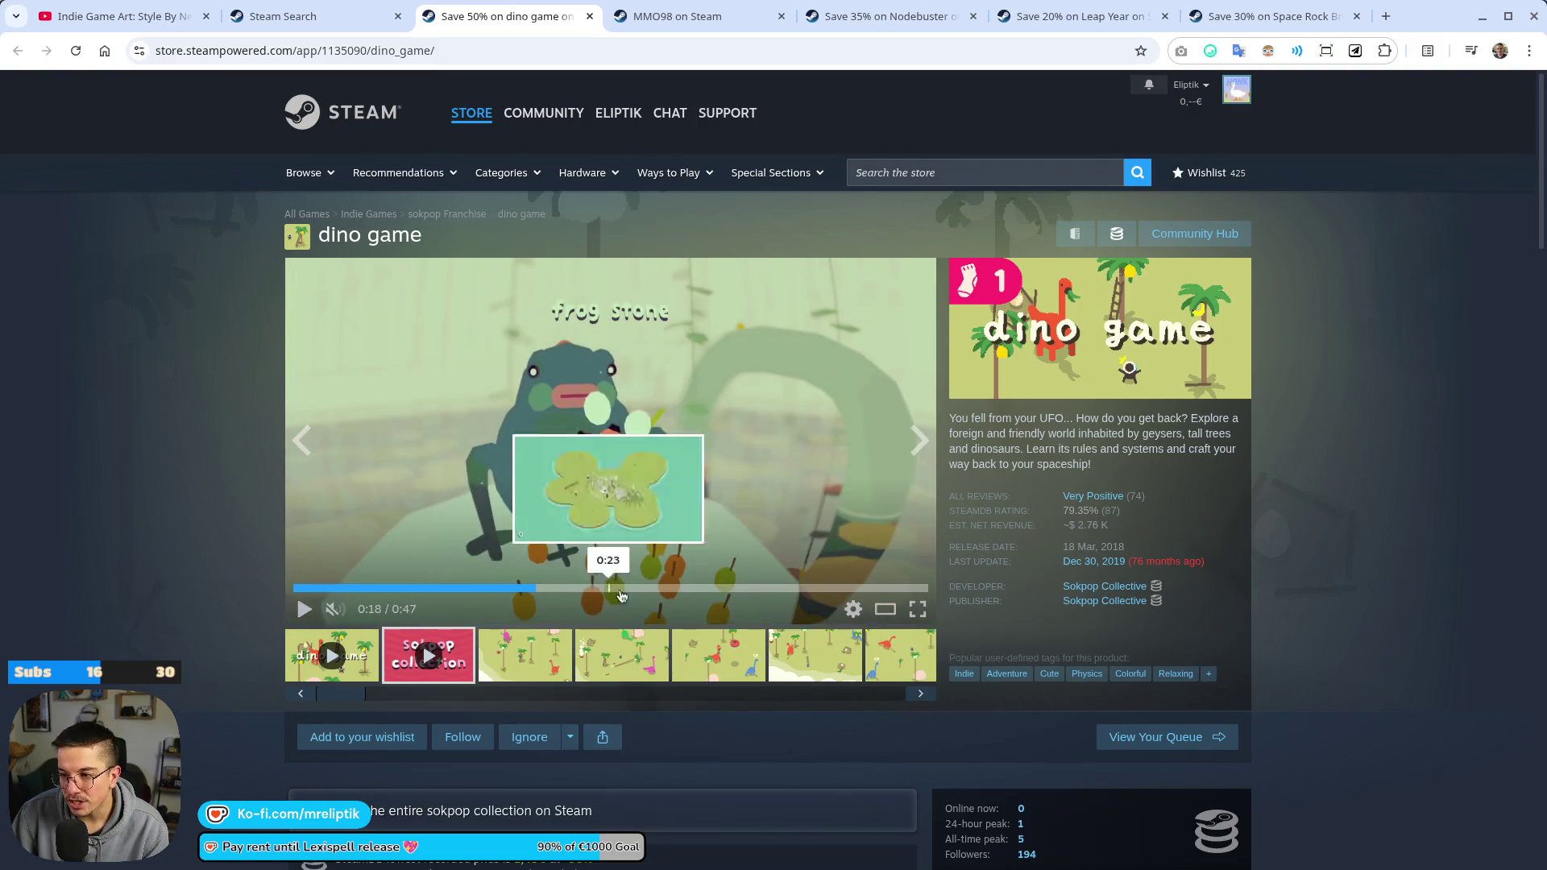
{"action": "left_click", "coordinate": [556, 589]}
{"action": "left_click", "coordinate": [597, 589]}
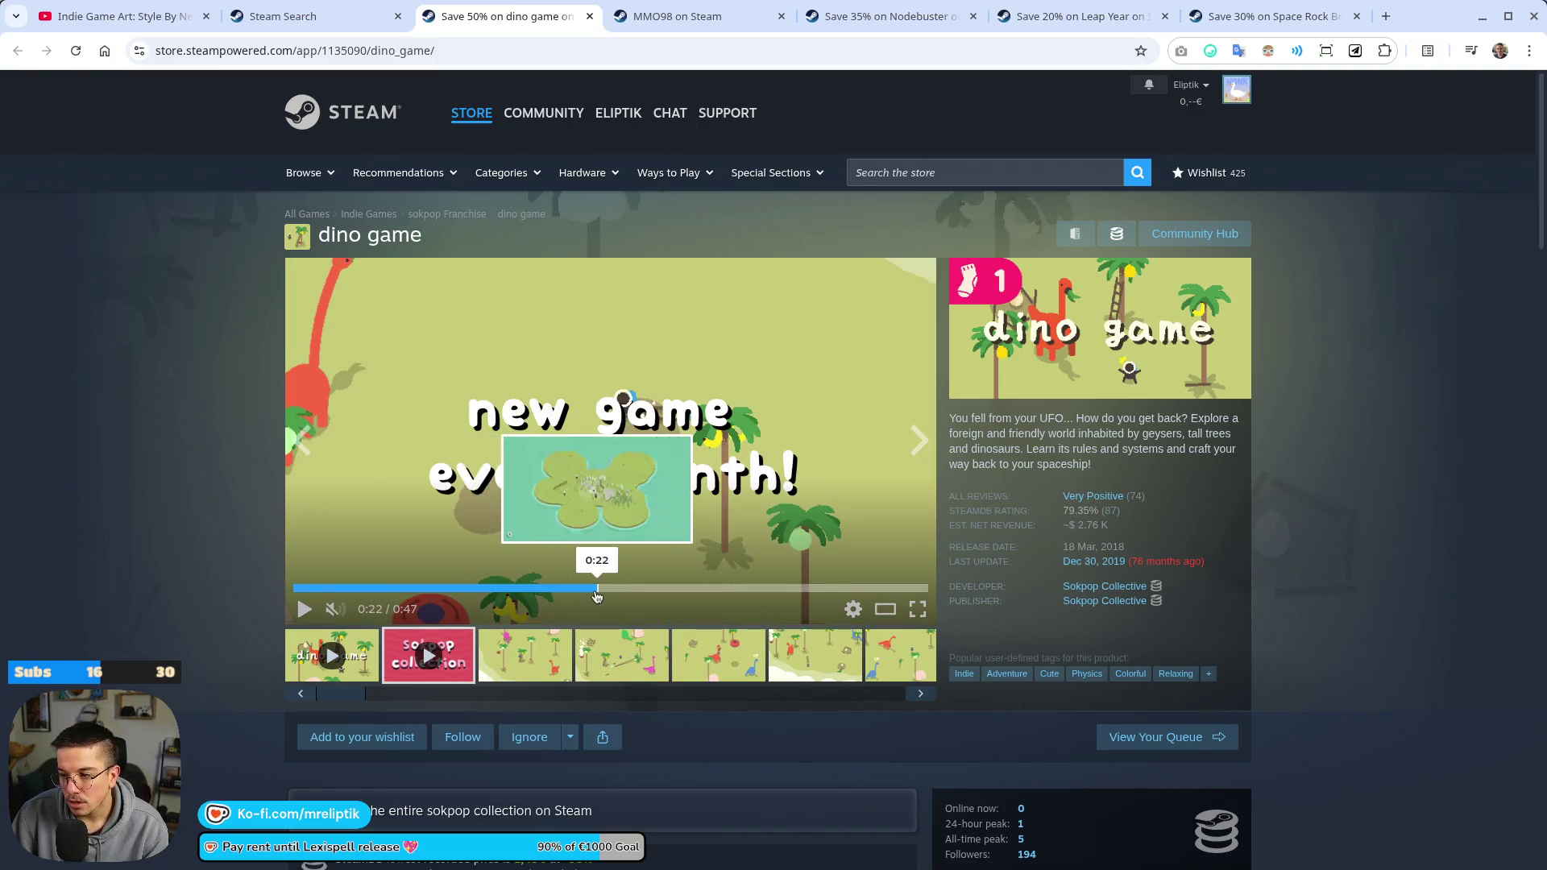
{"action": "left_click", "coordinate": [631, 597]}
{"action": "left_click", "coordinate": [594, 596]}
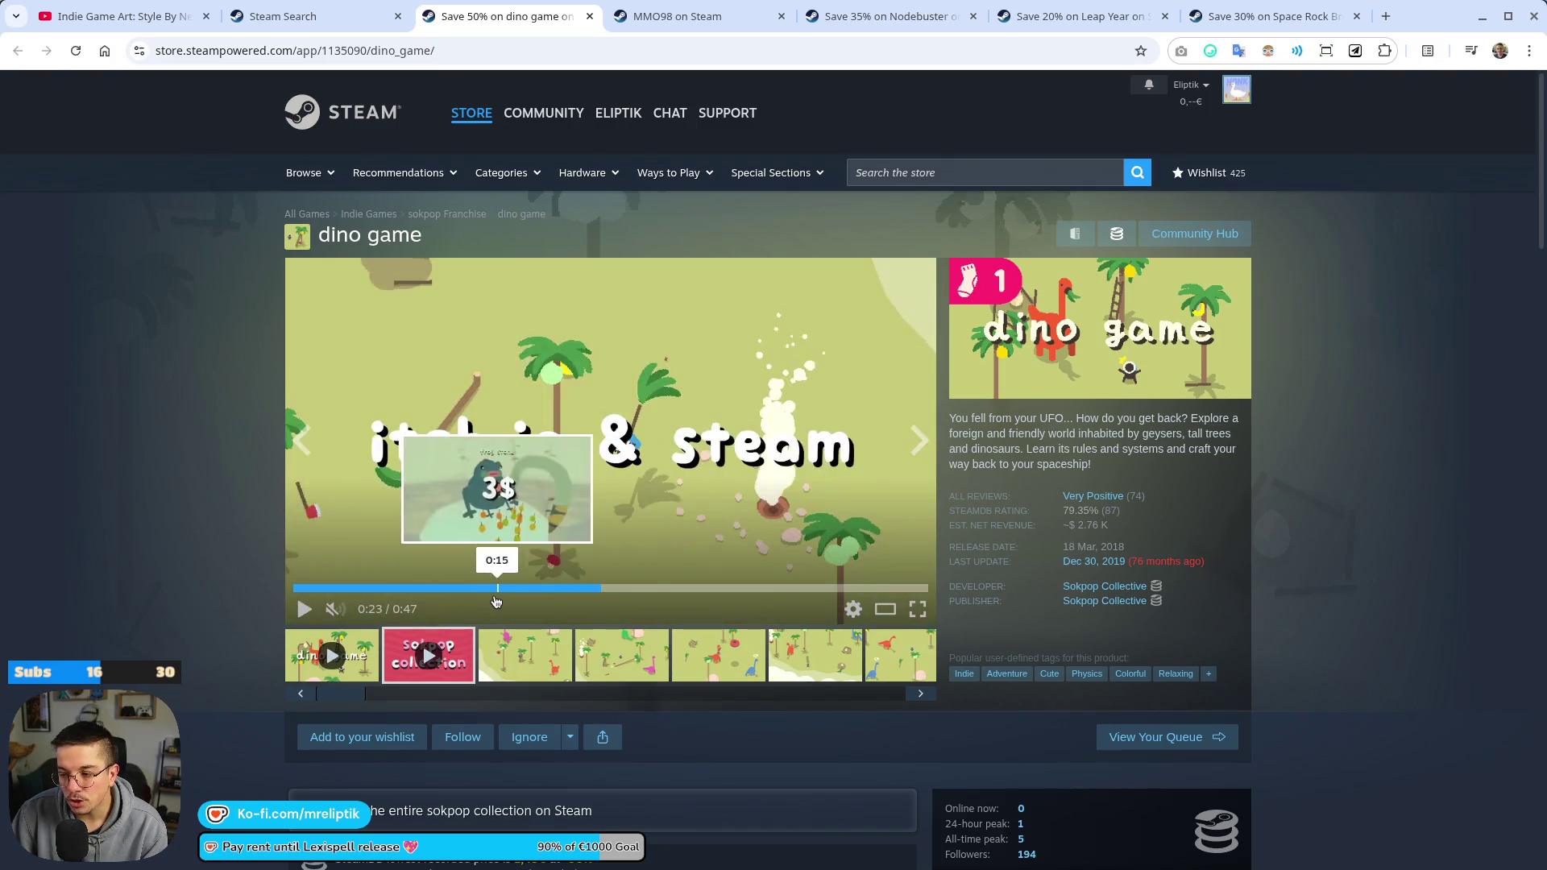
{"action": "left_click", "coordinate": [494, 597]}
{"action": "left_click", "coordinate": [555, 514]}
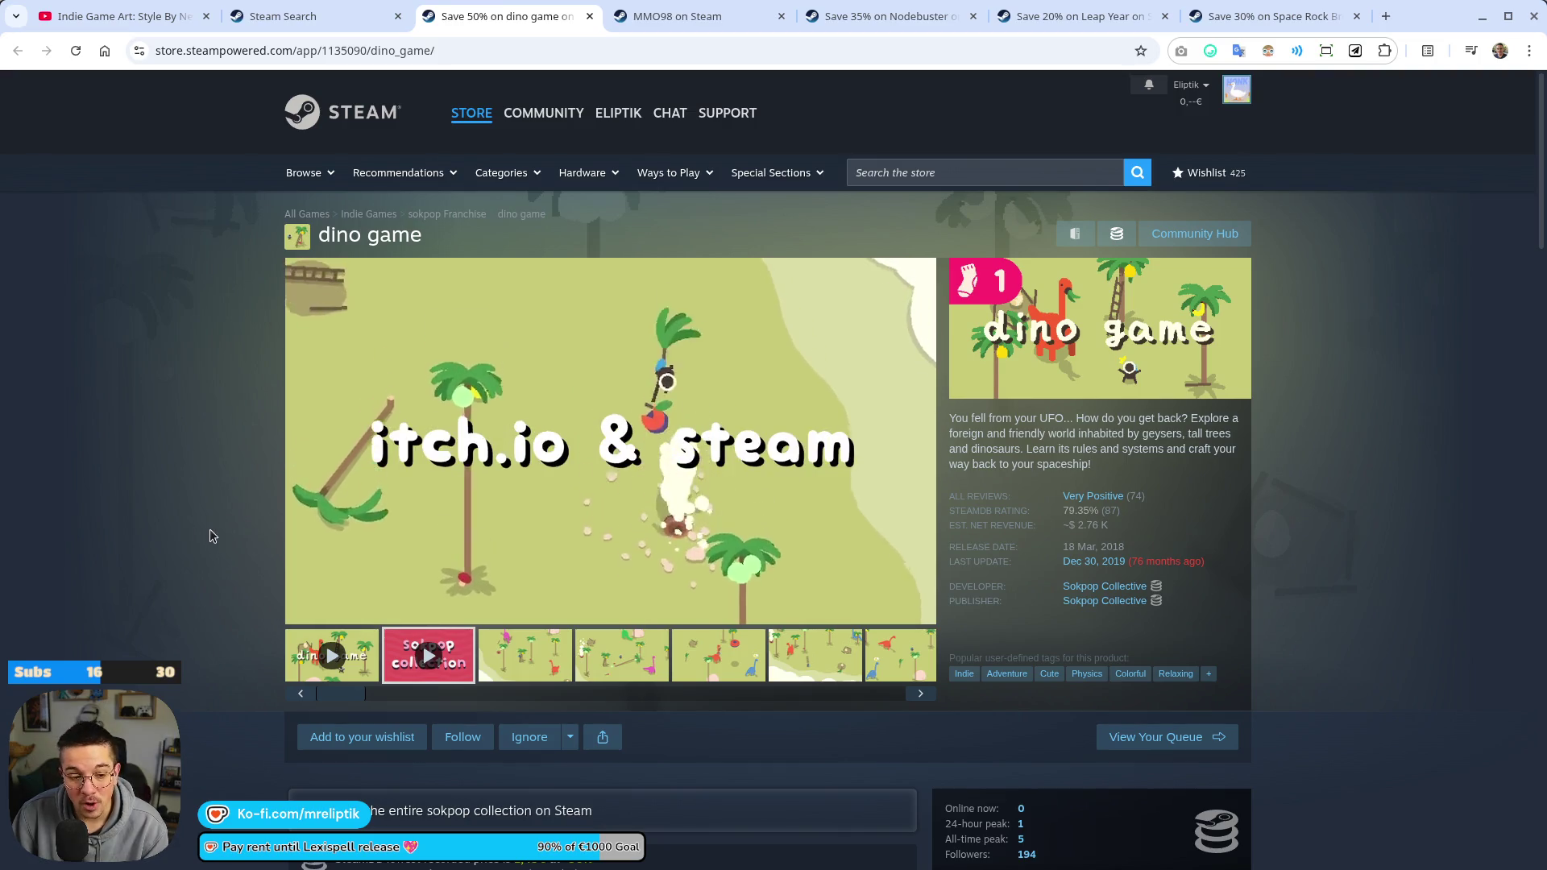
Rewind, pause and resume the trailer, jump between the purple and workshop scenes, then open the enlarged viewer
{"action": "mouse_move", "coordinate": [660, 335]}
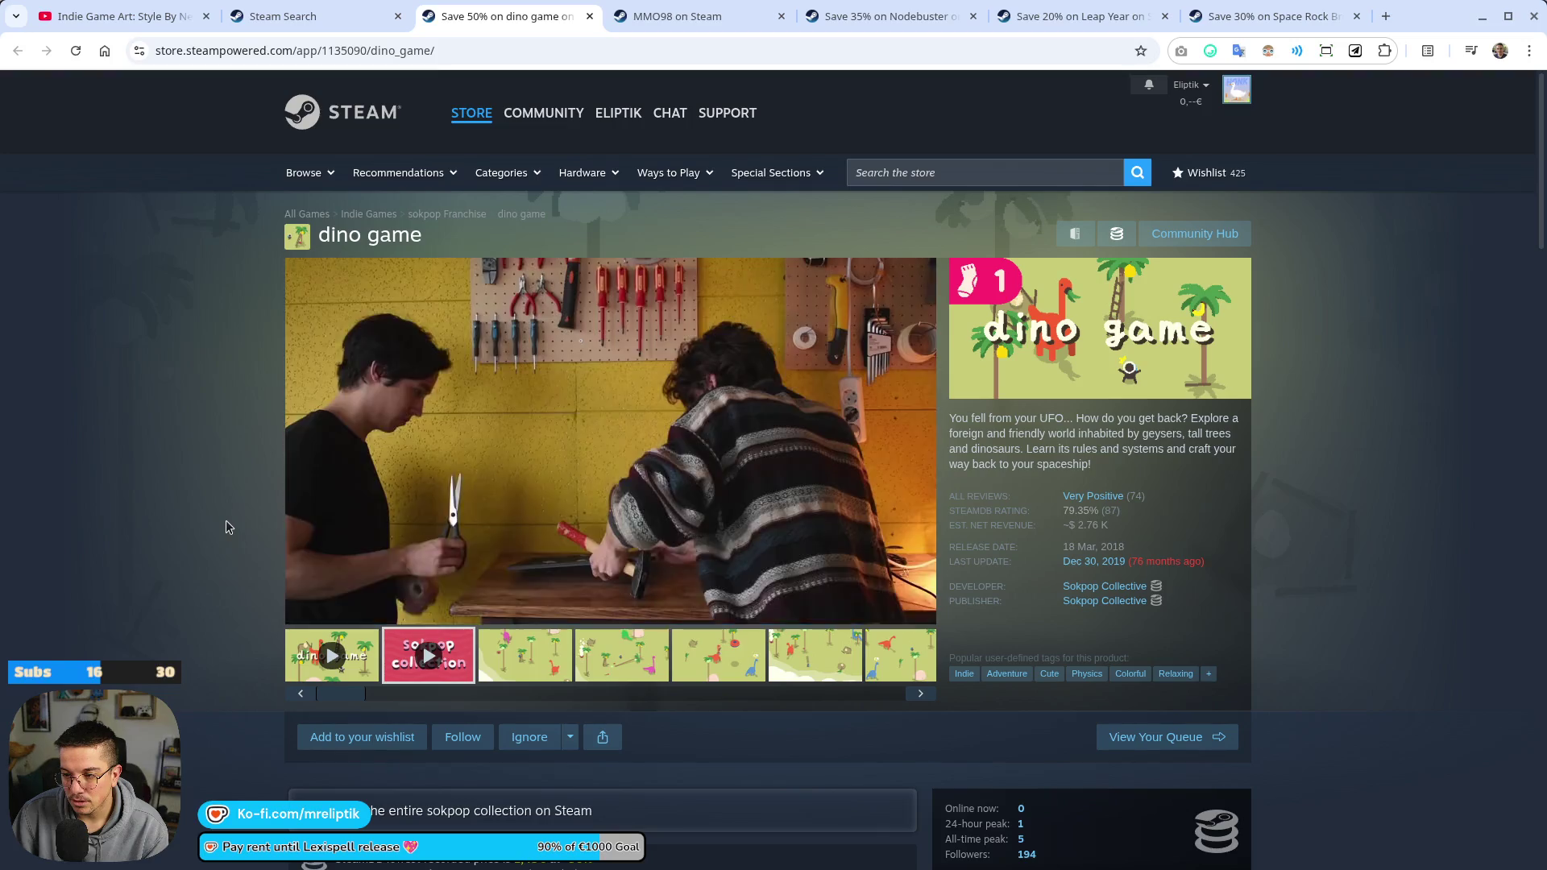
{"action": "left_click", "coordinate": [621, 588]}
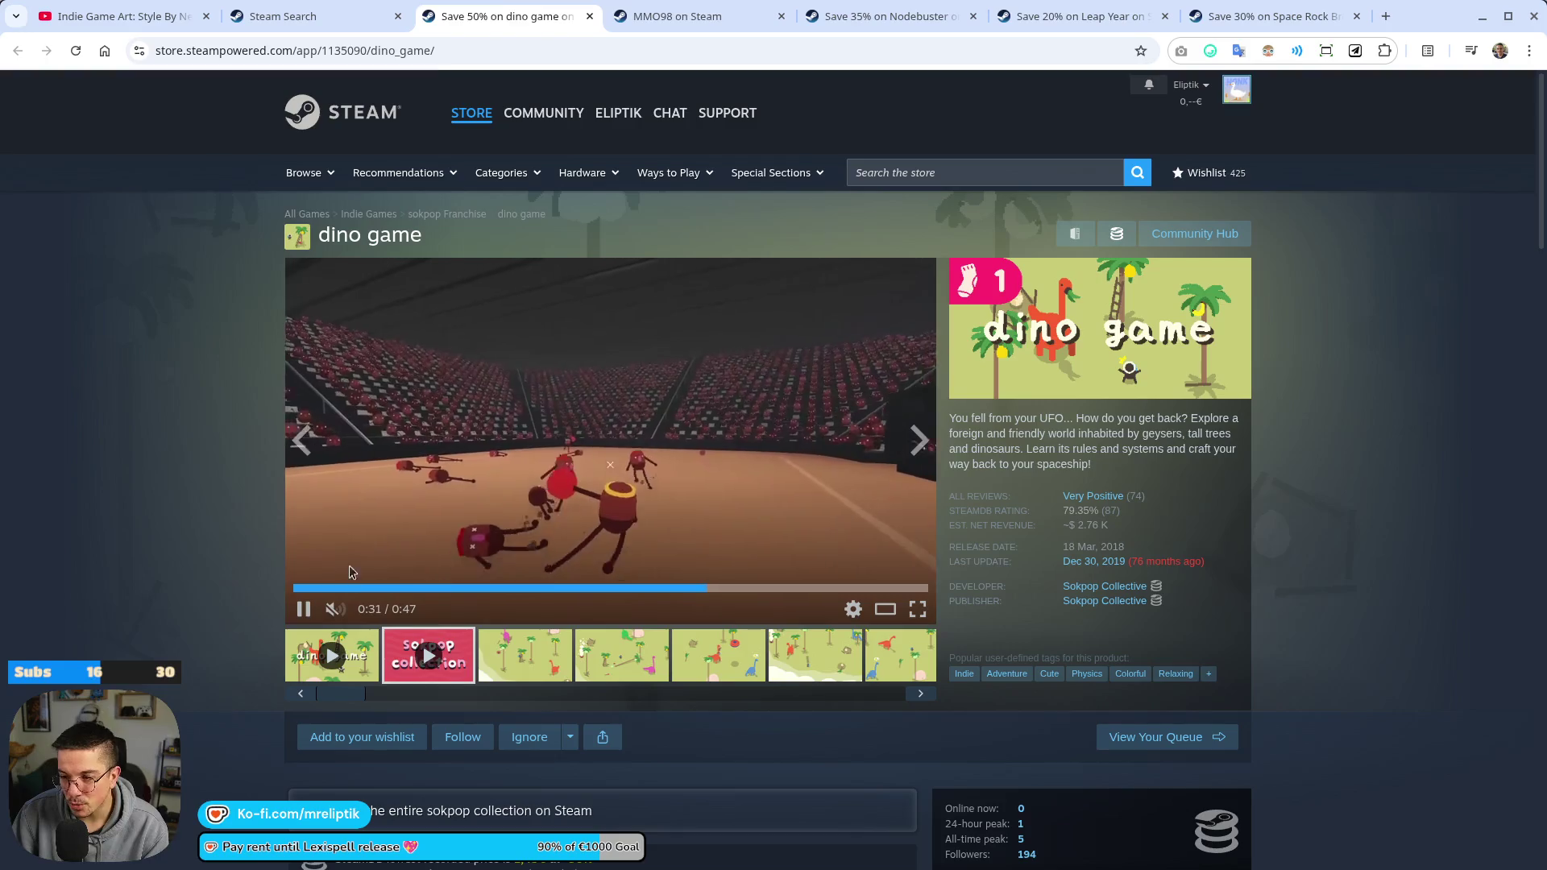
{"action": "left_click", "coordinate": [623, 568]}
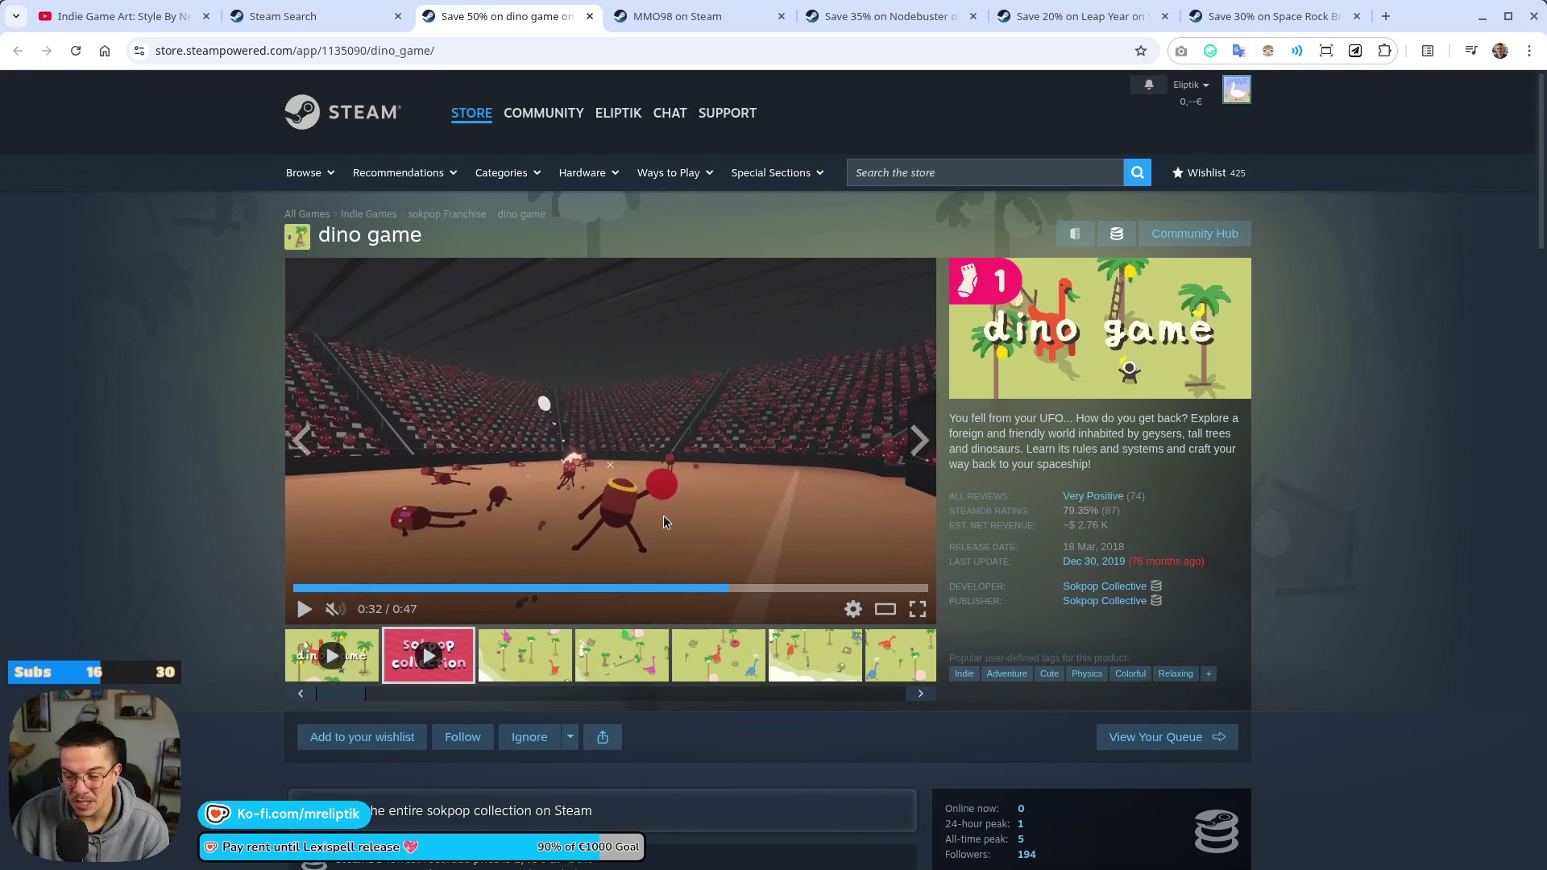
{"action": "left_click", "coordinate": [513, 530]}
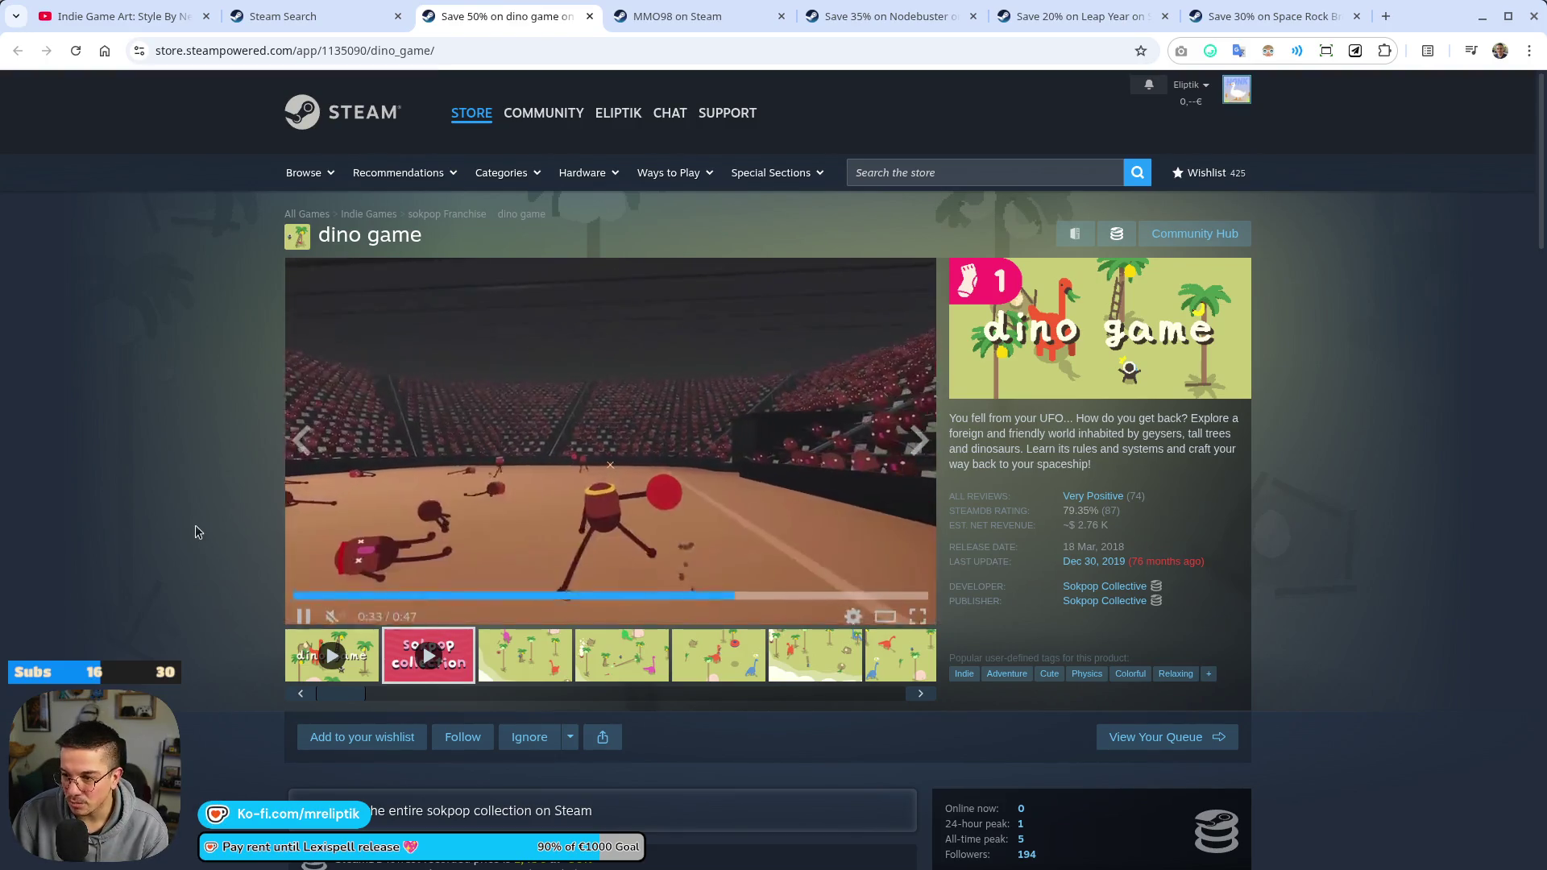
{"action": "left_click", "coordinate": [812, 587]}
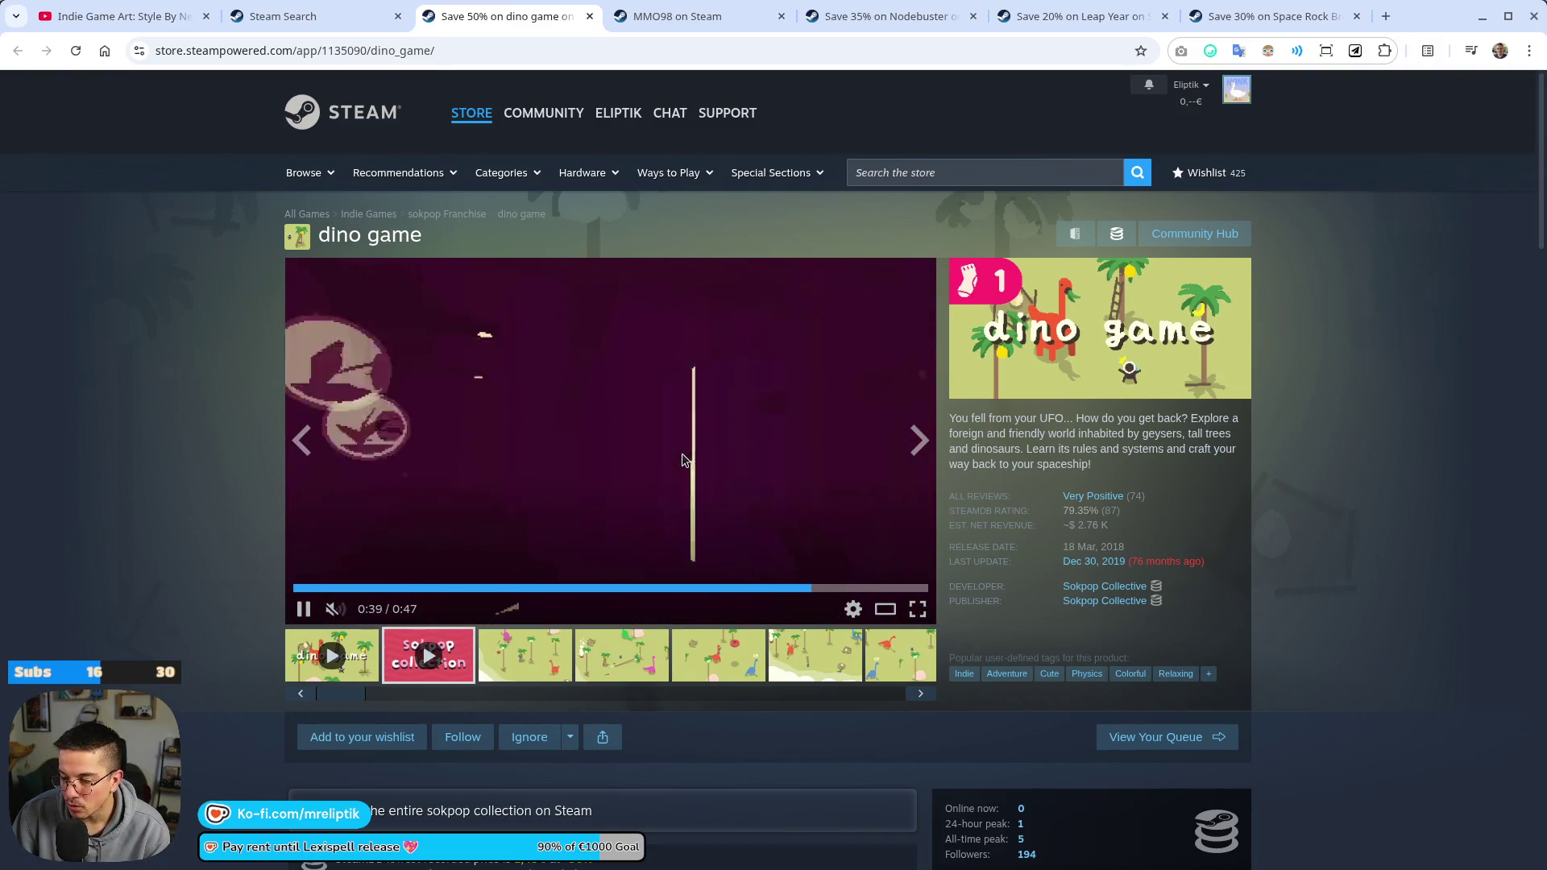
{"action": "left_click", "coordinate": [778, 588]}
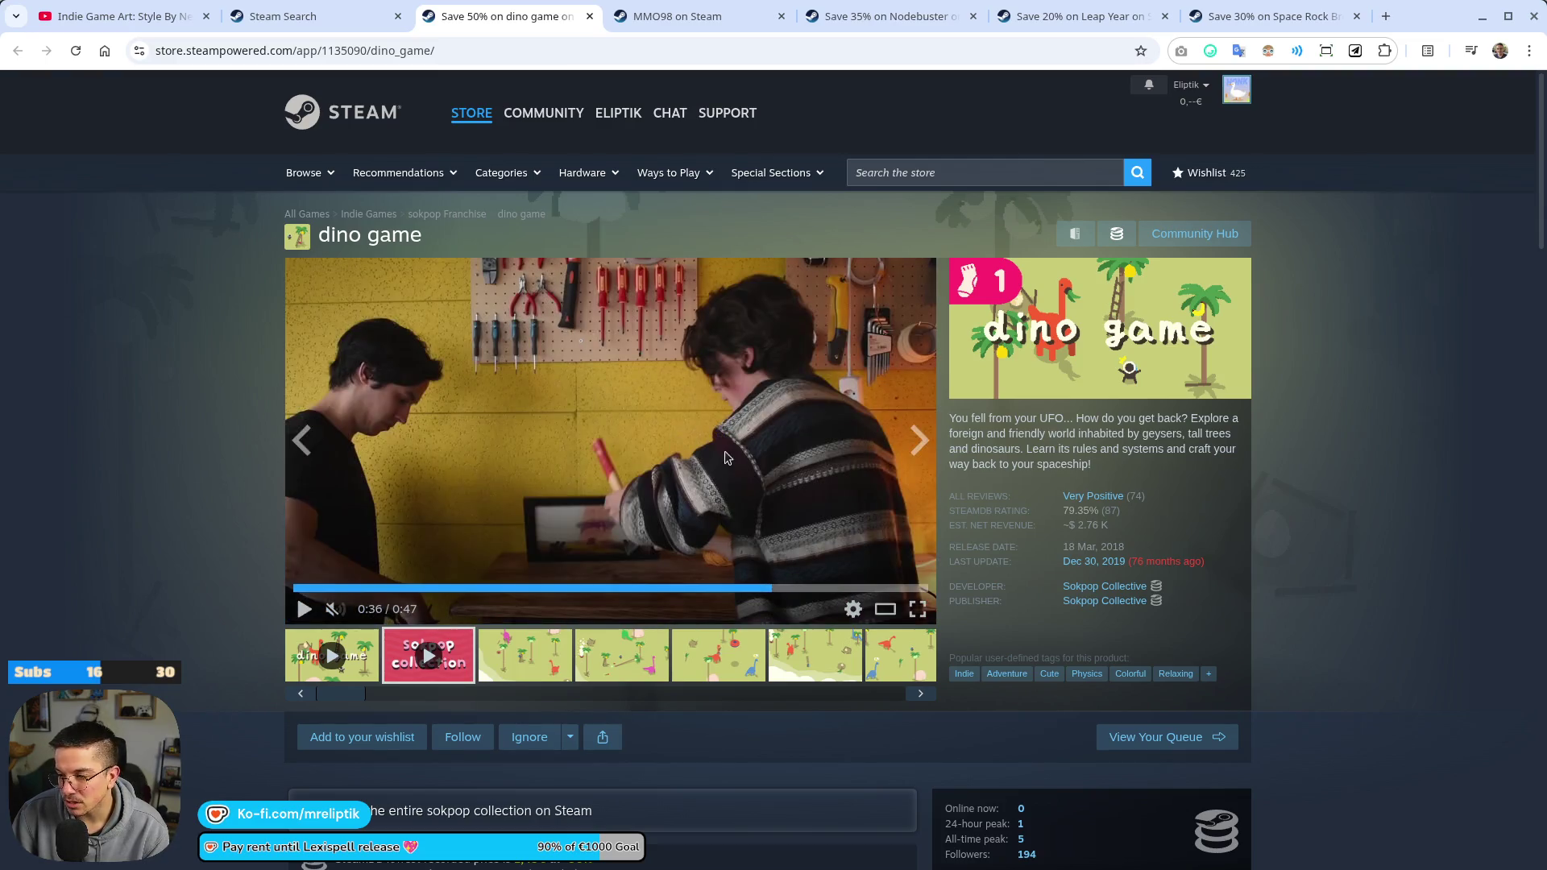
{"action": "left_click", "coordinate": [763, 464]}
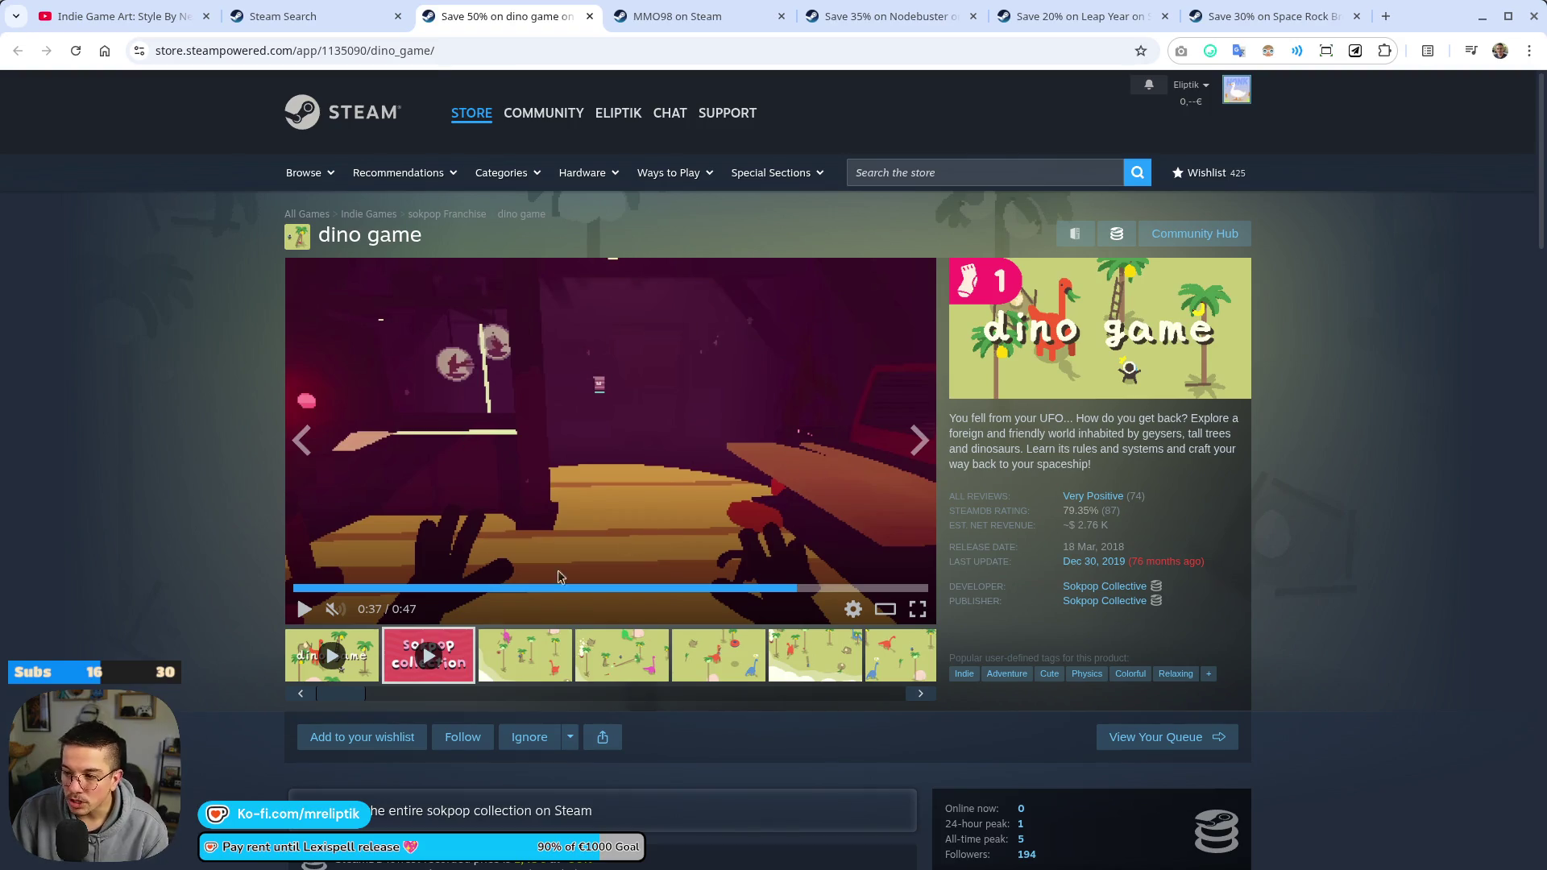
{"action": "left_click", "coordinate": [883, 609]}
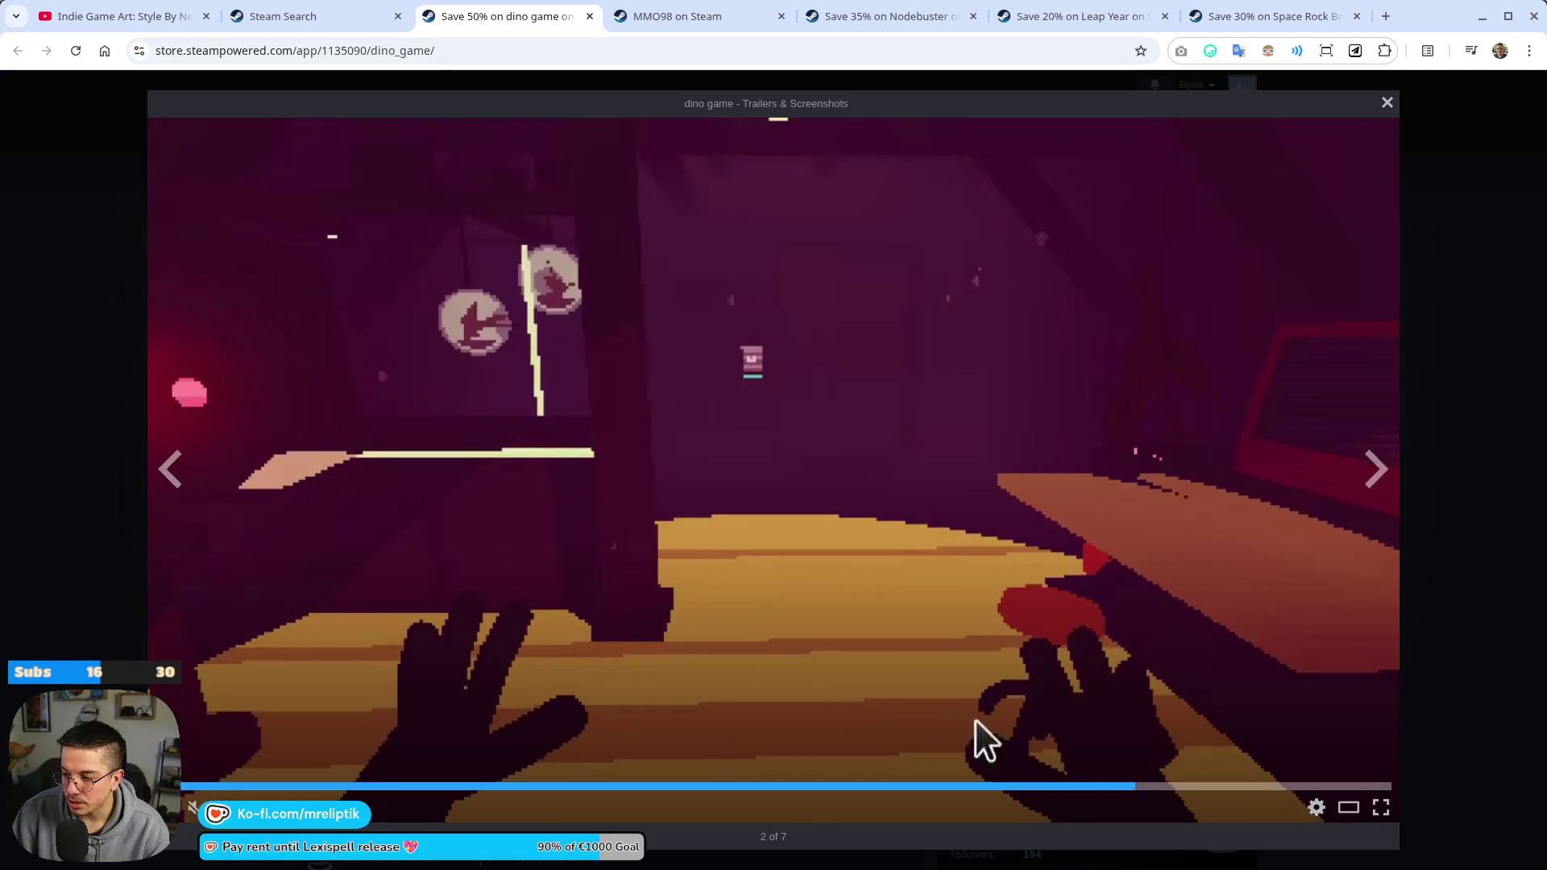
Watch the dino game trailer in the media viewer and full screen, then close its page
{"action": "left_click", "coordinate": [1086, 786]}
{"action": "left_click", "coordinate": [877, 538]}
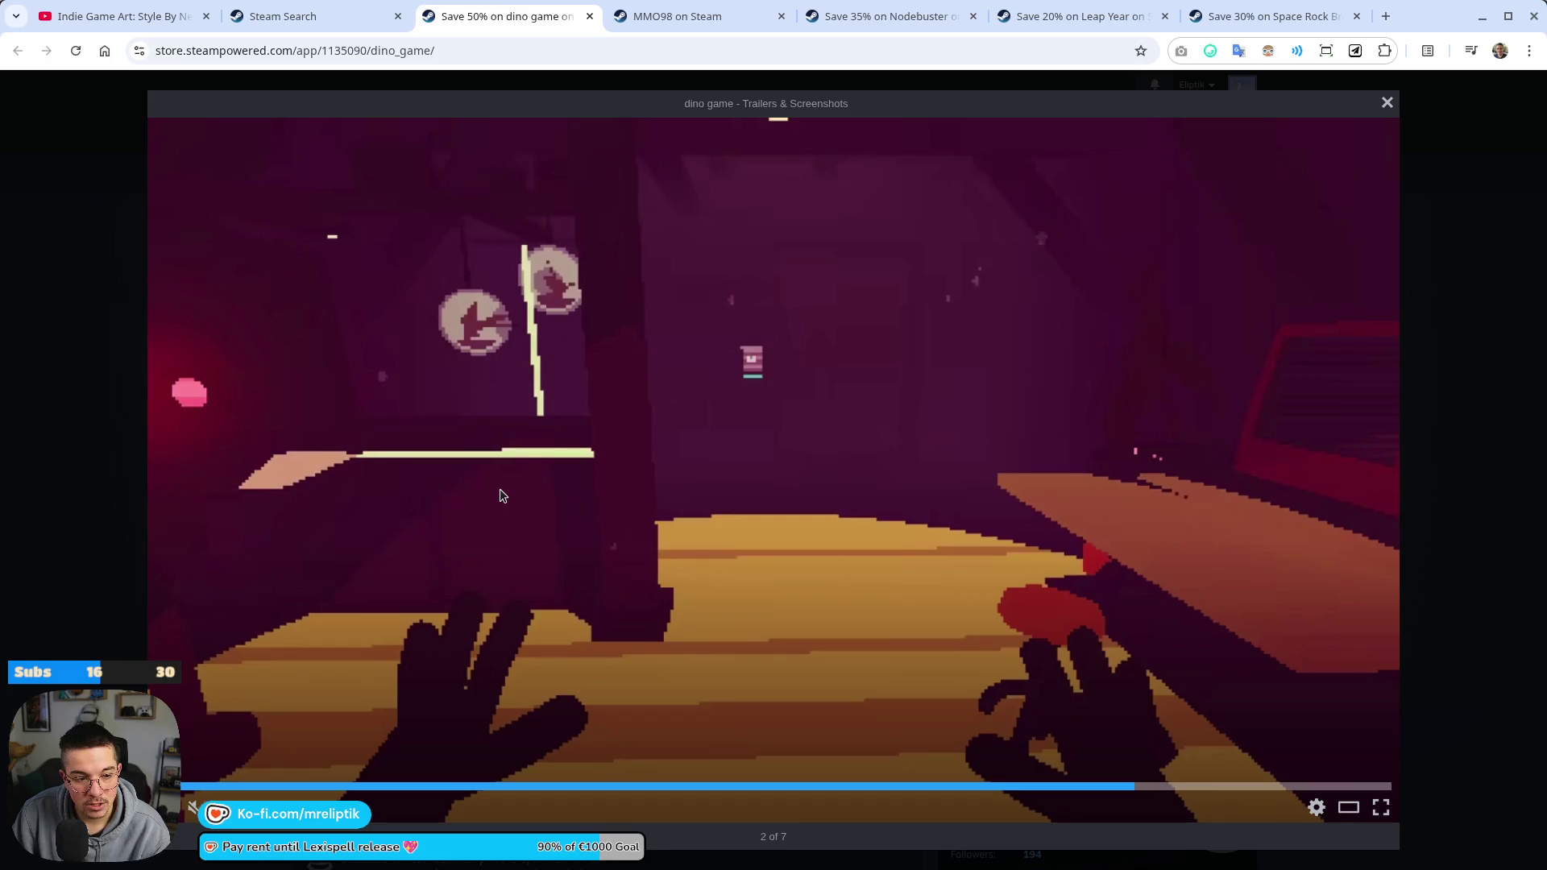
{"action": "left_click", "coordinate": [1380, 806]}
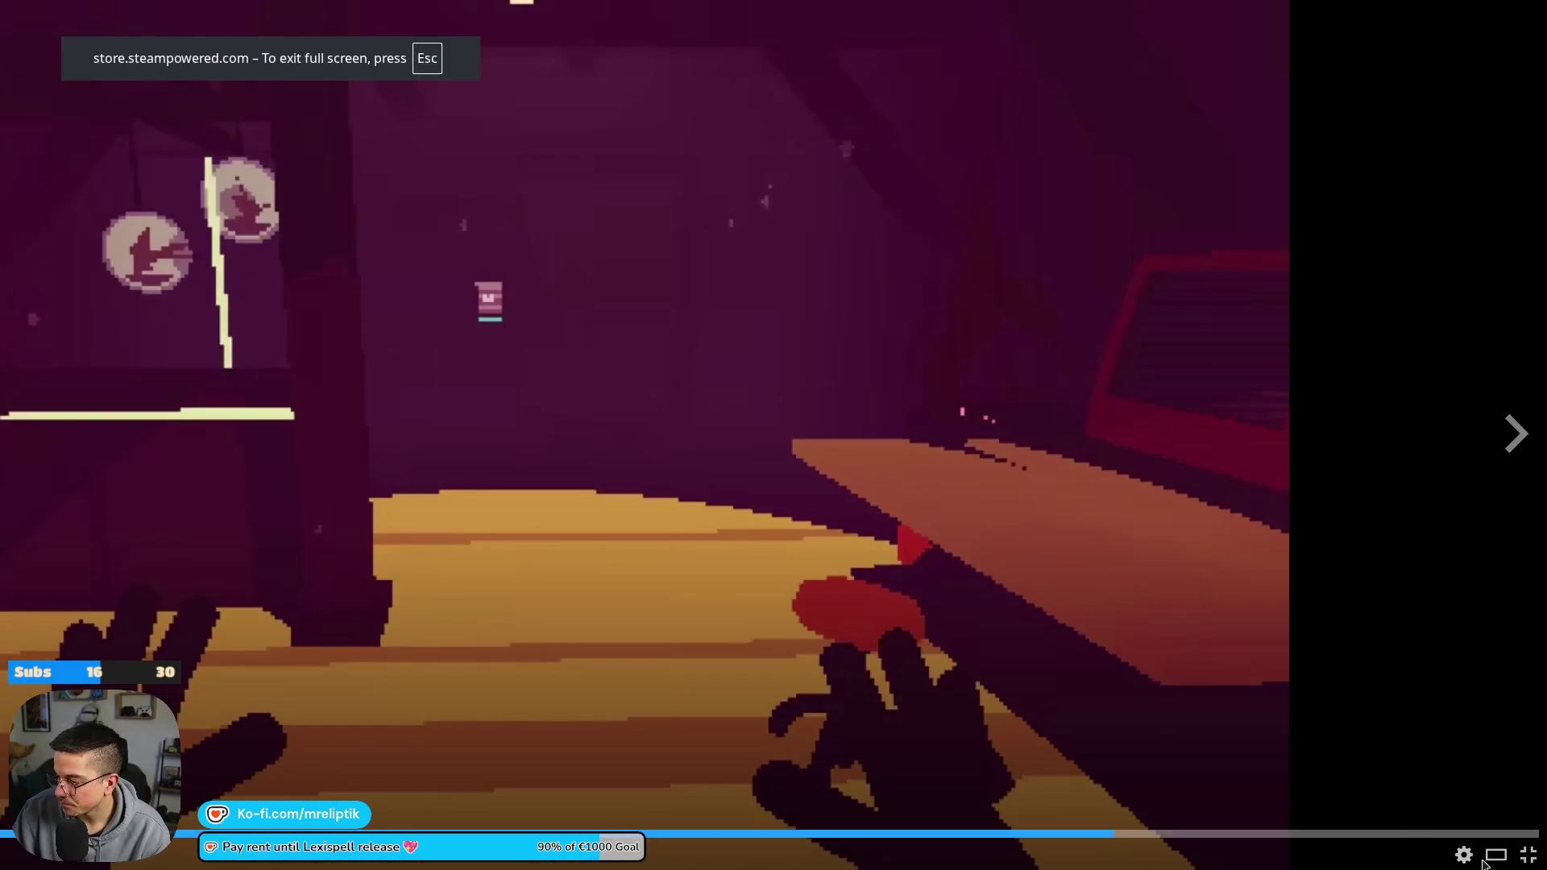
{"action": "key", "text": "Escape"}
{"action": "left_click", "coordinate": [597, 16]}
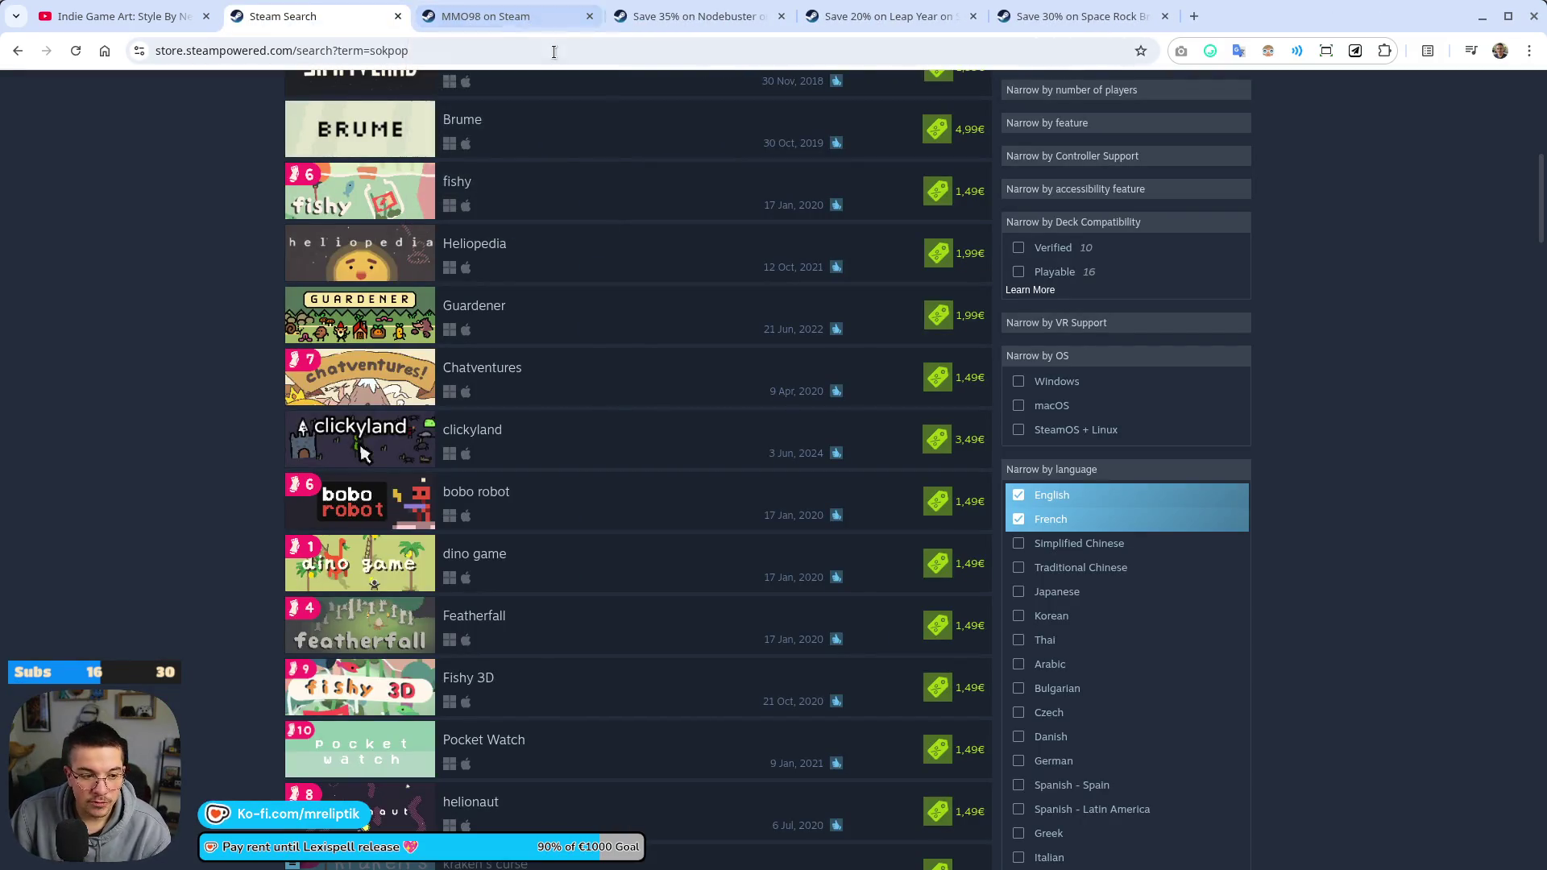
Browse the sokpop search results filtered to English and French, then close the search tab
{"action": "scroll", "coordinate": [201, 378], "scroll_direction": "down", "scroll_amount": 13}
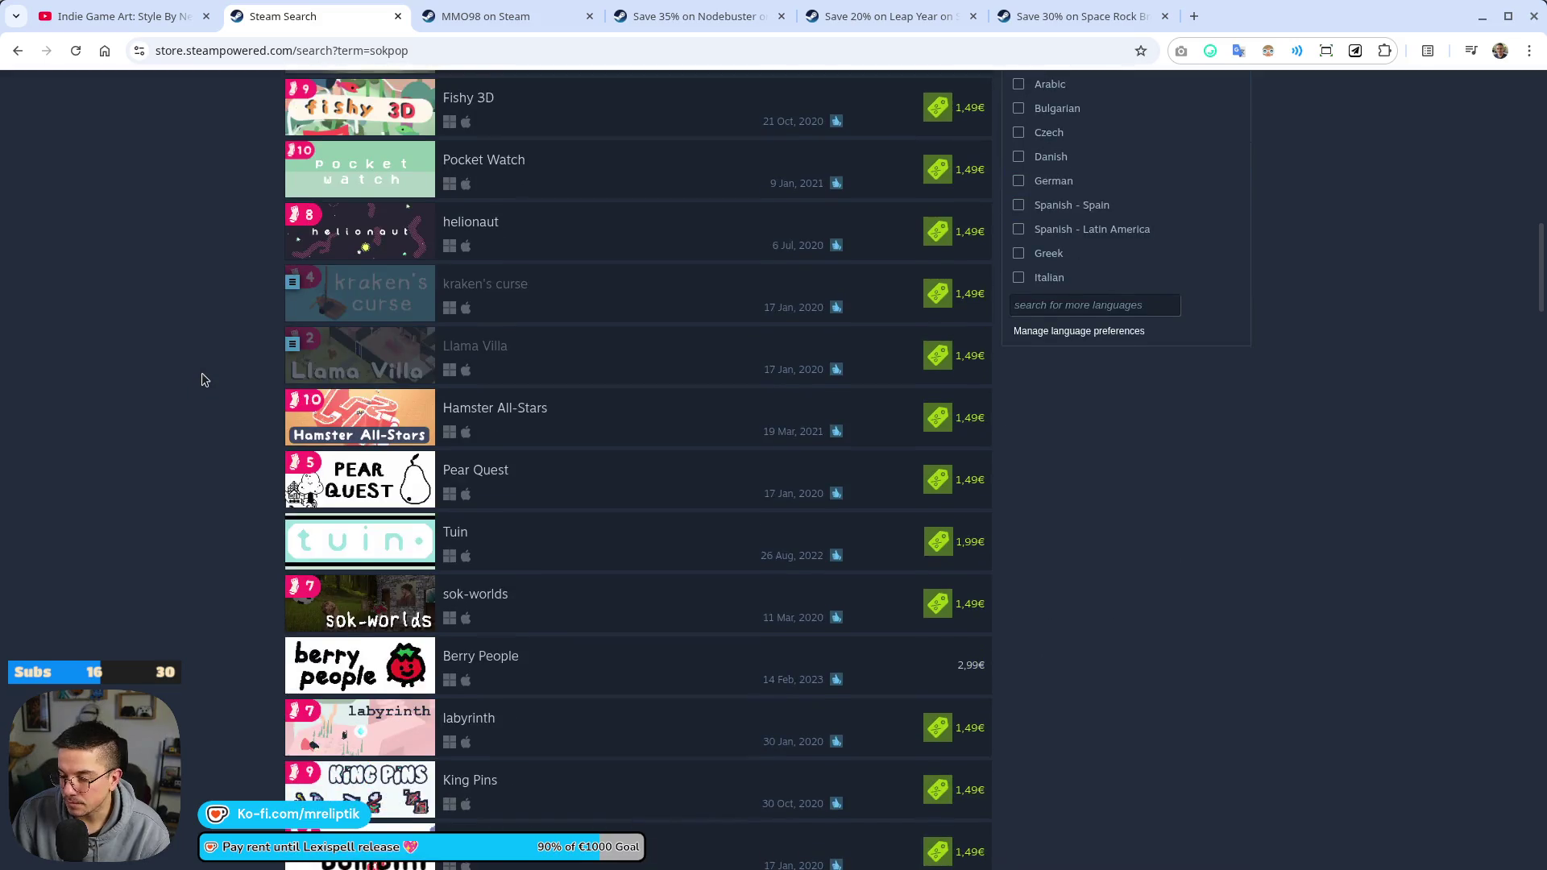
{"action": "scroll", "coordinate": [208, 377], "scroll_direction": "down", "scroll_amount": 1}
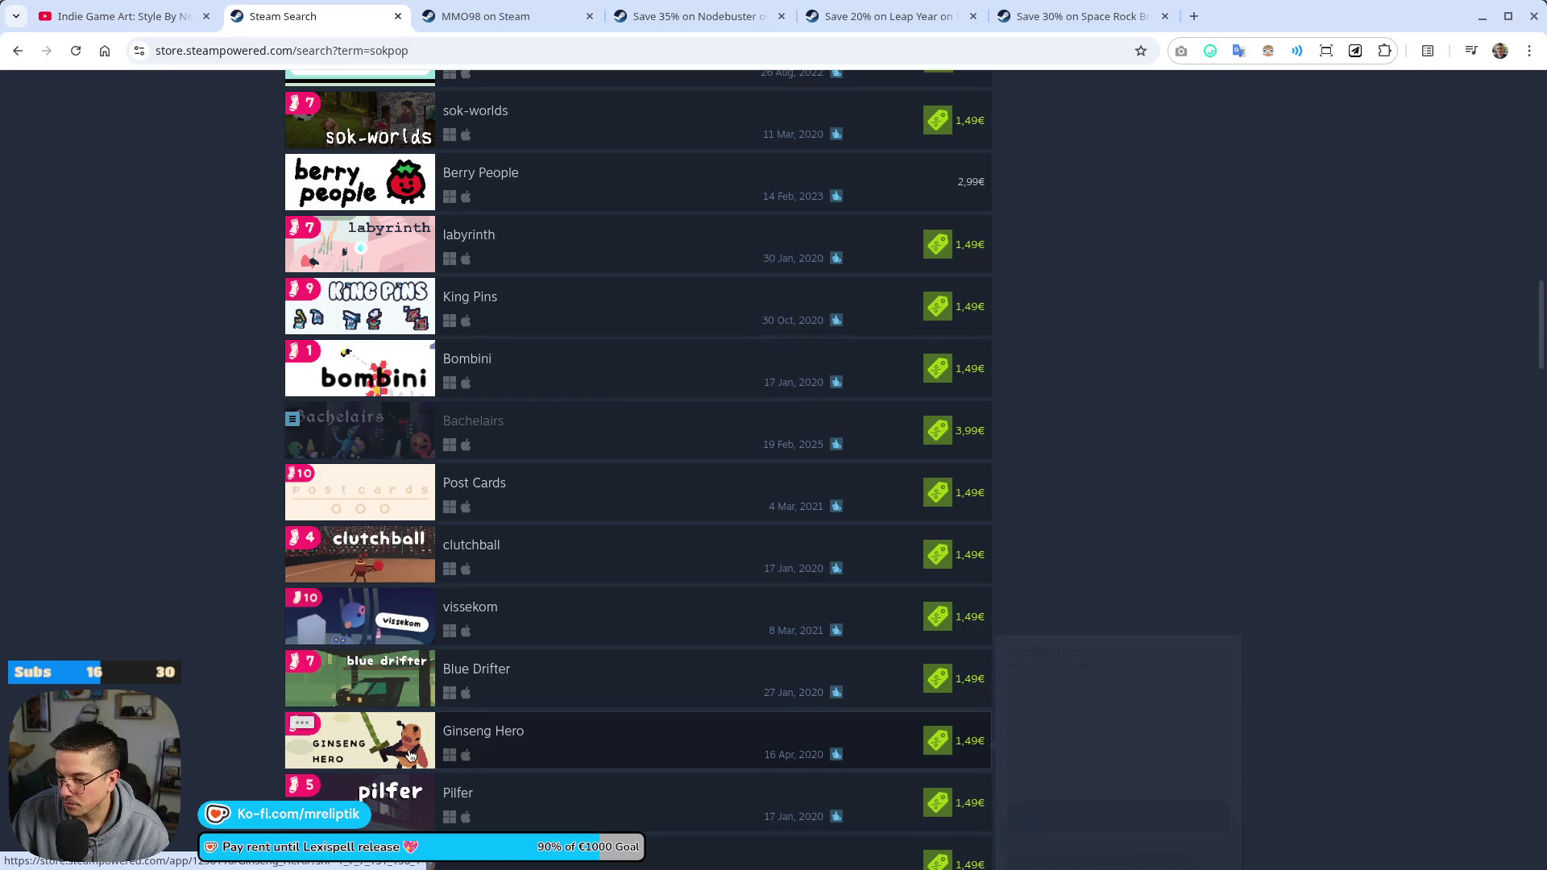
{"action": "scroll", "coordinate": [245, 679], "scroll_direction": "down", "scroll_amount": 6}
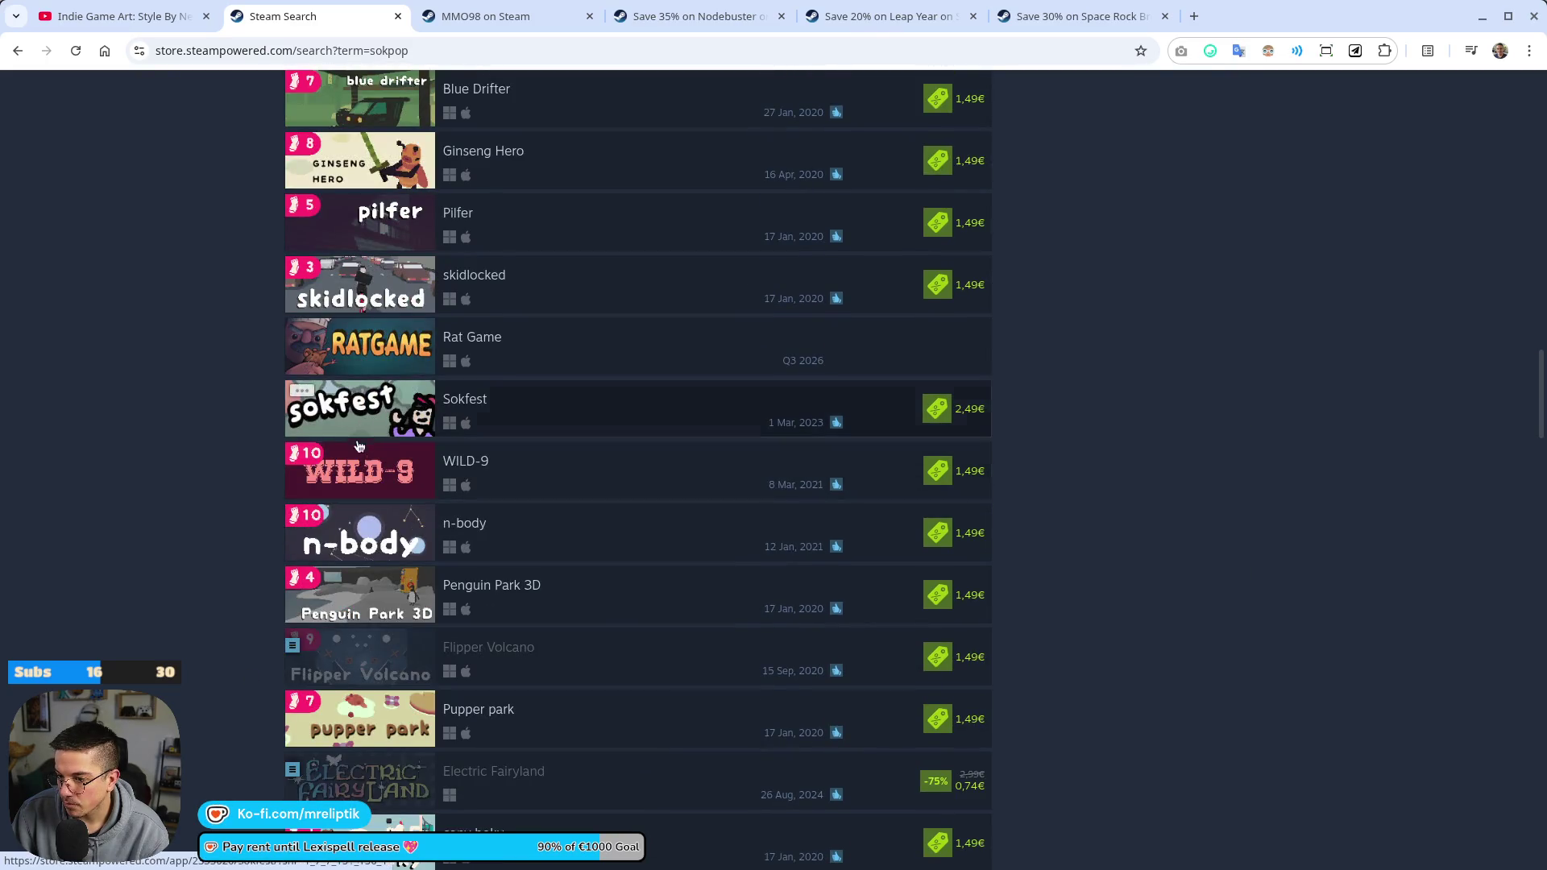
{"action": "scroll", "coordinate": [201, 539], "scroll_direction": "up", "scroll_amount": 7}
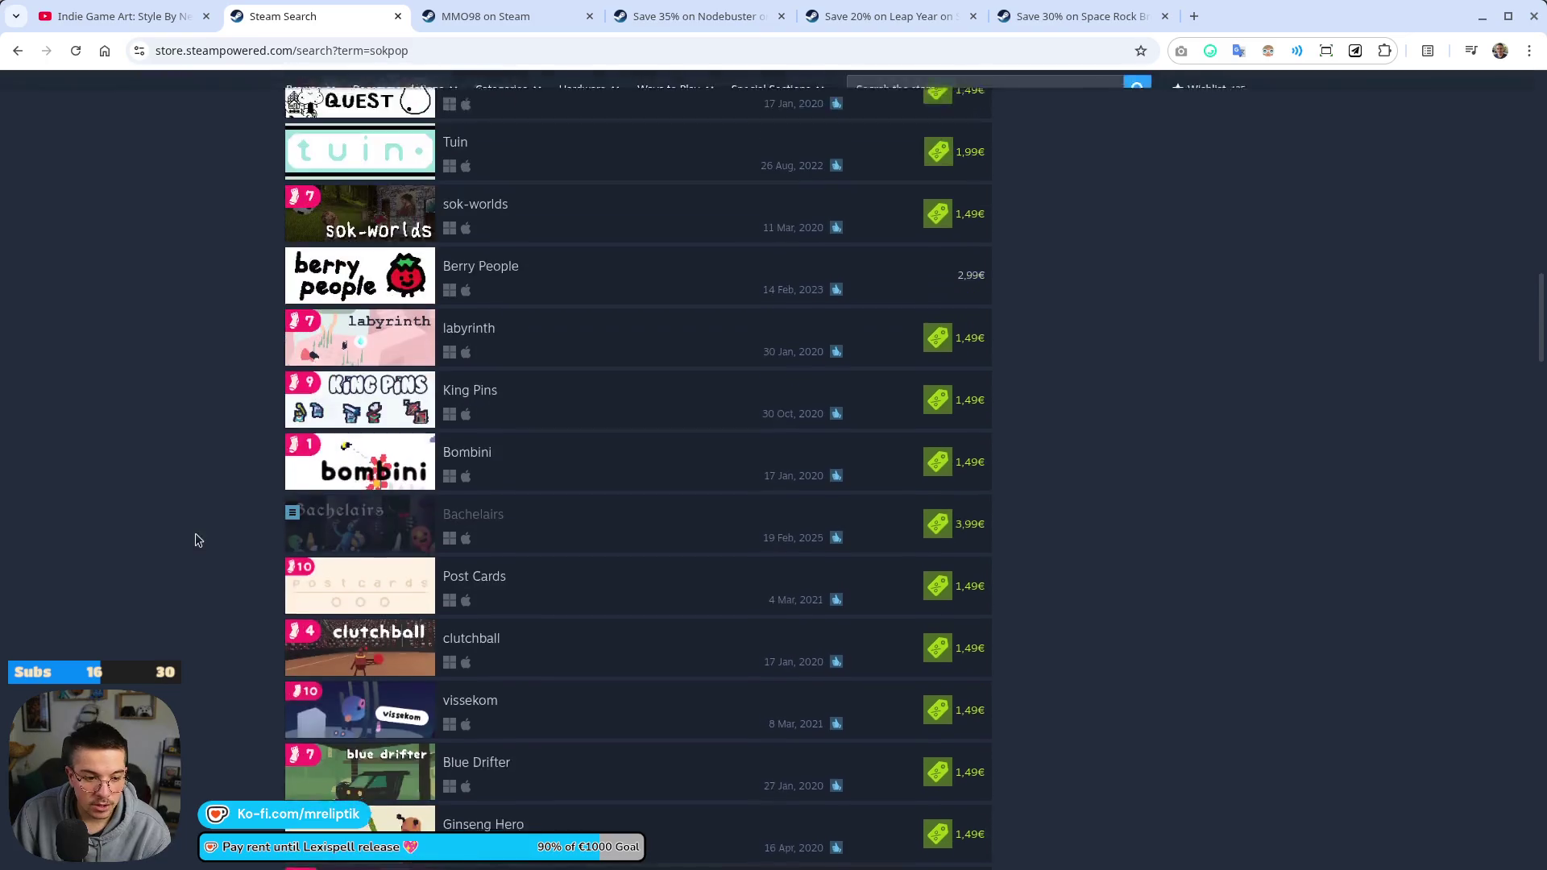
{"action": "left_click", "coordinate": [398, 16]}
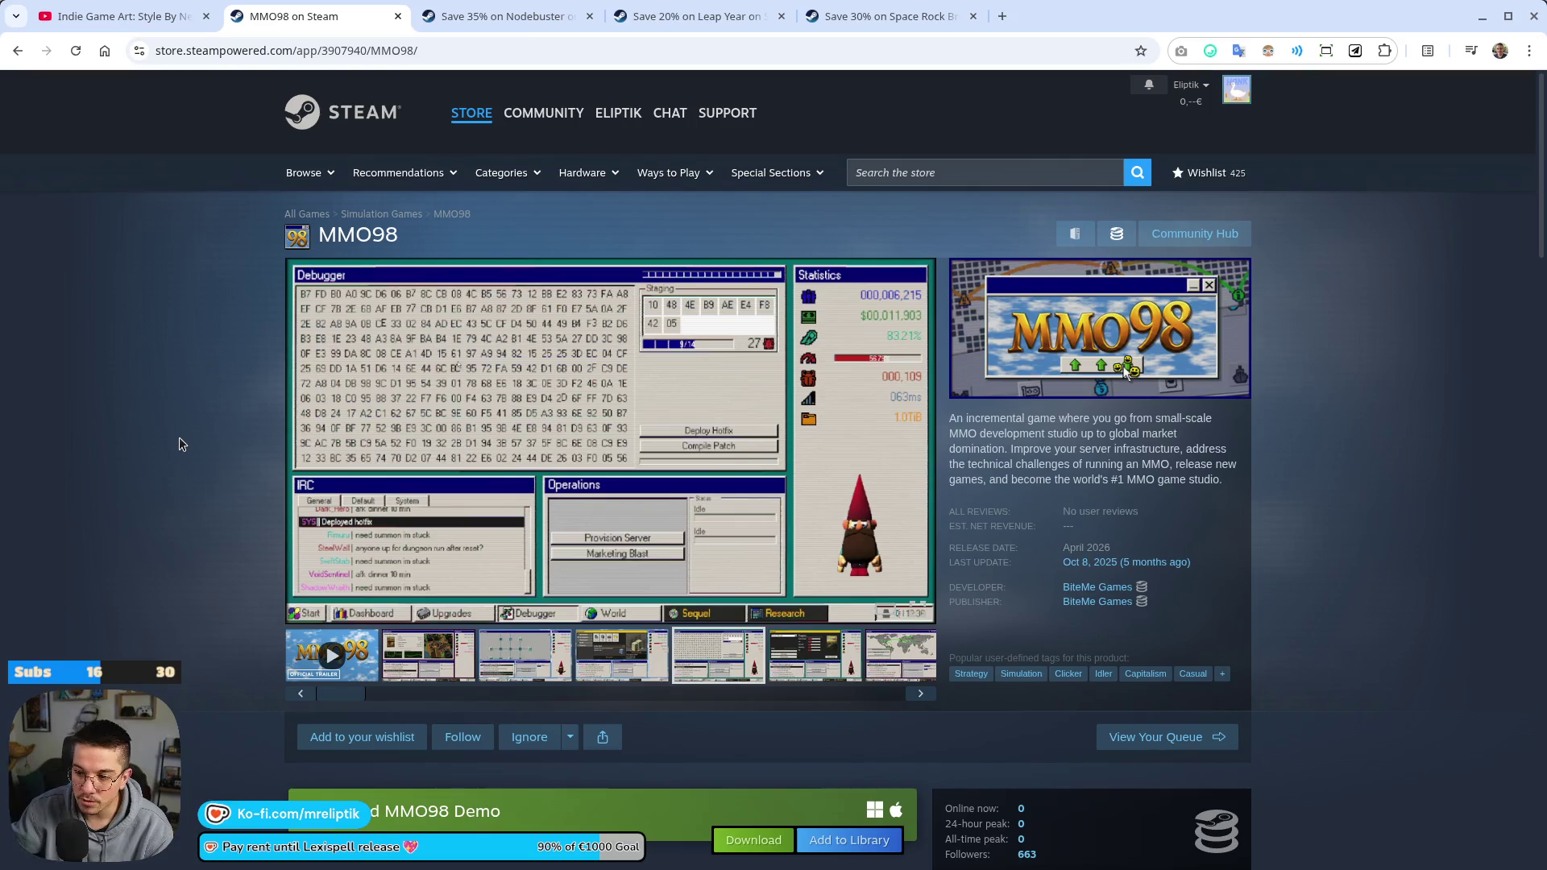
Close the MMO98, Nodebuster and Leap Year store tabs, leaving Space Rock Breaker
{"action": "left_click", "coordinate": [398, 16]}
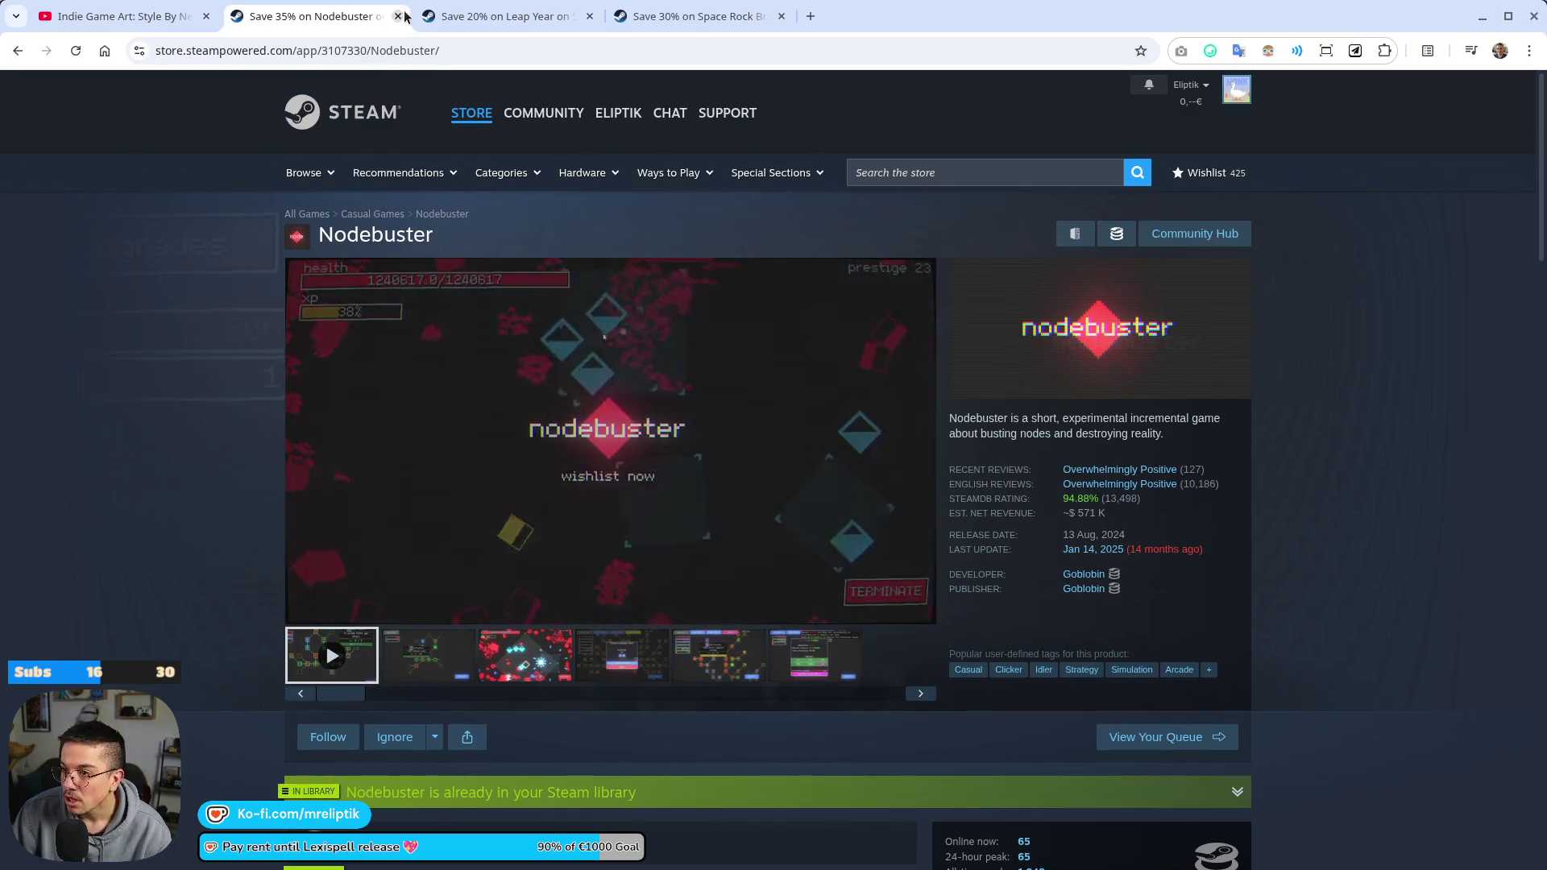
{"action": "key", "text": "ctrl+Tab"}
{"action": "middle_click", "coordinate": [339, 18]}
{"action": "middle_click", "coordinate": [338, 18]}
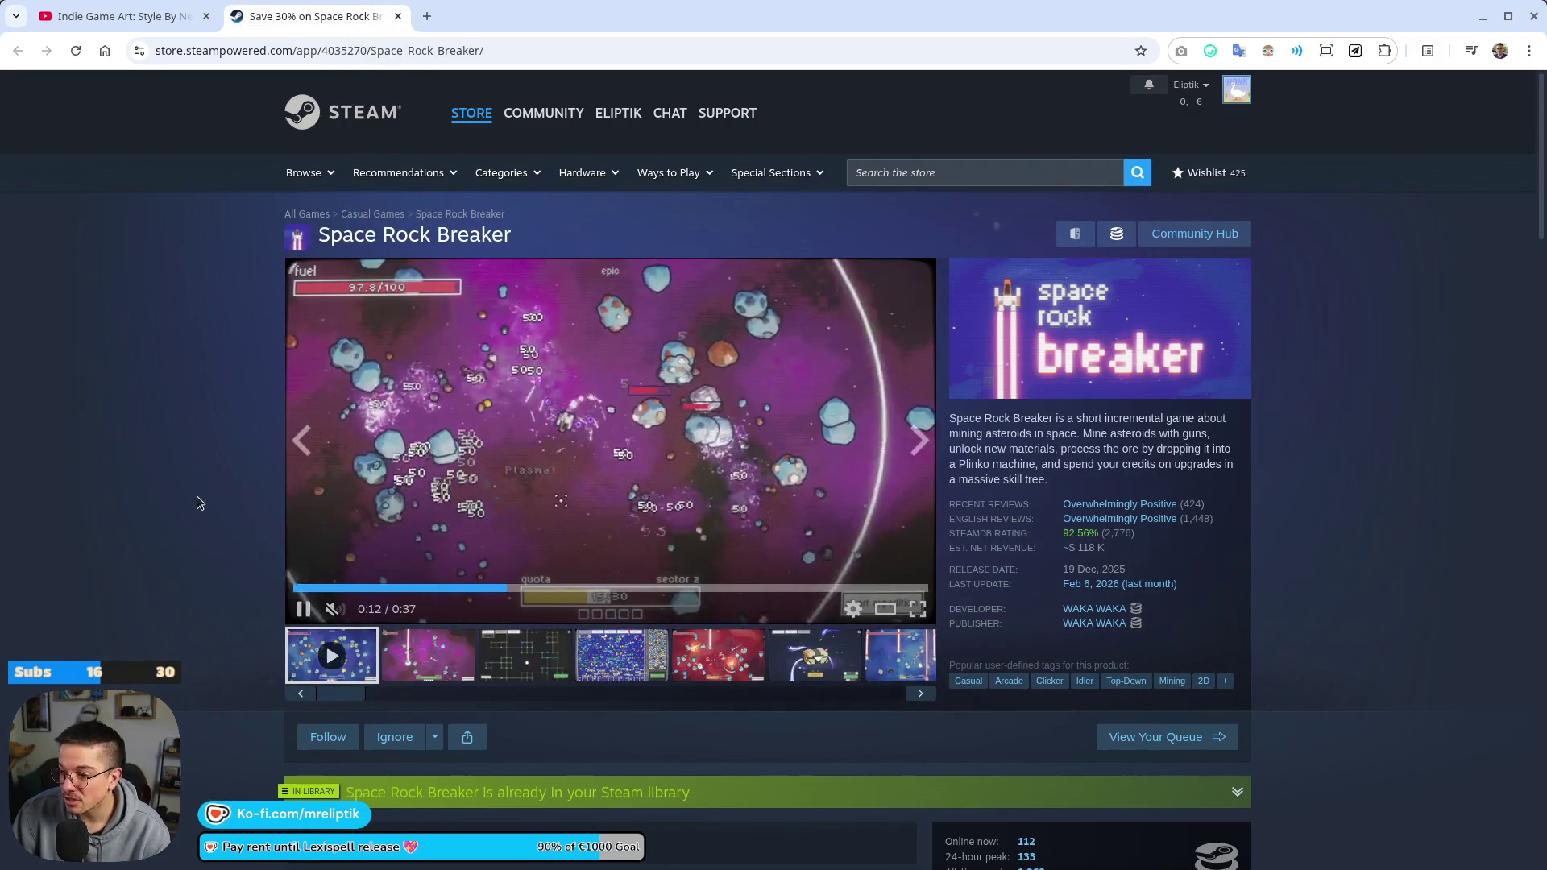
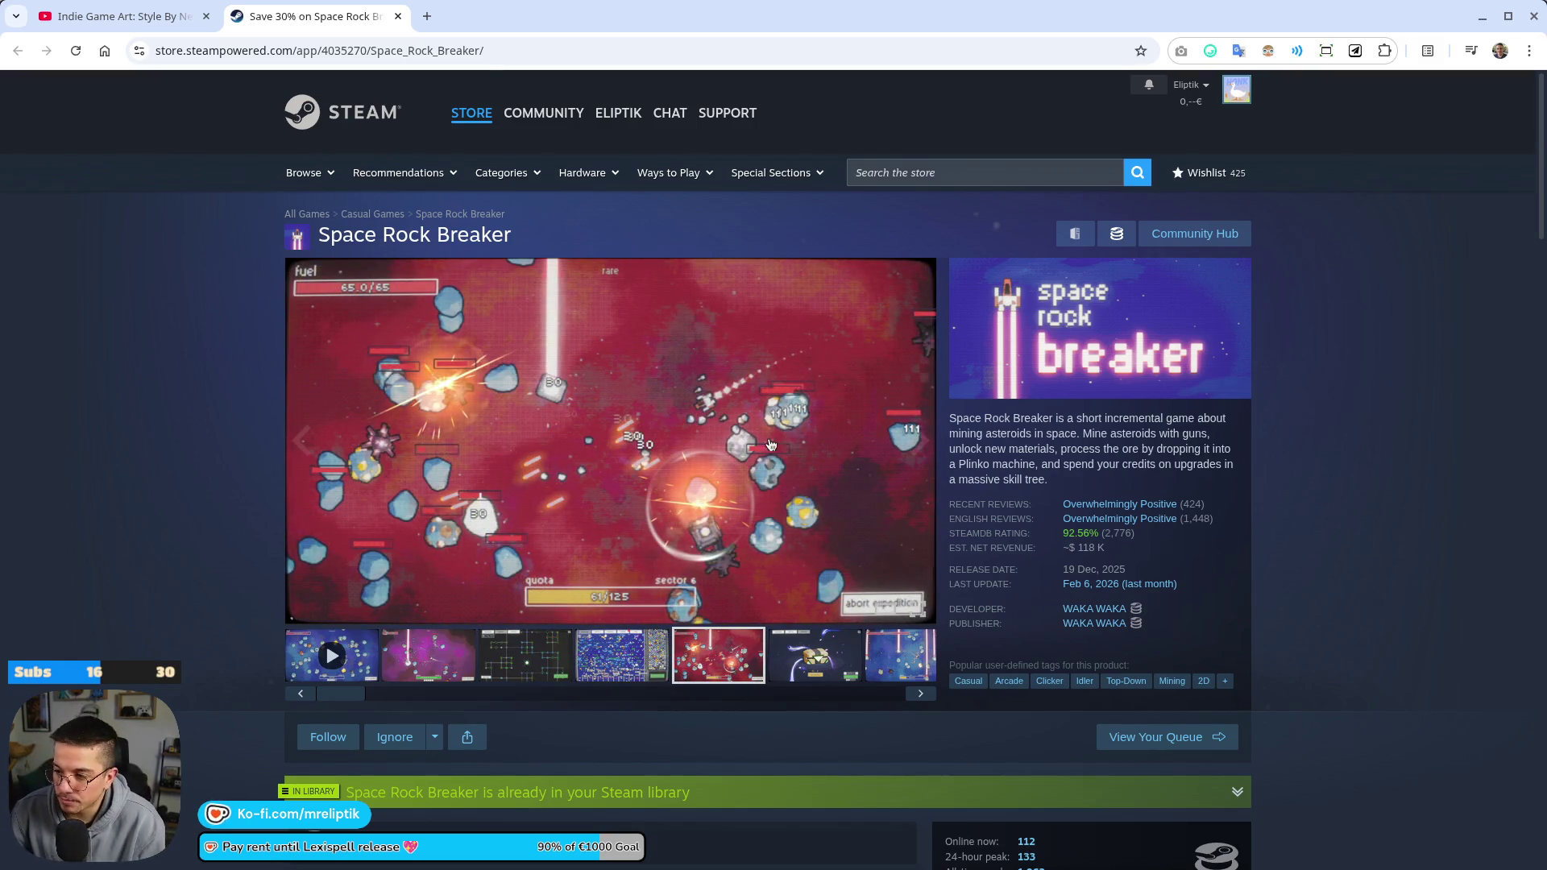
Scroll through Space Rock Breaker's bundles and announcements on its Steam store page
{"action": "scroll", "coordinate": [645, 429], "scroll_direction": "down", "scroll_amount": 5}
{"action": "scroll", "coordinate": [600, 432], "scroll_direction": "down", "scroll_amount": 5}
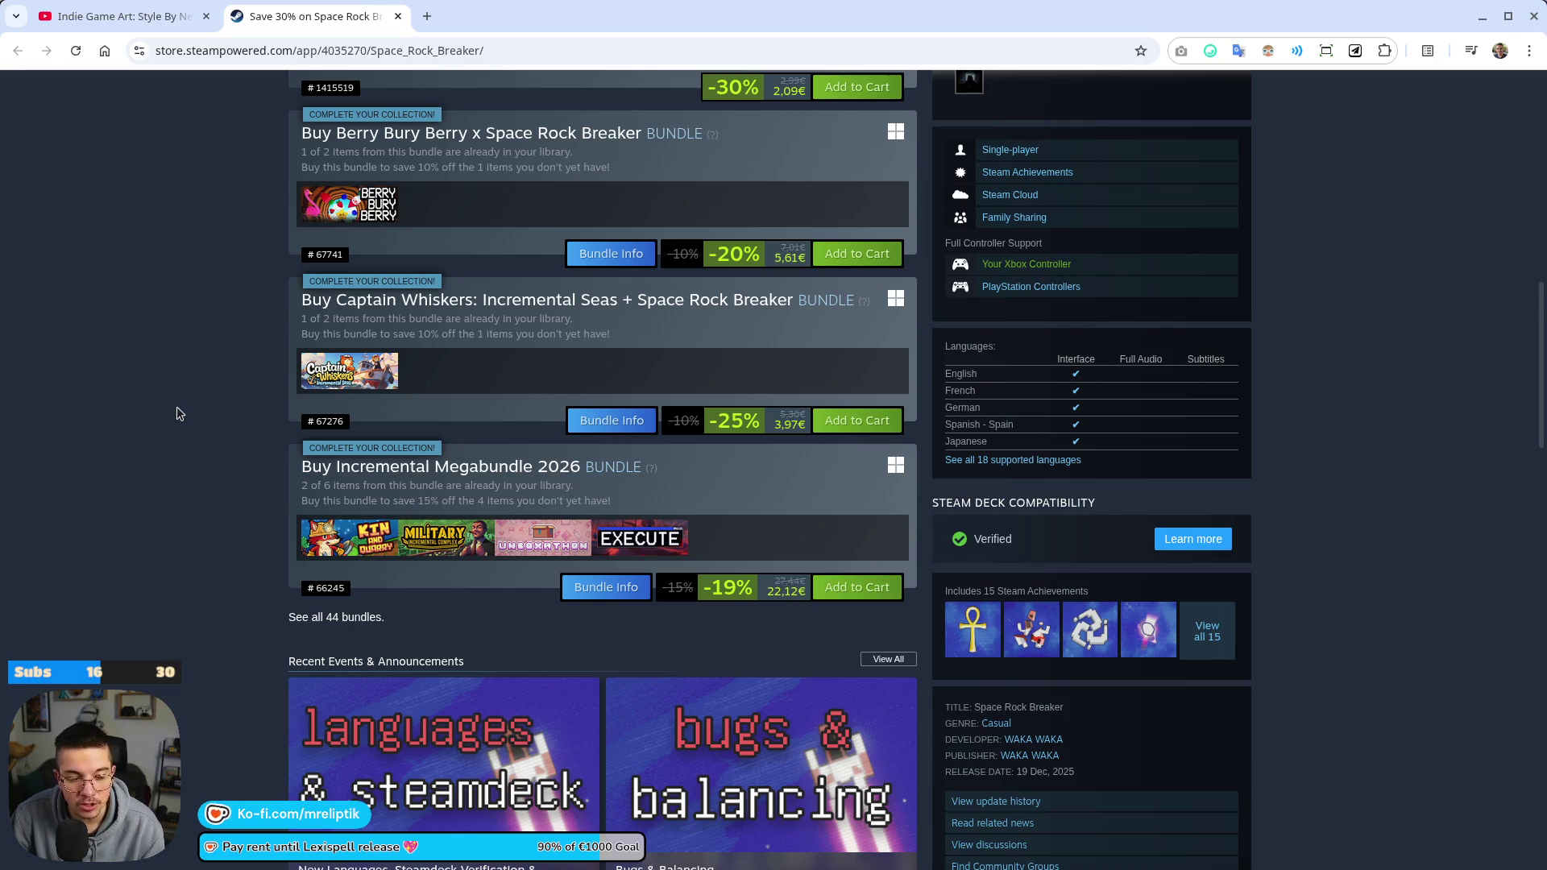
{"action": "scroll", "coordinate": [165, 500], "scroll_direction": "down", "scroll_amount": 3}
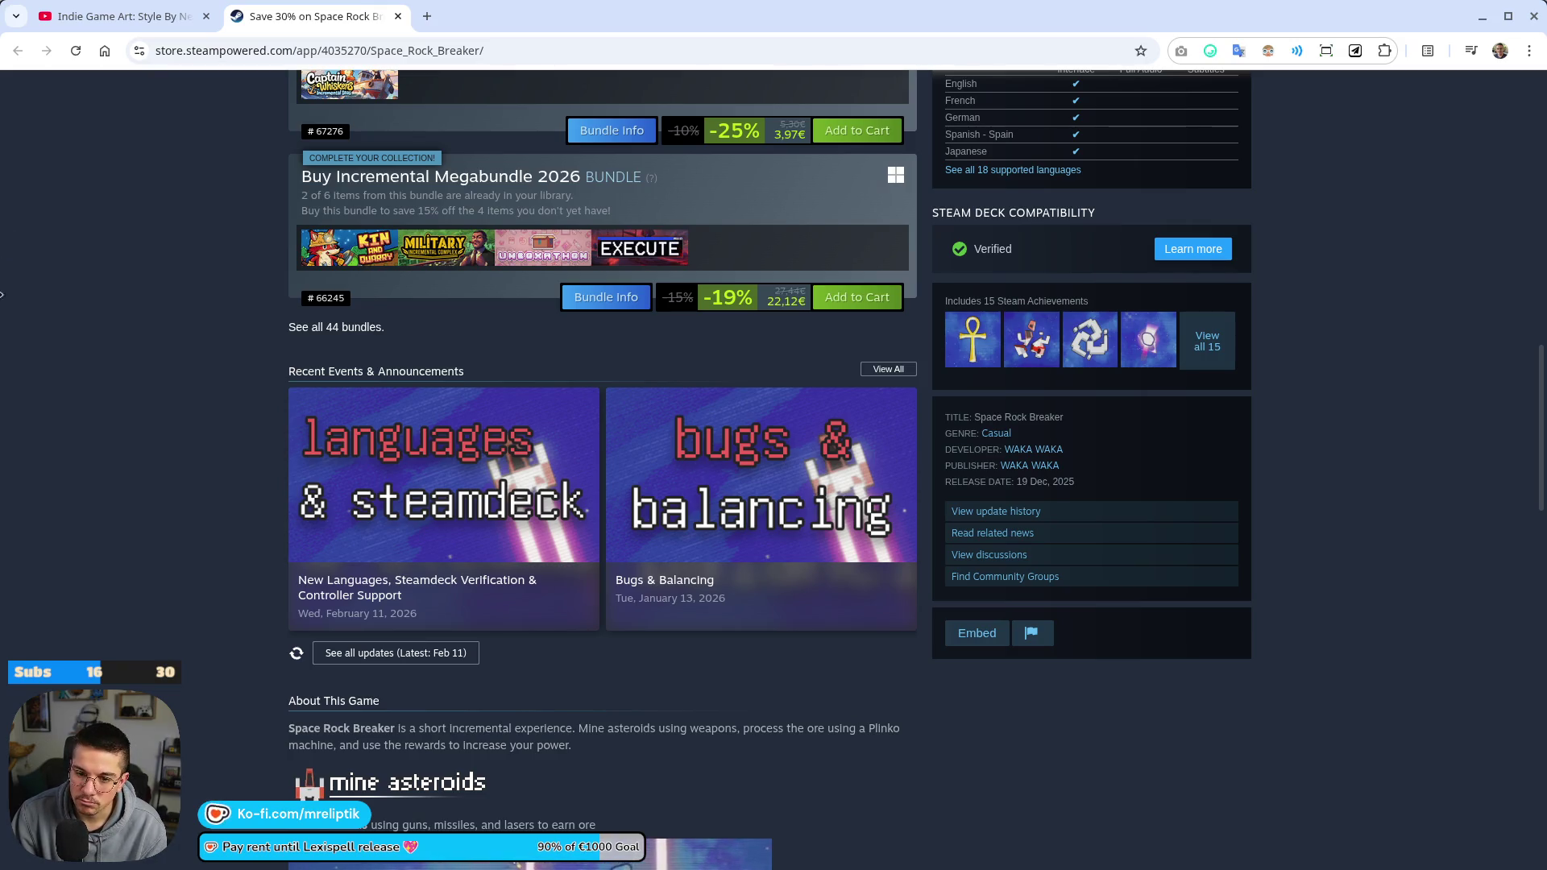
{"action": "scroll", "coordinate": [10, 311], "scroll_direction": "up", "scroll_amount": 4}
Switch to the indie game art video tab, close it, and return to Godot
{"action": "left_click", "coordinate": [121, 16]}
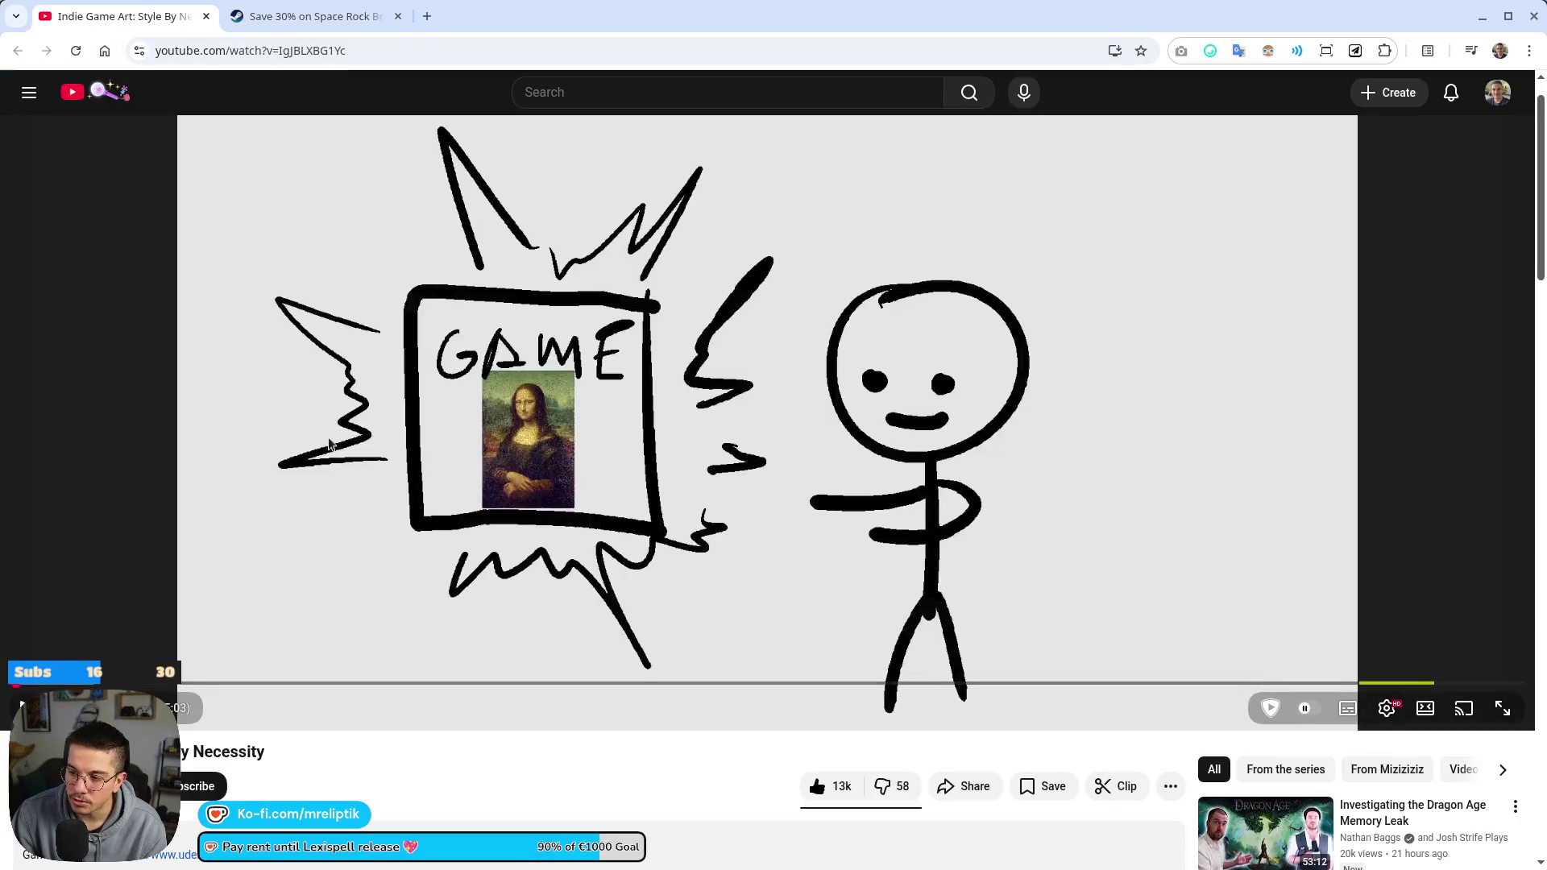
{"action": "left_click", "coordinate": [203, 16]}
{"action": "key", "text": "alt+Tab"}
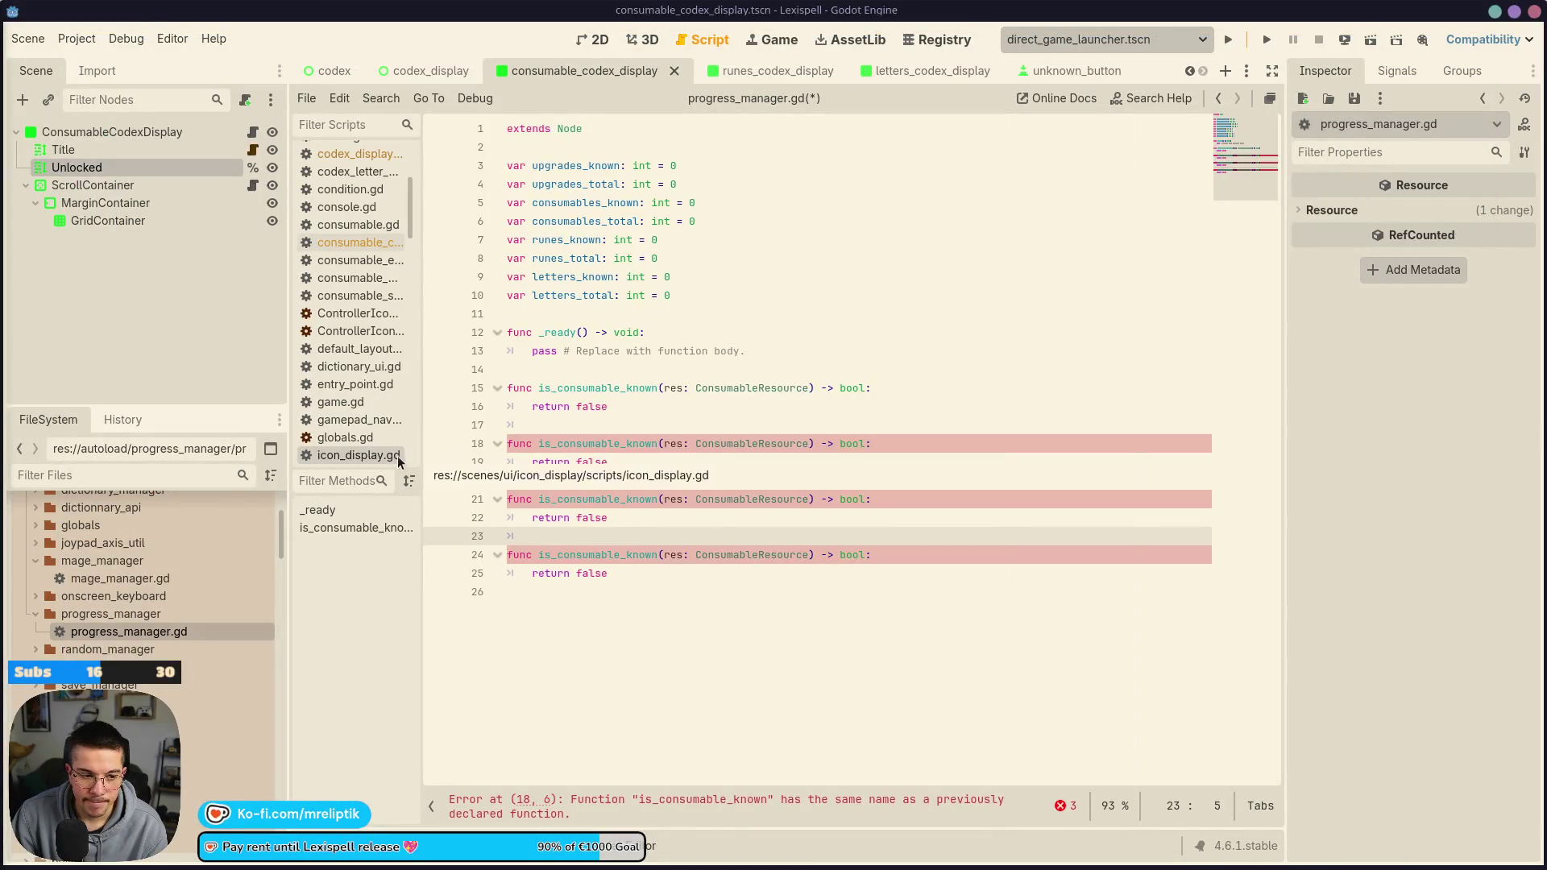
Rename line 18's is_consumable_known function to is_upgrade_known
{"action": "left_click", "coordinate": [645, 517]}
{"action": "left_click", "coordinate": [663, 467]}
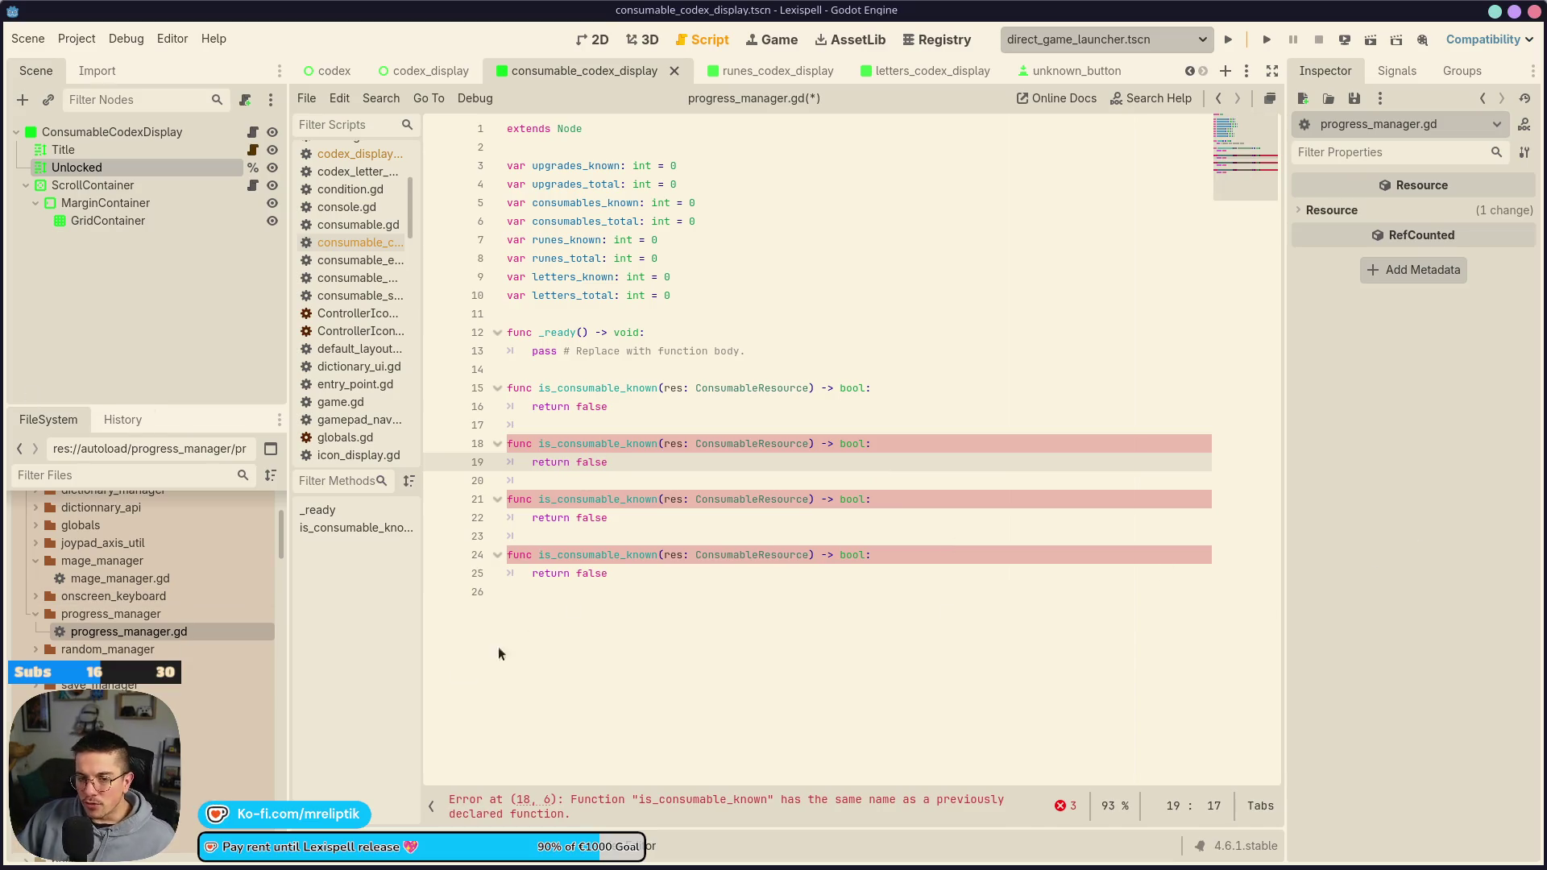
{"action": "left_click", "coordinate": [626, 538]}
{"action": "left_click", "coordinate": [650, 443]}
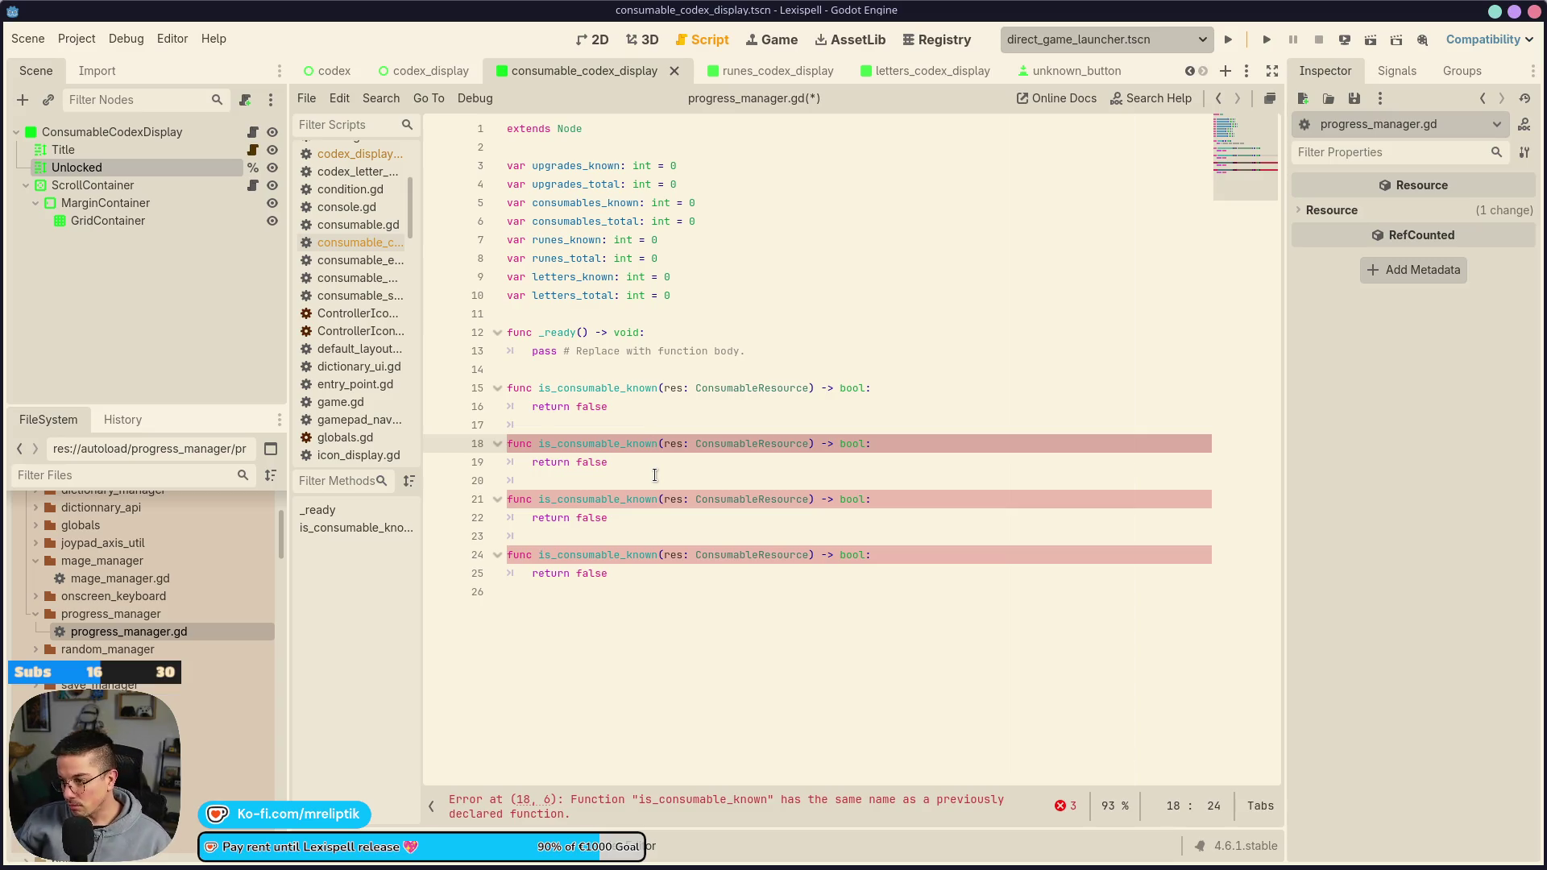
{"action": "key", "text": "Left"}
{"action": "key", "text": "Left"}
{"action": "key", "text": "Left"}
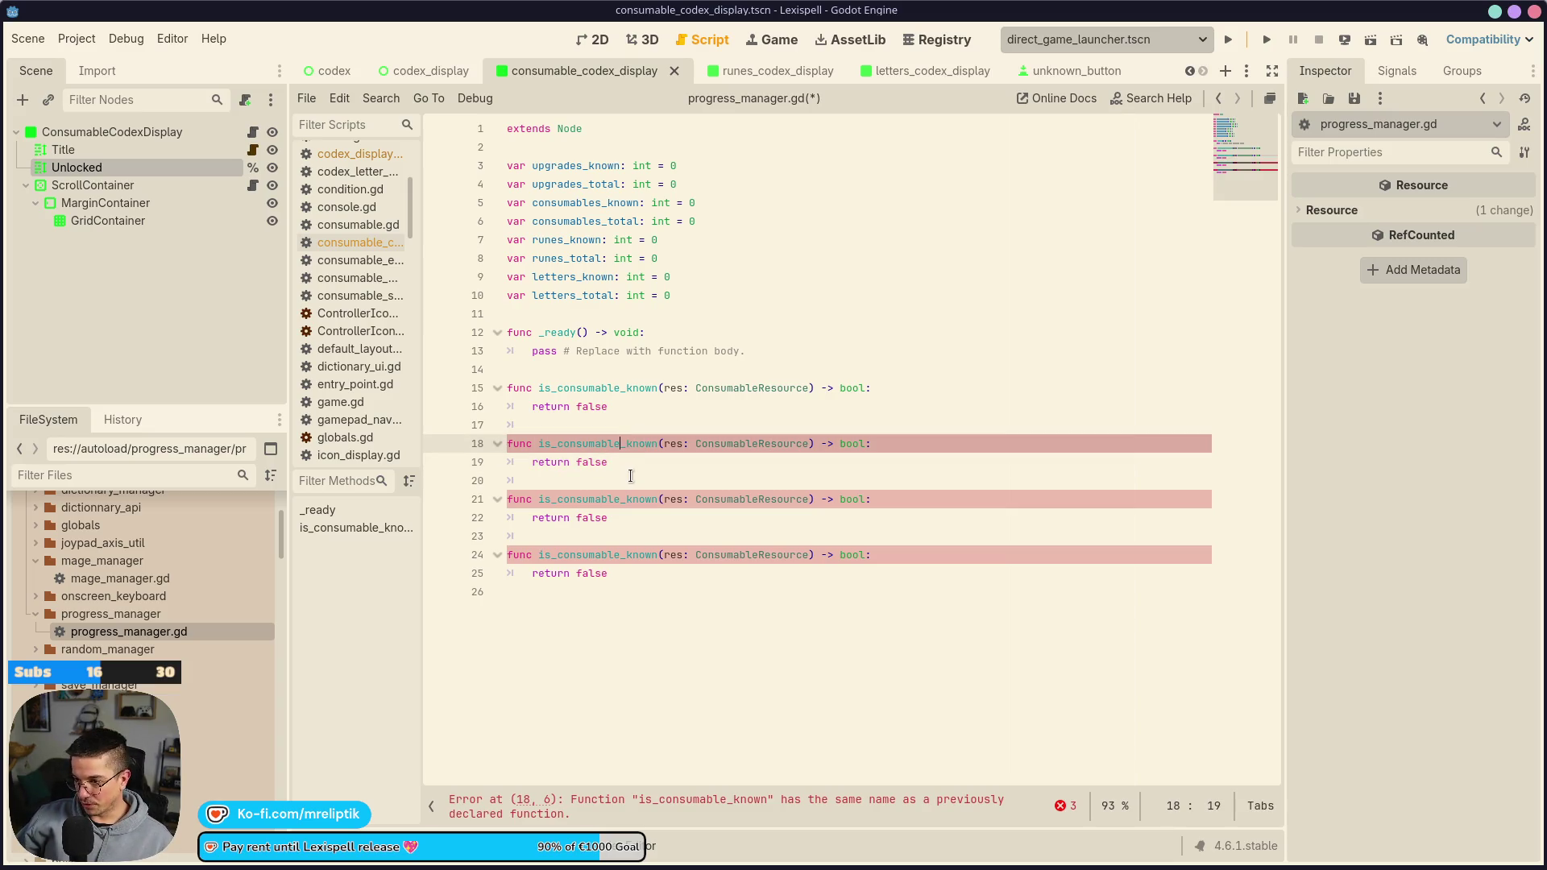
{"action": "key", "text": "BackSpace"}
{"action": "key", "text": "BackSpace"}
{"action": "key", "text": "BackSpace"}
{"action": "key", "text": "BackSpace"}
{"action": "key", "text": "BackSpace"}
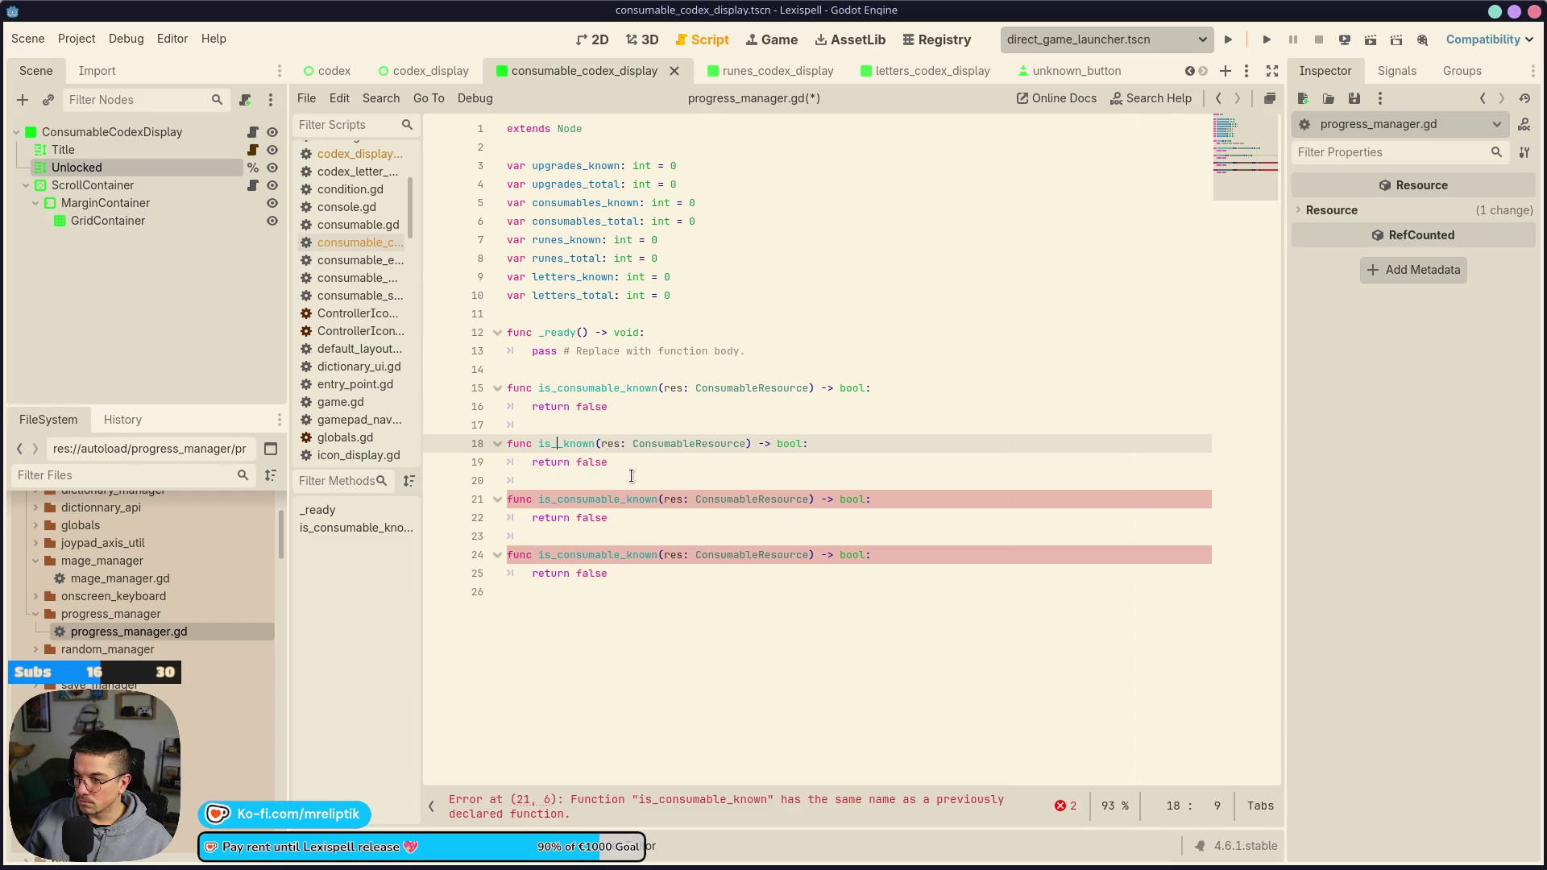
{"action": "type", "text": "upgrade"}
Rename line 21's duplicate function to is_rune_known
{"action": "key", "text": "Down"}
{"action": "key", "text": "Down"}
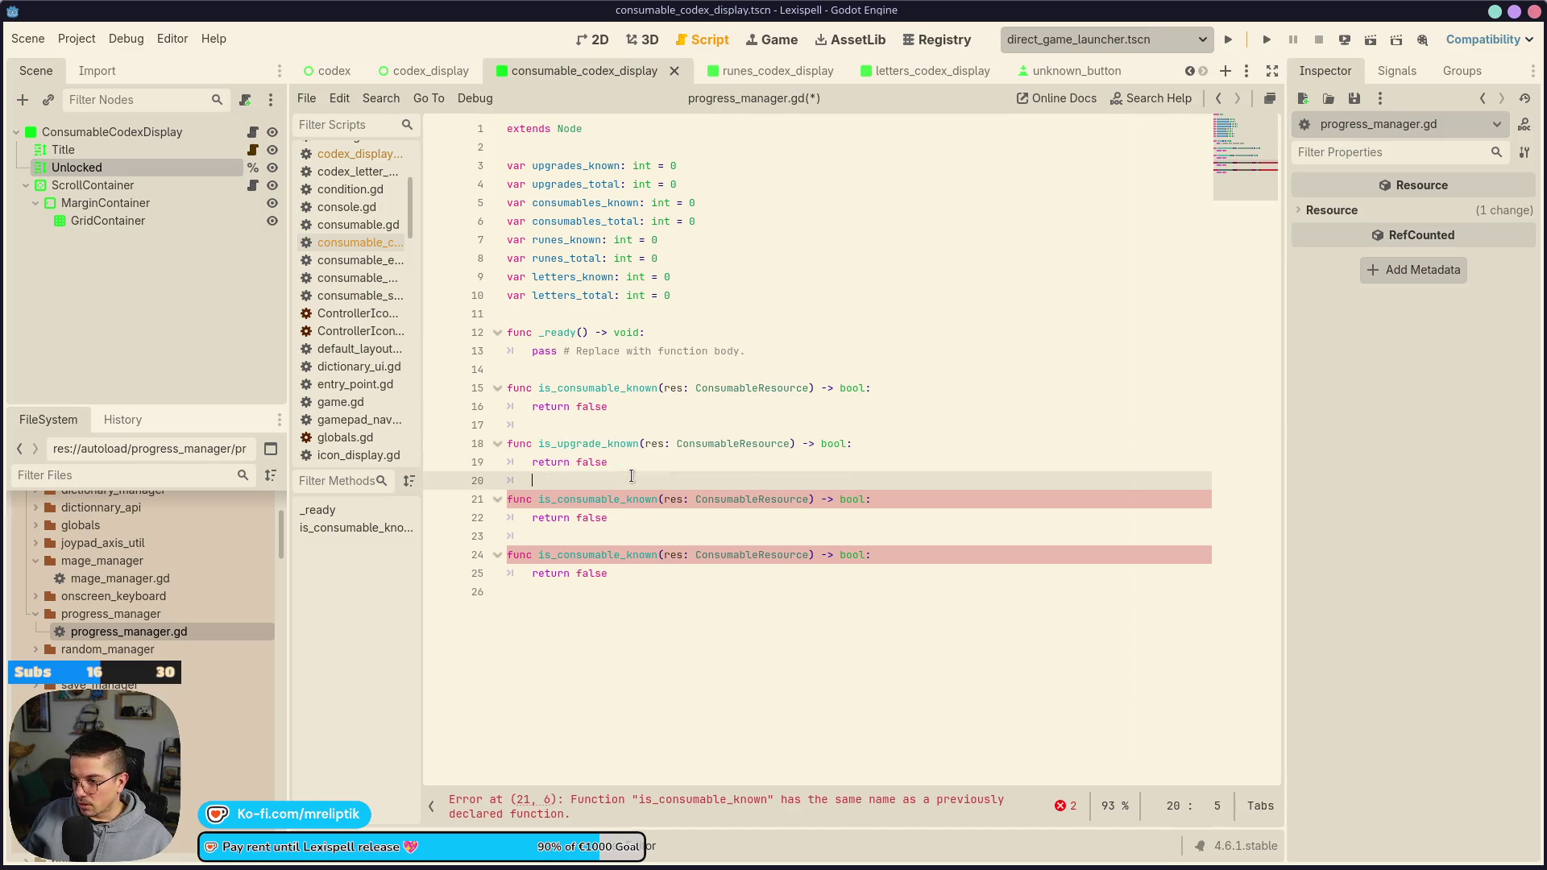
{"action": "key", "text": "Down"}
{"action": "key", "text": "ctrl+Right"}
{"action": "key", "text": "ctrl+Right"}
{"action": "key", "text": "Left"}
{"action": "key", "text": "Left"}
{"action": "key", "text": "Left"}
{"action": "key", "text": "BackSpace"}
{"action": "key", "text": "BackSpace"}
{"action": "key", "text": "BackSpace"}
{"action": "key", "text": "BackSpace"}
{"action": "key", "text": "BackSpace"}
{"action": "key", "text": "BackSpace"}
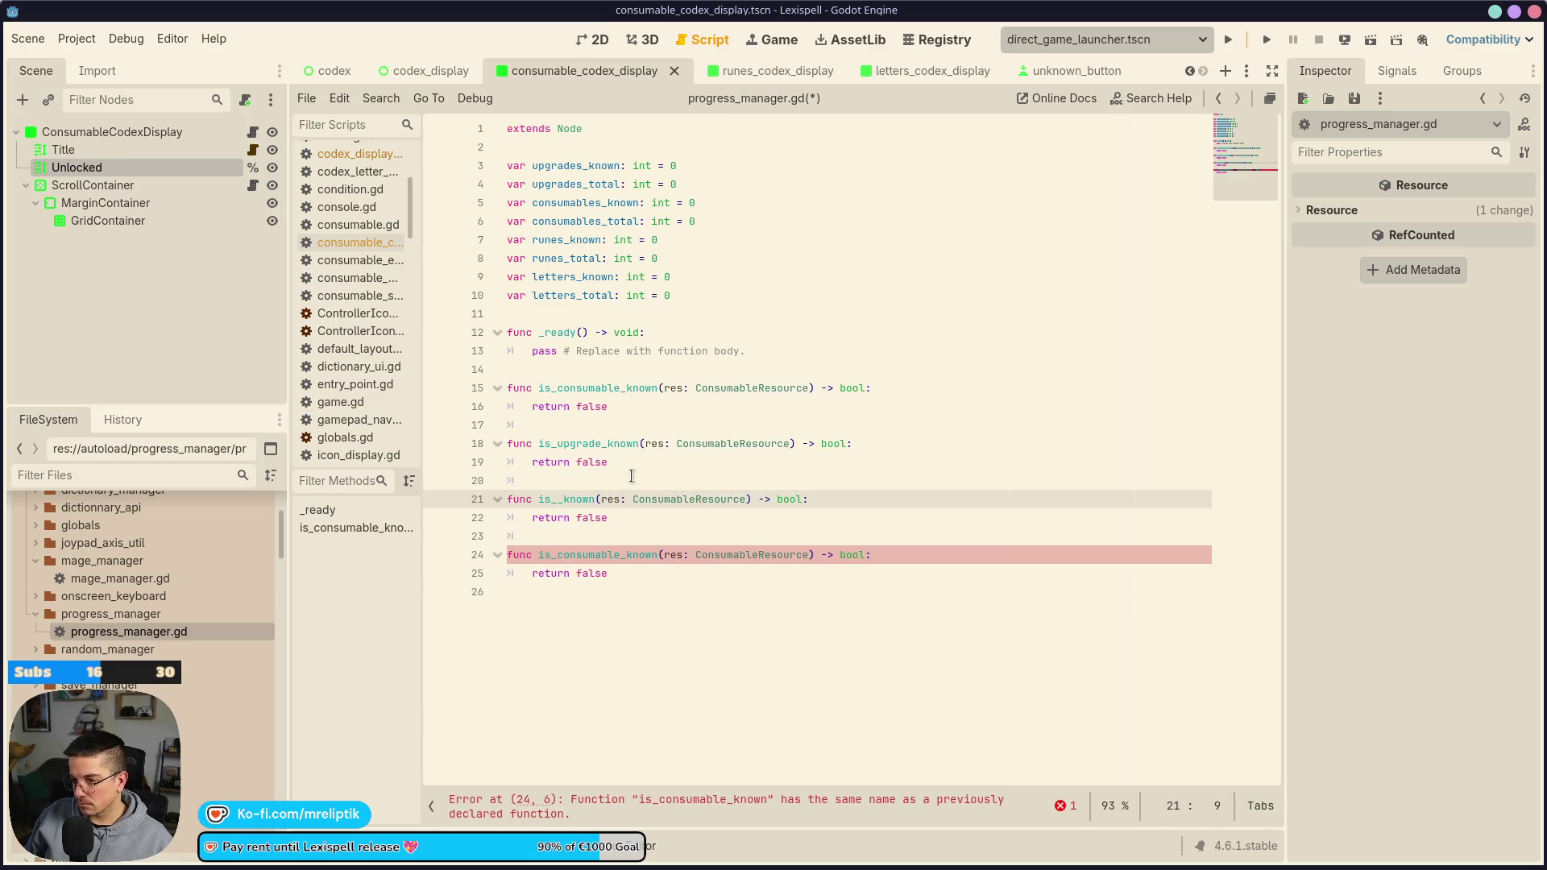
{"action": "type", "text": "rune"}
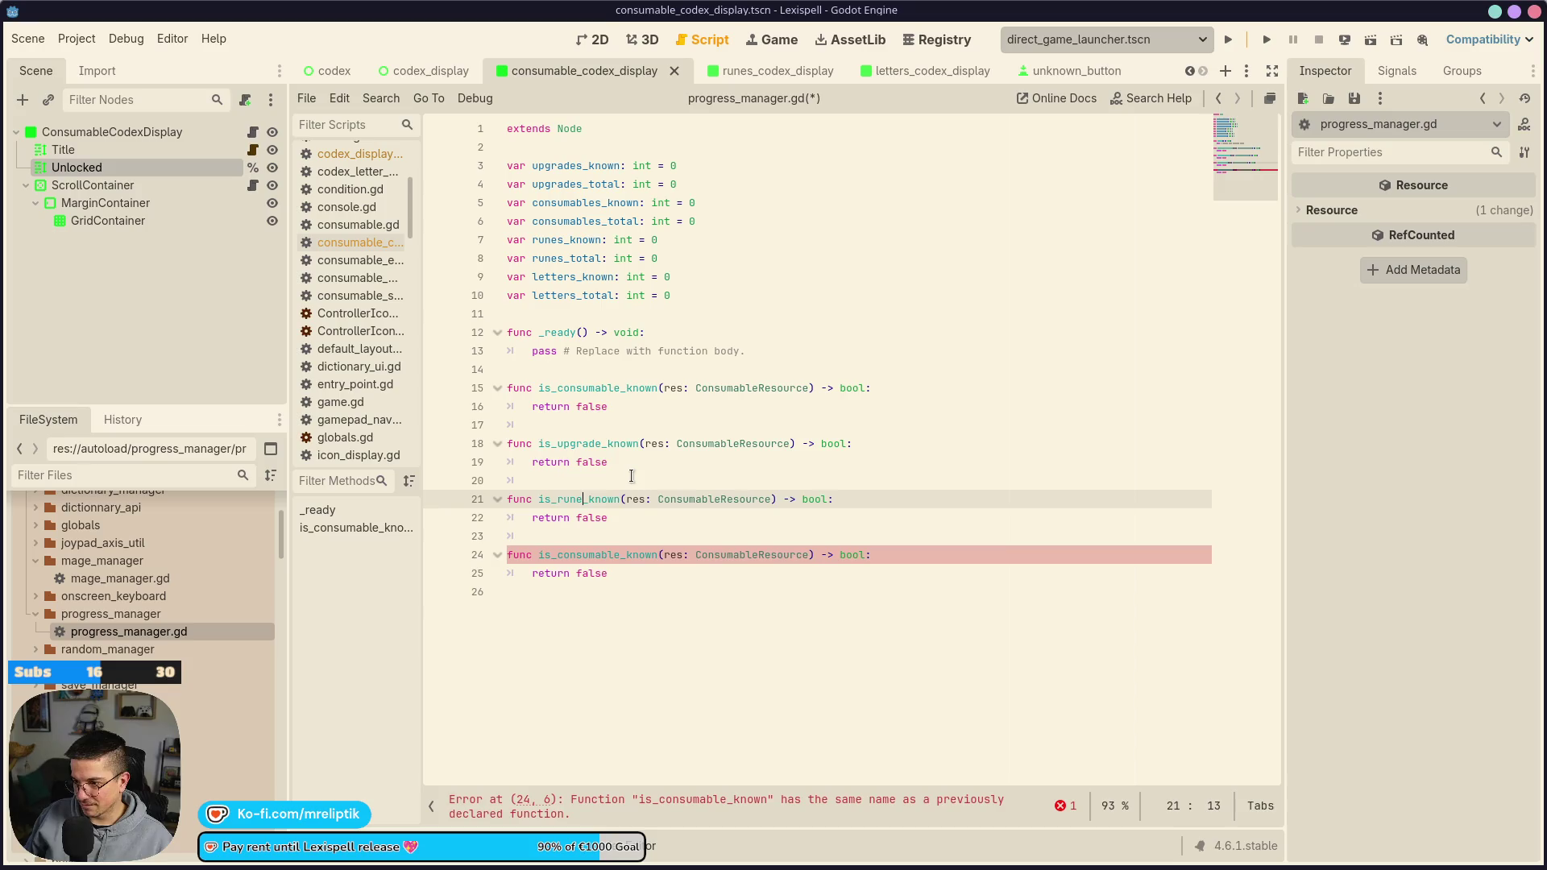
Rename line 24's function to is_letter_known and change its parameter type to Letter
{"action": "key", "text": "Down"}
{"action": "key", "text": "Down"}
{"action": "key", "text": "Down"}
{"action": "key", "text": "ctrl+Right"}
{"action": "key", "text": "Left"}
{"action": "key", "text": "Left"}
{"action": "key", "text": "Left"}
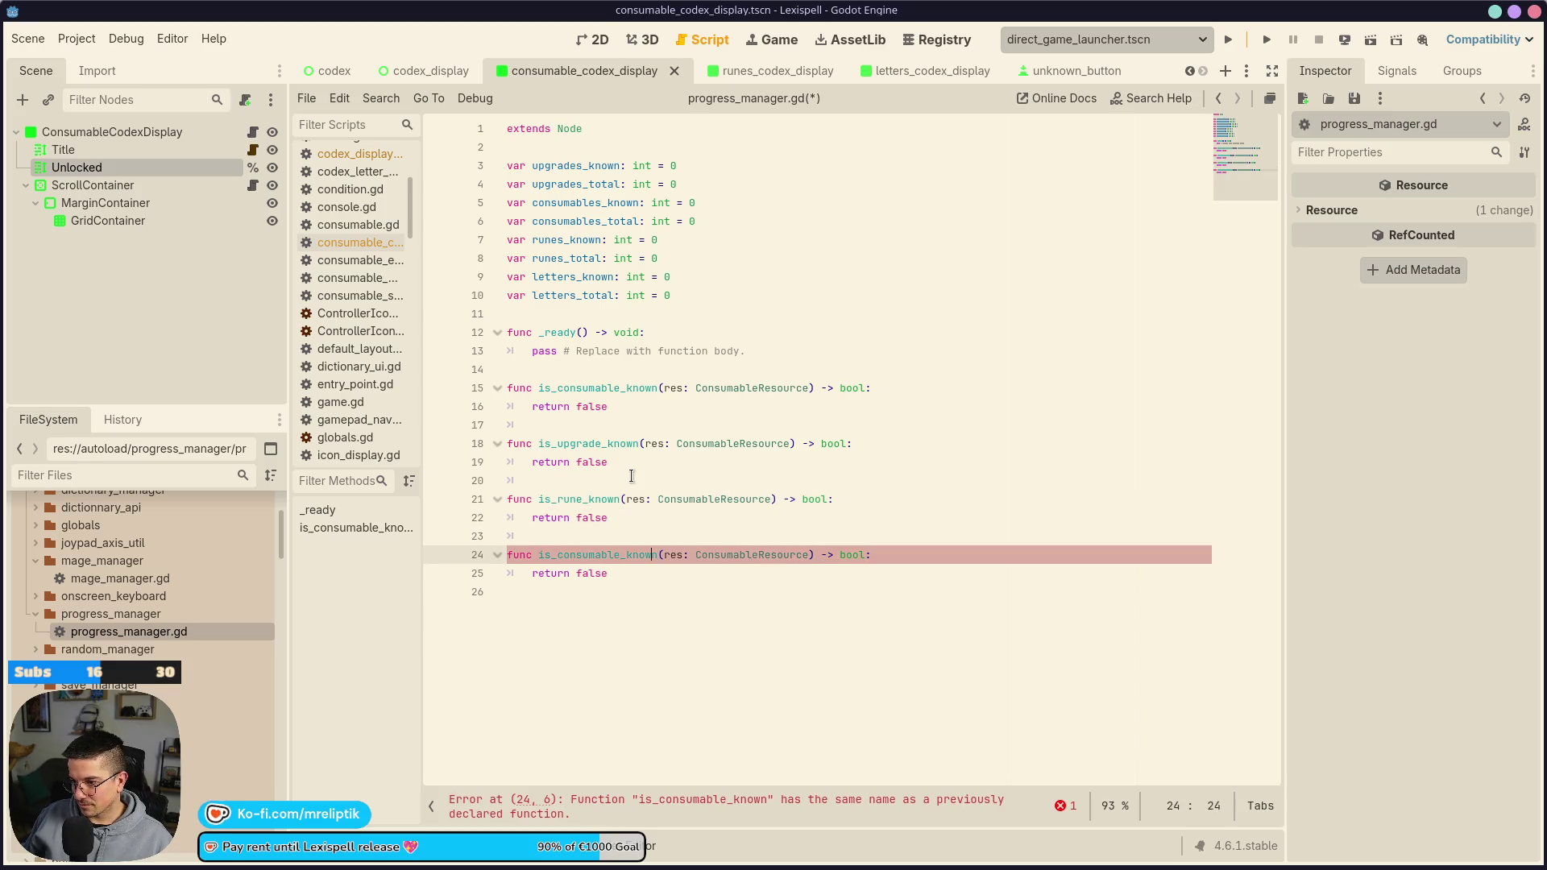
{"action": "key", "text": "BackSpace"}
{"action": "key", "text": "BackSpace"}
{"action": "key", "text": "BackSpace"}
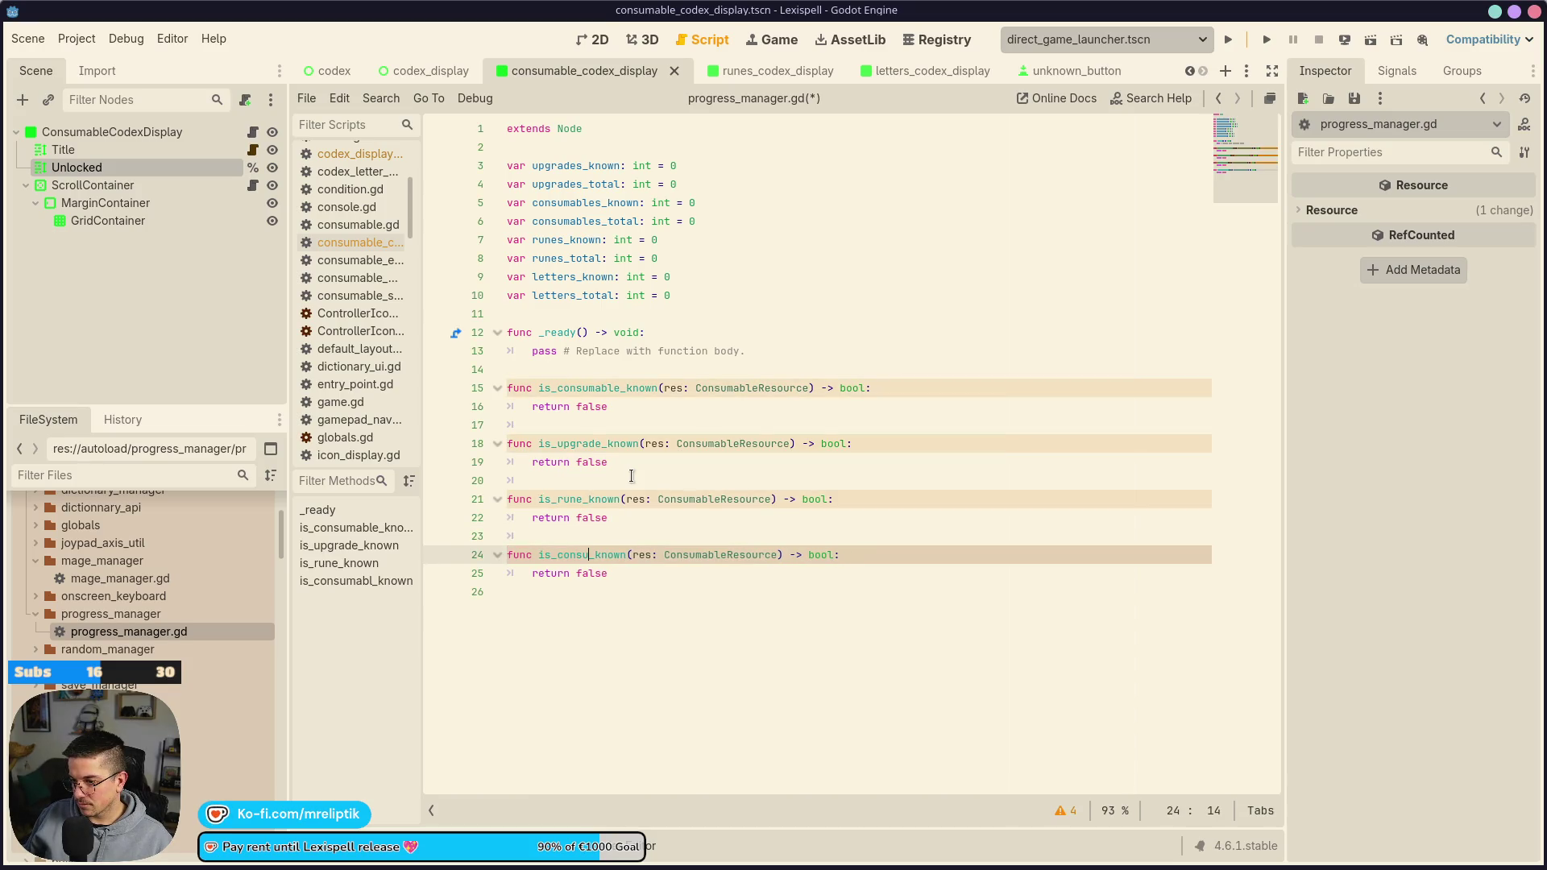
{"action": "type", "text": "letter_"}
{"action": "key", "text": "ctrl+Right"}
{"action": "key", "text": "ctrl+Right"}
{"action": "key", "text": "ctrl+Right"}
{"action": "key", "text": "ctrl+shift+Left"}
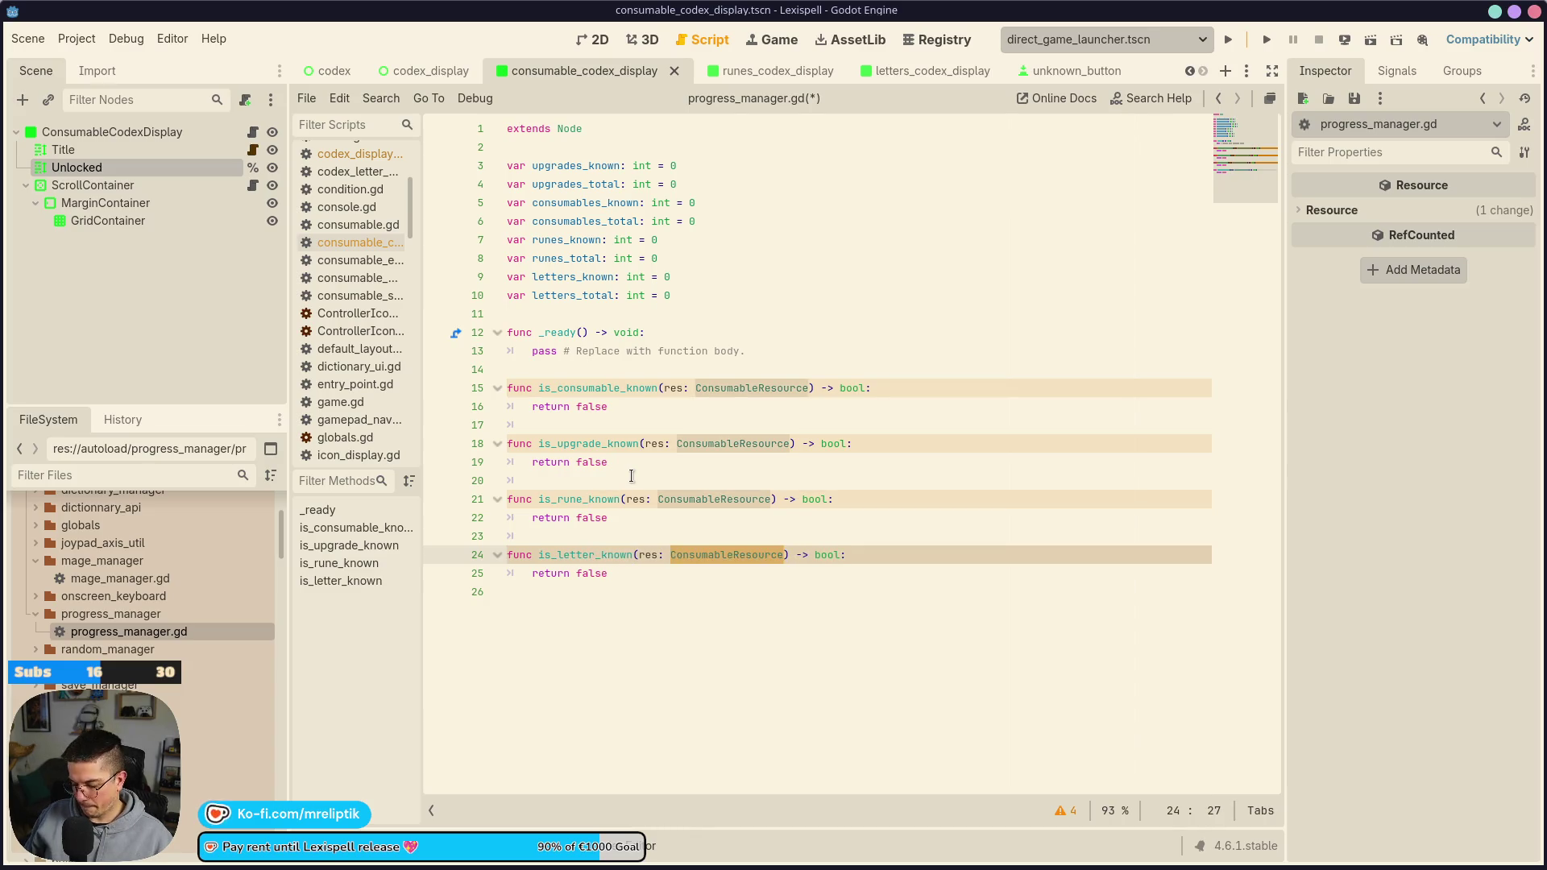
{"action": "type", "text": "Letter"}
{"action": "key", "text": "Escape"}
{"action": "key", "text": "Up"}
{"action": "key", "text": "Up"}
{"action": "key", "text": "Up"}
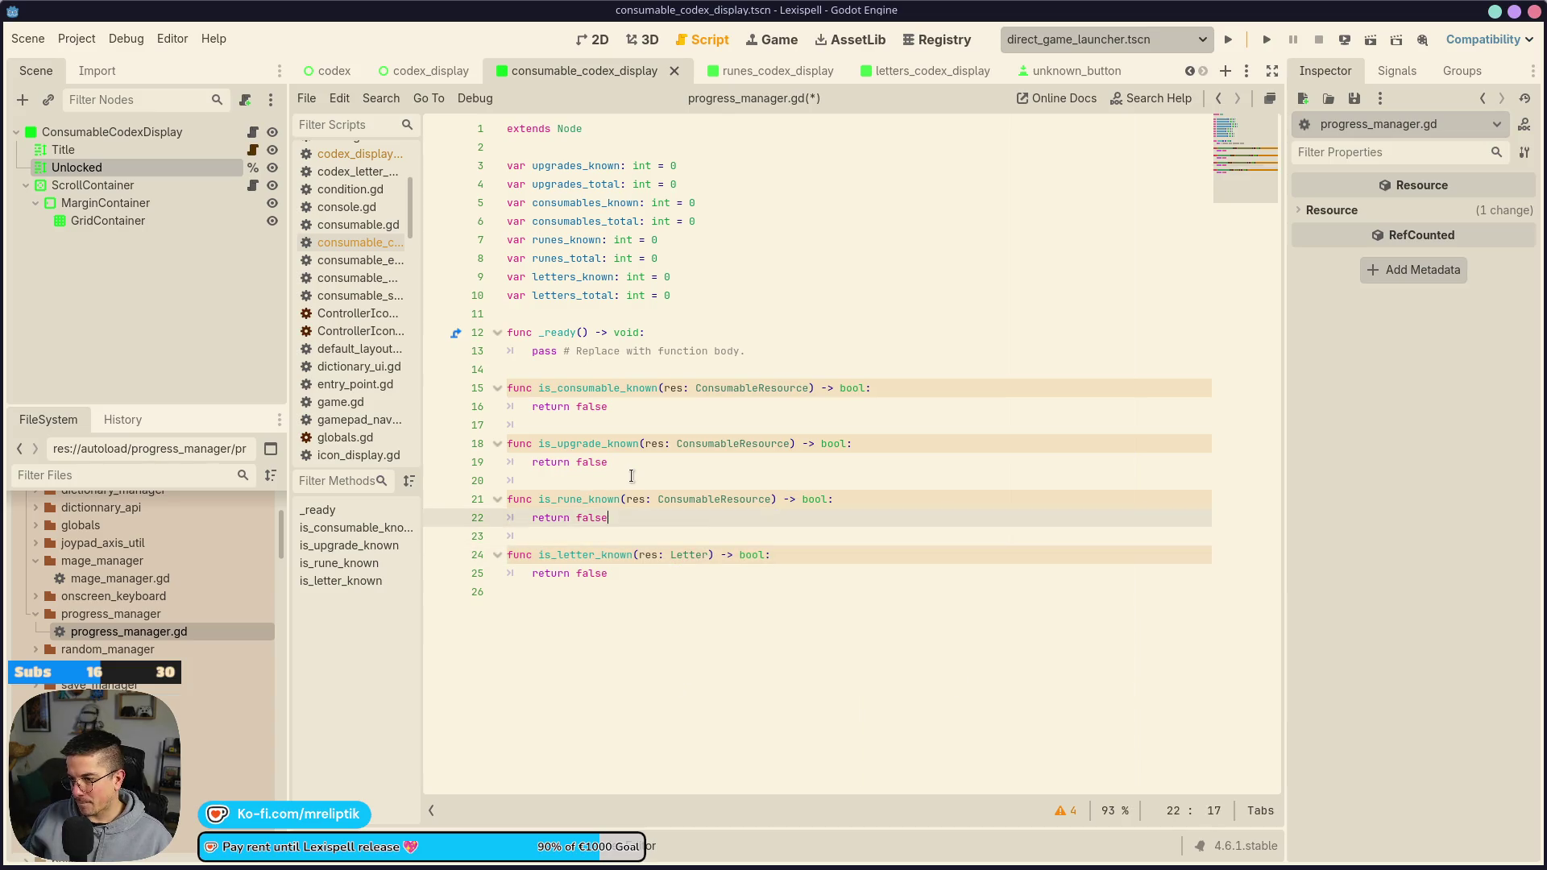
{"action": "key", "text": "ctrl+shift+Left"}
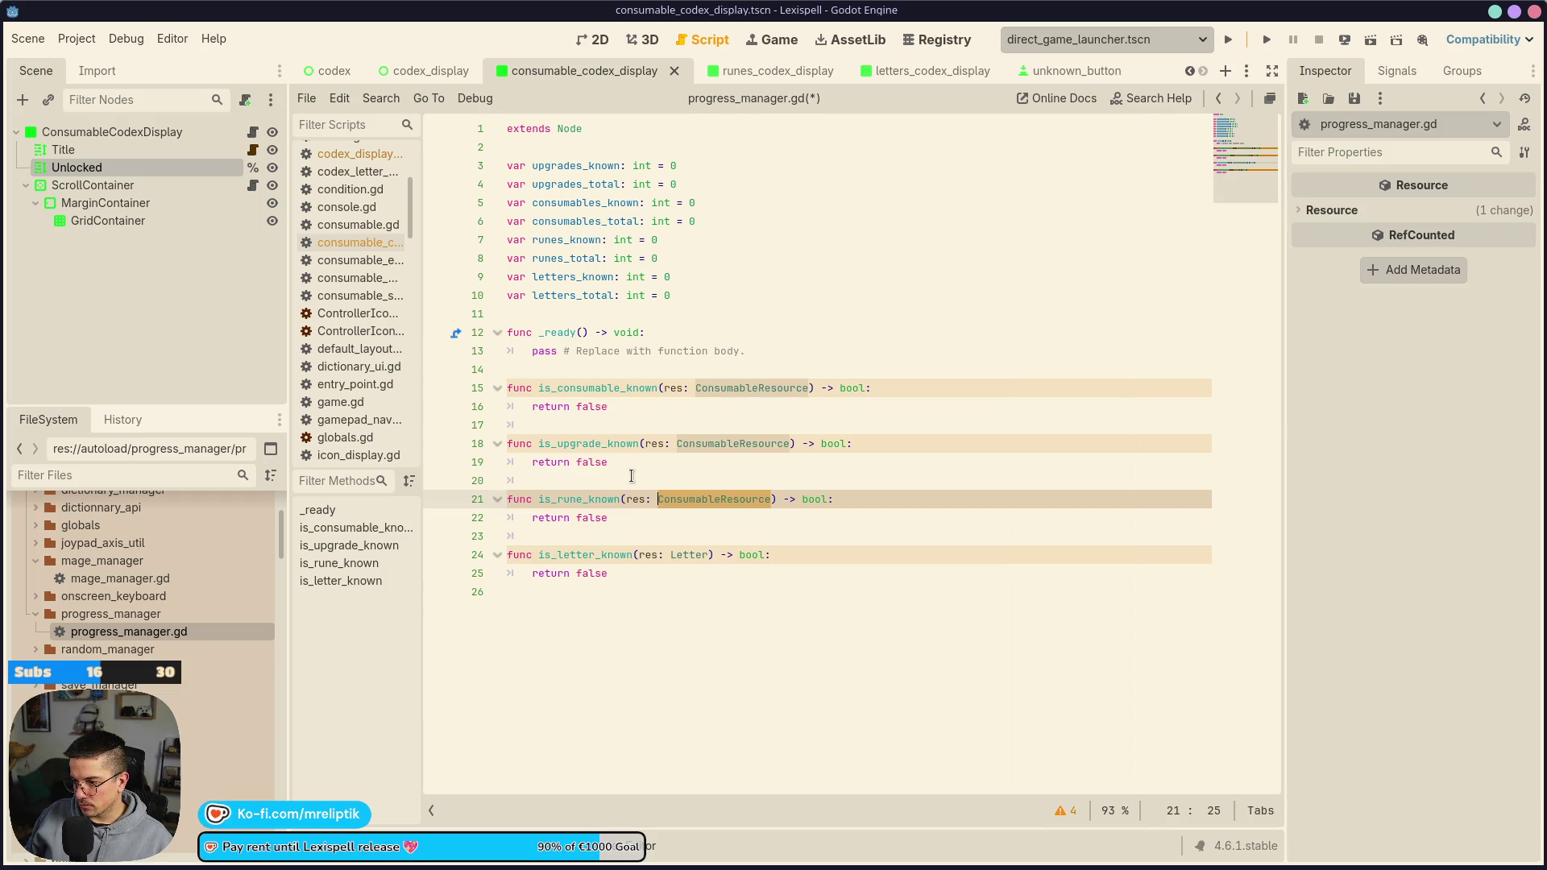
{"action": "key", "text": "Down"}
{"action": "key", "text": "Down"}
{"action": "key", "text": "Down"}
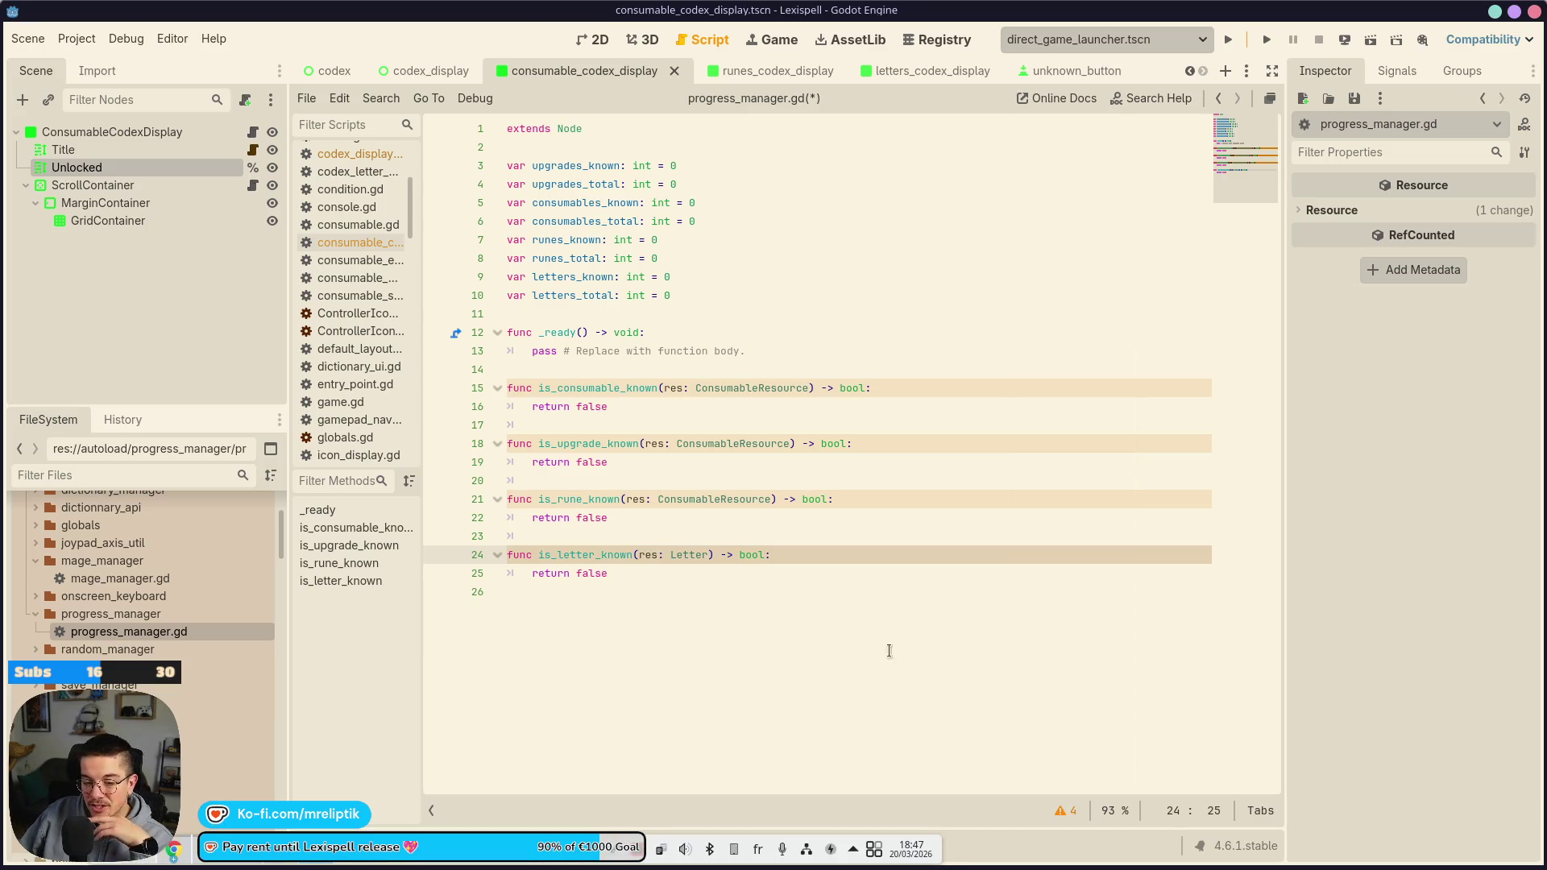
Switch to the browser window showing A Short Hike's Steam store page
{"action": "mouse_move", "coordinate": [674, 868]}
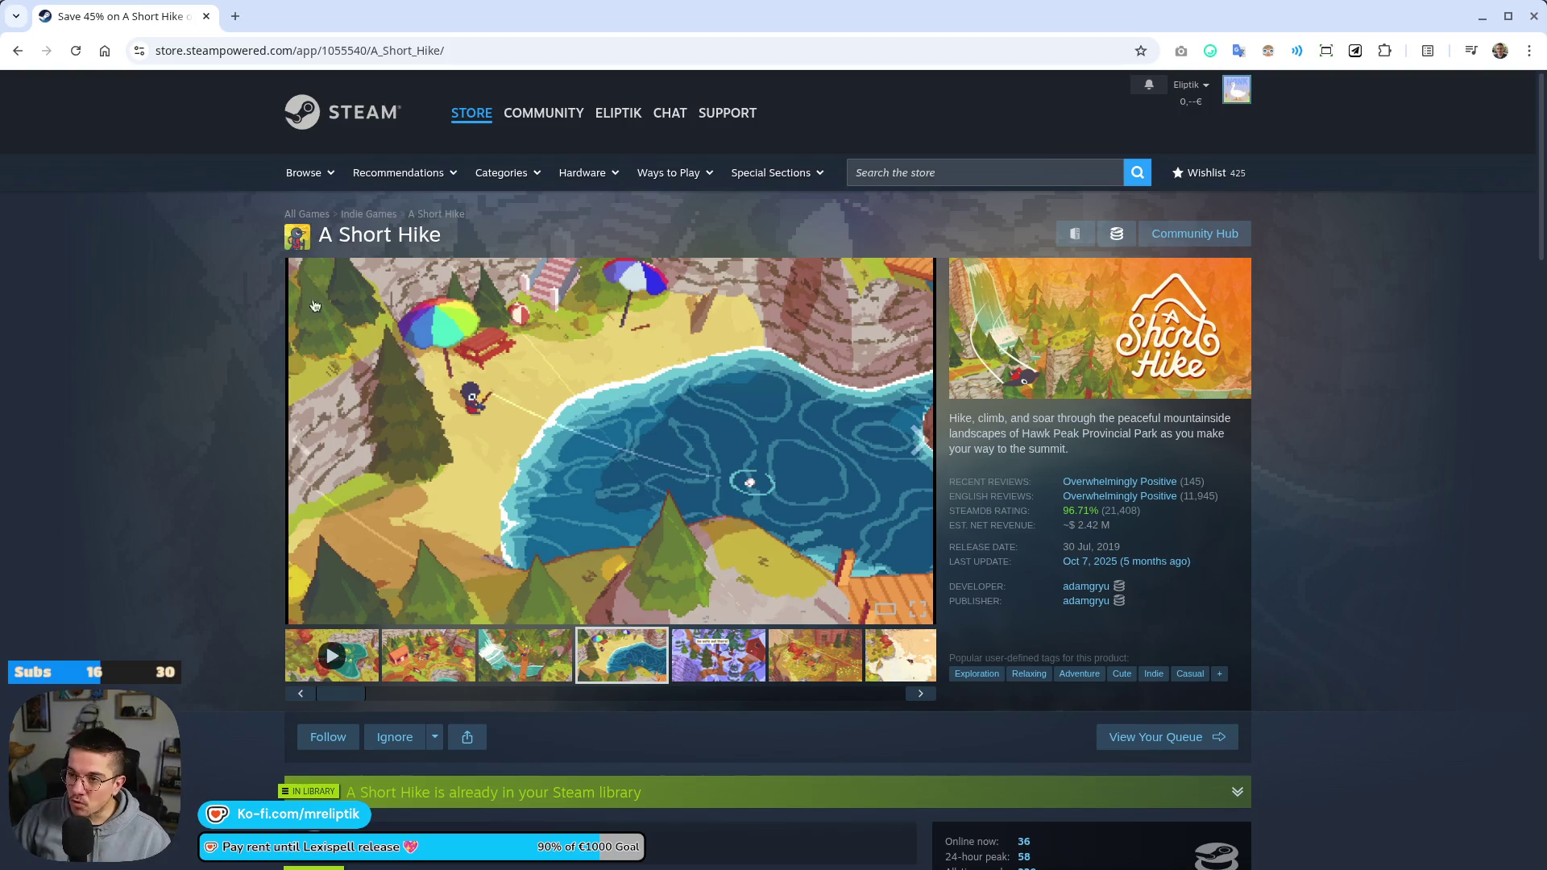
Return to Godot and put the caret on progress_manager.gd's empty last line
{"action": "key", "text": "alt+Tab"}
{"action": "left_click", "coordinate": [709, 596]}
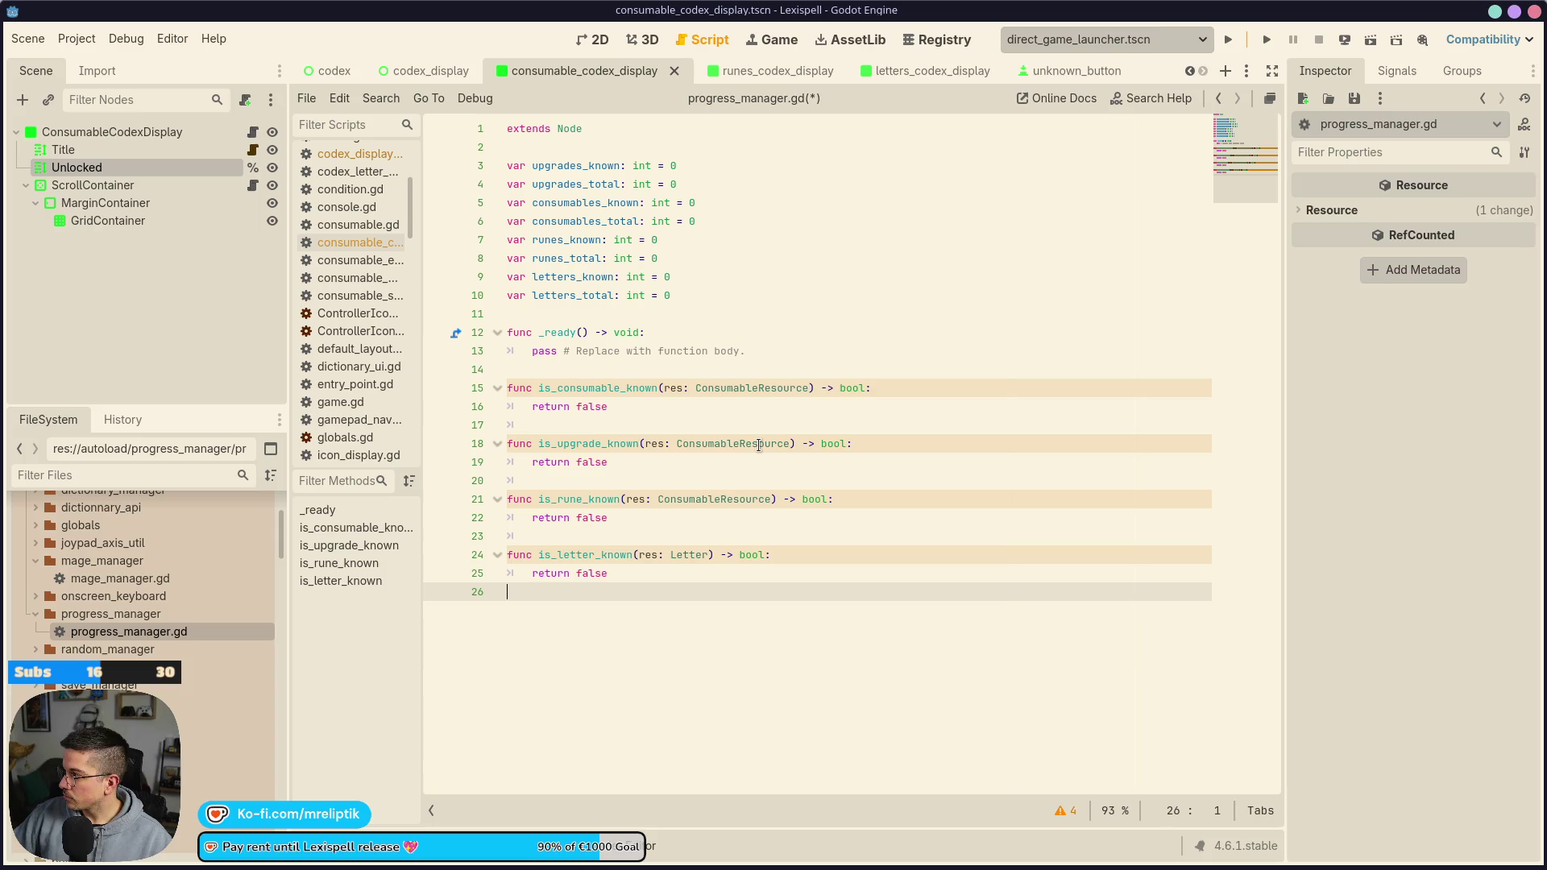
{"action": "left_click", "coordinate": [697, 426]}
{"action": "double_click", "coordinate": [739, 389]}
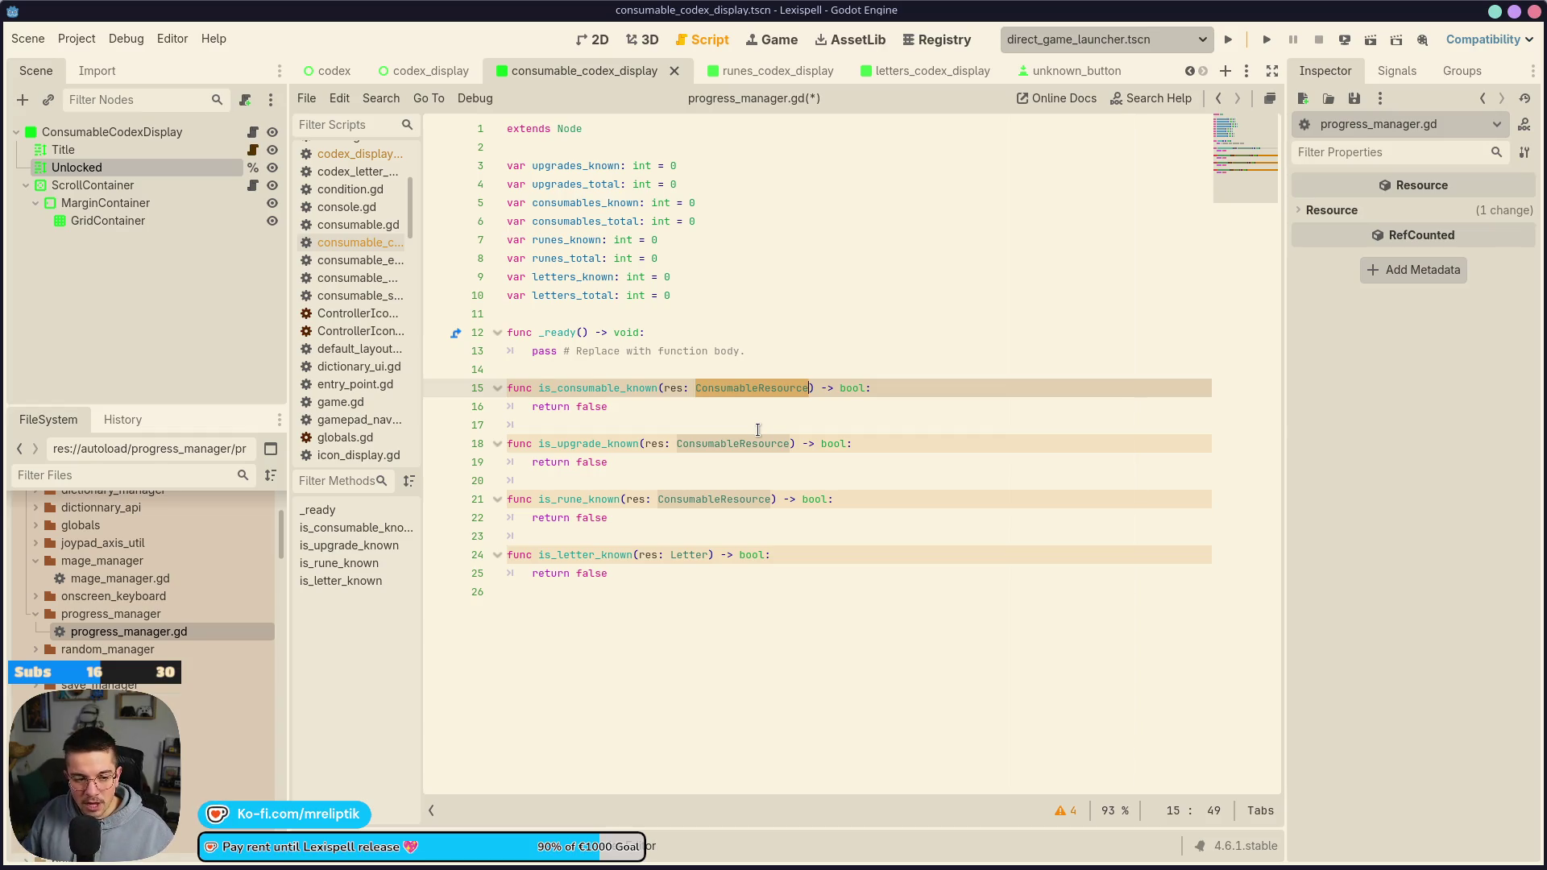
Retype is_upgrade_known's parameter as UpgradeResource and is_rune_known's as RuneResource, then save
{"action": "double_click", "coordinate": [613, 387]}
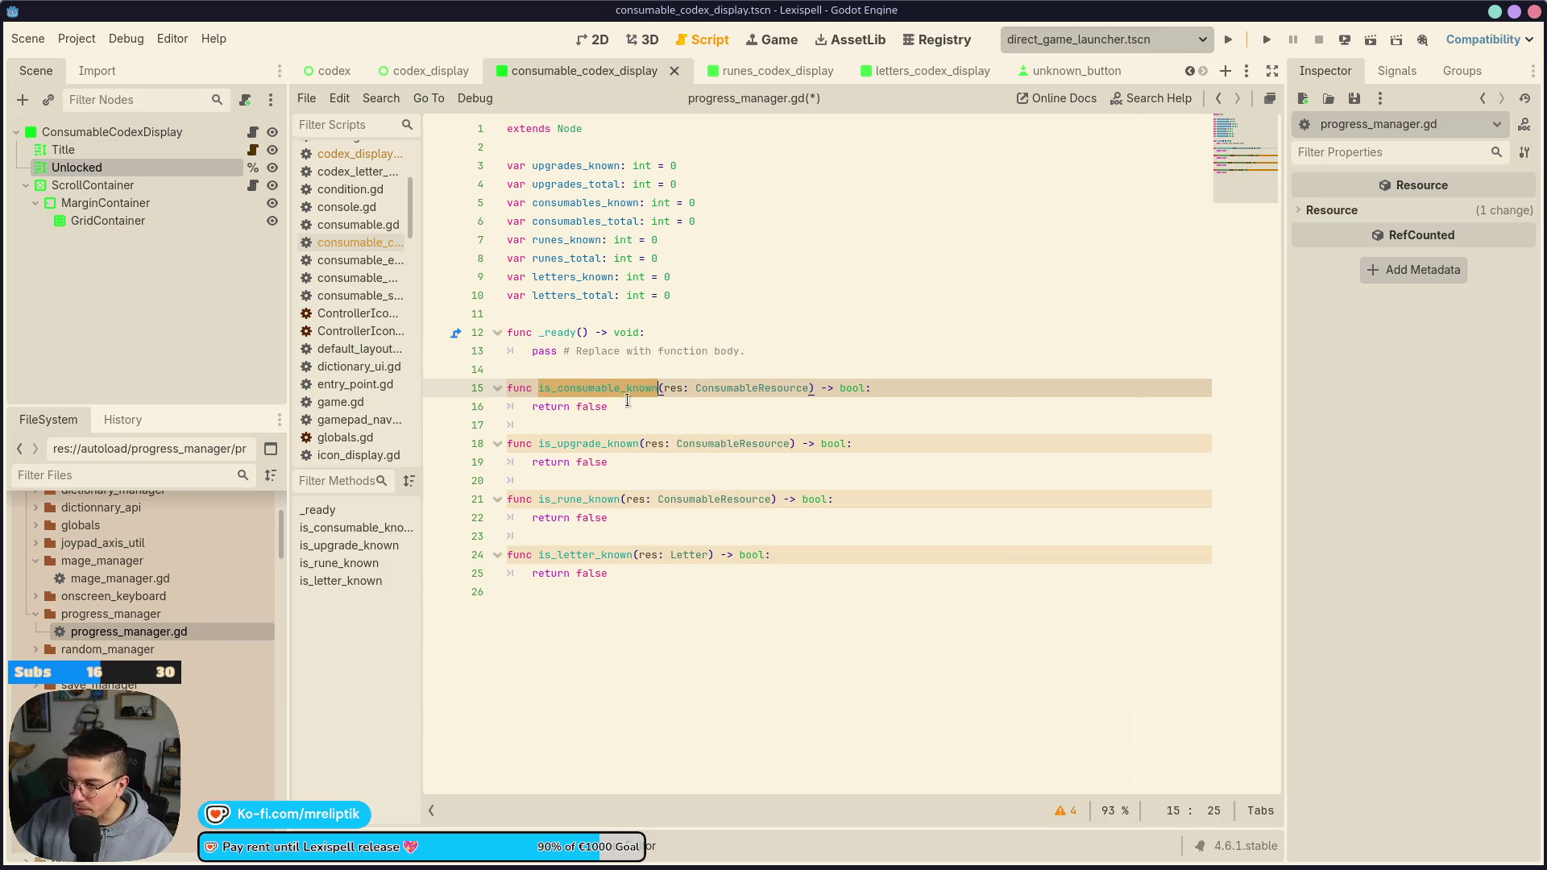
{"action": "left_click", "coordinate": [709, 425]}
{"action": "double_click", "coordinate": [733, 448]}
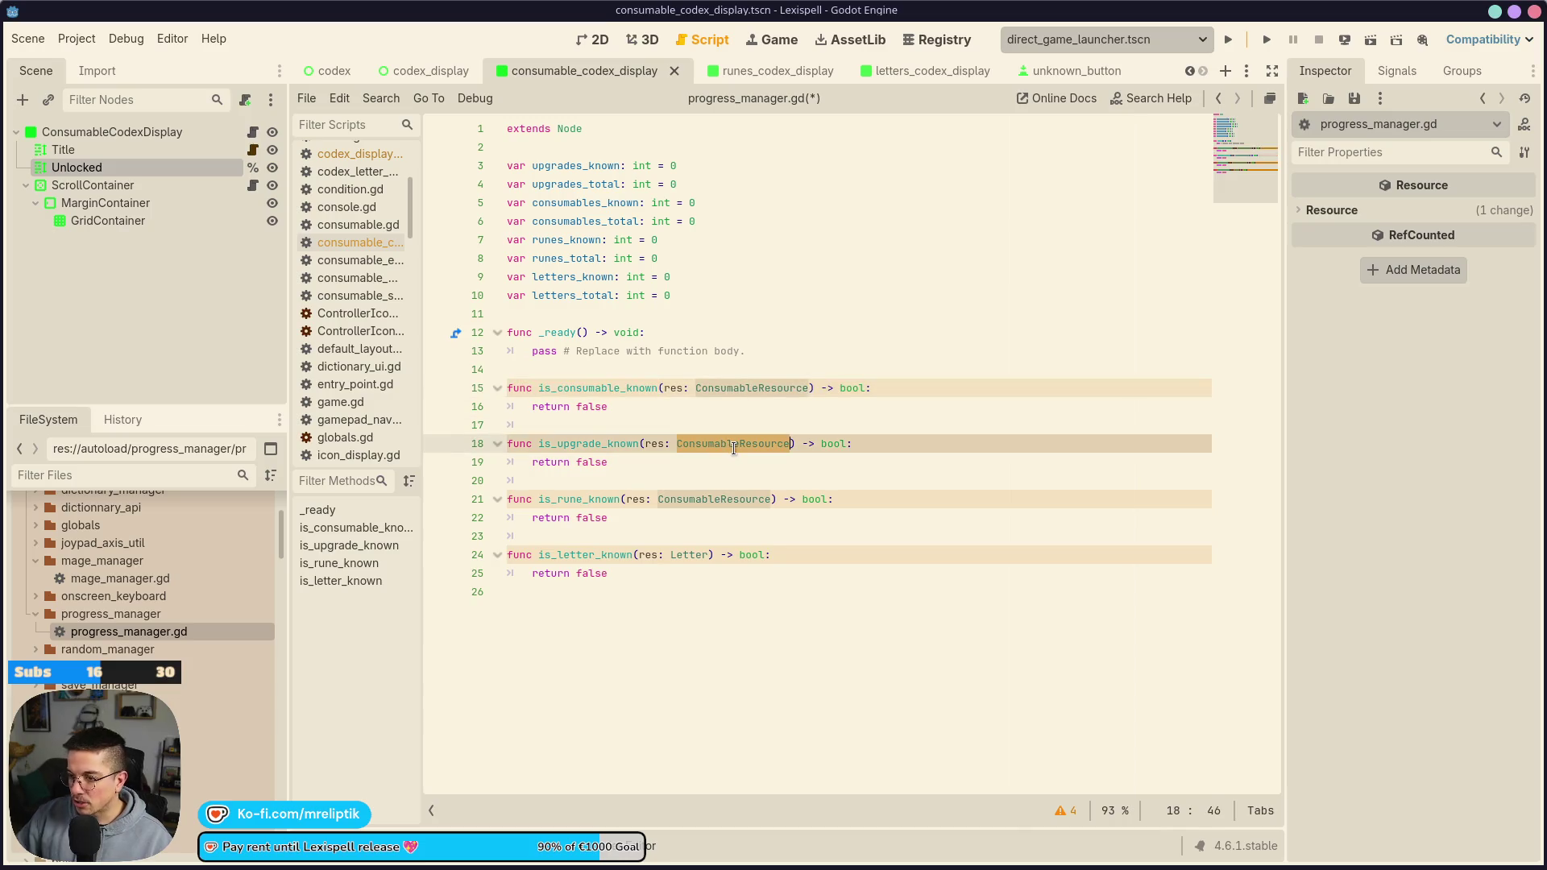
{"action": "type", "text": "UpgradeR"}
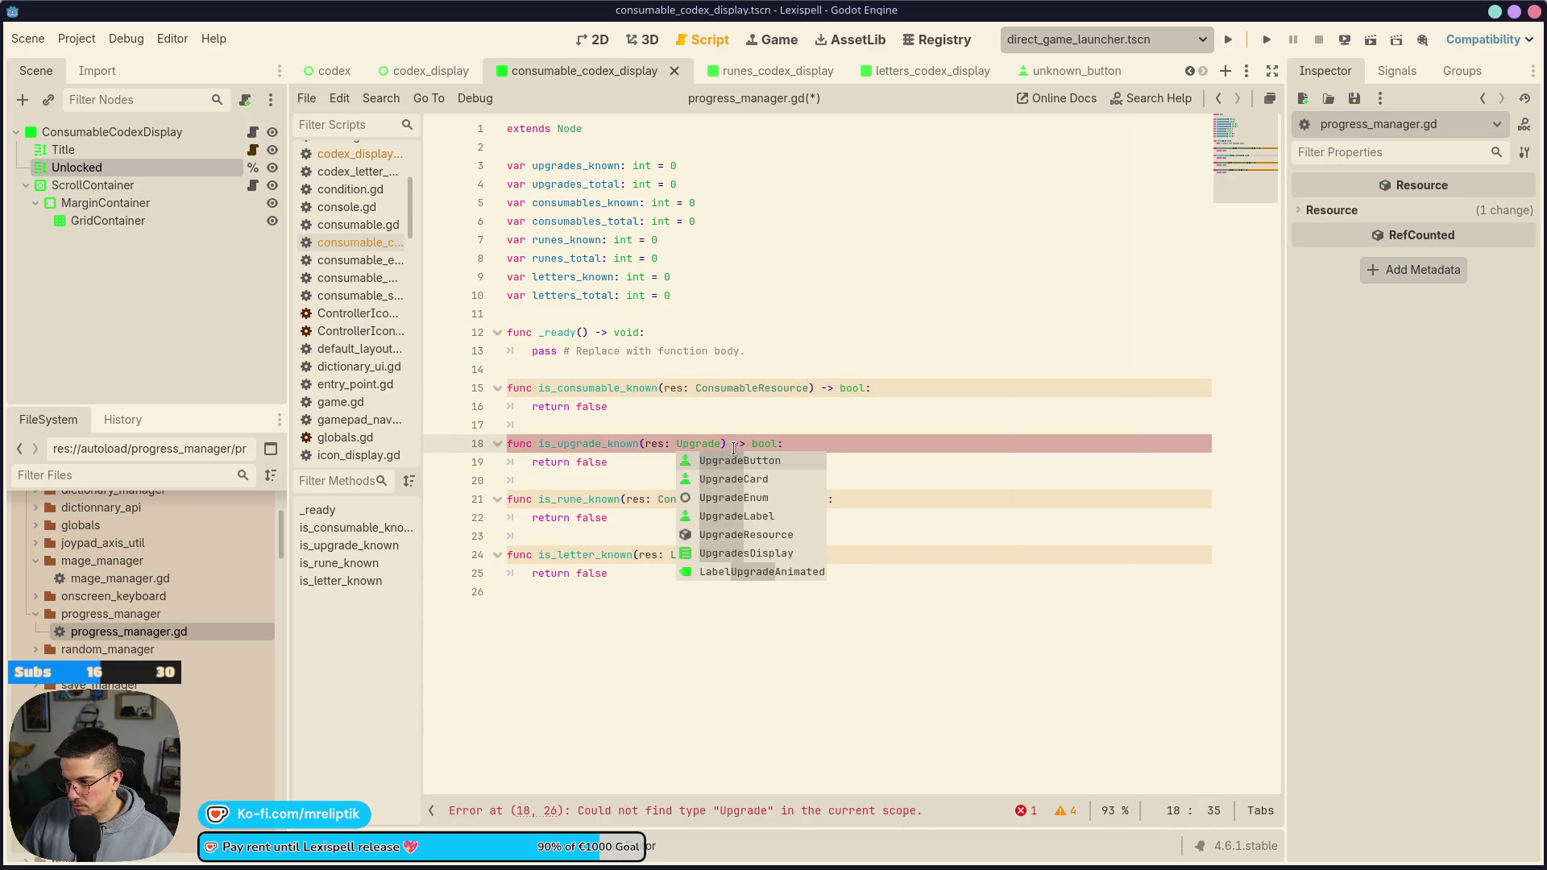
{"action": "key", "text": "Return"}
{"action": "key", "text": "Down"}
{"action": "key", "text": "Down"}
{"action": "key", "text": "Down"}
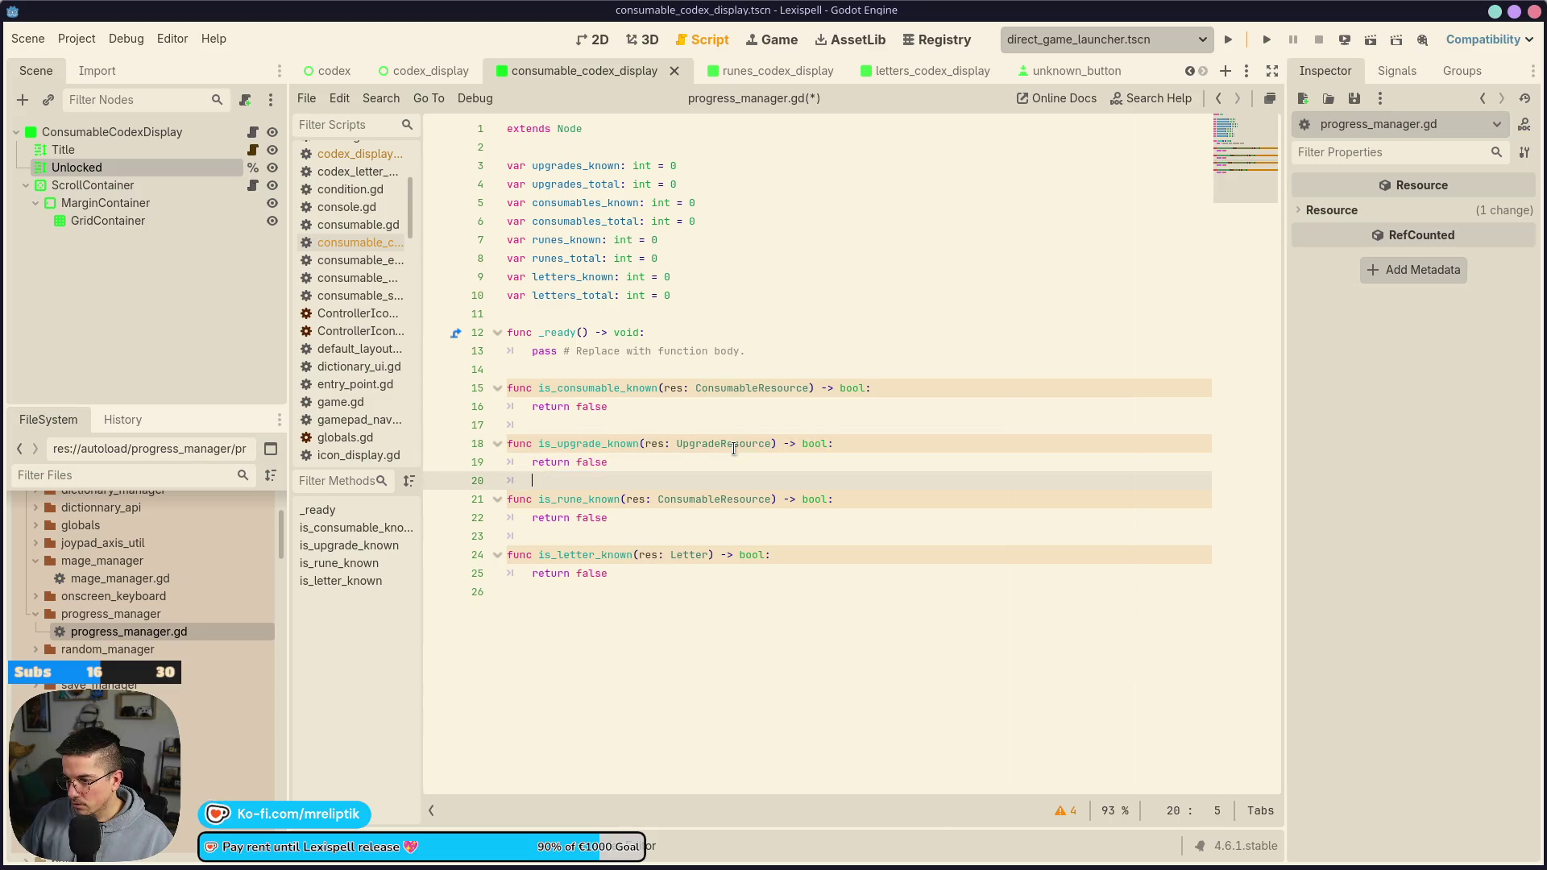
{"action": "key", "text": "ctrl+shift+Left"}
{"action": "type", "text": "Rune"}
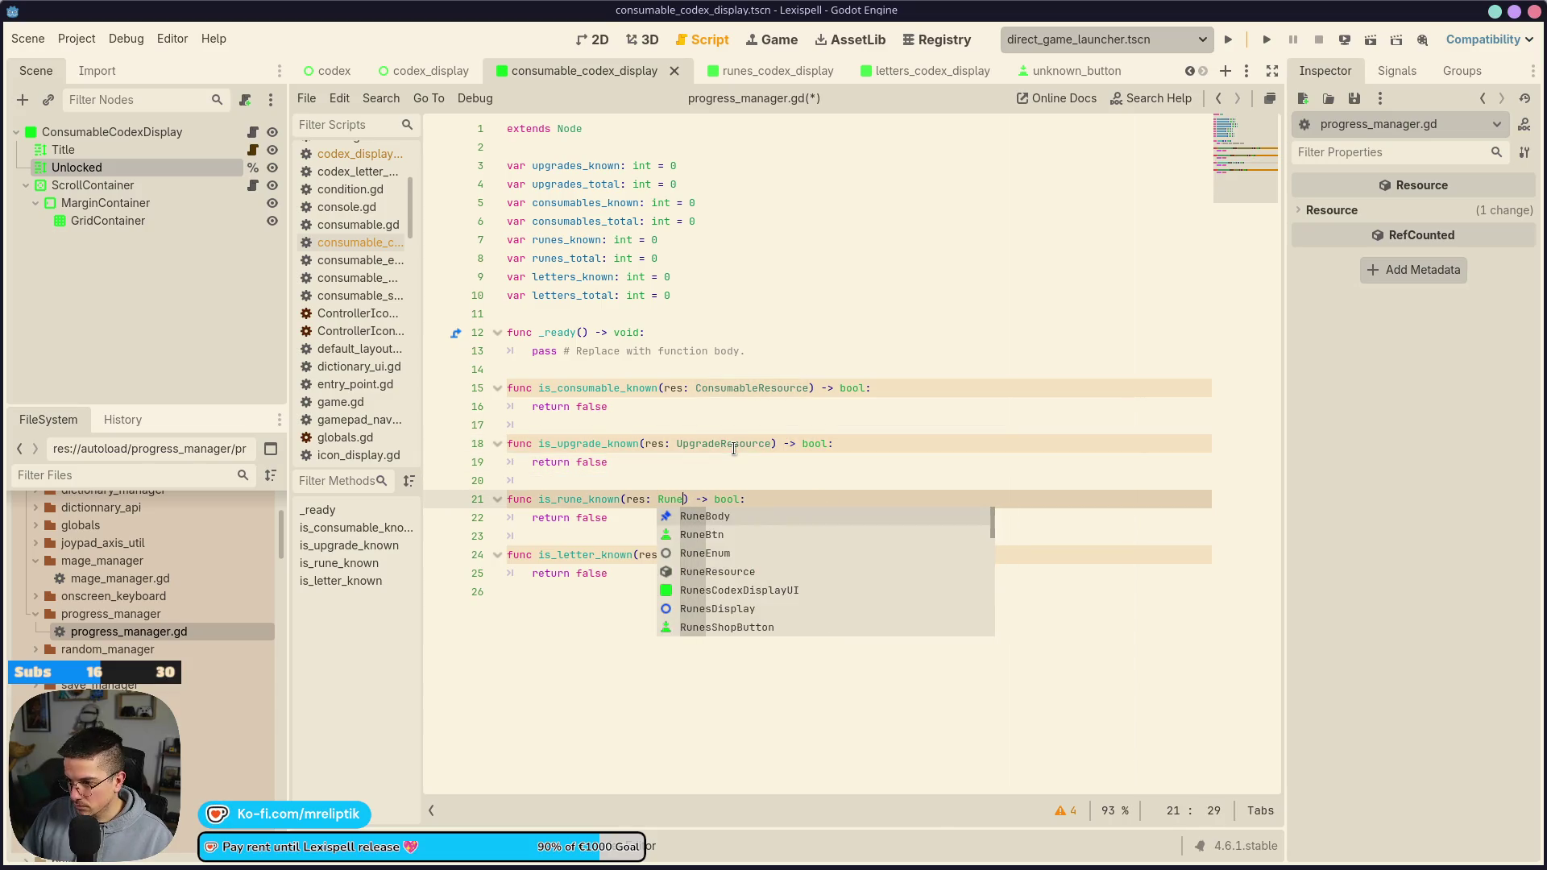
{"action": "type", "text": "R"}
{"action": "key", "text": "Return"}
{"action": "key", "text": "Down"}
{"action": "key", "text": "Down"}
{"action": "key", "text": "Down"}
{"action": "key", "text": "ctrl+s"}
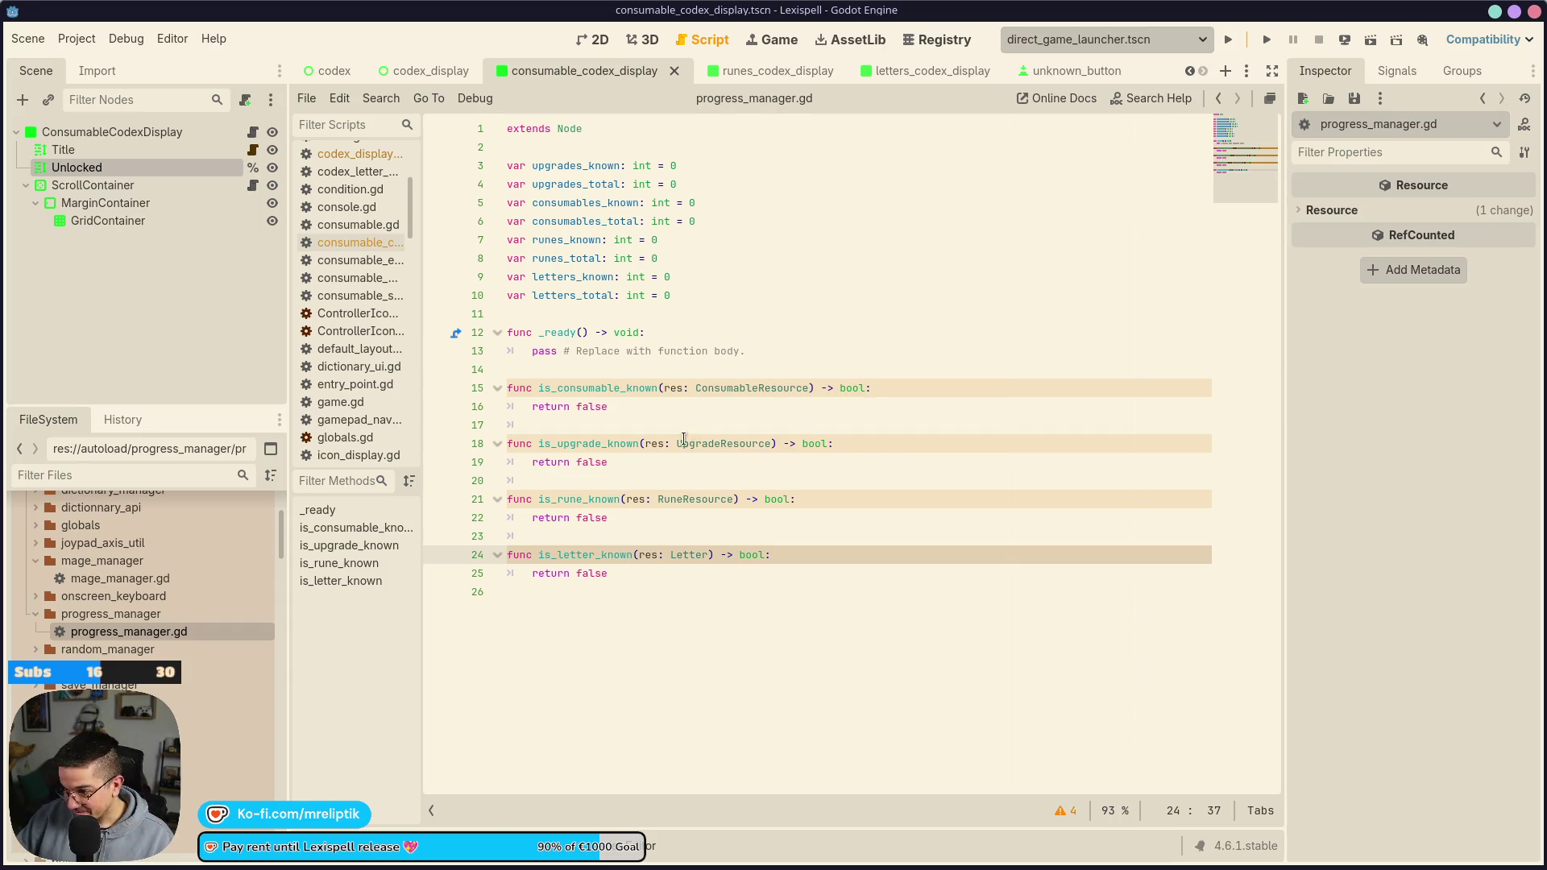
Review the four stub functions' parameter types and false return values
{"action": "double_click", "coordinate": [682, 498]}
{"action": "double_click", "coordinate": [711, 443]}
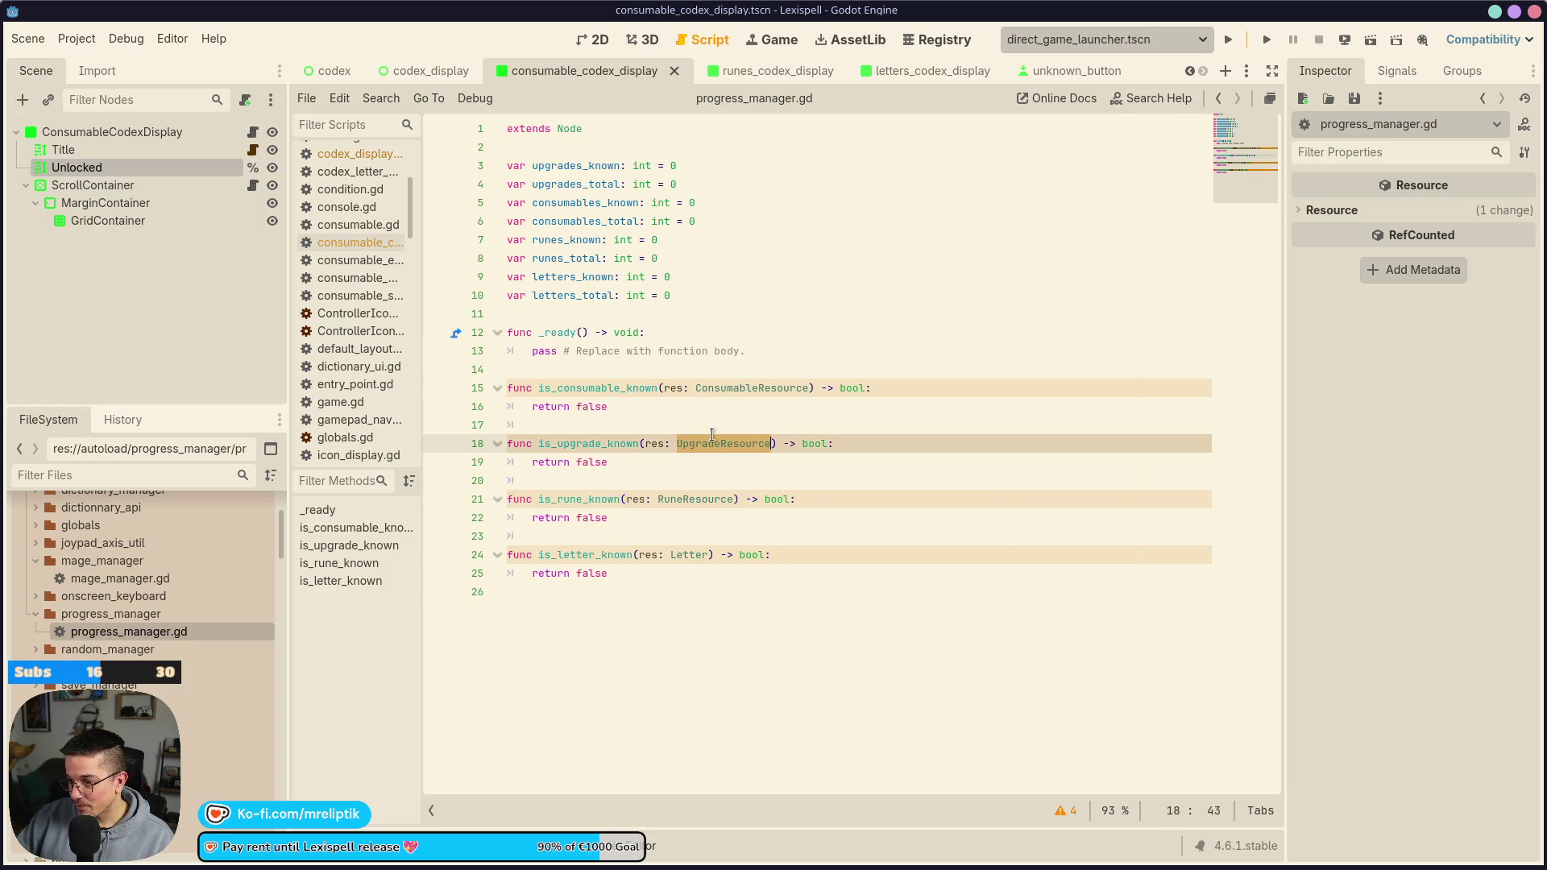
{"action": "left_click", "coordinate": [683, 554]}
{"action": "left_click", "coordinate": [596, 518]}
{"action": "left_click", "coordinate": [839, 500]}
{"action": "left_click", "coordinate": [830, 443]}
{"action": "left_click", "coordinate": [877, 405]}
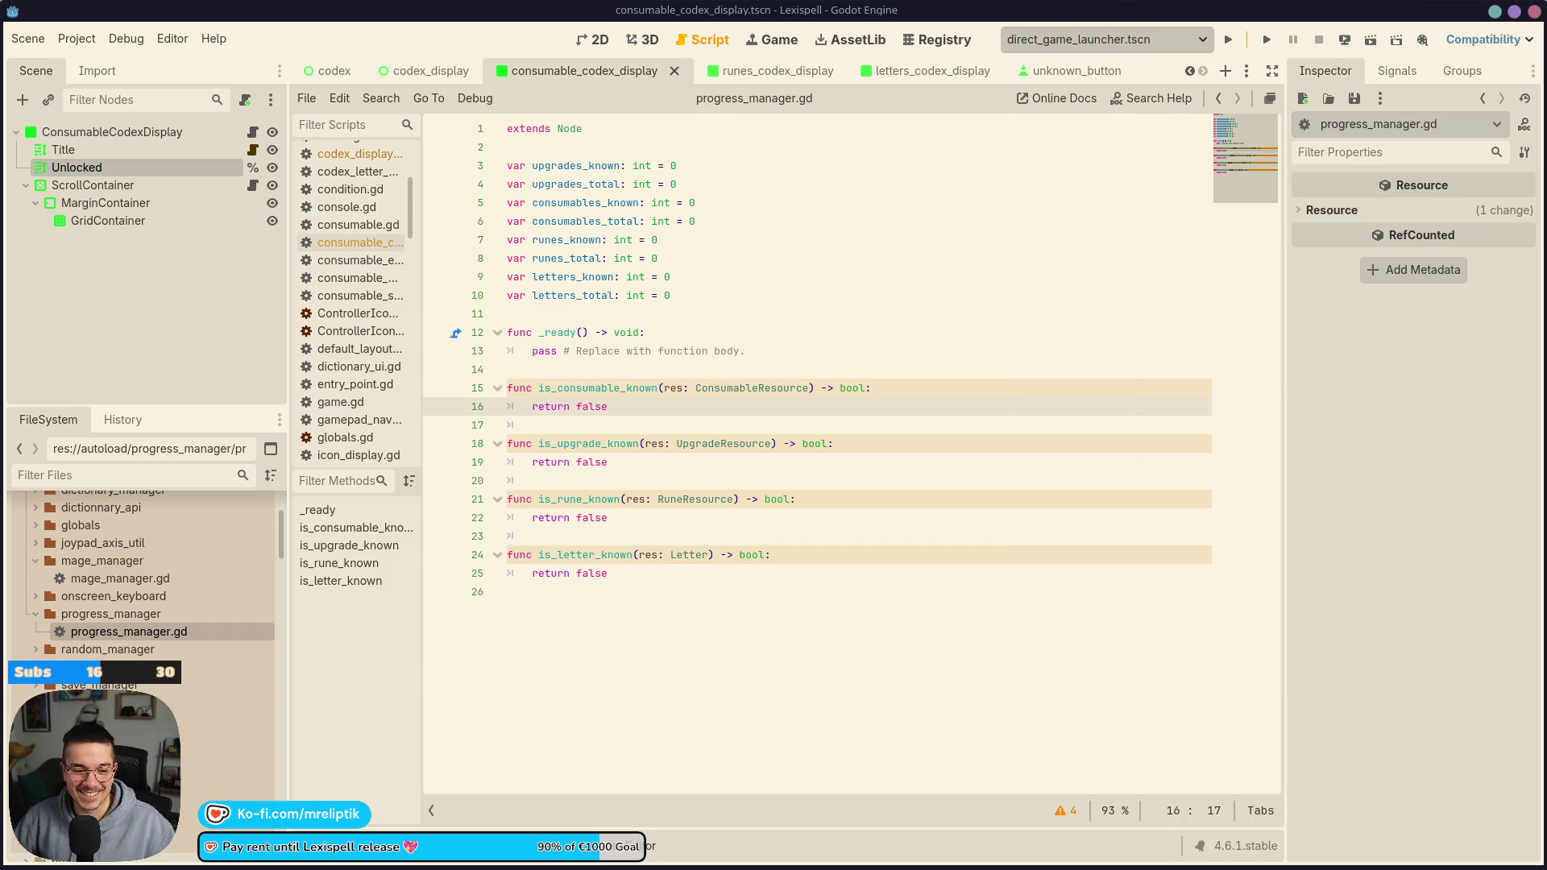
Look over the is_letter_known, is_rune_known and is_consumable_known stubs, then open the codex_display scene
{"action": "left_click", "coordinate": [806, 555]}
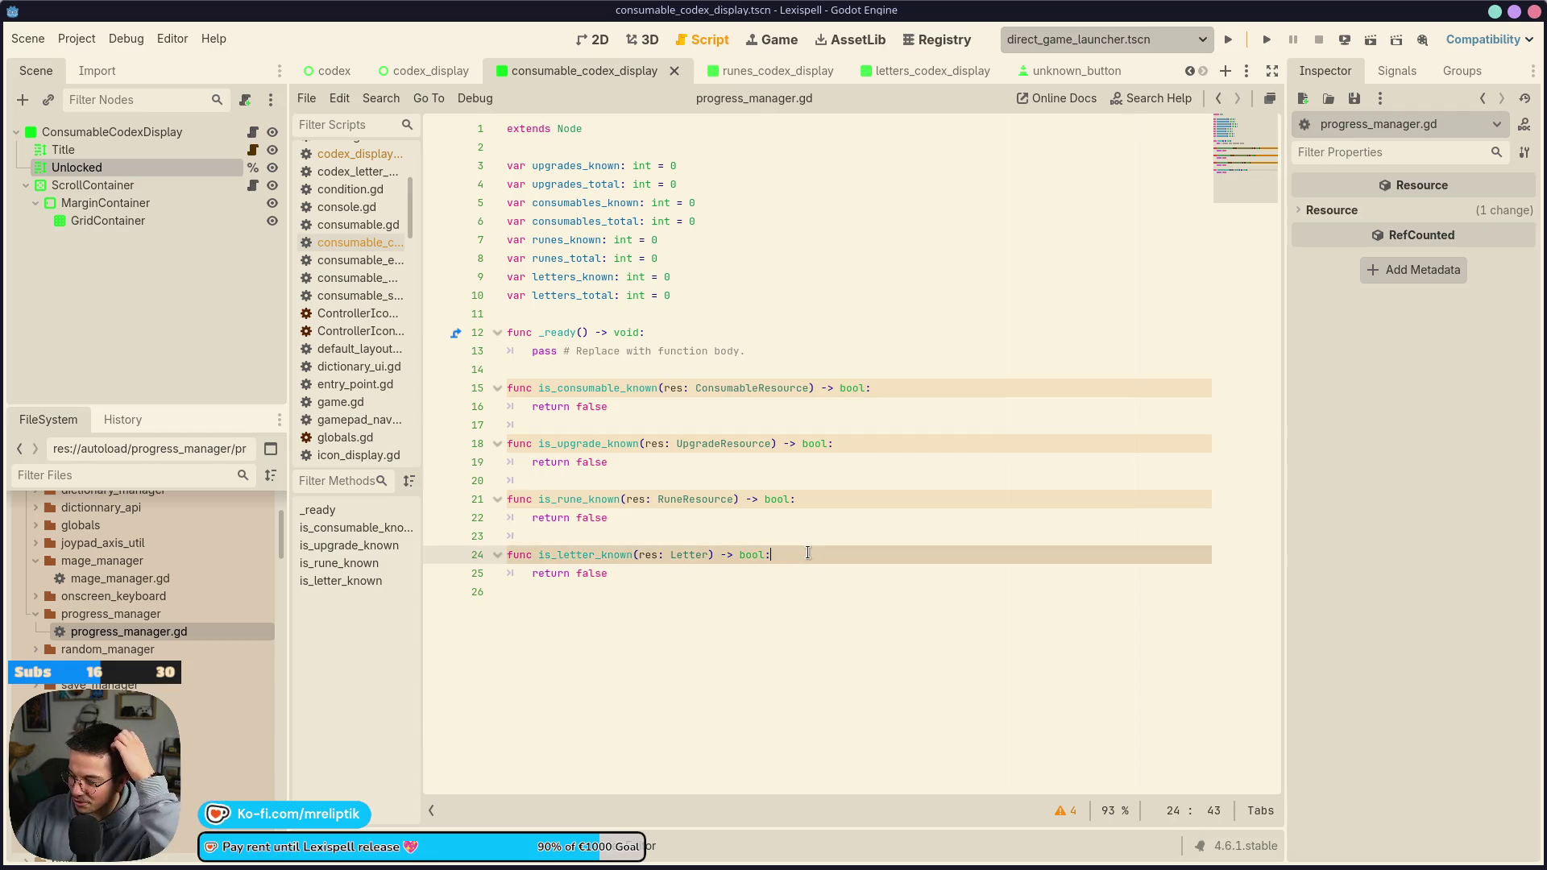
{"action": "left_click", "coordinate": [630, 515]}
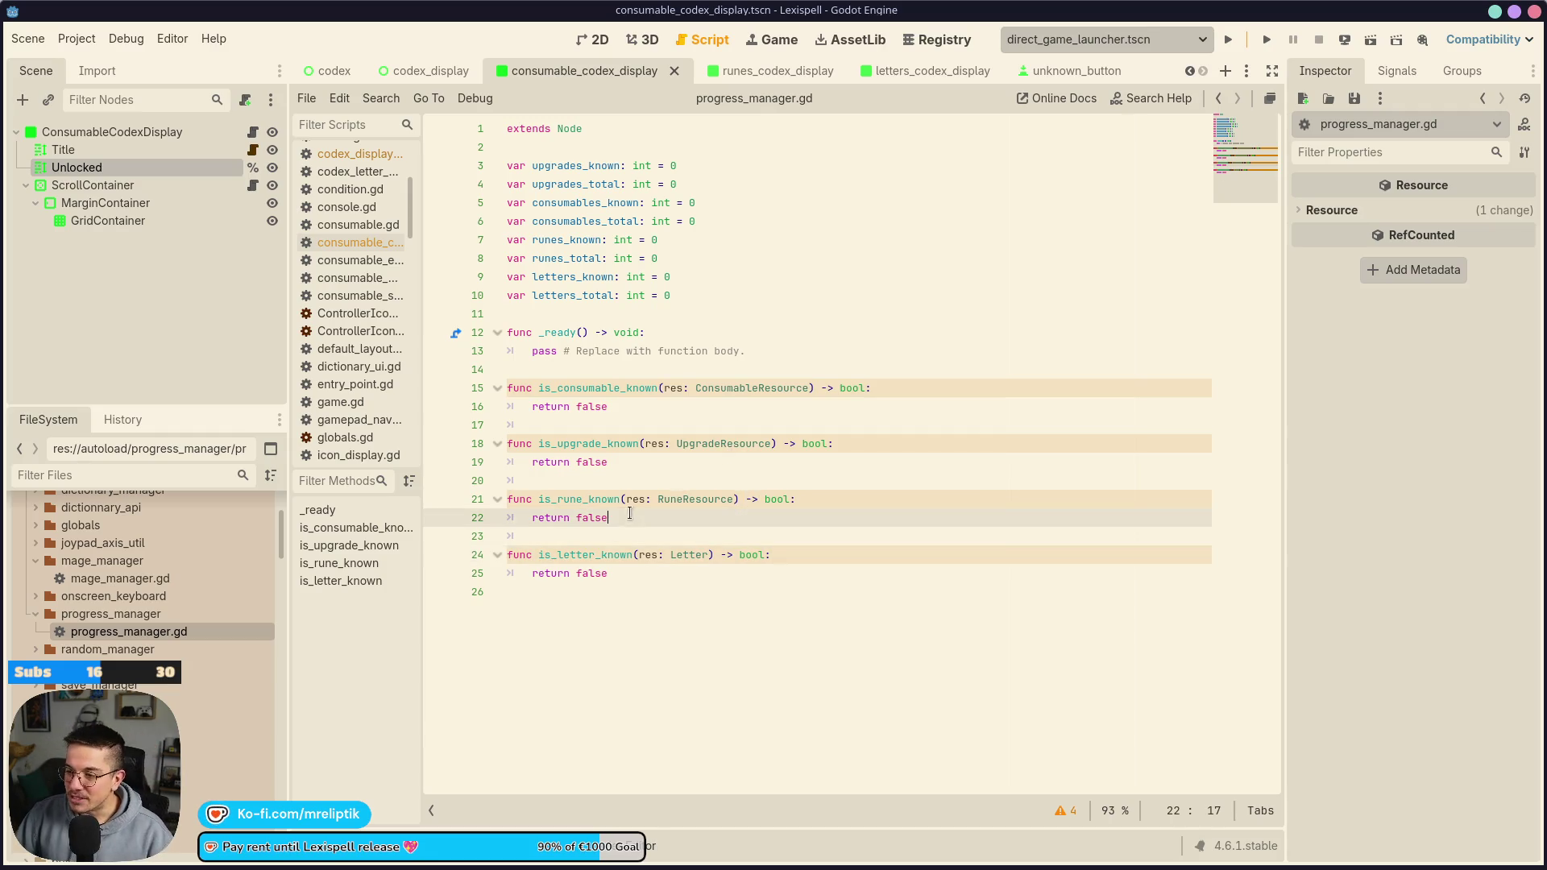
{"action": "left_click", "coordinate": [732, 495]}
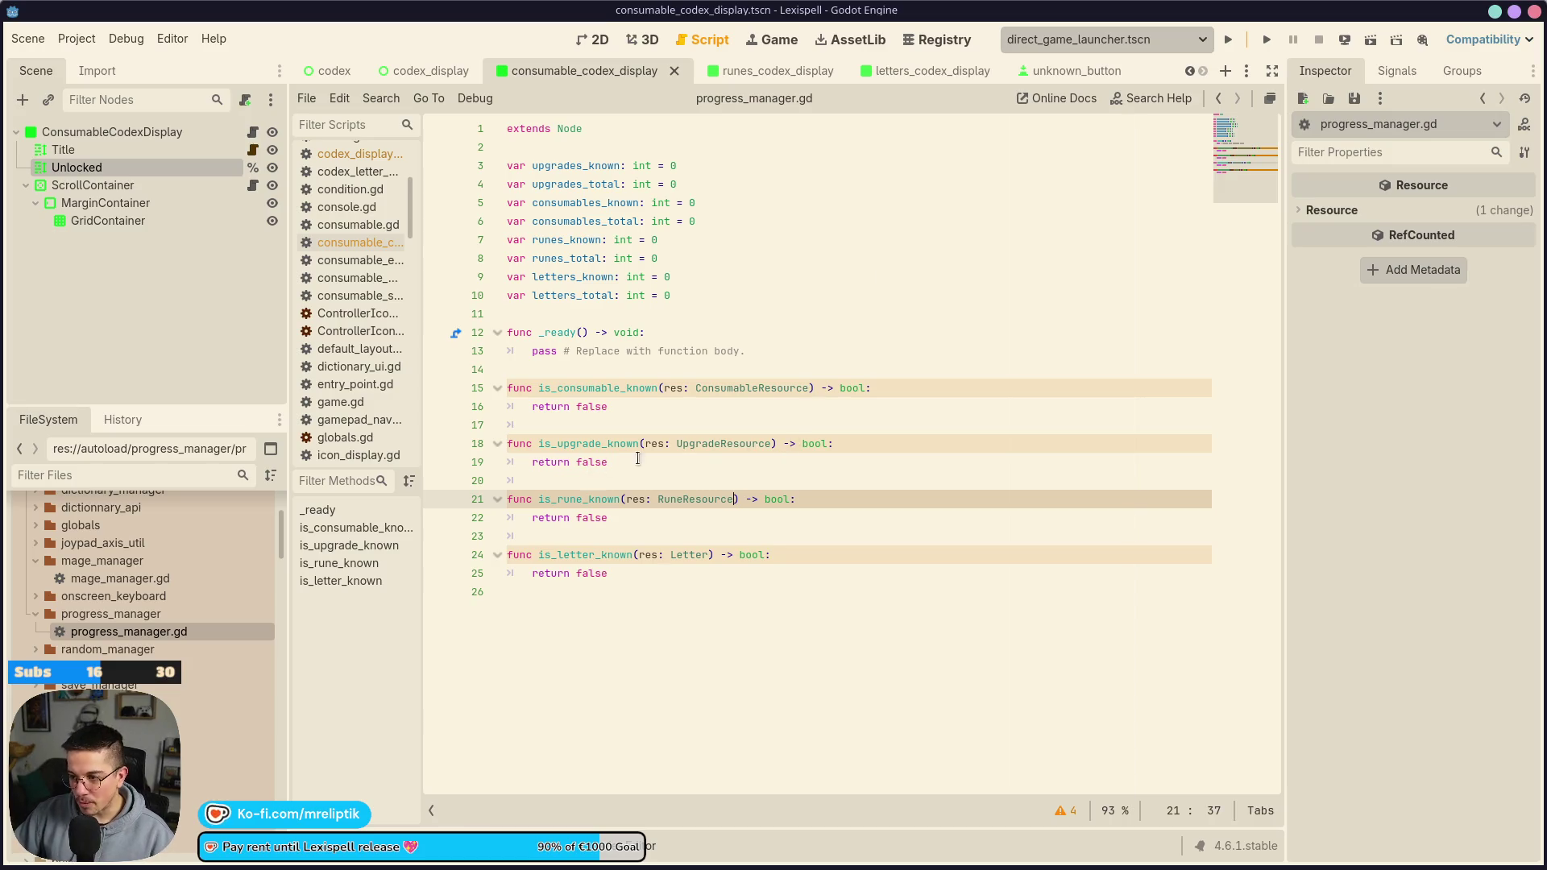
{"action": "left_click", "coordinate": [778, 406]}
{"action": "double_click", "coordinate": [736, 388]}
{"action": "double_click", "coordinate": [587, 406]}
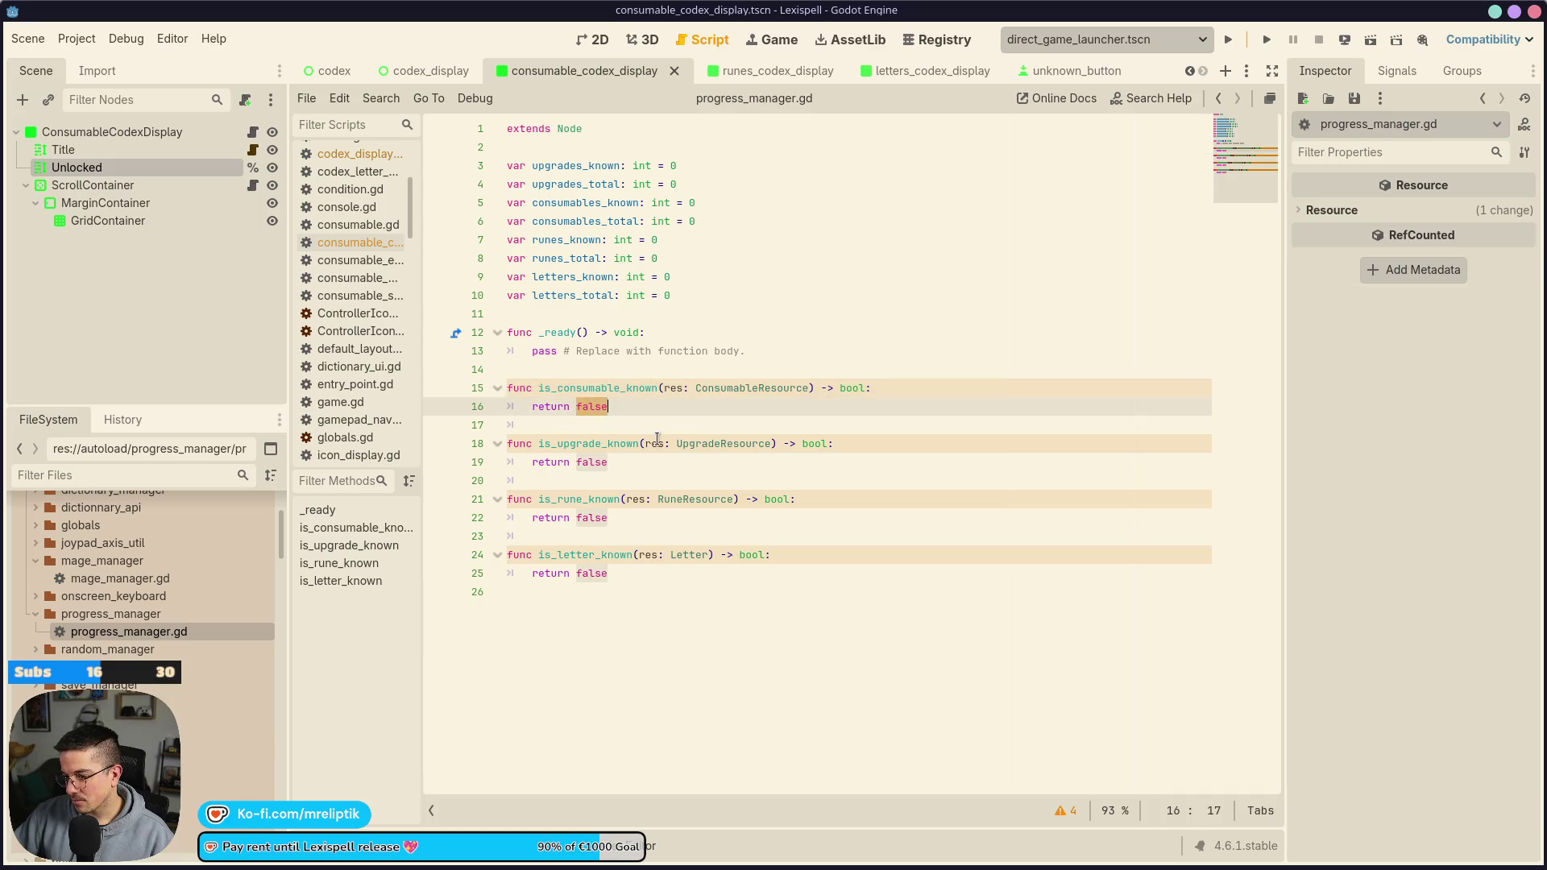
{"action": "left_click", "coordinate": [427, 71]}
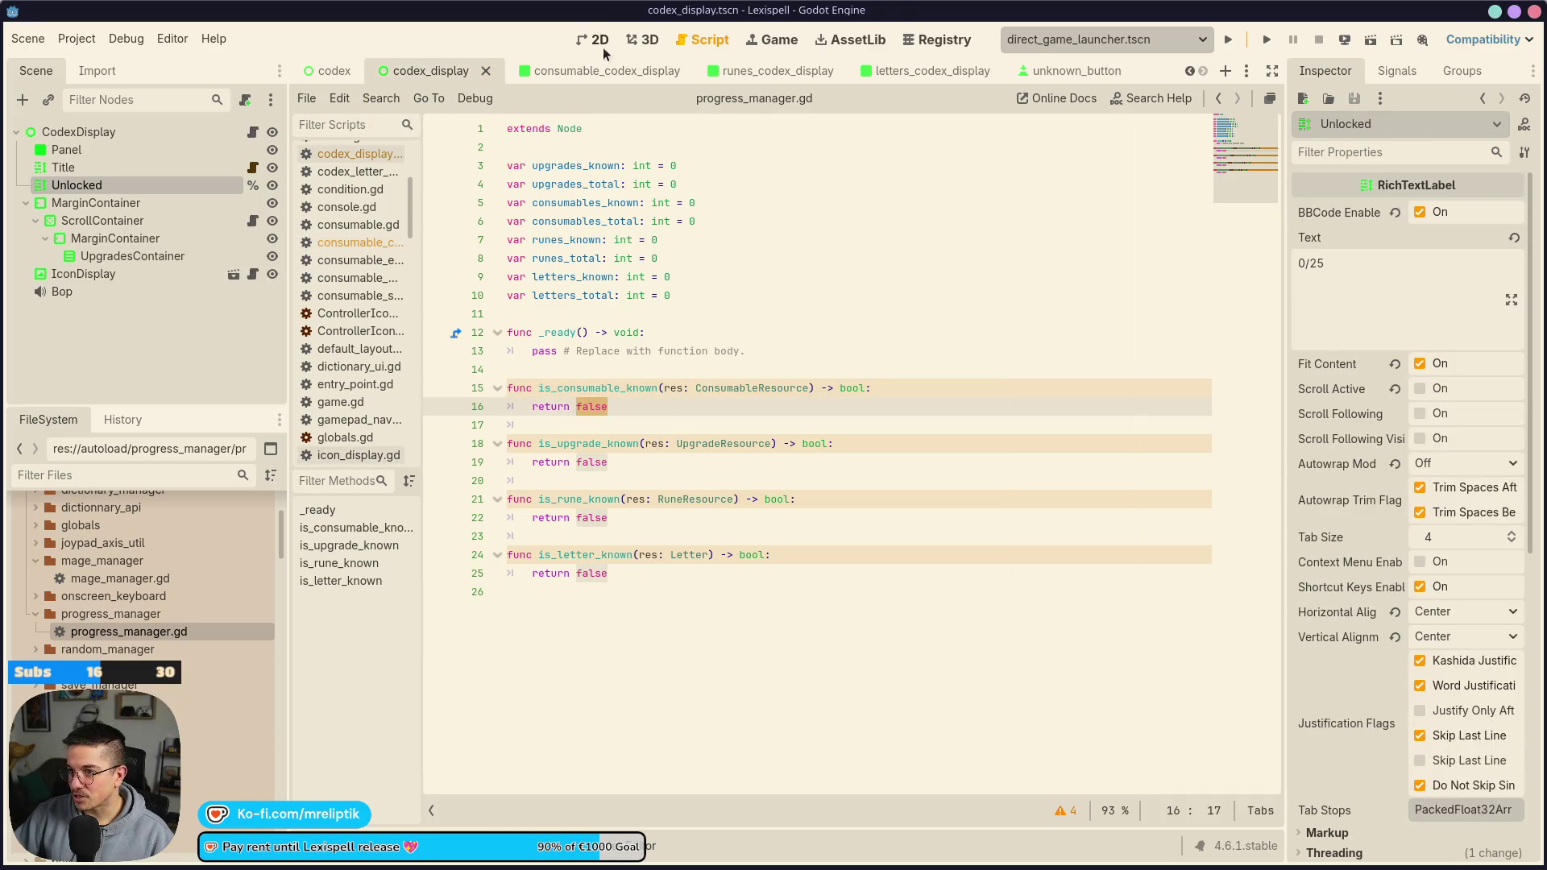
Copy the random UnknownButton block on lines 43–50 of consumable_codex_display.gd
{"action": "left_click", "coordinate": [600, 42]}
{"action": "left_click", "coordinate": [252, 131]}
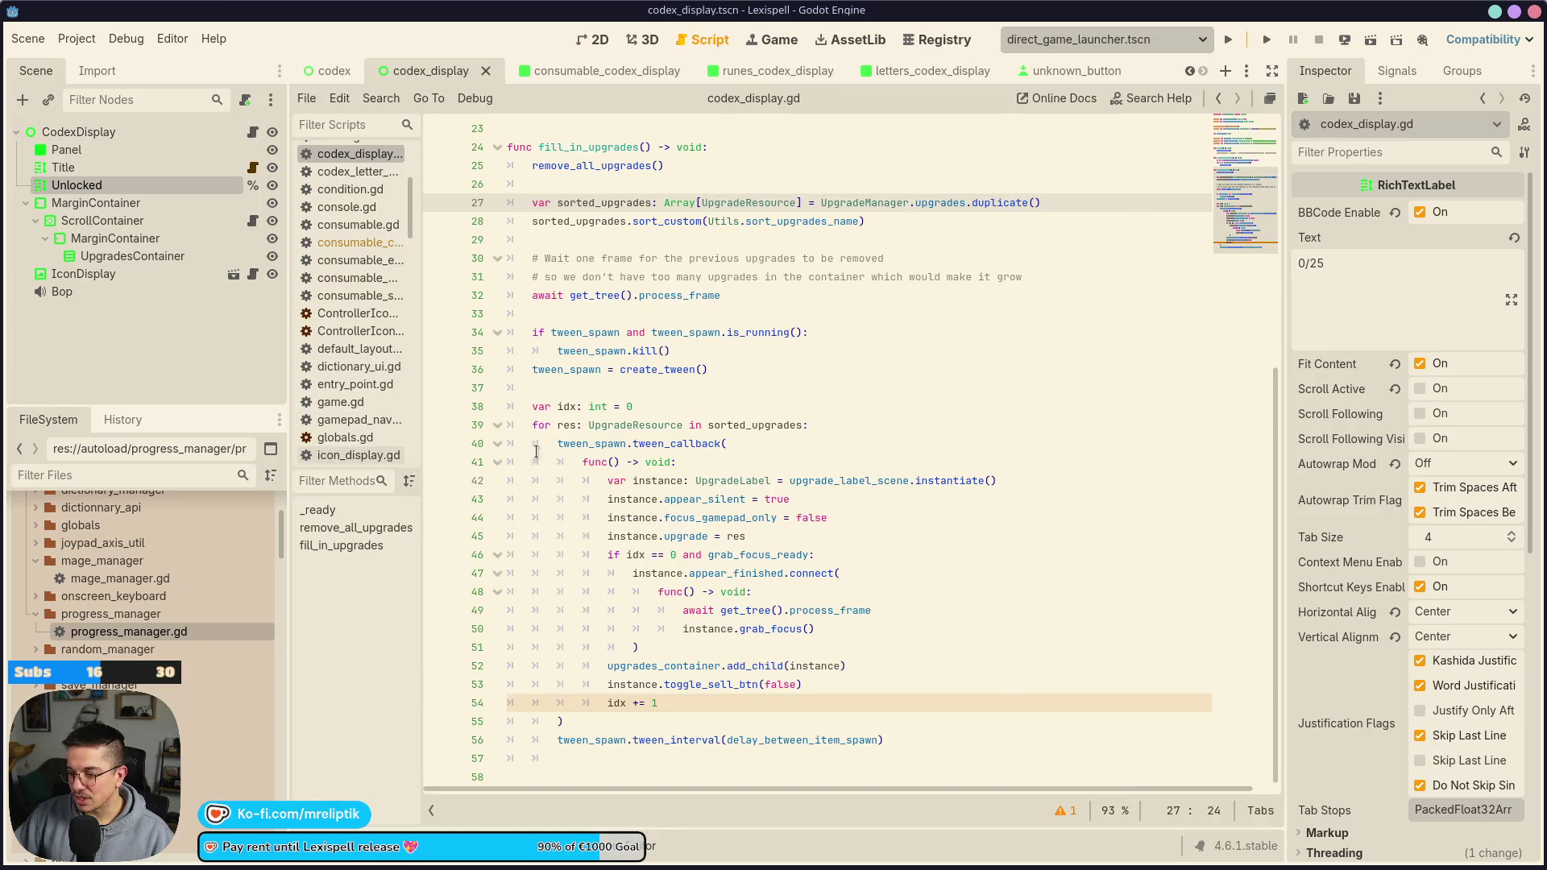
{"action": "left_click", "coordinate": [573, 444]}
{"action": "left_click", "coordinate": [568, 71]}
{"action": "left_click", "coordinate": [252, 132]}
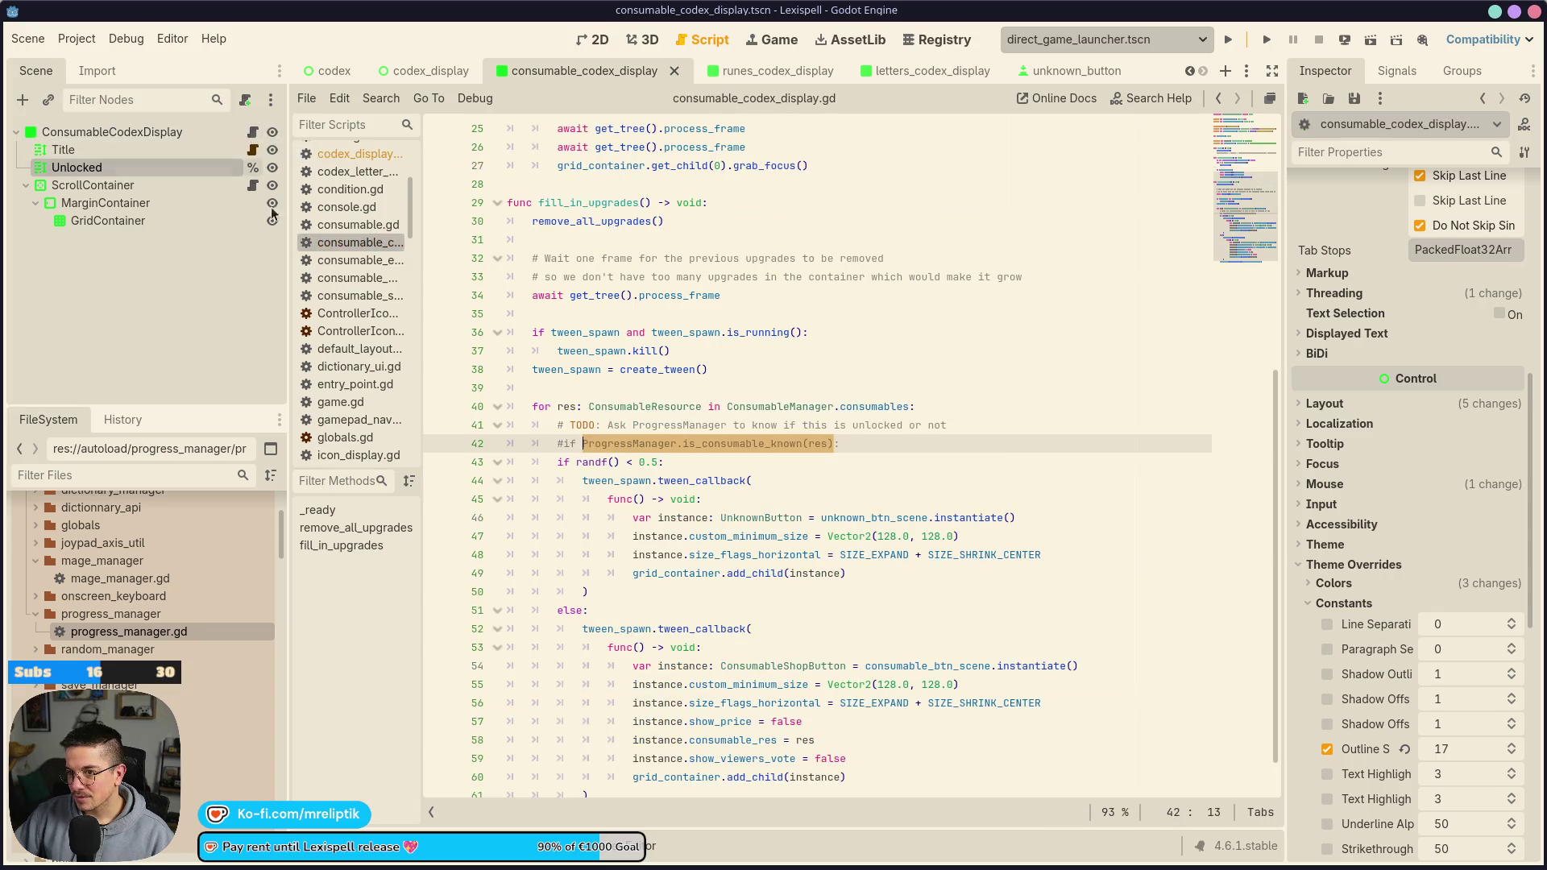
{"action": "left_click", "coordinate": [553, 479]}
{"action": "left_click_drag", "start_coordinate": [544, 462], "coordinate": [734, 589]}
{"action": "key", "text": "ctrl+c"}
{"action": "key", "text": "ctrl+s"}
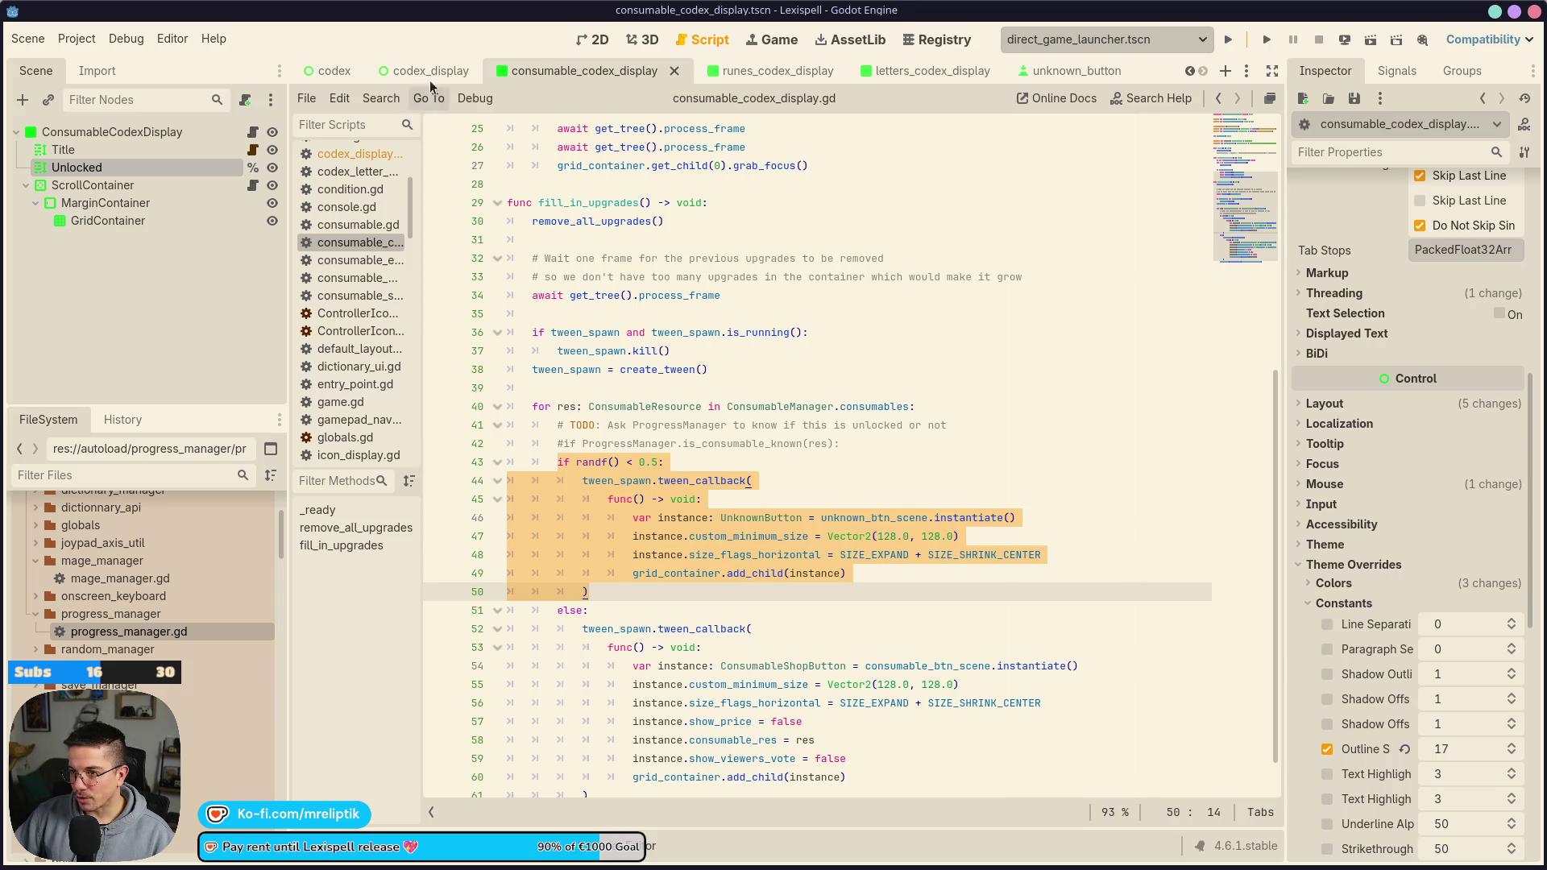
Paste the block into codex_display.gd's upgrades loop and begin an 'if Progres' line after line 39
{"action": "left_click", "coordinate": [429, 73]}
{"action": "left_click", "coordinate": [252, 167]}
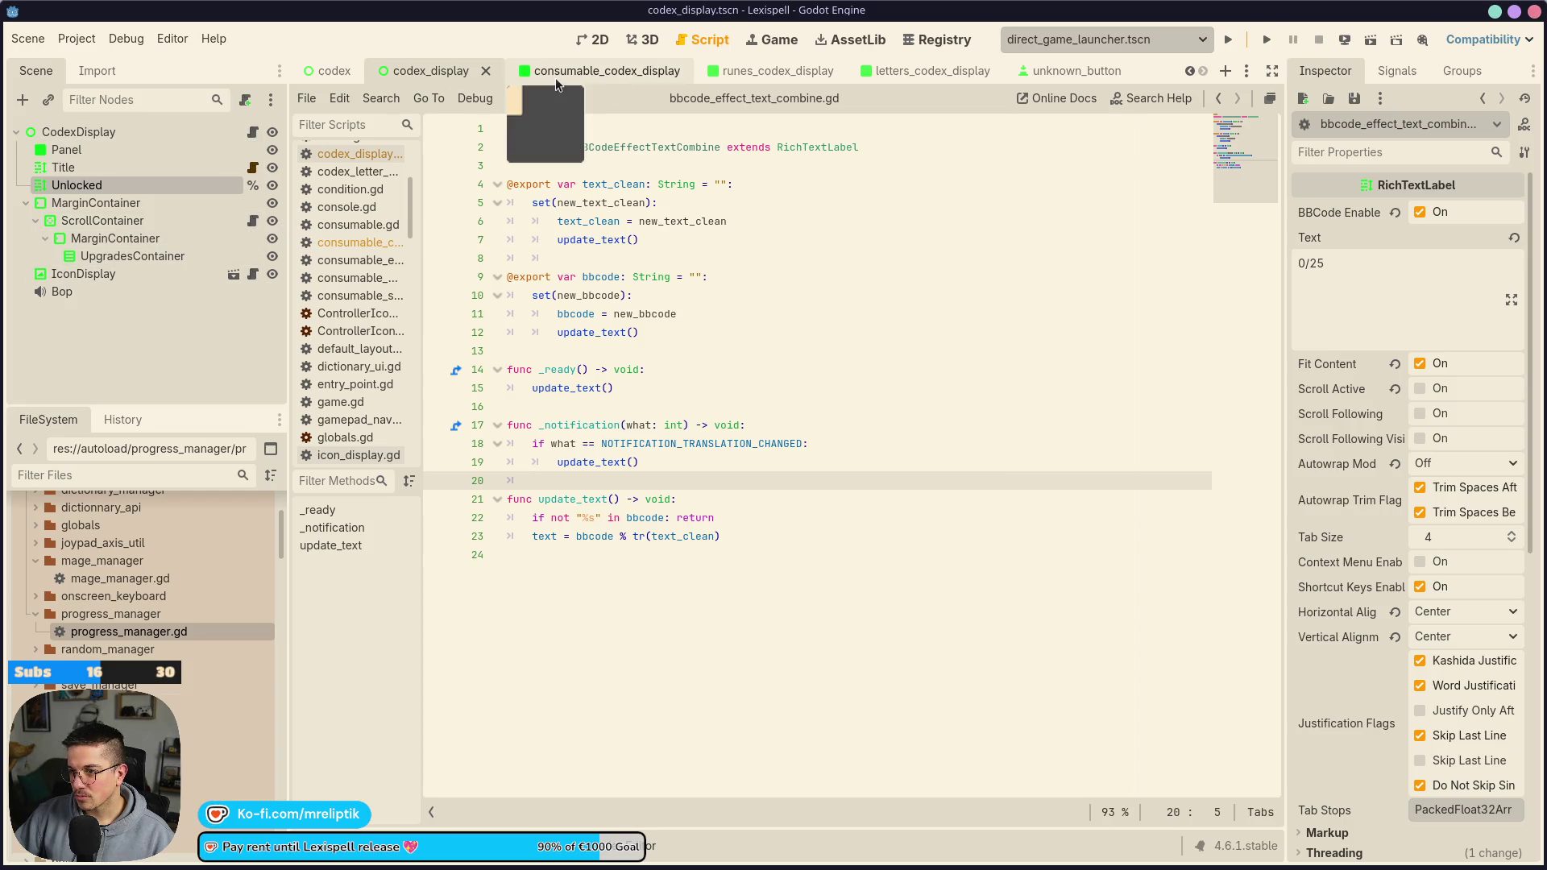
{"action": "left_click", "coordinate": [780, 81]}
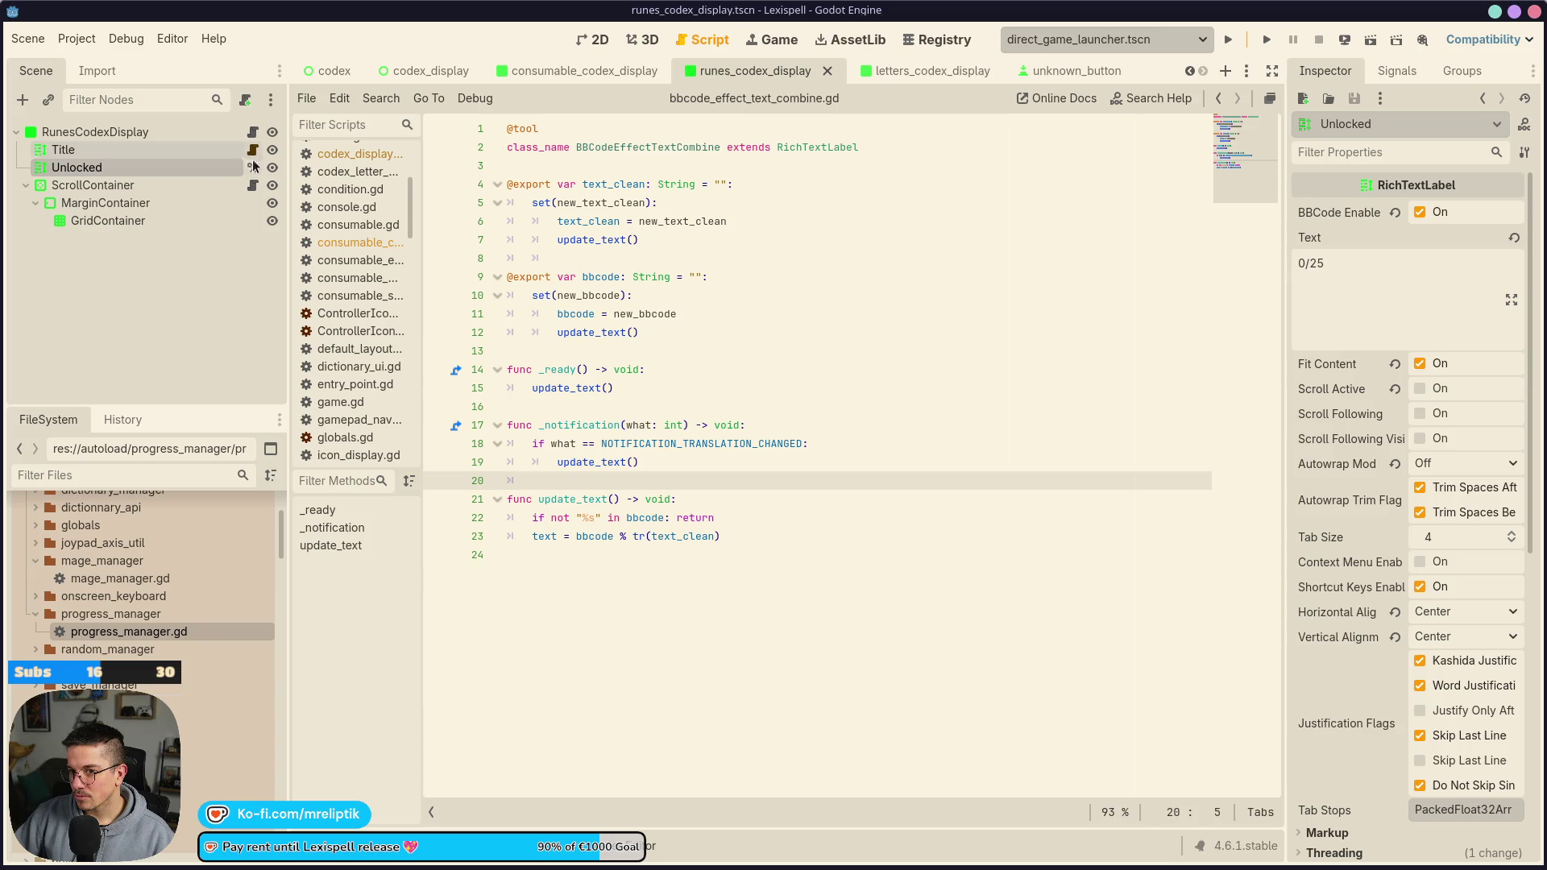
{"action": "left_click", "coordinate": [455, 77]}
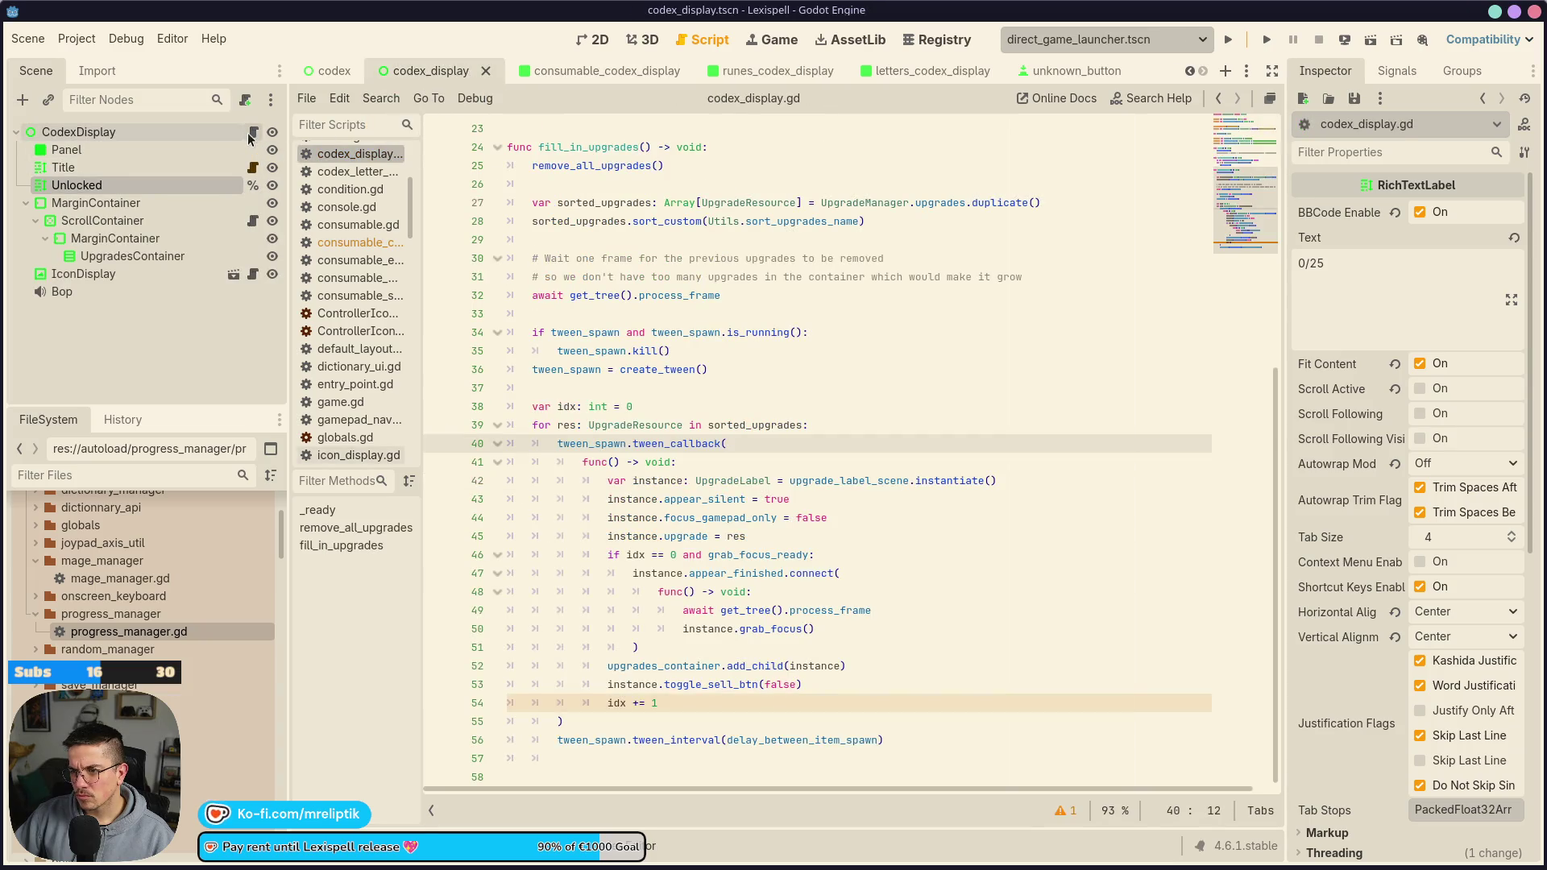
{"action": "left_click", "coordinate": [858, 418]}
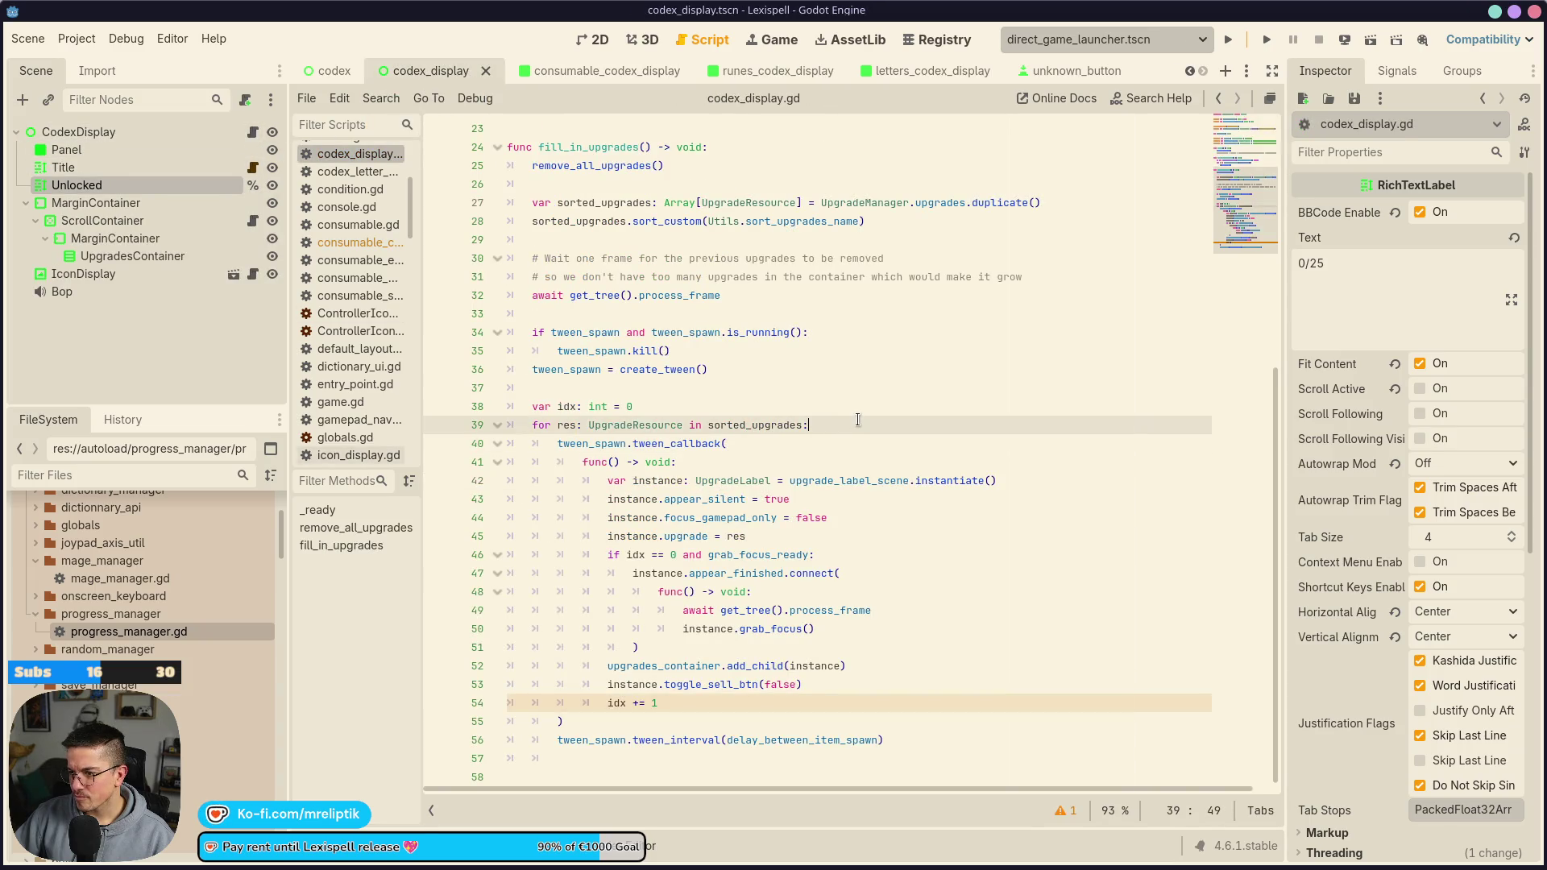
{"action": "key", "text": "Return"}
{"action": "key", "text": "ctrl+v"}
{"action": "left_click", "coordinate": [829, 426]}
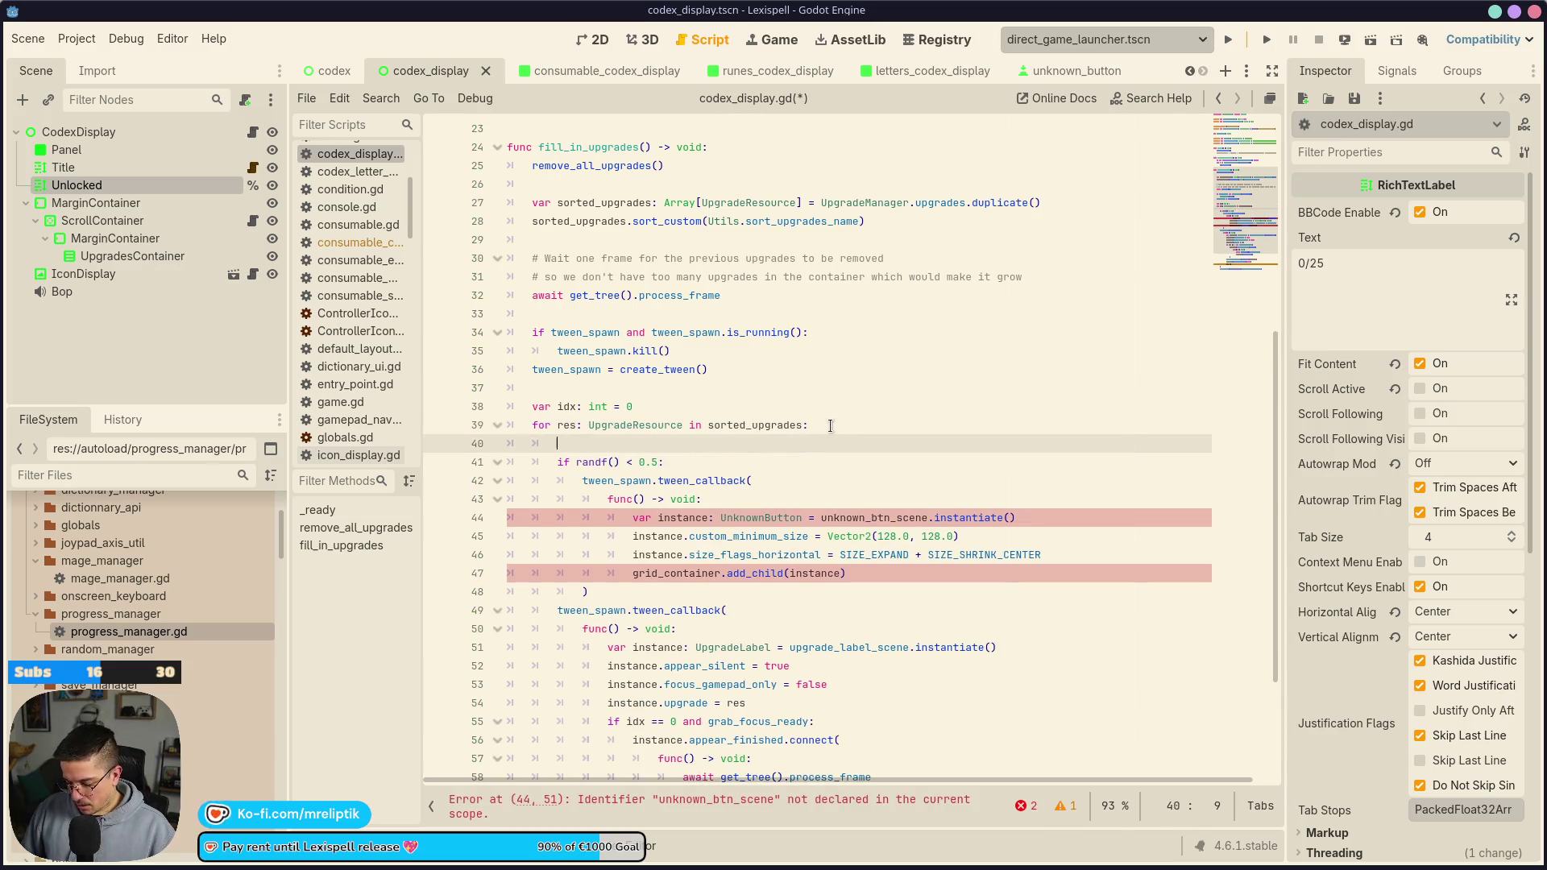
{"action": "key", "text": "Return"}
{"action": "type", "text": "if "}
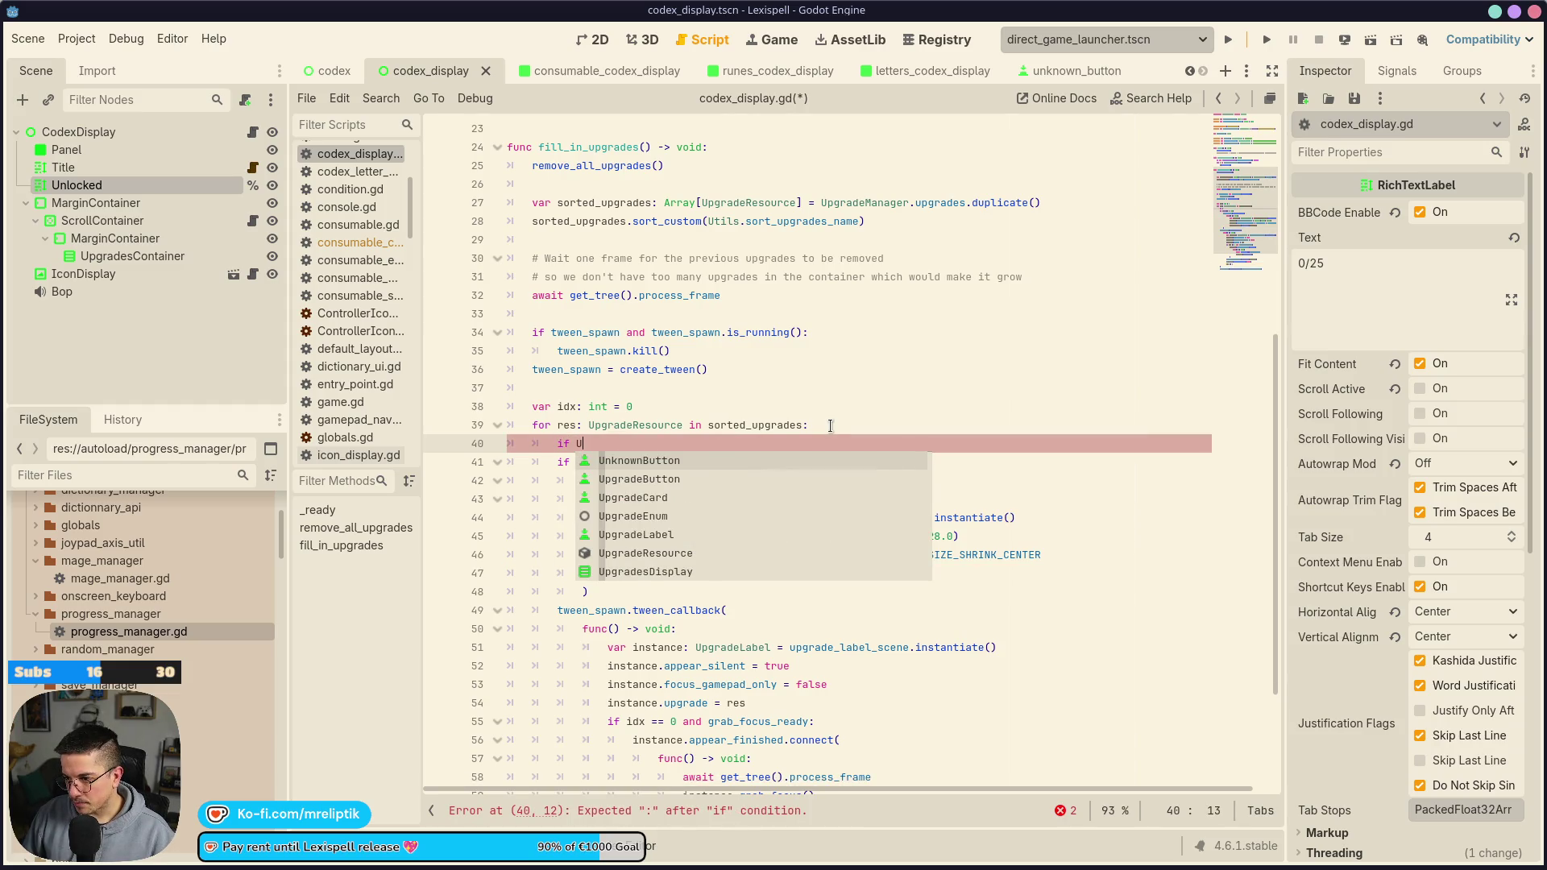
{"action": "type", "text": "Progres"}
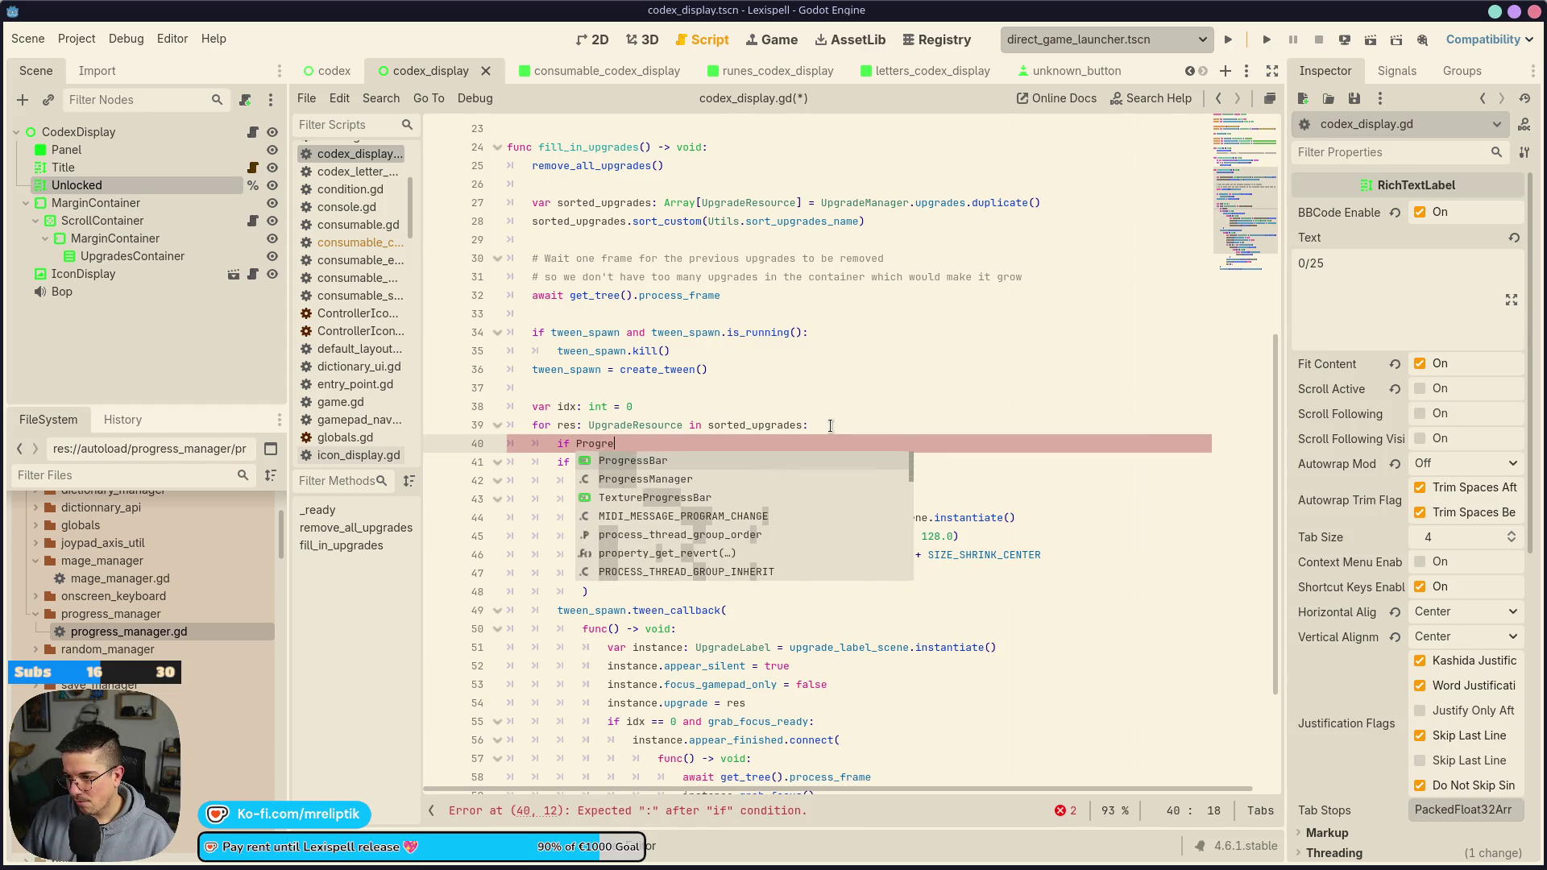
Complete line 40 as 'if ProgressManager.is_upgrade_known(res):' using autocomplete
{"action": "key", "text": "Return"}
{"action": "type", "text": "."}
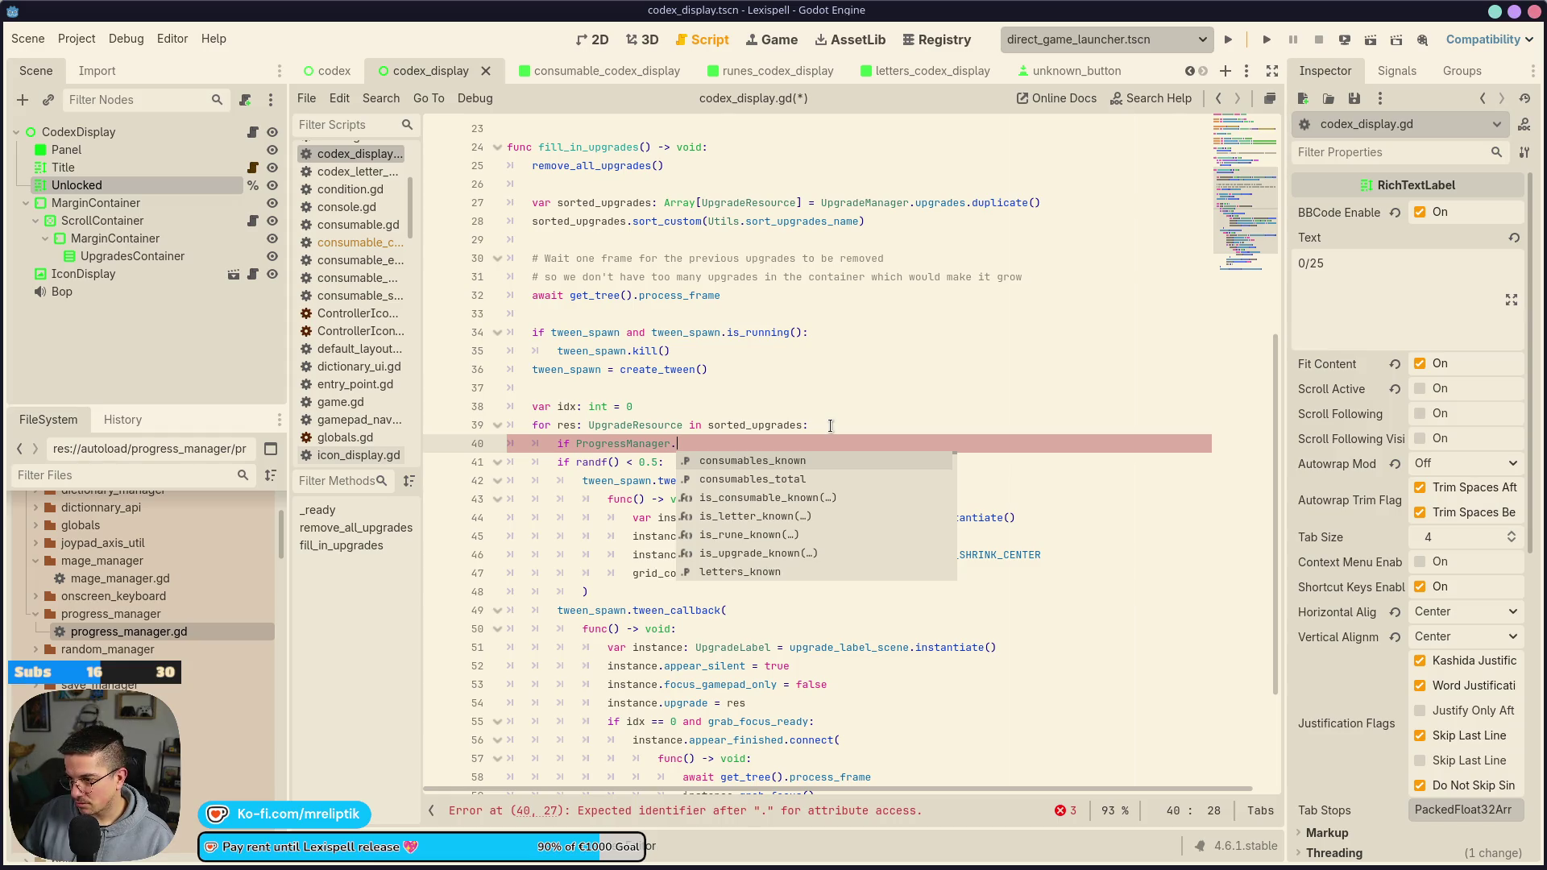
{"action": "type", "text": "upgra"}
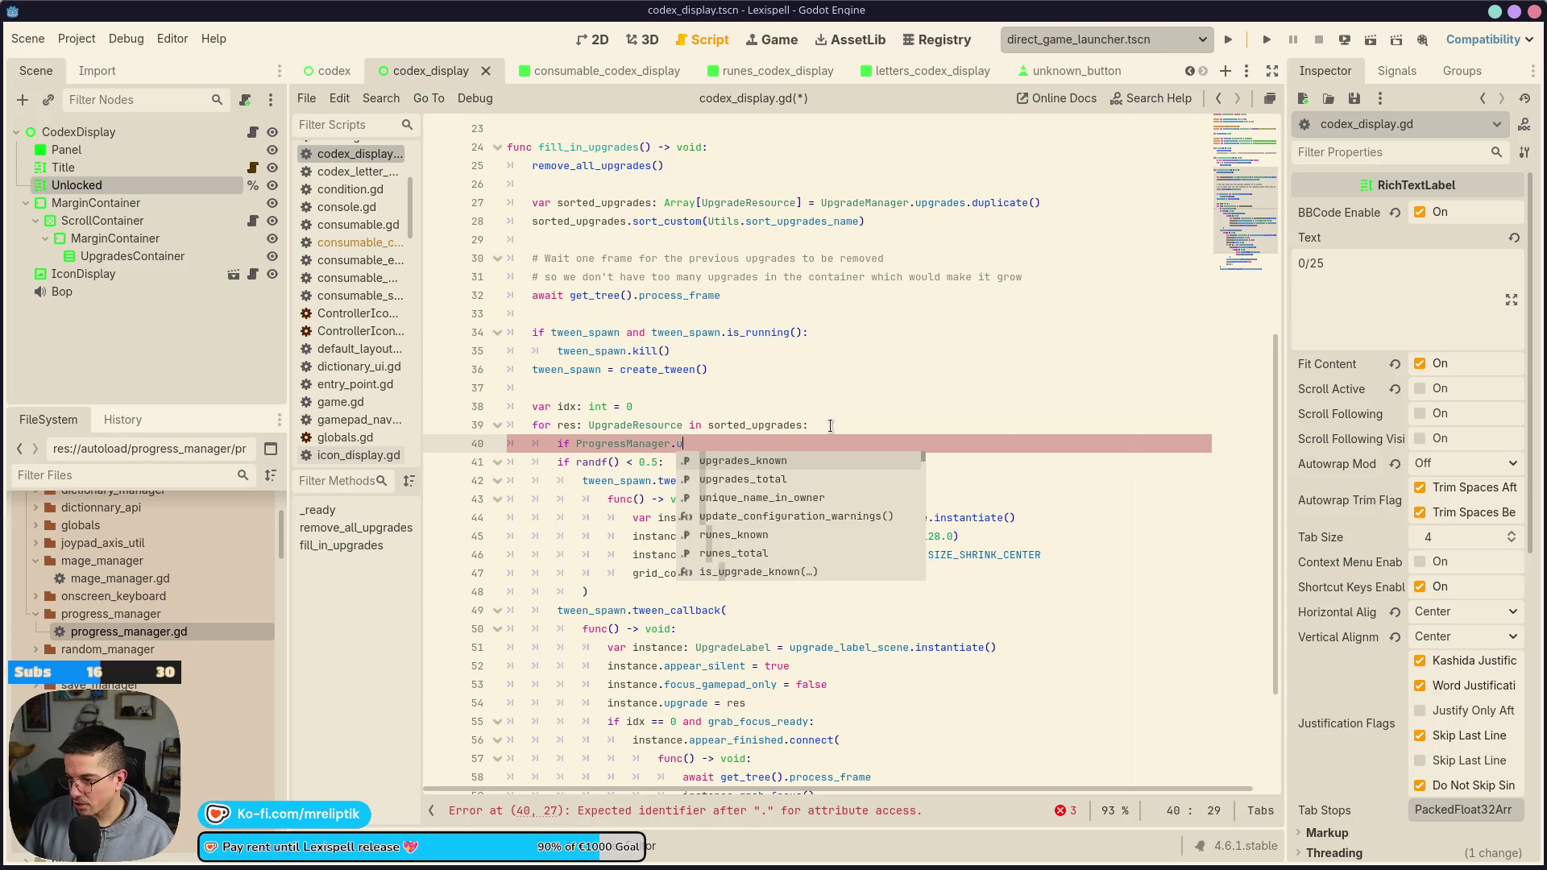
{"action": "key", "text": "Down"}
{"action": "key", "text": "Down"}
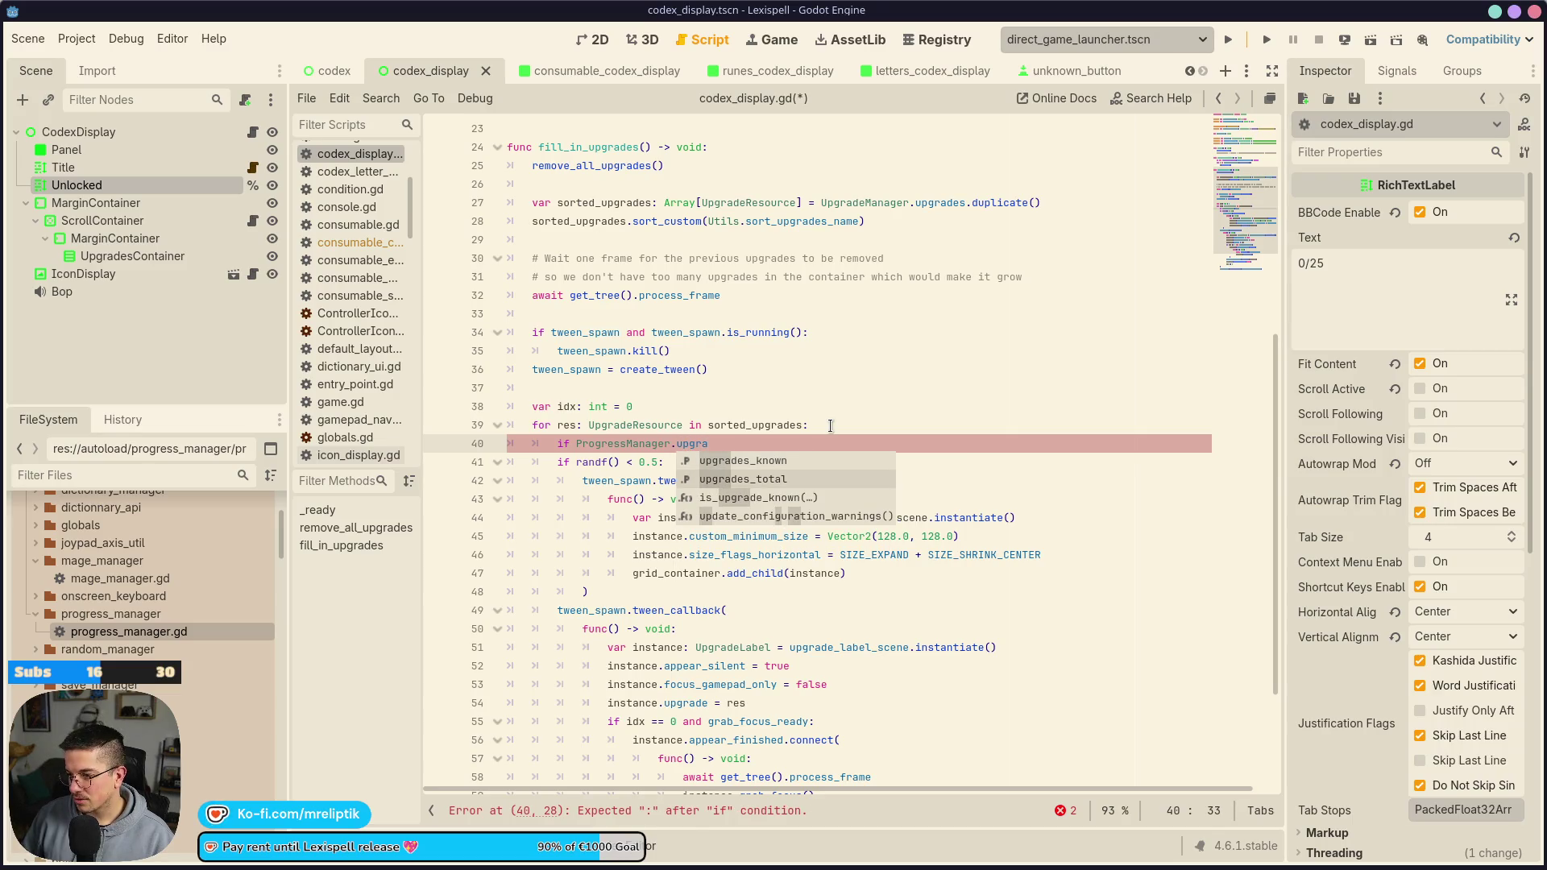
{"action": "key", "text": "Return"}
{"action": "type", "text": "res"}
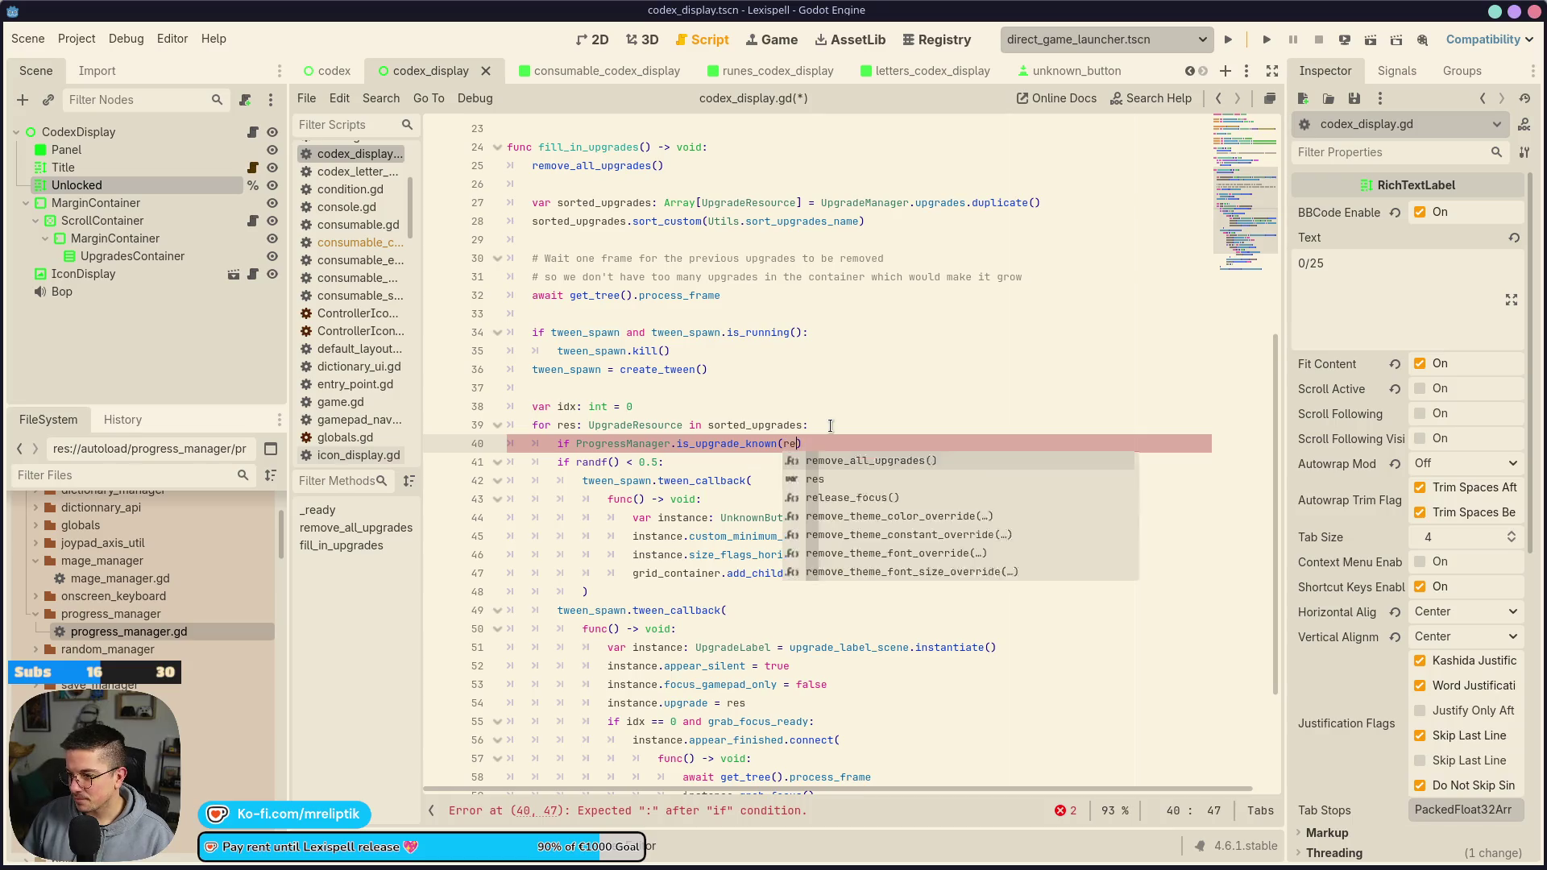
{"action": "key", "text": "End"}
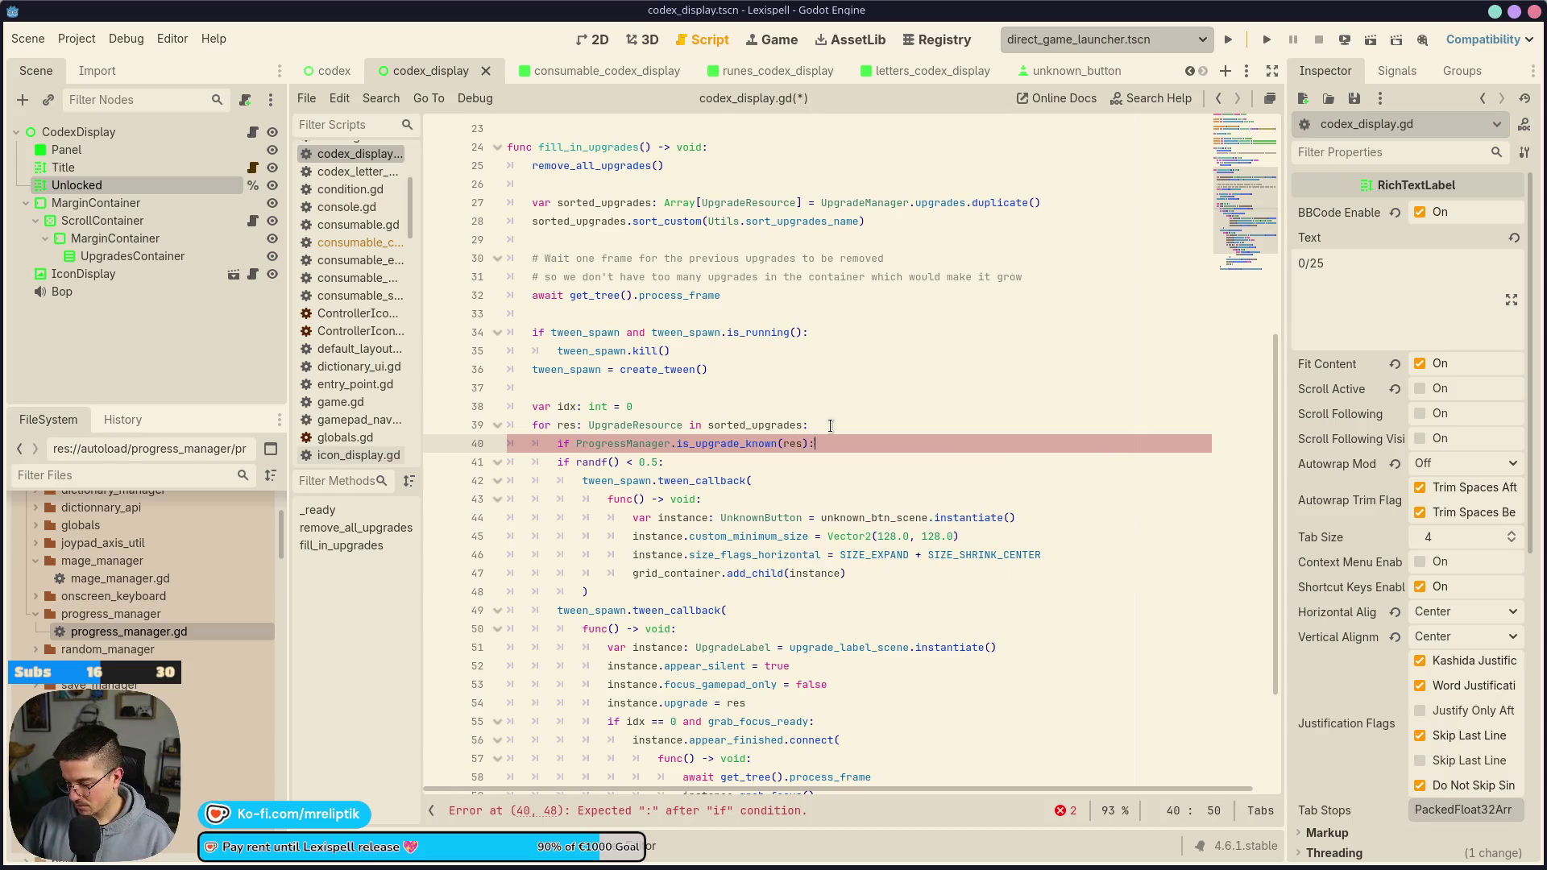
{"action": "type", "text": ":"}
Comment out the is_upgrade_known check with Ctrl+K and save the script
{"action": "key", "text": "Down"}
{"action": "key", "text": "Up"}
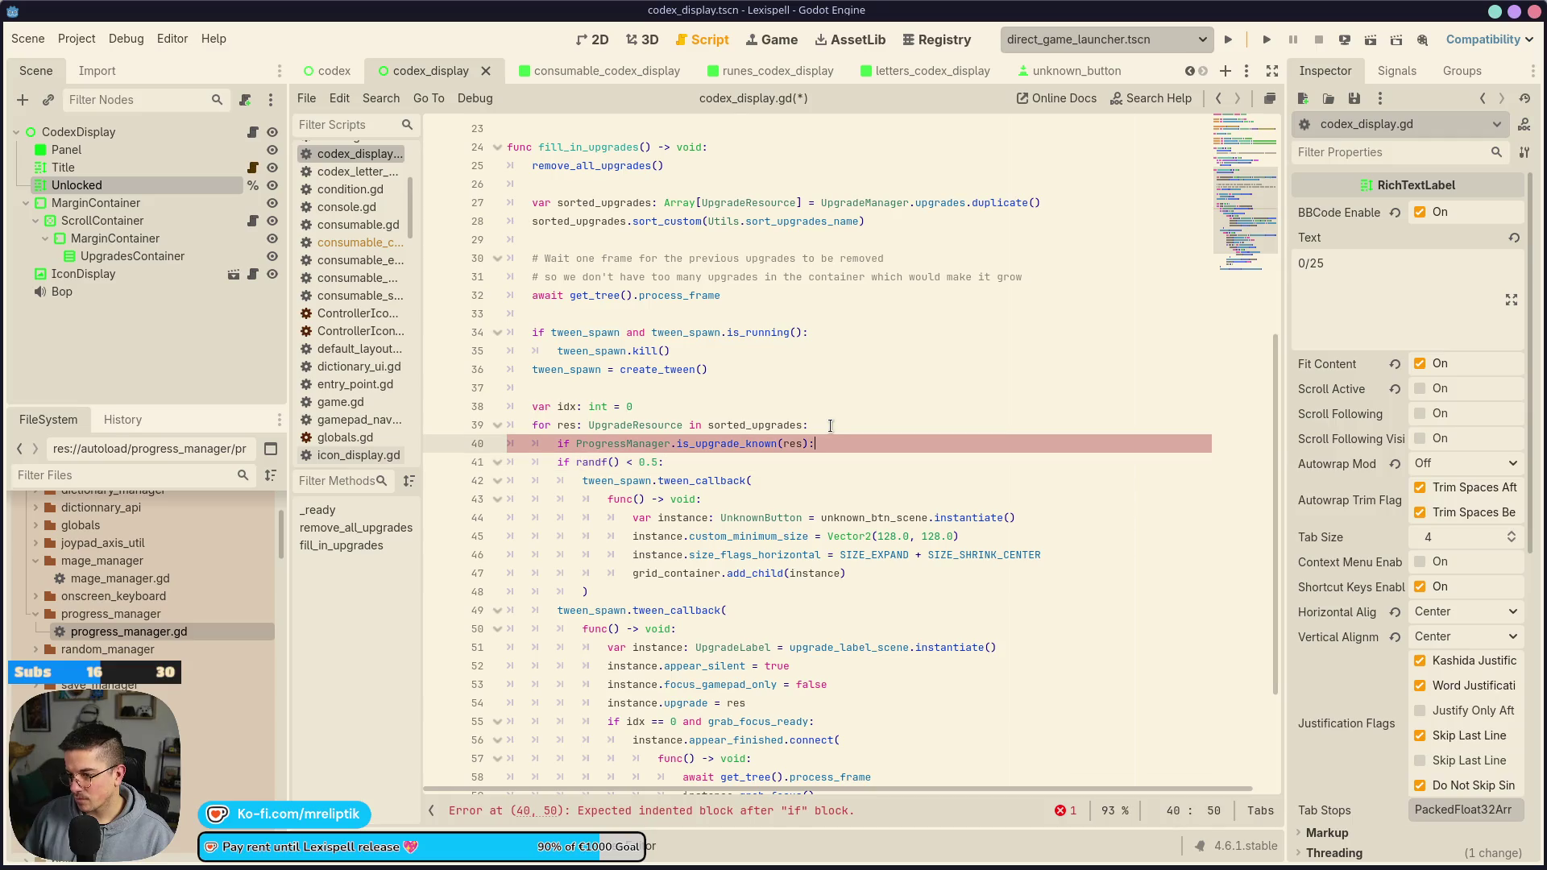
{"action": "key", "text": "ctrl+k"}
{"action": "key", "text": "Down"}
{"action": "key", "text": "ctrl+s"}
{"action": "key", "text": "Down"}
{"action": "key", "text": "Down"}
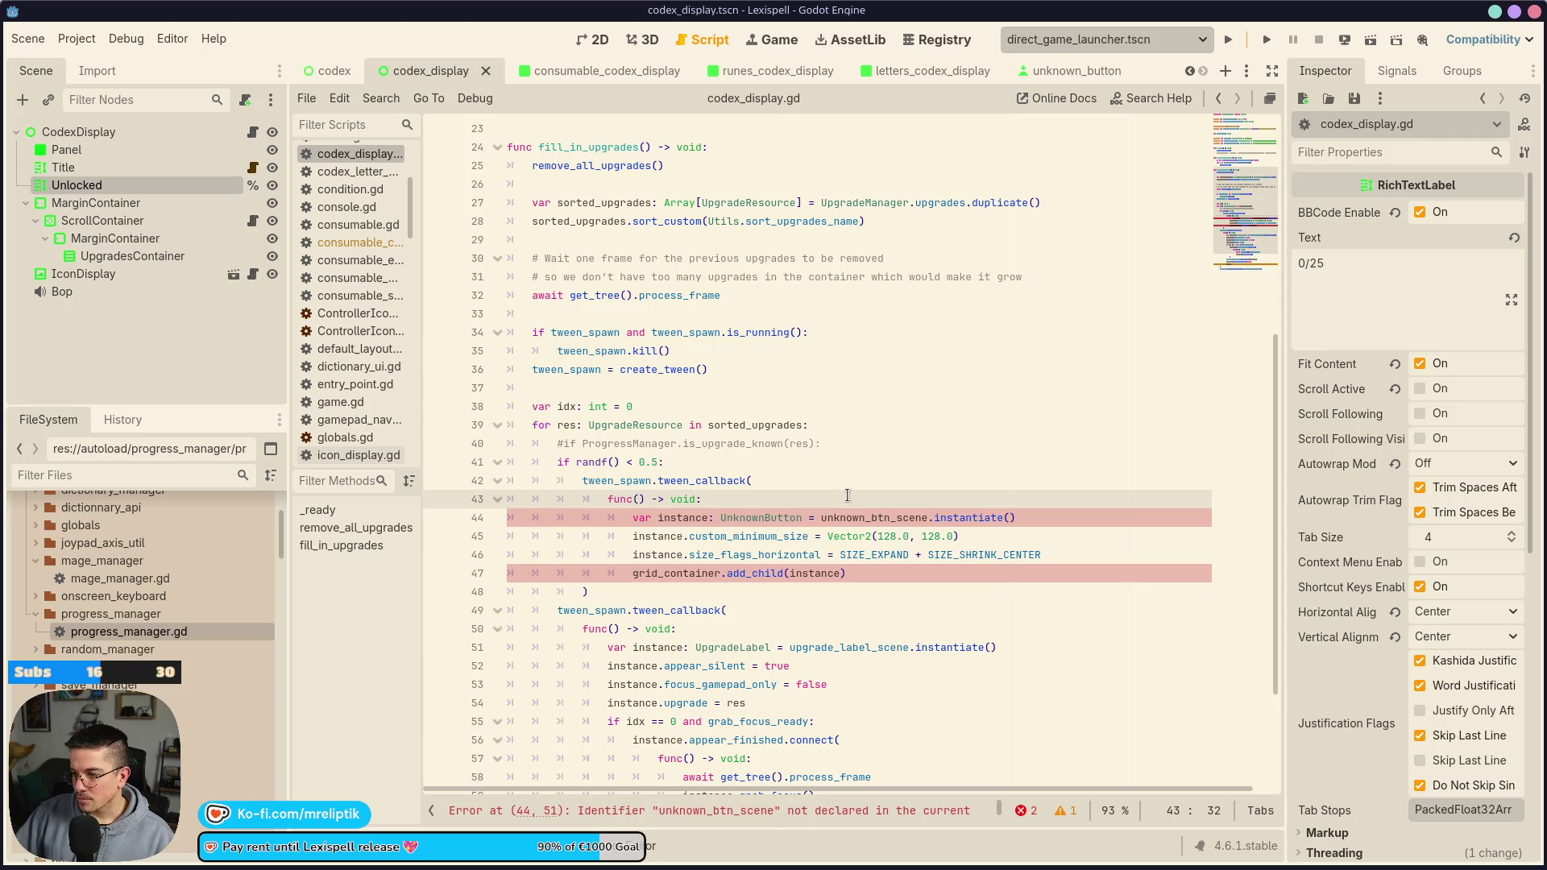
{"action": "scroll", "coordinate": [869, 471], "scroll_direction": "up", "scroll_amount": 7}
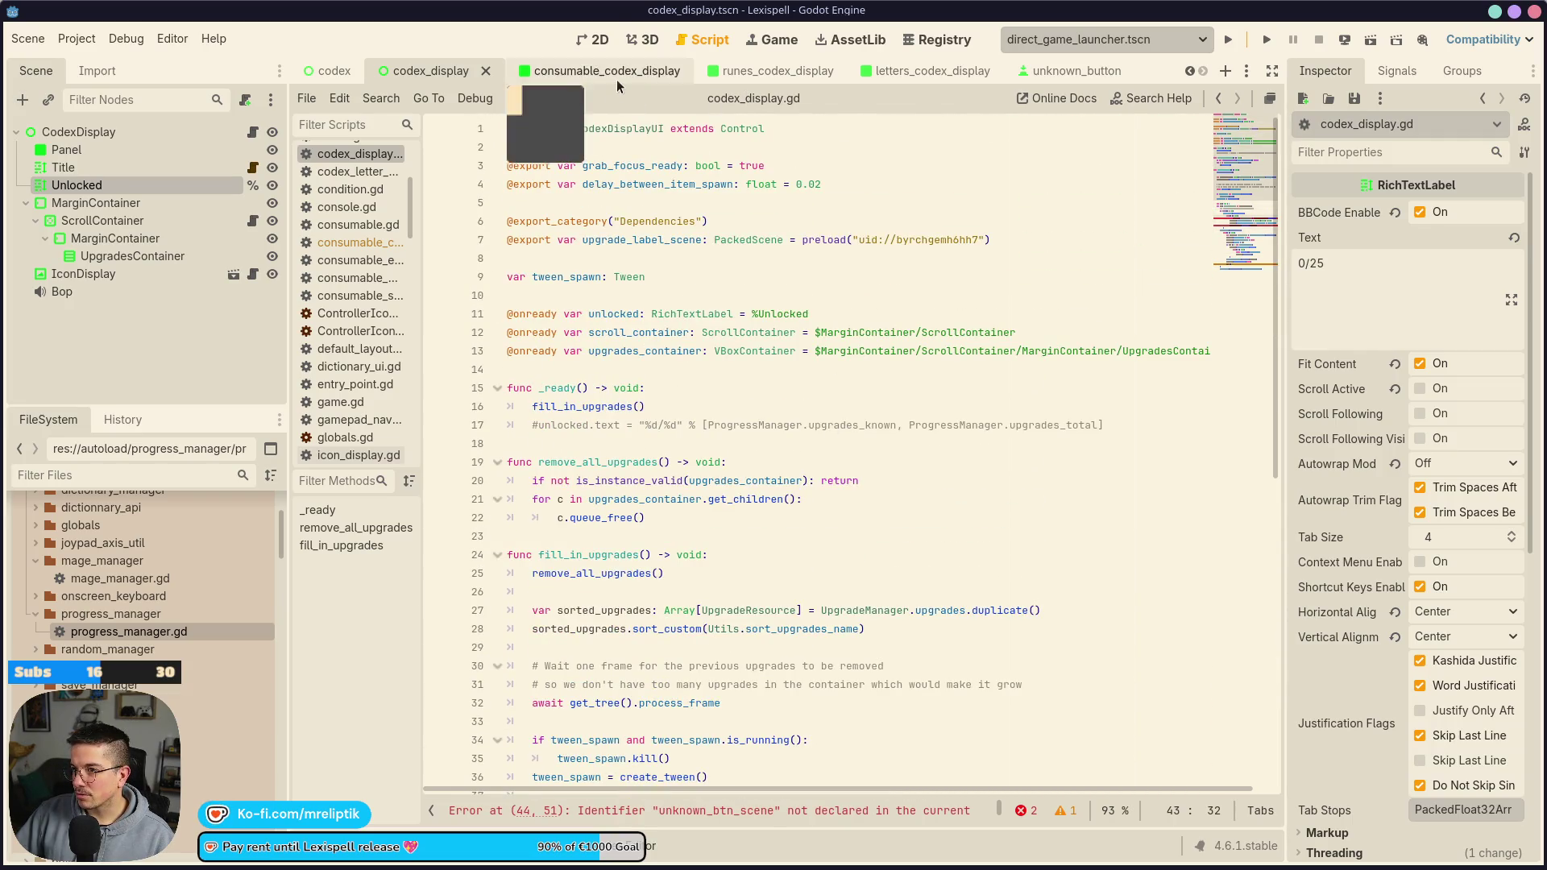
Copy the unknown_btn_scene export from consumable_codex_display.gd and paste it into codex_display.gd's line 8
{"action": "left_click", "coordinate": [616, 77]}
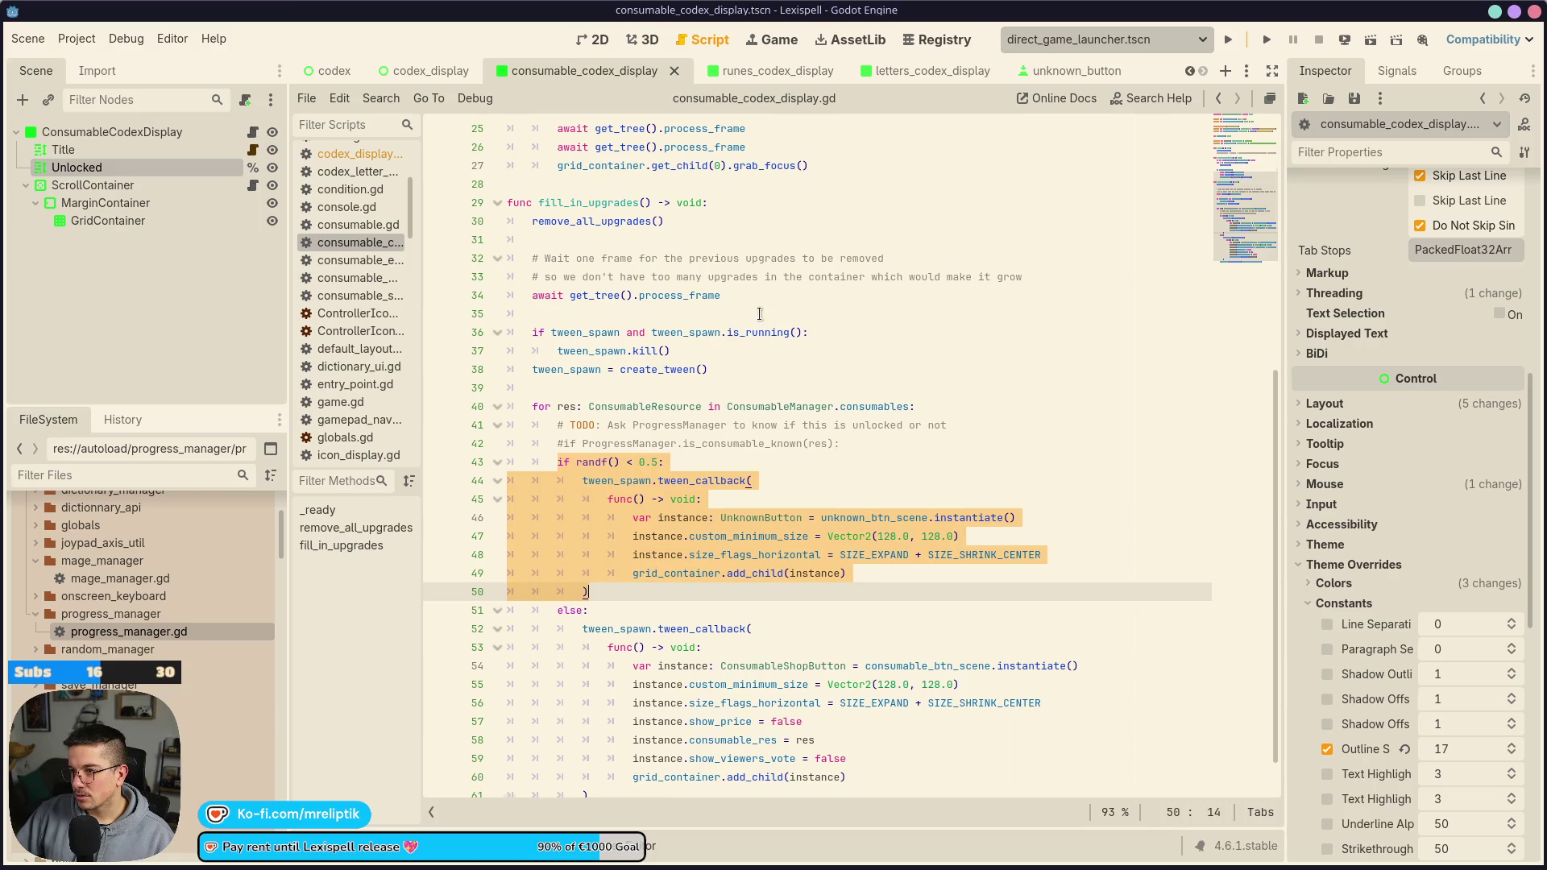
{"action": "scroll", "coordinate": [757, 314], "scroll_direction": "up", "scroll_amount": 8}
{"action": "left_click", "coordinate": [955, 259]}
{"action": "triple_click", "coordinate": [903, 262]}
{"action": "key", "text": "ctrl+c"}
{"action": "key", "text": "ctrl+s"}
{"action": "left_click", "coordinate": [429, 71]}
{"action": "left_click", "coordinate": [252, 132]}
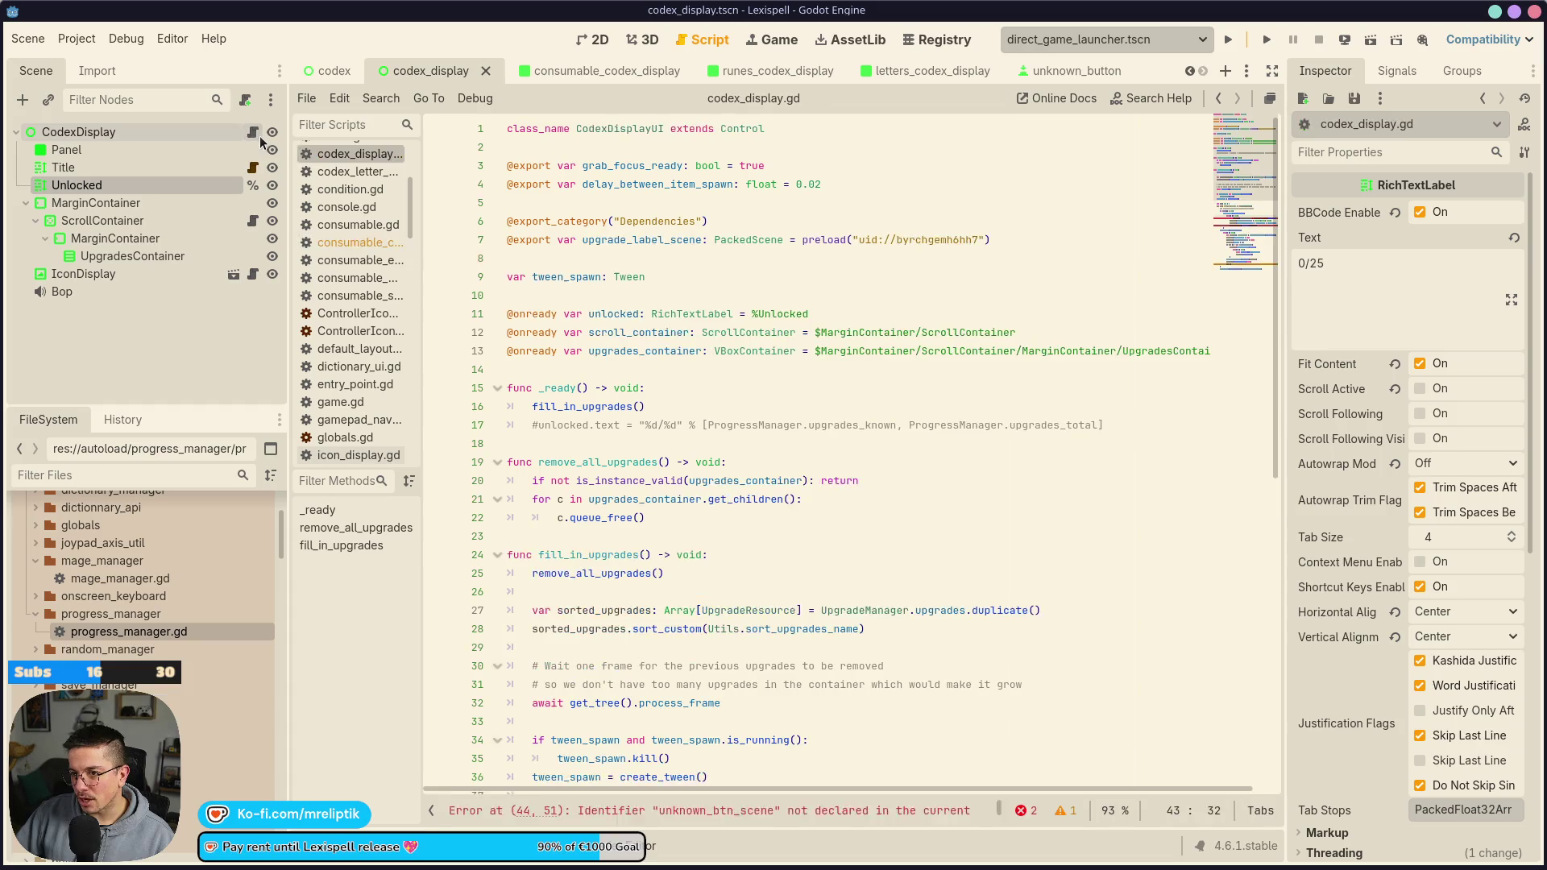
{"action": "key", "text": "ctrl+v"}
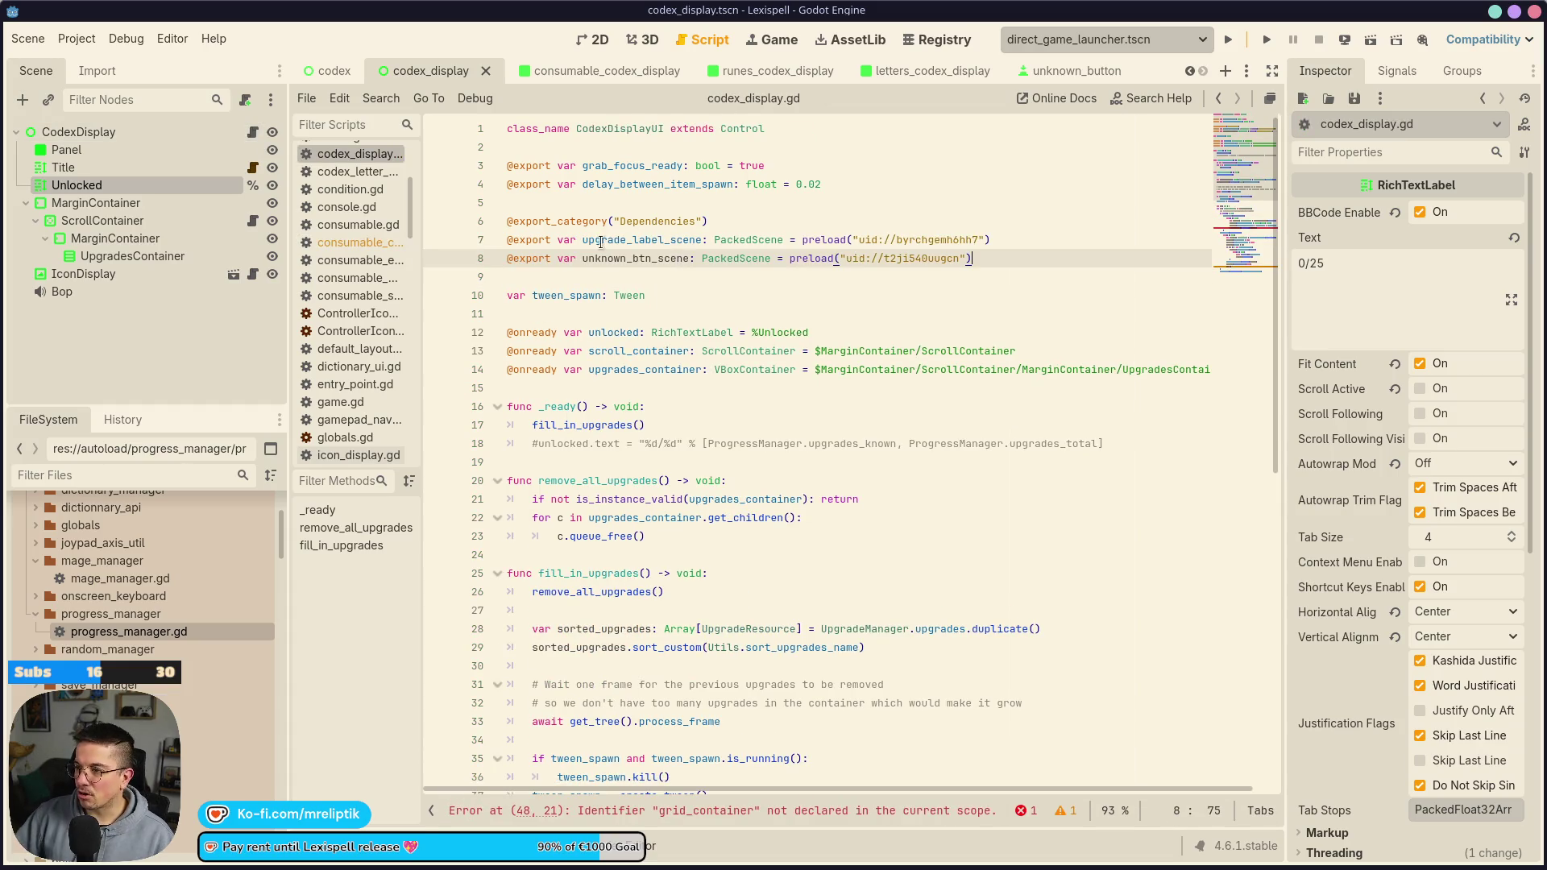
Check the grid_container error on line 48, then delete line 8's unknown_btn_scene export and save
{"action": "scroll", "coordinate": [649, 526], "scroll_direction": "down", "scroll_amount": 7}
{"action": "left_click", "coordinate": [679, 811]}
{"action": "scroll", "coordinate": [848, 591], "scroll_direction": "down", "scroll_amount": 2}
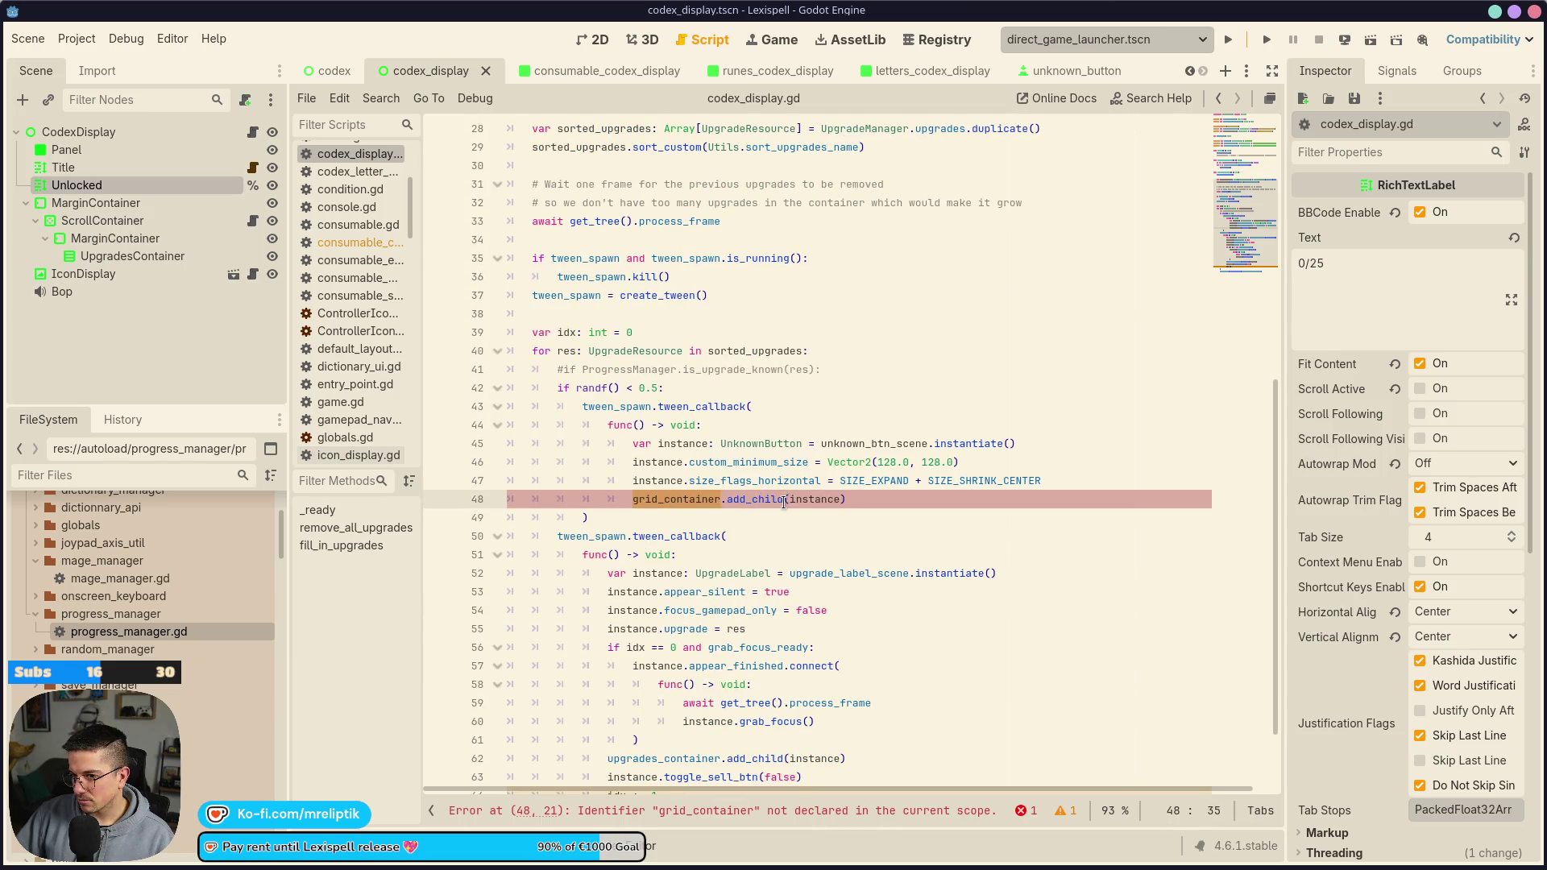
{"action": "scroll", "coordinate": [784, 536], "scroll_direction": "up", "scroll_amount": 2}
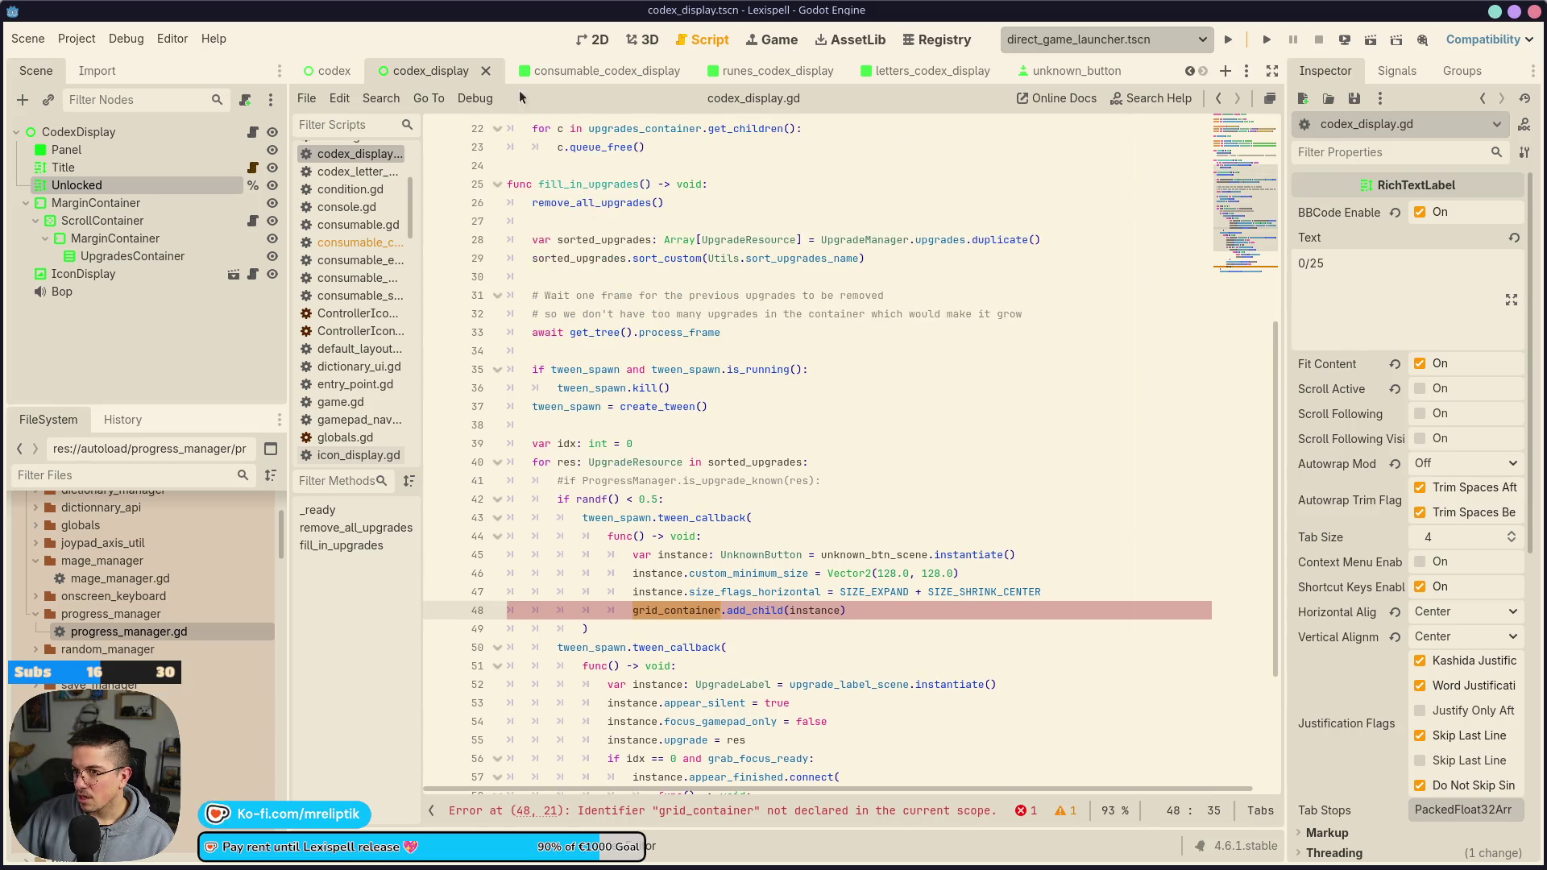
{"action": "scroll", "coordinate": [621, 395], "scroll_direction": "up", "scroll_amount": 7}
{"action": "left_click", "coordinate": [692, 258]}
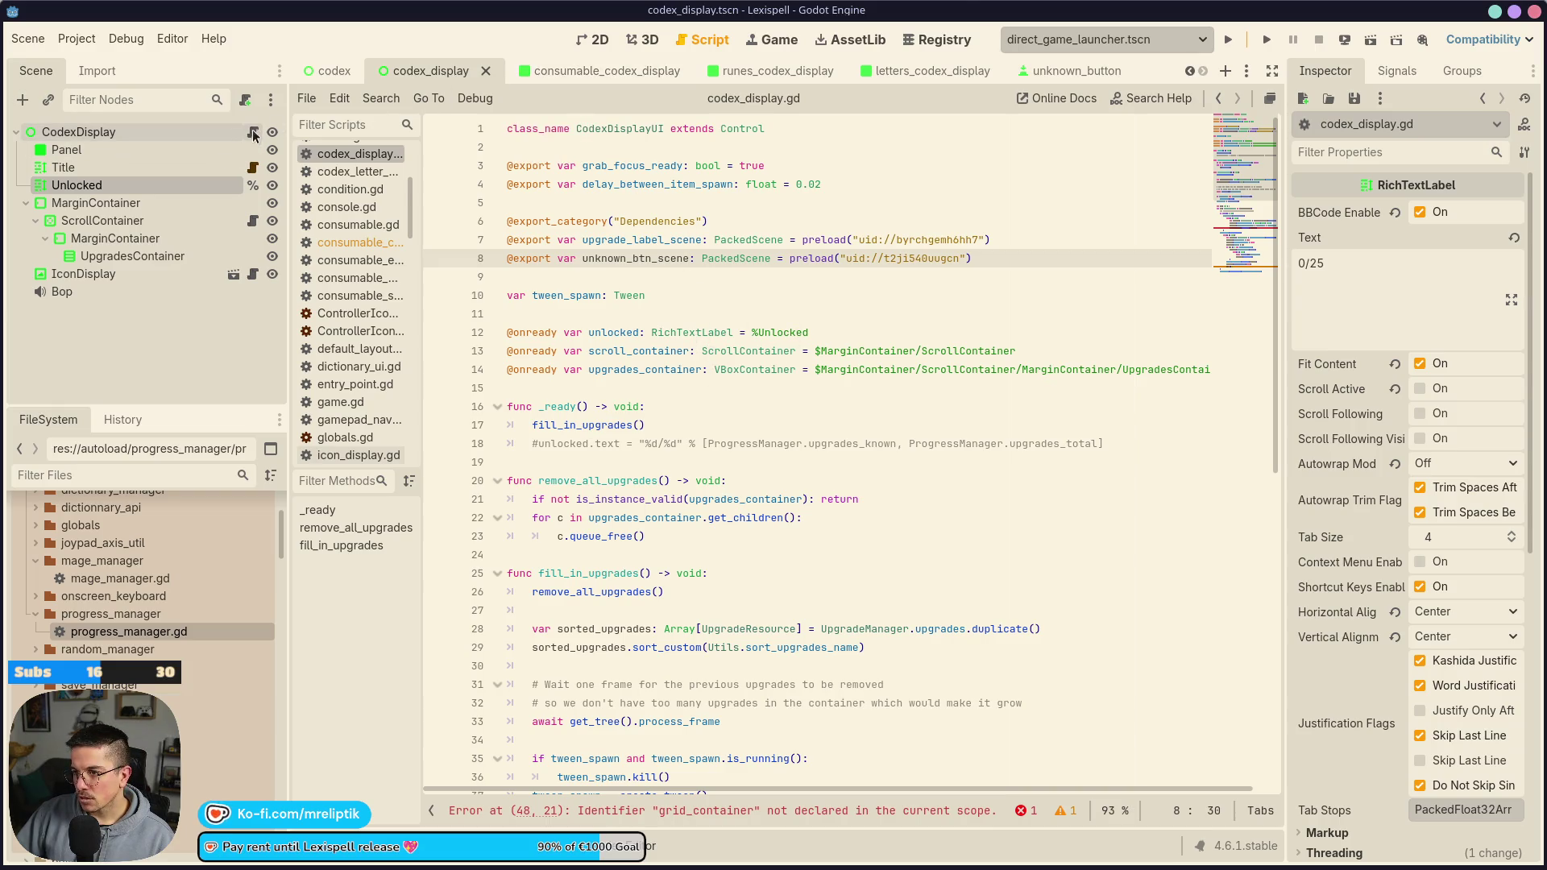
{"action": "left_click", "coordinate": [677, 258]}
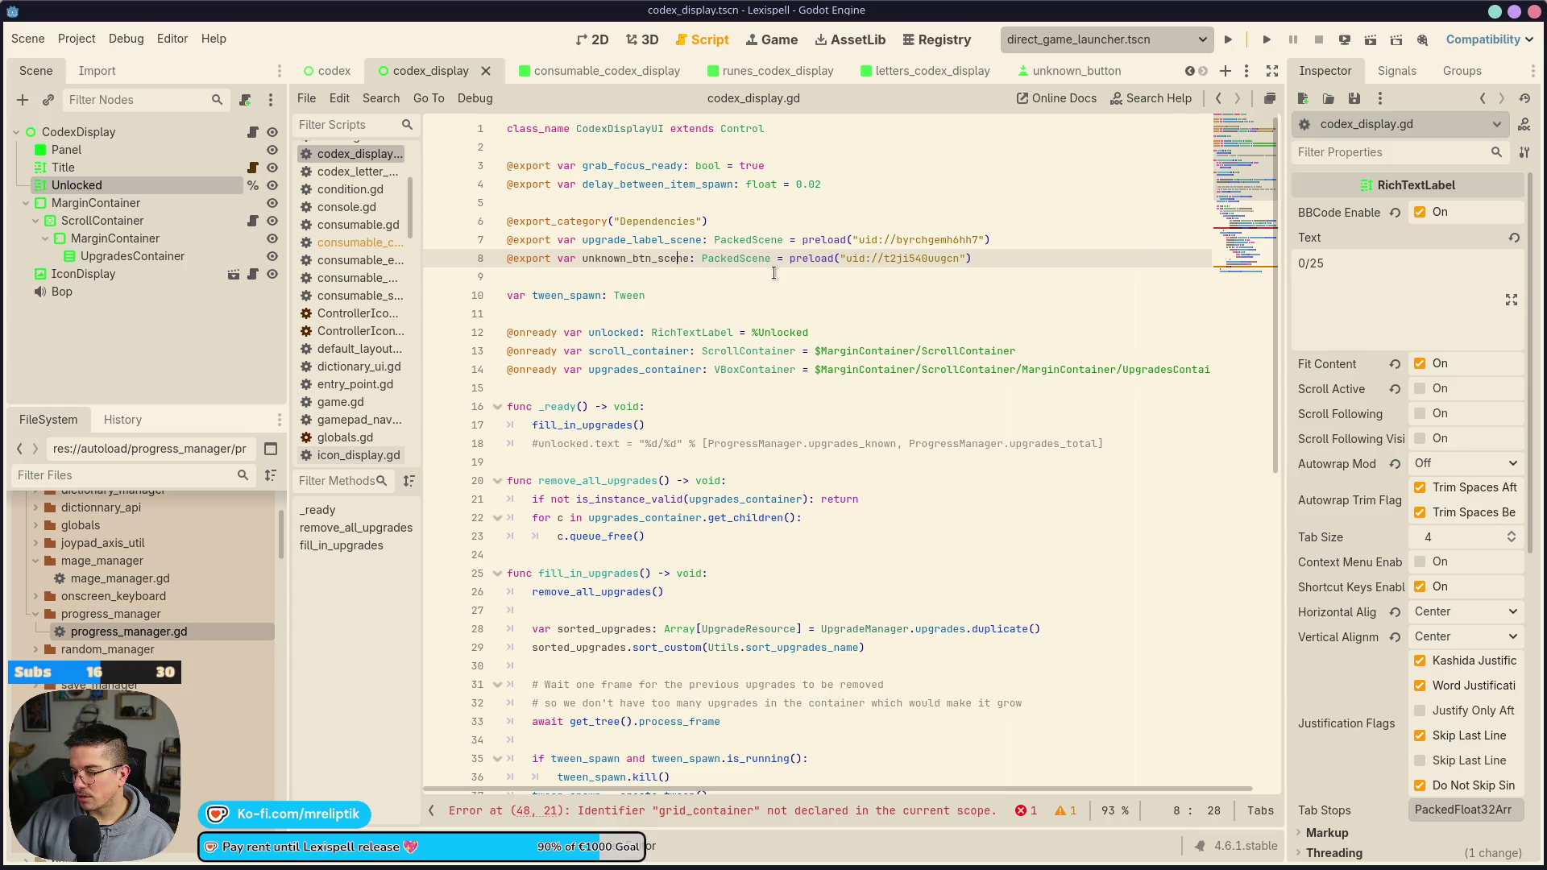
{"action": "left_click_drag", "start_coordinate": [973, 258], "coordinate": [491, 260]}
{"action": "key", "text": "ctrl+c"}
{"action": "key", "text": "BackSpace"}
{"action": "key", "text": "BackSpace"}
{"action": "key", "text": "ctrl+s"}
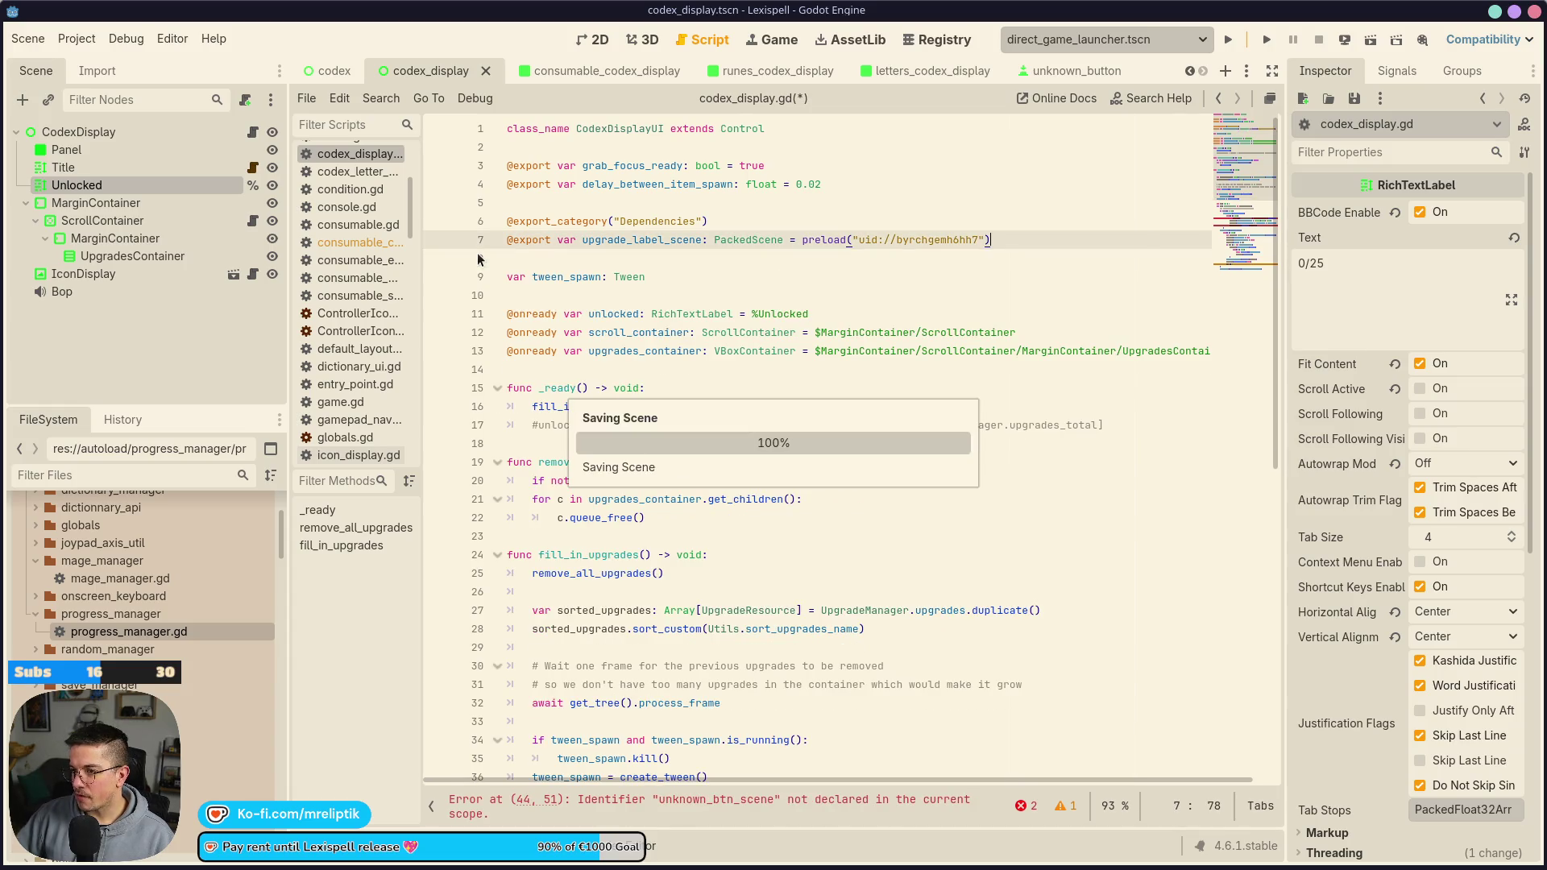
Comment out the UnknownButton spawning block on lines 41–48 and save
{"action": "scroll", "coordinate": [627, 417], "scroll_direction": "down", "scroll_amount": 10}
{"action": "left_click_drag", "start_coordinate": [628, 417], "coordinate": [339, 278]}
{"action": "key", "text": "ctrl+k"}
{"action": "key", "text": "ctrl+s"}
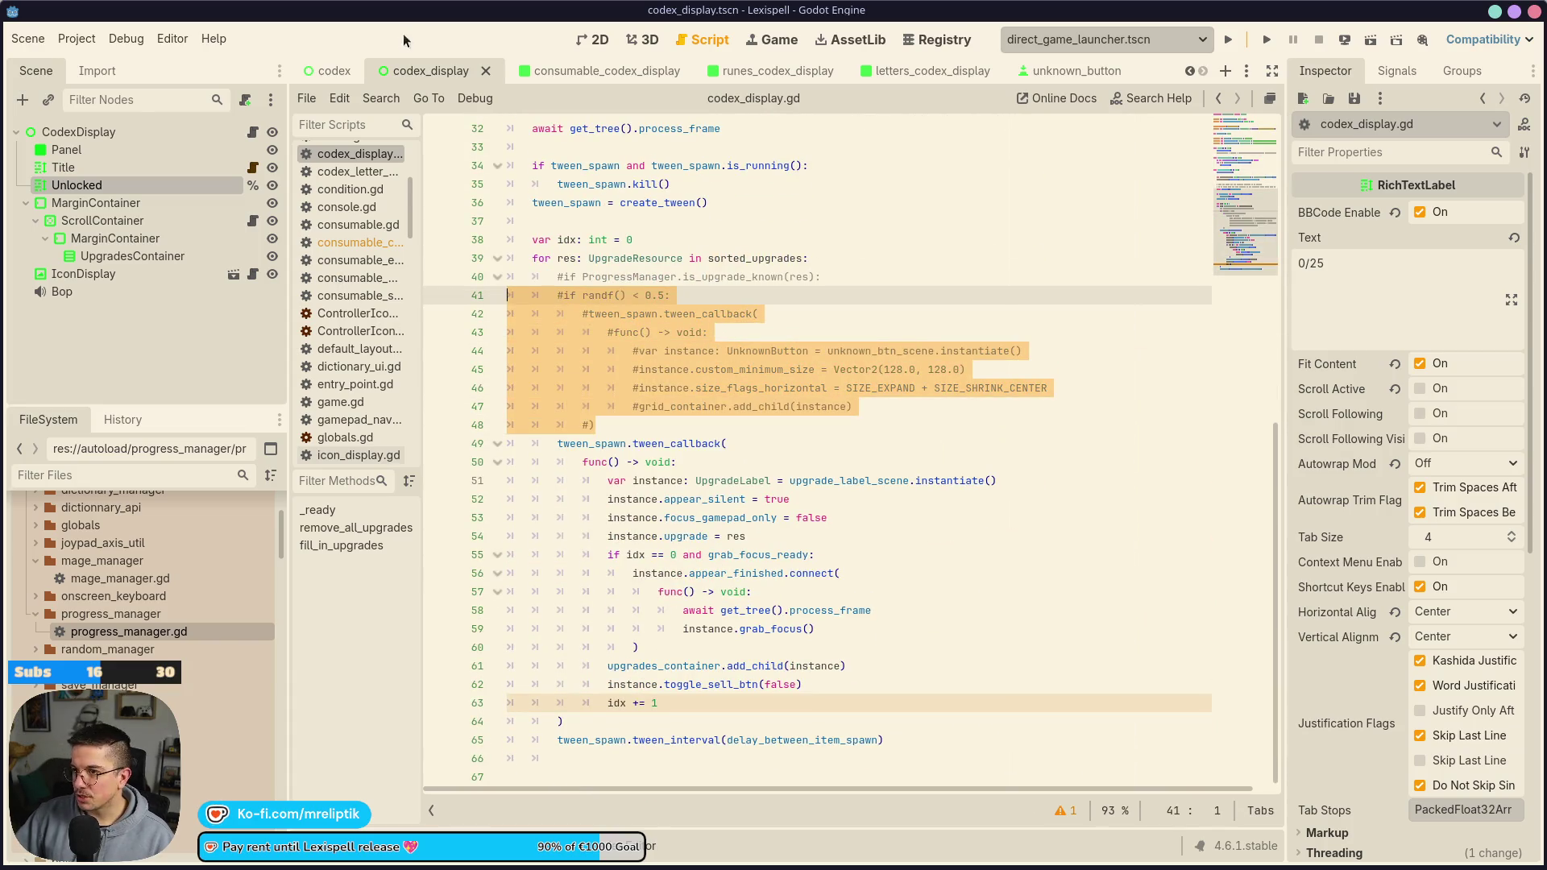
{"action": "left_click", "coordinate": [756, 71]}
Paste the unknown_btn_scene preload onto line 8 of runes_codex_display.gd and save
{"action": "left_click", "coordinate": [252, 131]}
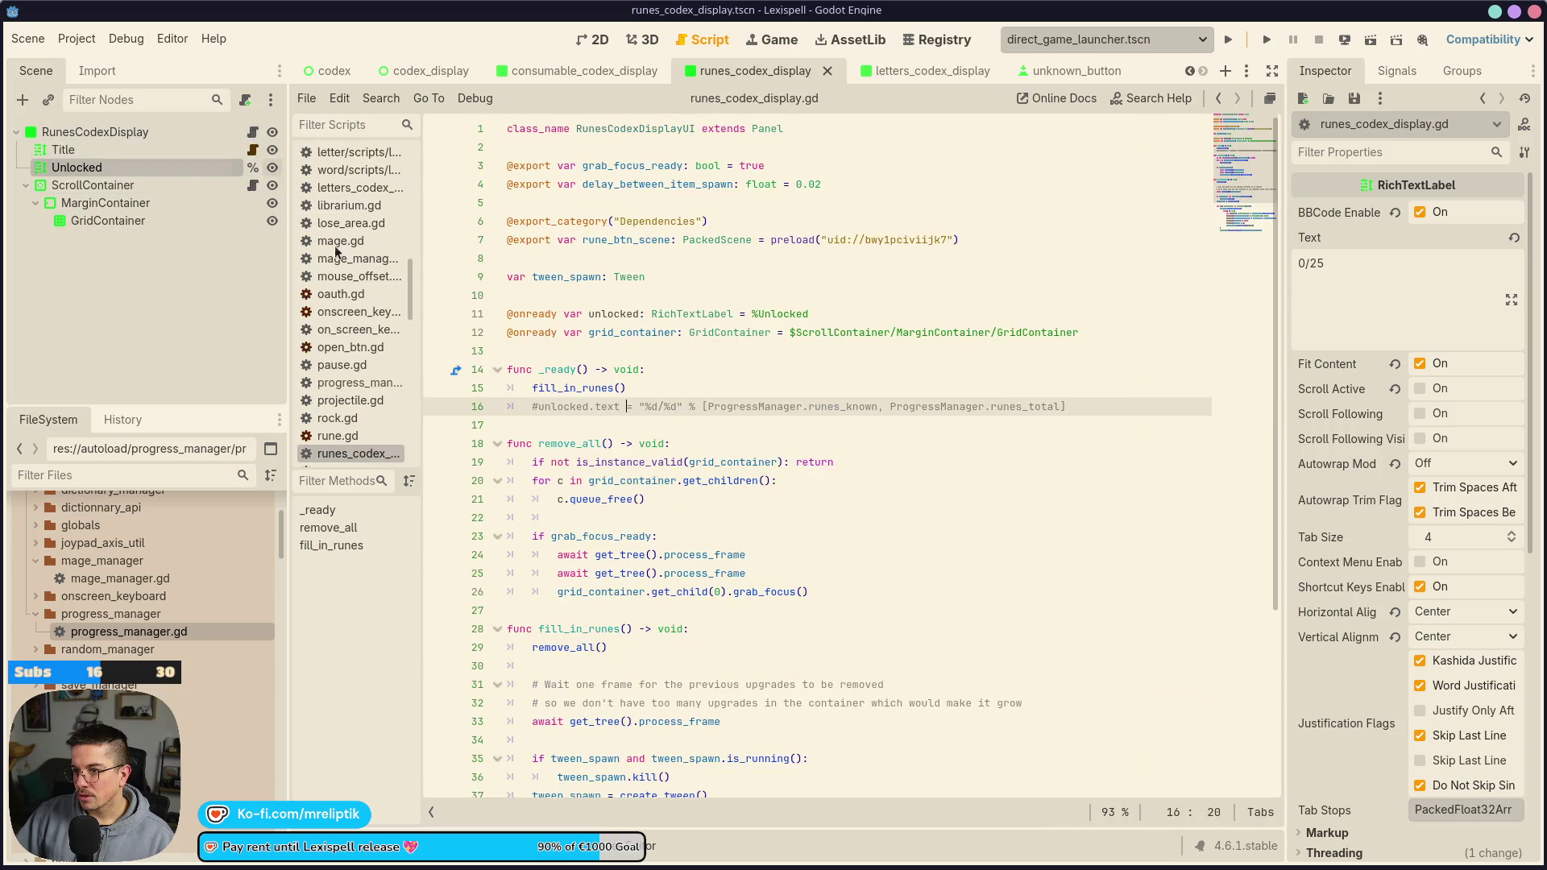
{"action": "scroll", "coordinate": [635, 427], "scroll_direction": "up", "scroll_amount": 3}
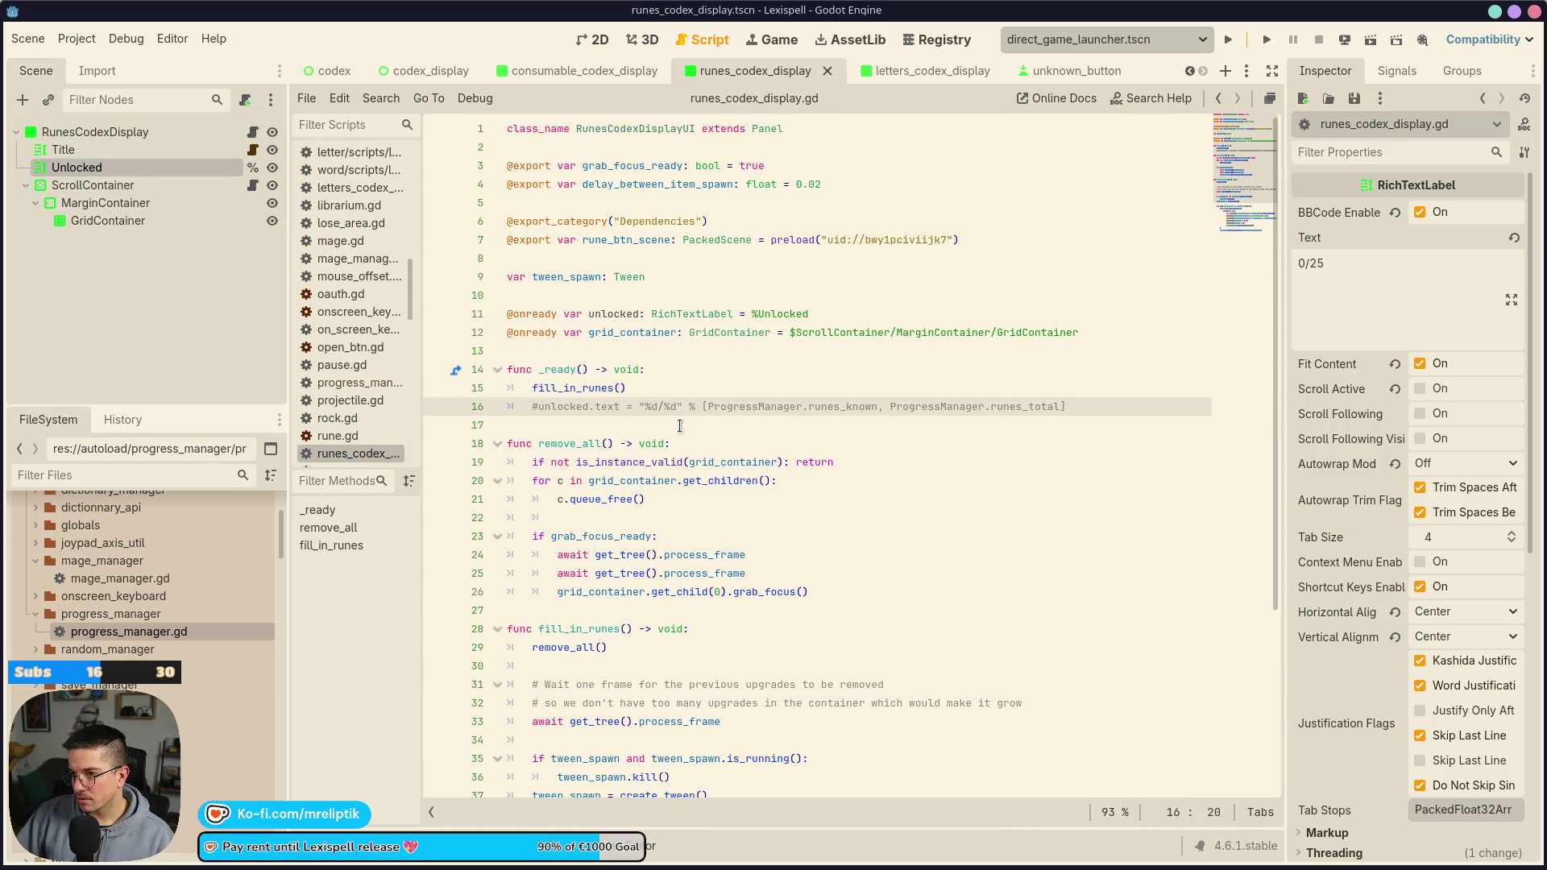
{"action": "left_click", "coordinate": [620, 258]}
{"action": "key", "text": "Return"}
{"action": "key", "text": "Up"}
{"action": "key", "text": "ctrl+v"}
{"action": "key", "text": "ctrl+s"}
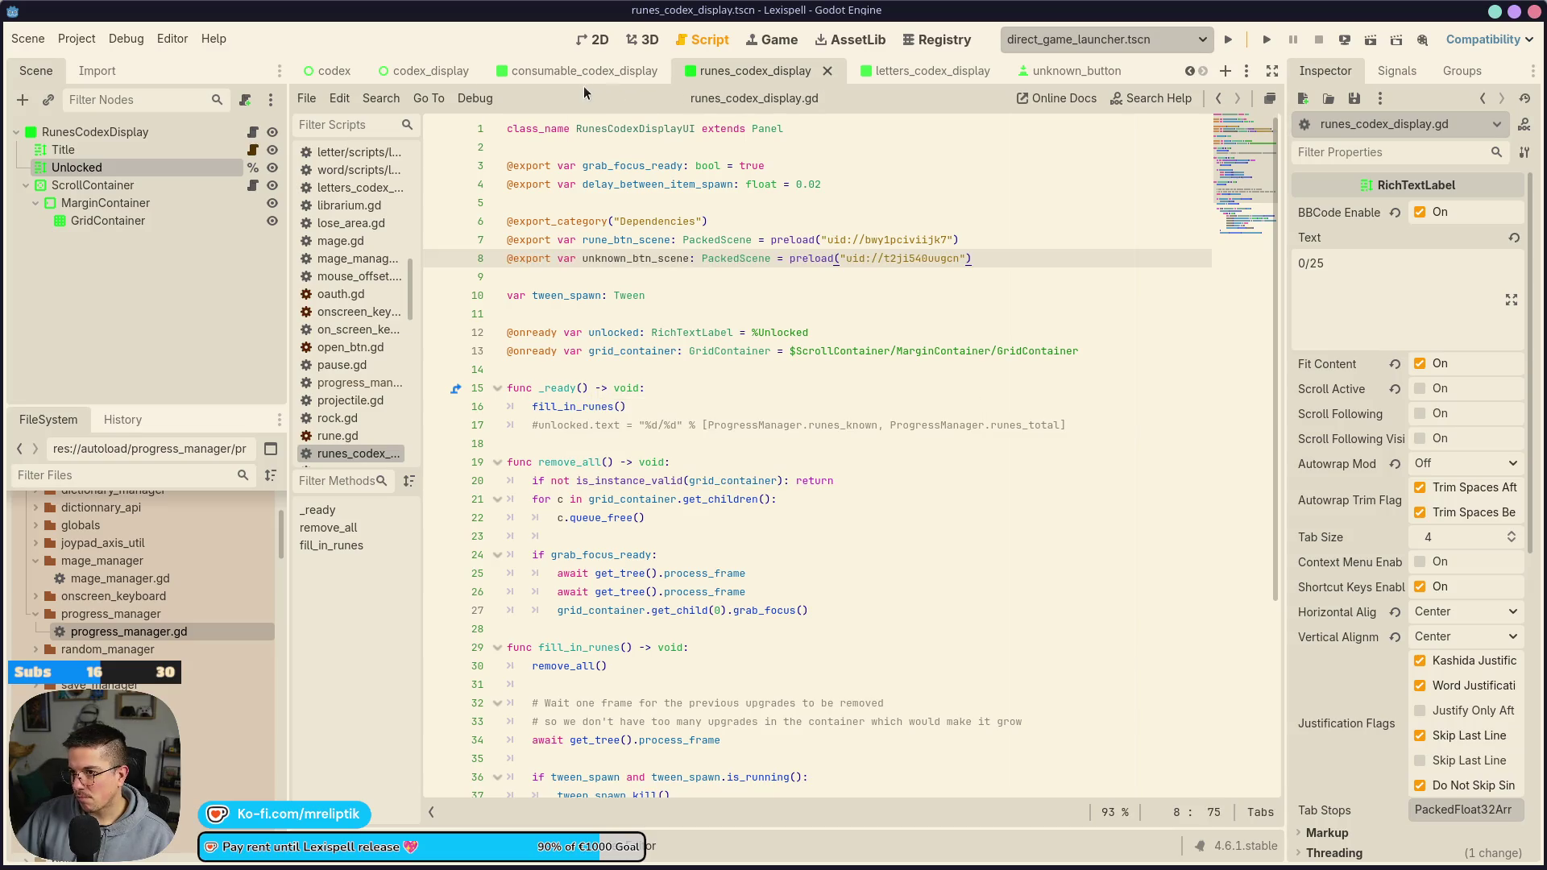
Copy the randf() UnknownButton block, lines 41–50, from consumable_codex_display.gd
{"action": "left_click", "coordinate": [584, 73]}
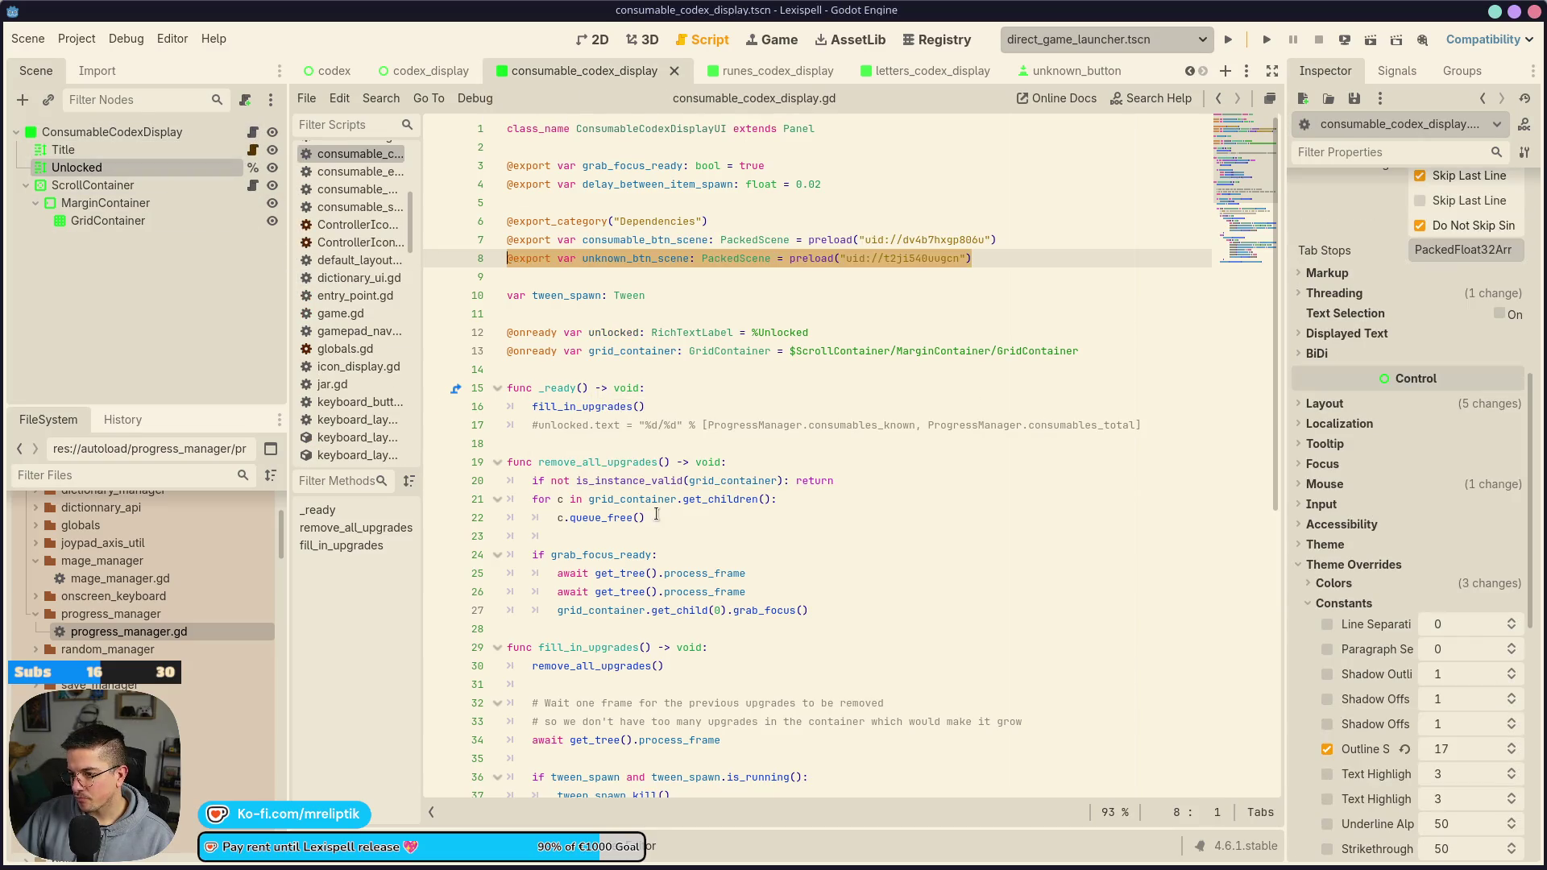
{"action": "scroll", "coordinate": [660, 545], "scroll_direction": "down", "scroll_amount": 8}
{"action": "mouse_move", "coordinate": [616, 544]}
{"action": "left_mouse_down"}
{"action": "mouse_move", "coordinate": [532, 419]}
{"action": "mouse_move", "coordinate": [459, 377]}
{"action": "left_mouse_up"}
{"action": "key", "text": "ctrl+c"}
{"action": "key", "text": "ctrl+s"}
Paste the UnknownButton block inside the rune slot for loop of runes_codex_display.gd
{"action": "left_click", "coordinate": [749, 72]}
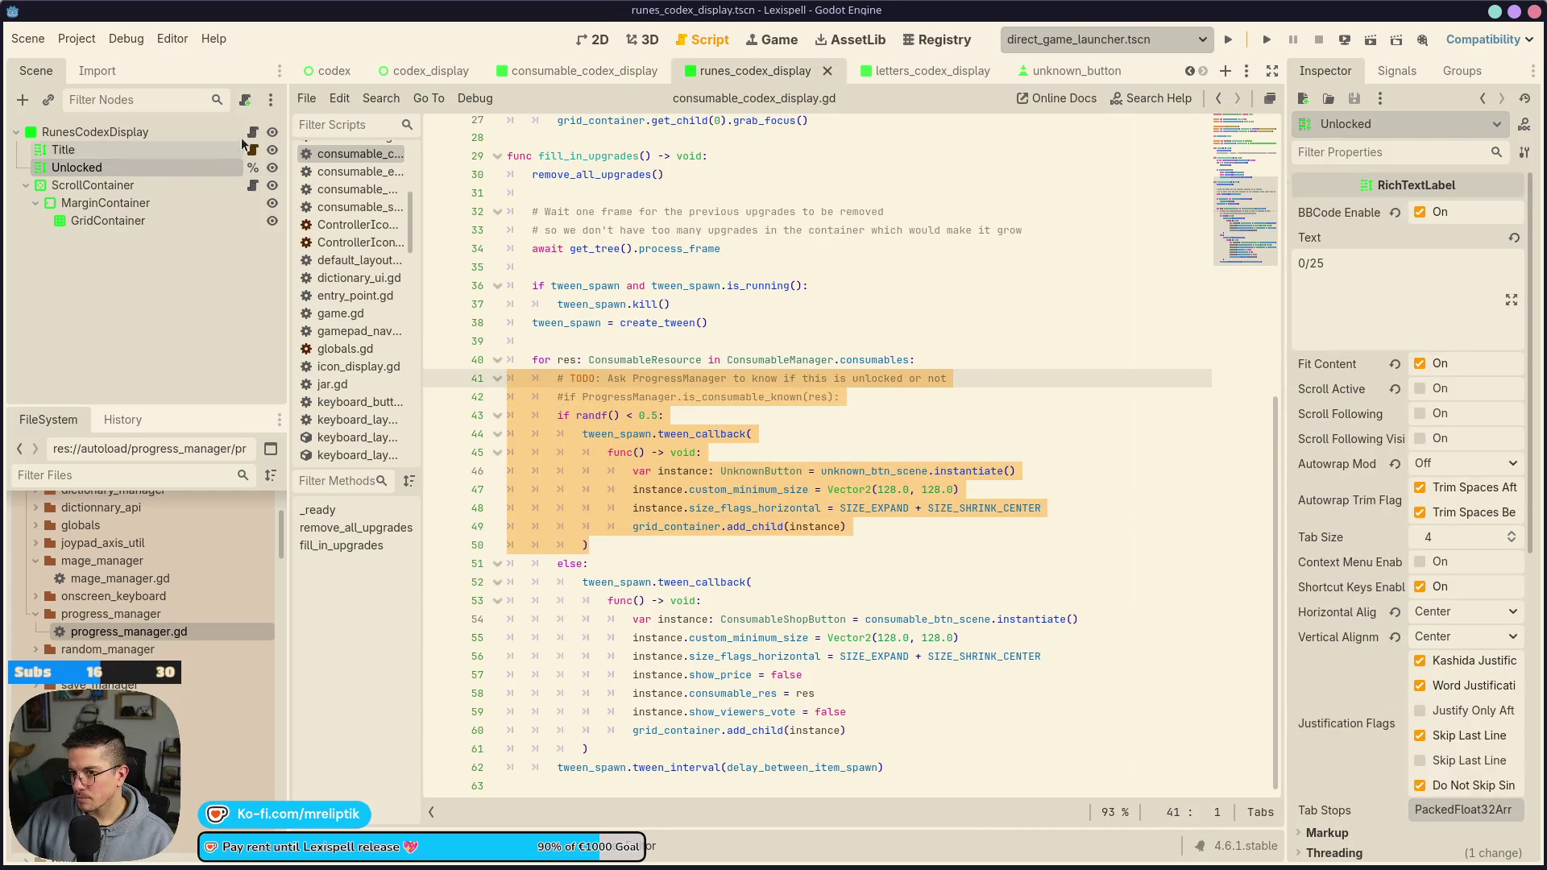
{"action": "scroll", "coordinate": [565, 489], "scroll_direction": "down", "scroll_amount": 2}
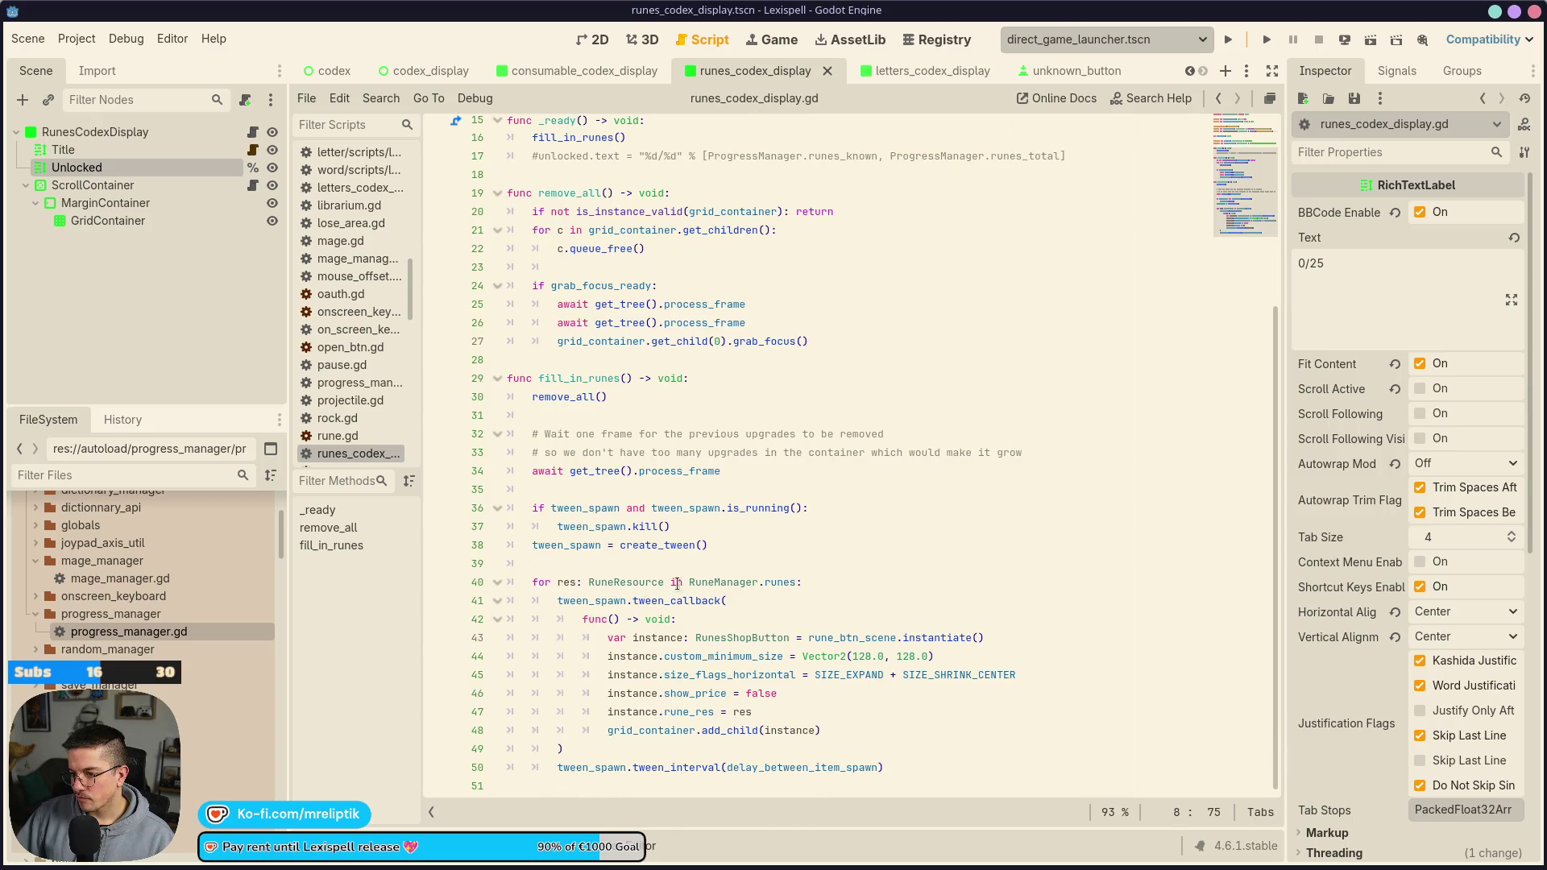
{"action": "left_click", "coordinate": [860, 586]}
{"action": "key", "text": "Return"}
{"action": "key", "text": "ctrl+v"}
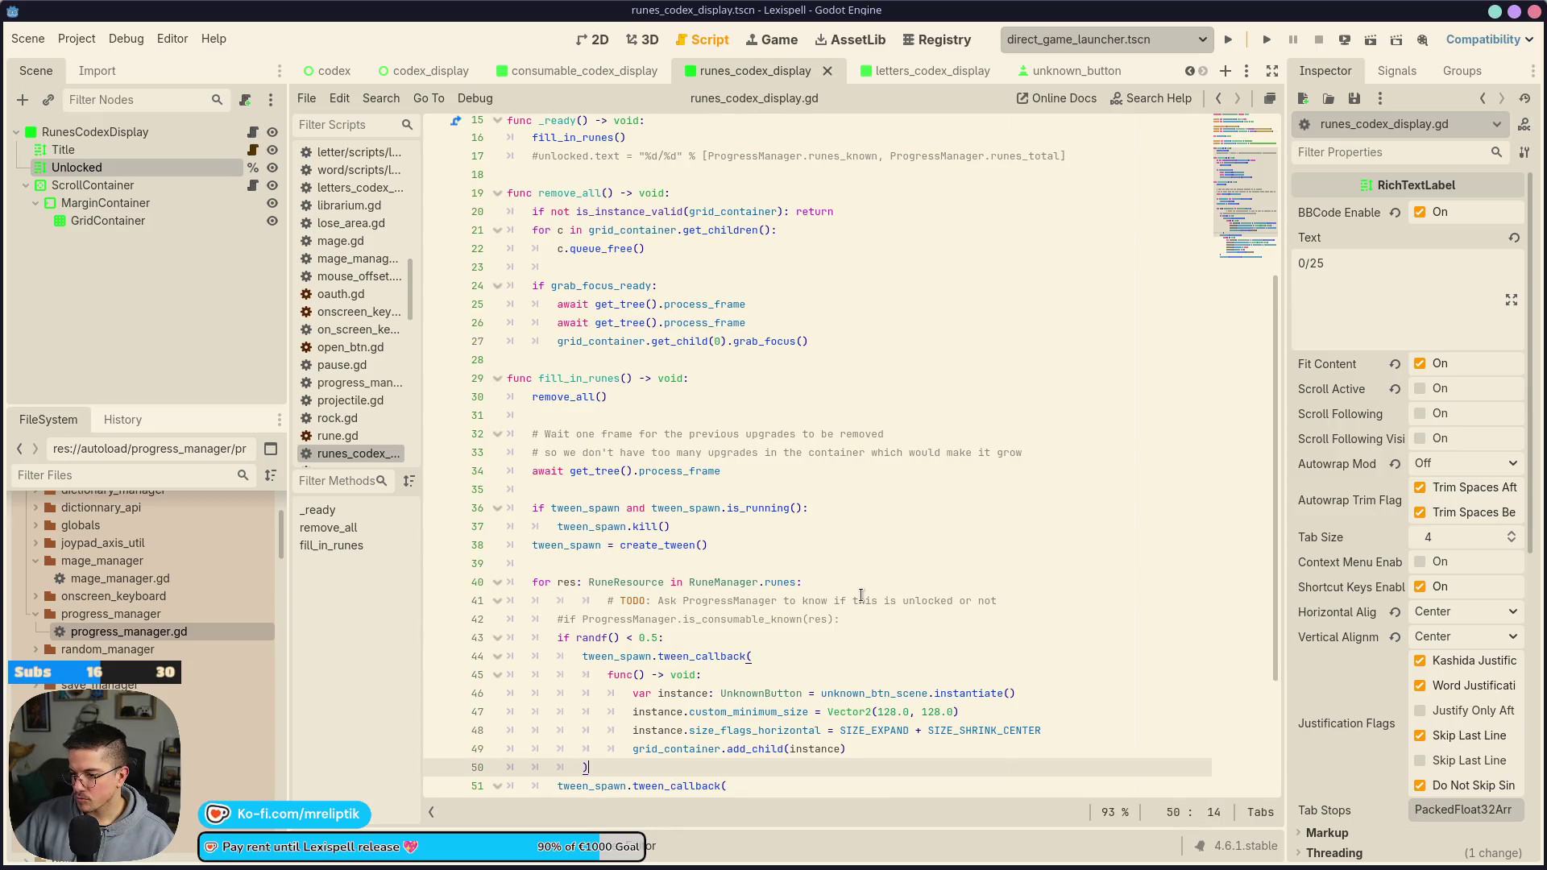
{"action": "scroll", "coordinate": [860, 596], "scroll_direction": "down", "scroll_amount": 3}
{"action": "key", "text": "Return"}
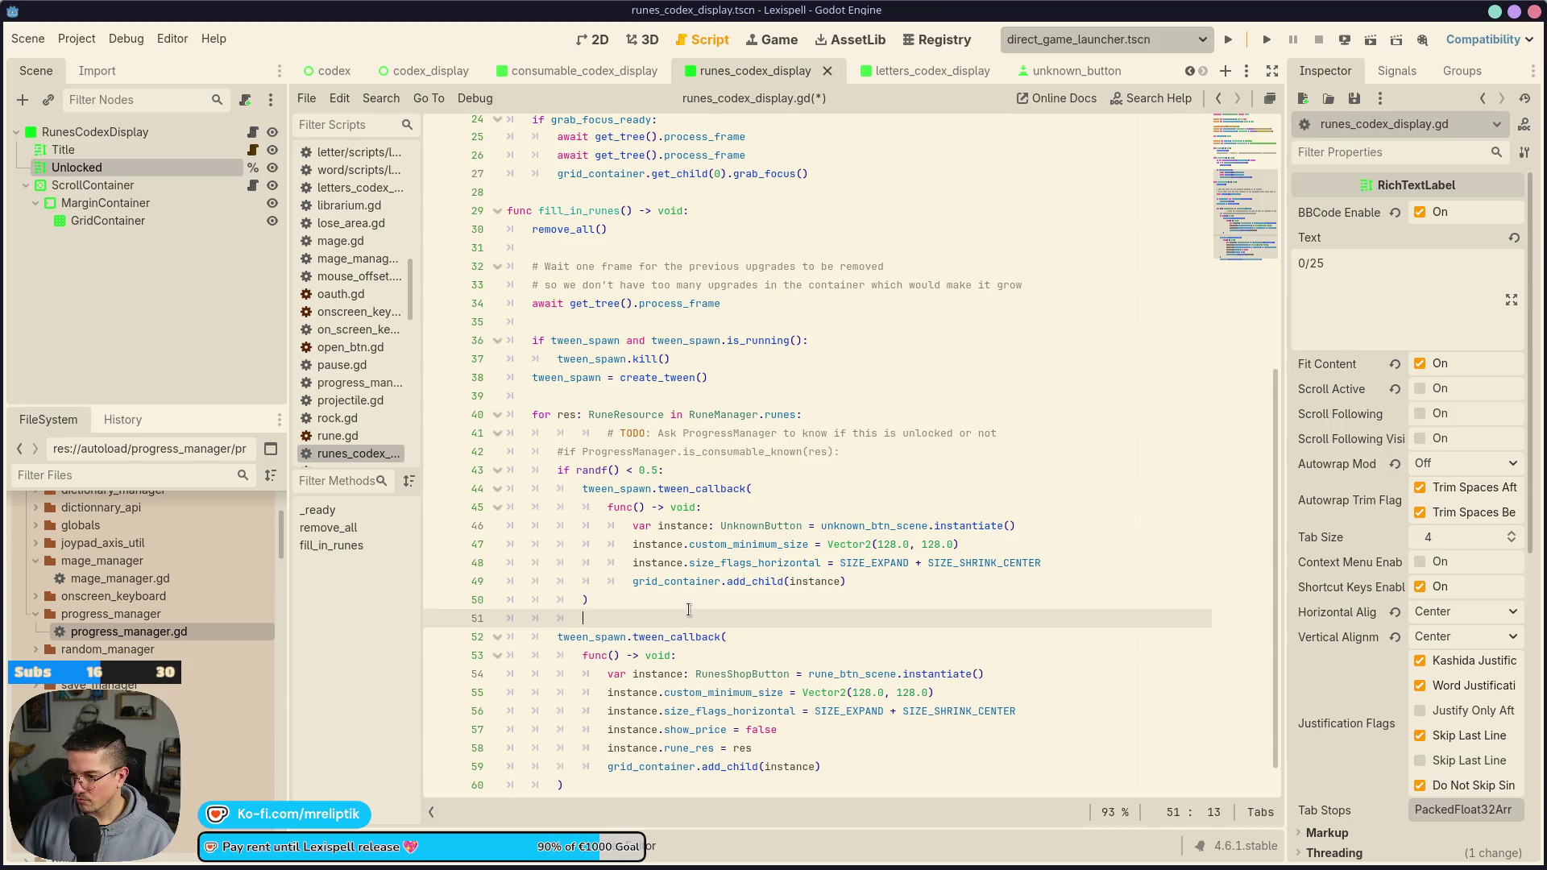
Add else: and indent the rune button callback (lines 52–60) beneath it, then save
{"action": "type", "text": "else:"}
{"action": "scroll", "coordinate": [573, 587], "scroll_direction": "down", "scroll_amount": 1}
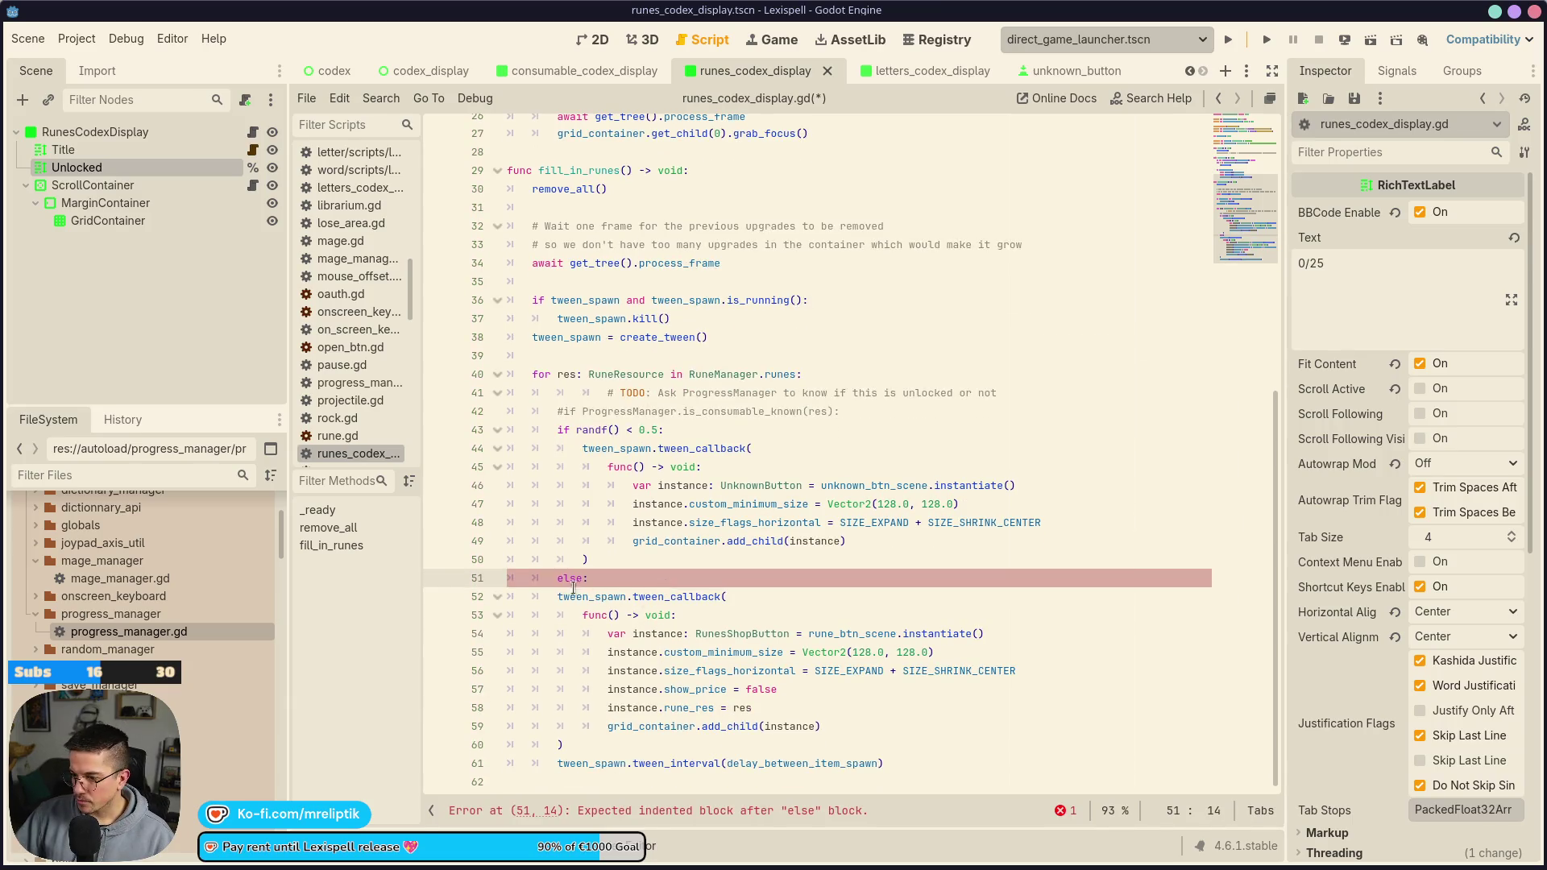
{"action": "left_click_drag", "start_coordinate": [560, 600], "coordinate": [585, 744]}
{"action": "key", "text": "Tab"}
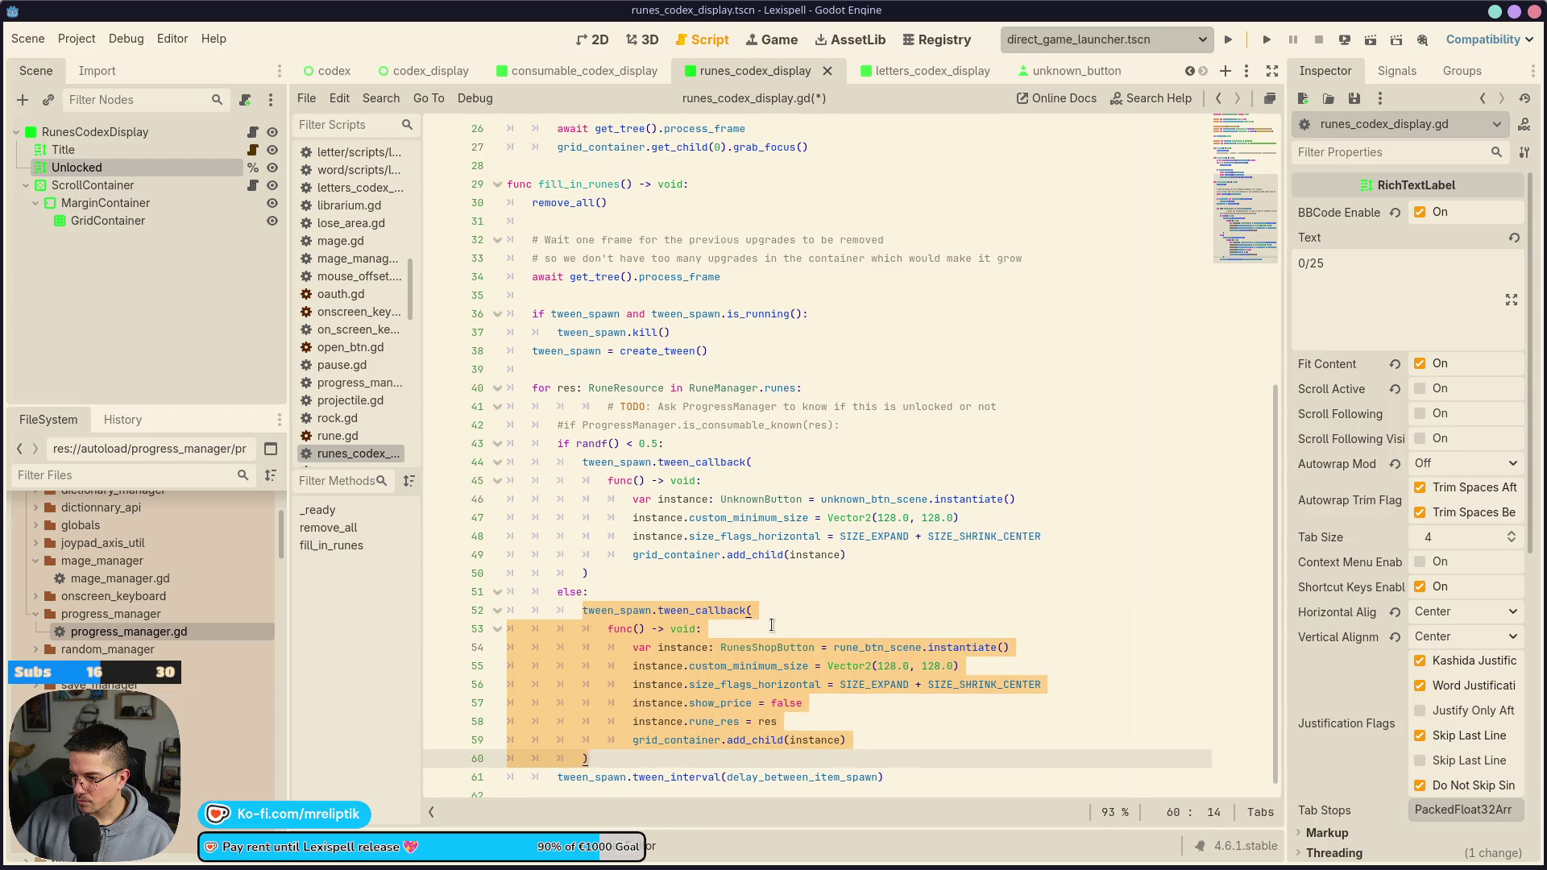
{"action": "left_click", "coordinate": [772, 625]}
{"action": "key", "text": "ctrl+s"}
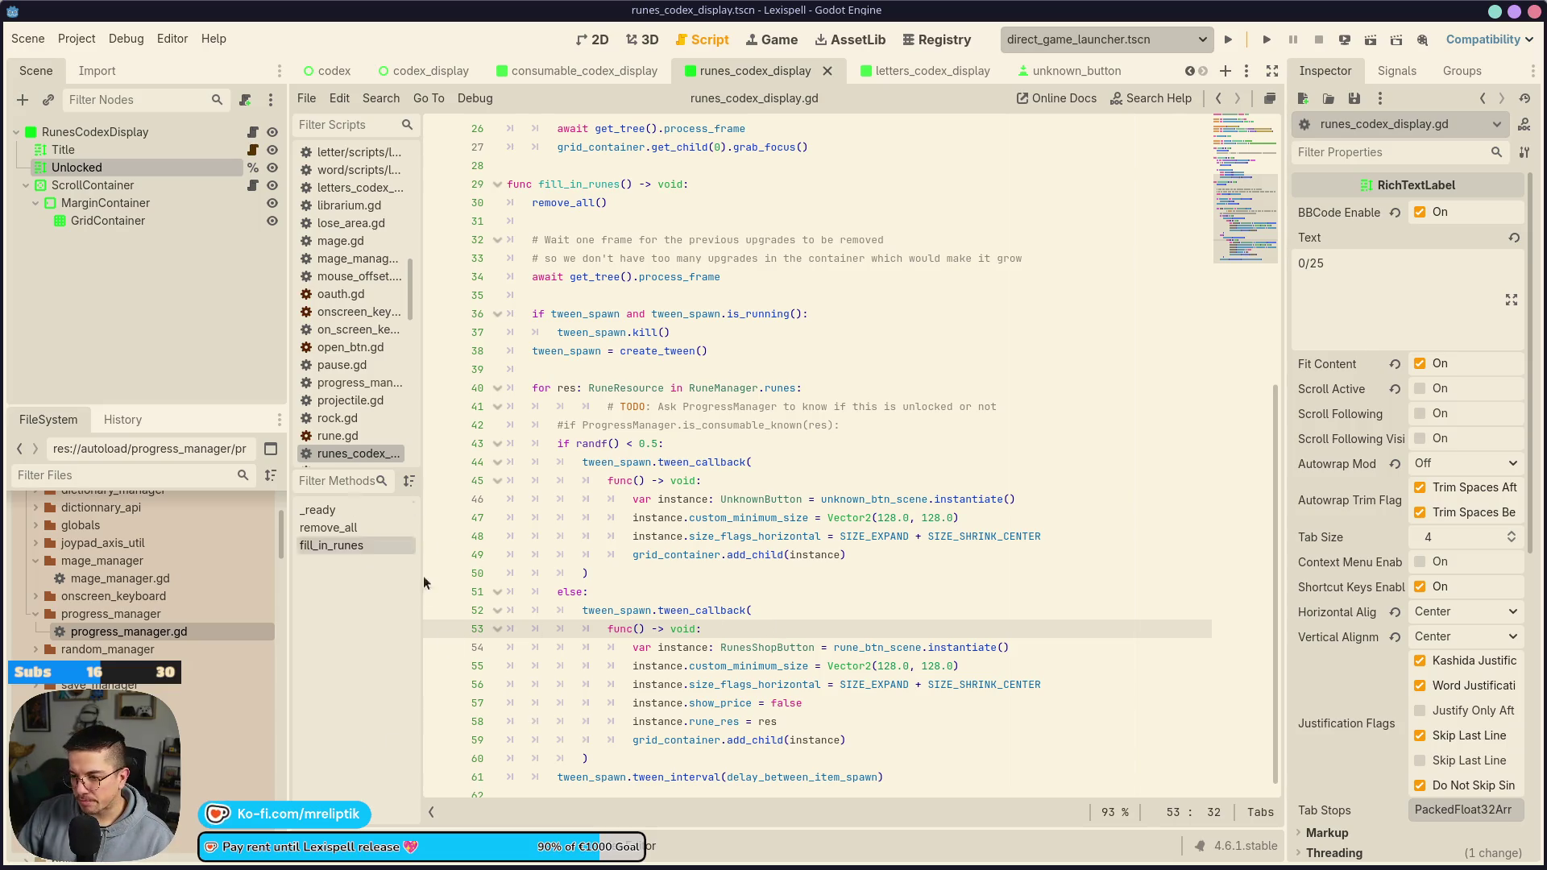
Review the pasted UnknownButton block and its grid_container reference on line 49
{"action": "key", "text": "Up"}
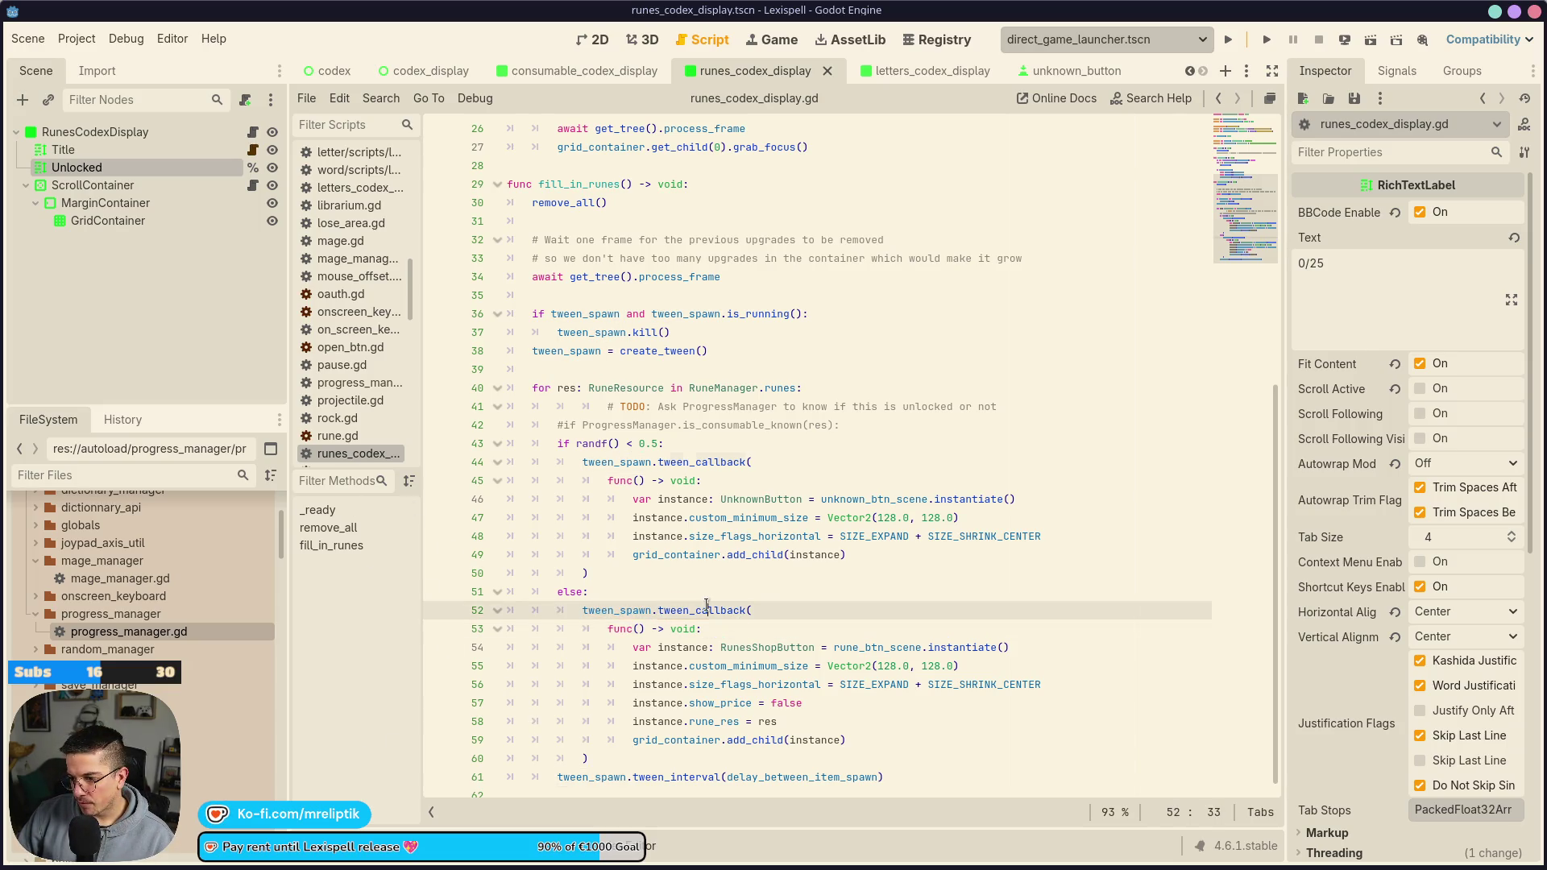
{"action": "key", "text": "Up"}
{"action": "key", "text": "Up"}
{"action": "key", "text": "Up"}
{"action": "left_click", "coordinate": [709, 573]}
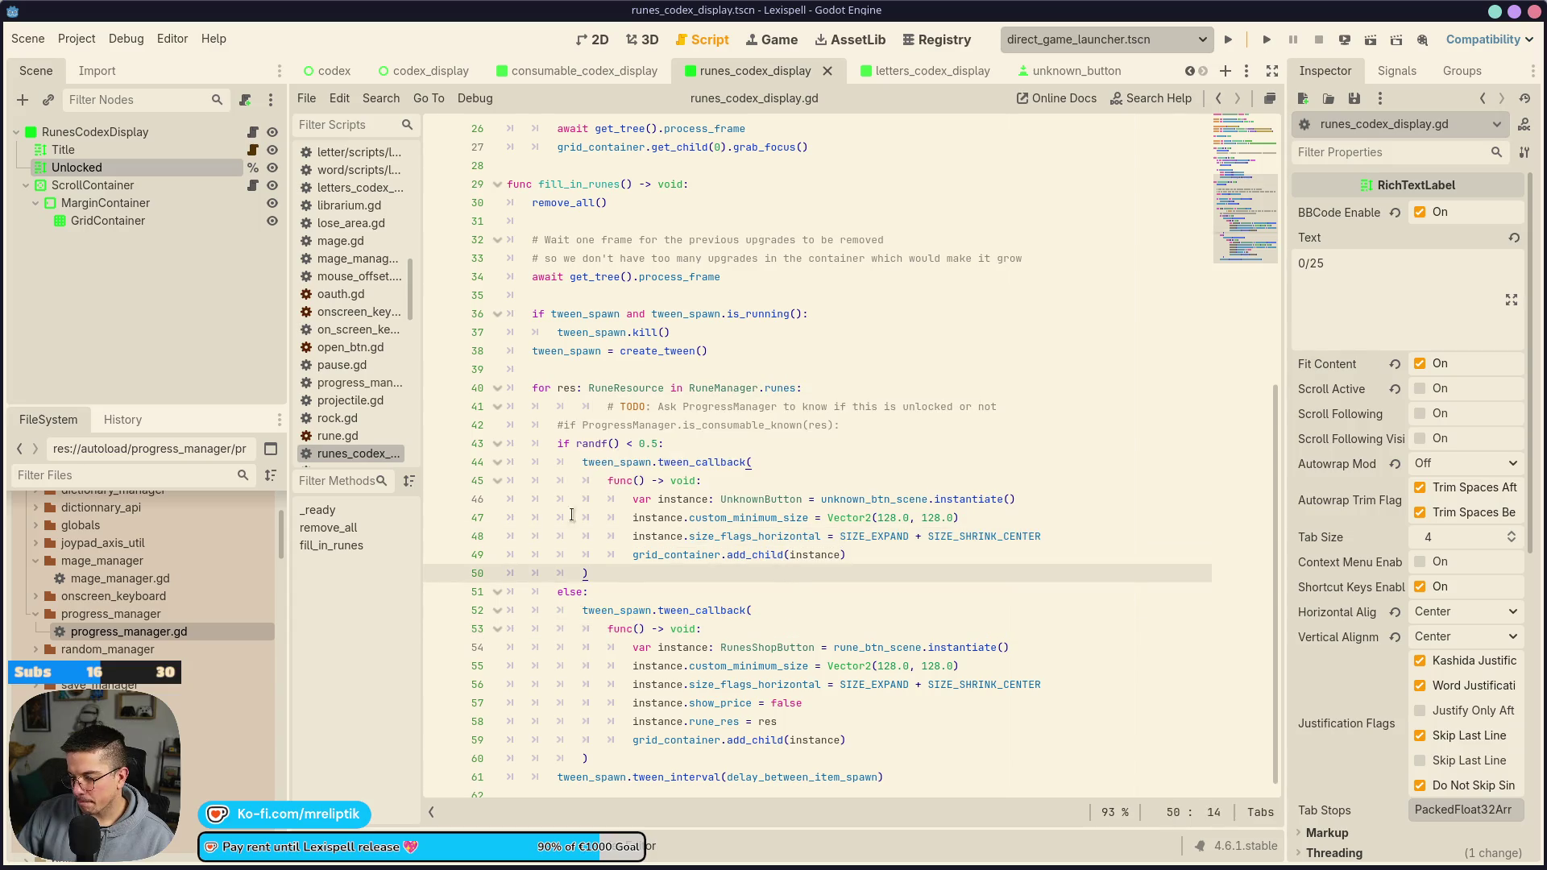
{"action": "key", "text": "Up"}
{"action": "key", "text": "ctrl+Right"}
{"action": "scroll", "coordinate": [796, 557], "scroll_direction": "up", "scroll_amount": 2}
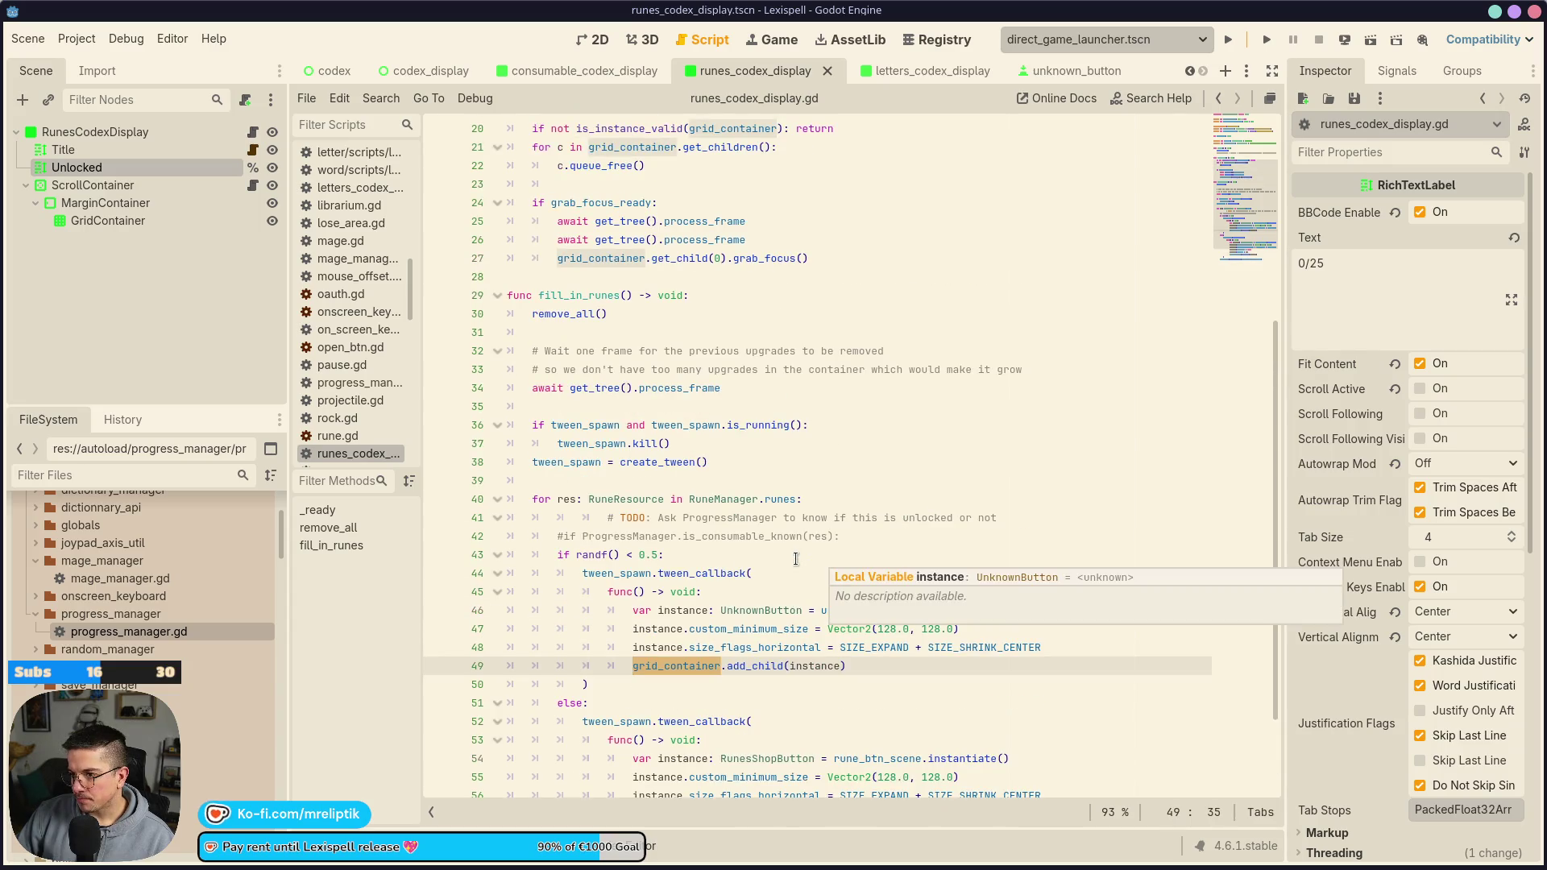
{"action": "left_click", "coordinate": [639, 684]}
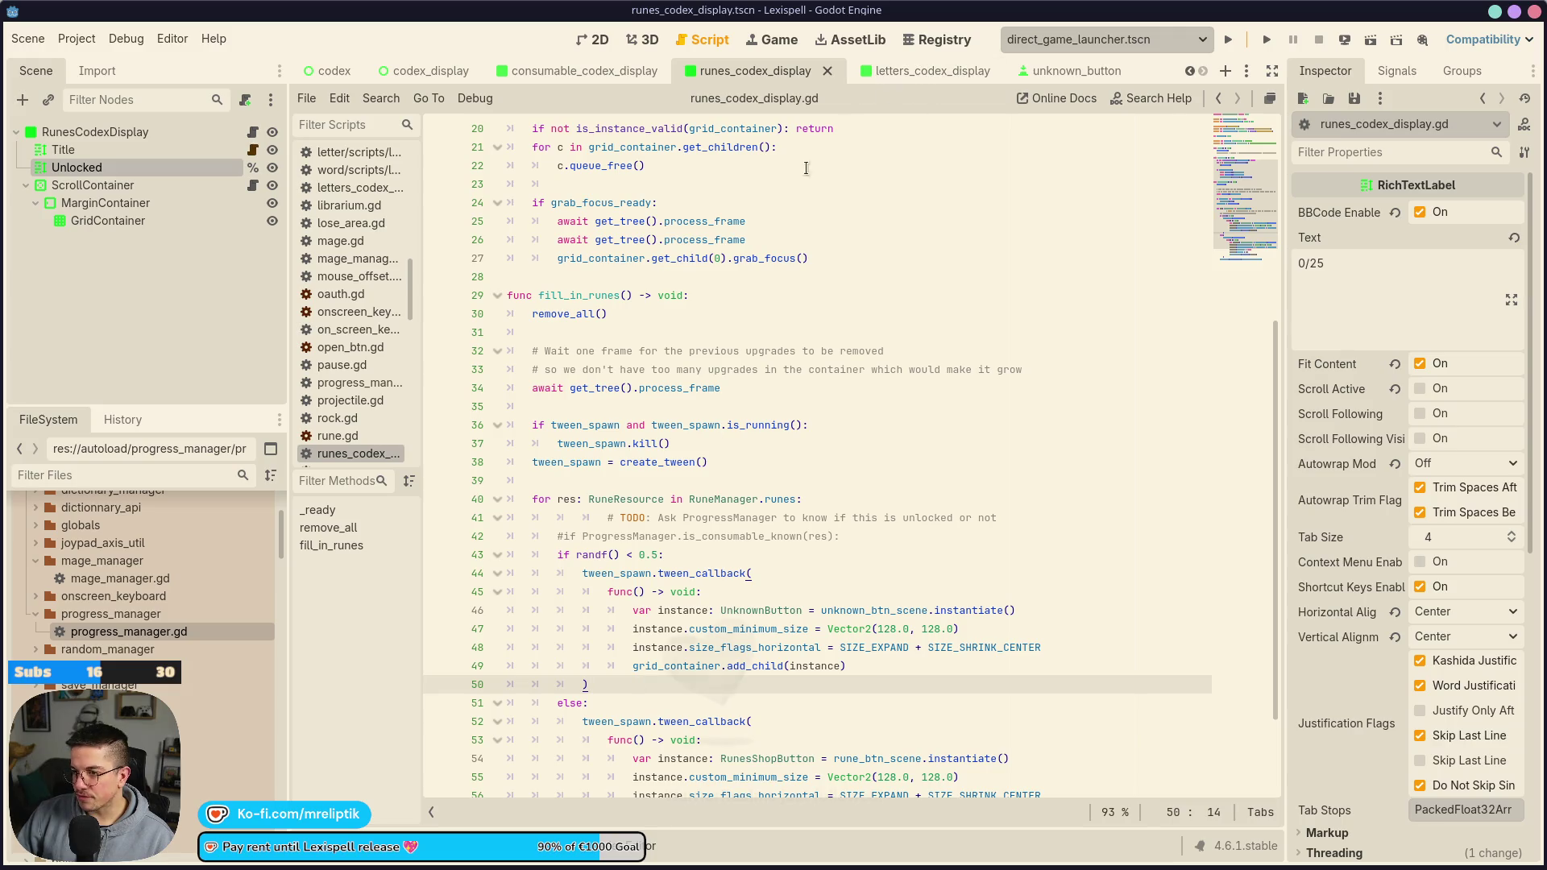
{"action": "mouse_move", "coordinate": [725, 239]}
{"action": "left_click", "coordinate": [907, 72]}
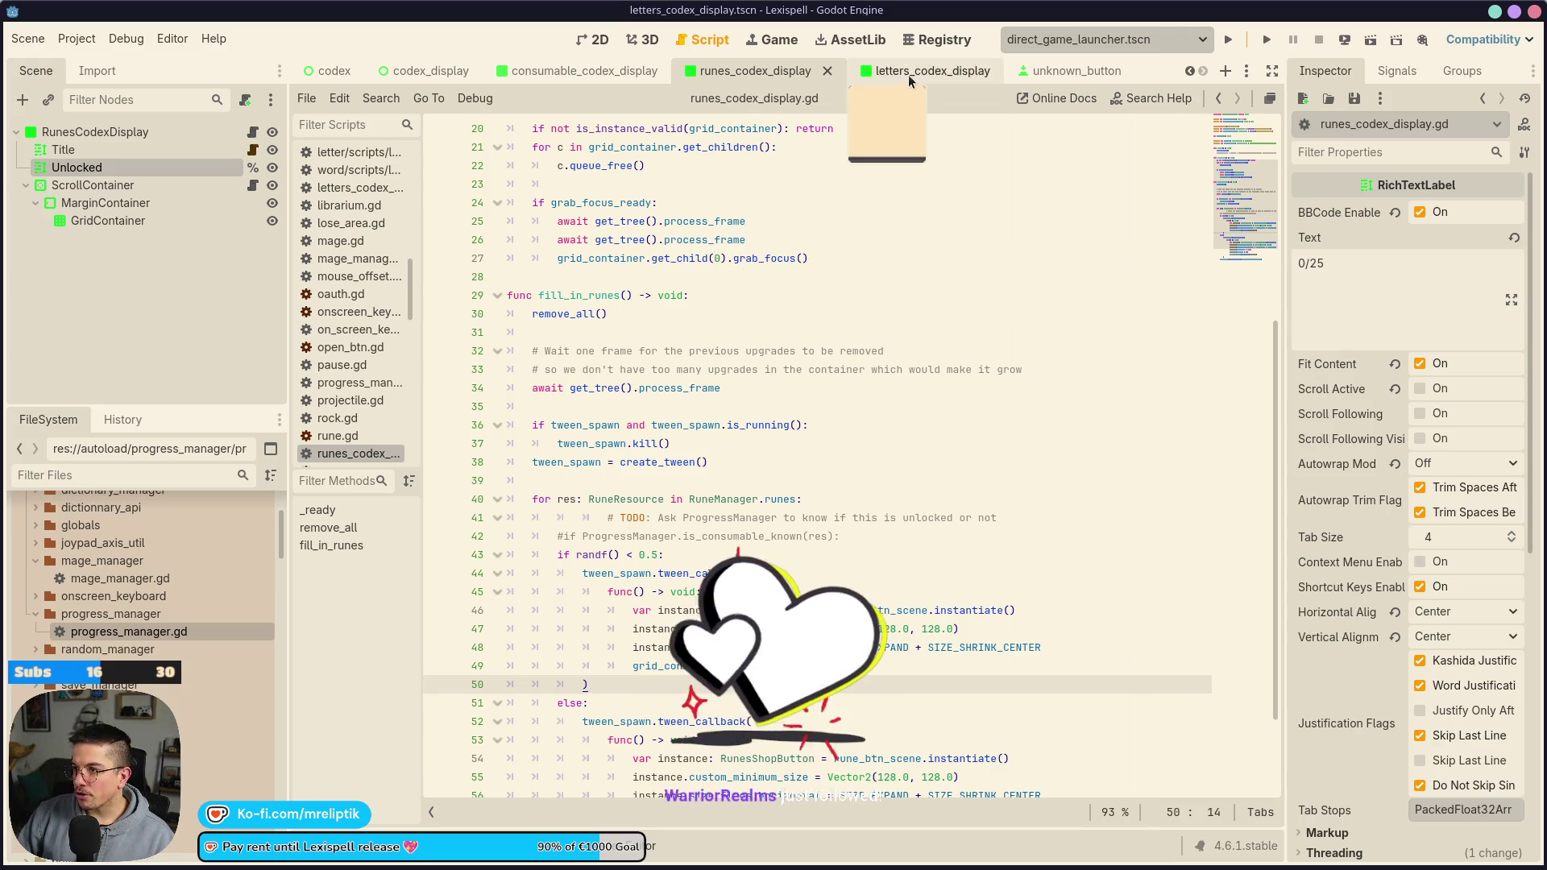
Save the letters_codex_display scene and inspect its layout in the 2D view
{"action": "left_click", "coordinate": [253, 133]}
{"action": "key", "text": "ctrl+s"}
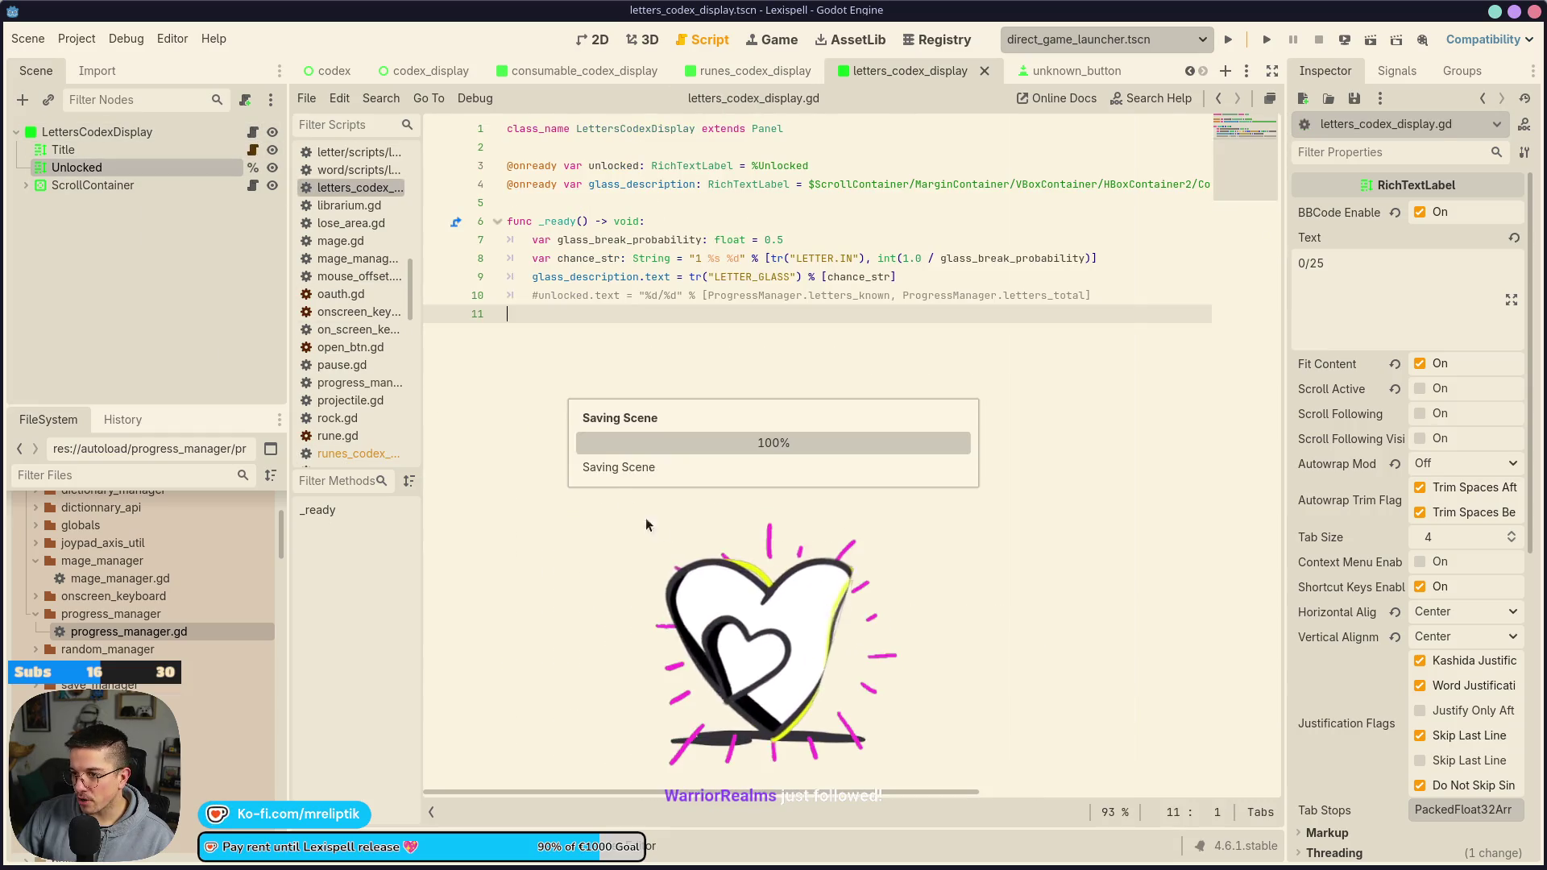
{"action": "mouse_move", "coordinate": [1027, 81]}
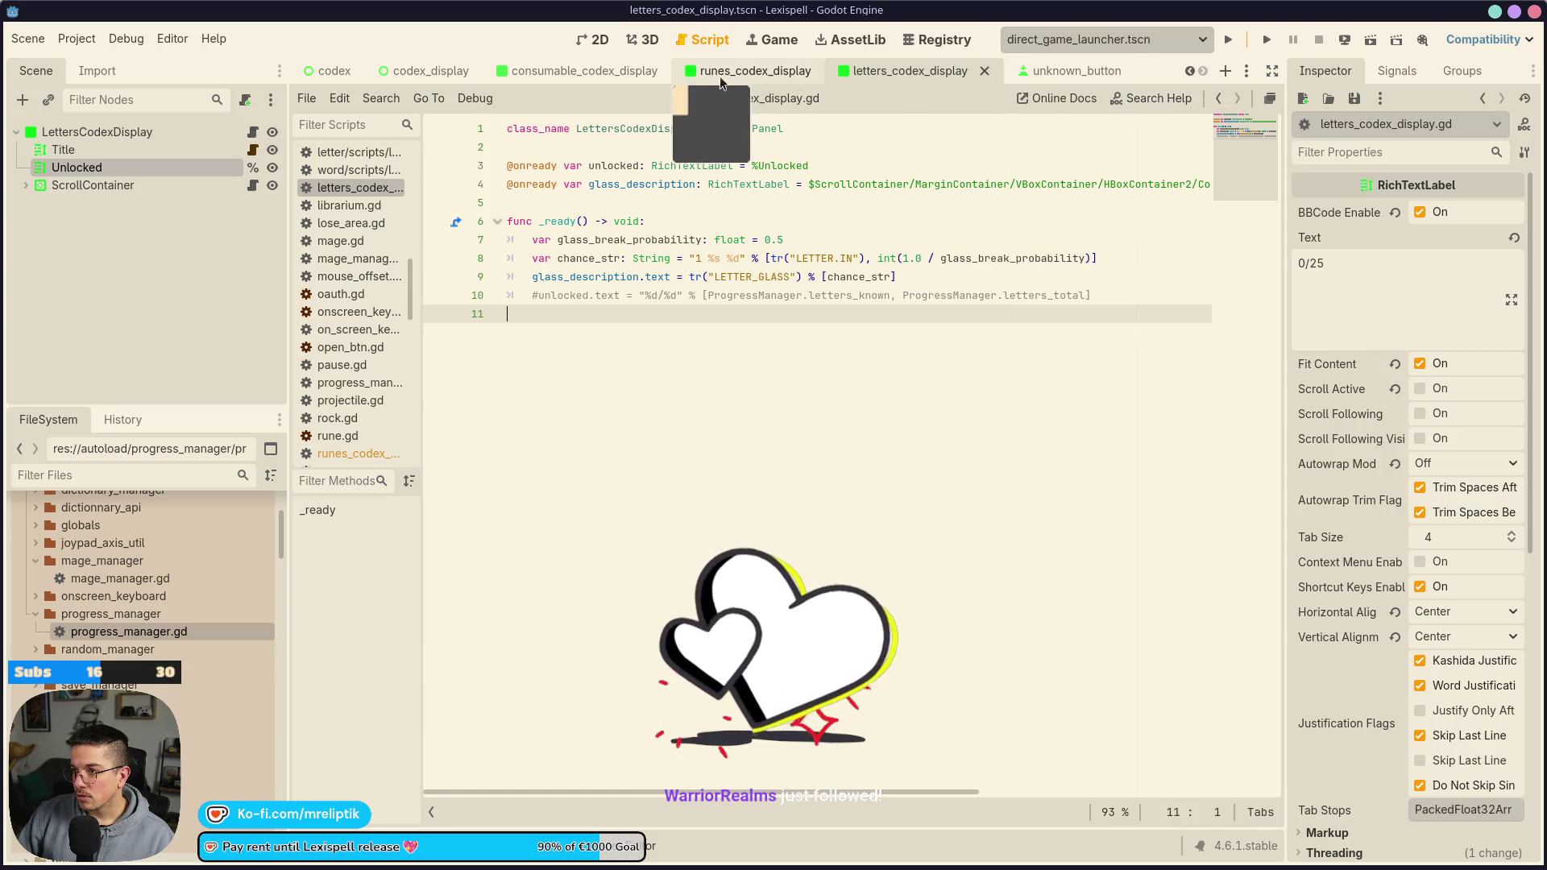
{"action": "left_click", "coordinate": [600, 40]}
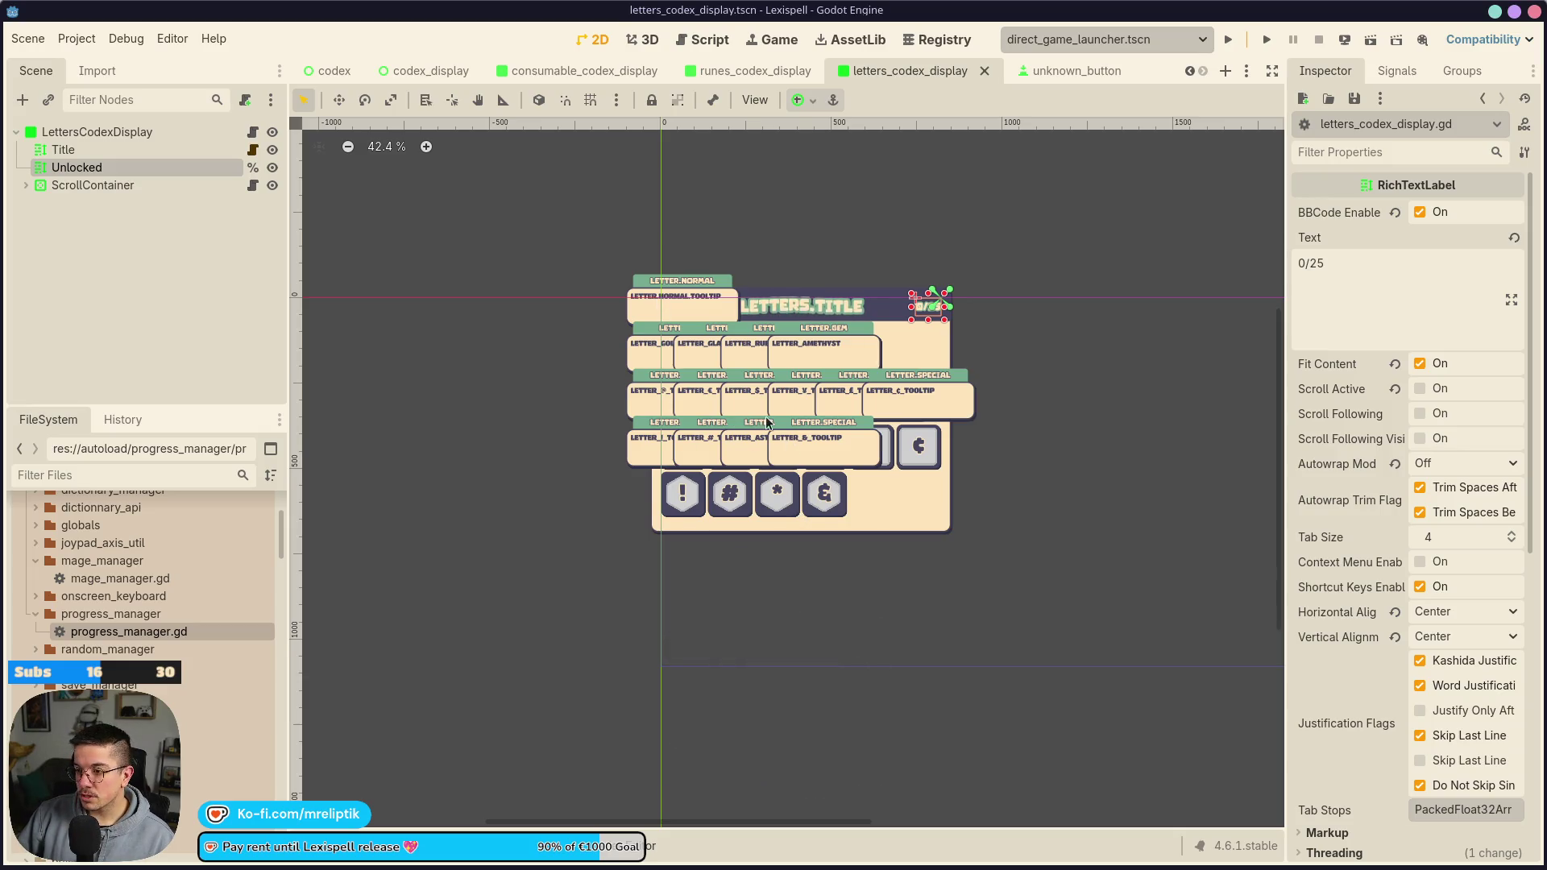
{"action": "scroll", "coordinate": [693, 387], "scroll_direction": "up", "scroll_amount": 2}
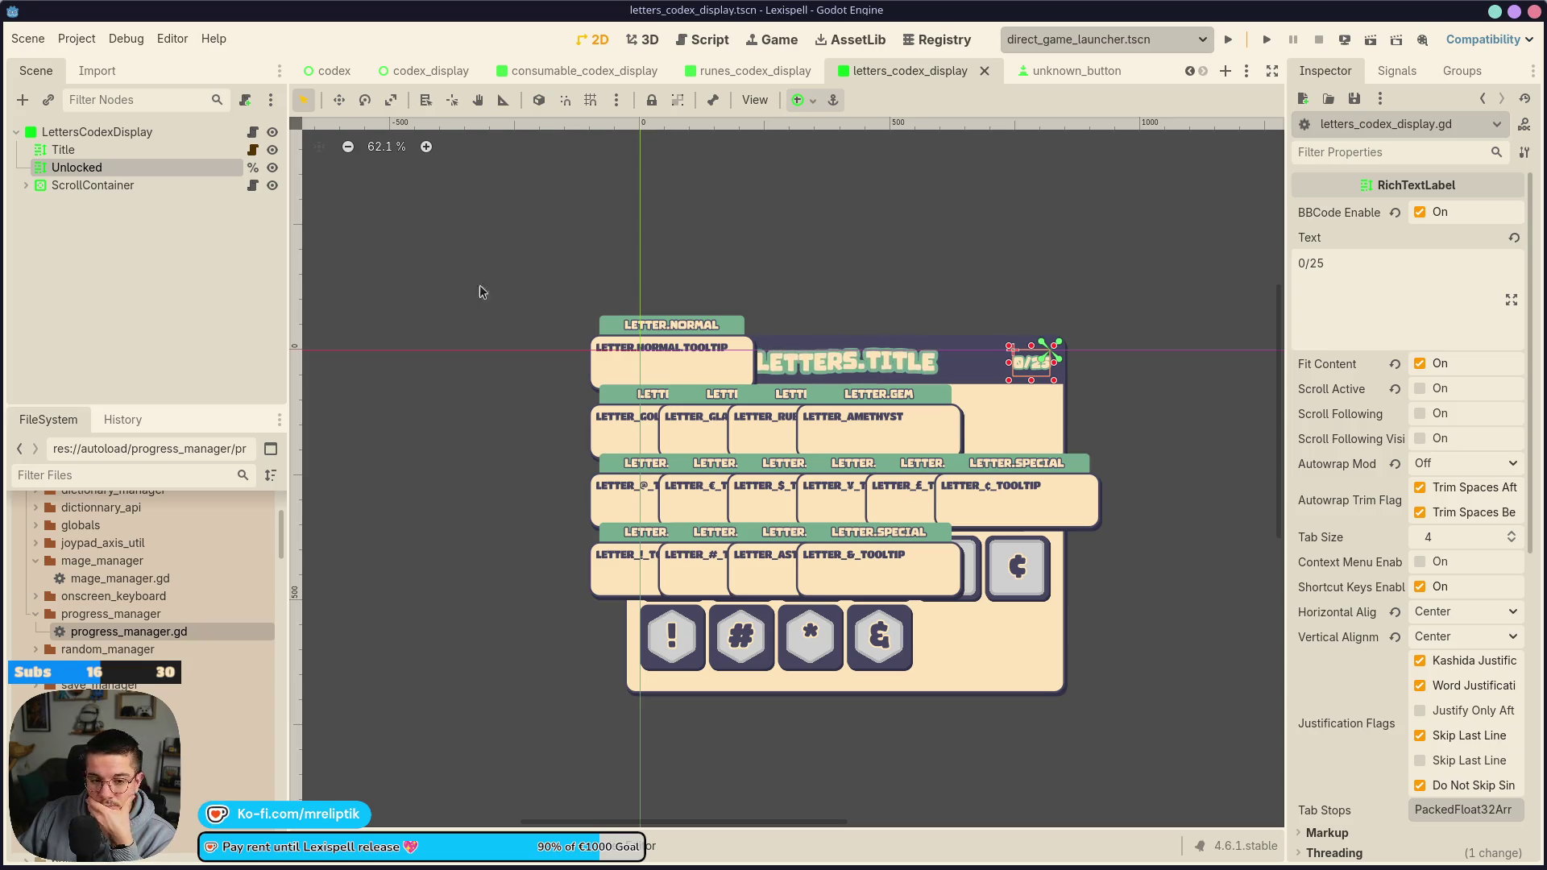
{"action": "left_click", "coordinate": [252, 150]}
Start a fill_in_letters() function on line 12 of letters_codex_display.gd, below _ready
{"action": "left_click", "coordinate": [252, 131]}
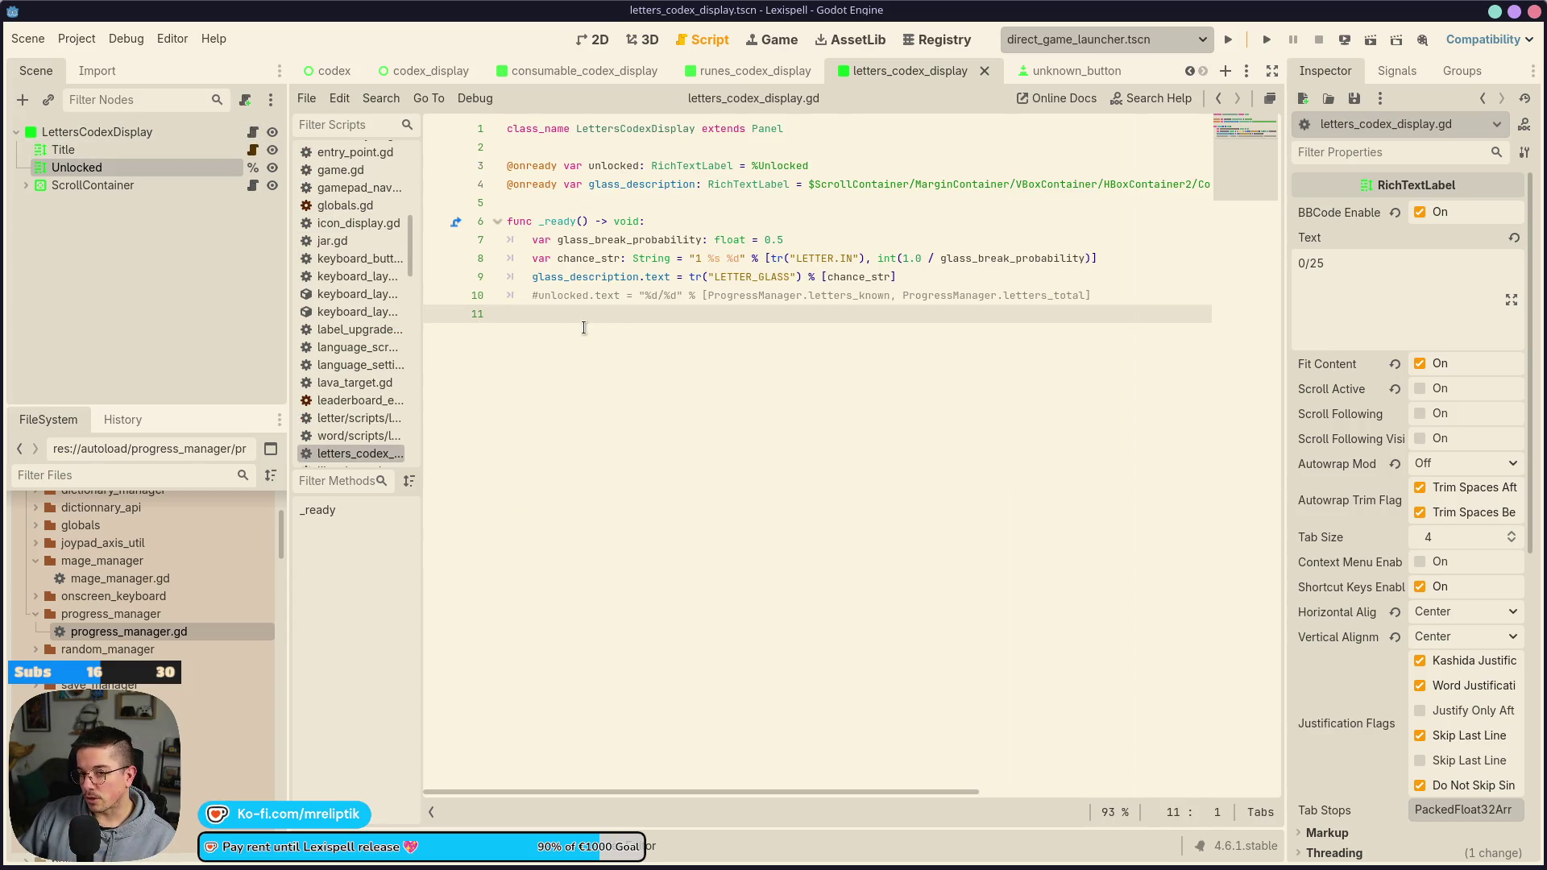
{"action": "left_click", "coordinate": [902, 71]}
{"action": "left_click", "coordinate": [728, 73]}
{"action": "left_click", "coordinate": [253, 133]}
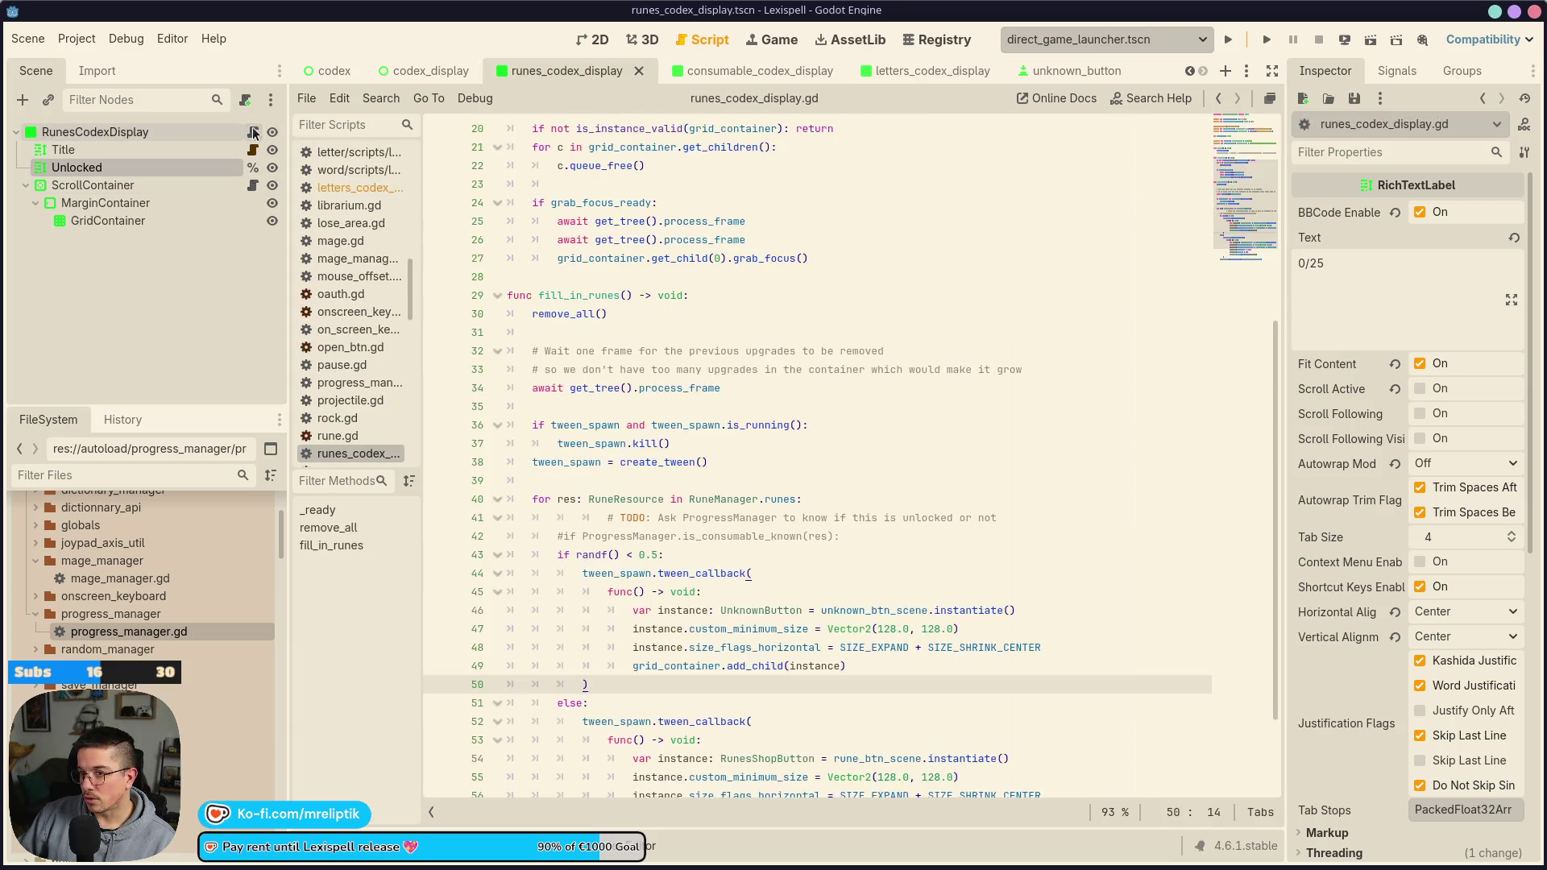
{"action": "left_click", "coordinate": [882, 72]}
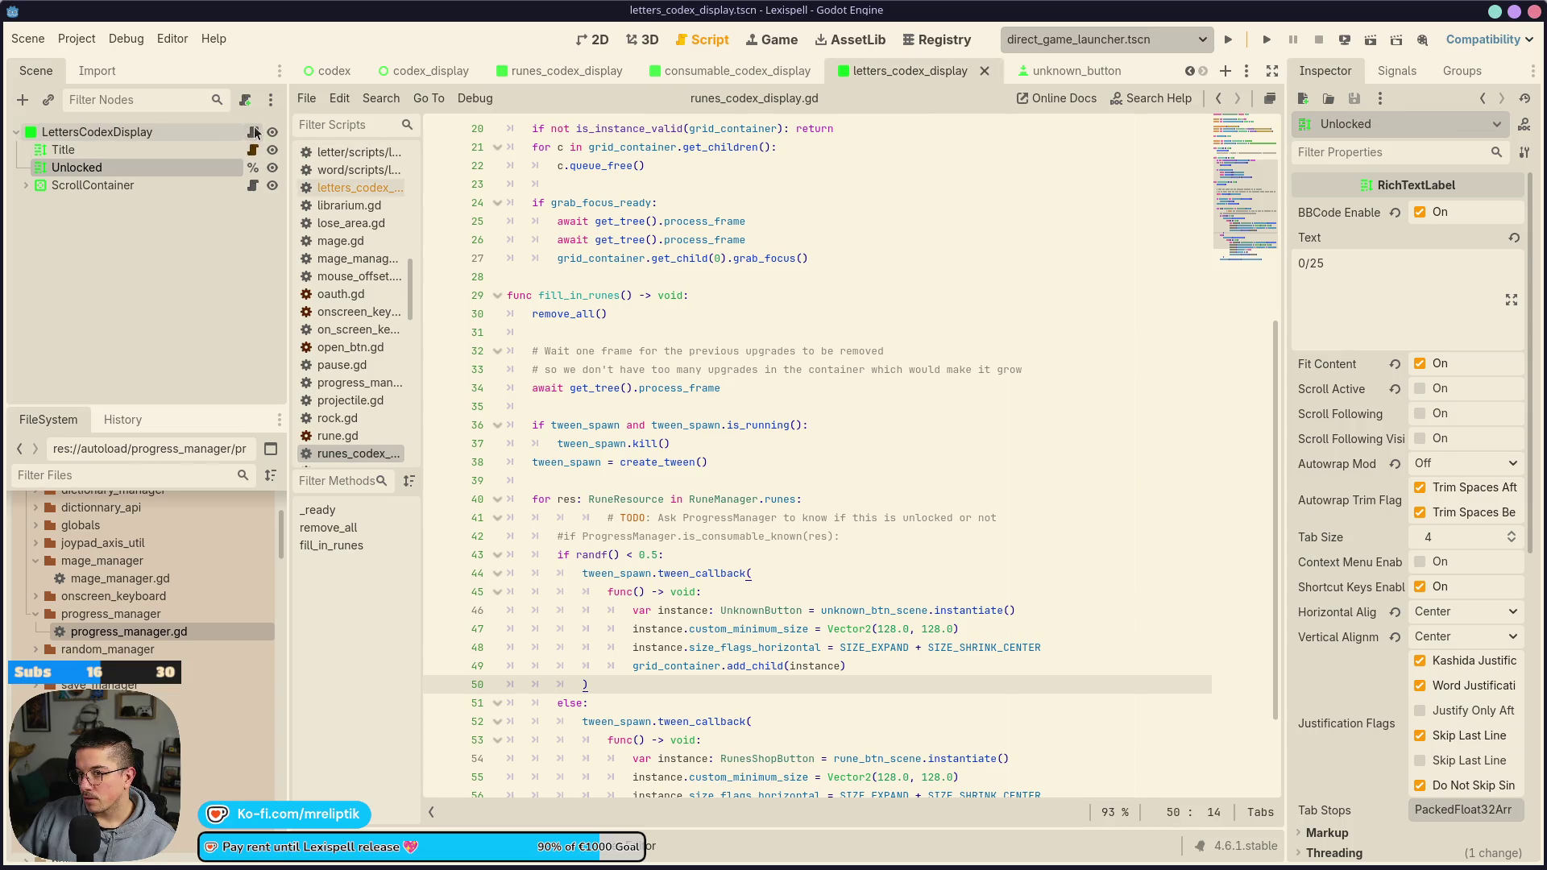
{"action": "left_click", "coordinate": [253, 132]}
{"action": "key", "text": "Return"}
{"action": "type", "text": "fill_in_letters() -> void:"}
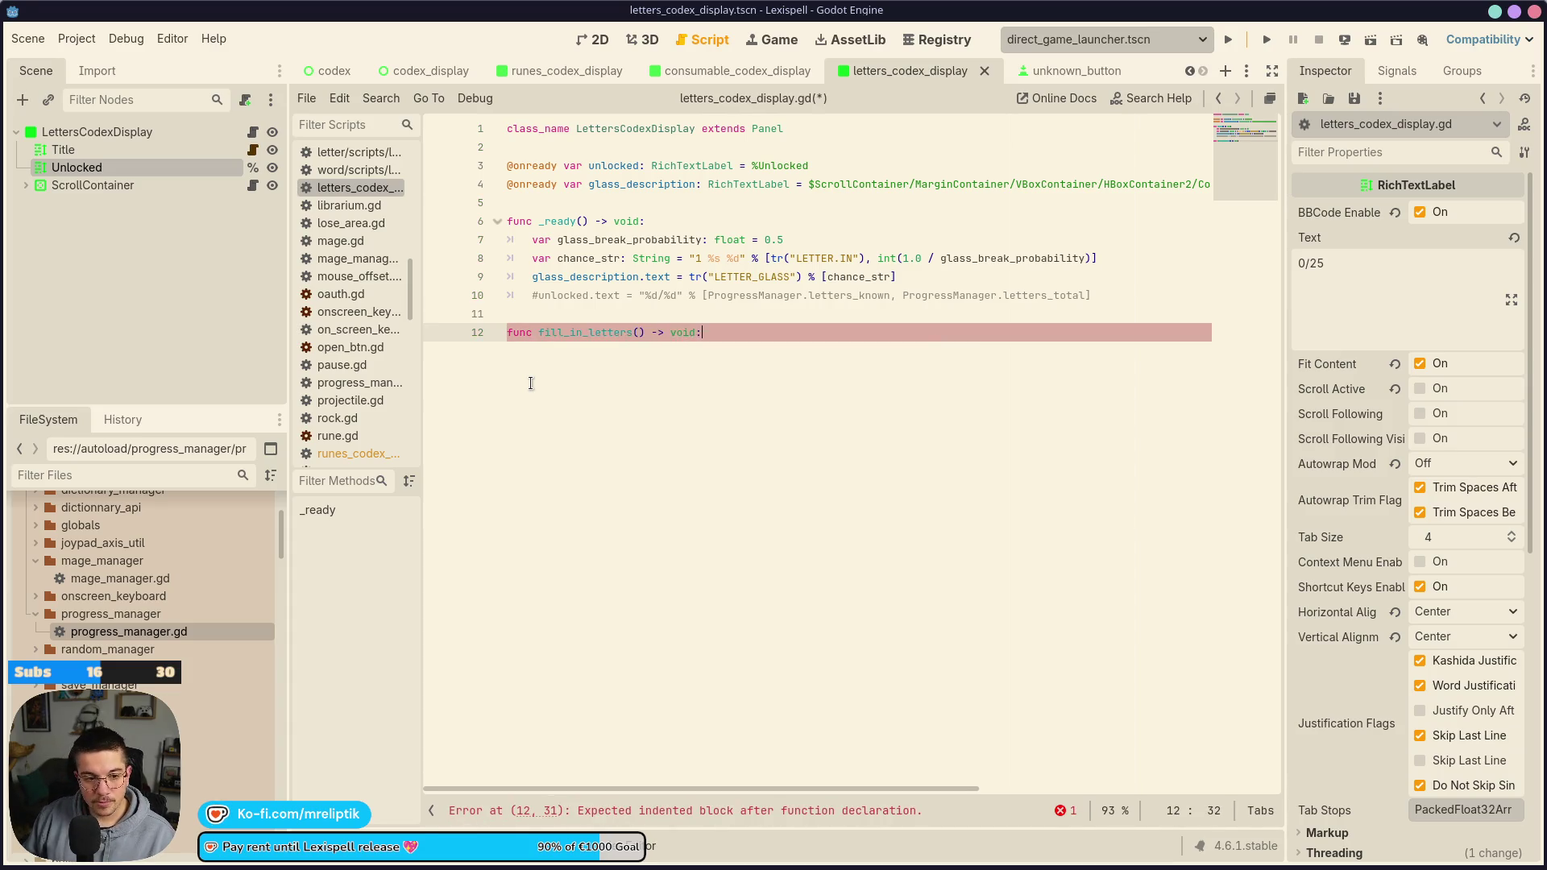
Paste the UnknownButton block into fill_in_letters and dedent lines 13–21 one level
{"action": "type", "text": "# TODO: Ask ProgressManager to know if this is unlocked or not \t\t#if ProgressManager.is_consumable_known(res): \t\tif randf() < 0.5: \t\t\ttween_spawn.tween_callback( \t\t\t\tfunc() -> void: \t\t\t\t\tvar instance: UnknownButton = unknown_btn_scene.instantiate() \t\t\t\t\tinstance.custom_minimum_size = Vector2(128.0, 128.0) \t\t\t\t\tinstance.size_flags_horizontal = SIZE_EXPAND + SIZE_SHRINK_CENTER \t\t\t\t\tgrid_container.add_child(instance) \t\t\t)"}
{"action": "key", "text": "ctrl+s"}
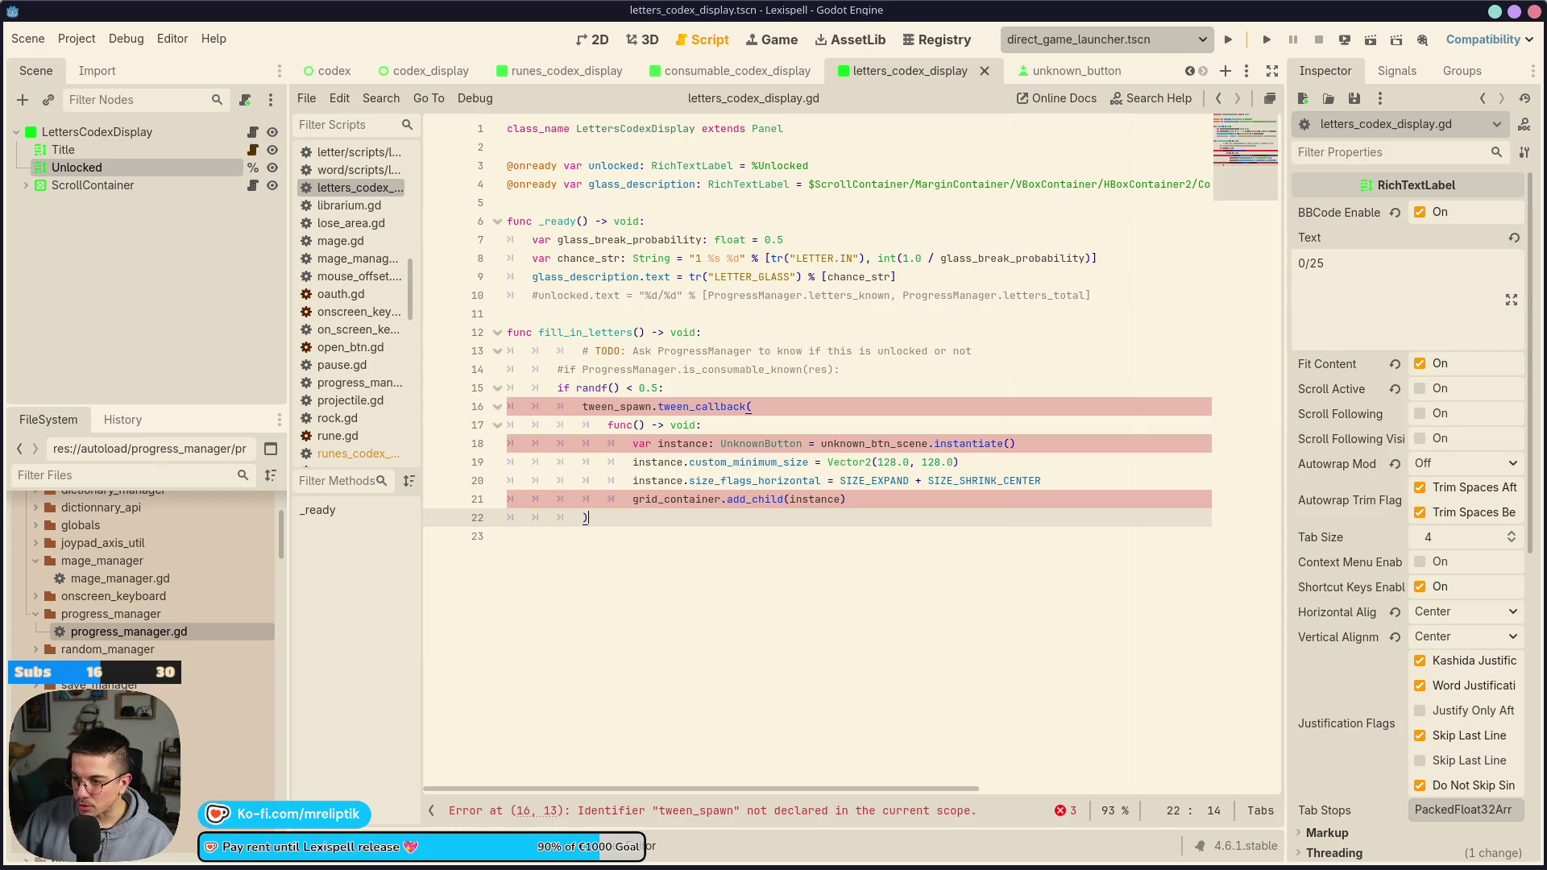
{"action": "left_click", "coordinate": [663, 395]}
{"action": "left_click", "coordinate": [614, 350]}
{"action": "key", "text": "shift+Tab"}
{"action": "mouse_move", "coordinate": [560, 339]}
{"action": "left_mouse_down"}
{"action": "mouse_move", "coordinate": [660, 406]}
{"action": "mouse_move", "coordinate": [689, 501]}
{"action": "left_mouse_up"}
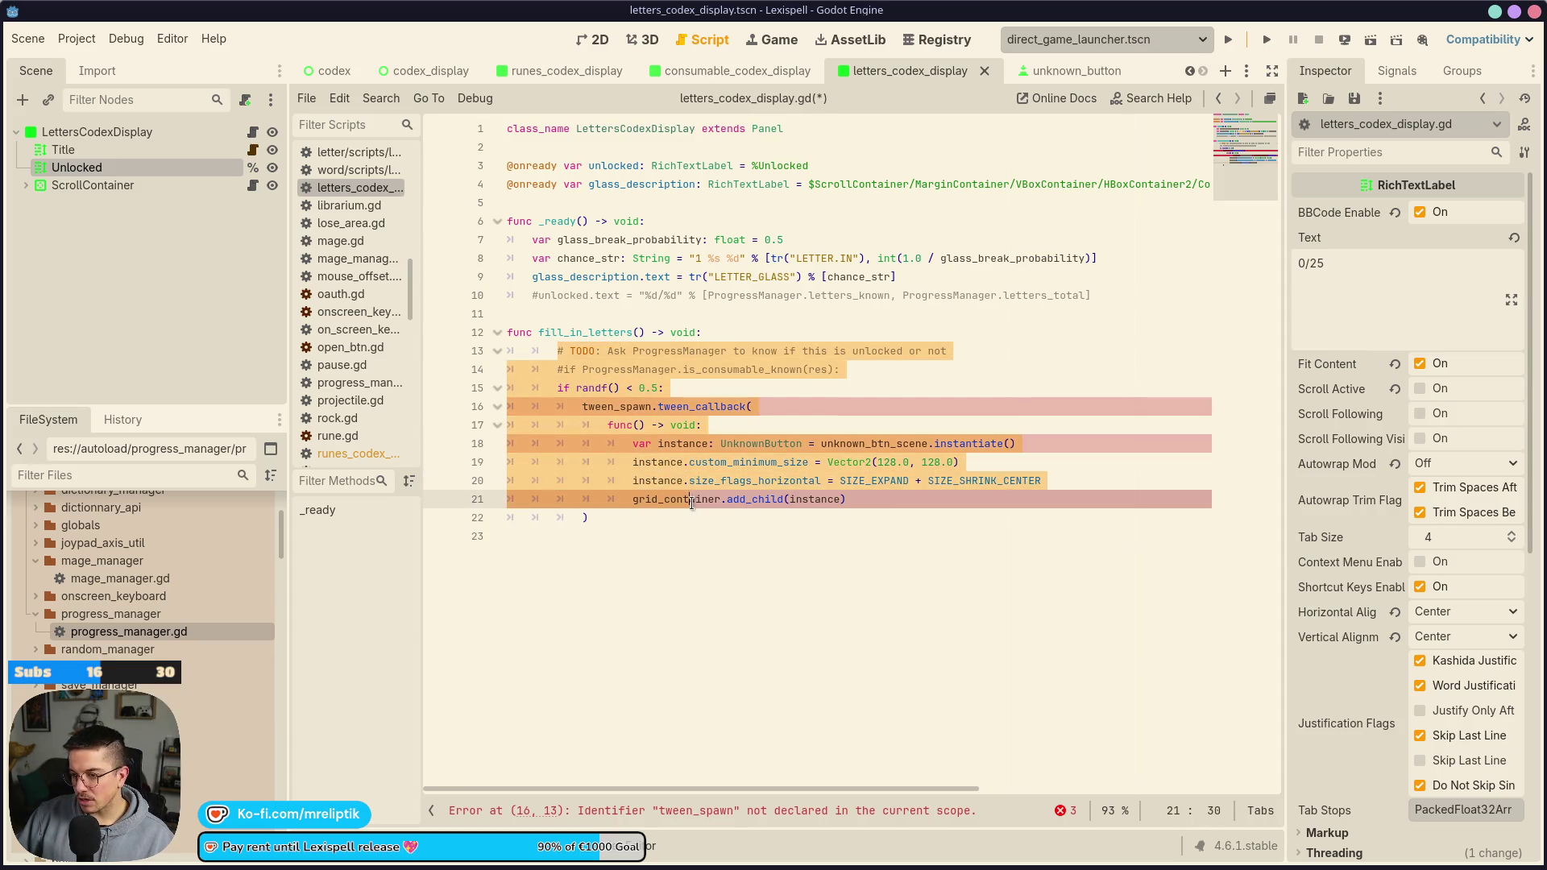
{"action": "key", "text": "shift+Tab"}
Inspect the randf() condition, tween callback and commented consumable check lines
{"action": "key", "text": "Up"}
{"action": "left_click", "coordinate": [614, 518]}
{"action": "key", "text": "Up"}
{"action": "key", "text": "Up"}
{"action": "key", "text": "Up"}
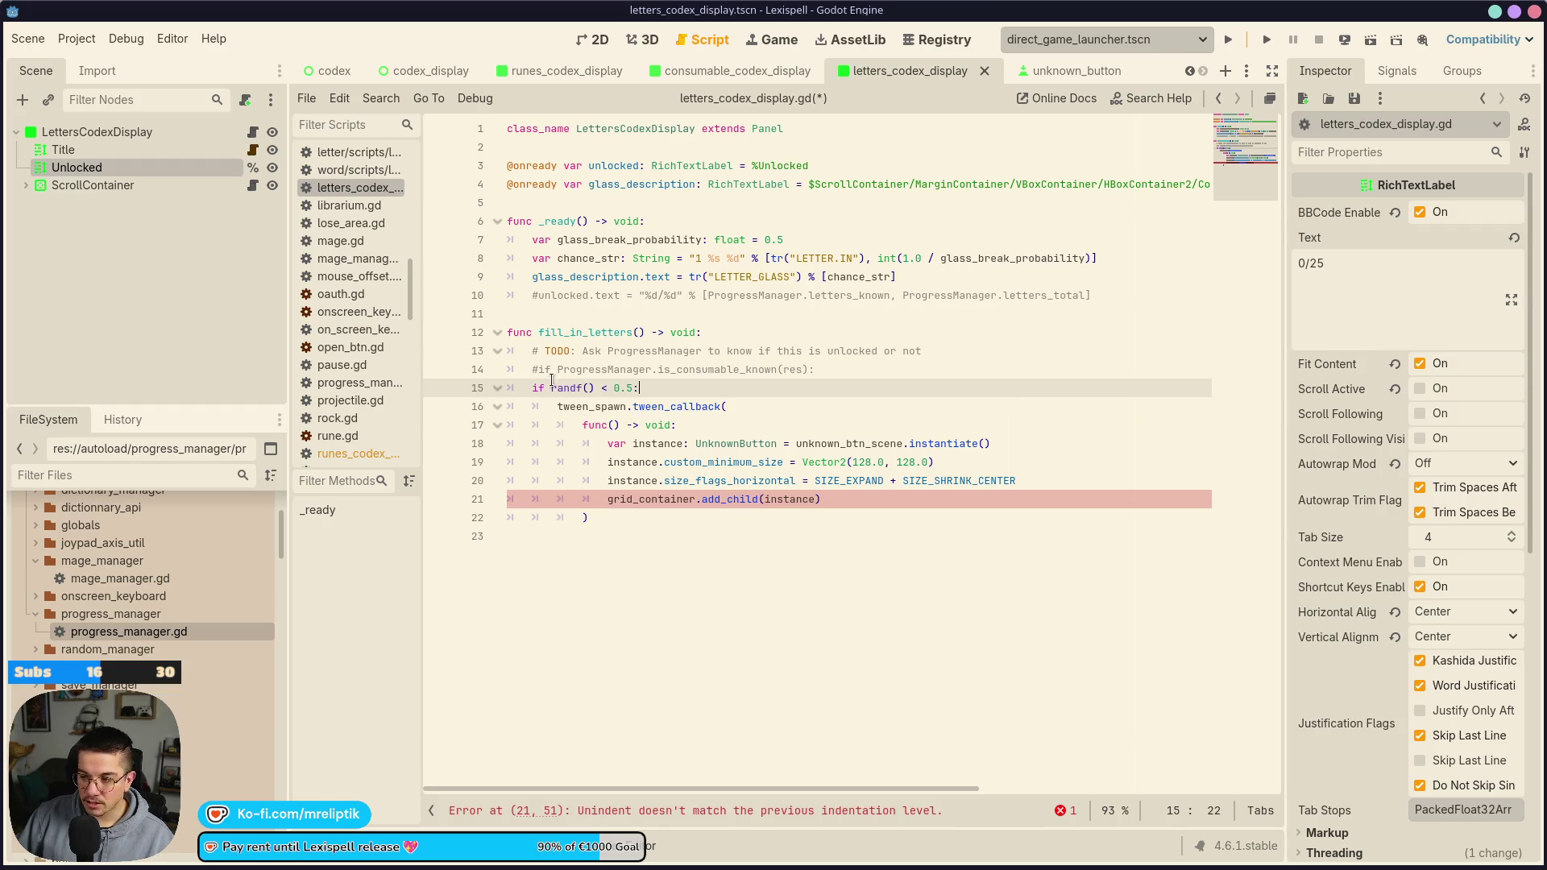
{"action": "left_click", "coordinate": [705, 402]}
{"action": "left_click", "coordinate": [702, 391]}
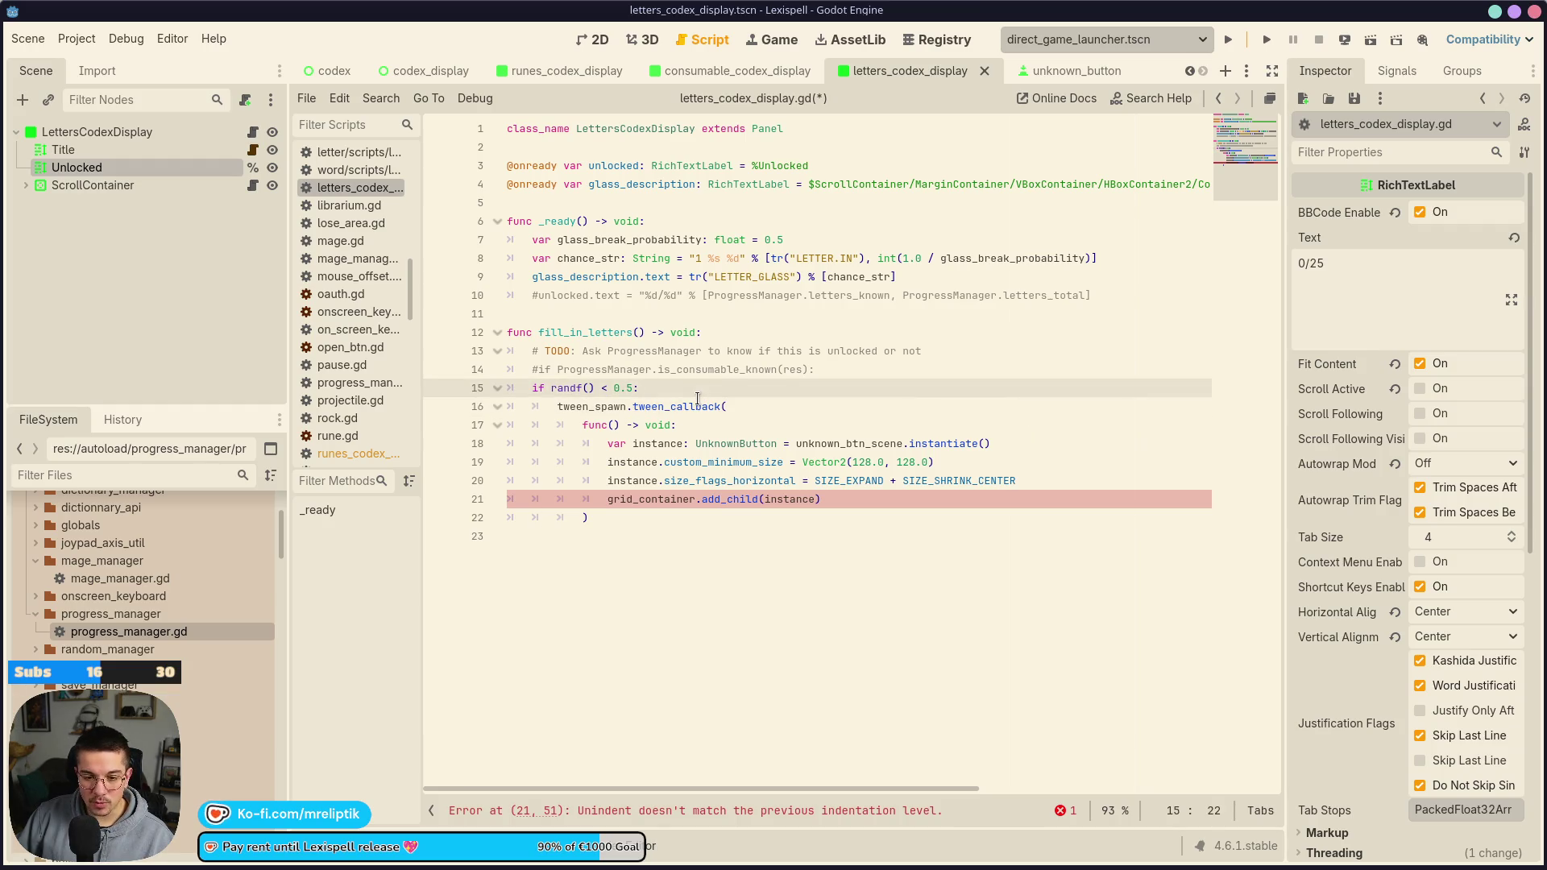
{"action": "left_click", "coordinate": [791, 371]}
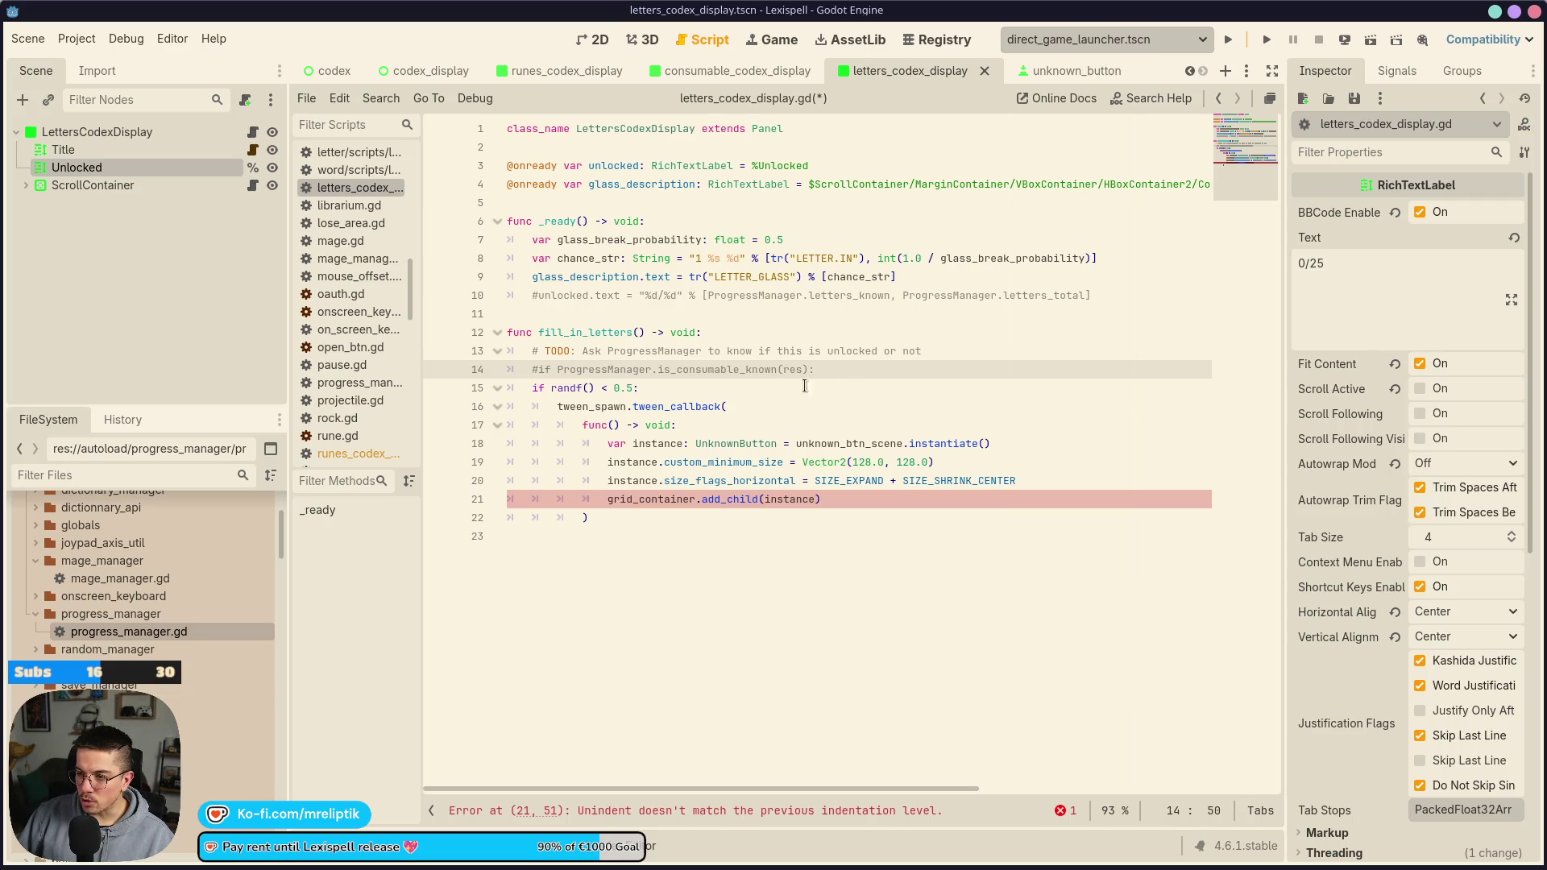
Add an else: branch containing pass after the callback block and save the letters script
{"action": "left_click", "coordinate": [637, 515]}
{"action": "key", "text": "Return"}
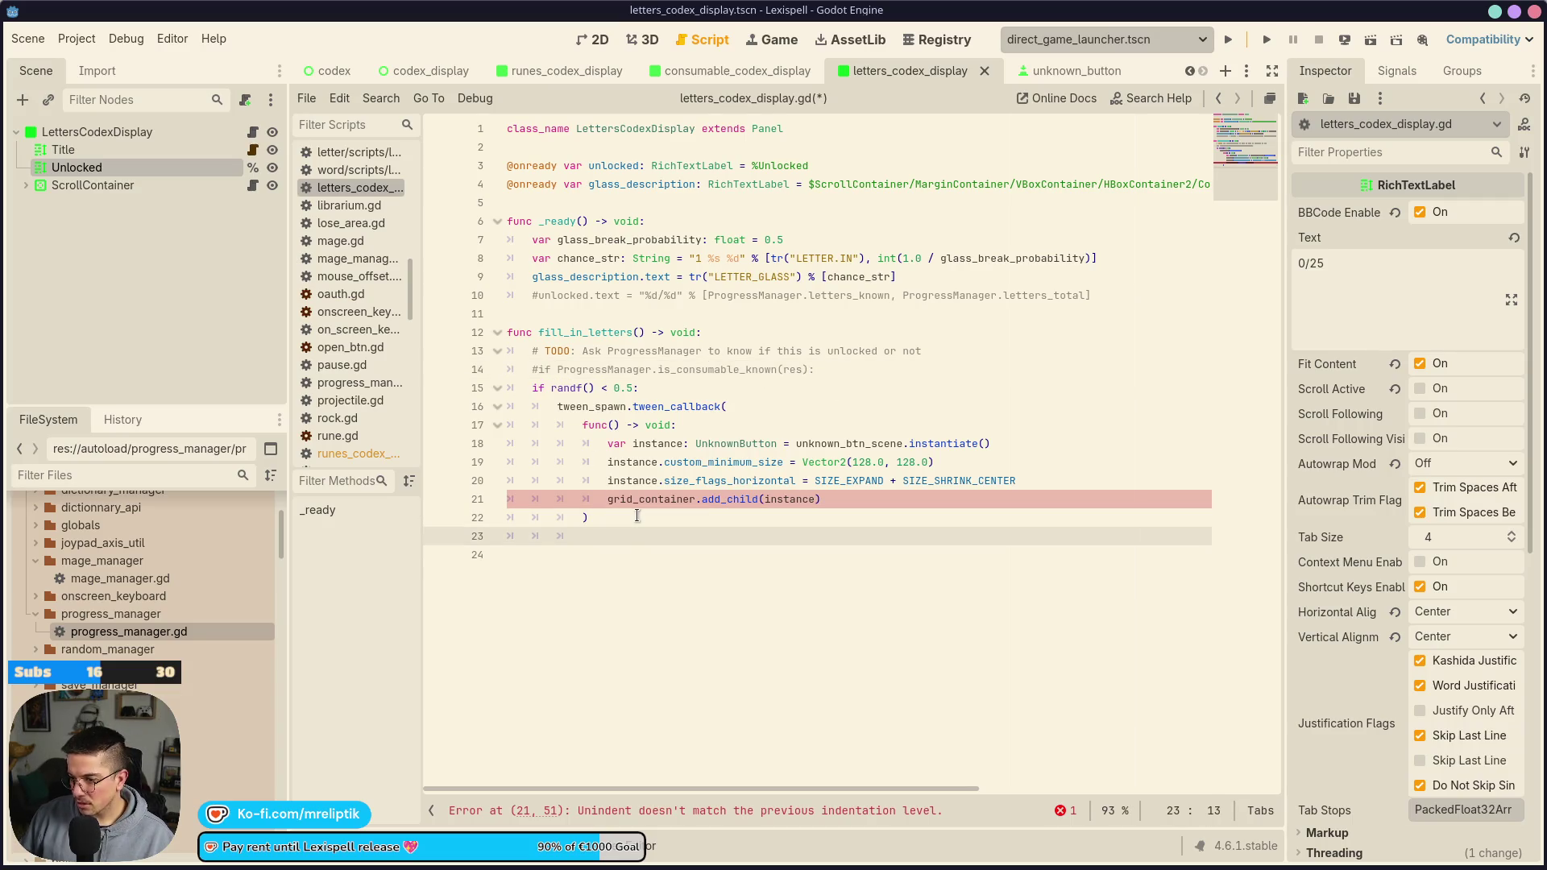
{"action": "type", "text": "else:"}
{"action": "key", "text": "Return"}
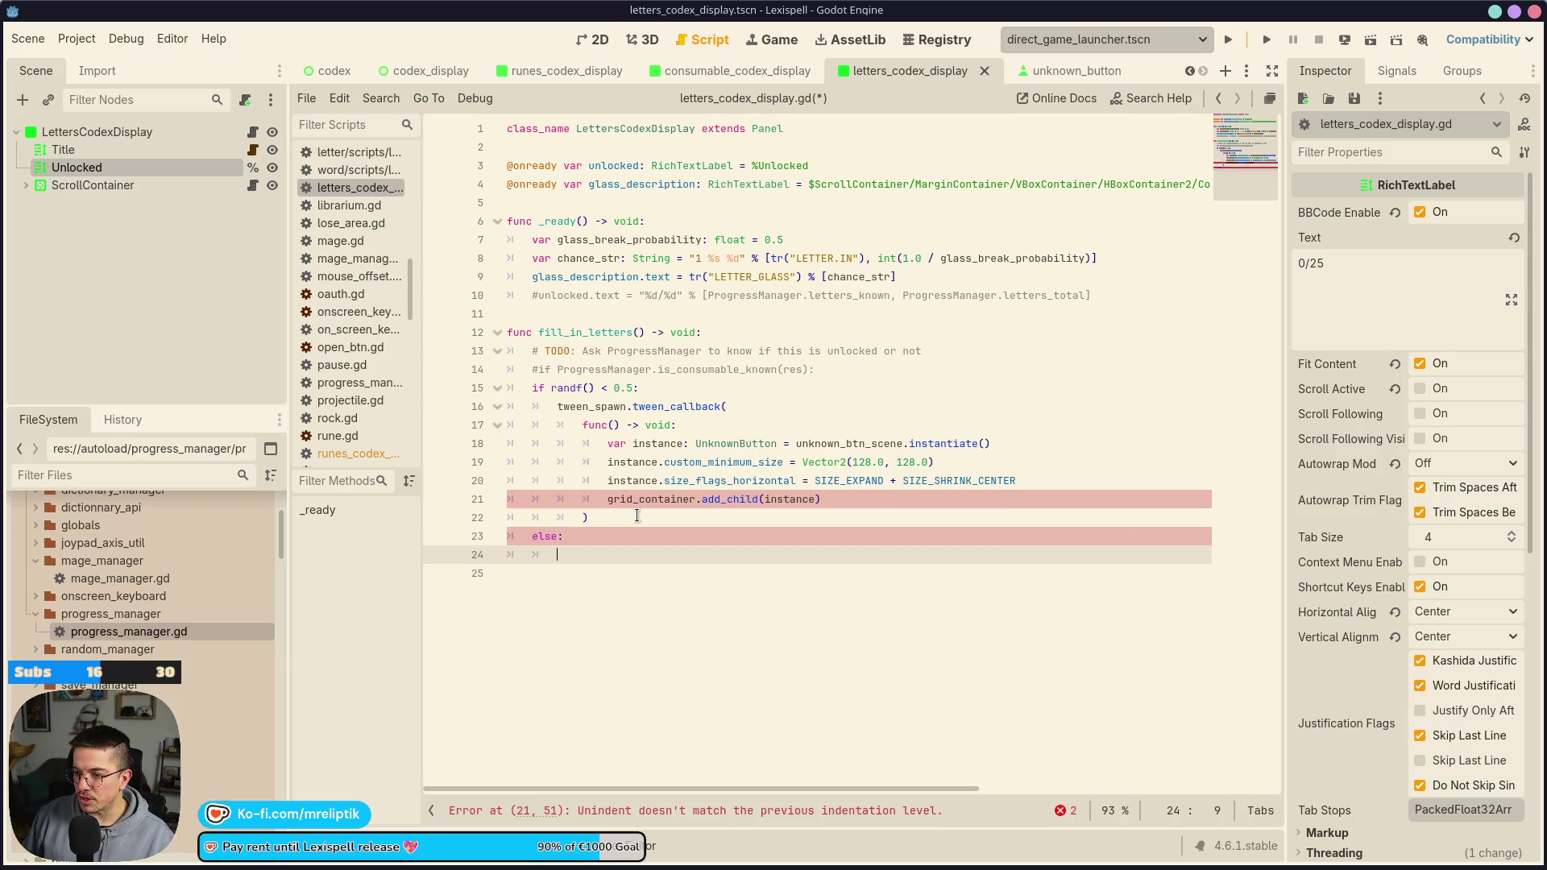
{"action": "type", "text": "pass"}
{"action": "key", "text": "ctrl+s"}
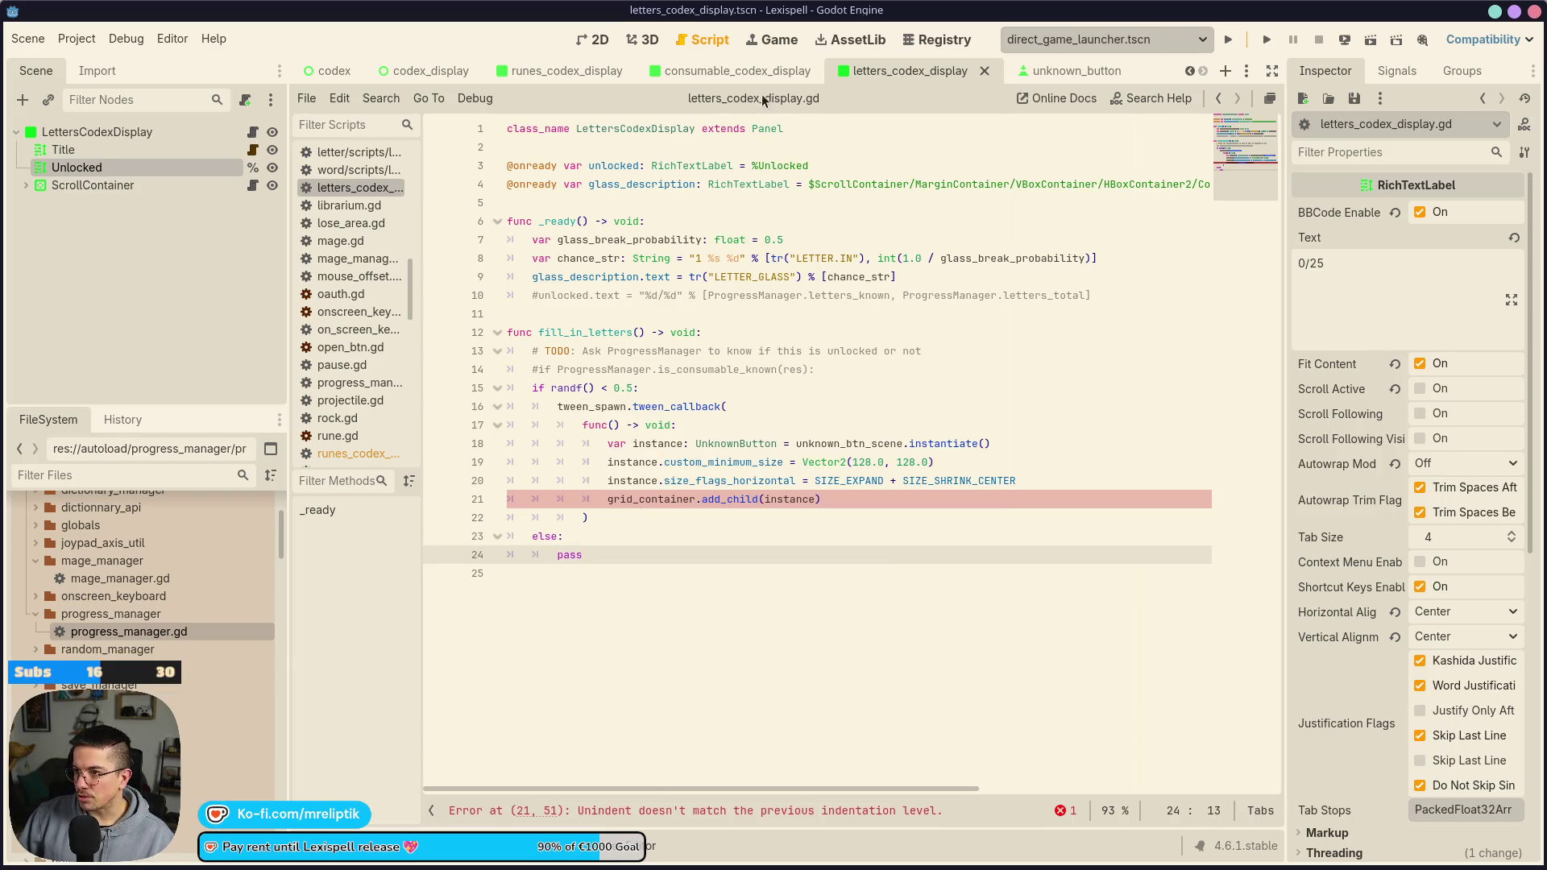
{"action": "left_click", "coordinate": [644, 63]}
Copy the shop-button spawning tween block, ending at line 61, from consumable_codex_display.gd
{"action": "left_click", "coordinate": [597, 38]}
{"action": "left_click", "coordinate": [252, 132]}
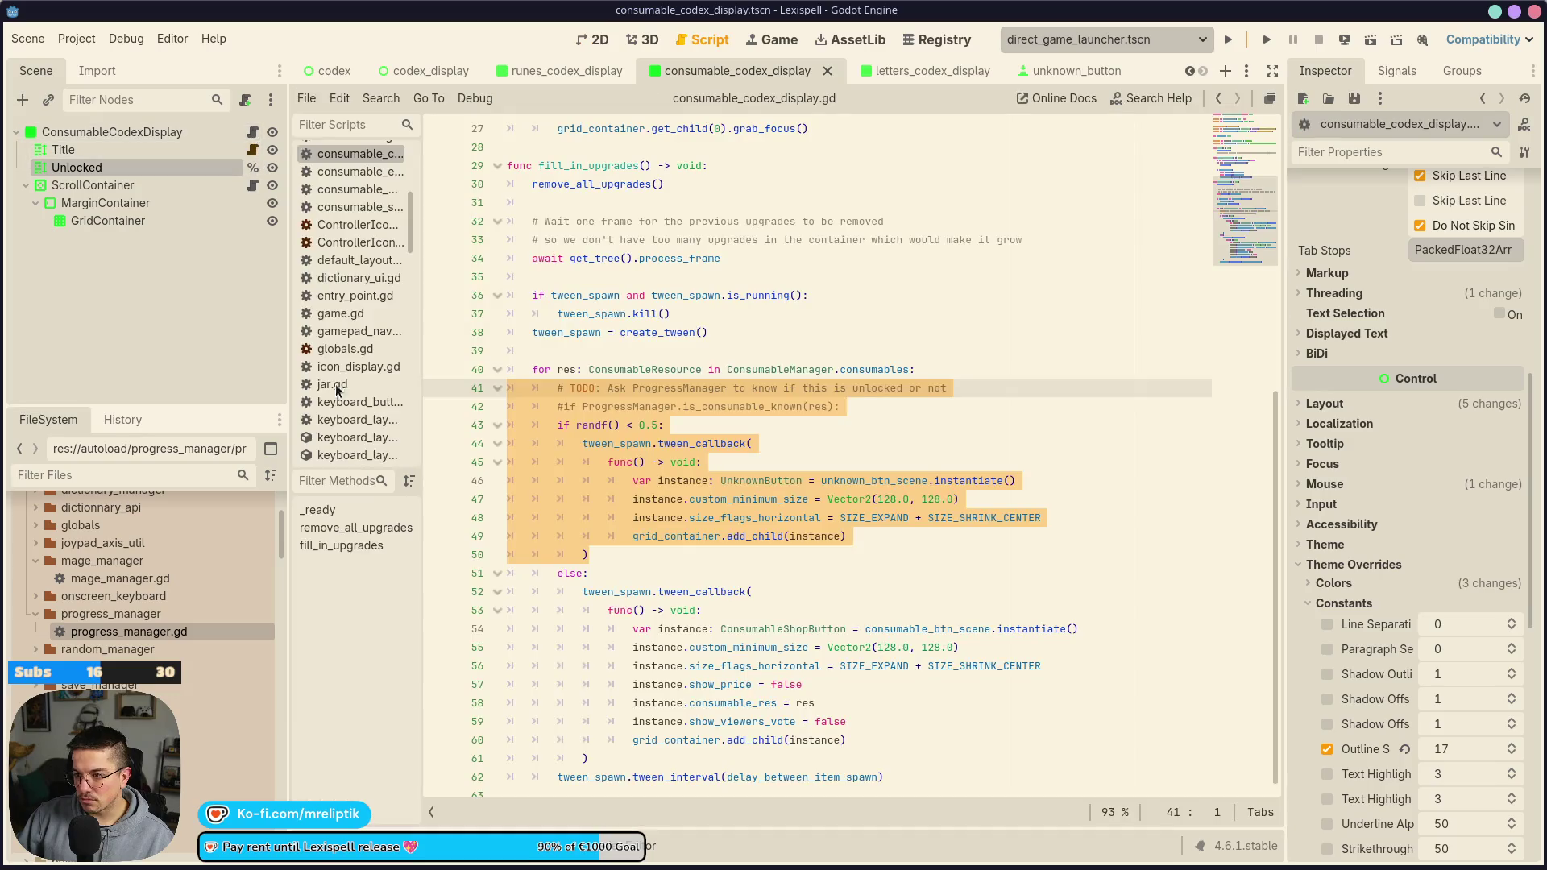
{"action": "left_click", "coordinate": [574, 585]}
{"action": "mouse_move", "coordinate": [575, 585]}
{"action": "left_mouse_down"}
{"action": "mouse_move", "coordinate": [713, 748]}
{"action": "mouse_move", "coordinate": [948, 769]}
{"action": "left_mouse_up"}
{"action": "key", "text": "shift+Up"}
{"action": "key", "text": "ctrl+c"}
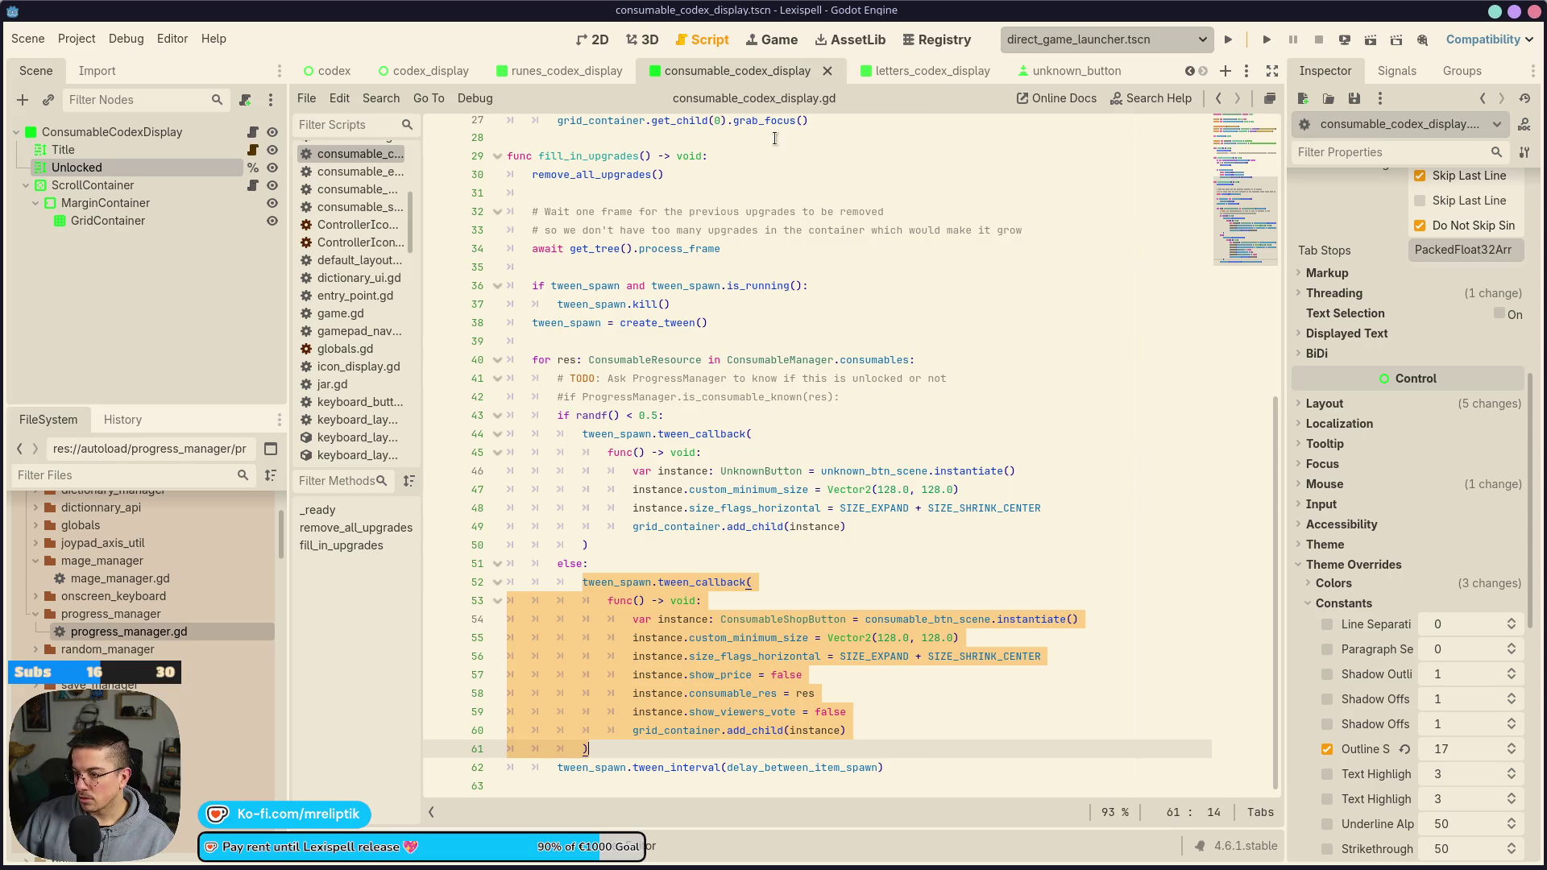
{"action": "key", "text": "alt+Down"}
{"action": "key", "text": "ctrl+z"}
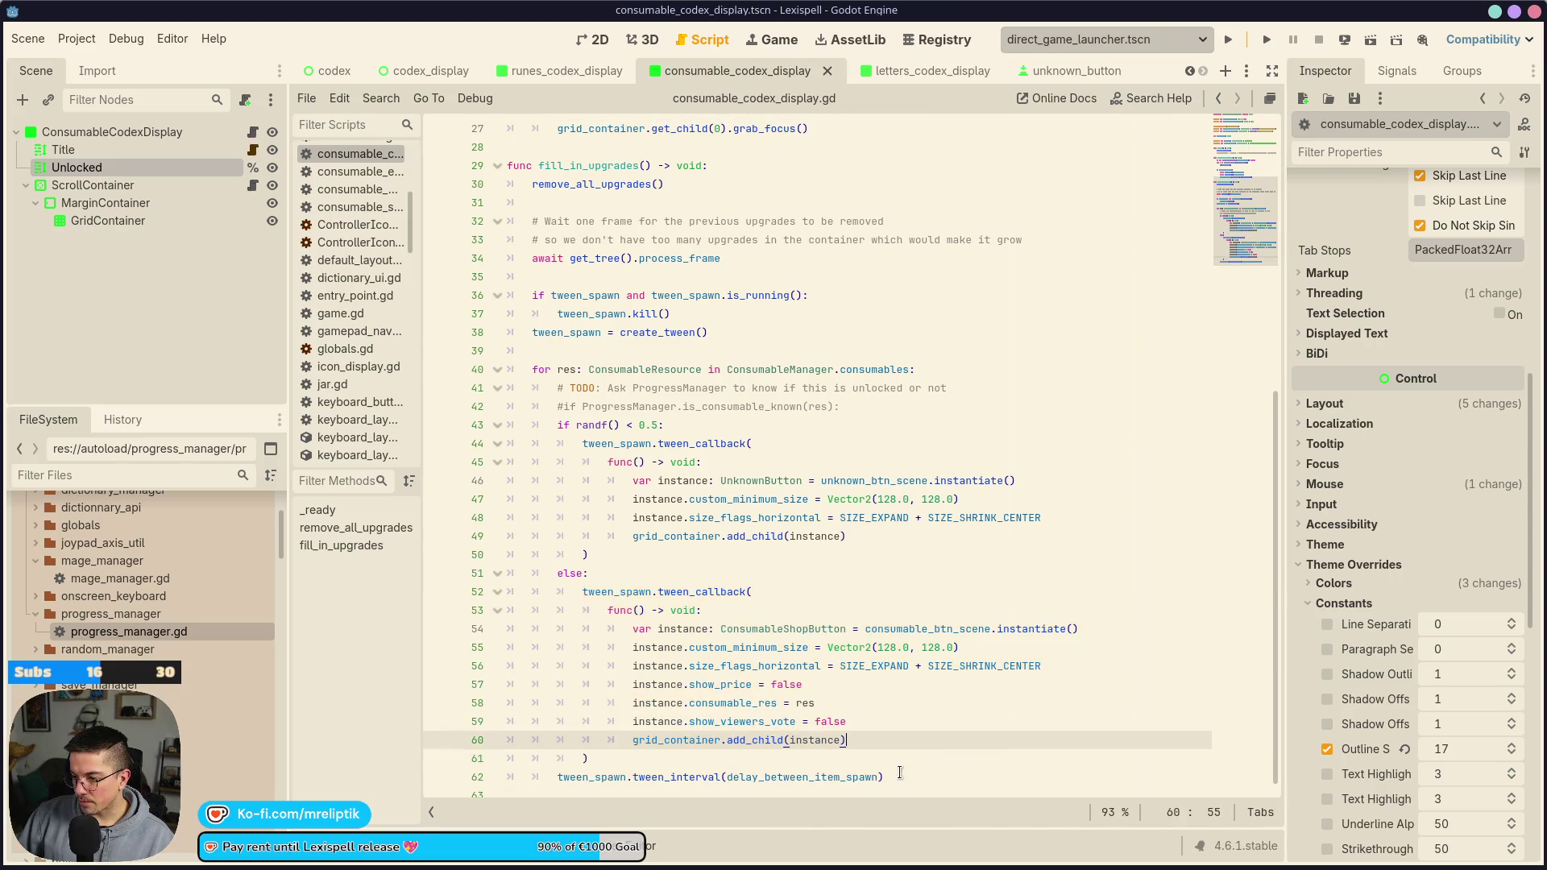
{"action": "key", "text": "ctrl+z"}
{"action": "key", "text": "ctrl+s"}
Replace pass in the letters script's else branch with the spawning block
{"action": "key", "text": "ctrl+Tab"}
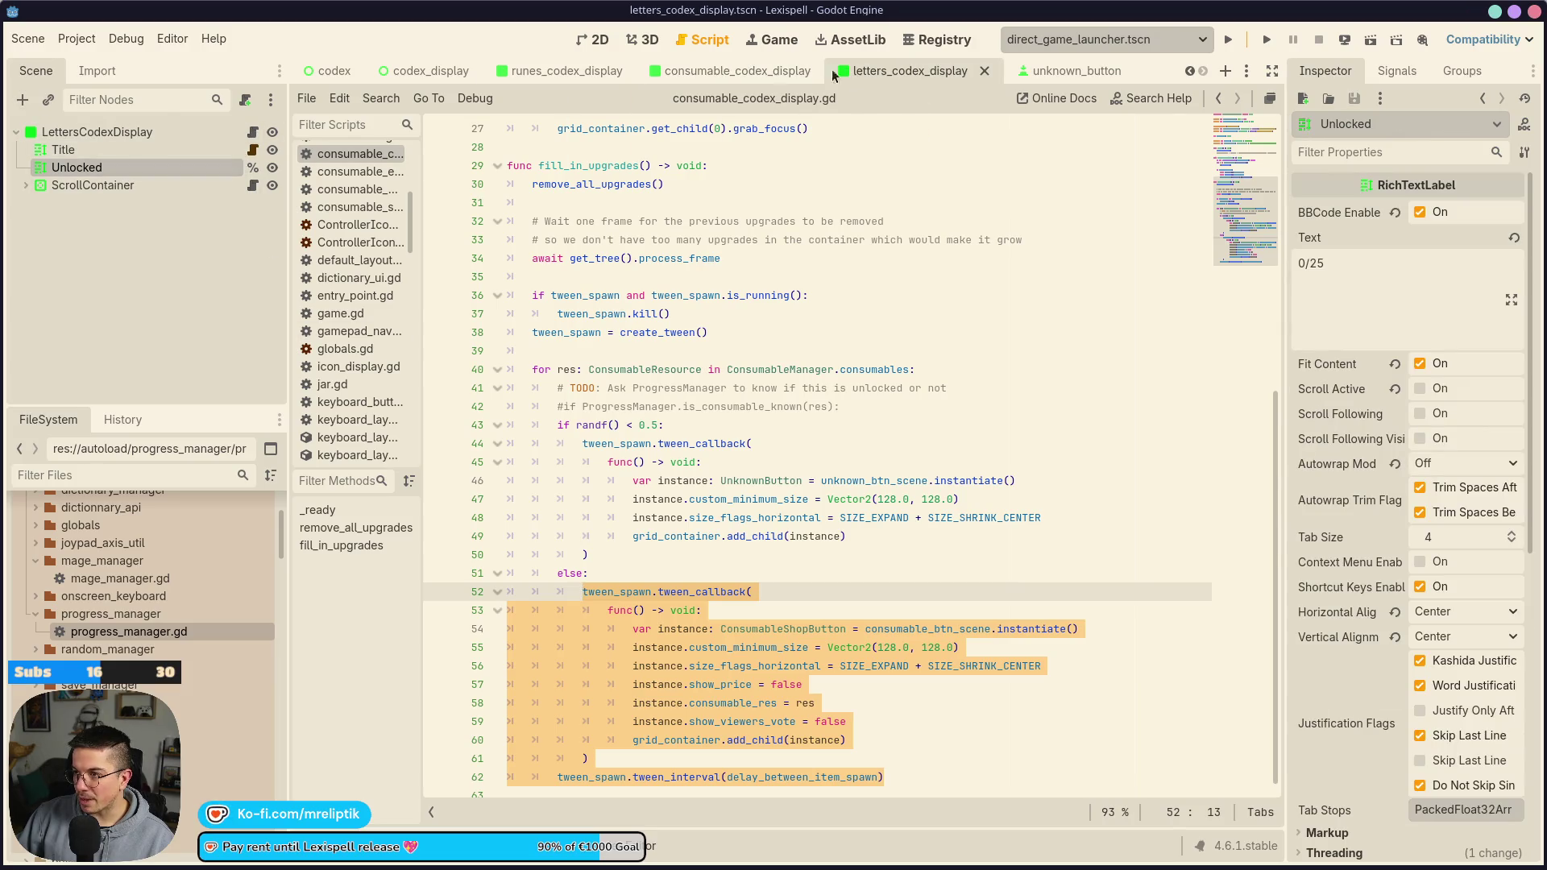
{"action": "left_click", "coordinate": [252, 131]}
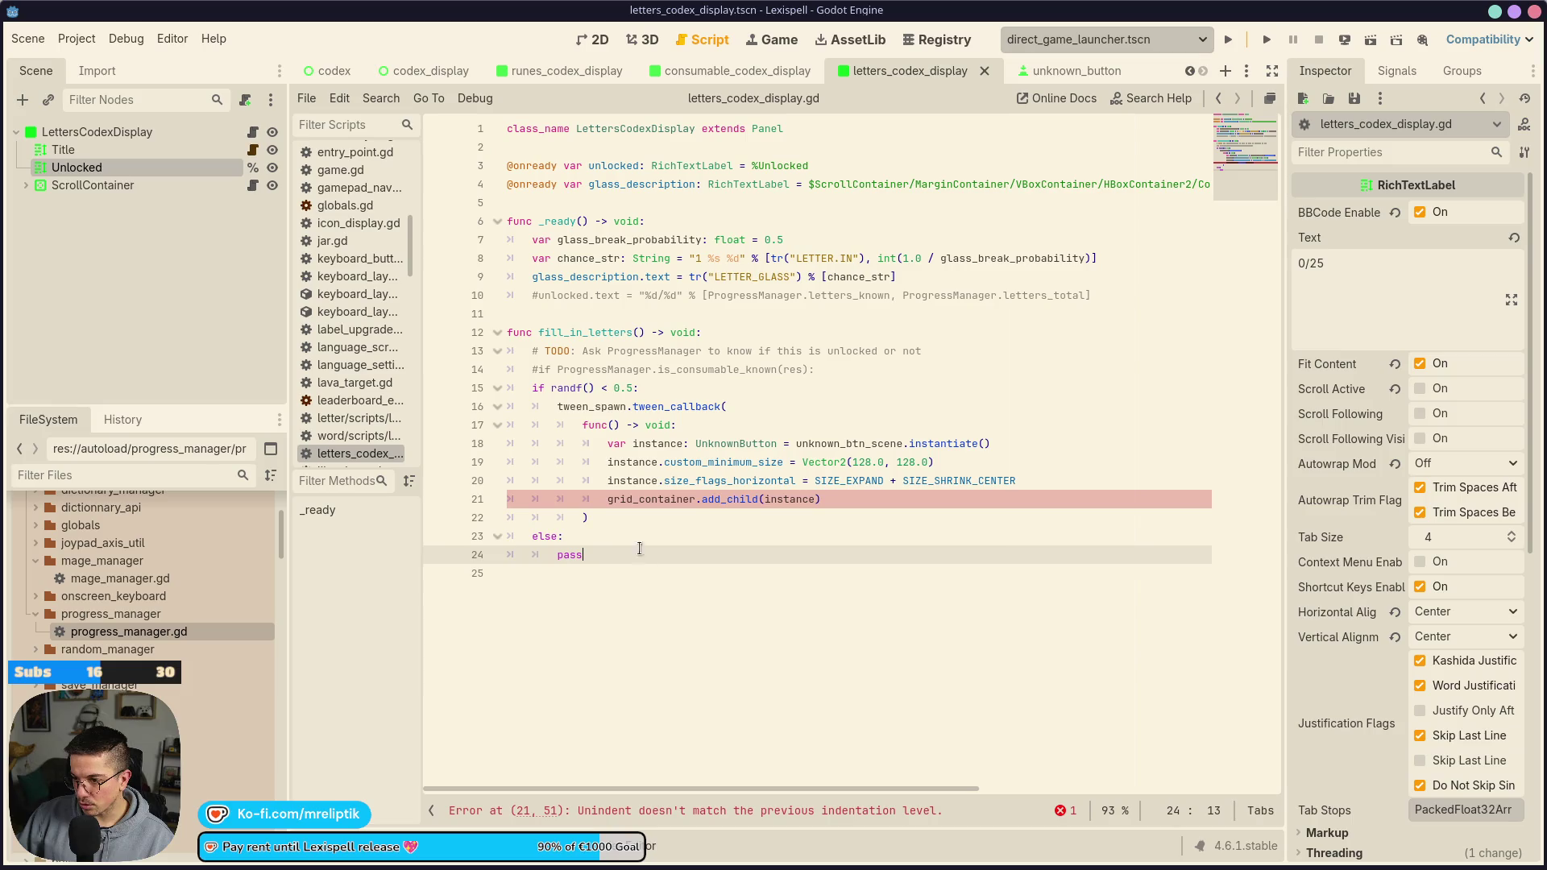
{"action": "key", "text": "shift+Home"}
{"action": "key", "text": "ctrl+v"}
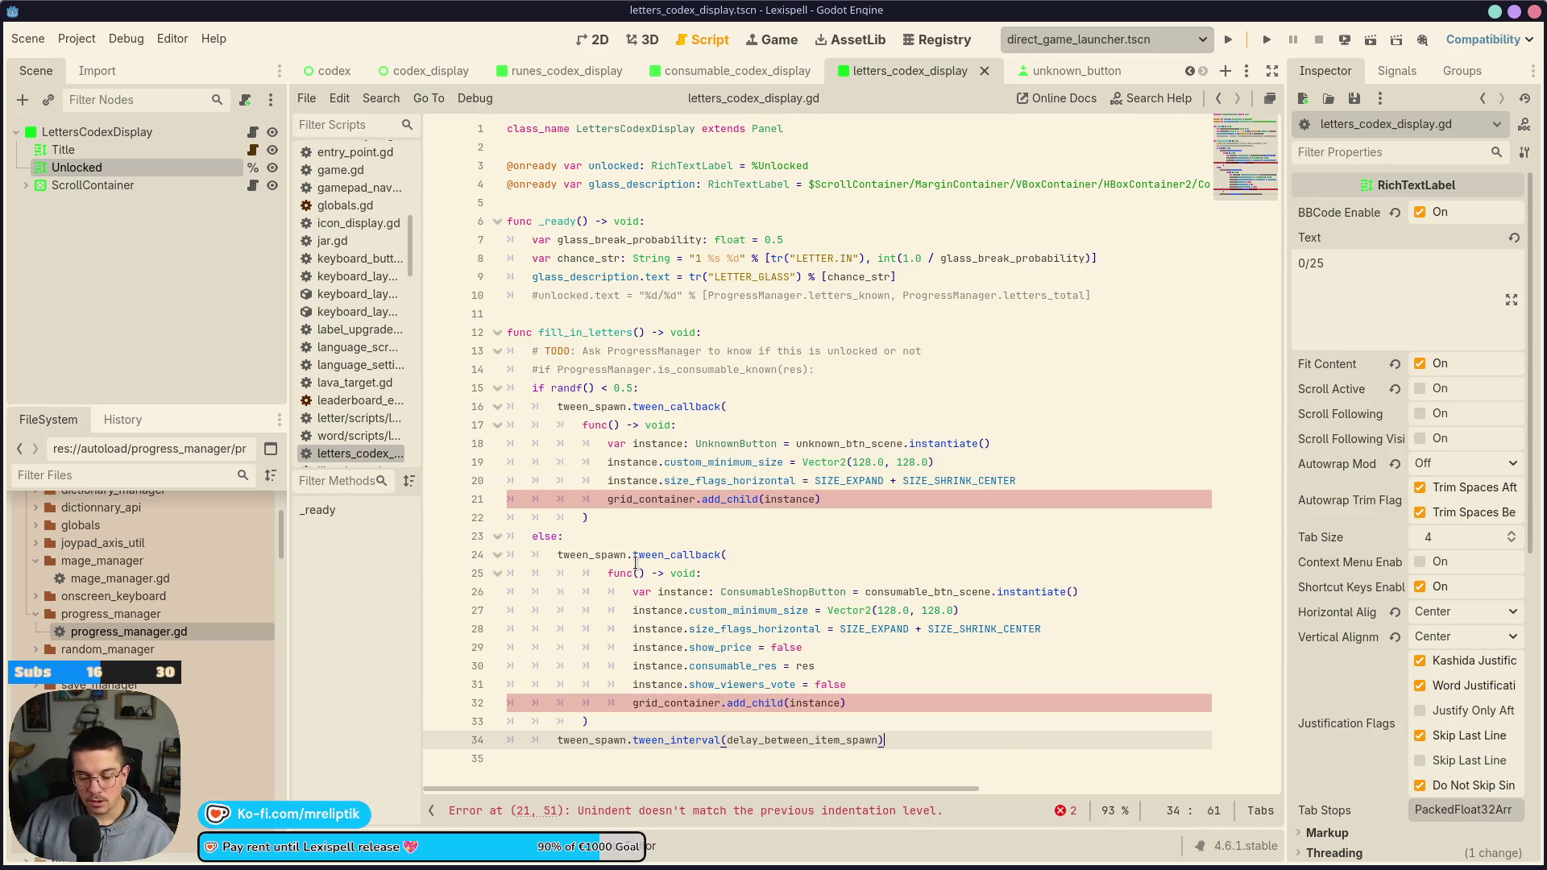
Declare var tween_spawn: Tween below the class declaration and save the script
{"action": "double_click", "coordinate": [577, 406]}
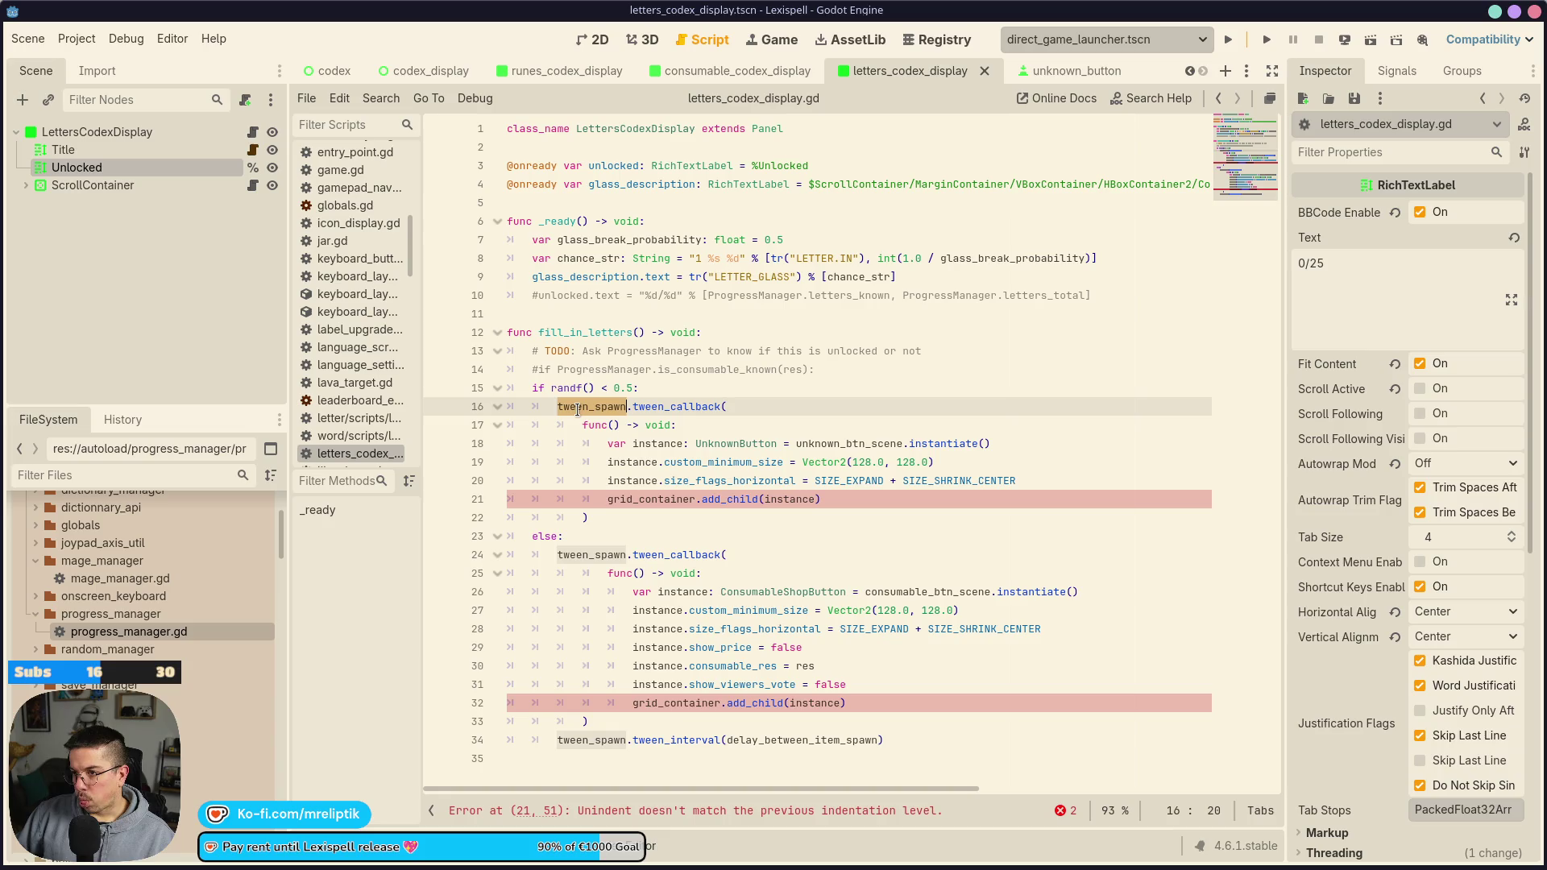
{"action": "left_click", "coordinate": [531, 146]}
{"action": "key", "text": "Return"}
{"action": "key", "text": "Return"}
{"action": "key", "text": "Up"}
{"action": "type", "text": "var tween_spawn: Tween"}
{"action": "key", "text": "ctrl+s"}
{"action": "left_click", "coordinate": [587, 145]}
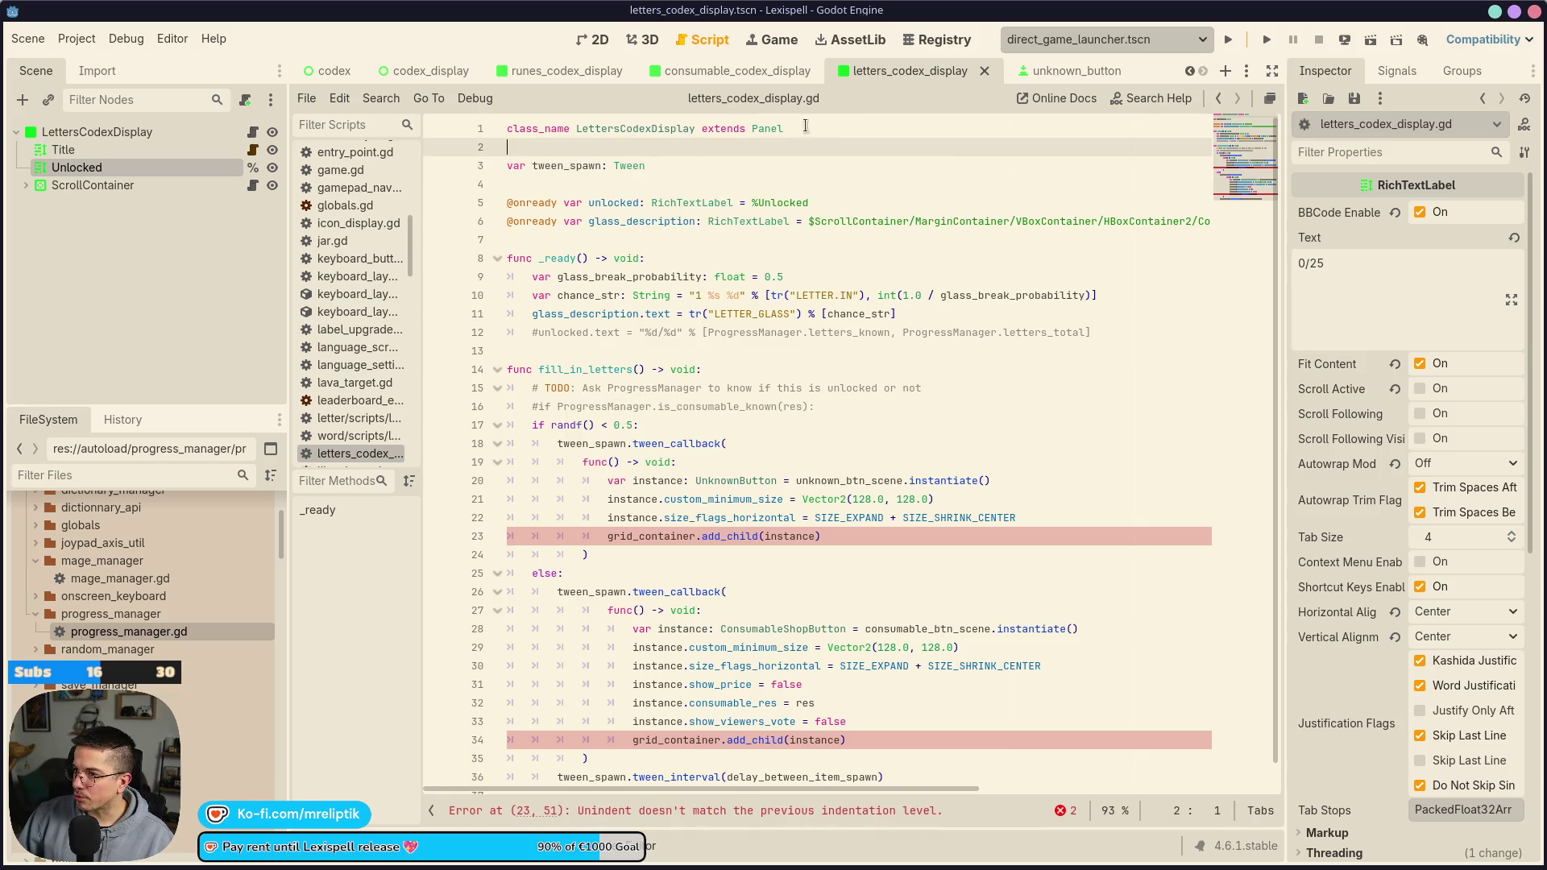
{"action": "left_click", "coordinate": [1063, 71]}
Save the unknown_button scene and close its tab
{"action": "left_click", "coordinate": [594, 39]}
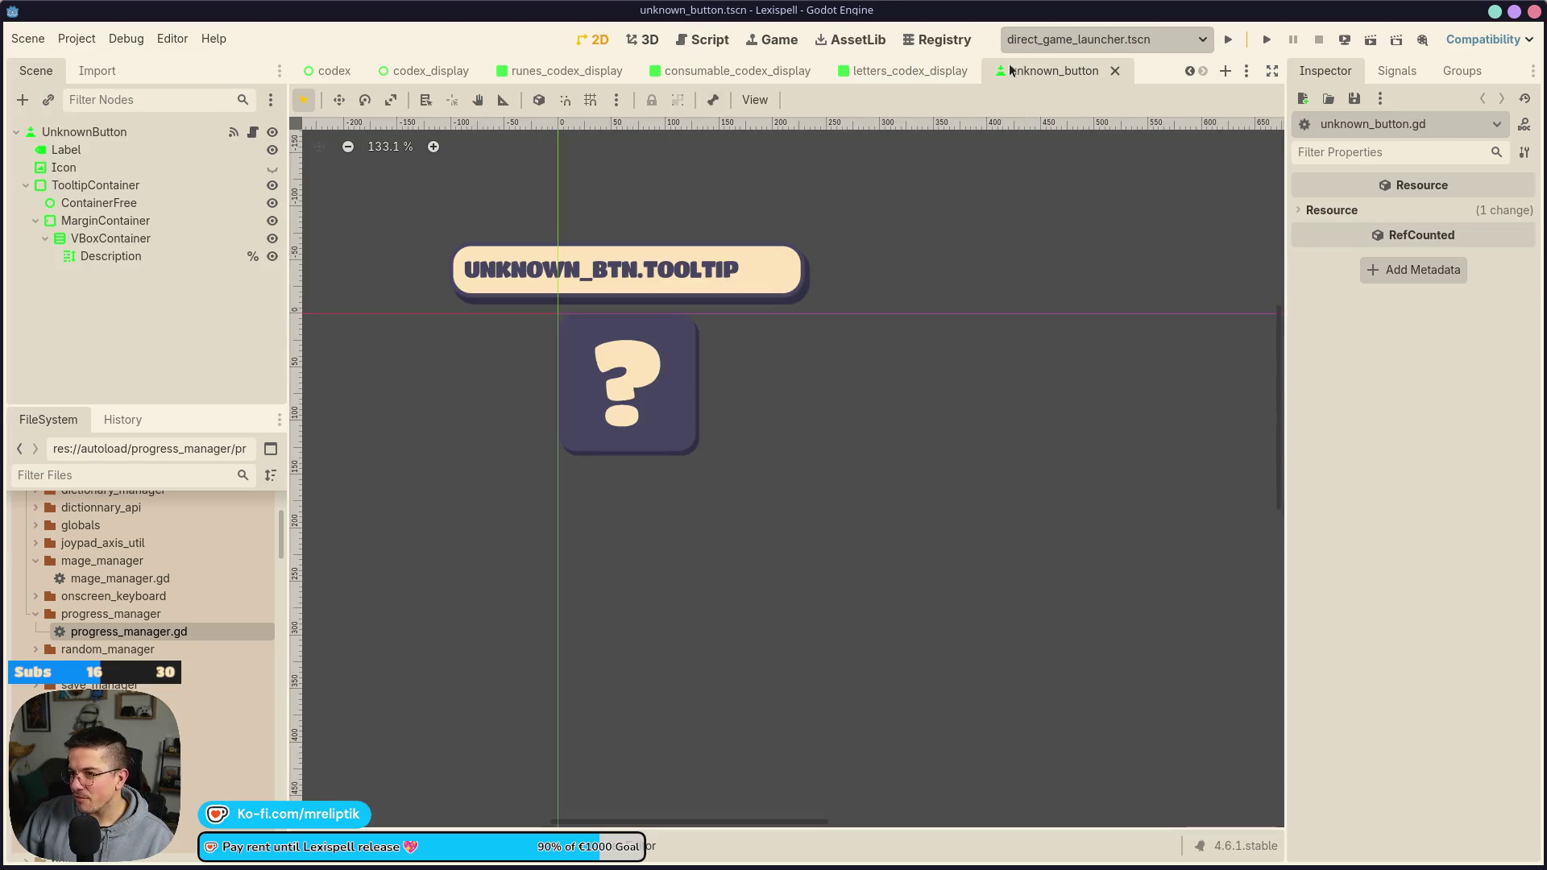
{"action": "left_click", "coordinate": [868, 74]}
{"action": "scroll", "coordinate": [540, 239], "scroll_direction": "right", "scroll_amount": 3}
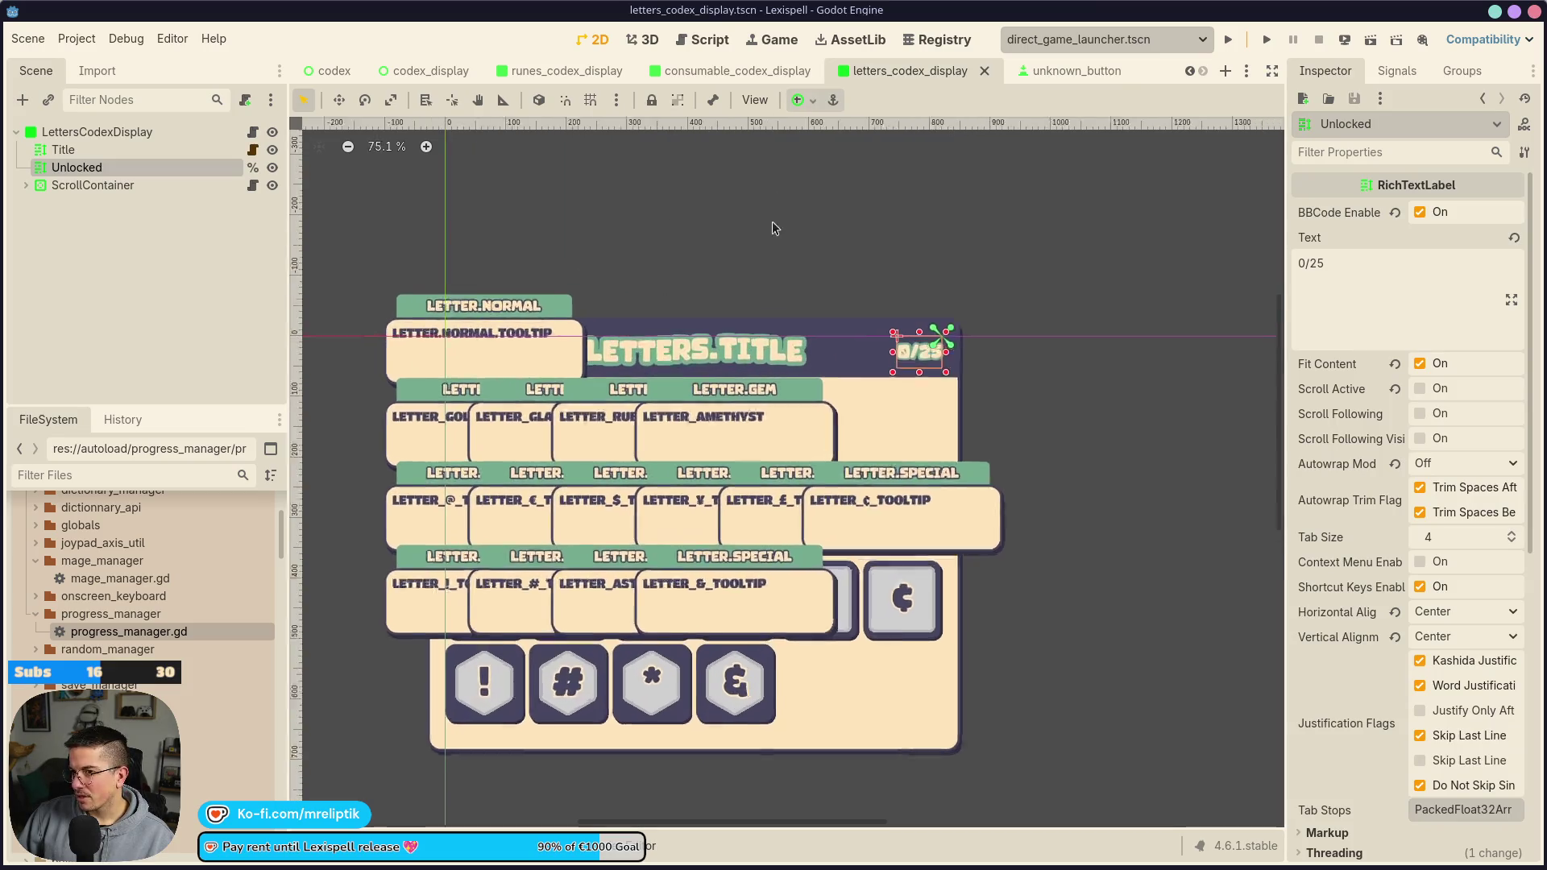
{"action": "left_click", "coordinate": [419, 73]}
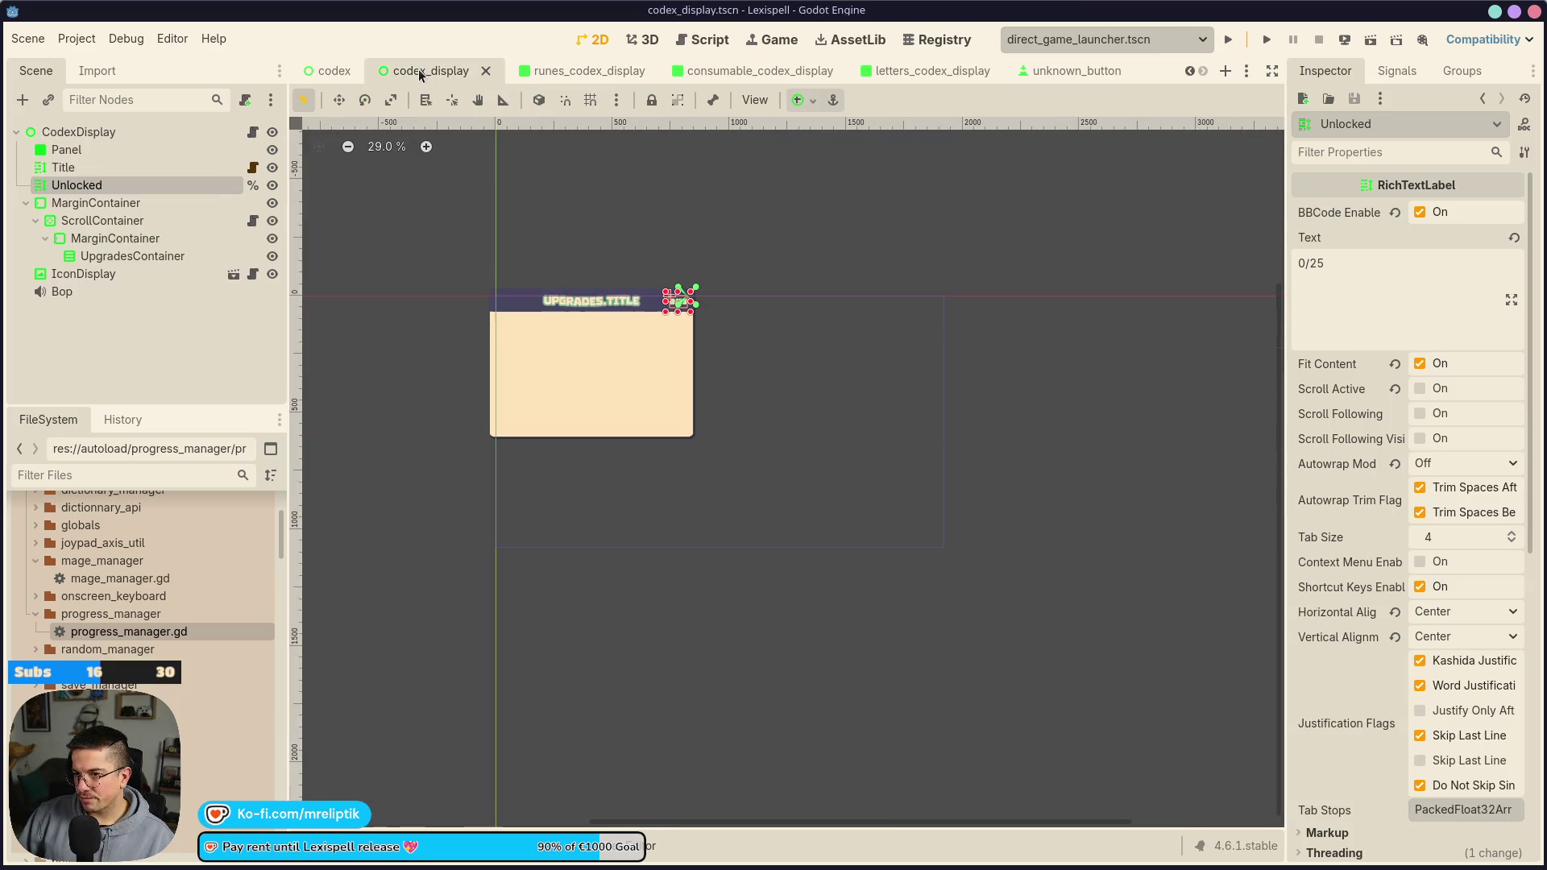
{"action": "left_click", "coordinate": [588, 69]}
{"action": "left_click", "coordinate": [1068, 71]}
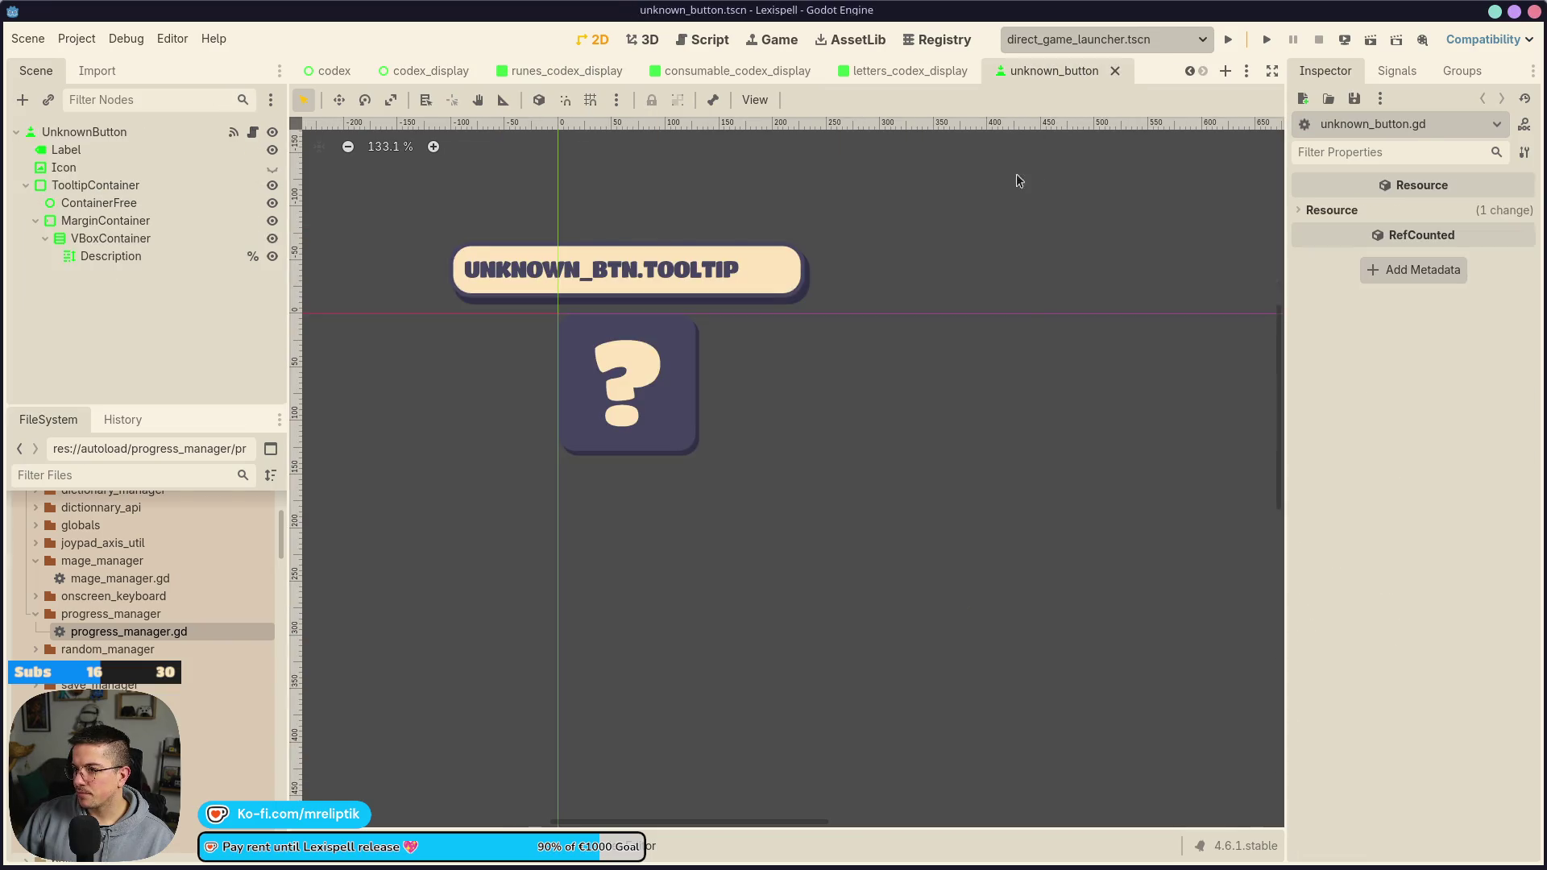
{"action": "scroll", "coordinate": [797, 357], "scroll_direction": "down", "scroll_amount": 4}
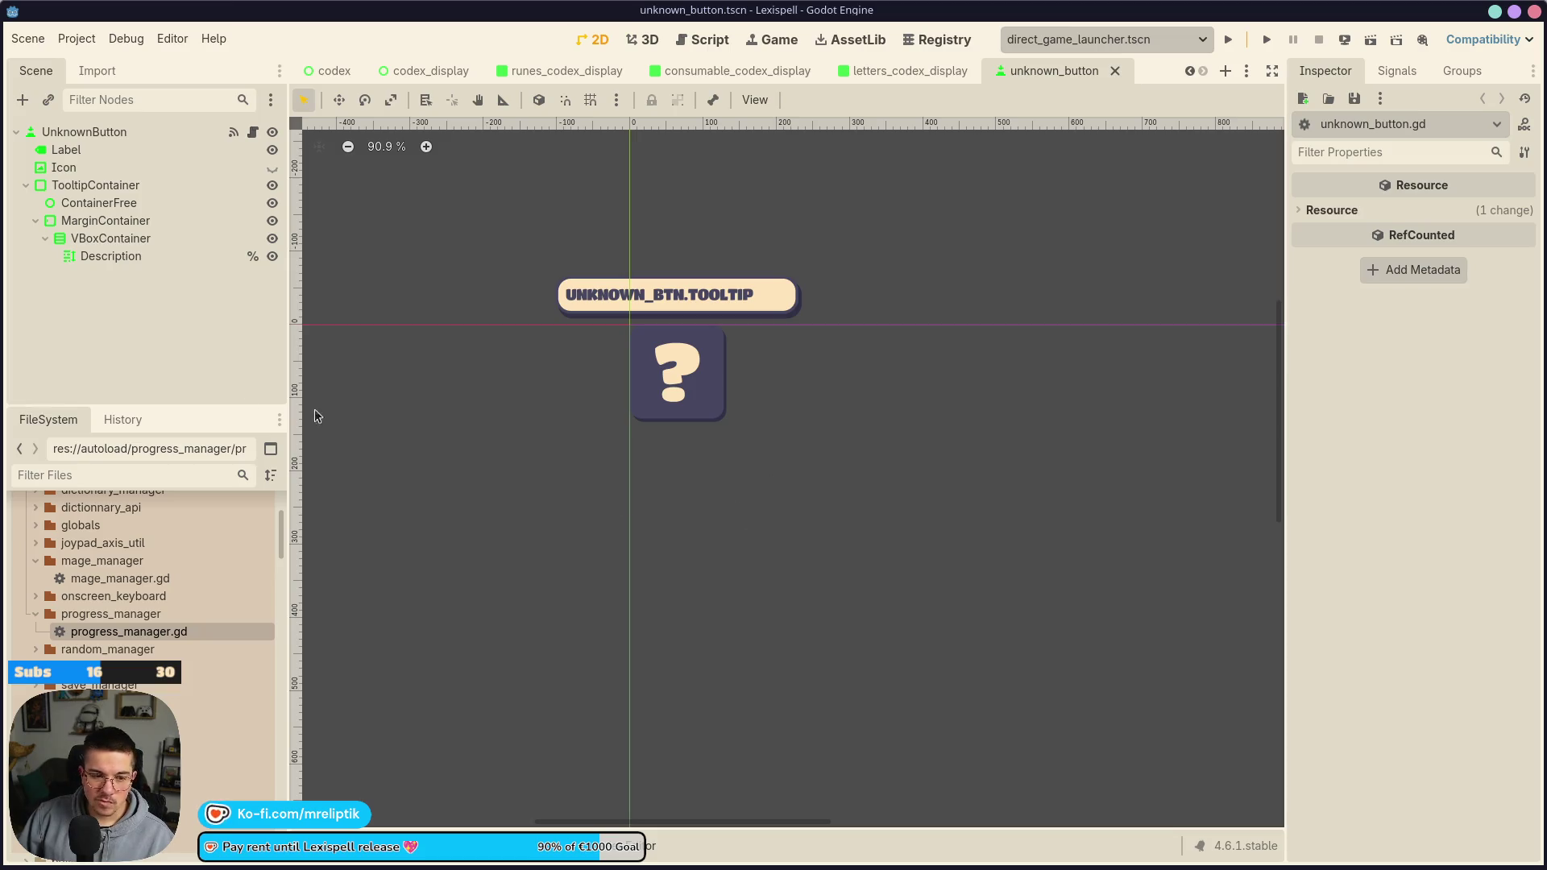
{"action": "key", "text": "ctrl+s"}
{"action": "left_click", "coordinate": [921, 71]}
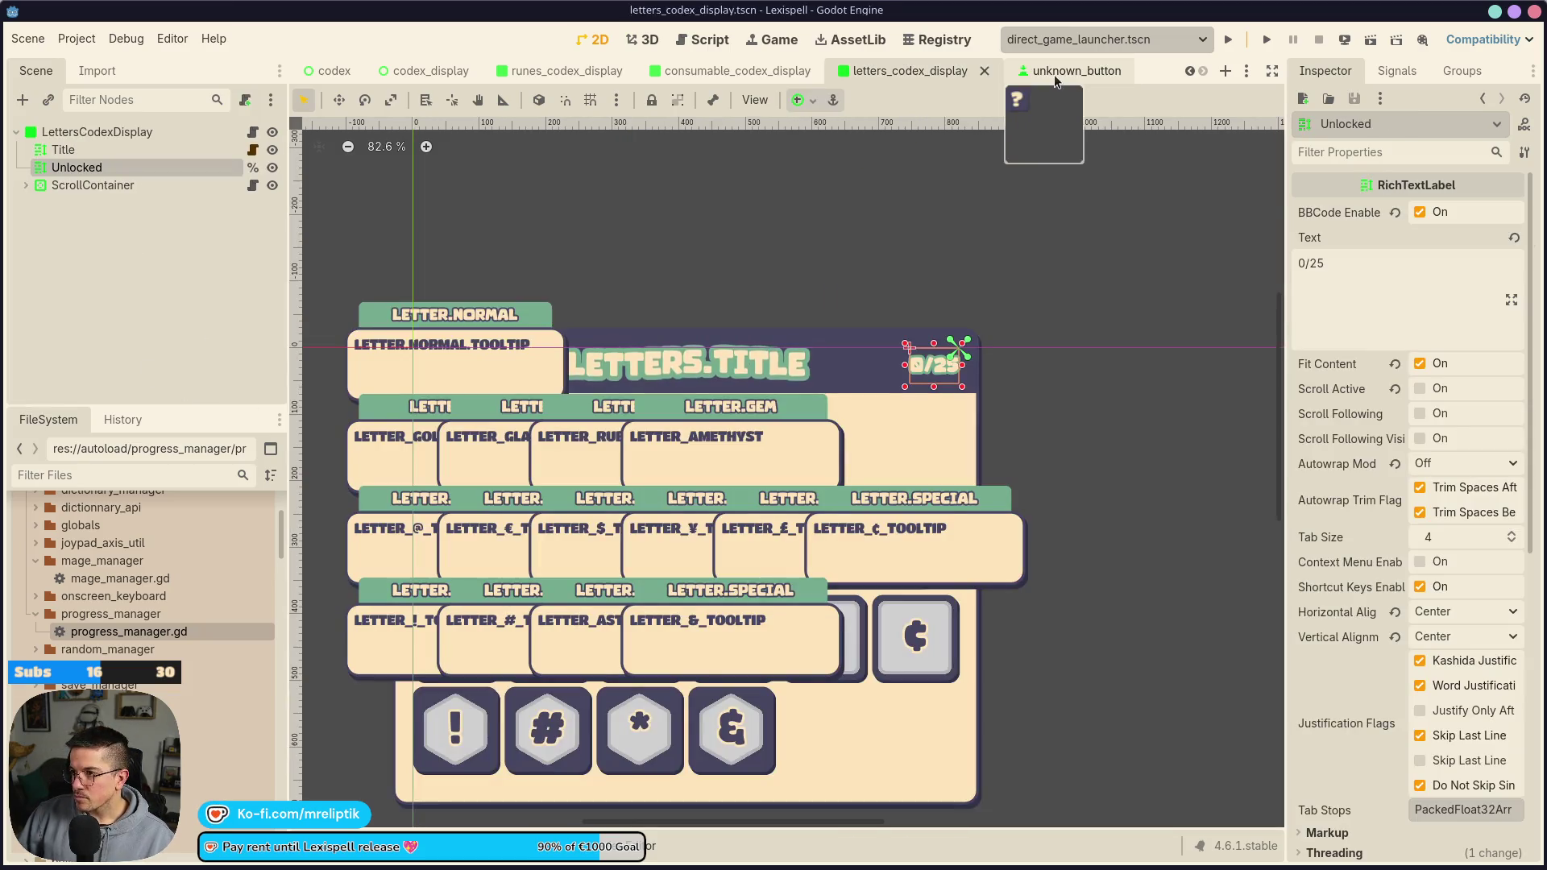
{"action": "middle_click", "coordinate": [1054, 74]}
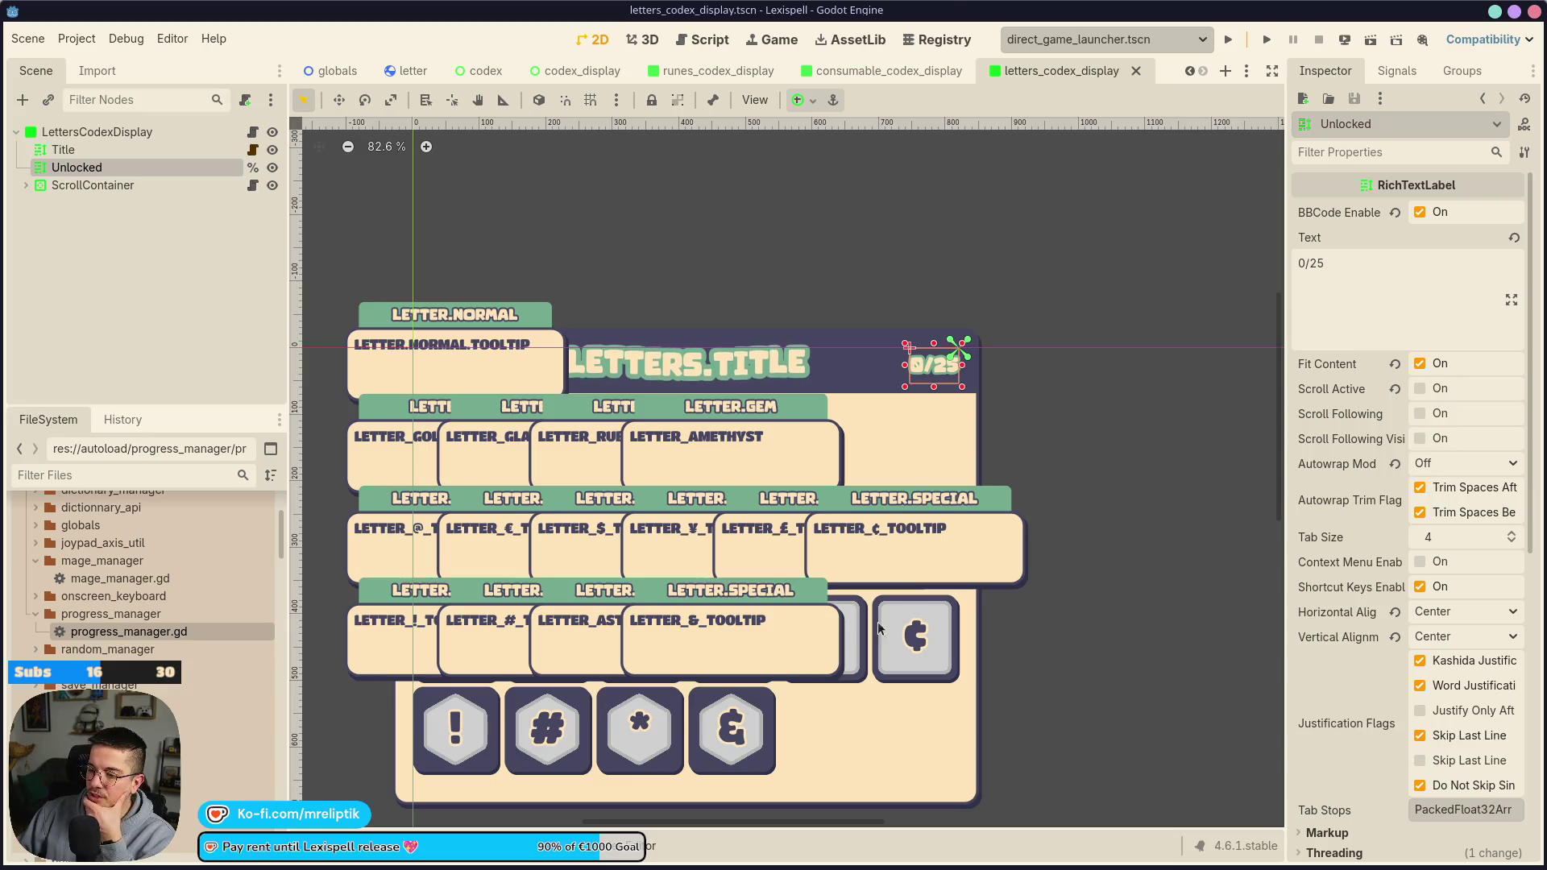
Open the CodexDisplay node's Upgrade Label Scene resource for editing
{"action": "scroll", "coordinate": [908, 691], "scroll_direction": "down", "scroll_amount": 5}
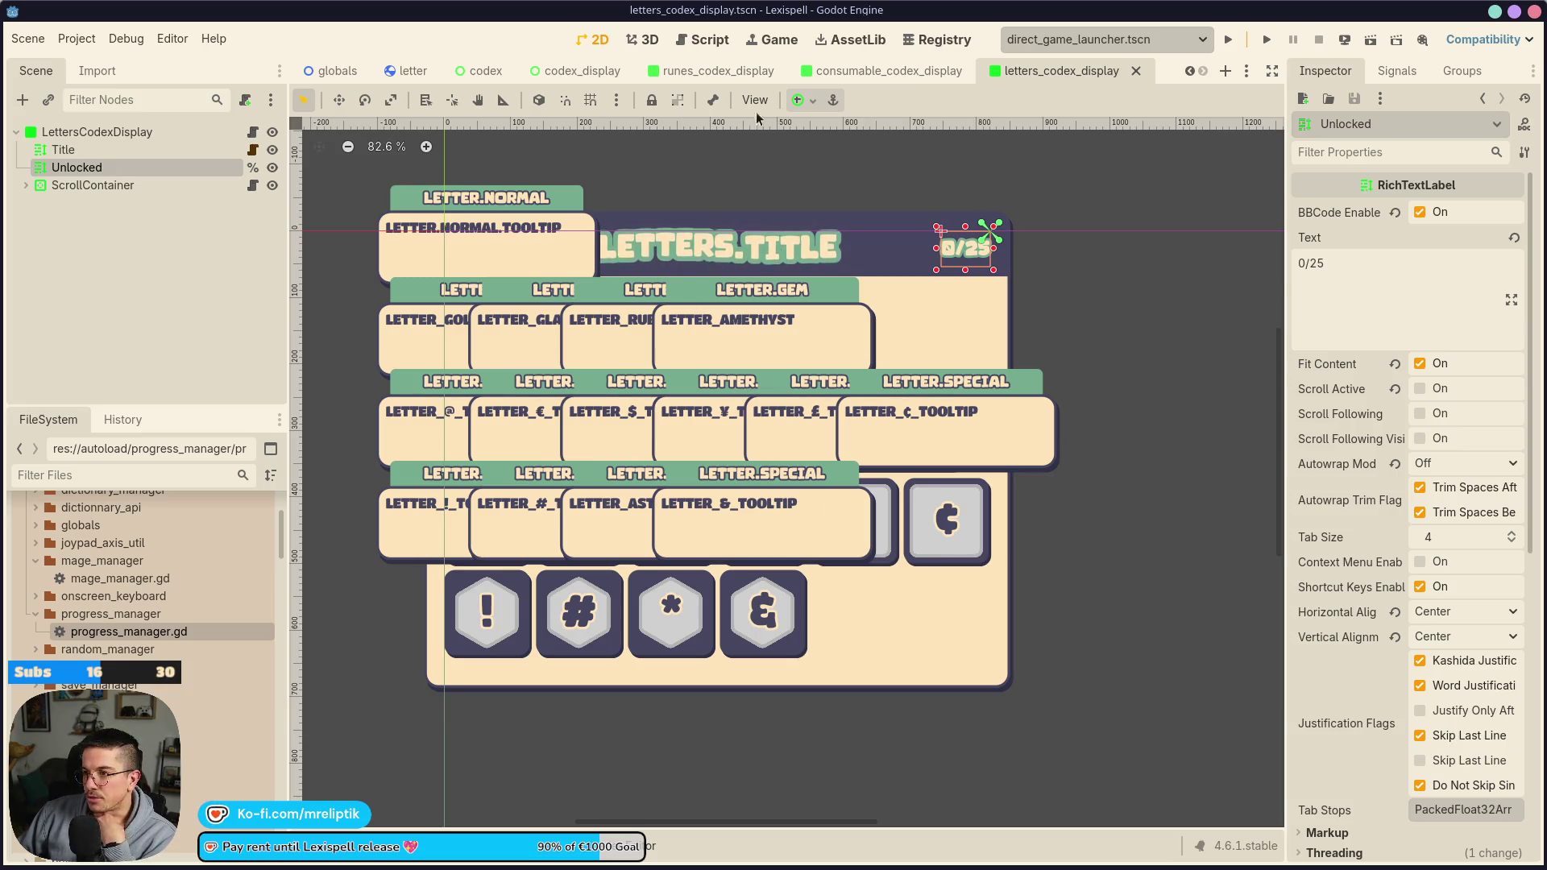
{"action": "left_click", "coordinate": [855, 78]}
{"action": "left_click", "coordinate": [714, 72]}
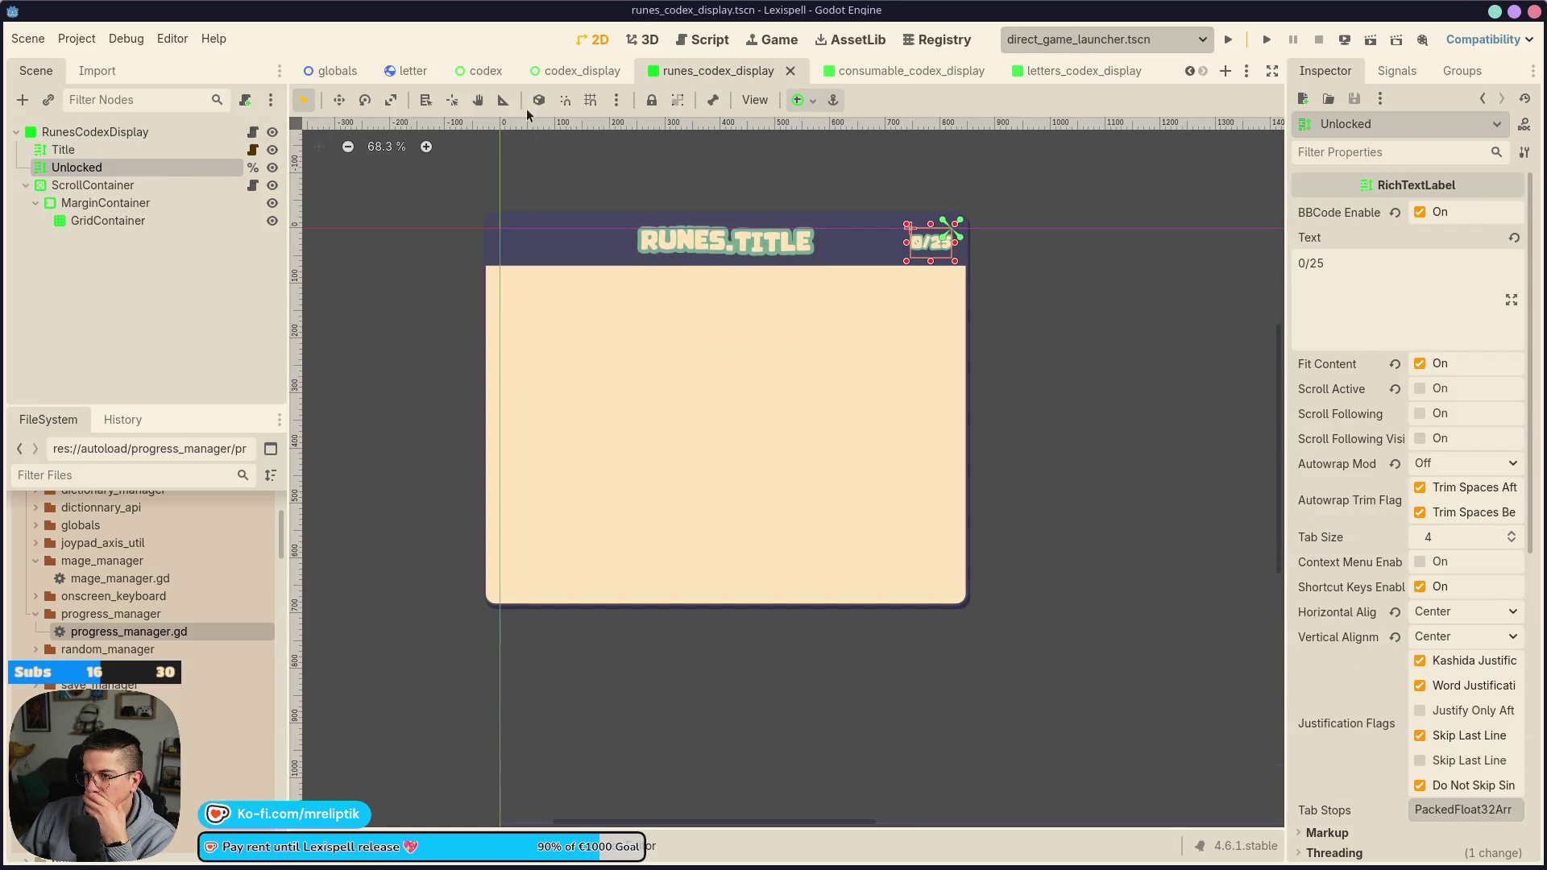
{"action": "left_click", "coordinate": [577, 72]}
{"action": "left_click", "coordinate": [484, 72]}
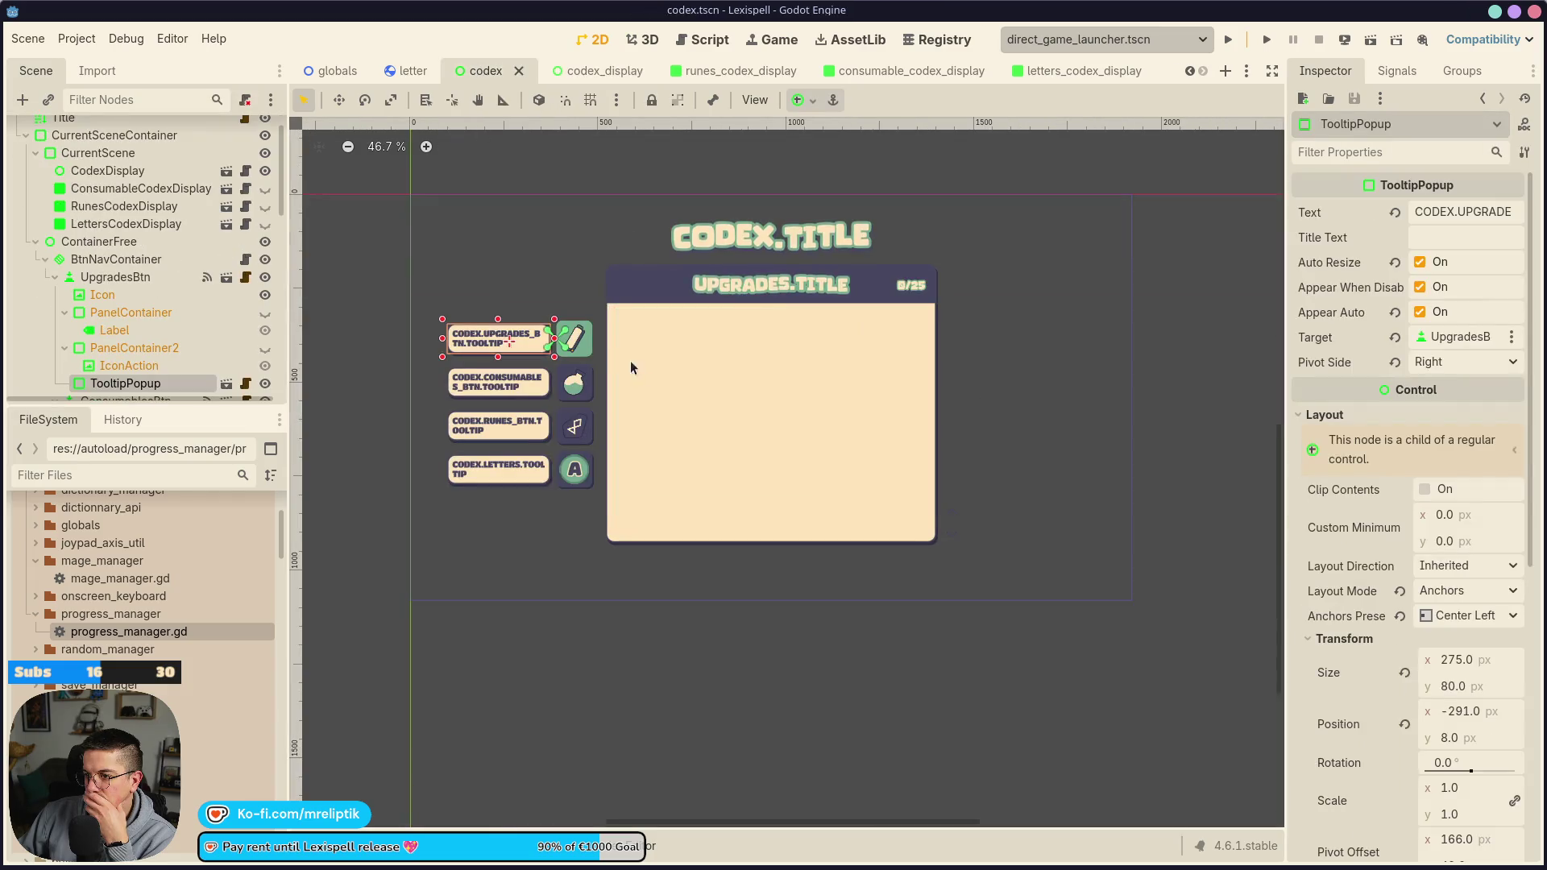
{"action": "left_click", "coordinate": [577, 71]}
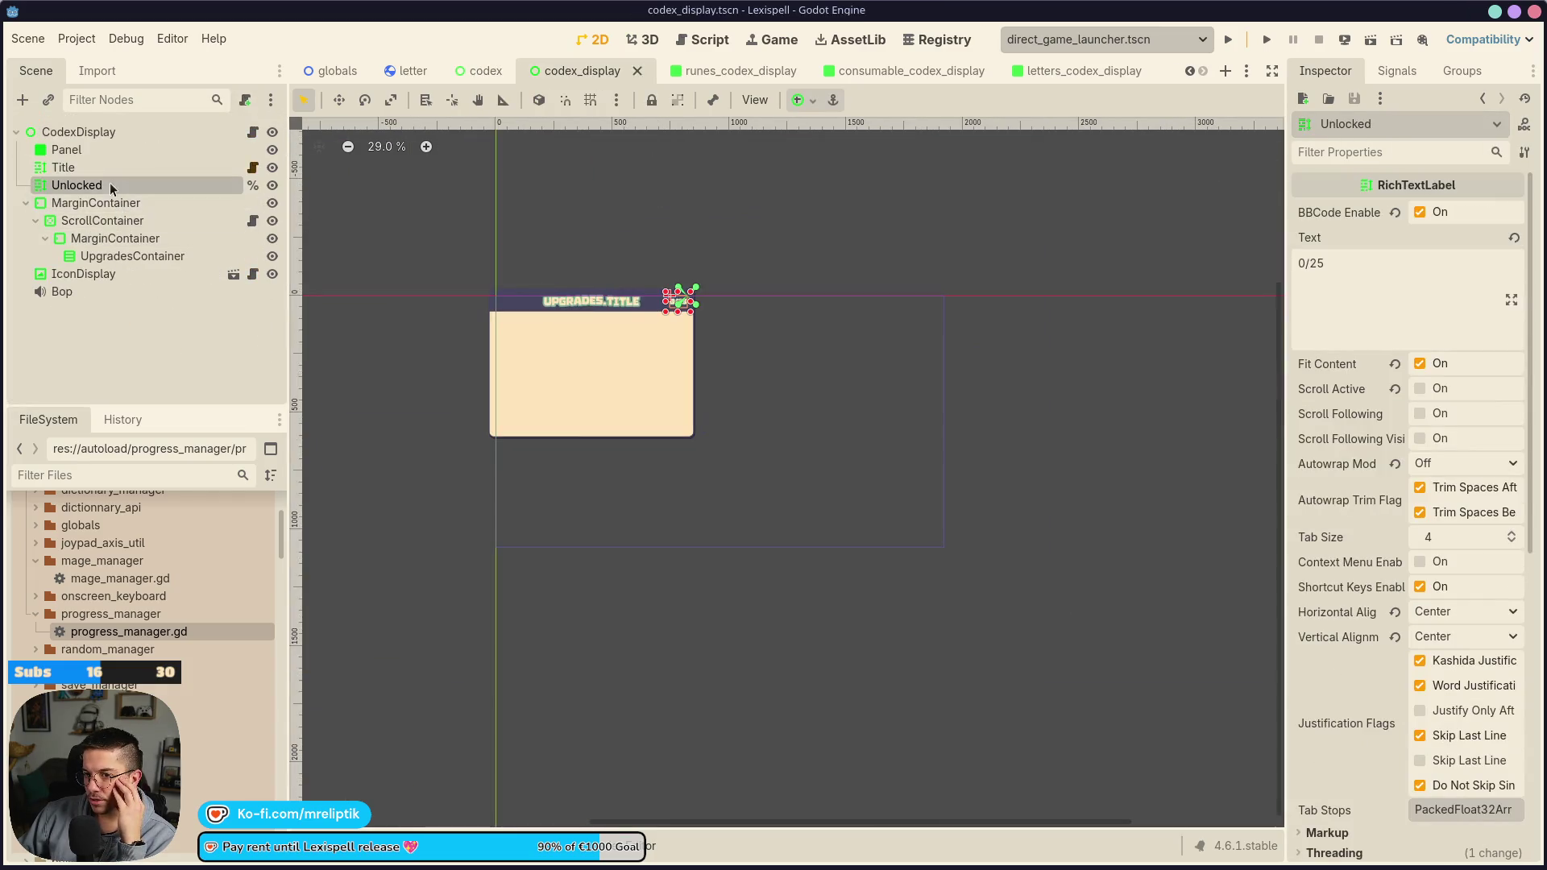
{"action": "left_click", "coordinate": [129, 132]}
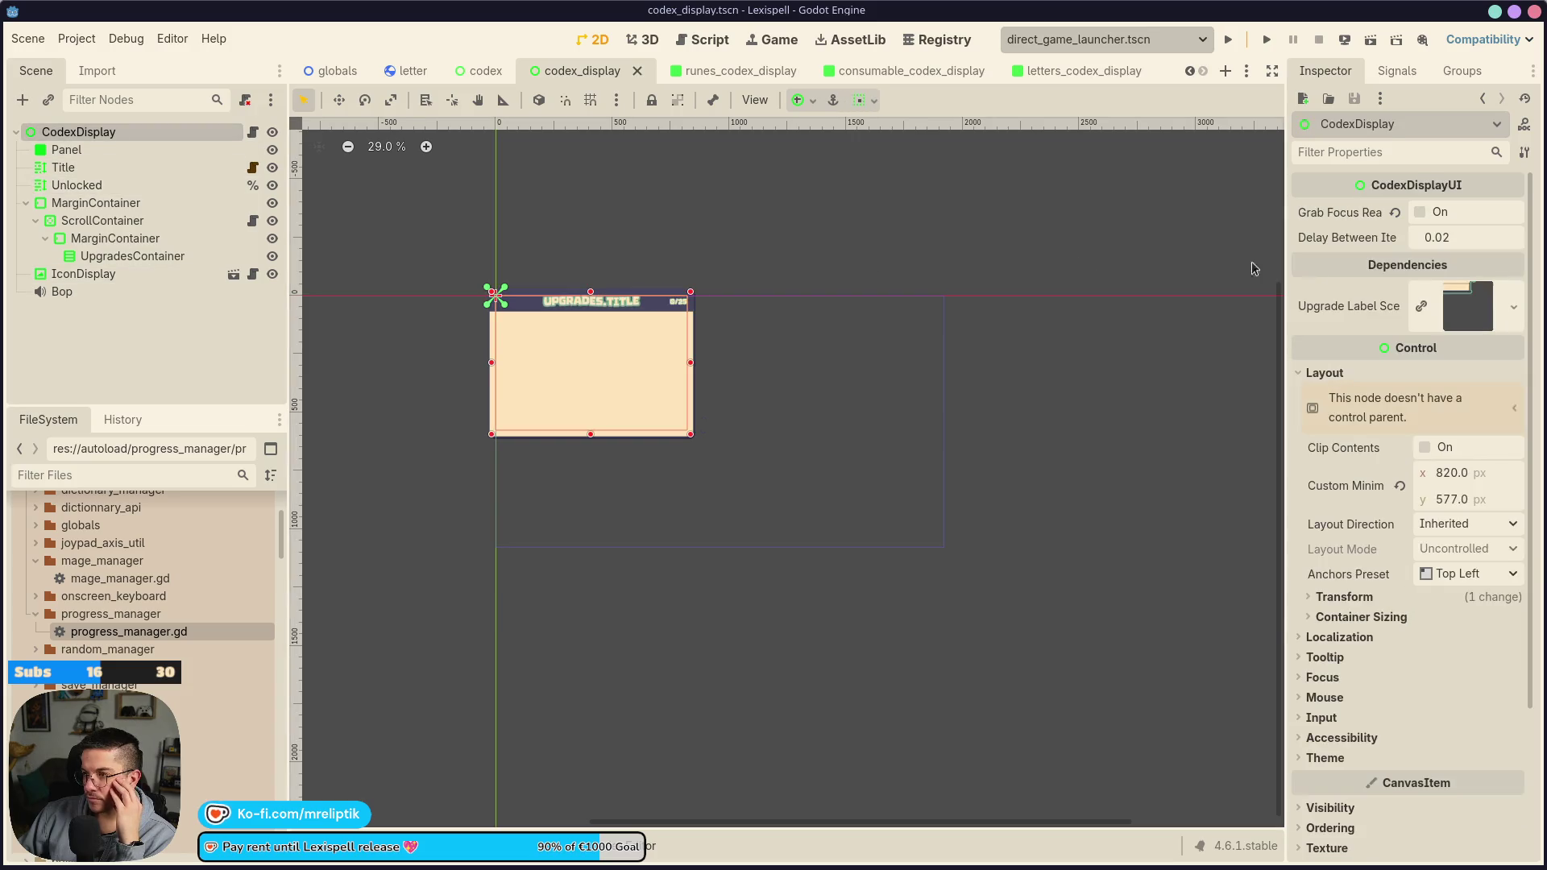
{"action": "left_click", "coordinate": [1450, 306]}
{"action": "left_click", "coordinate": [1410, 348]}
{"action": "scroll", "coordinate": [747, 358], "scroll_direction": "down", "scroll_amount": 3}
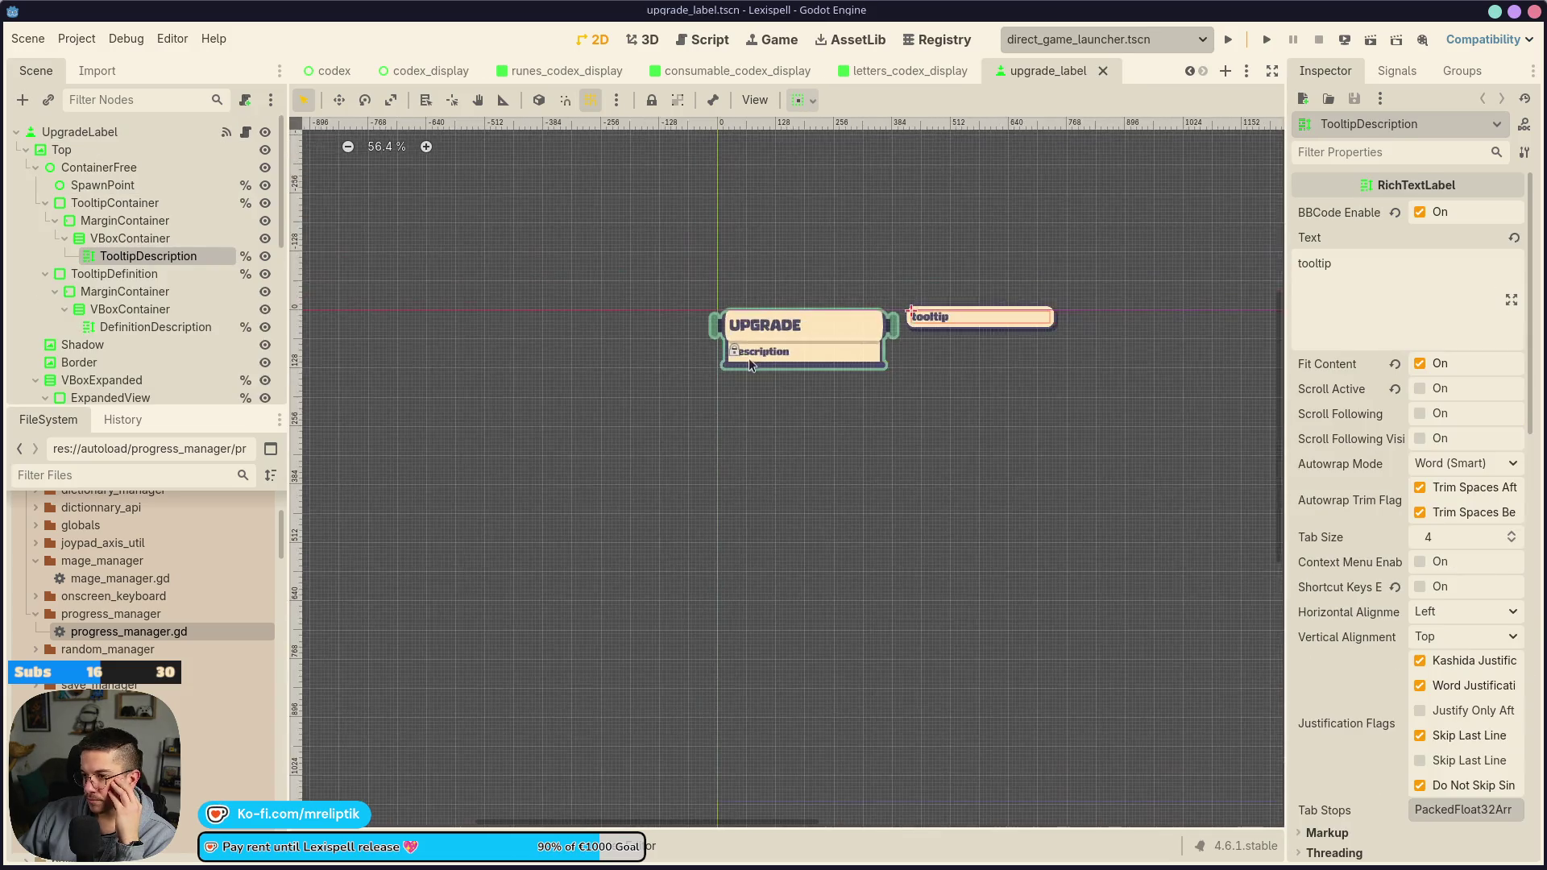
Filter the FileSystem dock by 'upgrade_label' and select upgrade_label.tscn
{"action": "scroll", "coordinate": [719, 382], "scroll_direction": "up", "scroll_amount": 5}
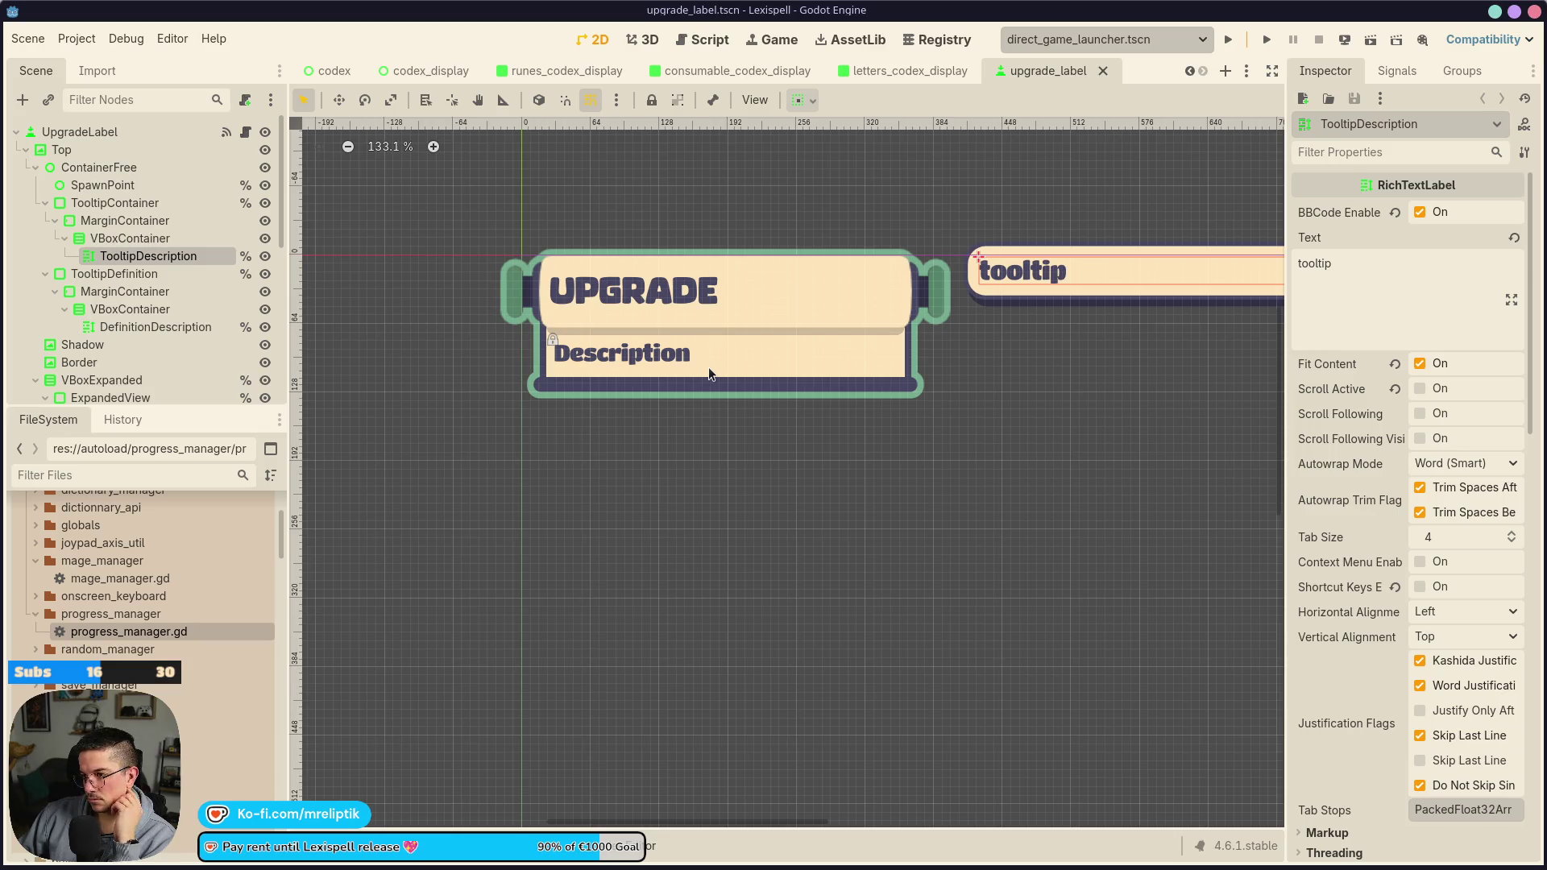
{"action": "left_click", "coordinate": [157, 474]}
{"action": "type", "text": "upgrade_label"}
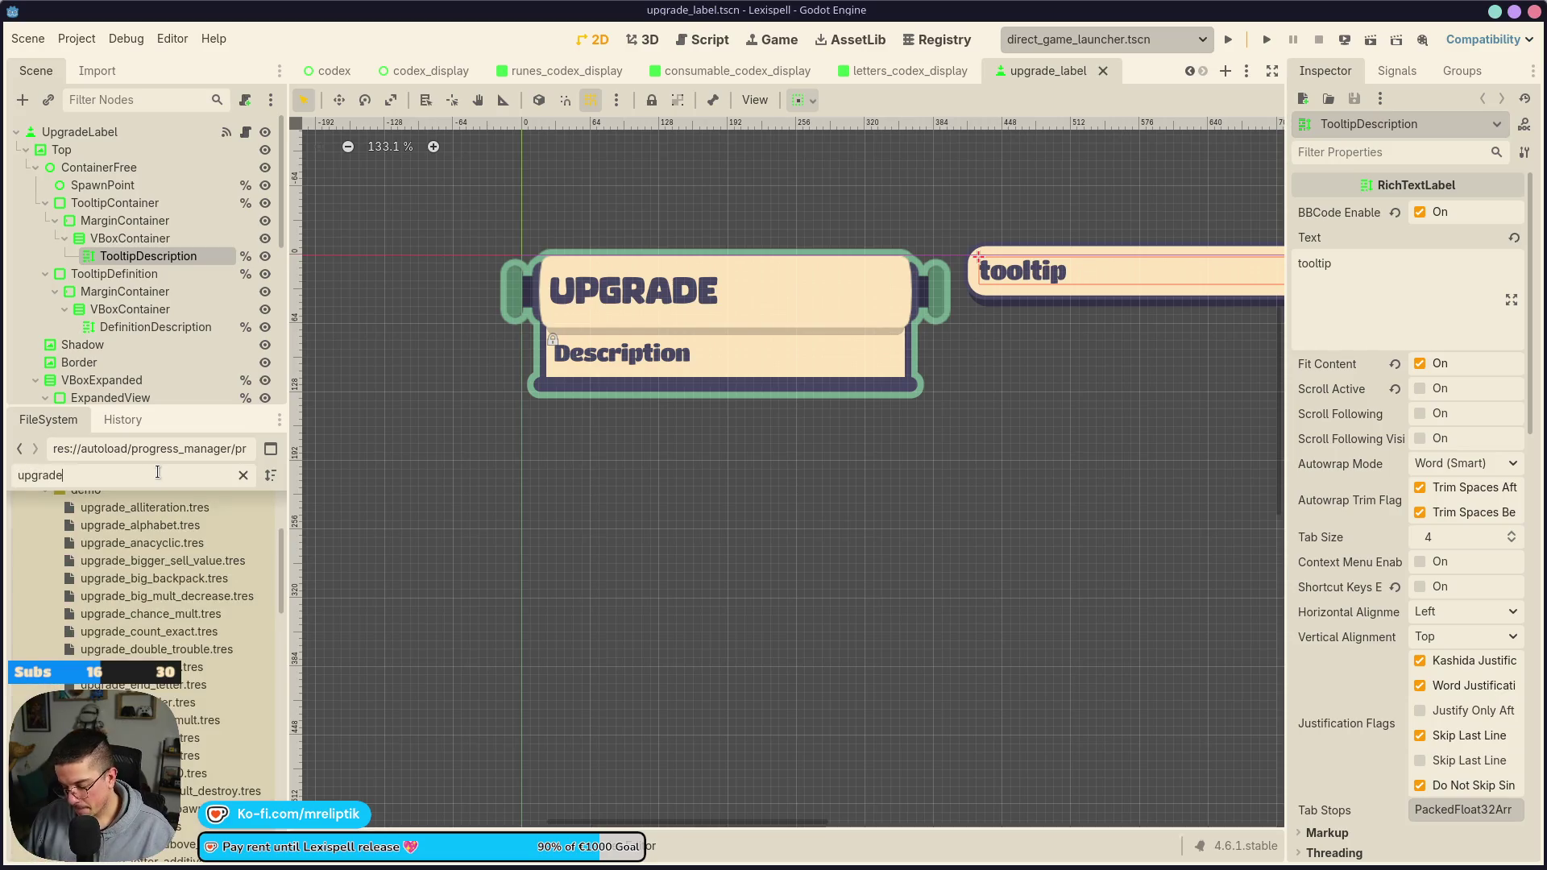
{"action": "left_click", "coordinate": [108, 631]}
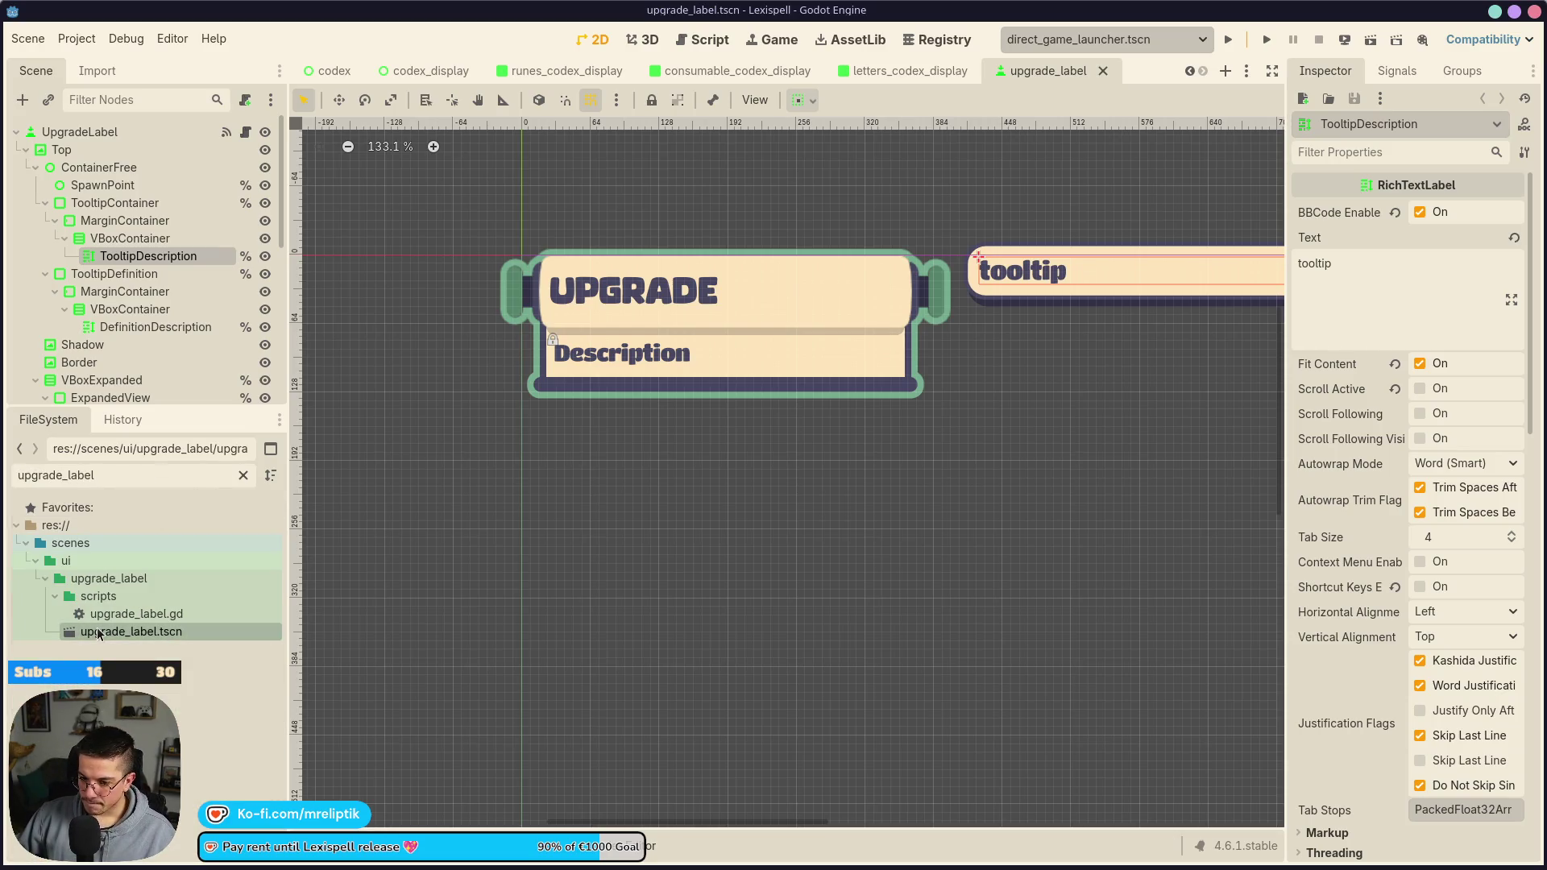
{"action": "right_click", "coordinate": [108, 632]}
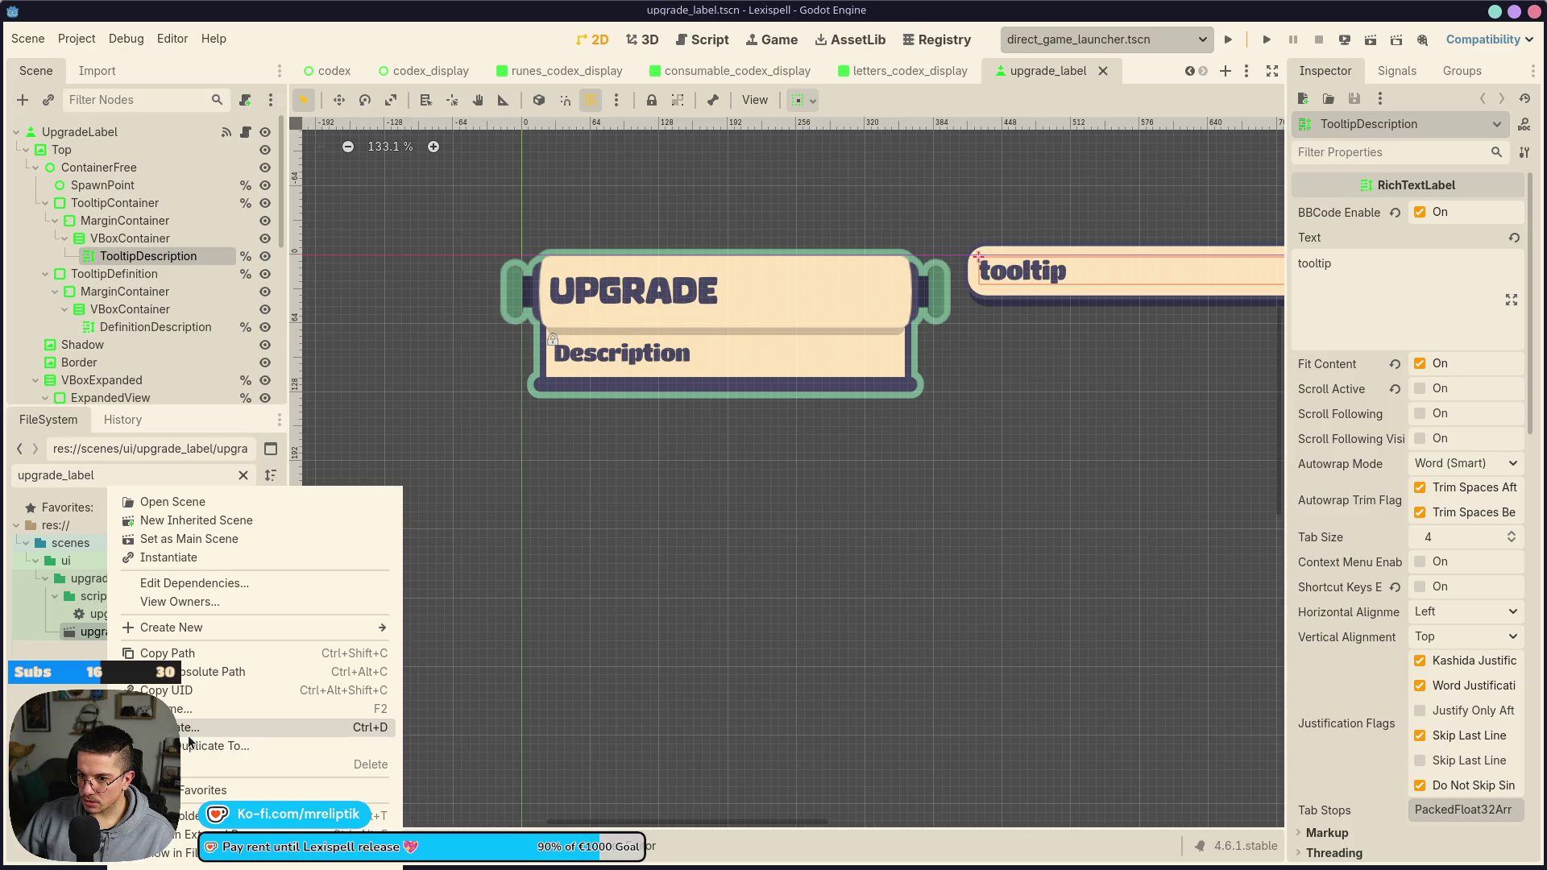
Duplicate upgrade_label.tscn as upgrade_unknown.tscn and reload the scene from disk
{"action": "left_click", "coordinate": [190, 728]}
{"action": "left_click", "coordinate": [408, 423]}
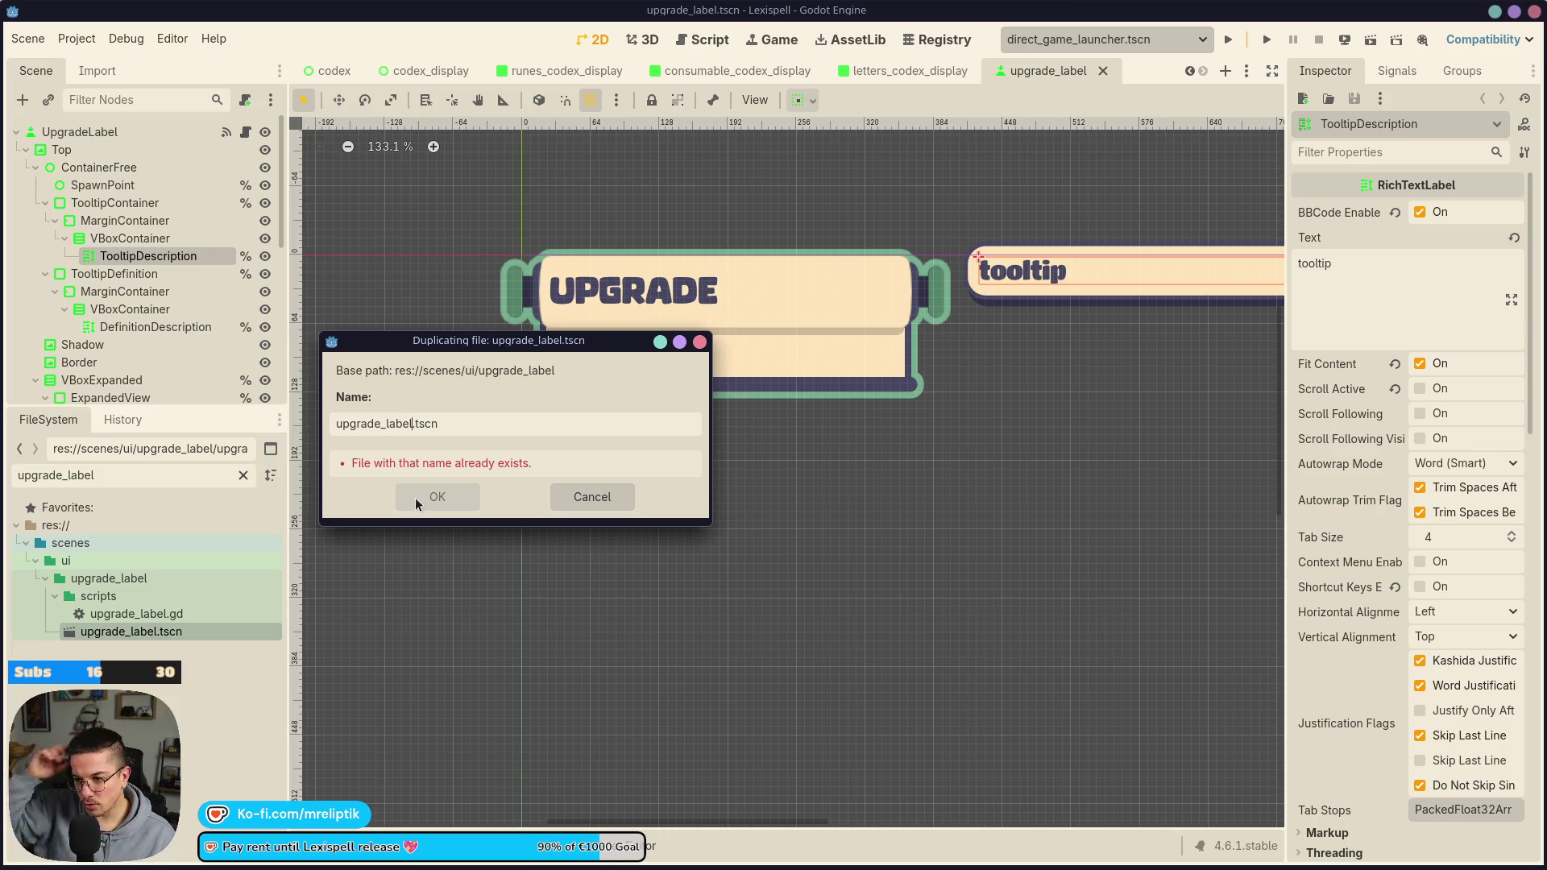
{"action": "key", "text": "BackSpace"}
{"action": "key", "text": "BackSpace"}
{"action": "key", "text": "BackSpace"}
{"action": "key", "text": "BackSpace"}
{"action": "key", "text": "BackSpace"}
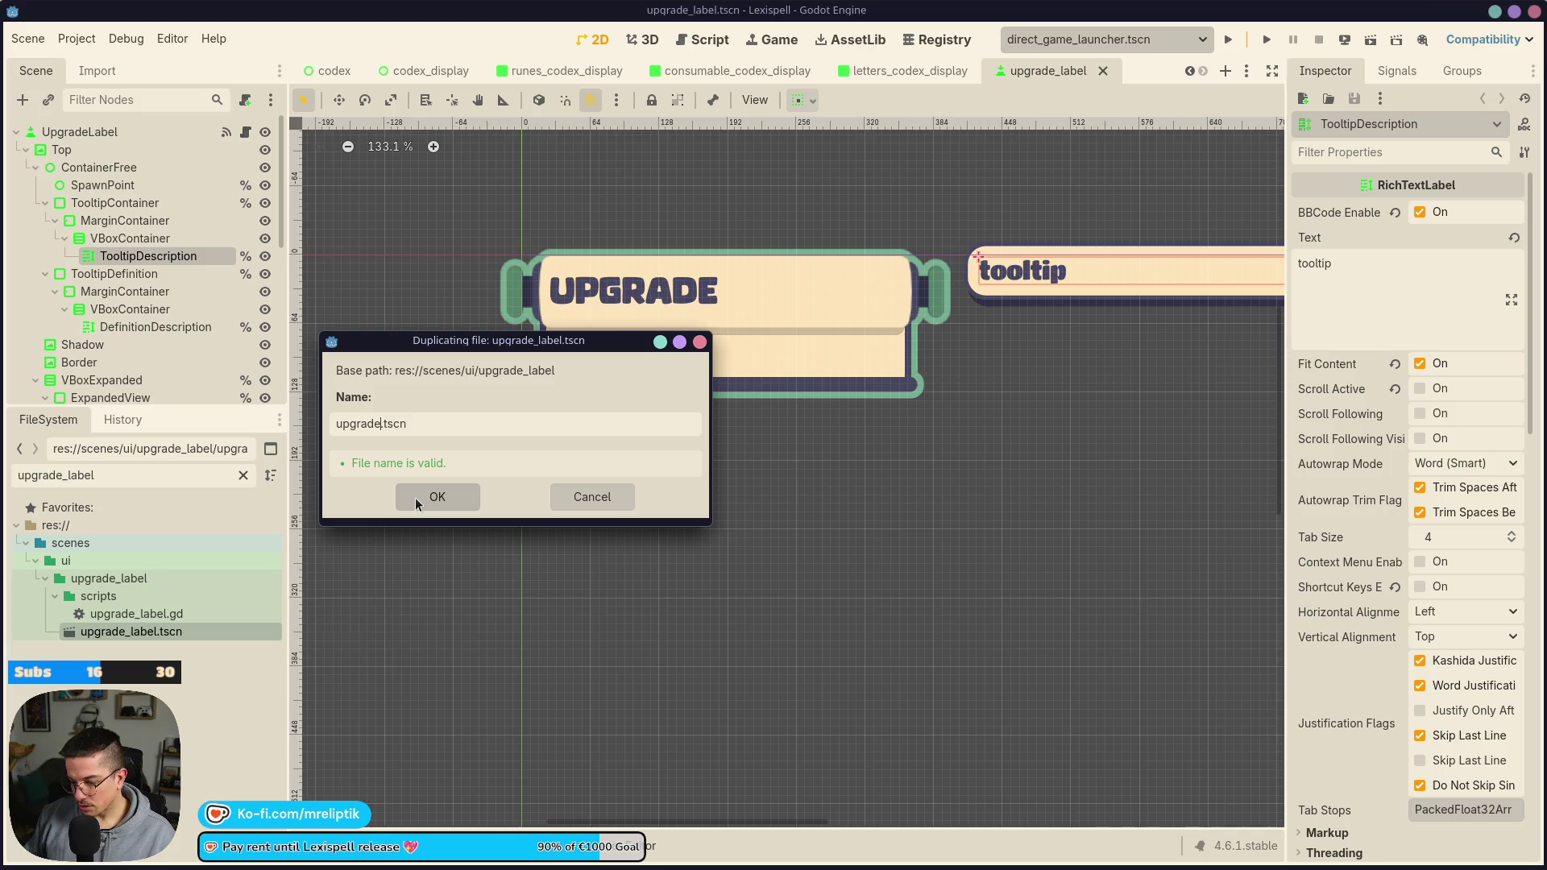
{"action": "type", "text": "_ukn"}
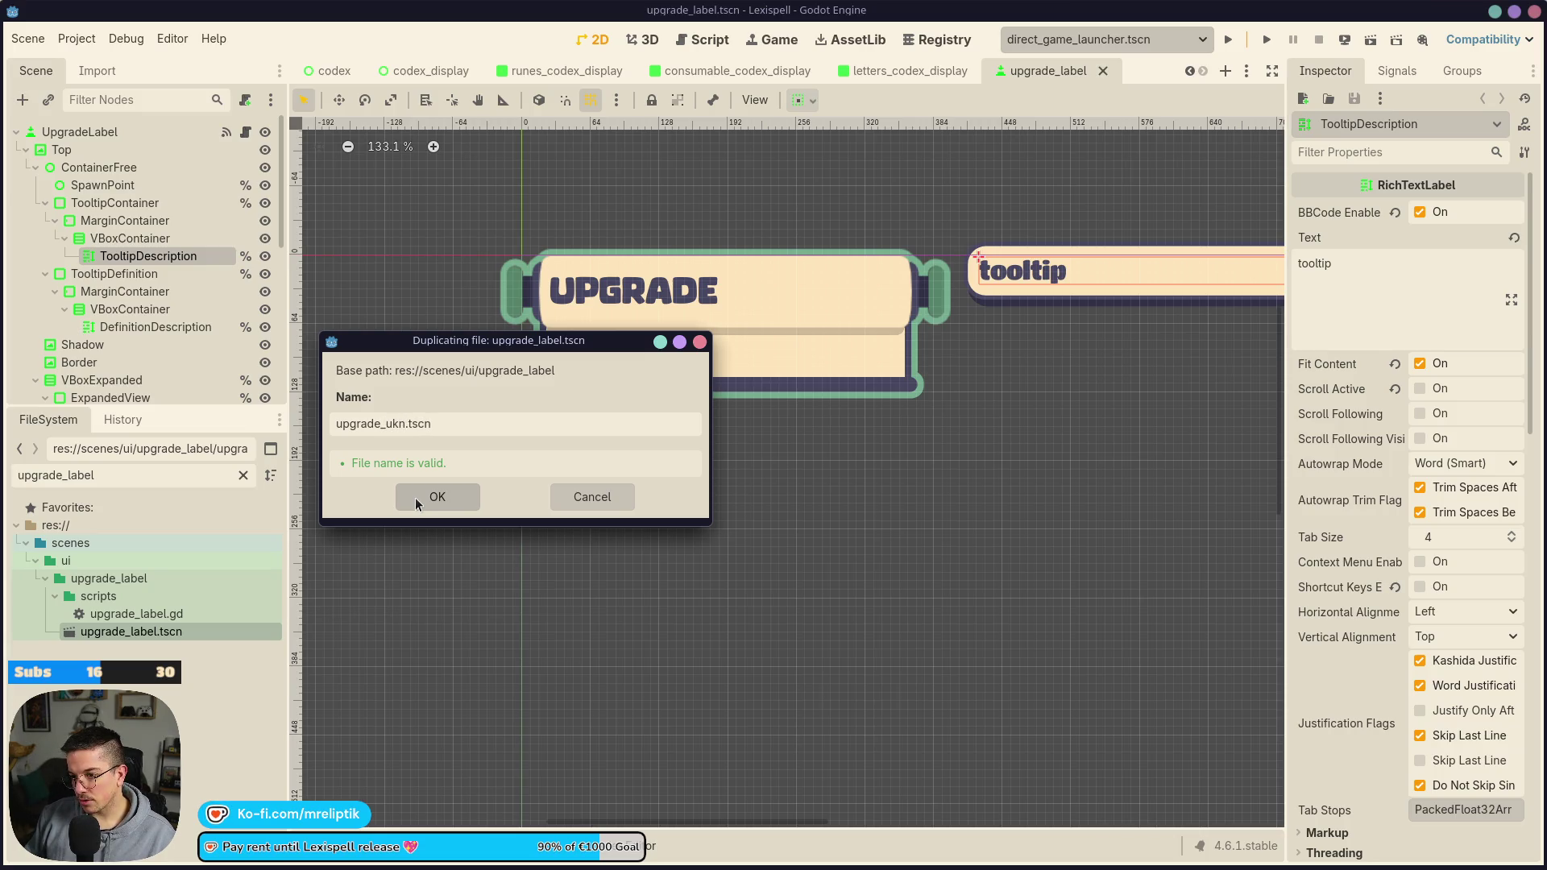
{"action": "key", "text": "BackSpace"}
{"action": "key", "text": "BackSpace"}
{"action": "type", "text": "nknown"}
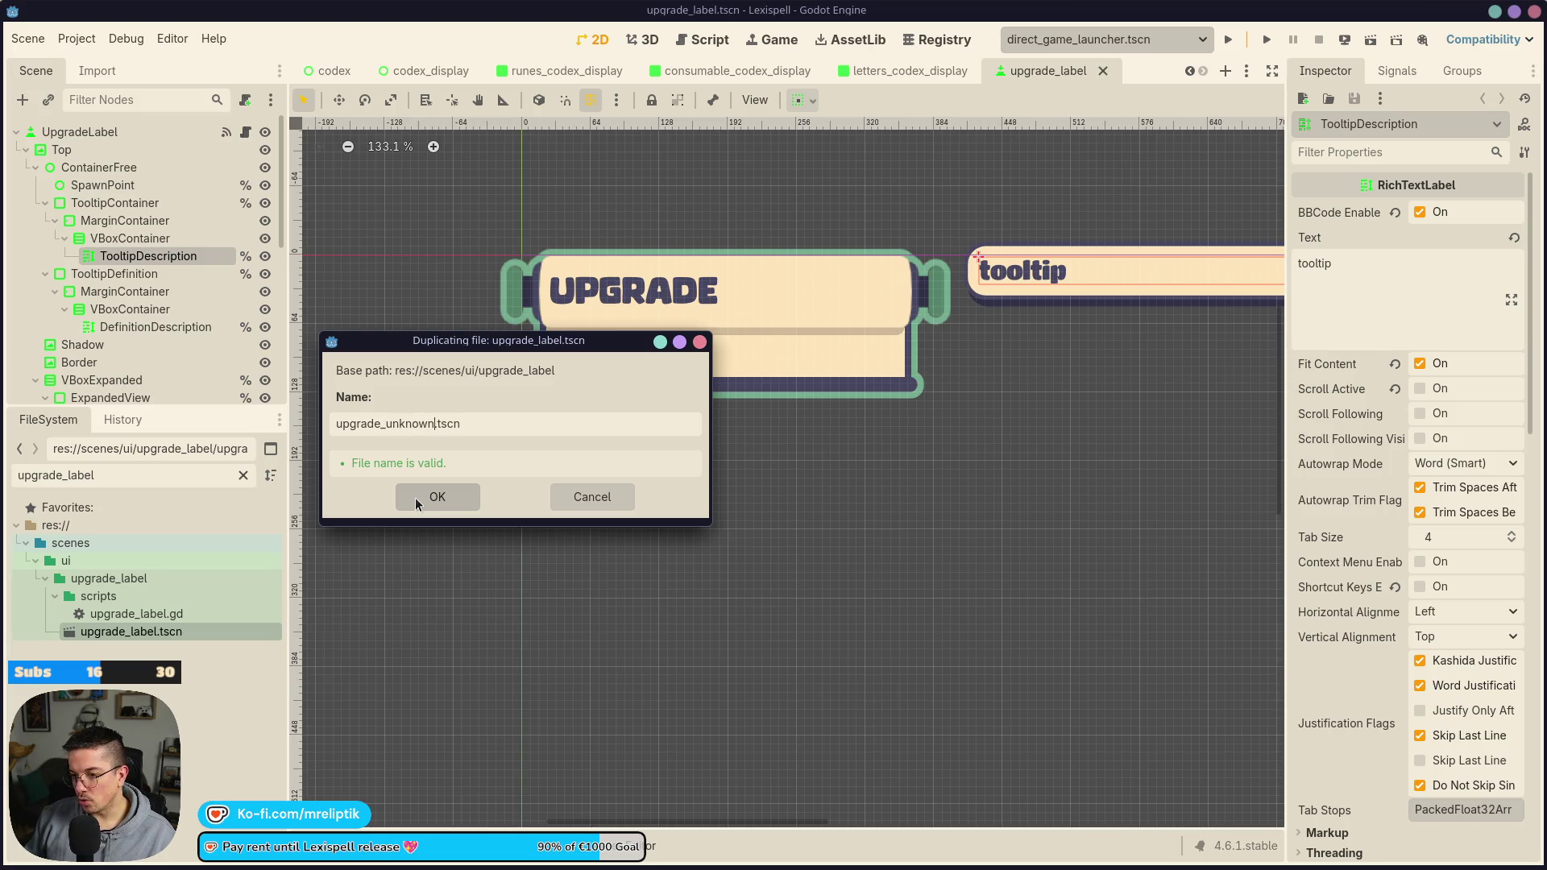
{"action": "left_click", "coordinate": [414, 496]}
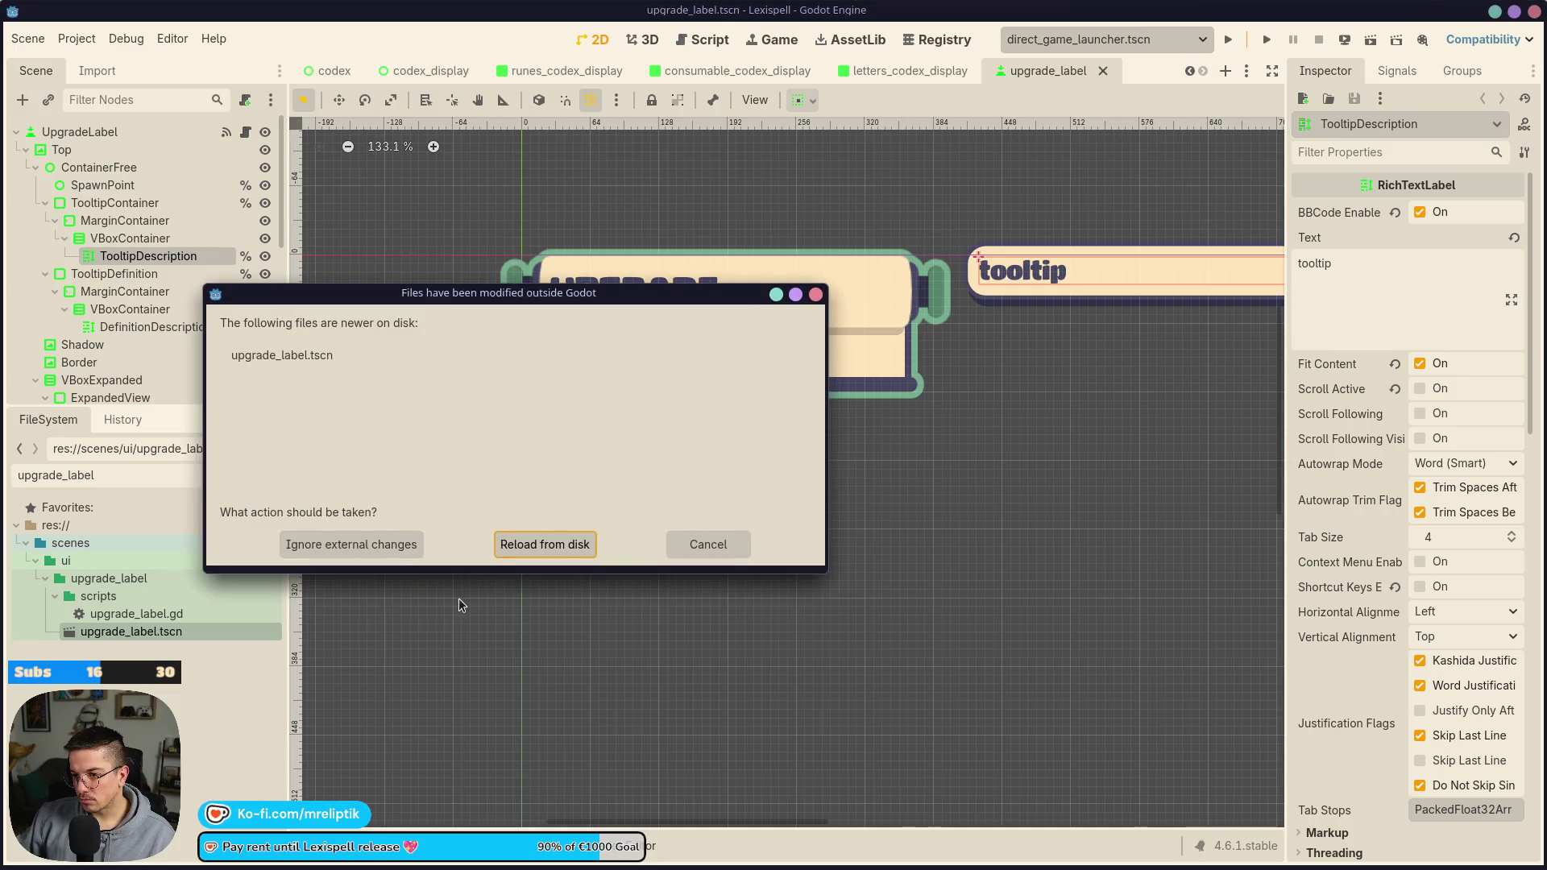
{"action": "left_click", "coordinate": [548, 544]}
Clear the file filter, open upgrade_unknown.tscn, and begin renaming its root node
{"action": "left_click", "coordinate": [125, 620]}
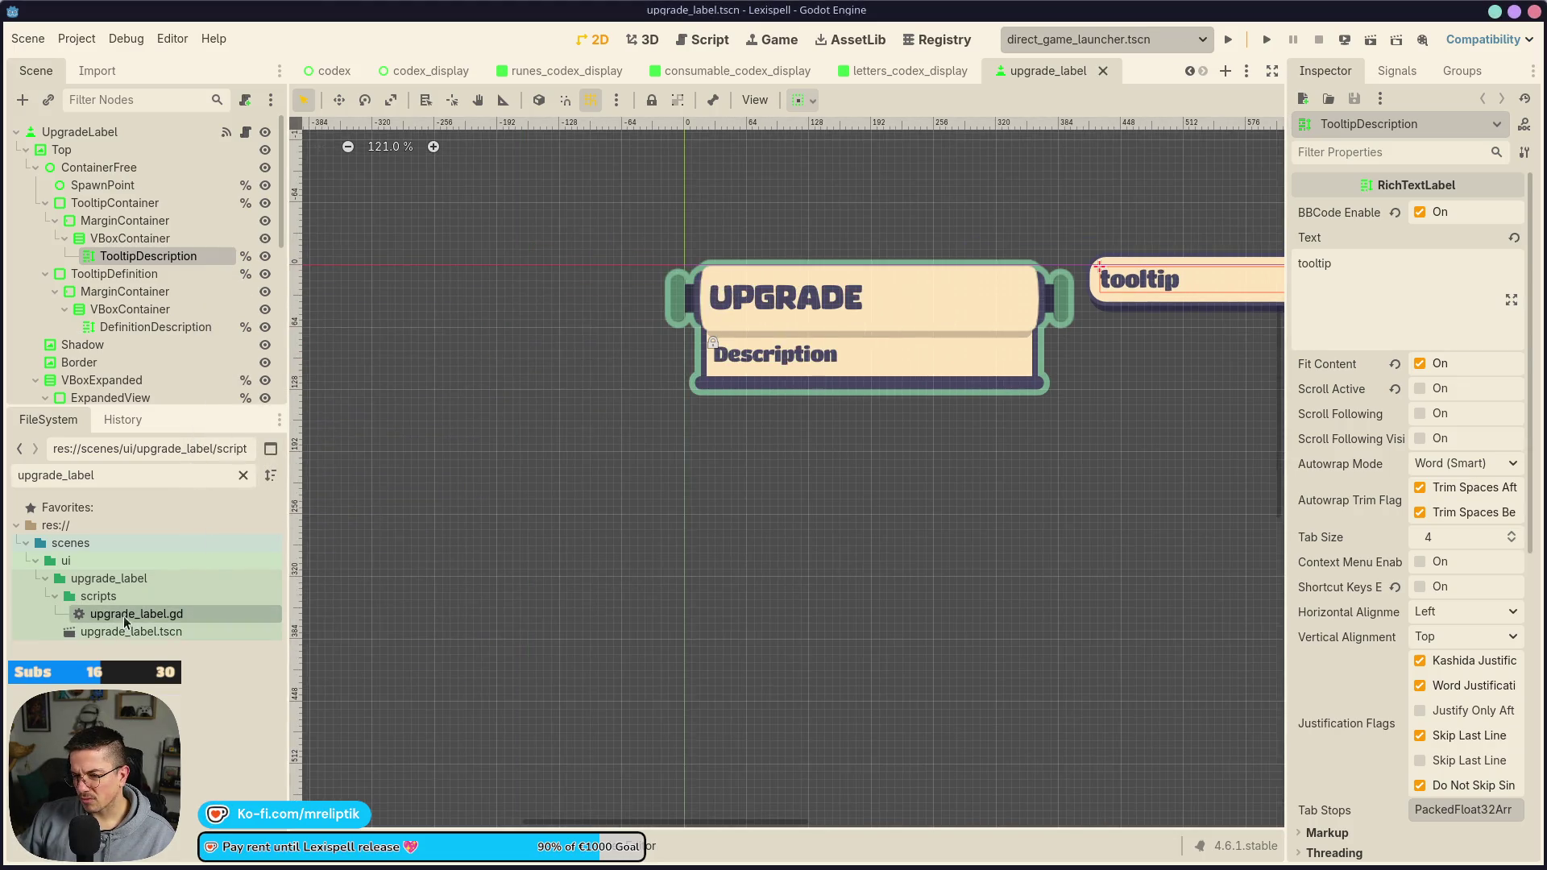
{"action": "left_click", "coordinate": [244, 476]}
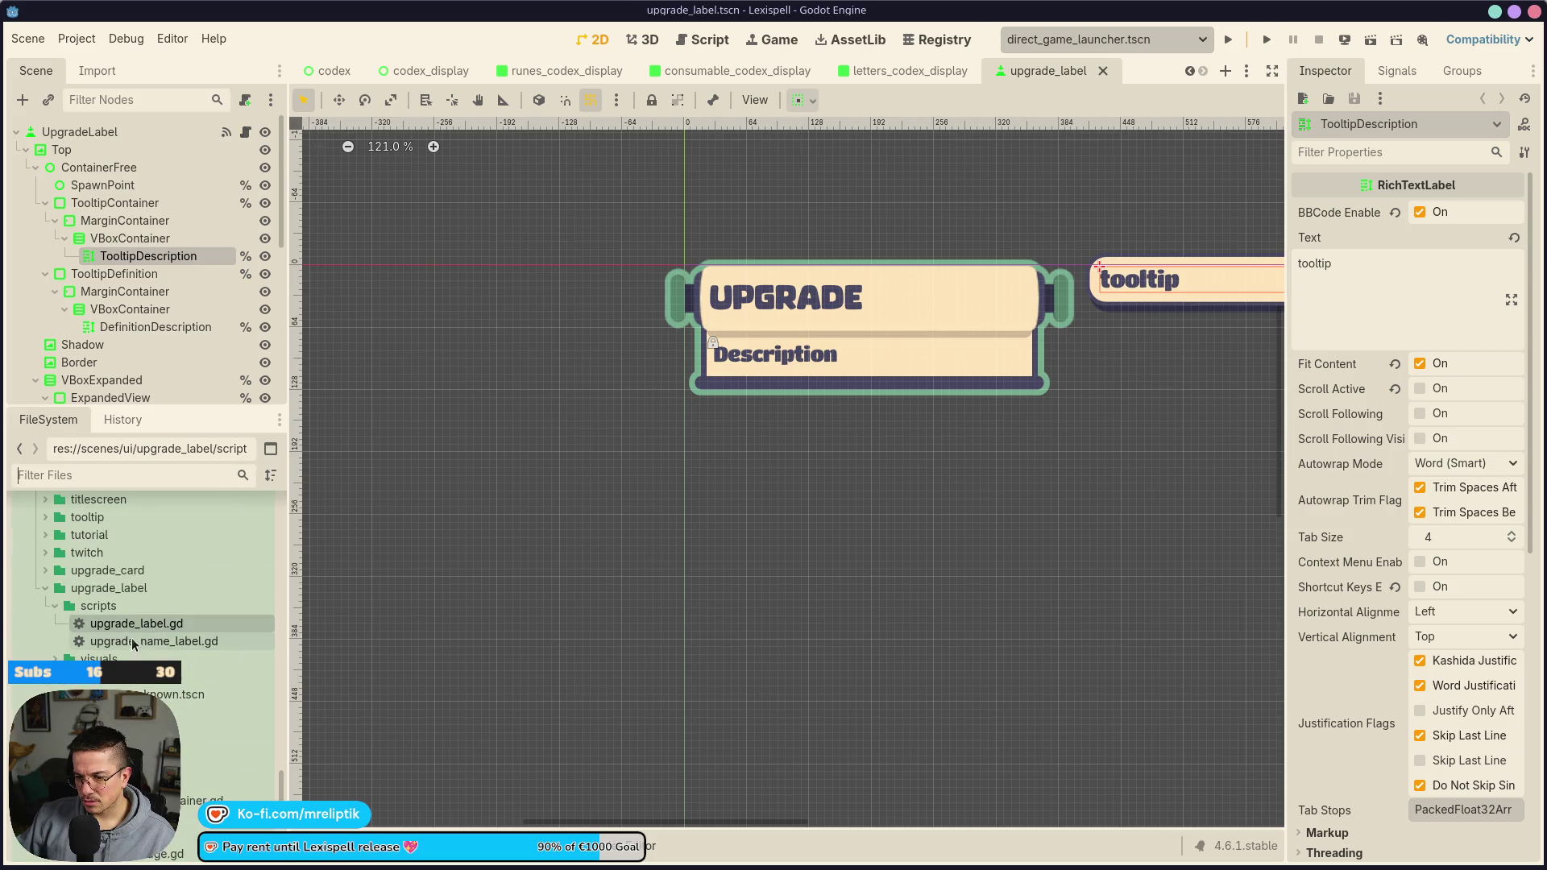
{"action": "double_click", "coordinate": [169, 694]}
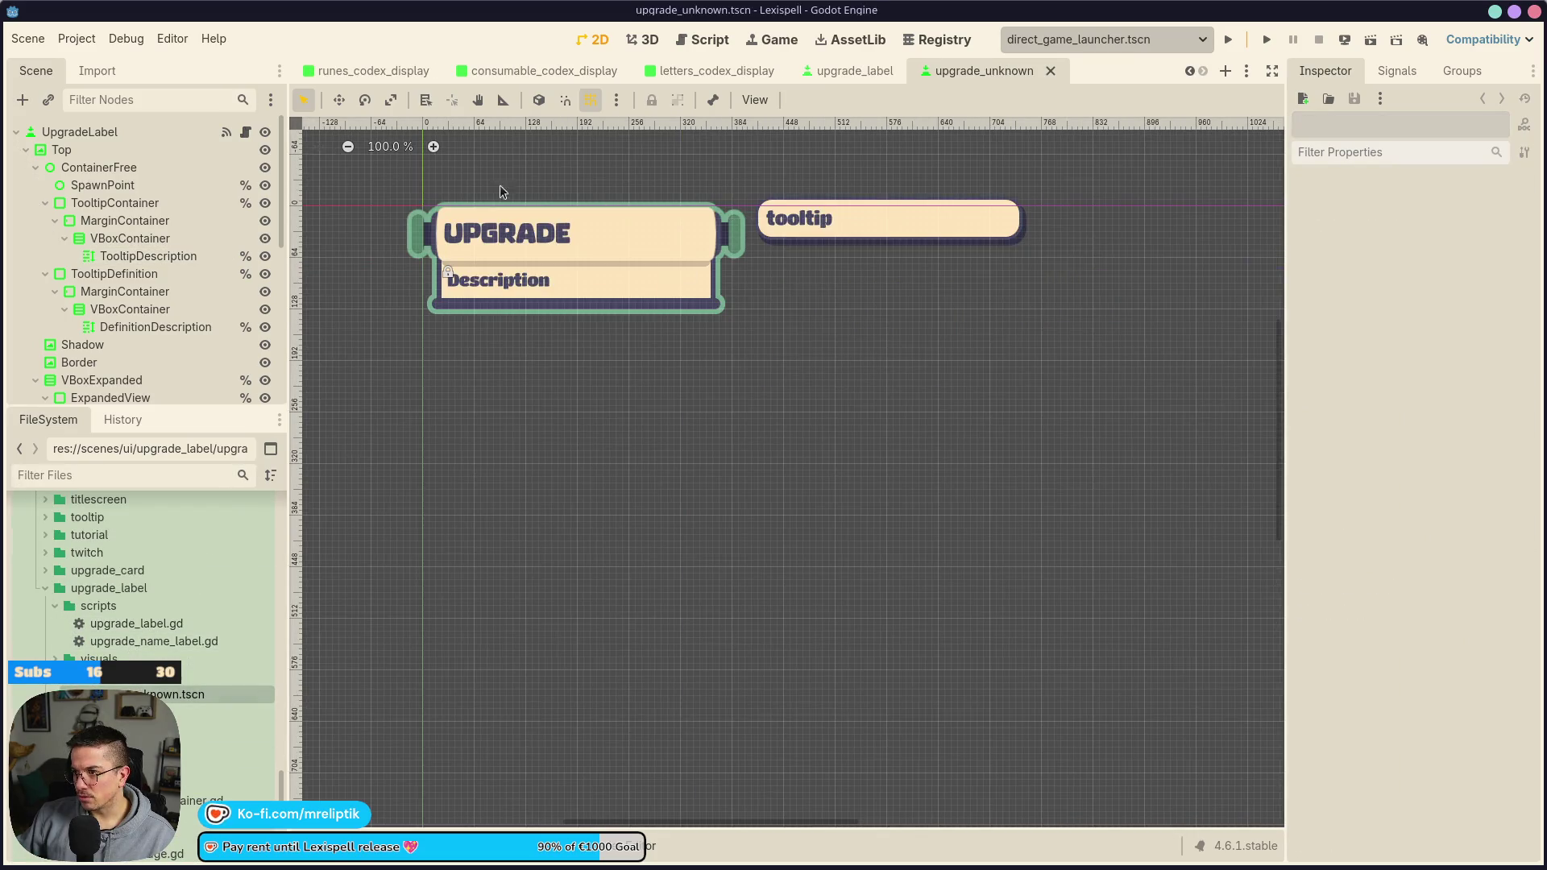
{"action": "left_click", "coordinate": [147, 132]}
{"action": "left_click", "coordinate": [161, 133]}
{"action": "key", "text": "BackSpace"}
{"action": "key", "text": "BackSpace"}
{"action": "key", "text": "BackSpace"}
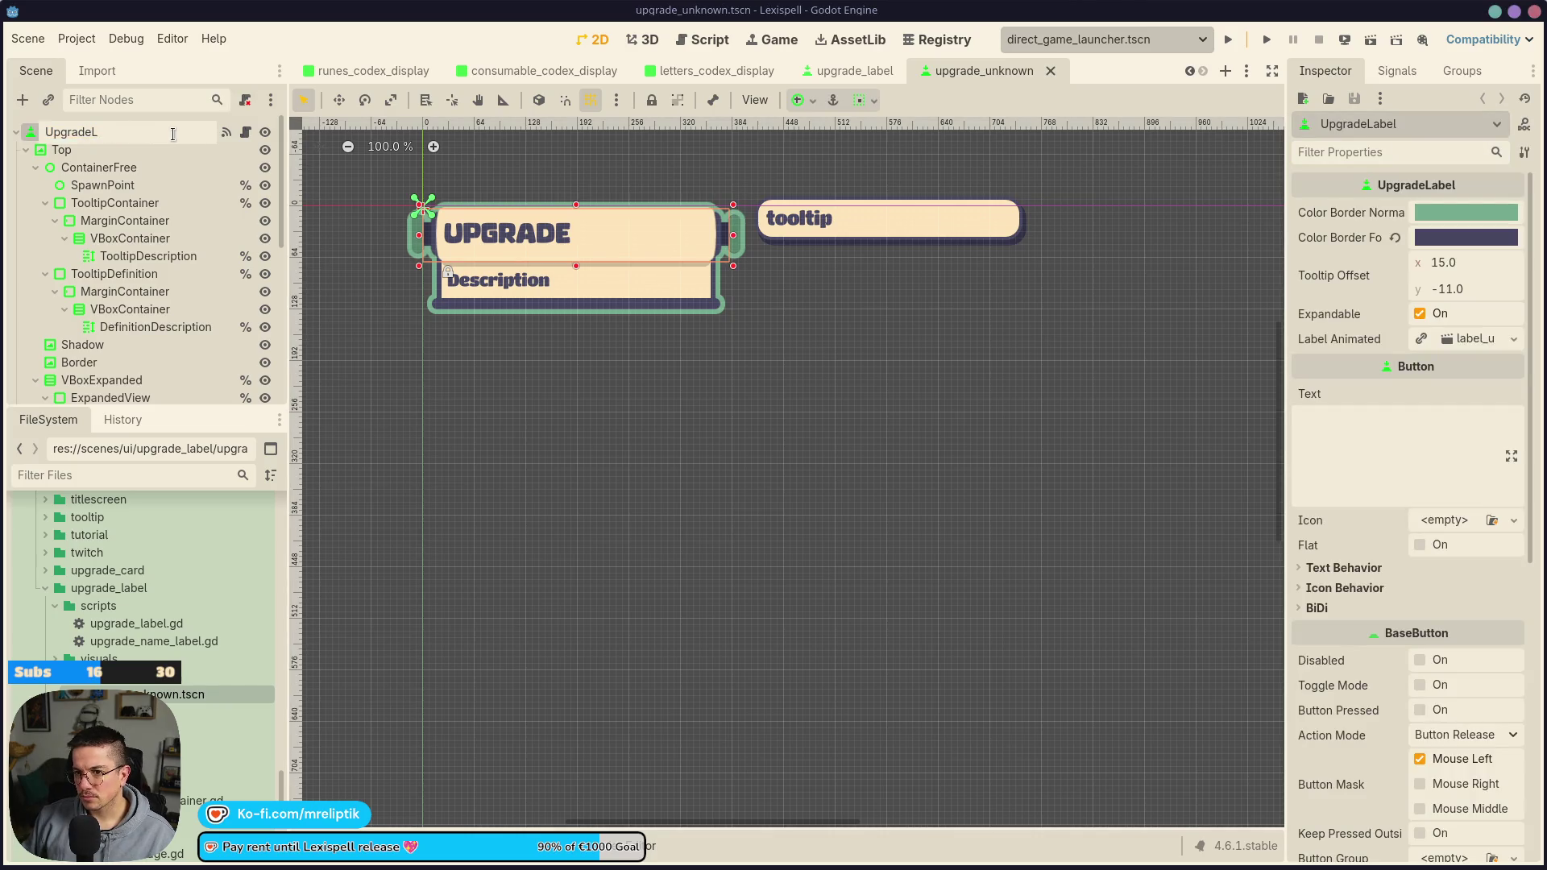
Finish renaming the copied scene's root node to UpgradeUknown and save the scene
{"action": "type", "text": "Uknown"}
{"action": "key", "text": "Return"}
{"action": "key", "text": "ctrl+s"}
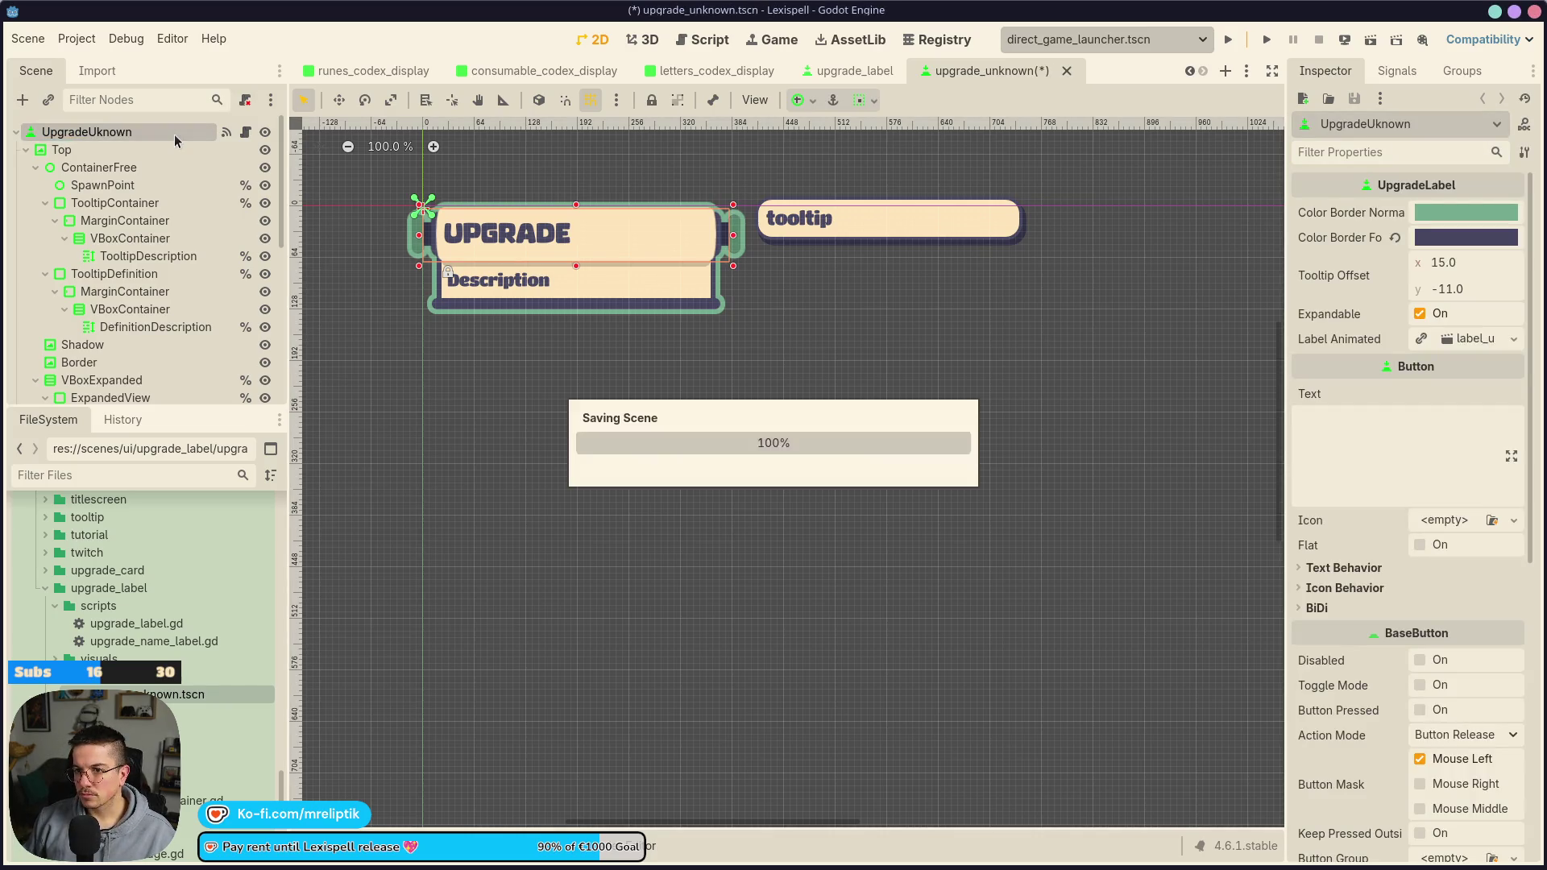
Inspect the TooltipDefinition, Description and Name title label nodes in the scene tree
{"action": "left_click", "coordinate": [115, 274]}
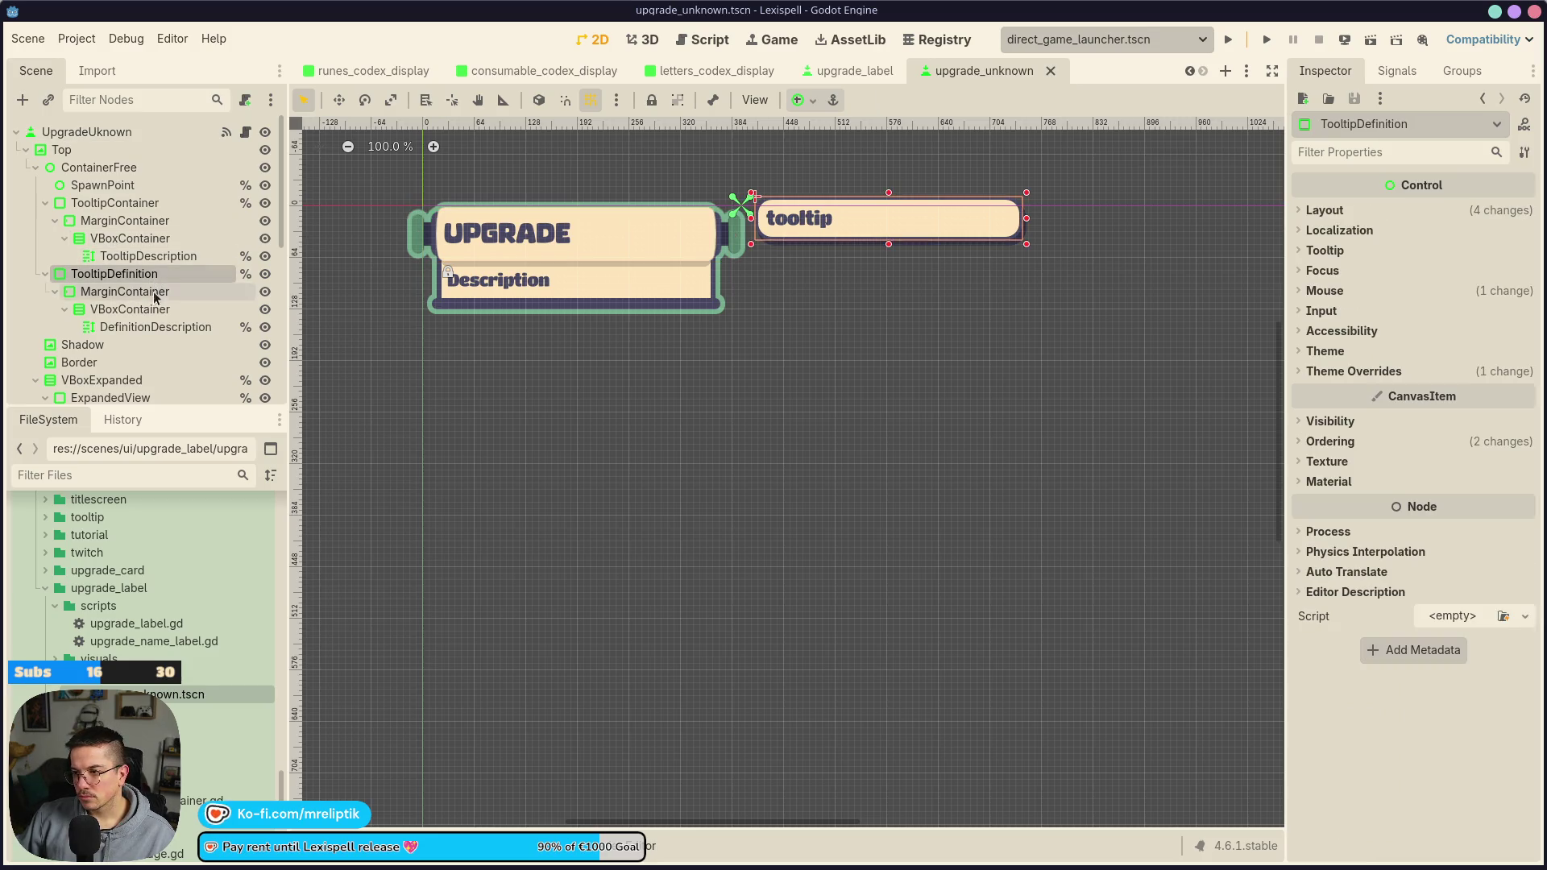
{"action": "left_click", "coordinate": [541, 285]}
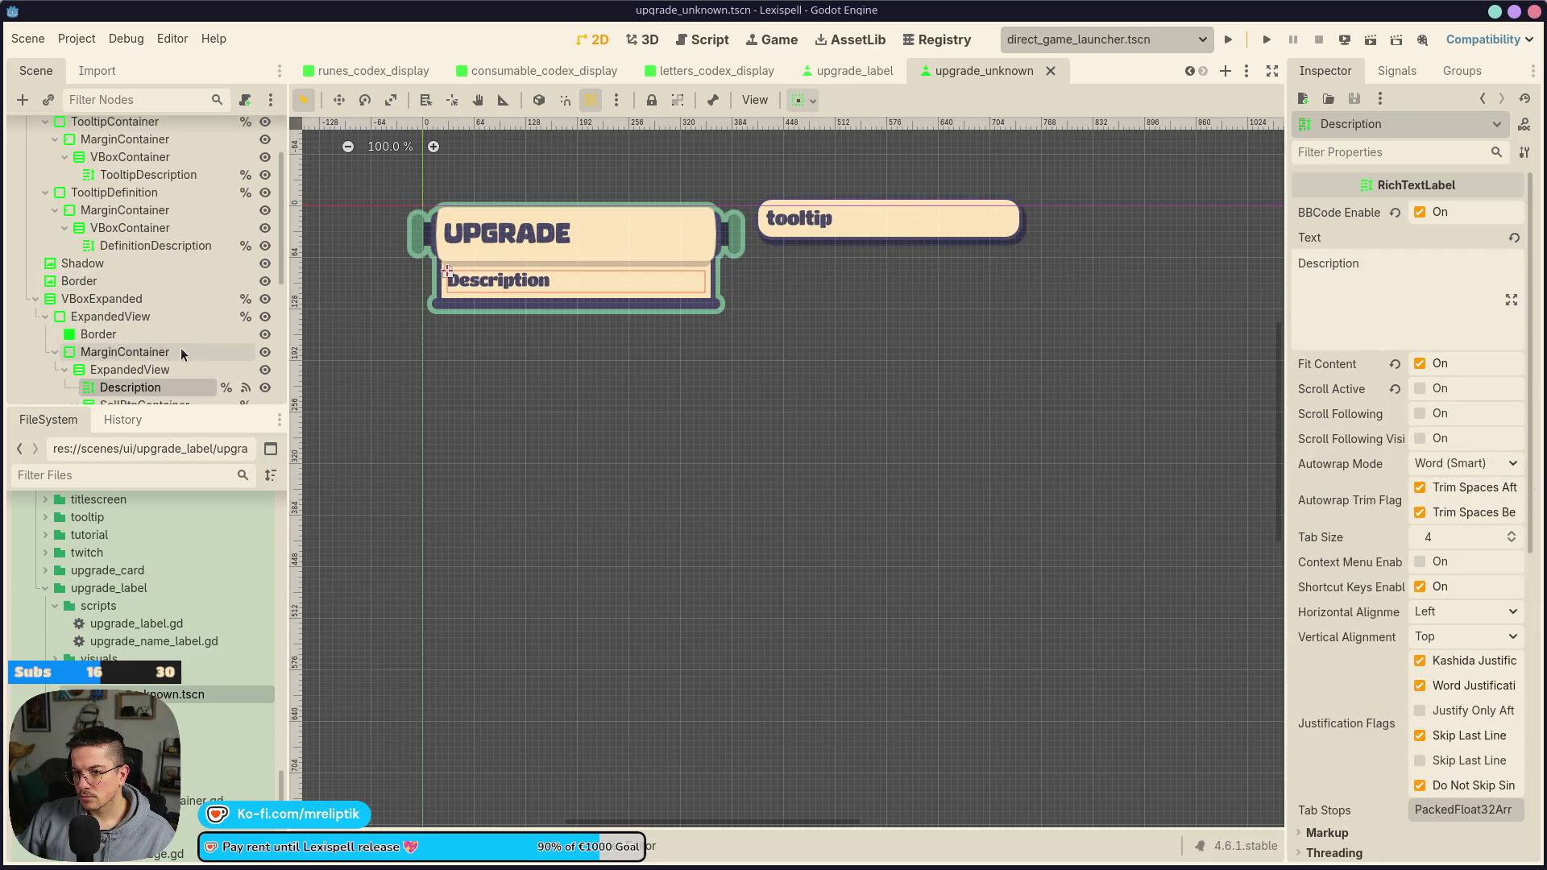
{"action": "left_click", "coordinate": [36, 298]}
{"action": "left_click", "coordinate": [121, 373]}
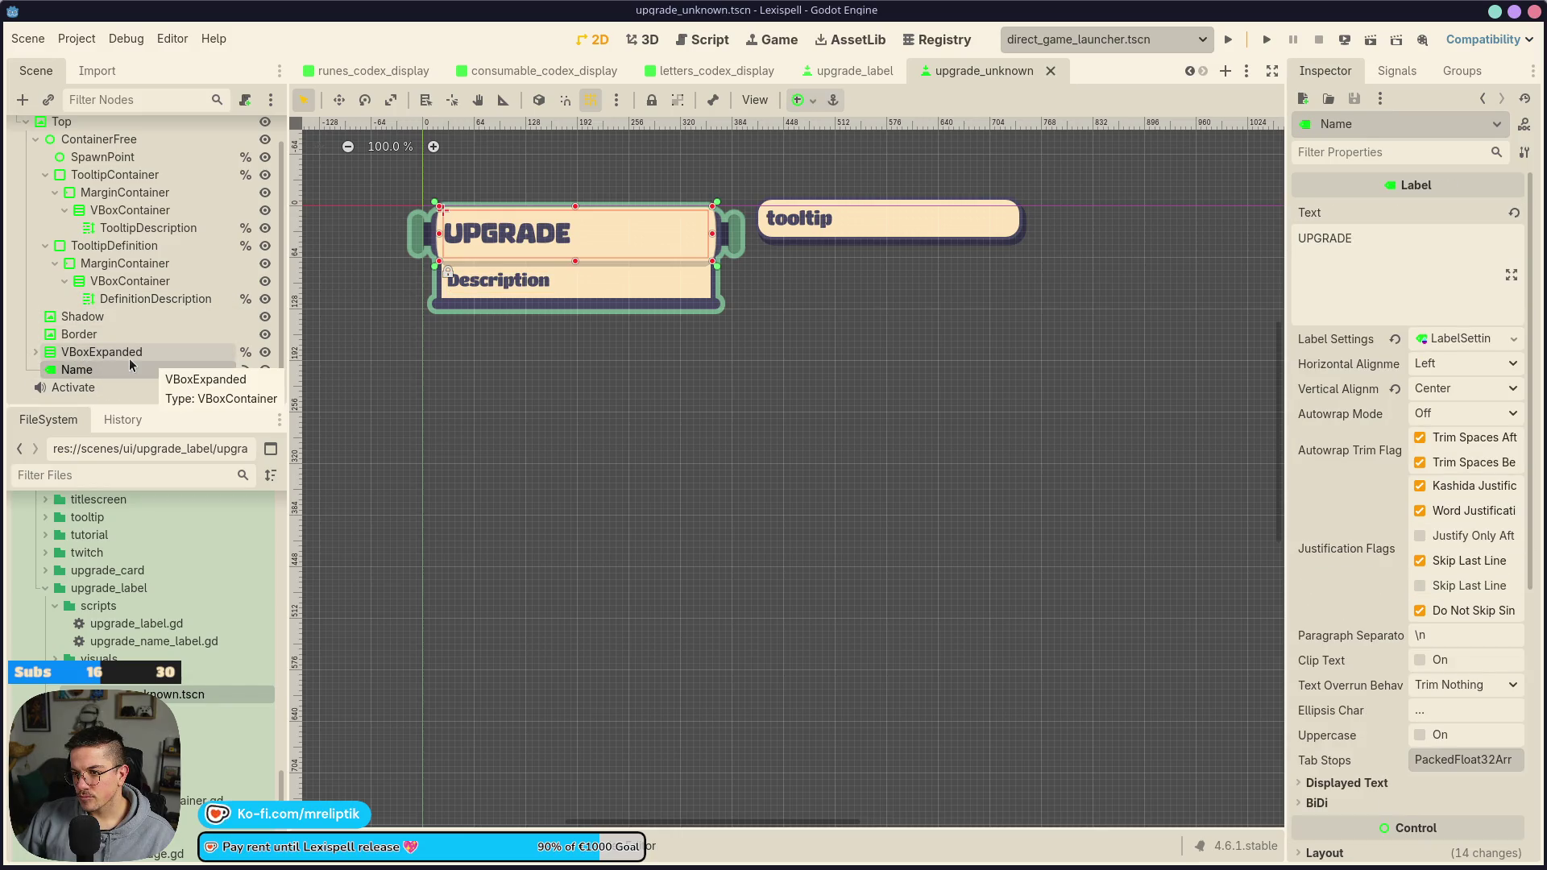
{"action": "scroll", "coordinate": [86, 344], "scroll_direction": "up", "scroll_amount": 2}
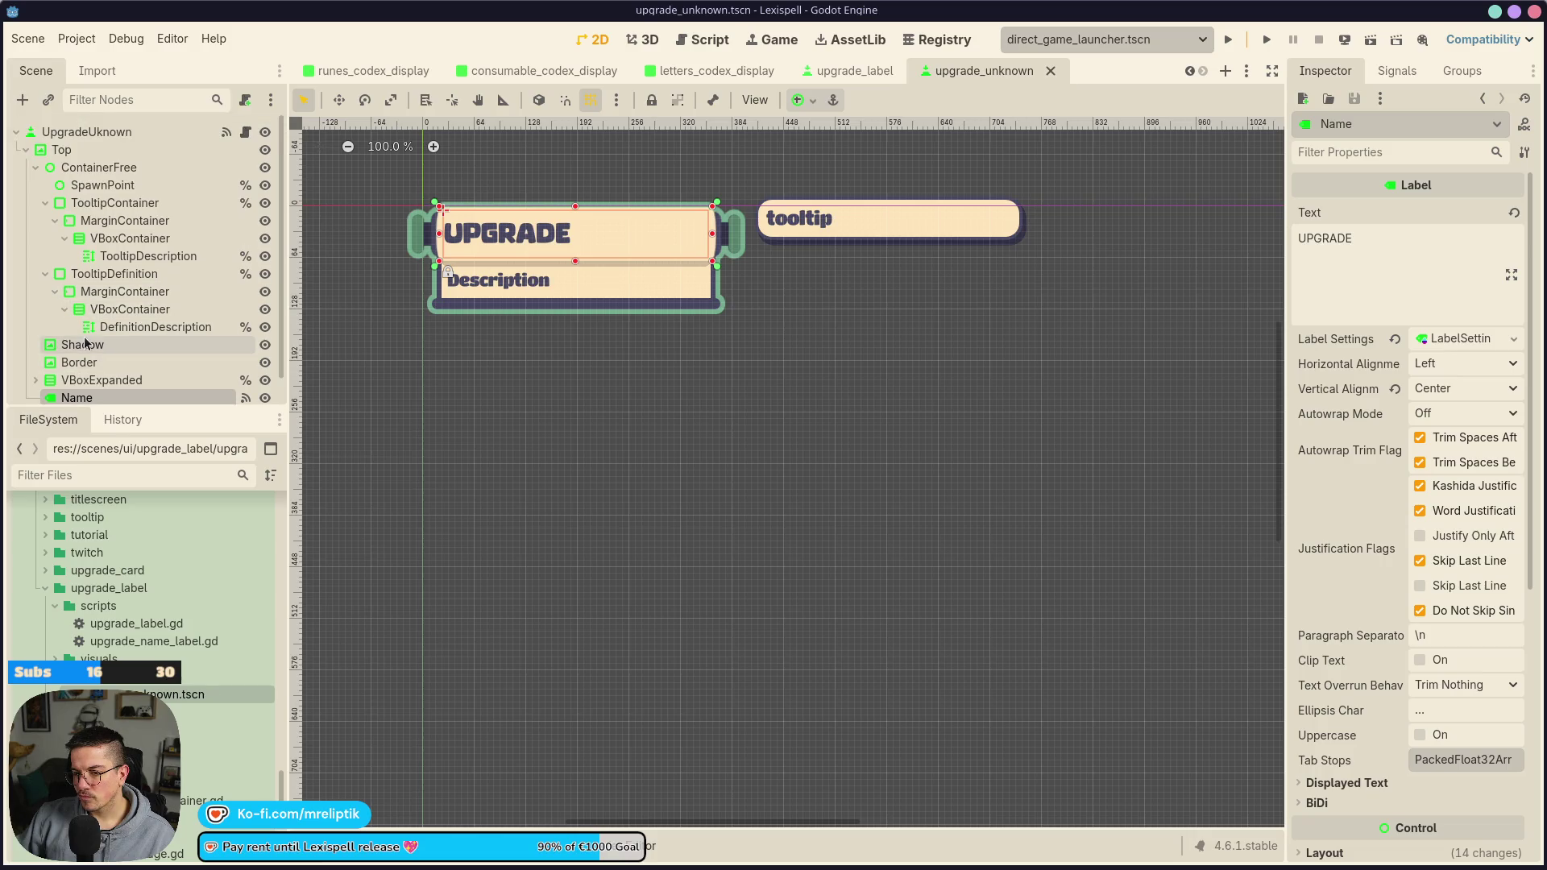
Hide the ExpandedView description panel with its visibility eye and collapse VBoxExpanded
{"action": "left_click", "coordinate": [174, 381]}
{"action": "left_click", "coordinate": [265, 381]}
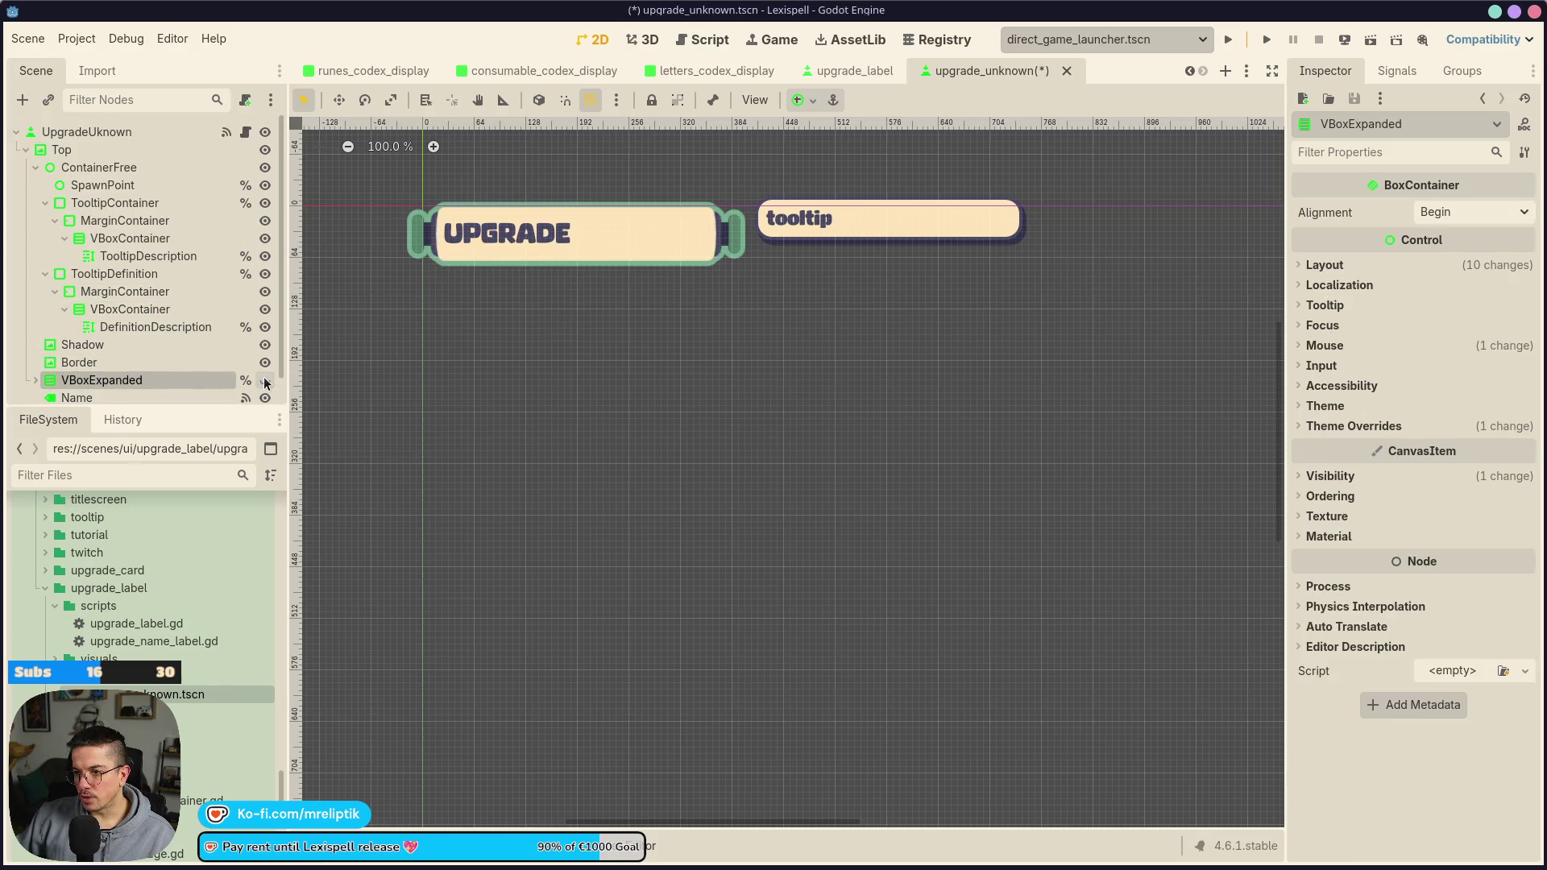
{"action": "left_click", "coordinate": [265, 381]}
{"action": "left_click", "coordinate": [265, 382]}
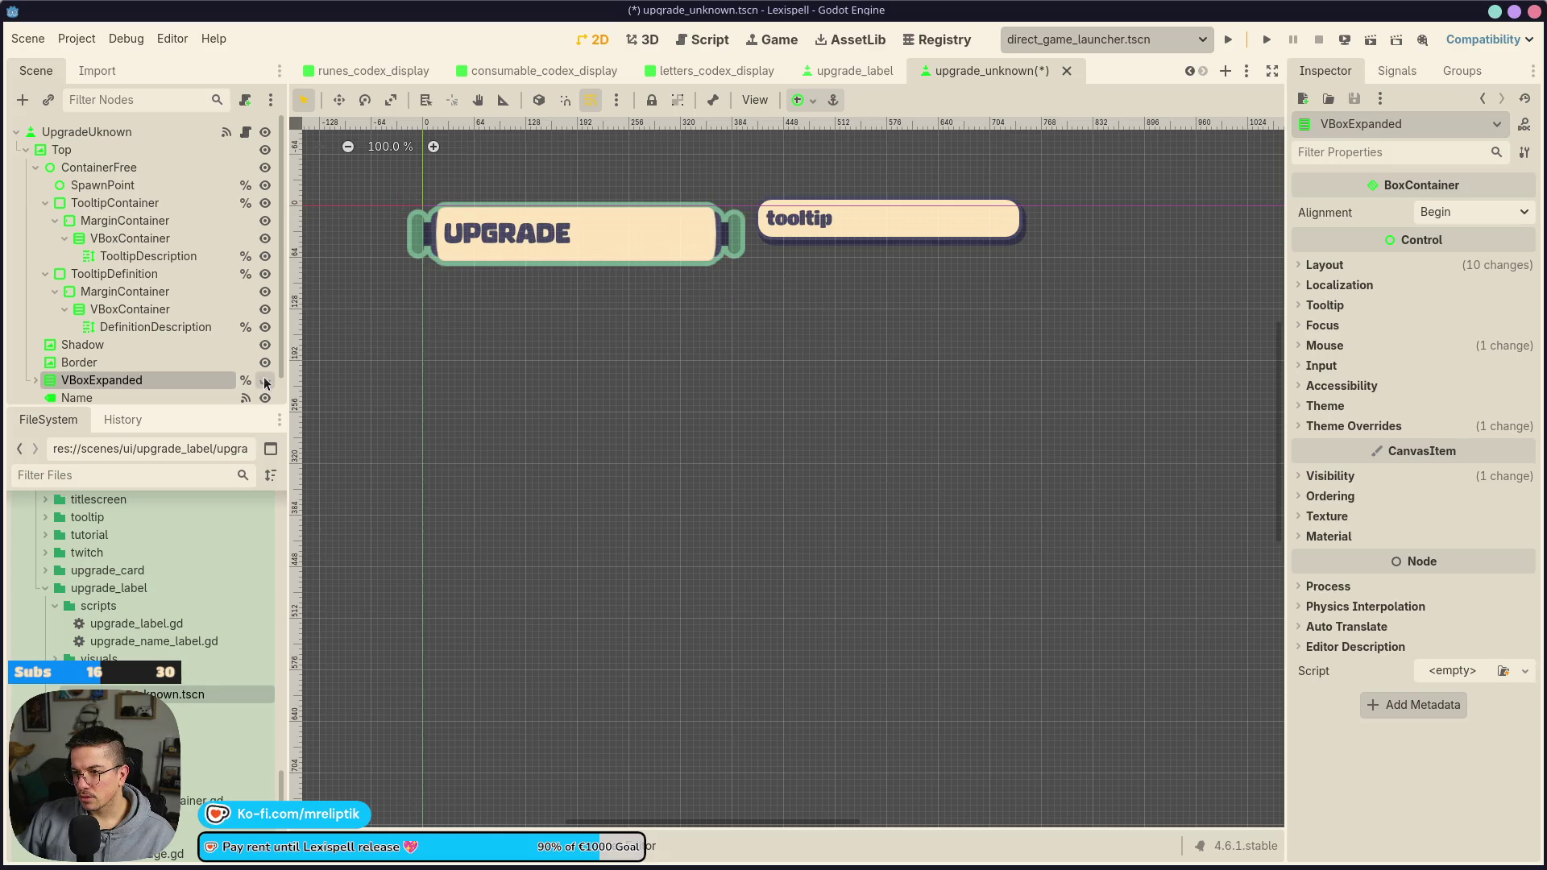
{"action": "left_click", "coordinate": [266, 381]}
{"action": "left_click", "coordinate": [36, 381]}
{"action": "scroll", "coordinate": [75, 367], "scroll_direction": "down", "scroll_amount": 2}
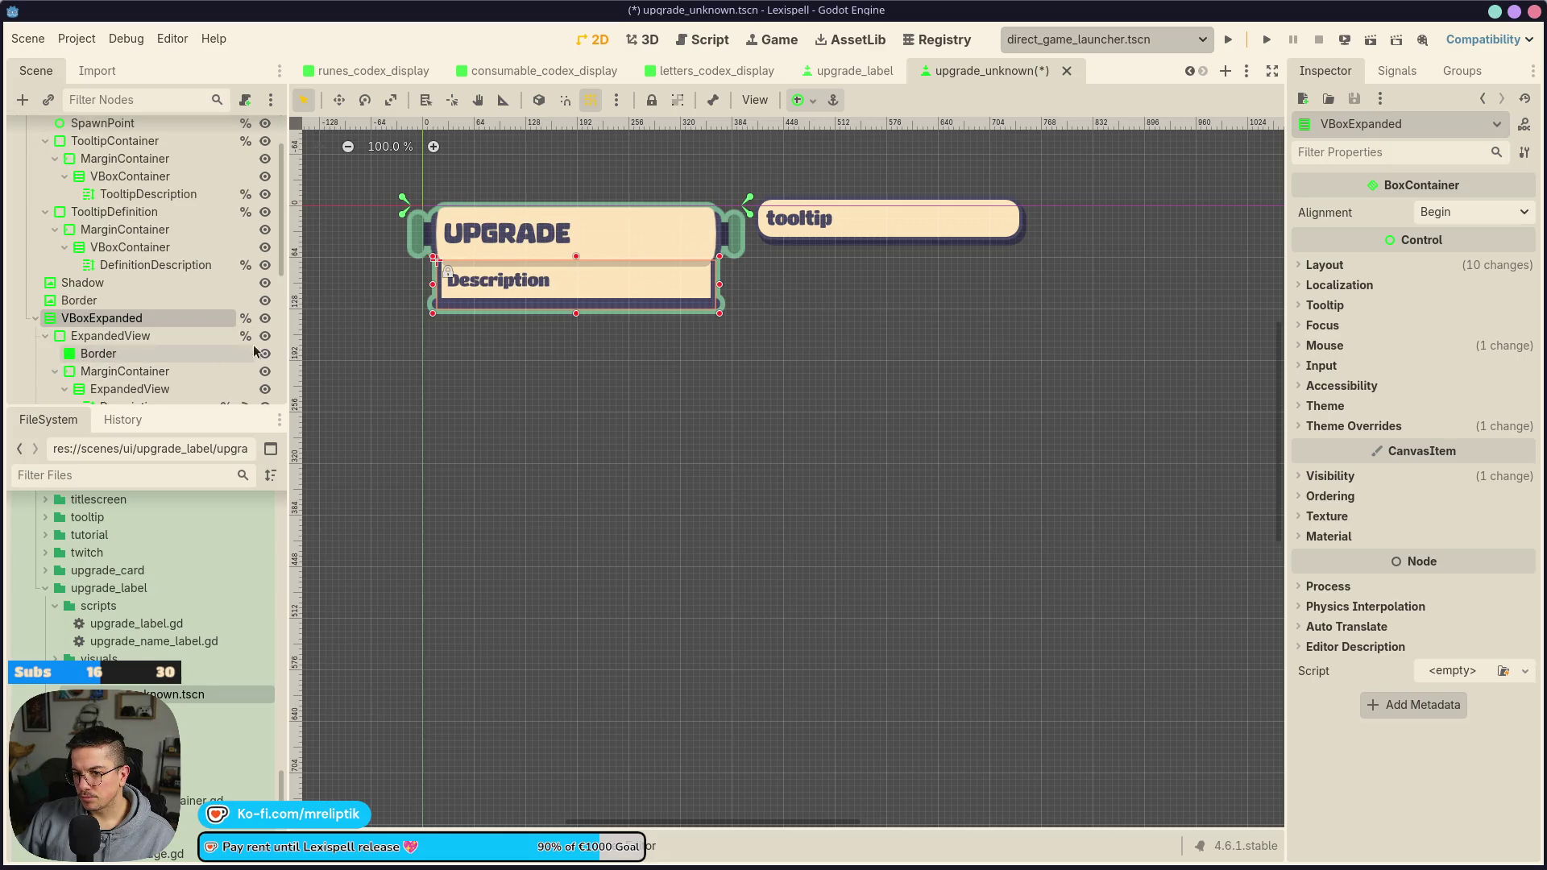
{"action": "left_click", "coordinate": [265, 337]}
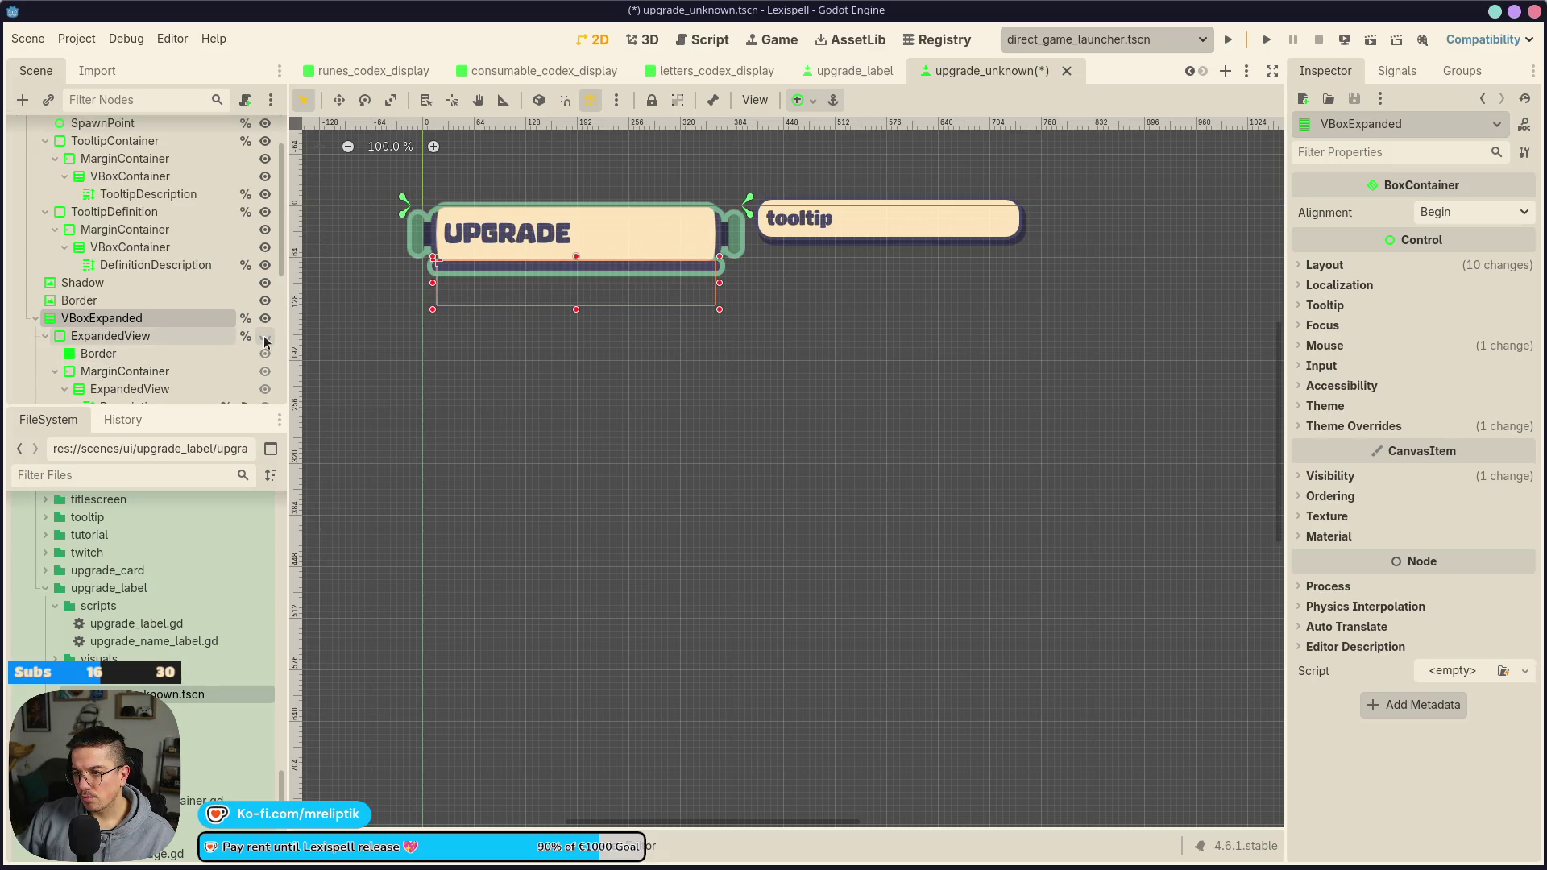
{"action": "left_click", "coordinate": [35, 318]}
Replace the Name label's UPGRADE text with ??? and save the scene
{"action": "left_click", "coordinate": [72, 376]}
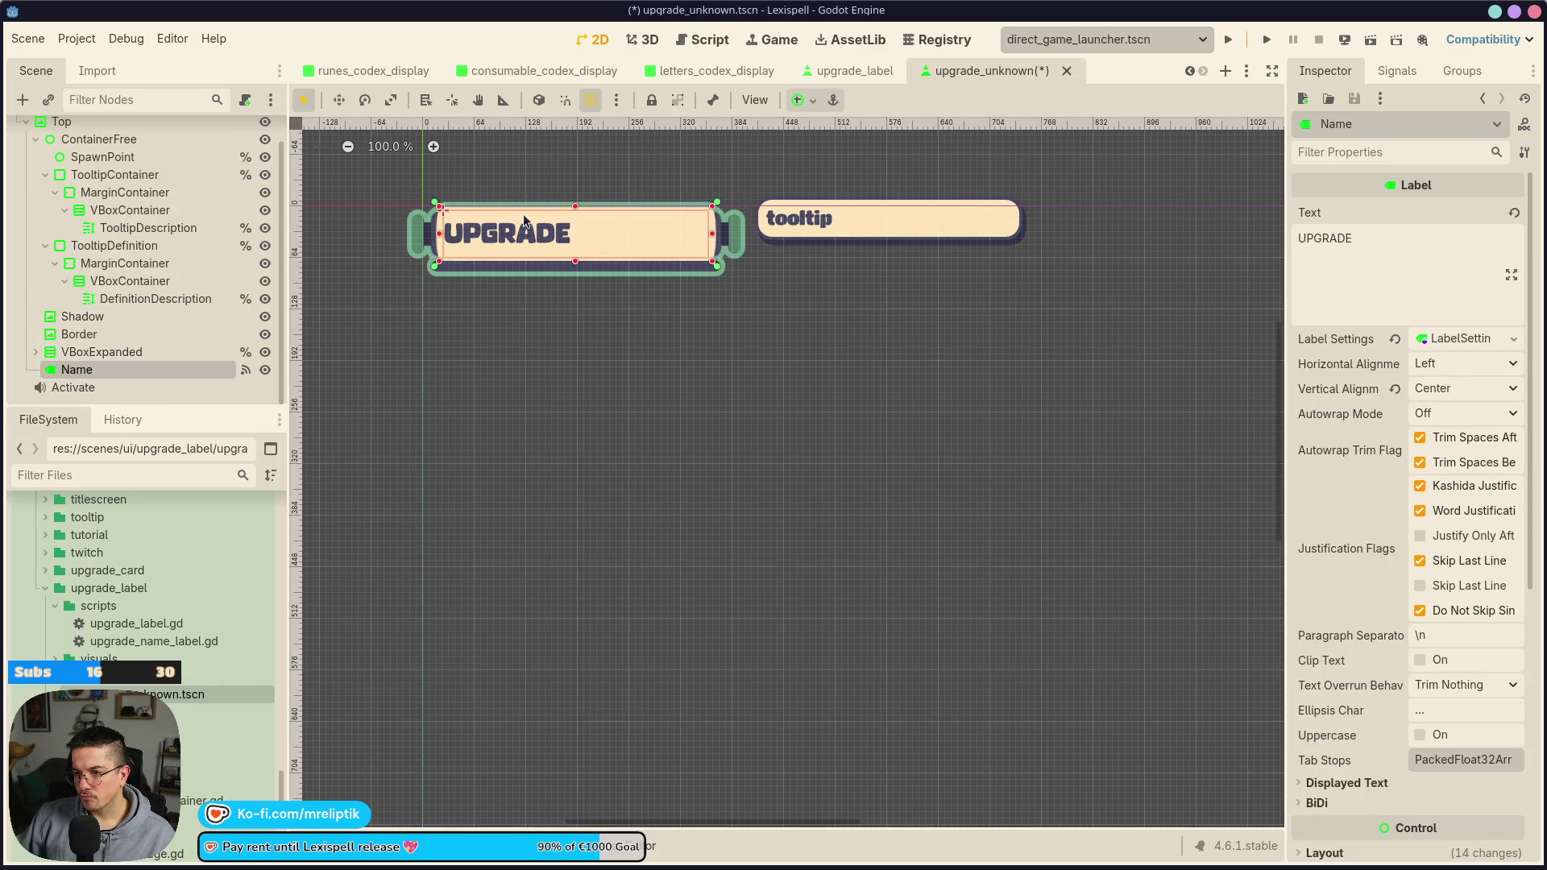
{"action": "scroll", "coordinate": [531, 203], "scroll_direction": "up", "scroll_amount": 1}
{"action": "double_click", "coordinate": [1374, 246]}
{"action": "type", "text": "????"}
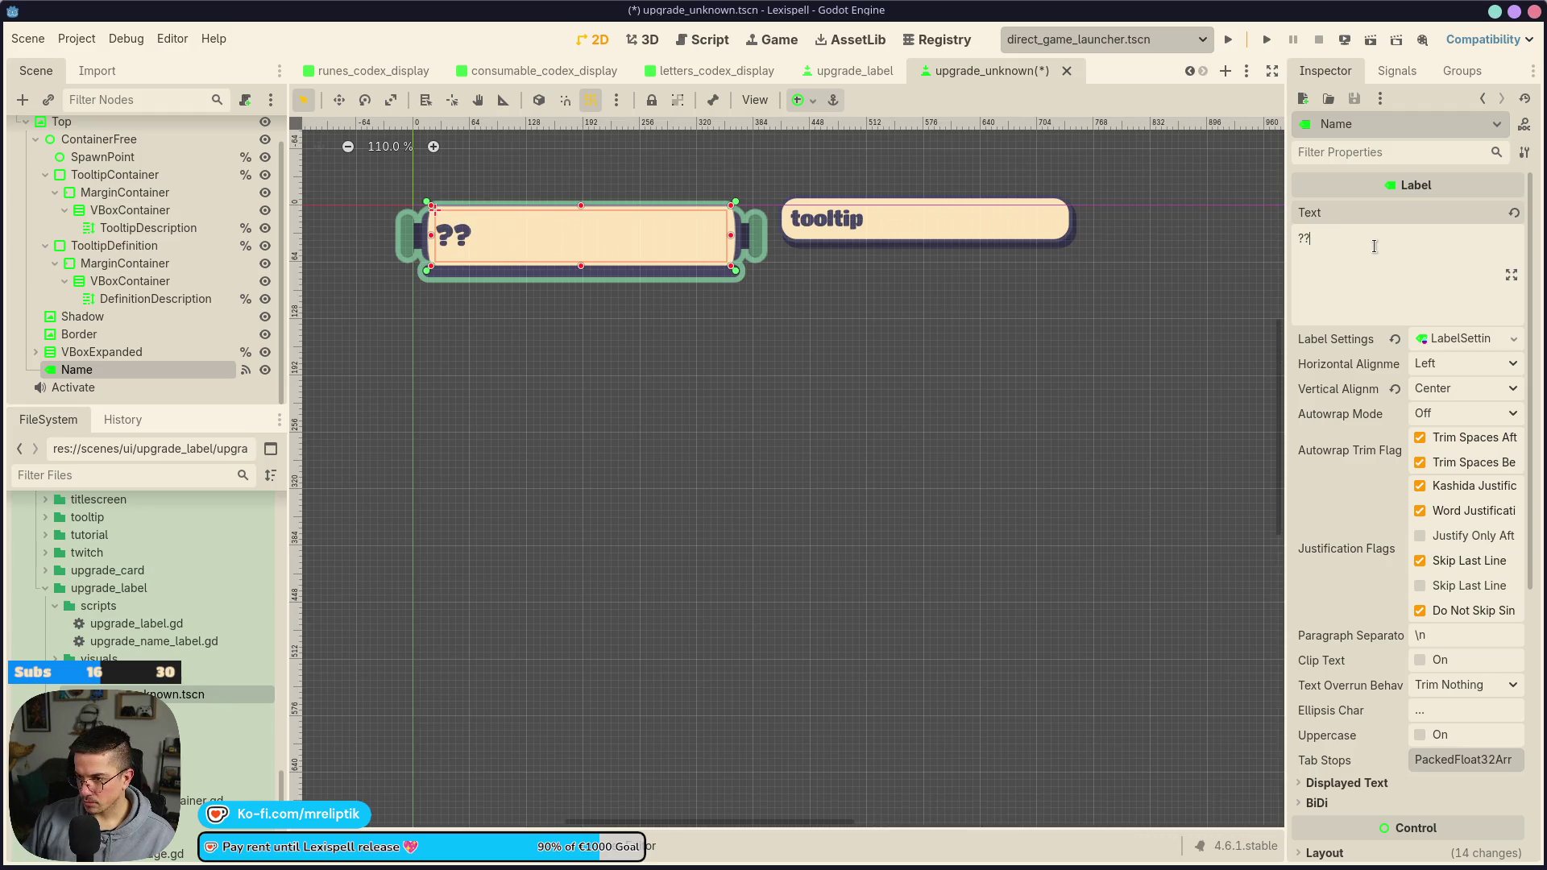
{"action": "key", "text": "ctrl+s"}
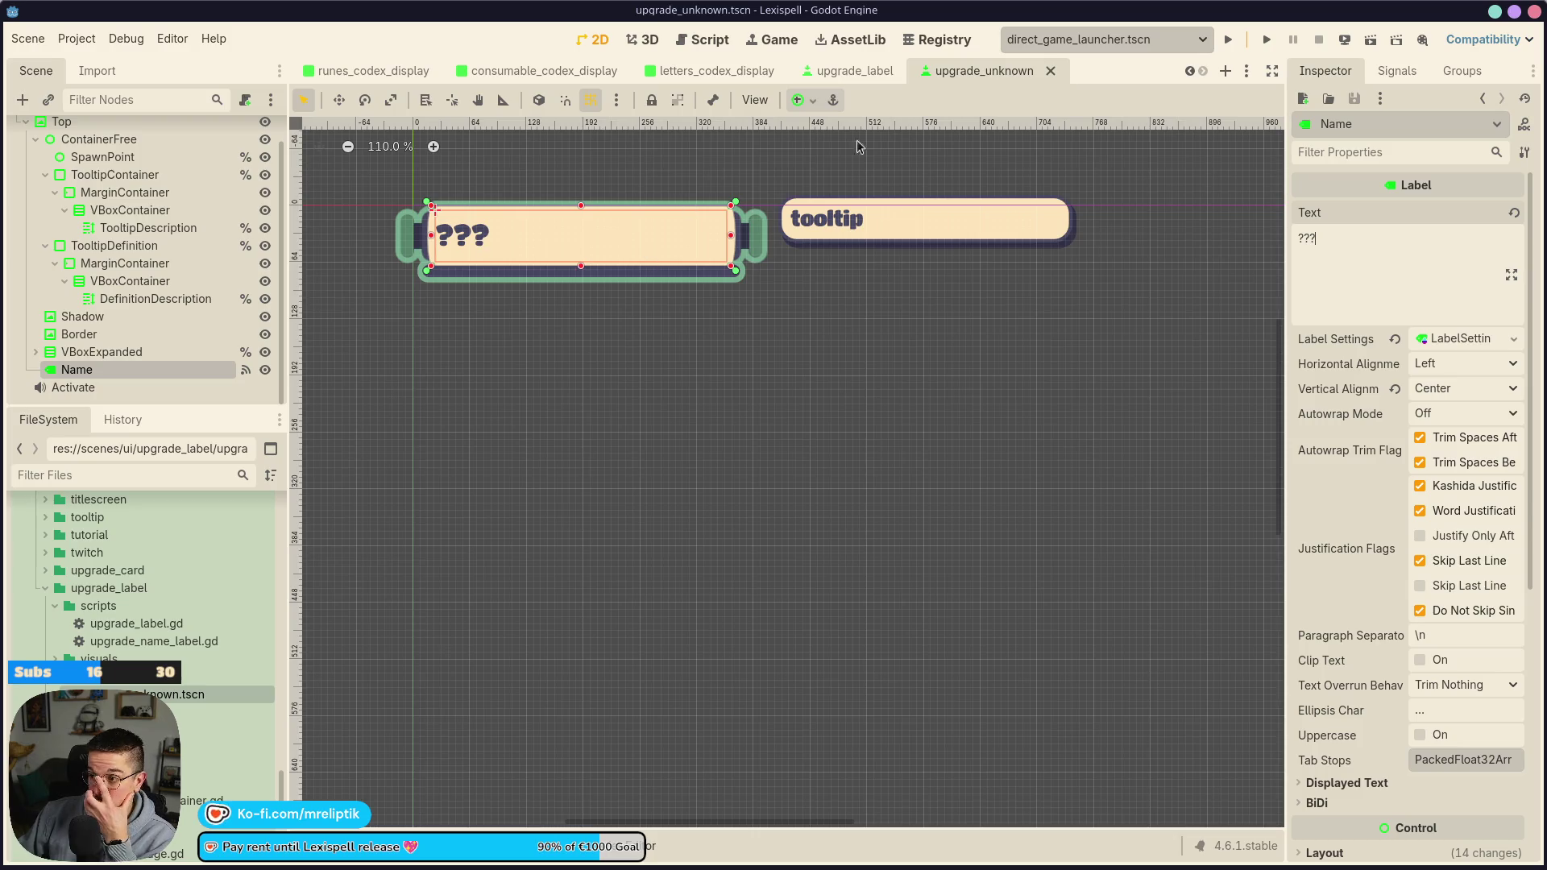
{"action": "scroll", "coordinate": [805, 326], "scroll_direction": "up", "scroll_amount": 1}
{"action": "scroll", "coordinate": [822, 300], "scroll_direction": "down", "scroll_amount": 1}
{"action": "left_click", "coordinate": [817, 254]}
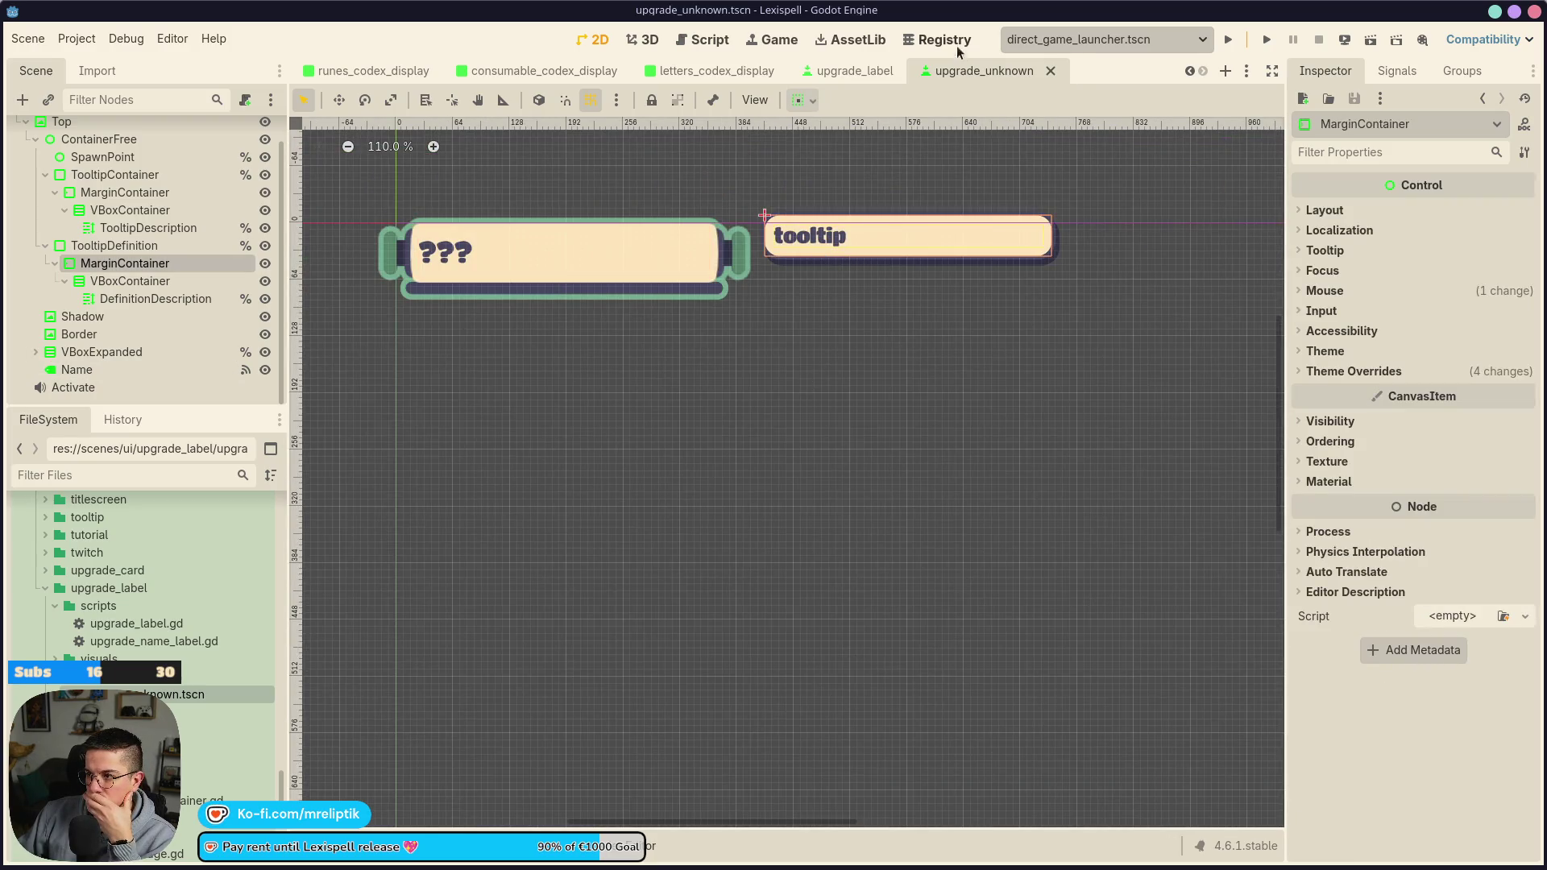
{"action": "left_click", "coordinate": [854, 71]}
Open the unknown_button scene and select its UNKNOWN_BTN.TOOLTIP description text
{"action": "left_click", "coordinate": [717, 71]}
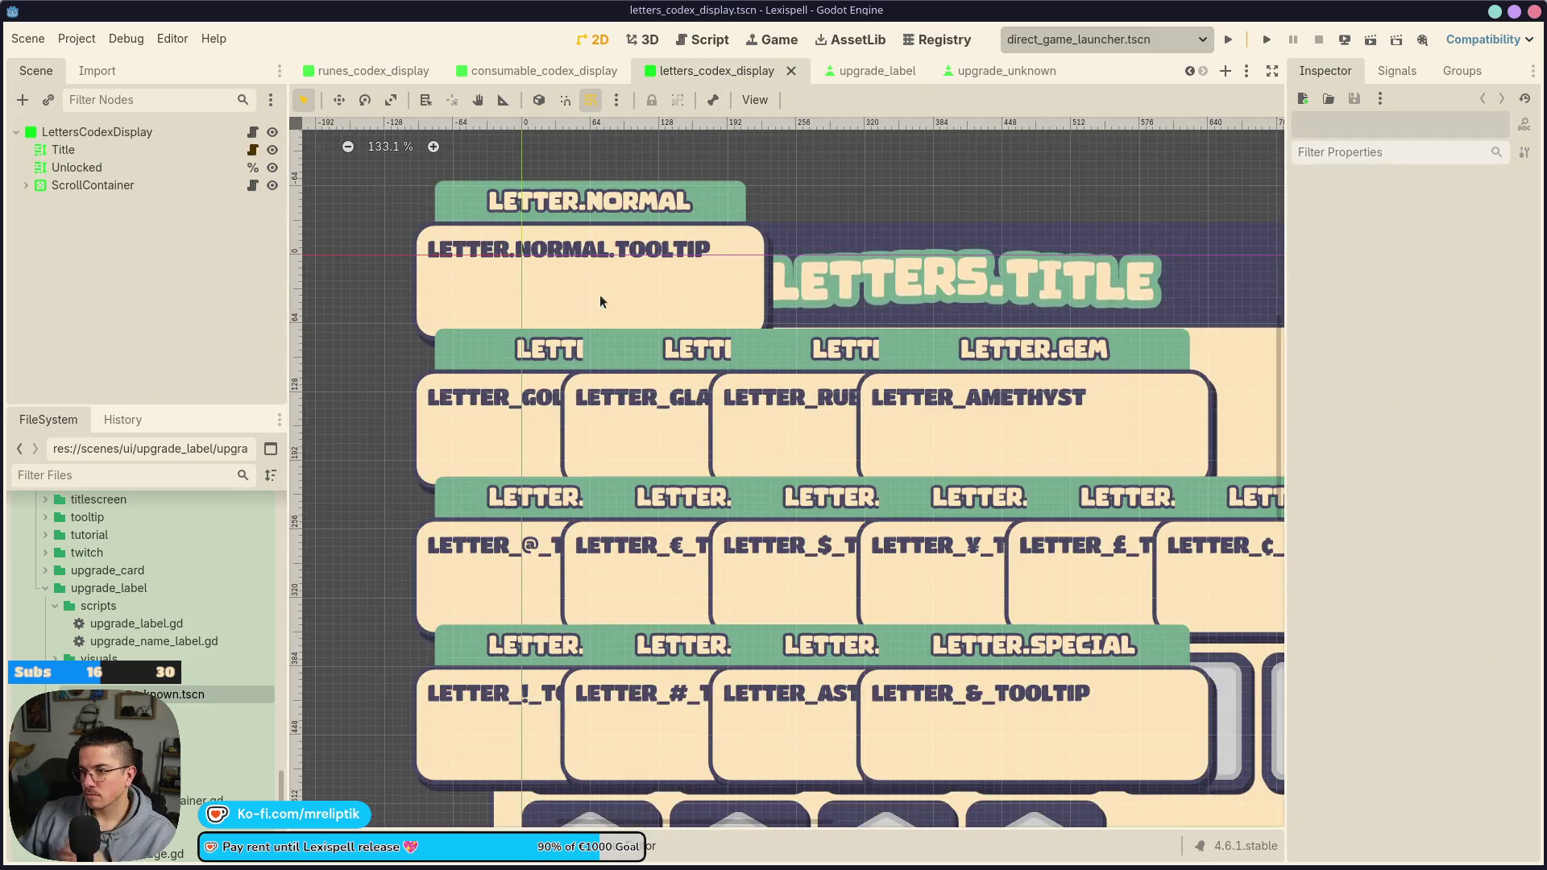
{"action": "left_click", "coordinate": [583, 74]}
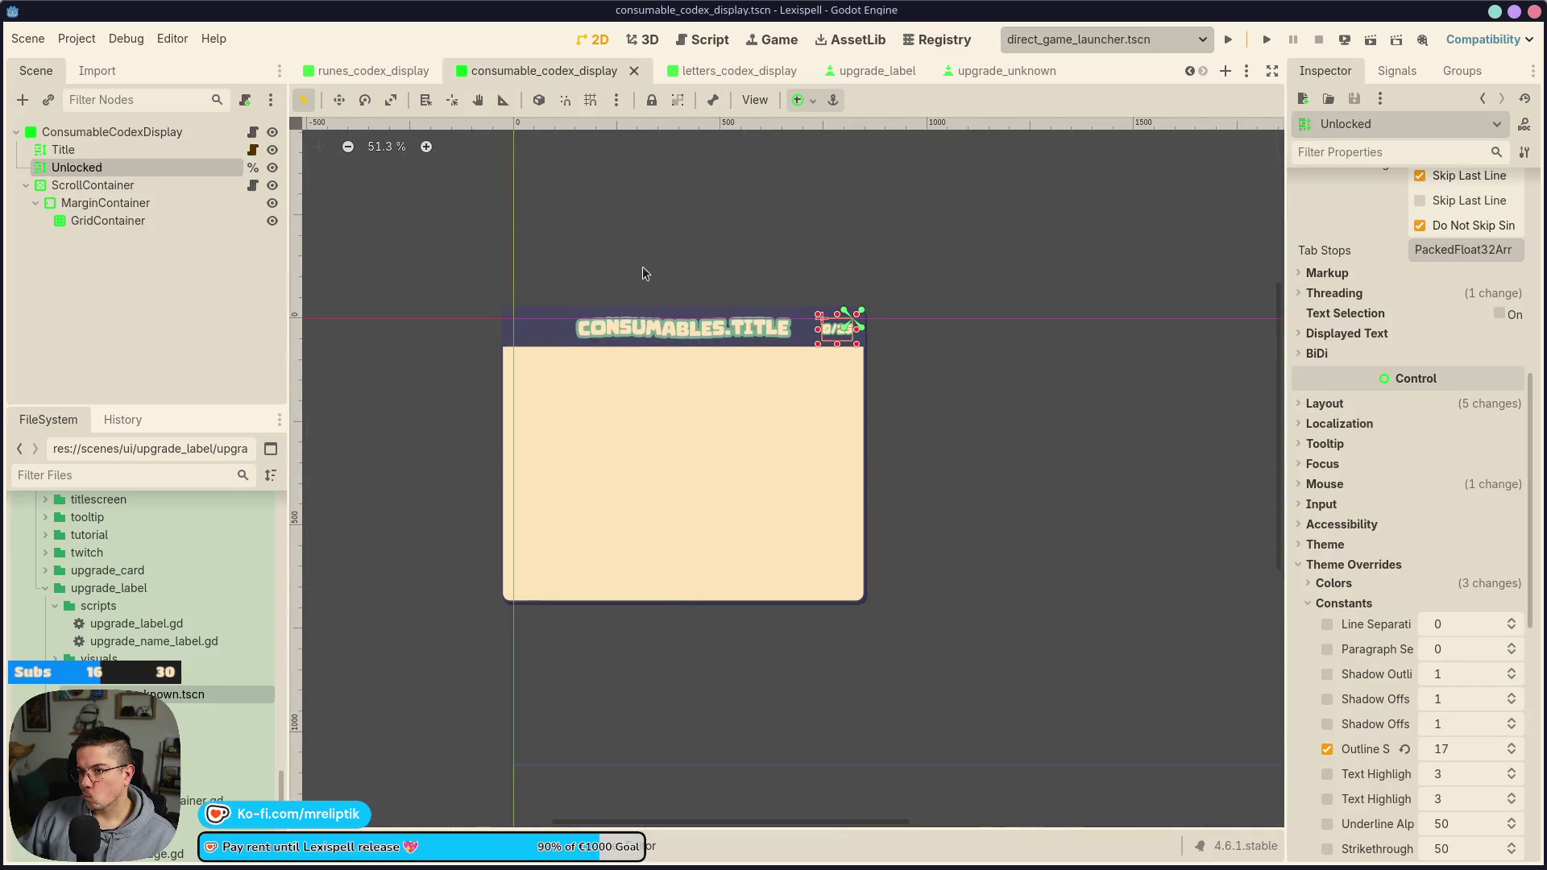
{"action": "key", "text": "ctrl+shift+a"}
{"action": "type", "text": "unknwo"}
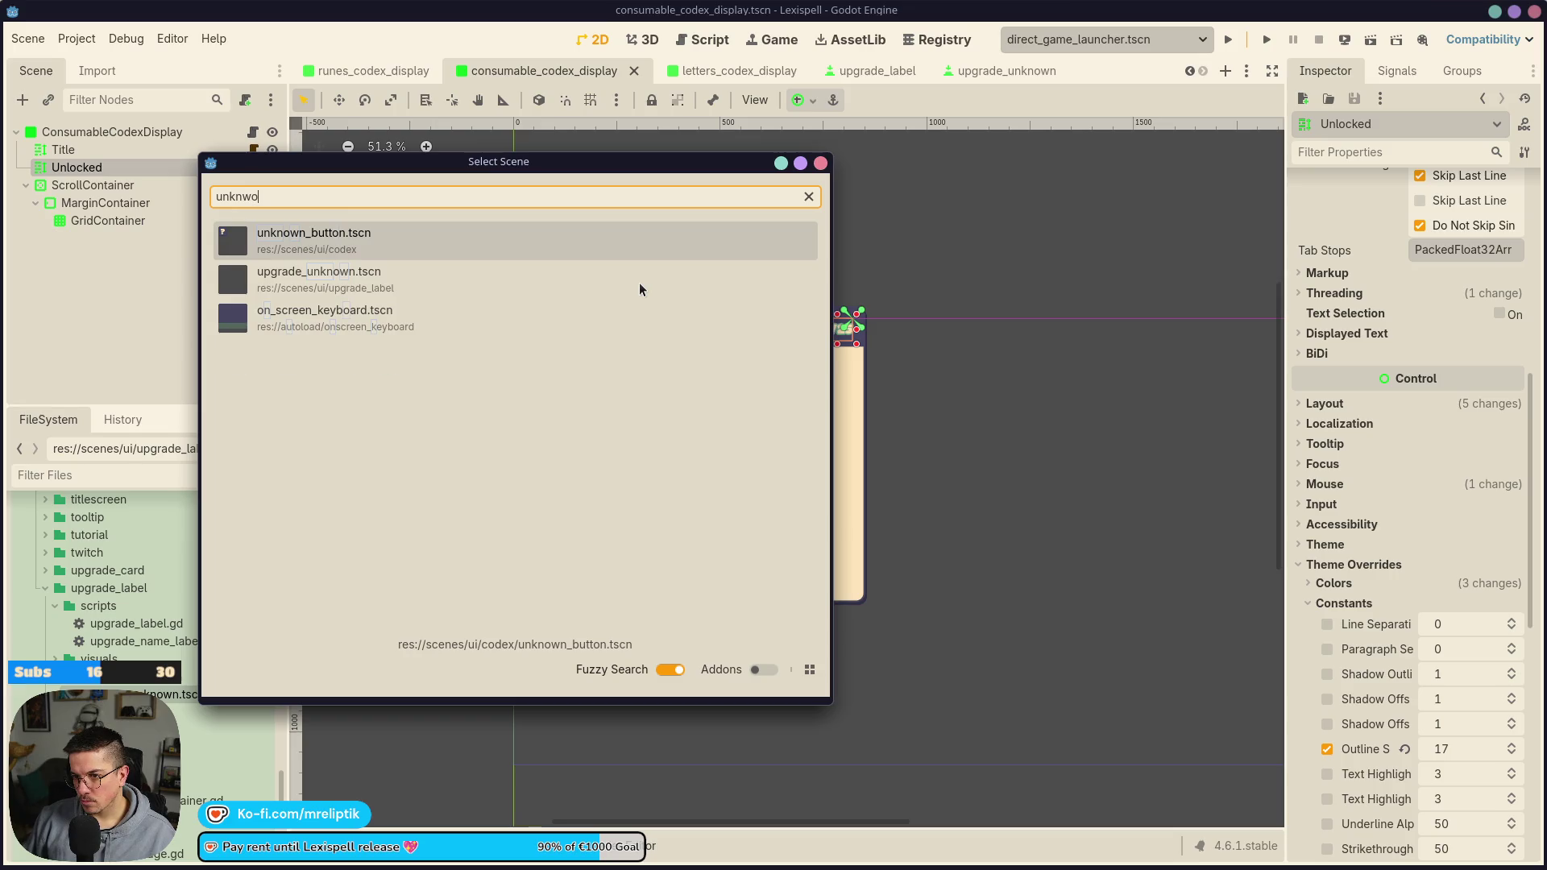
{"action": "key", "text": "Return"}
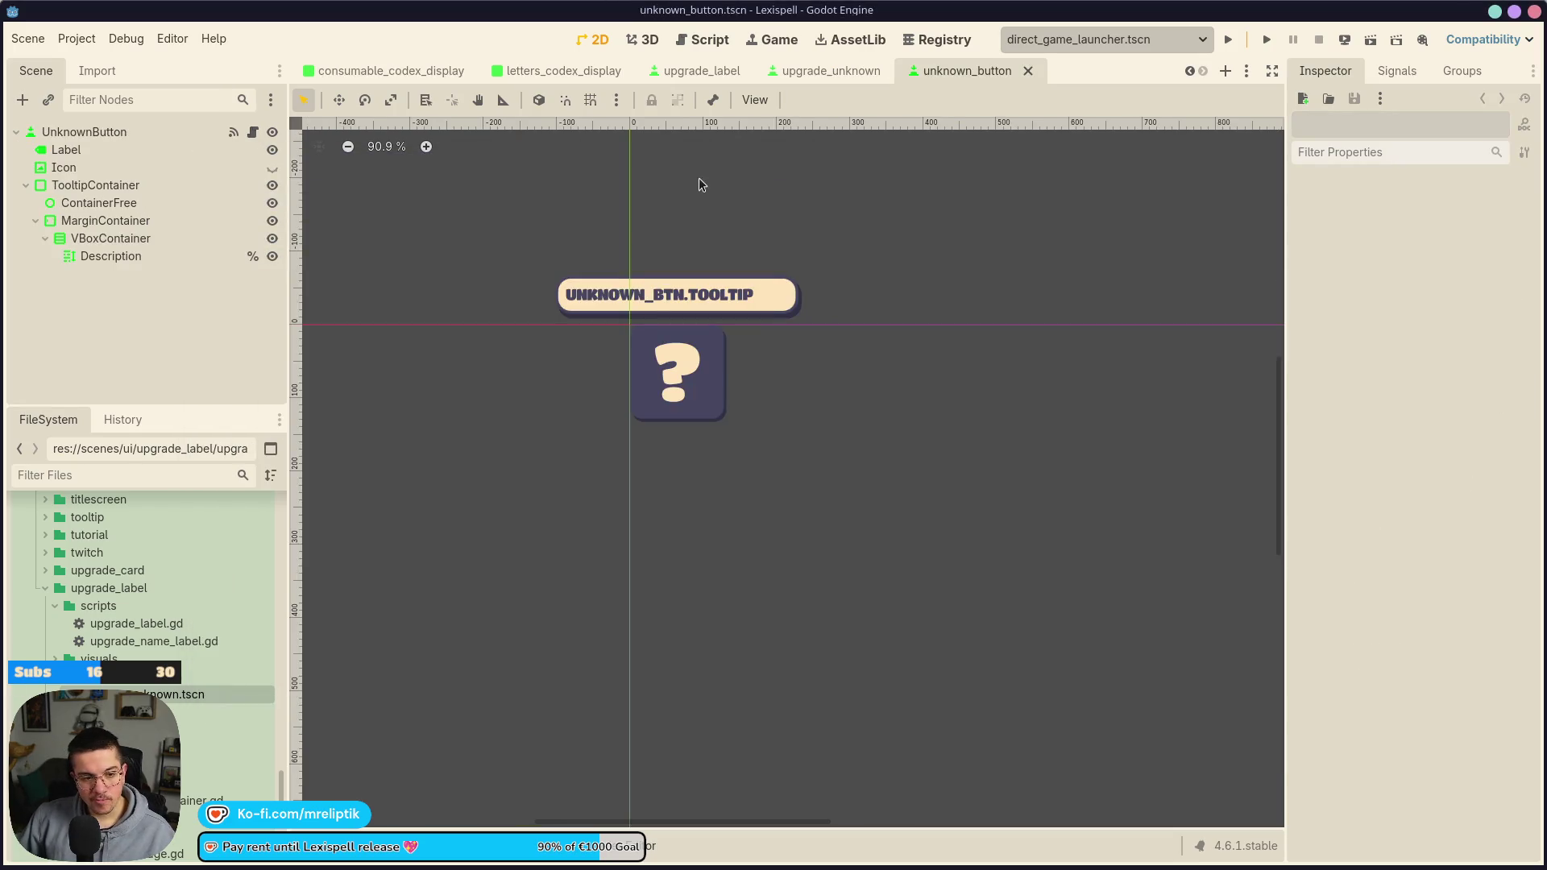
{"action": "left_click", "coordinate": [664, 294]}
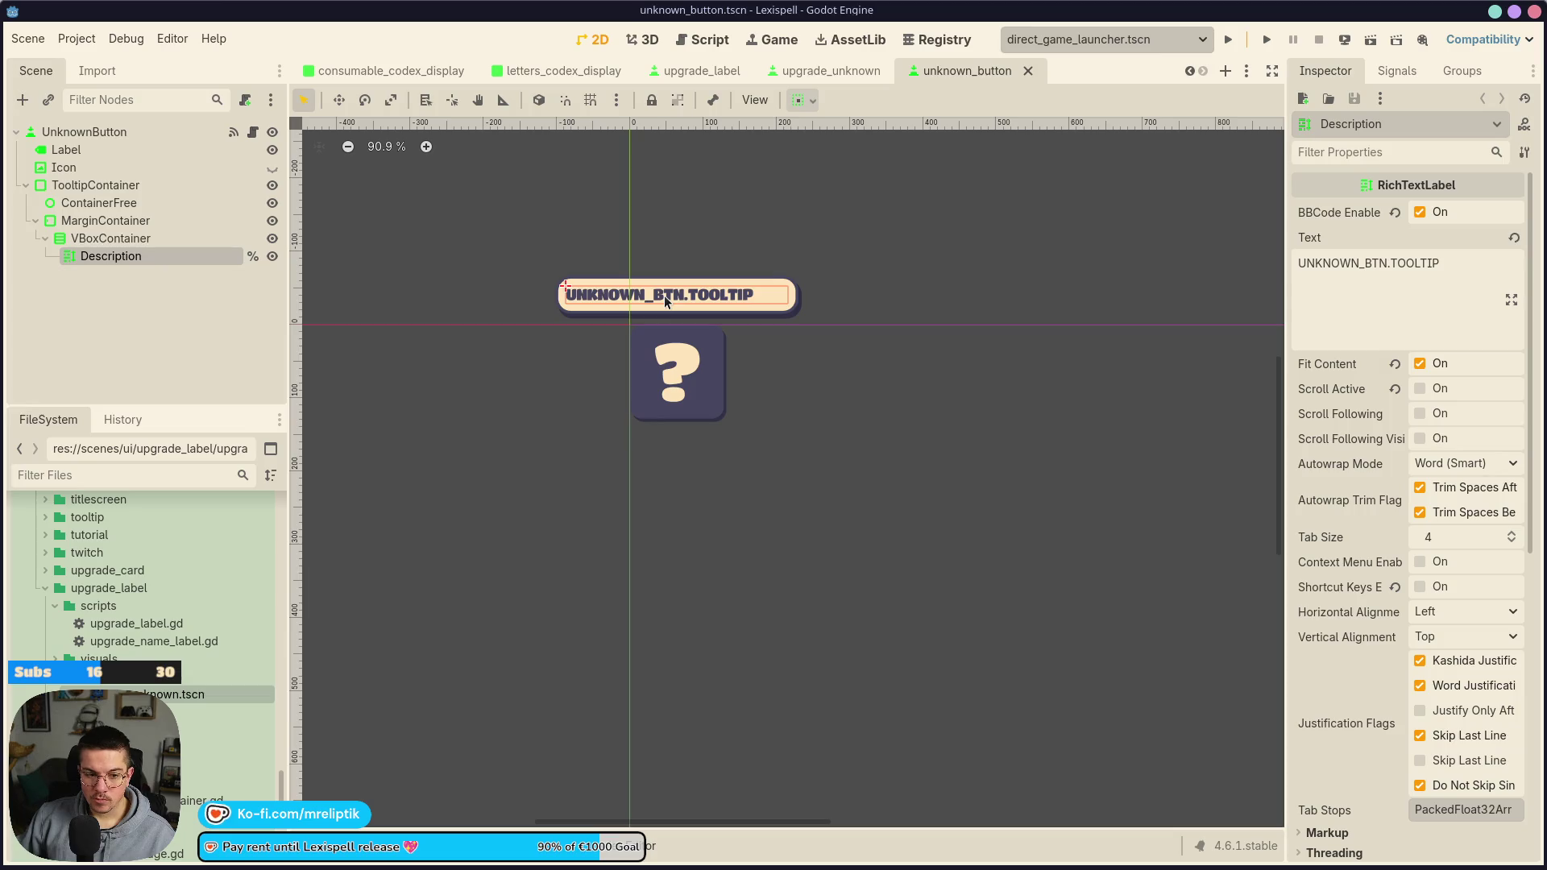
{"action": "triple_click", "coordinate": [1370, 263]}
{"action": "key", "text": "ctrl+c"}
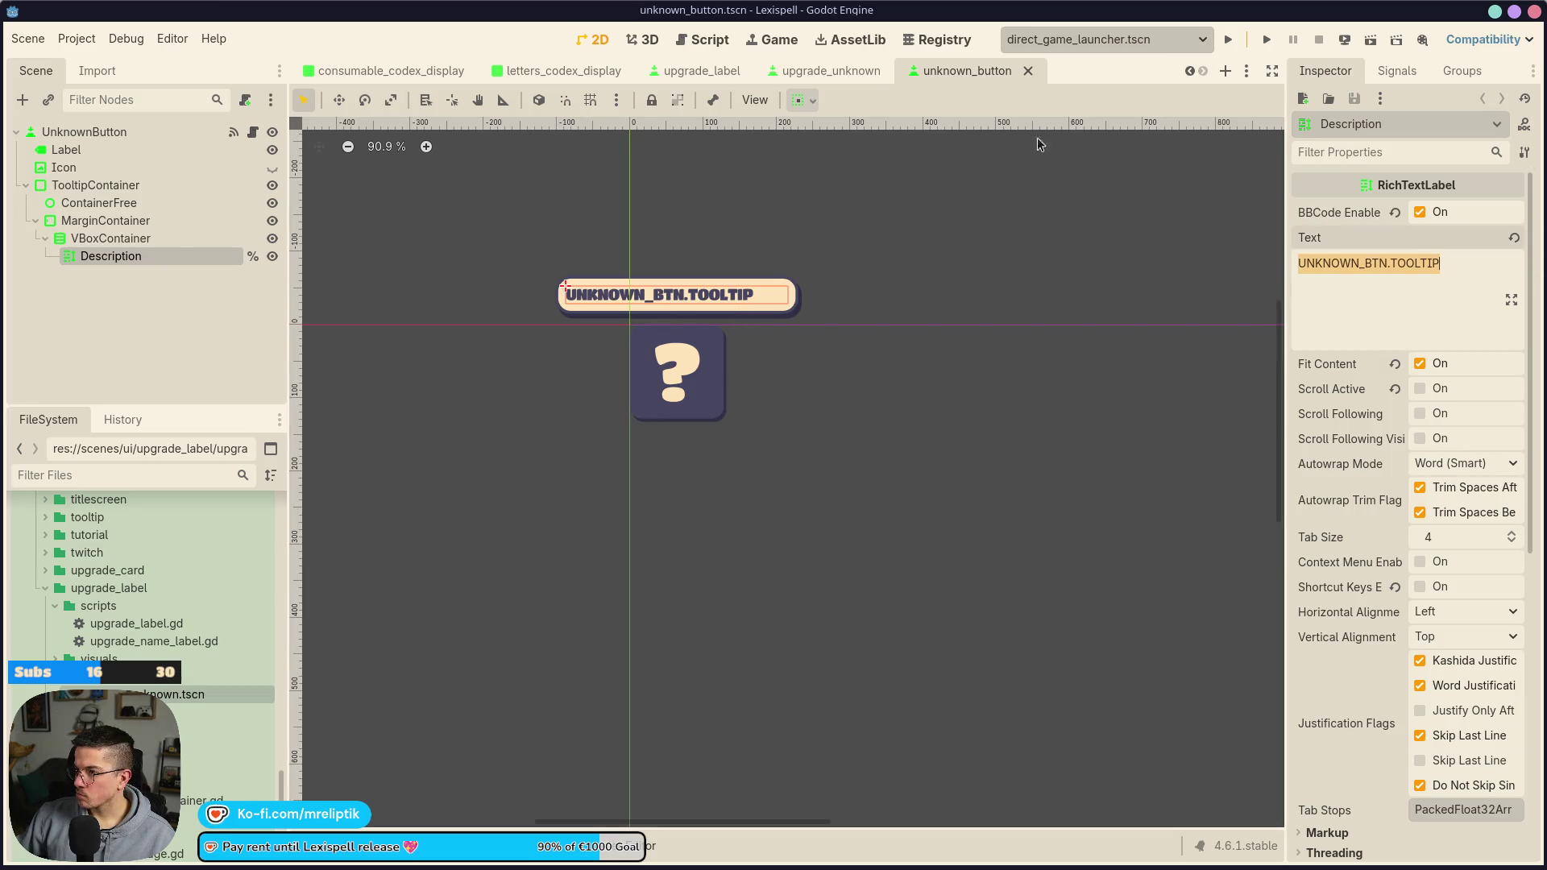
Paste UNKNOWN_BTN.TOOLTIP into upgrade_unknown's TooltipDescription text, then undo it and save
{"action": "left_click", "coordinate": [838, 71]}
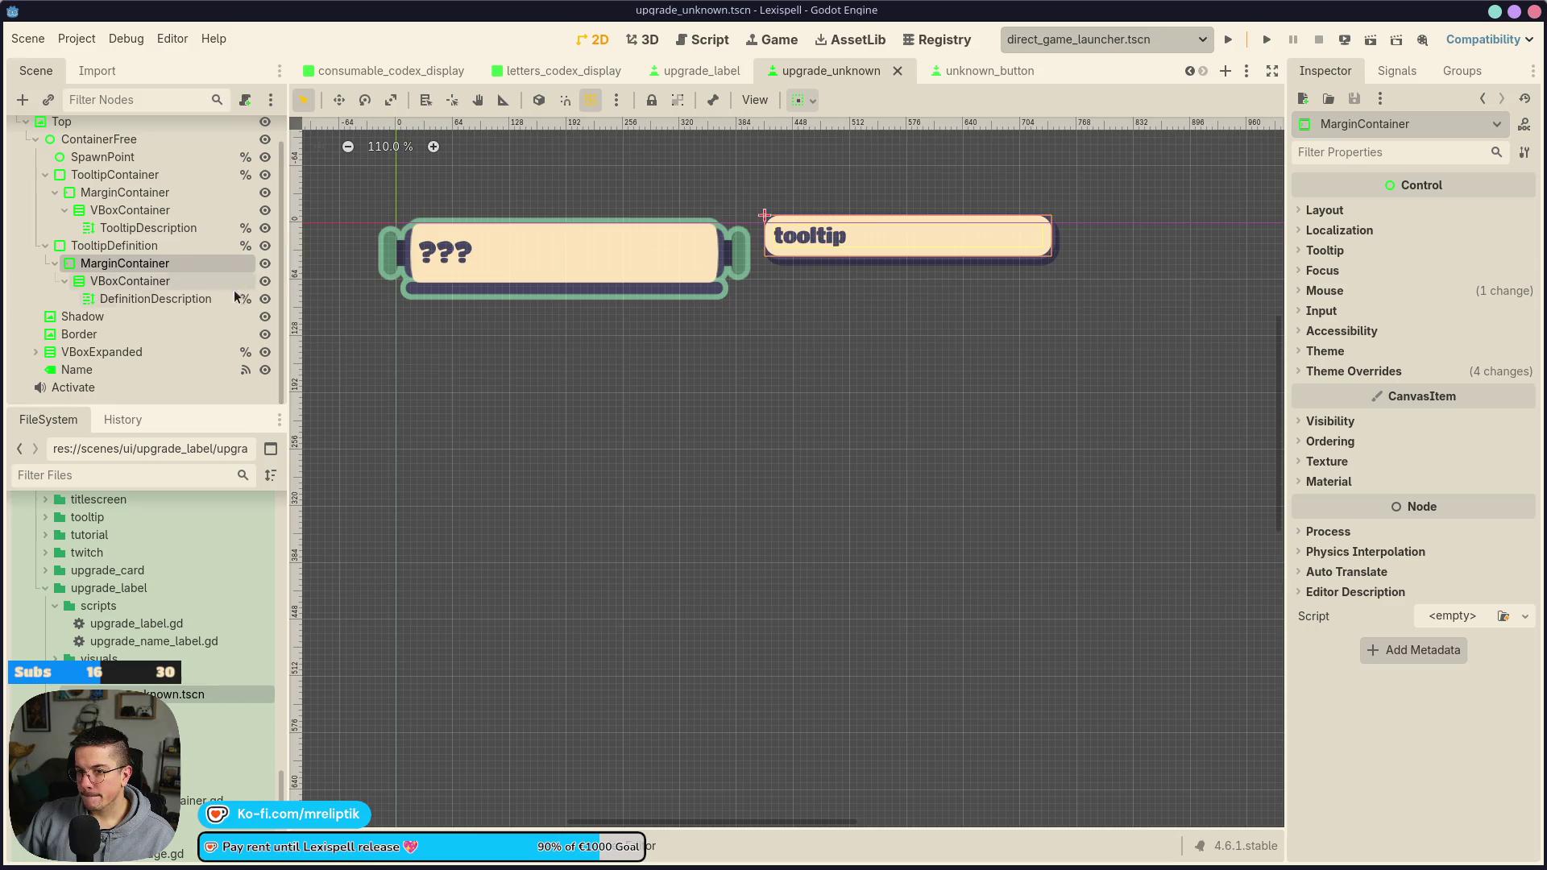
{"action": "left_click", "coordinate": [153, 298]}
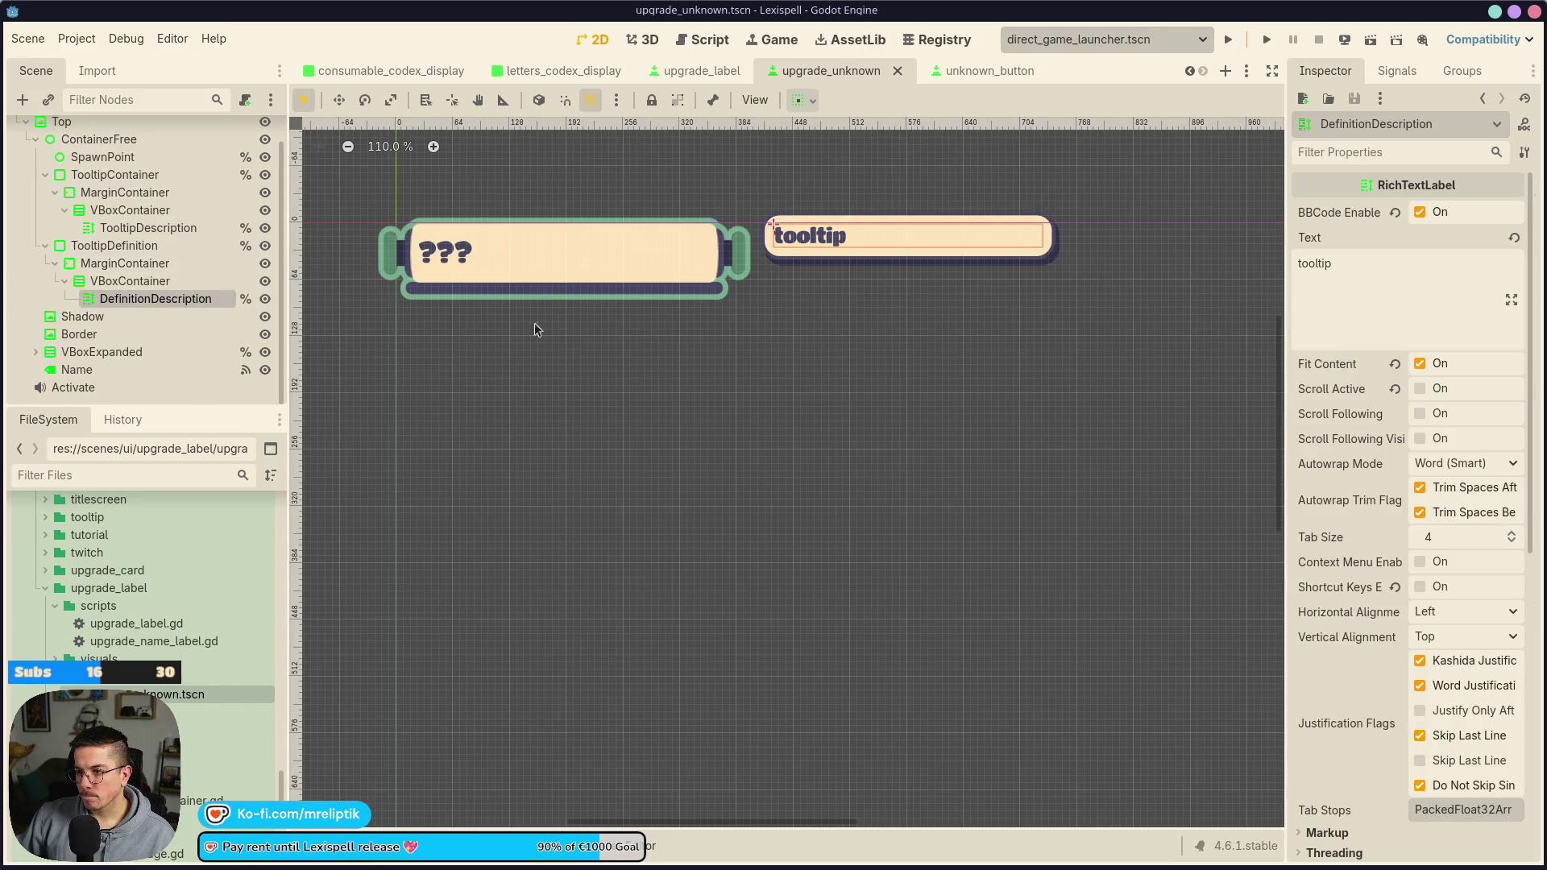
{"action": "left_click", "coordinate": [148, 228]}
{"action": "left_click", "coordinate": [1392, 261]}
{"action": "key", "text": "ctrl+a"}
{"action": "key", "text": "ctrl+v"}
{"action": "key", "text": "ctrl+s"}
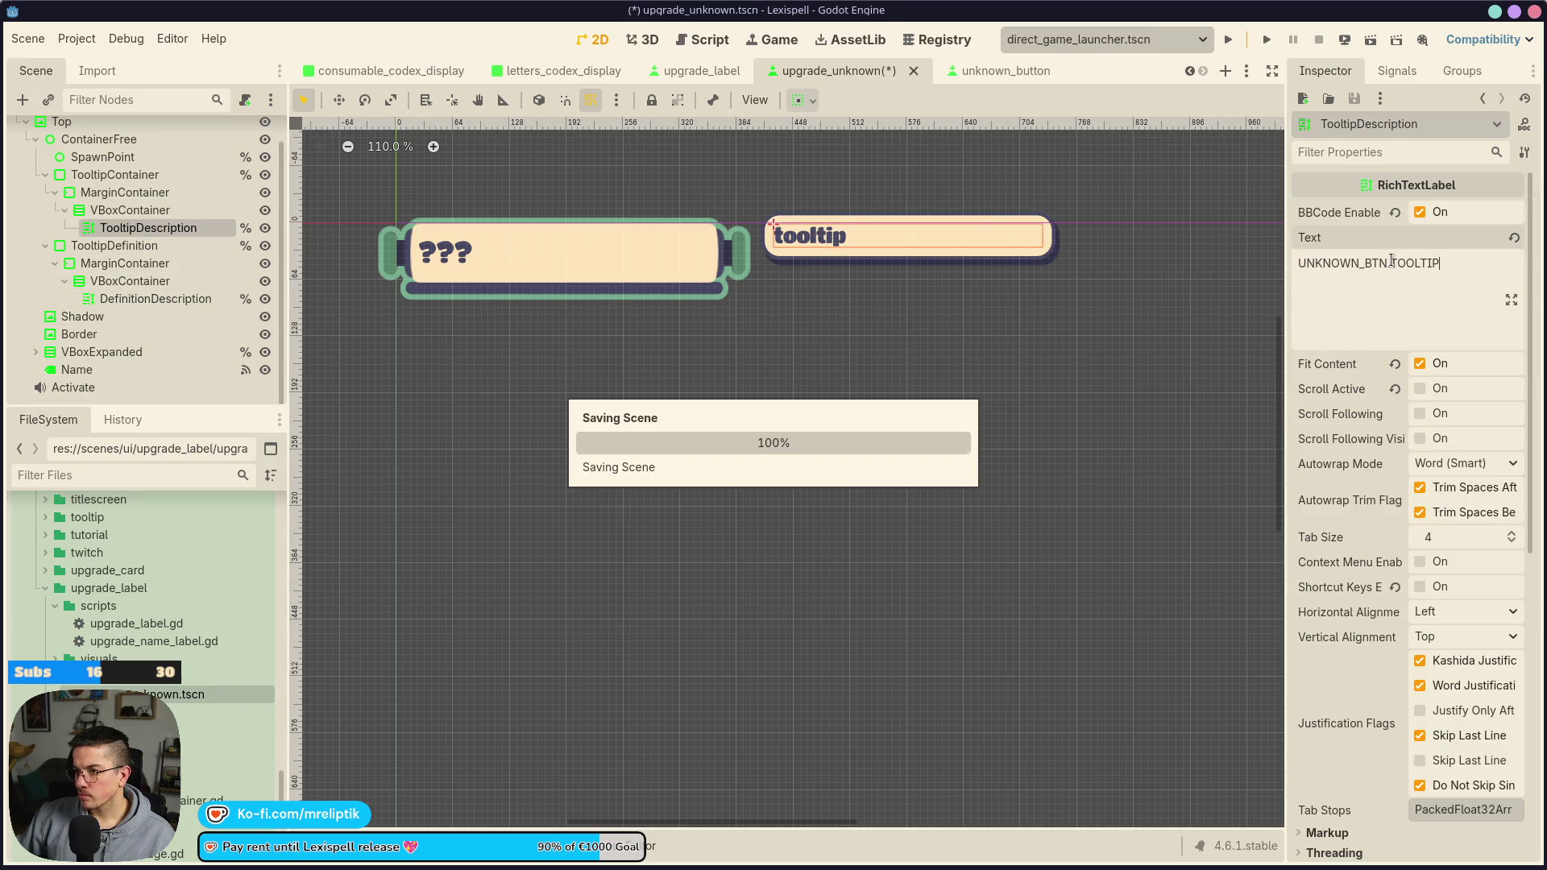
{"action": "key", "text": "ctrl+z"}
{"action": "key", "text": "ctrl+s"}
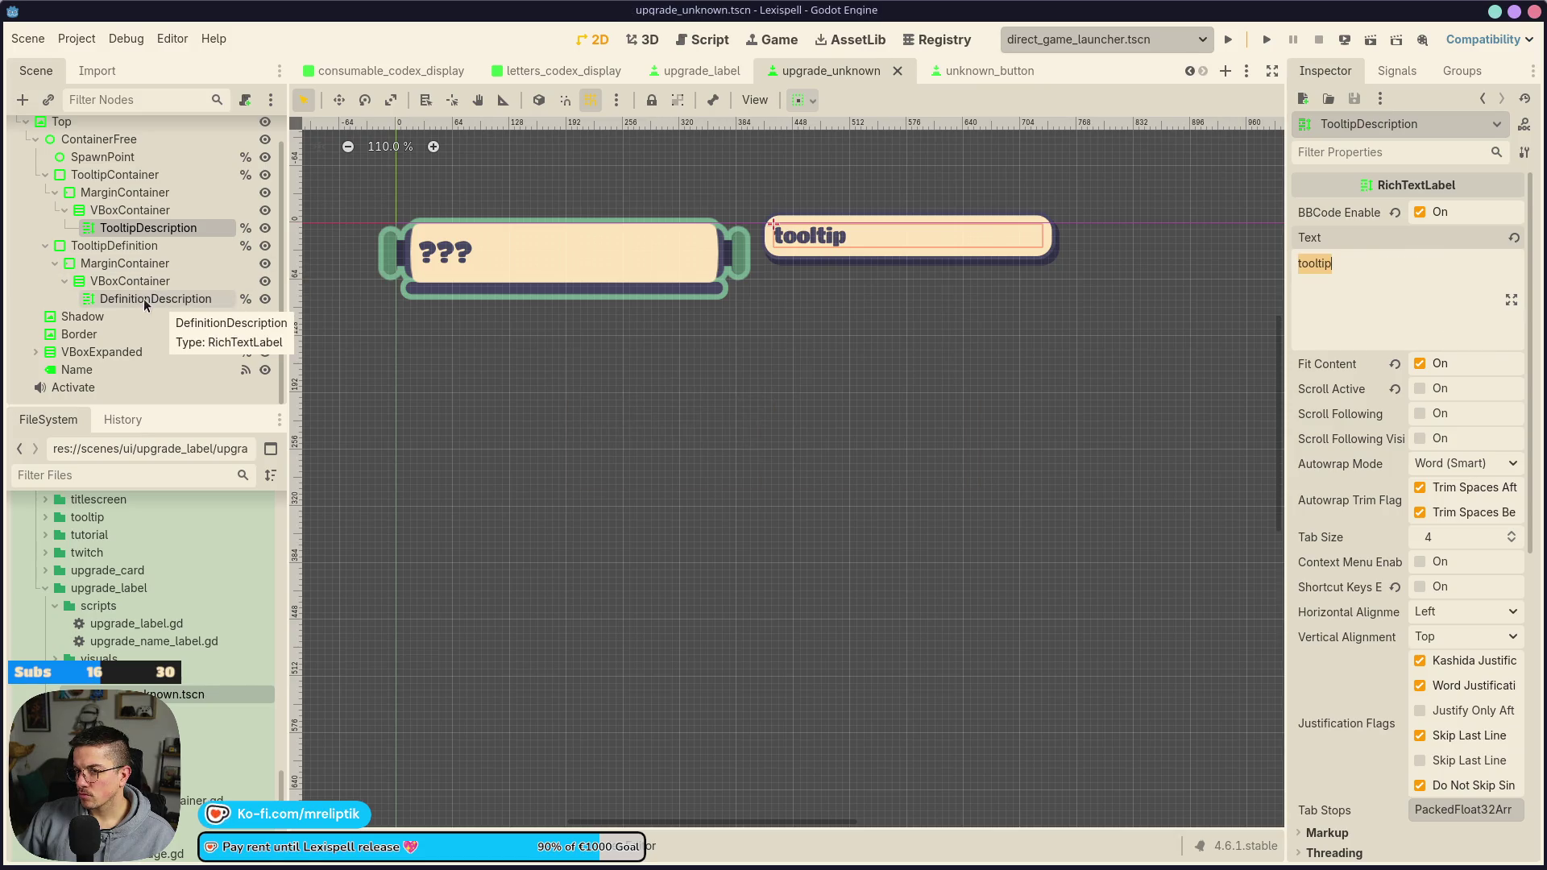
Paste UNKNOWN_BTN.TOOLTIP into TooltipDescription's Text again, recentre the canvas, then go to upgrade_label
{"action": "left_click", "coordinate": [113, 245]}
{"action": "left_click", "coordinate": [148, 227]}
{"action": "left_click", "coordinate": [1383, 286]}
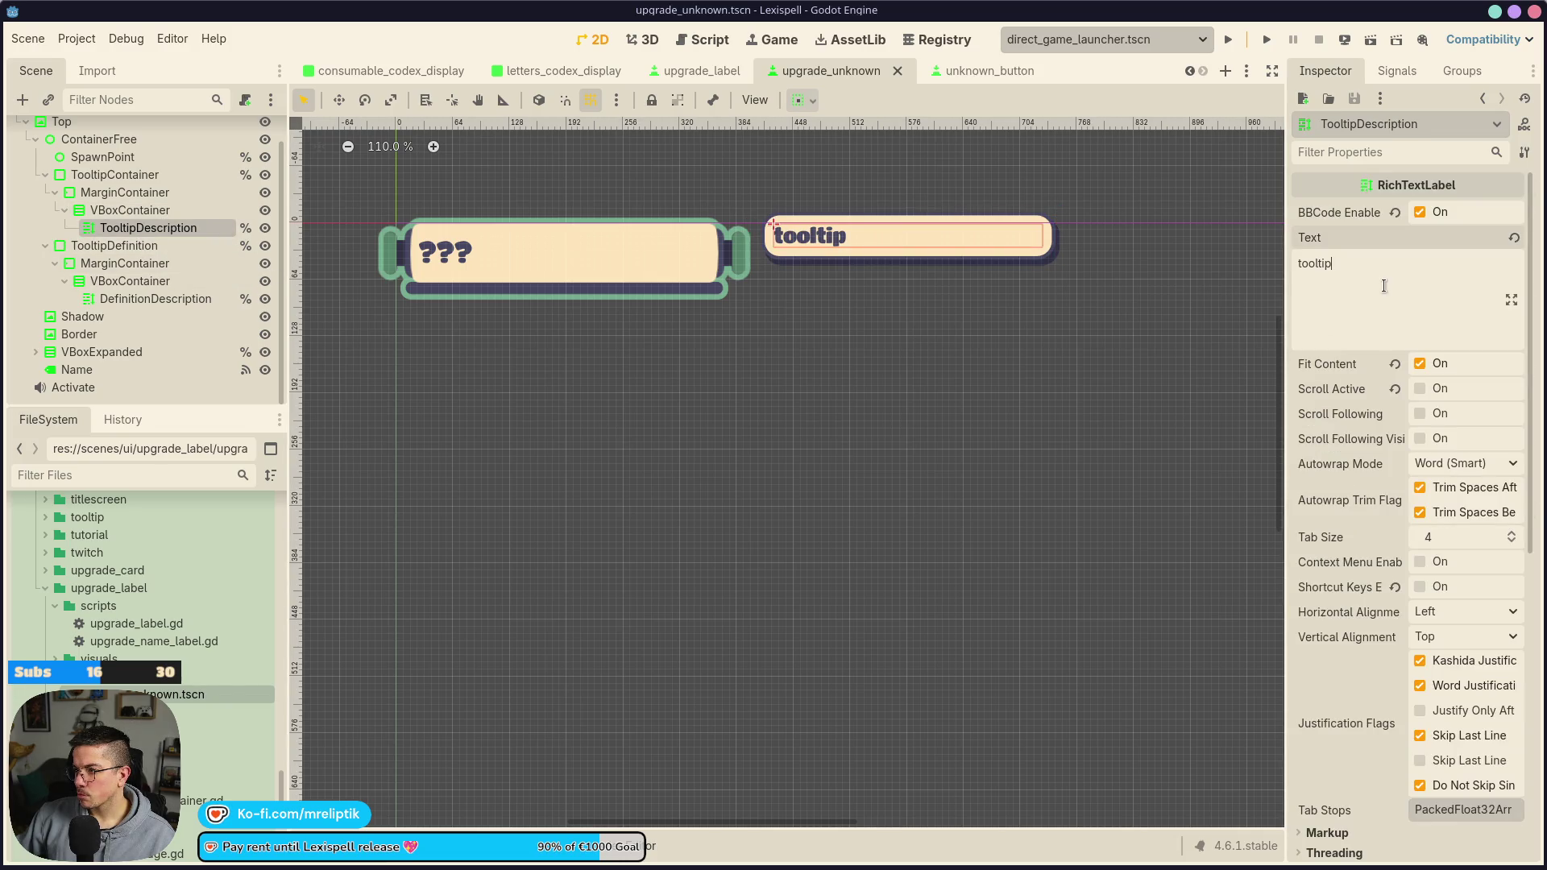
{"action": "key", "text": "ctrl+a"}
{"action": "key", "text": "ctrl+v"}
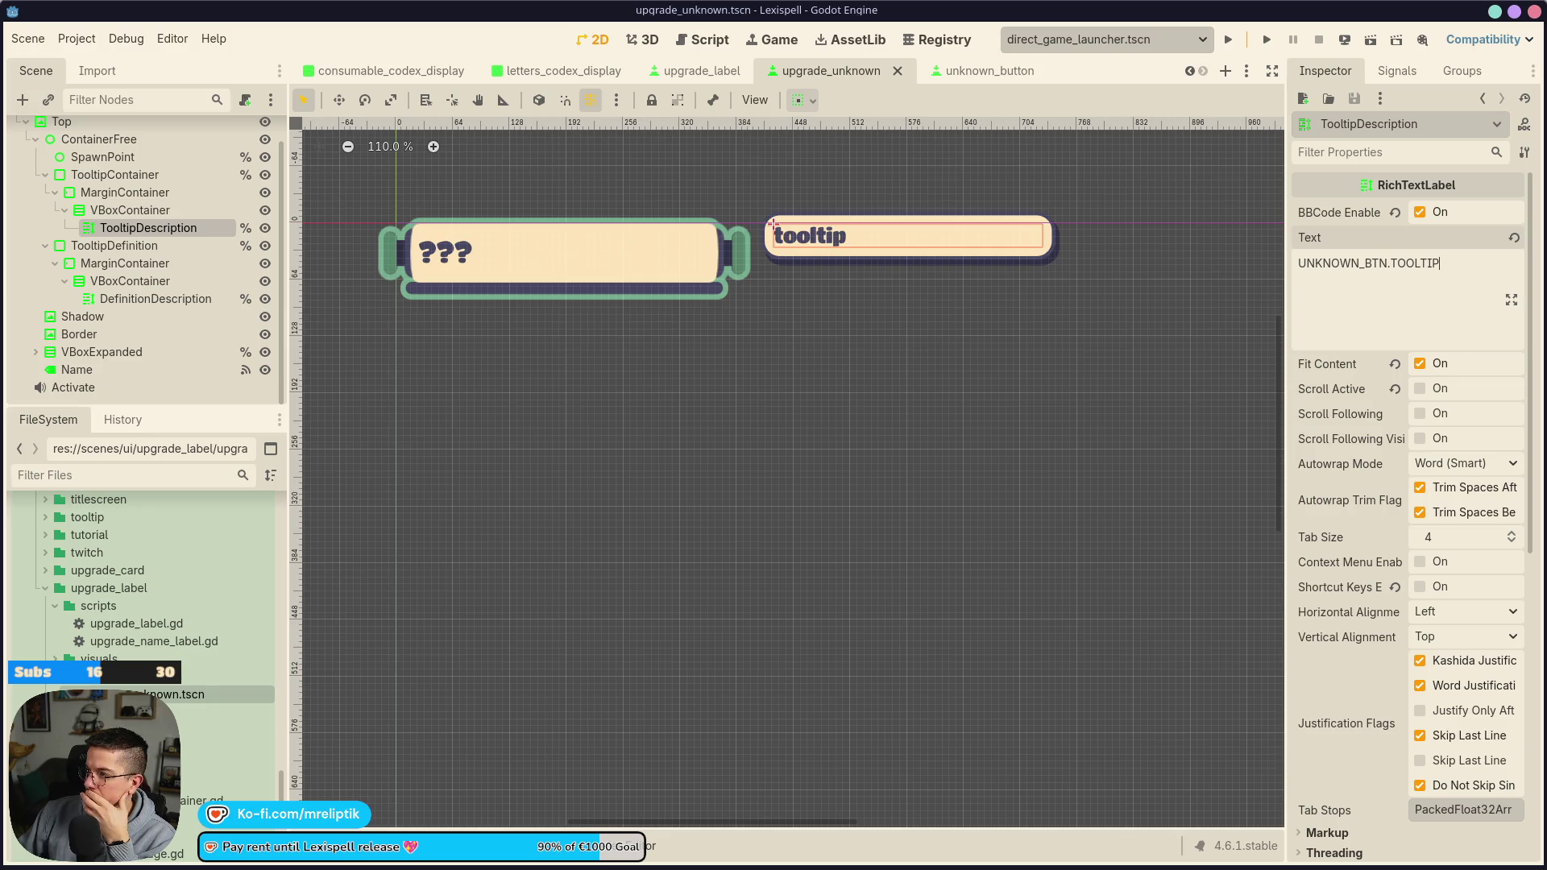
{"action": "scroll", "coordinate": [568, 333], "scroll_direction": "down", "scroll_amount": 3}
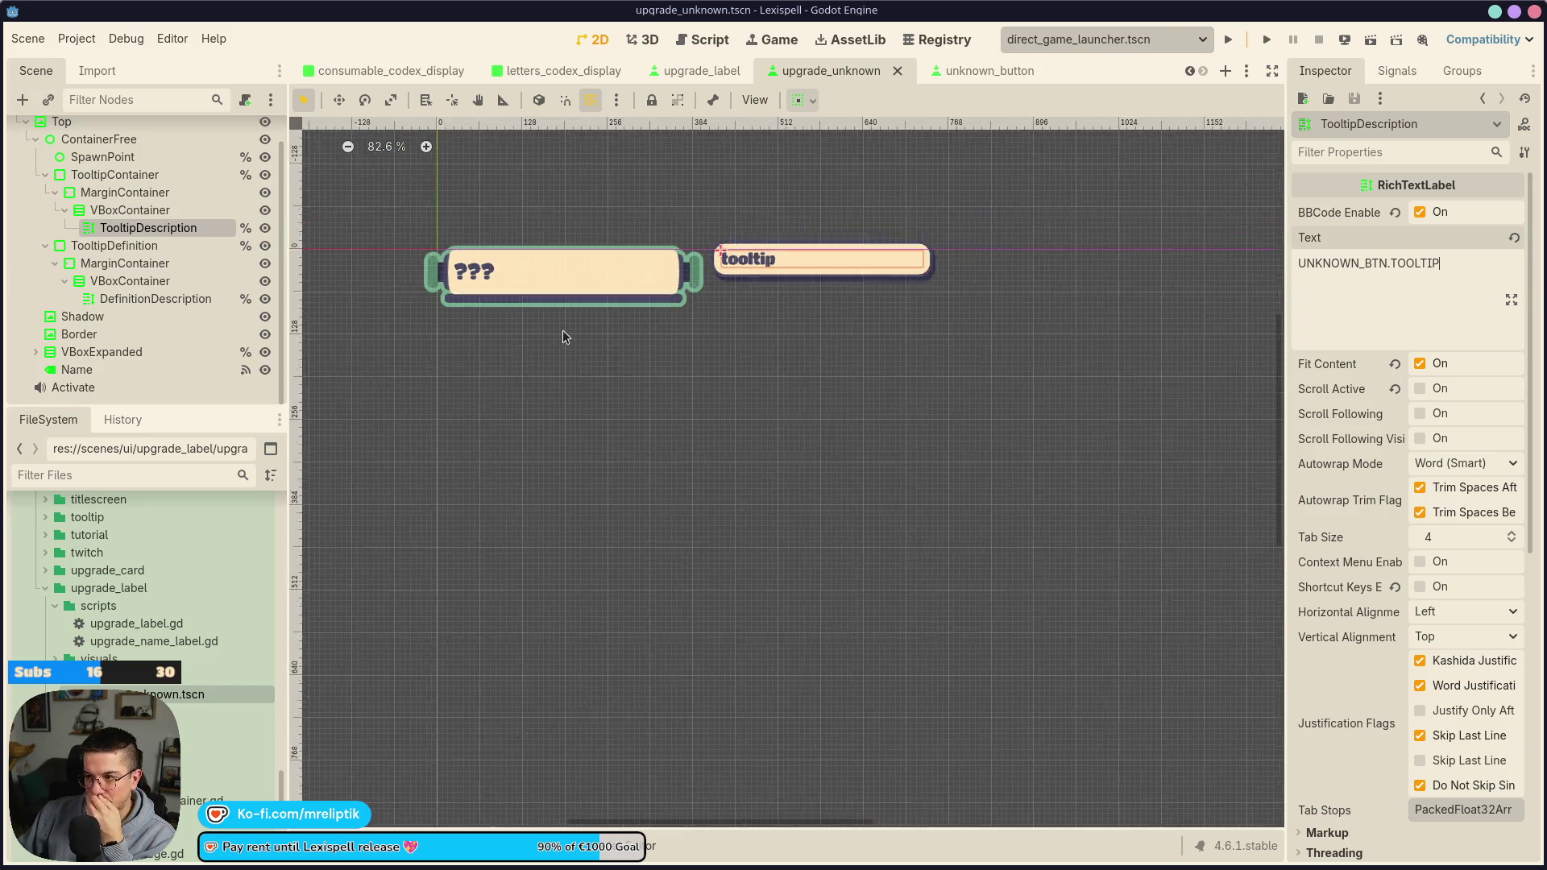
{"action": "left_click_drag", "start_coordinate": [658, 323], "coordinate": [754, 405]}
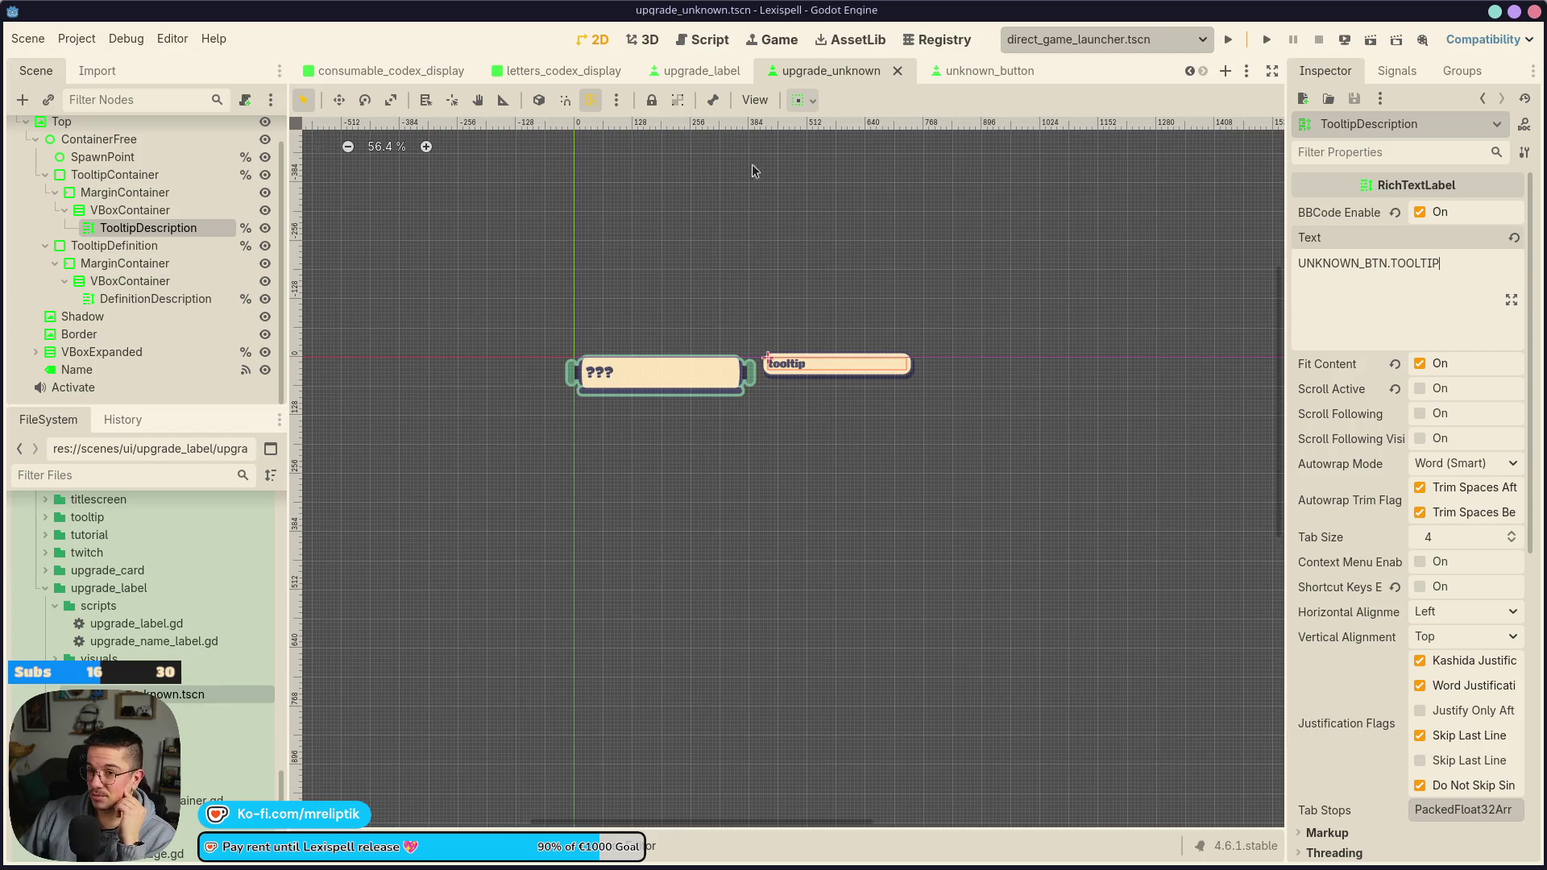
{"action": "left_click", "coordinate": [701, 71]}
{"action": "left_click", "coordinate": [921, 292]}
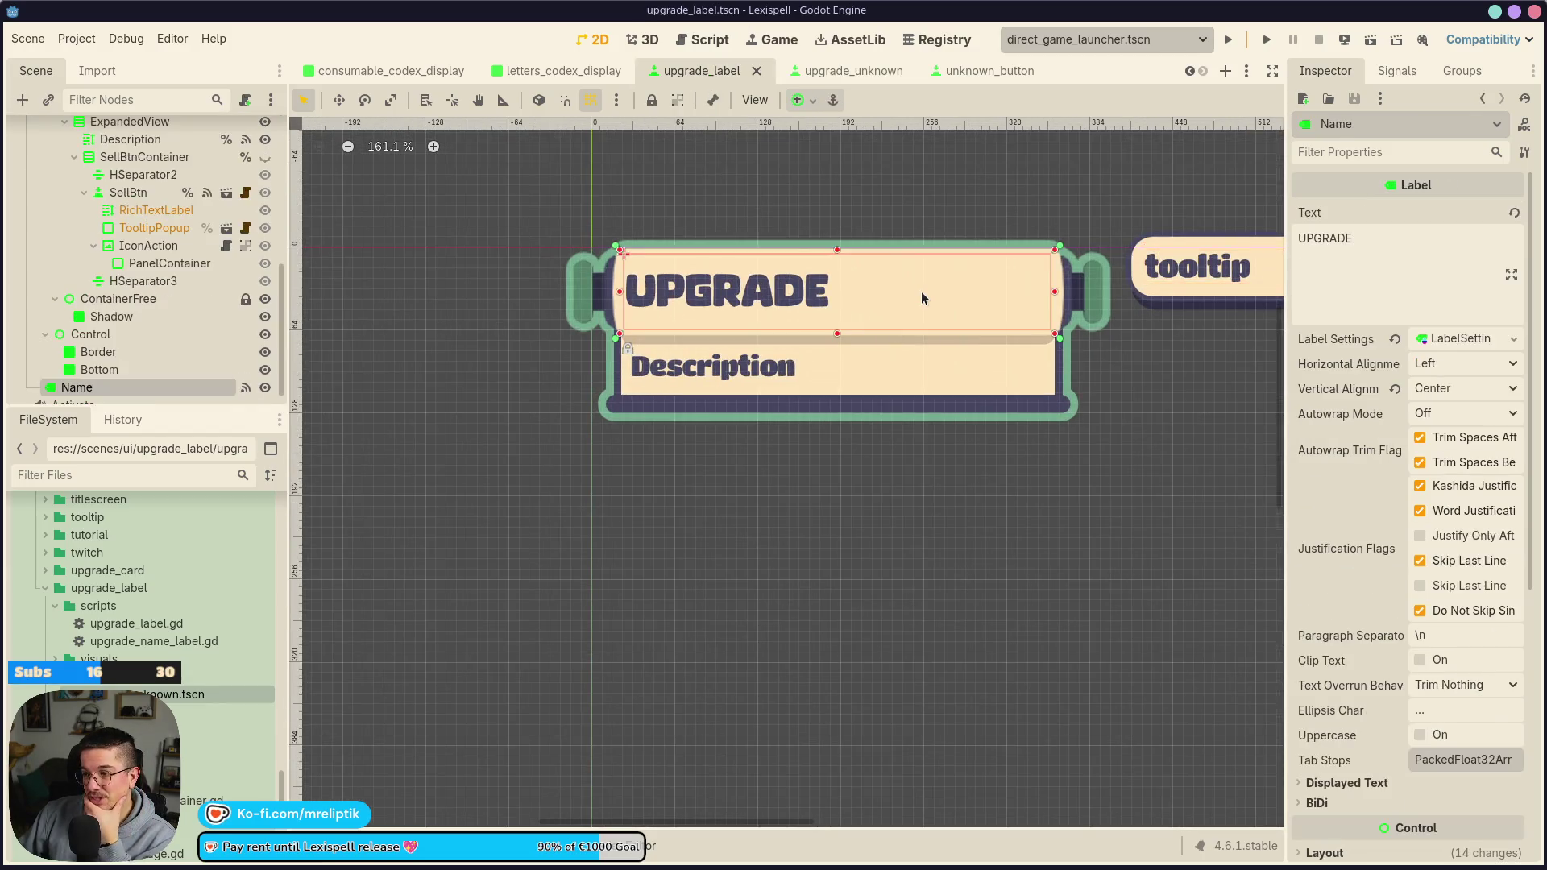
Lower the Top node's Self Modulate value to about 38 in upgrade_label, then return to upgrade_unknown
{"action": "scroll", "coordinate": [163, 333], "scroll_direction": "up", "scroll_amount": 5}
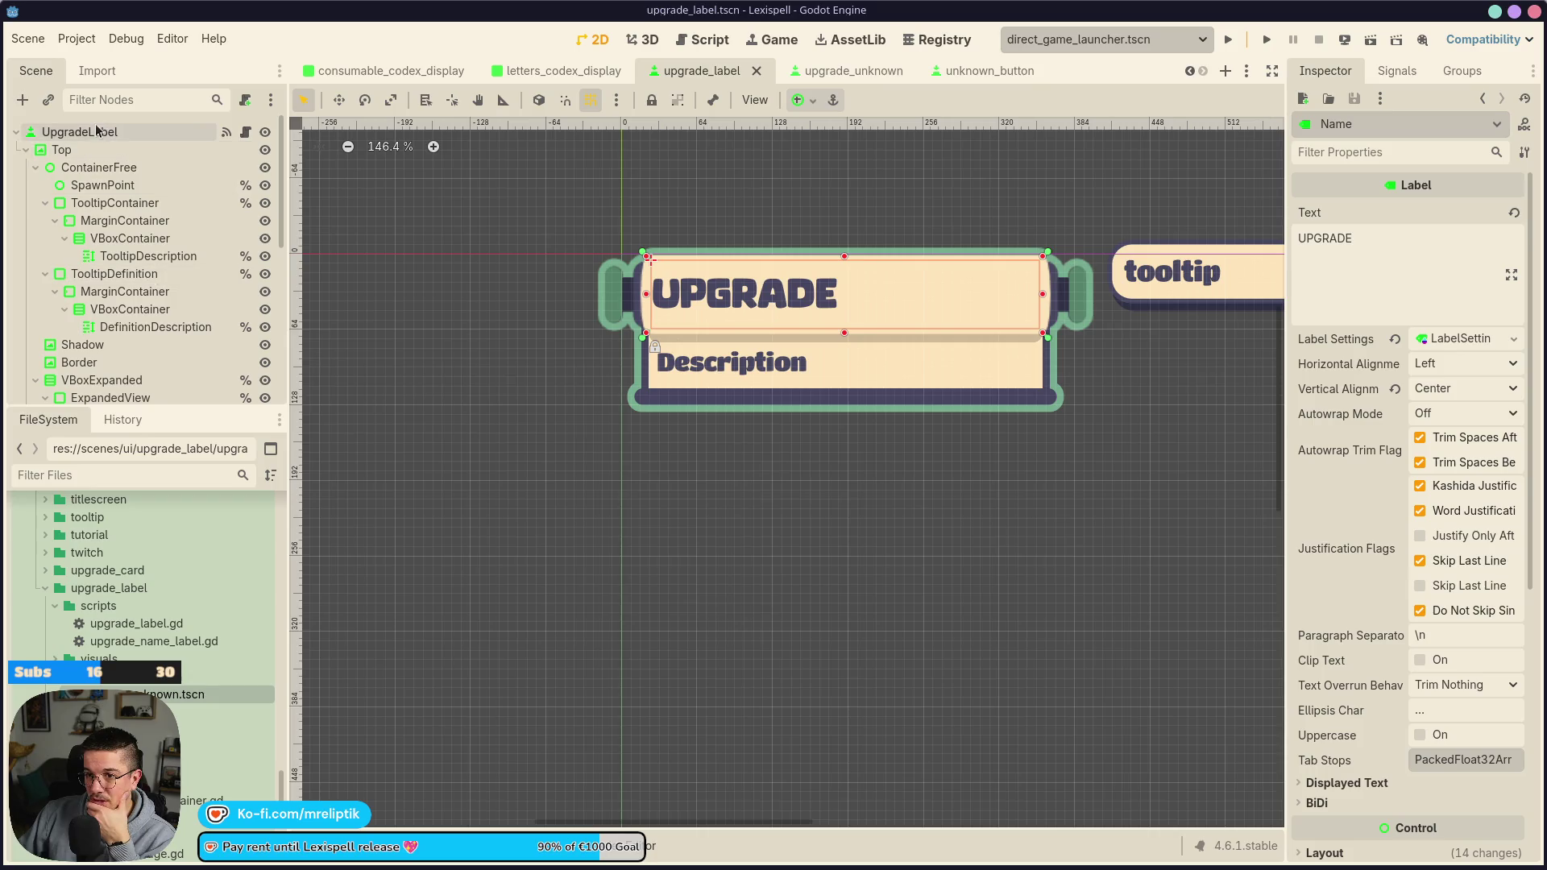
{"action": "left_click", "coordinate": [26, 149]}
{"action": "left_click", "coordinate": [61, 149]}
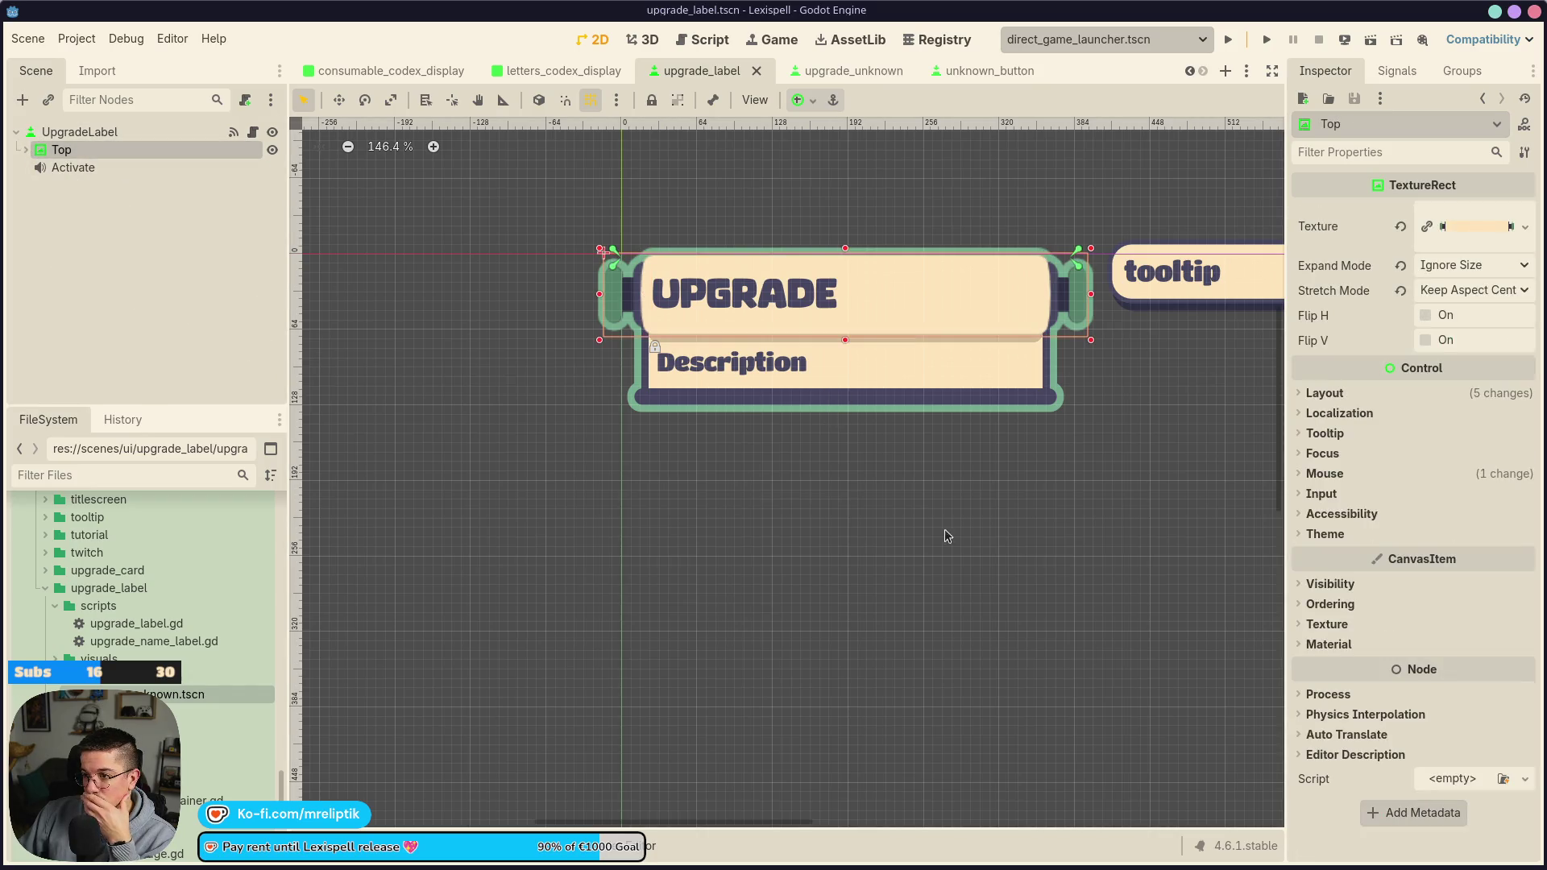
{"action": "left_click", "coordinate": [1325, 584]}
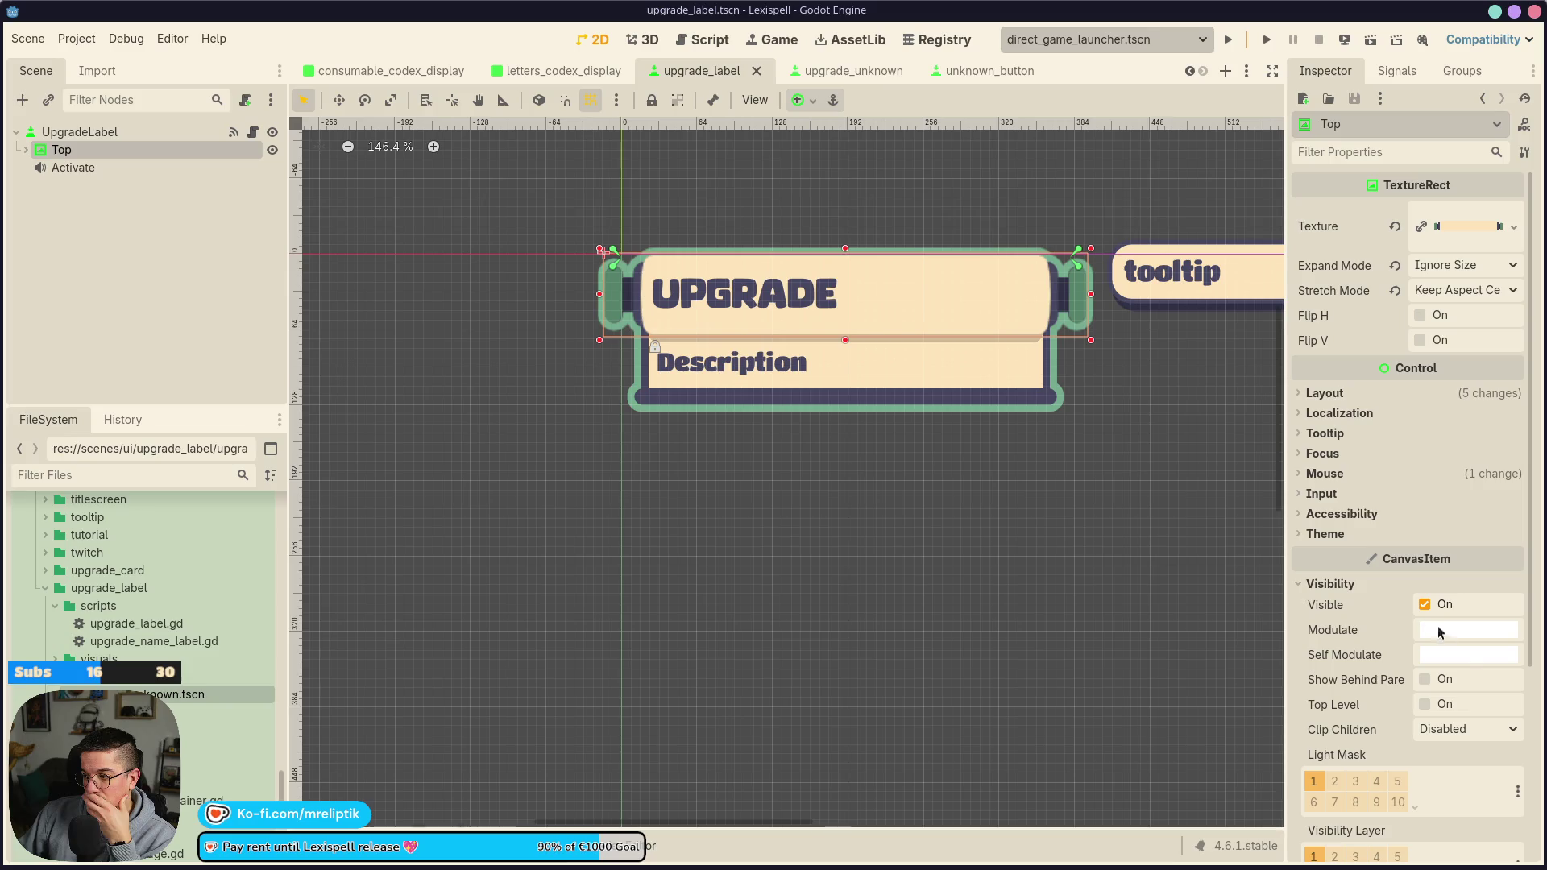
{"action": "left_click", "coordinate": [1449, 654]}
{"action": "mouse_move", "coordinate": [1404, 477]}
{"action": "left_mouse_down"}
{"action": "mouse_move", "coordinate": [1287, 483]}
{"action": "mouse_move", "coordinate": [1465, 489]}
{"action": "mouse_move", "coordinate": [1293, 500]}
{"action": "mouse_move", "coordinate": [1345, 498]}
{"action": "mouse_move", "coordinate": [1325, 500]}
{"action": "mouse_move", "coordinate": [1544, 481]}
{"action": "left_mouse_up"}
{"action": "left_click", "coordinate": [169, 221]}
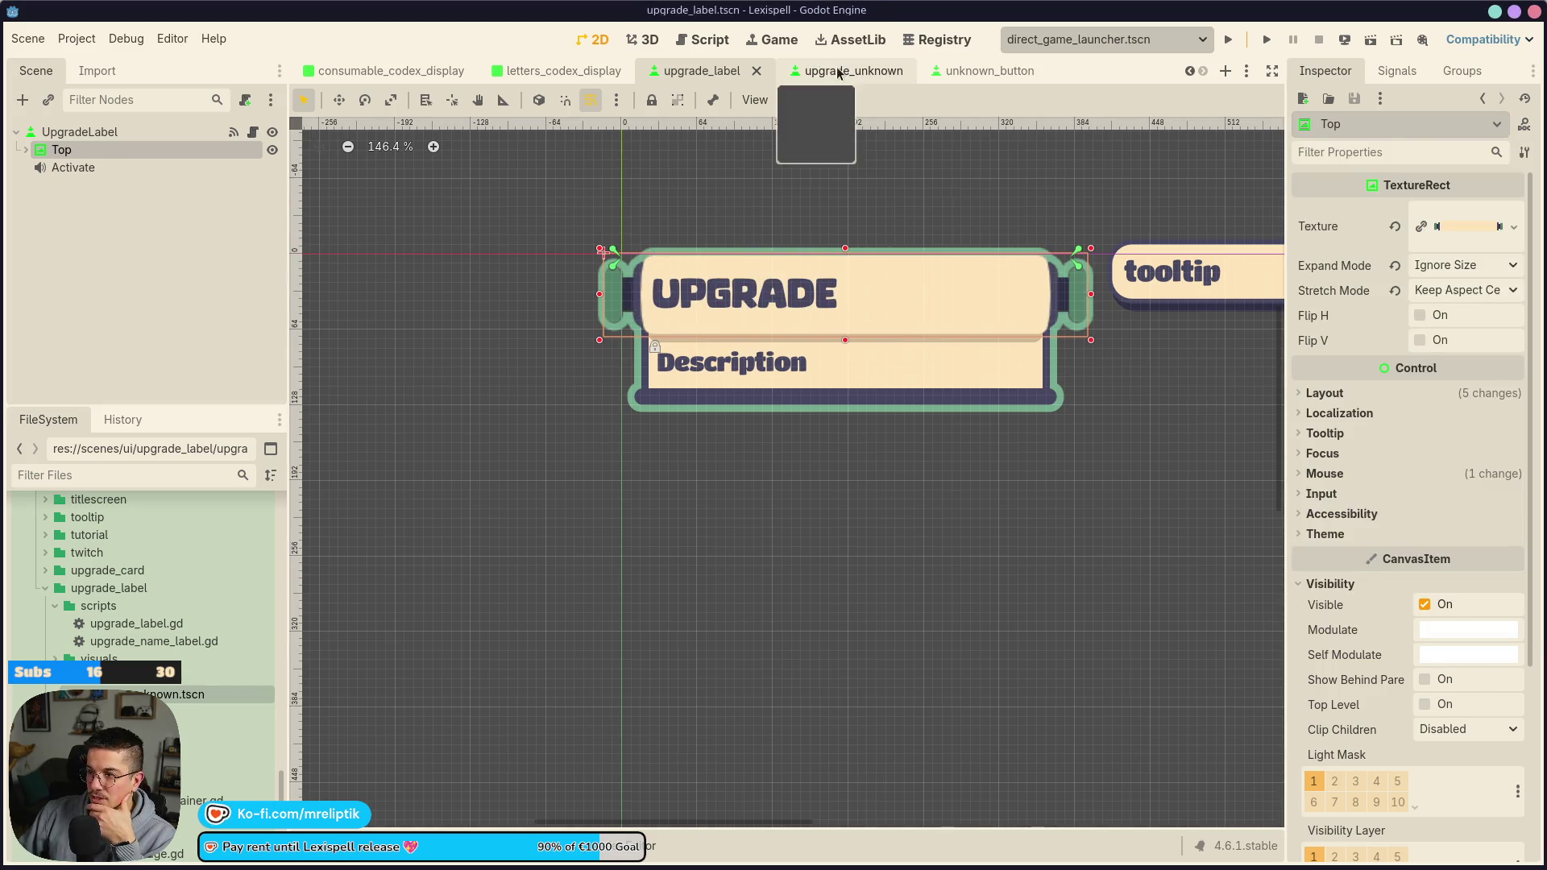
{"action": "left_click", "coordinate": [846, 71]}
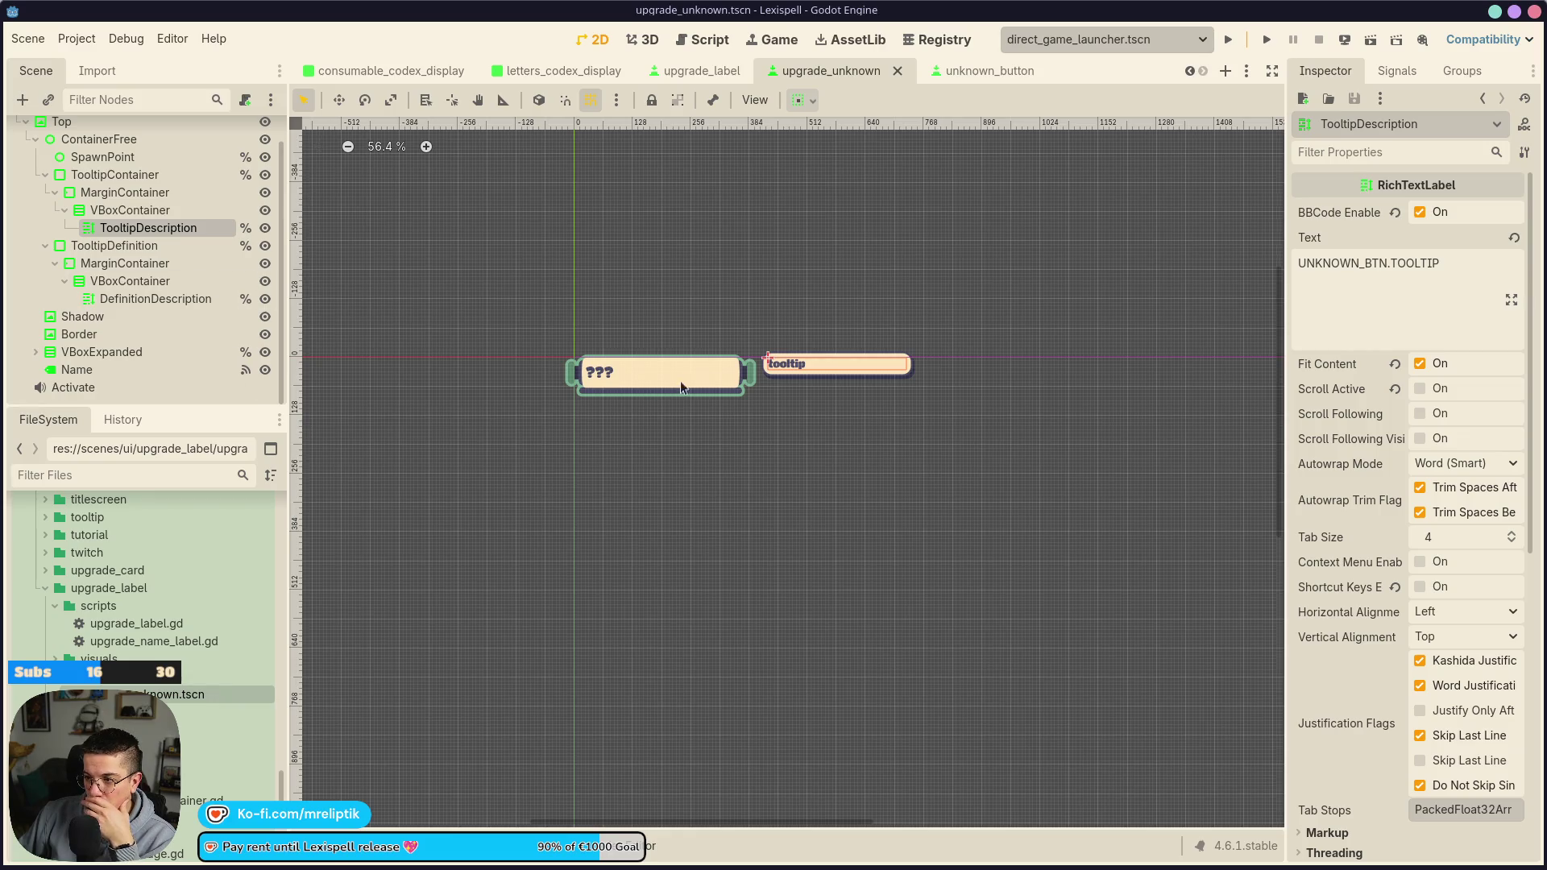
{"action": "scroll", "coordinate": [773, 395], "scroll_direction": "up", "scroll_amount": 5}
{"action": "scroll", "coordinate": [790, 395], "scroll_direction": "down", "scroll_amount": 4}
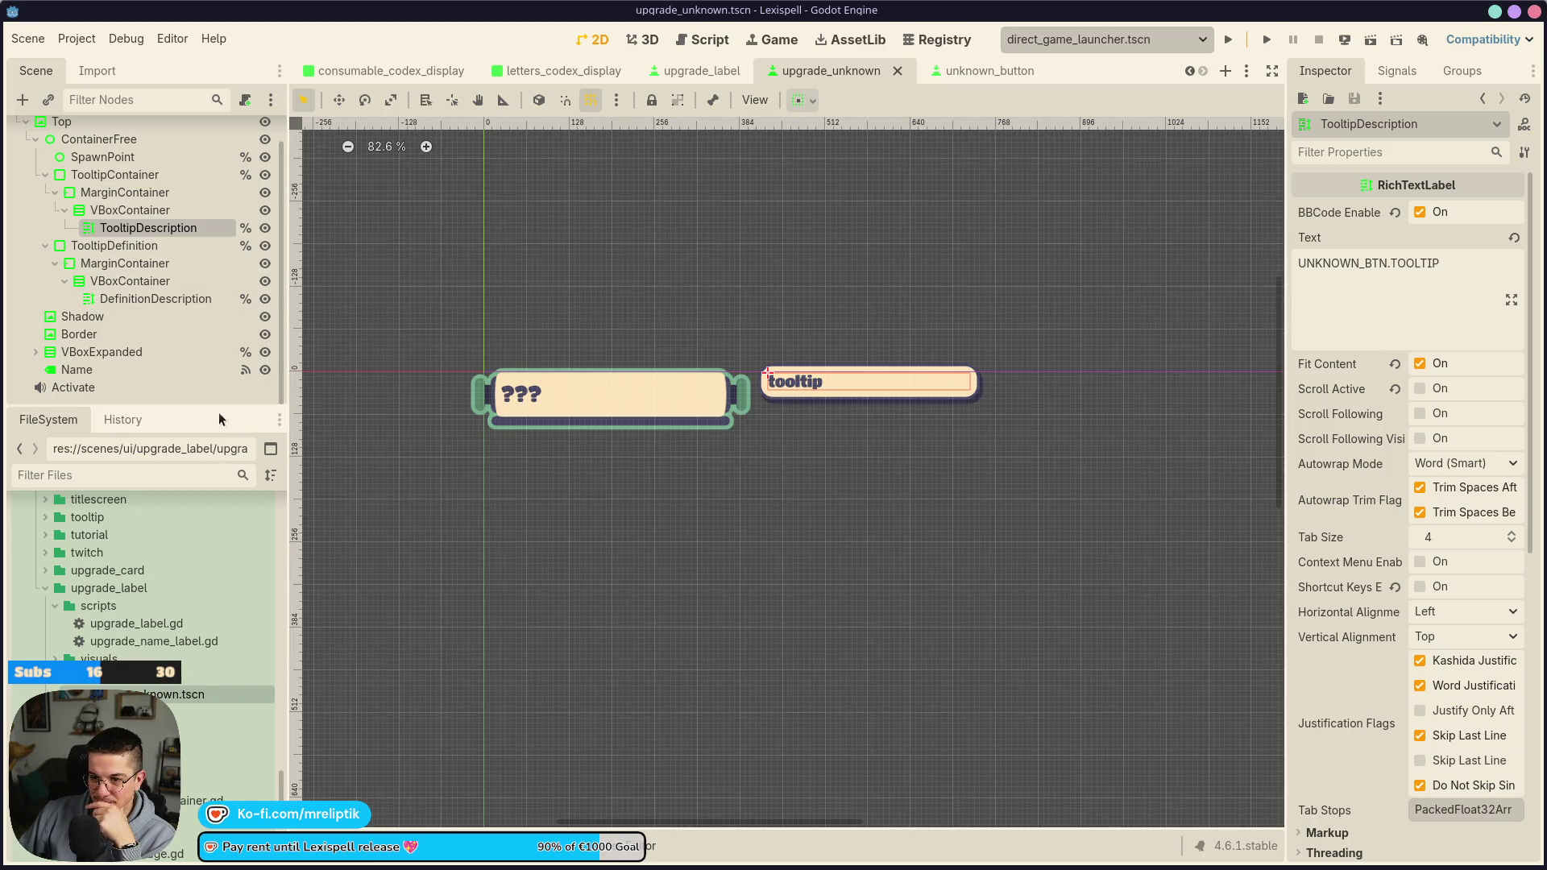
{"action": "mouse_move", "coordinate": [217, 402]}
{"action": "left_mouse_down"}
{"action": "mouse_move", "coordinate": [225, 493]}
{"action": "mouse_move", "coordinate": [240, 373]}
{"action": "mouse_move", "coordinate": [257, 469]}
{"action": "left_mouse_up"}
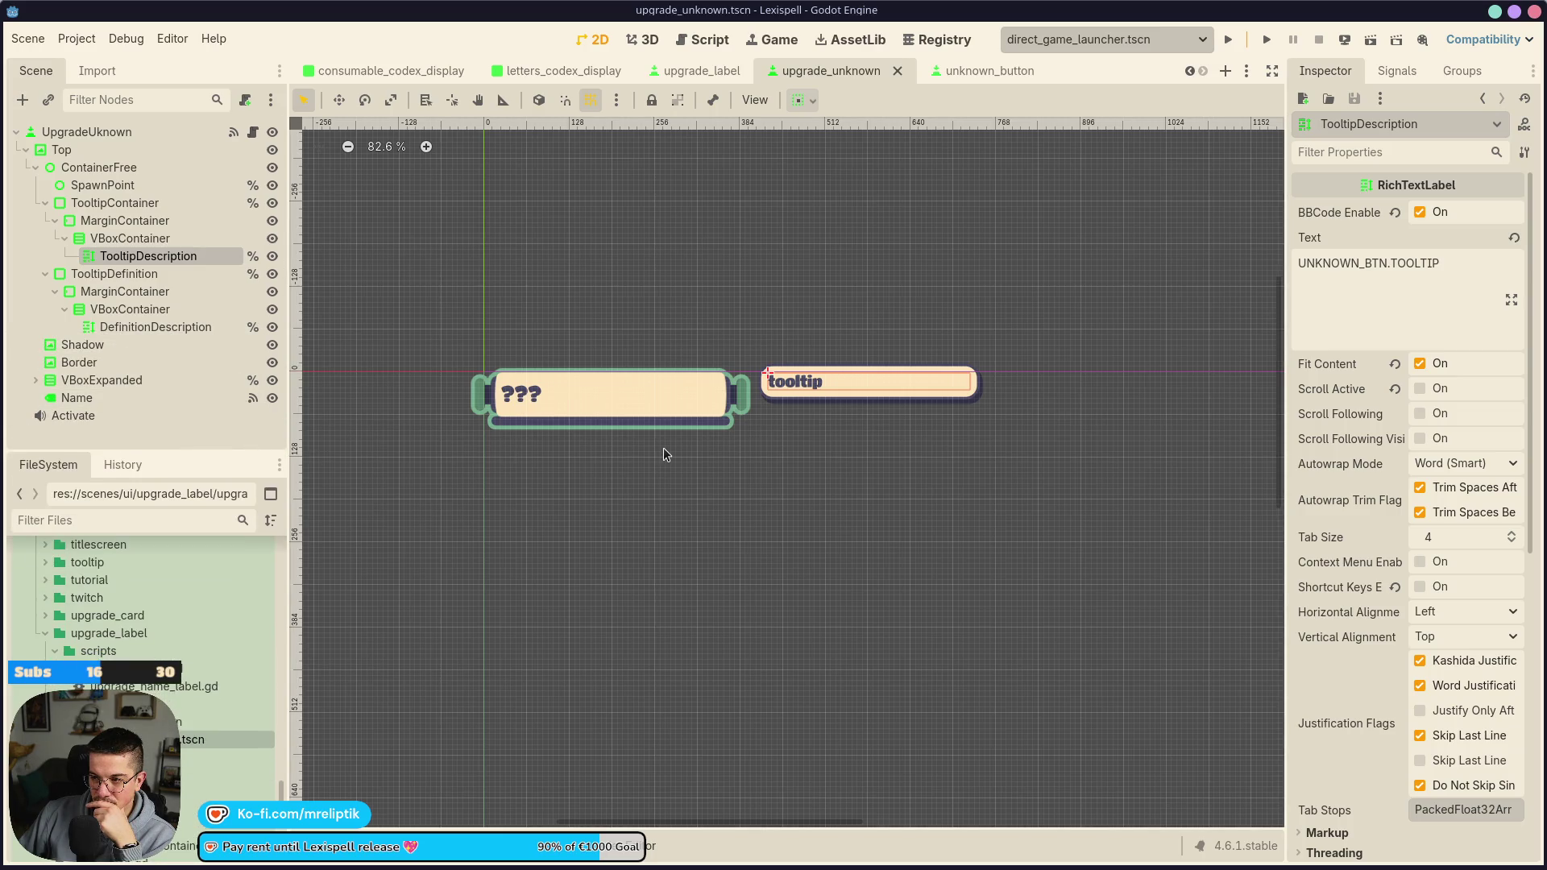
{"action": "scroll", "coordinate": [664, 447], "scroll_direction": "down", "scroll_amount": 2}
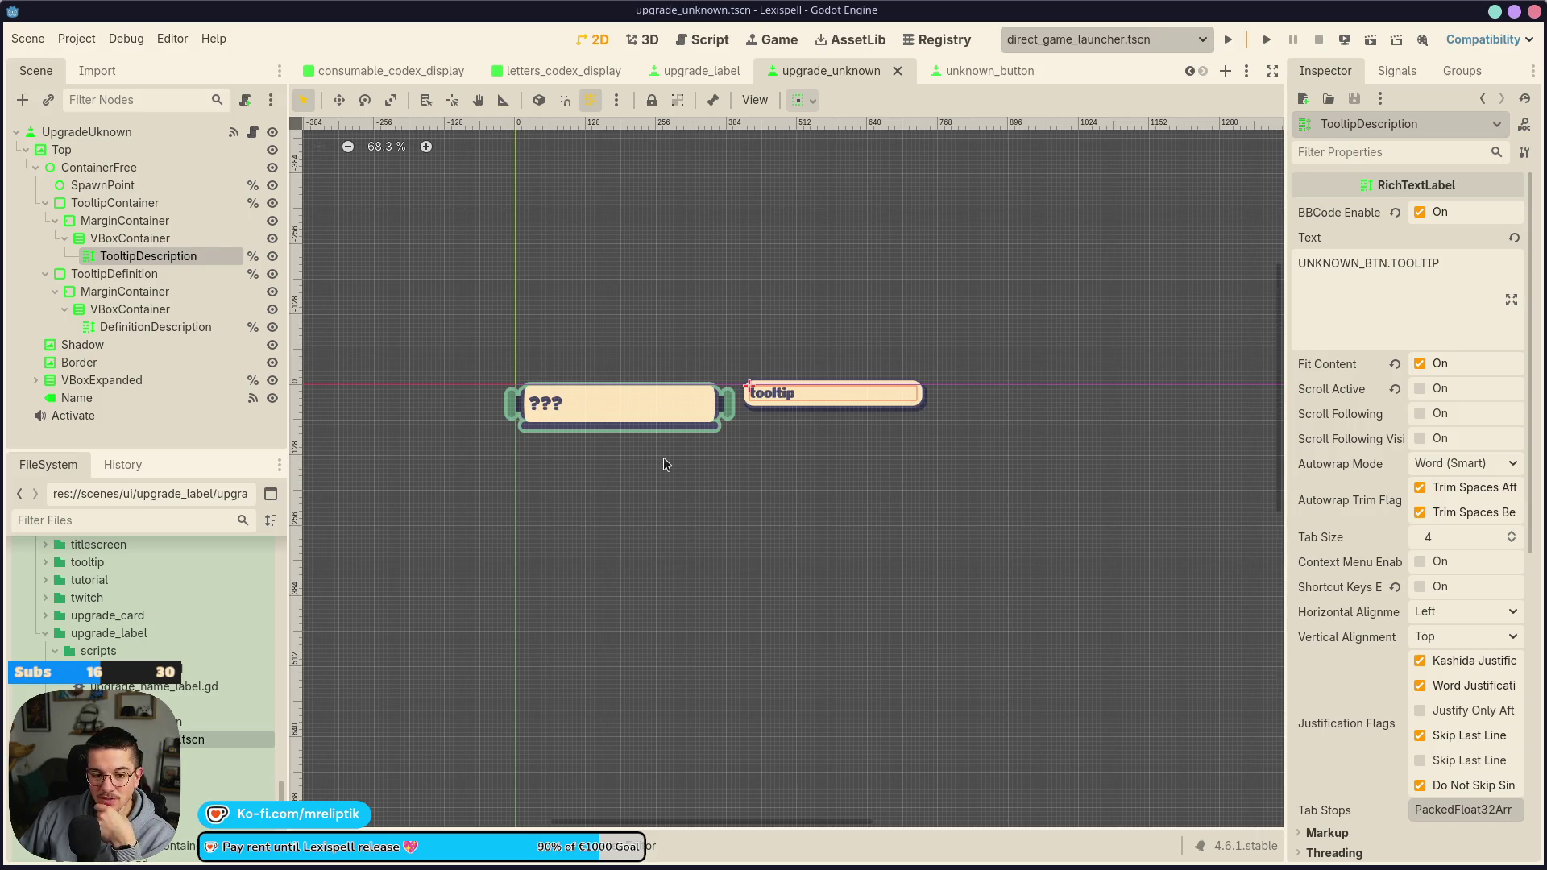
{"action": "left_click", "coordinate": [692, 70]}
{"action": "left_click", "coordinate": [830, 71]}
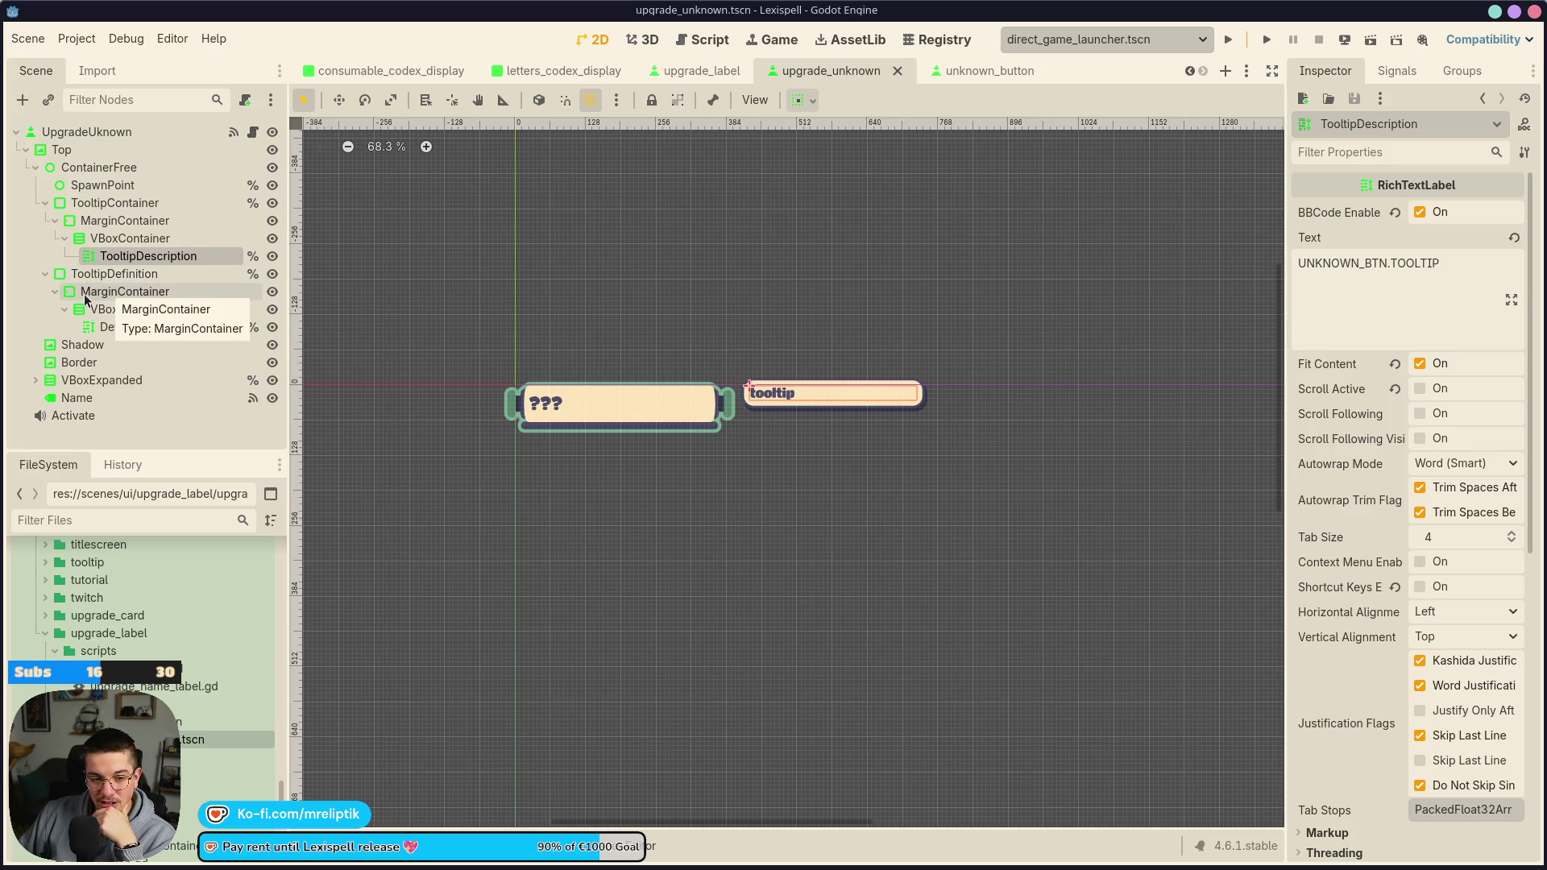
{"action": "left_click", "coordinate": [253, 132]}
{"action": "left_click", "coordinate": [245, 99]}
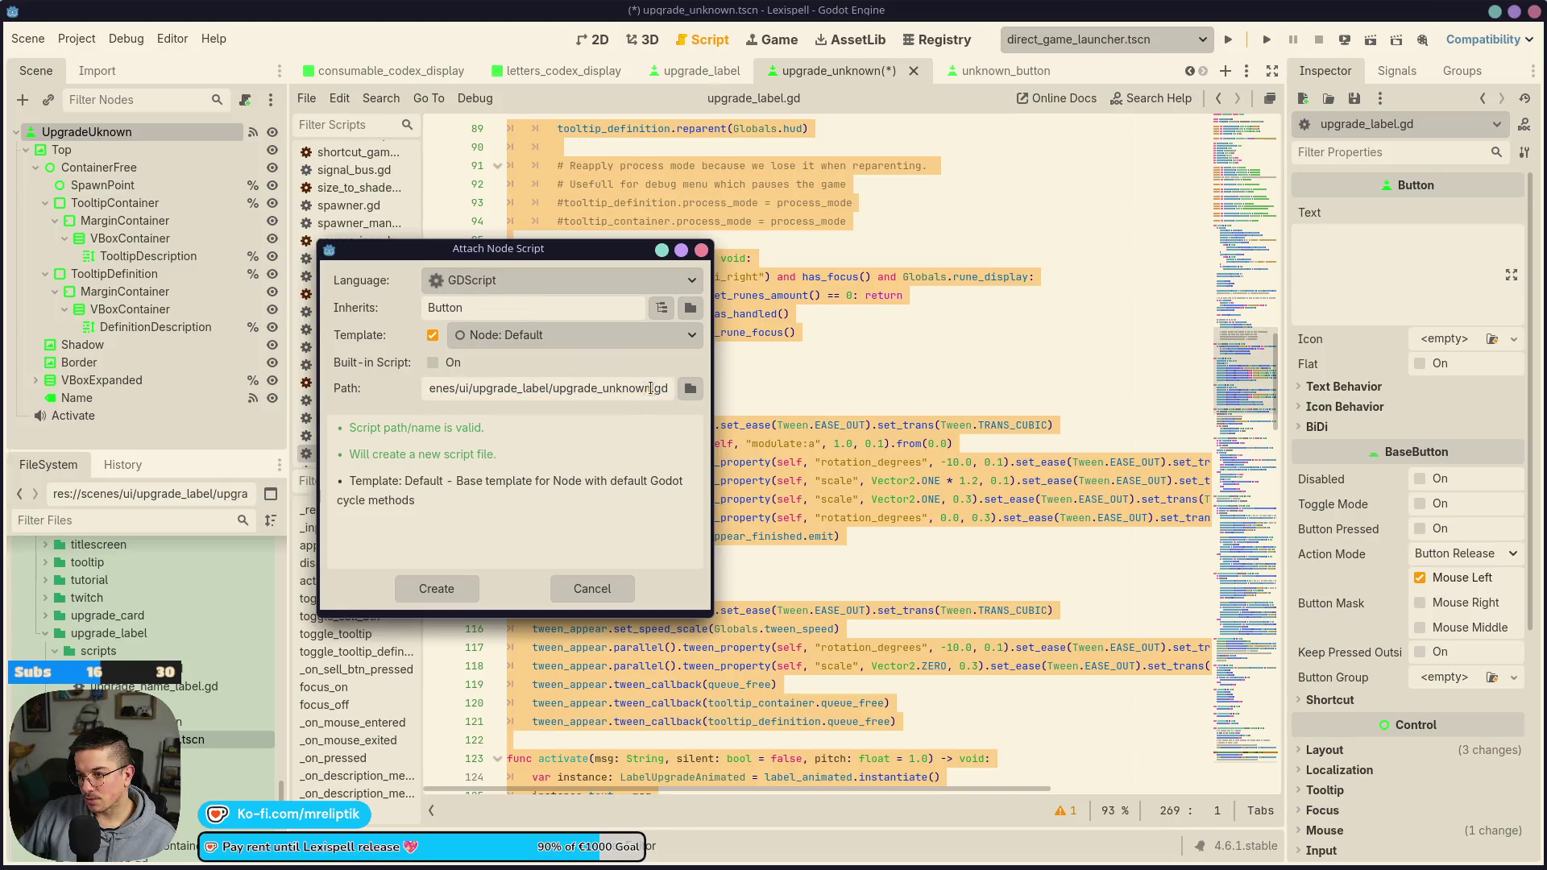
Create upgrade_unknown.gd in the scripts folder and replace its template with the copied label code
{"action": "double_click", "coordinate": [650, 388]}
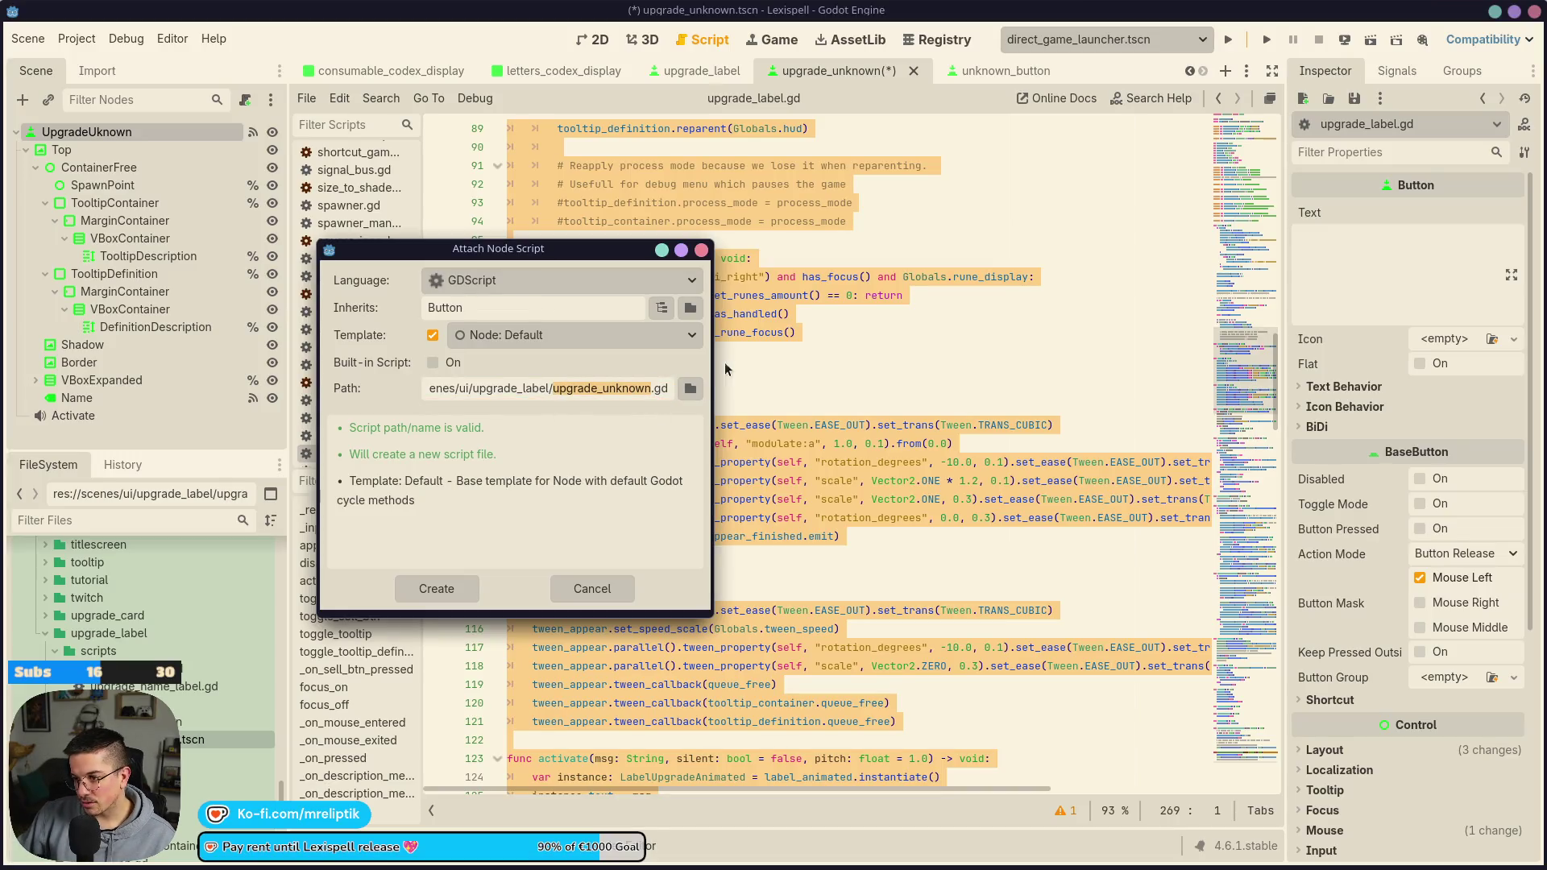
{"action": "left_click", "coordinate": [690, 388]}
{"action": "double_click", "coordinate": [266, 246]}
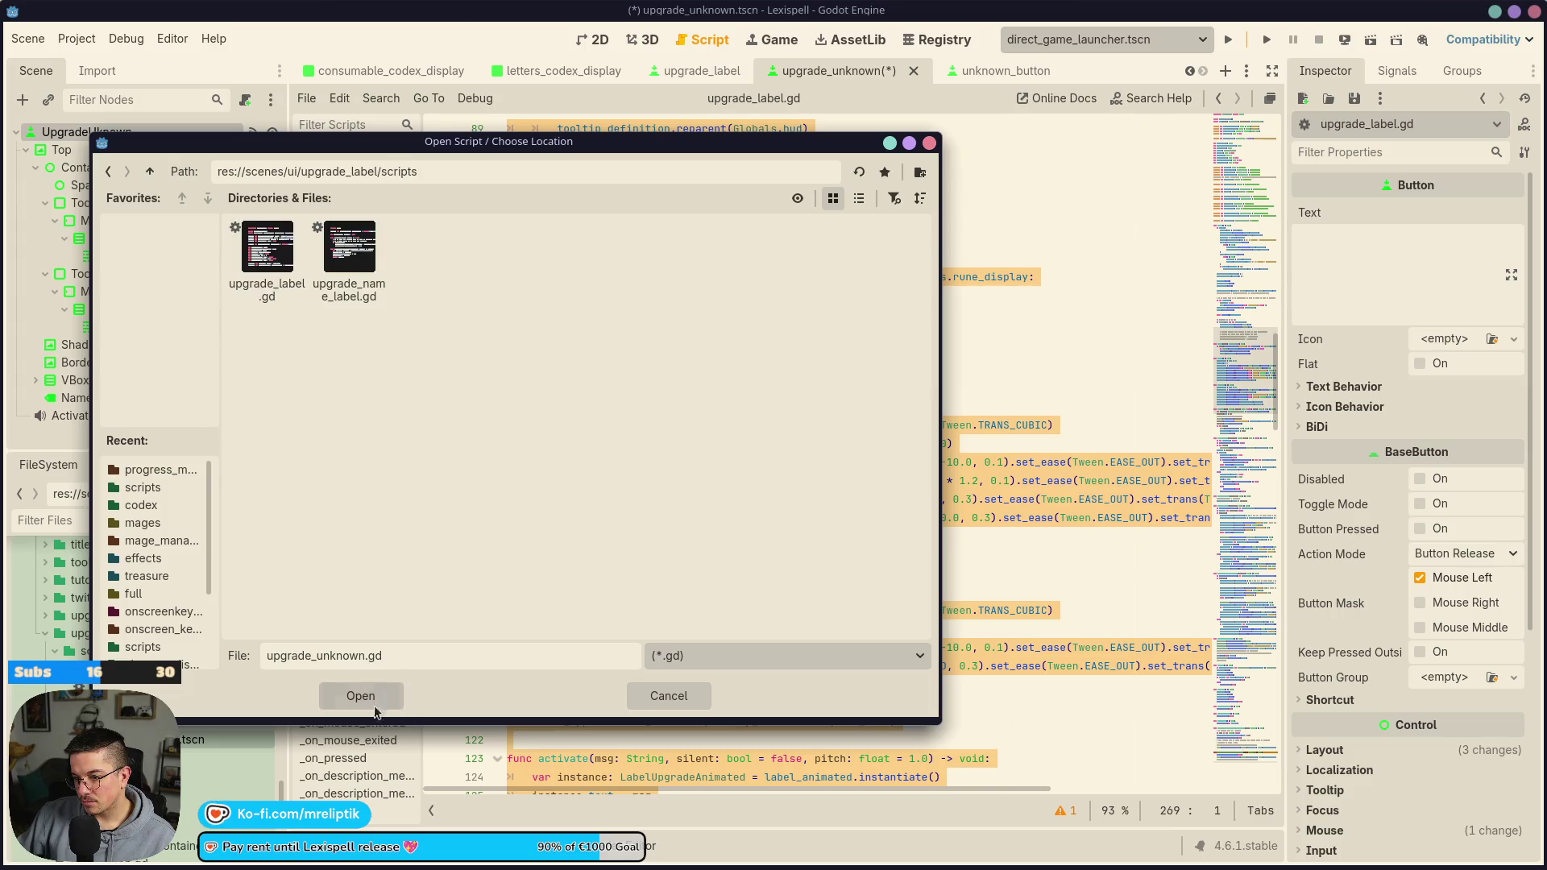
{"action": "left_click", "coordinate": [374, 709]}
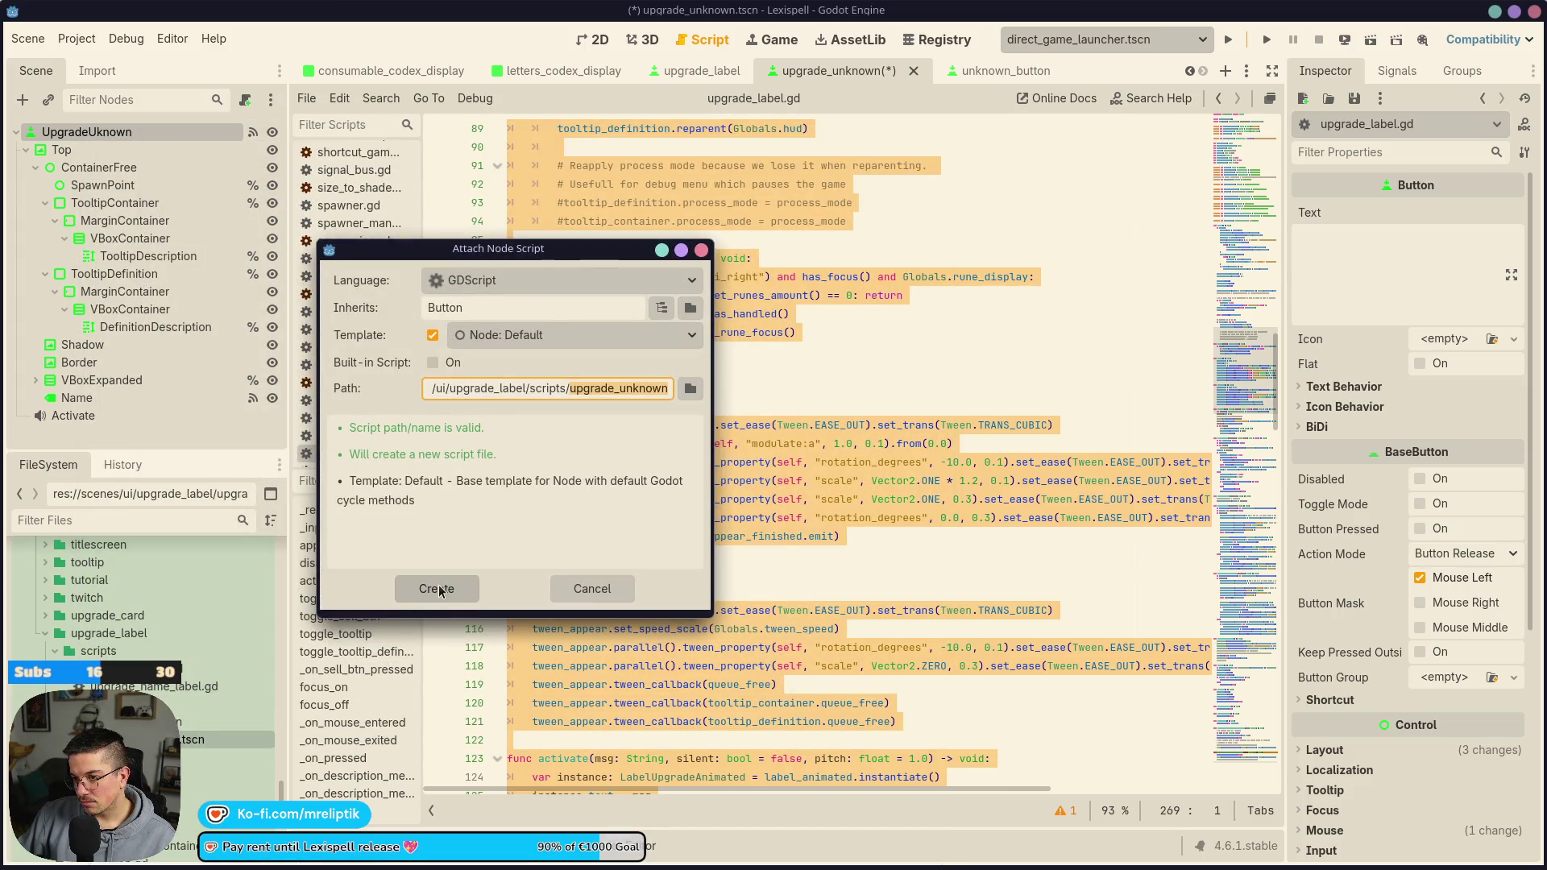
{"action": "left_click", "coordinate": [440, 591]}
{"action": "key", "text": "ctrl+a"}
{"action": "key", "text": "ctrl+v"}
Rename the script's class from UpgradeLabel to UpgradeUnknown and save
{"action": "scroll", "coordinate": [590, 246], "scroll_direction": "up", "scroll_amount": 20}
{"action": "double_click", "coordinate": [616, 130]}
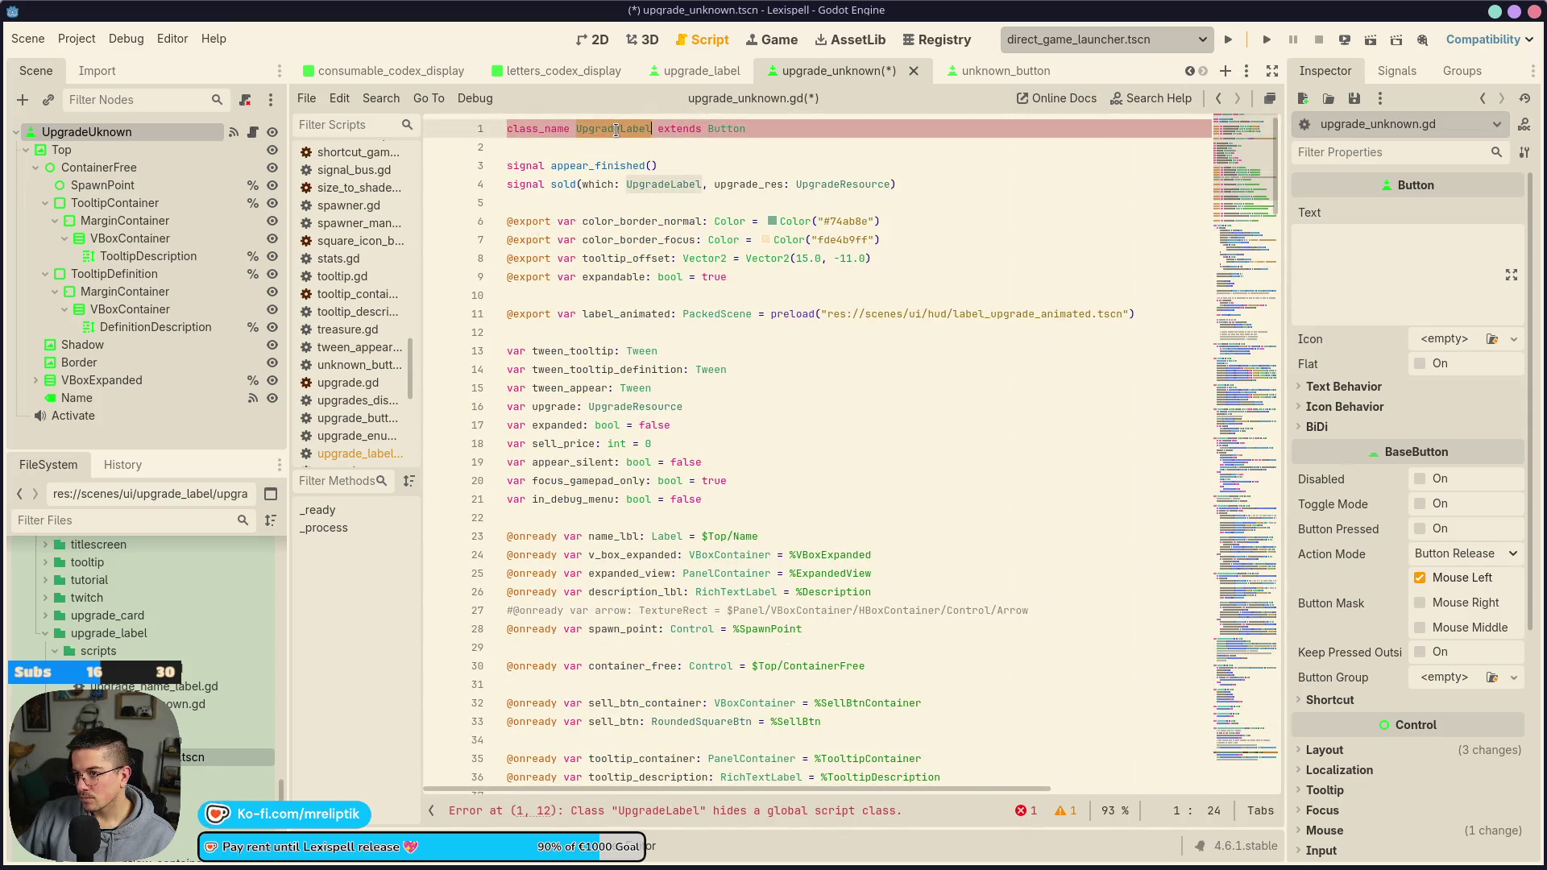
{"action": "type", "text": "Upgrade"}
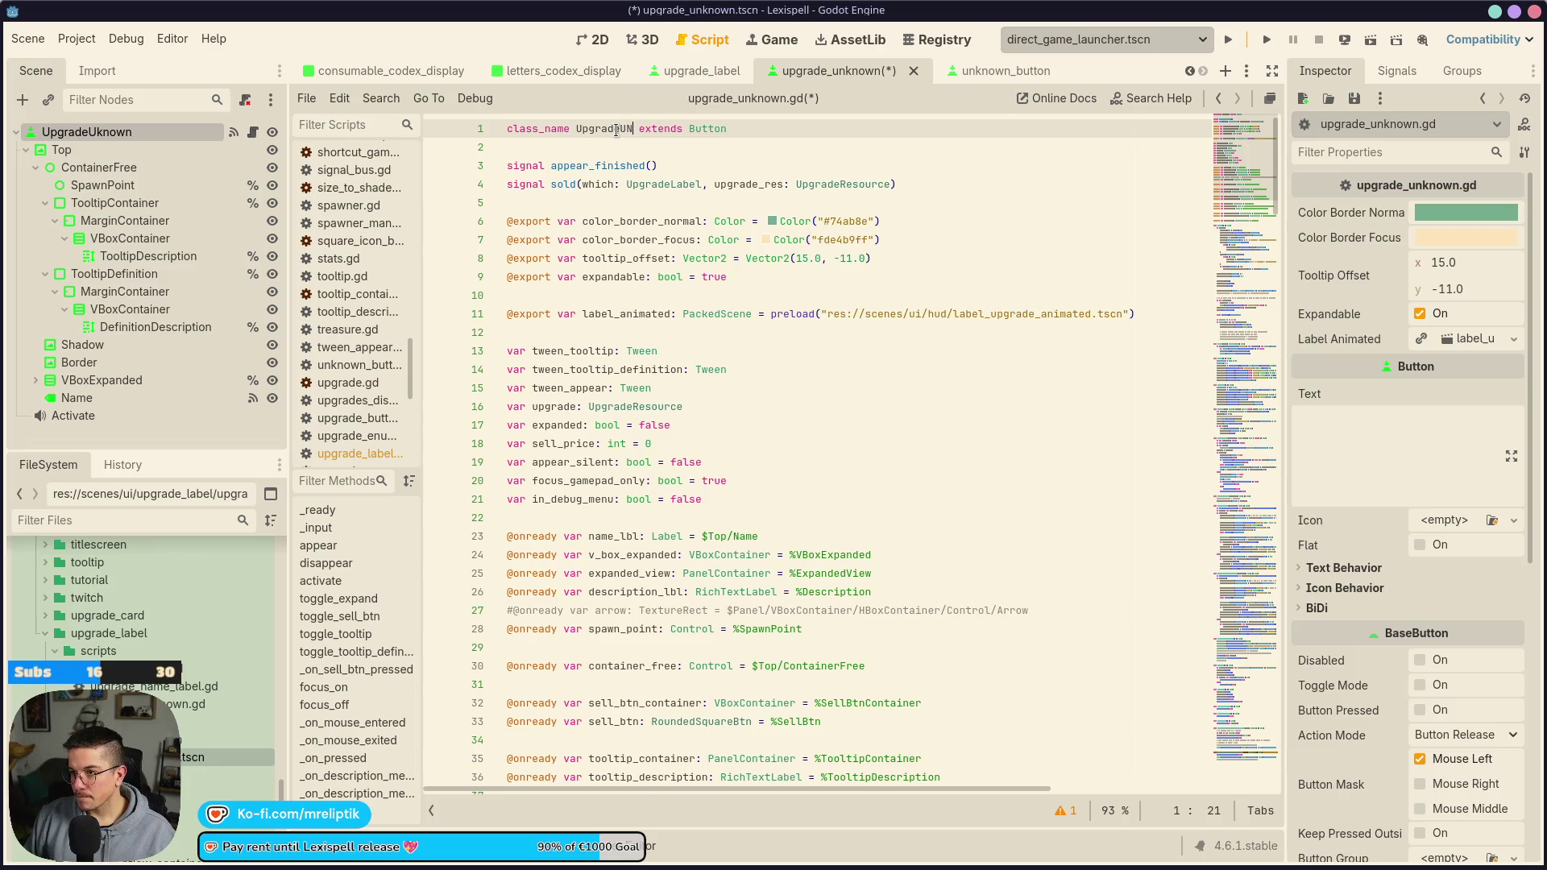
{"action": "type", "text": "U"}
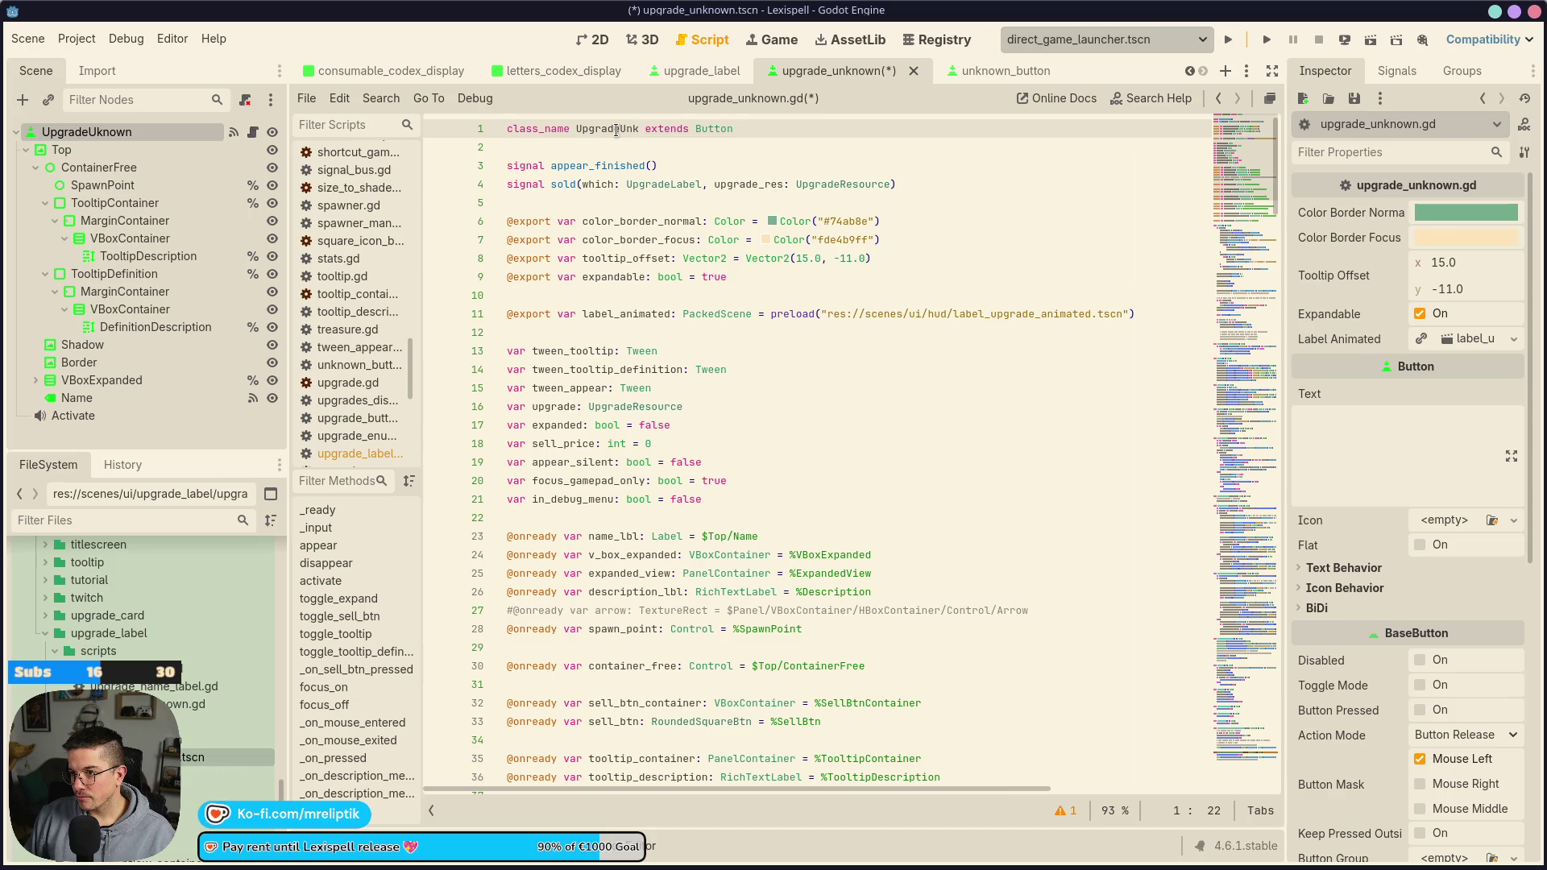
{"action": "type", "text": "nown"}
{"action": "left_click", "coordinate": [709, 165]}
{"action": "key", "text": "ctrl+s"}
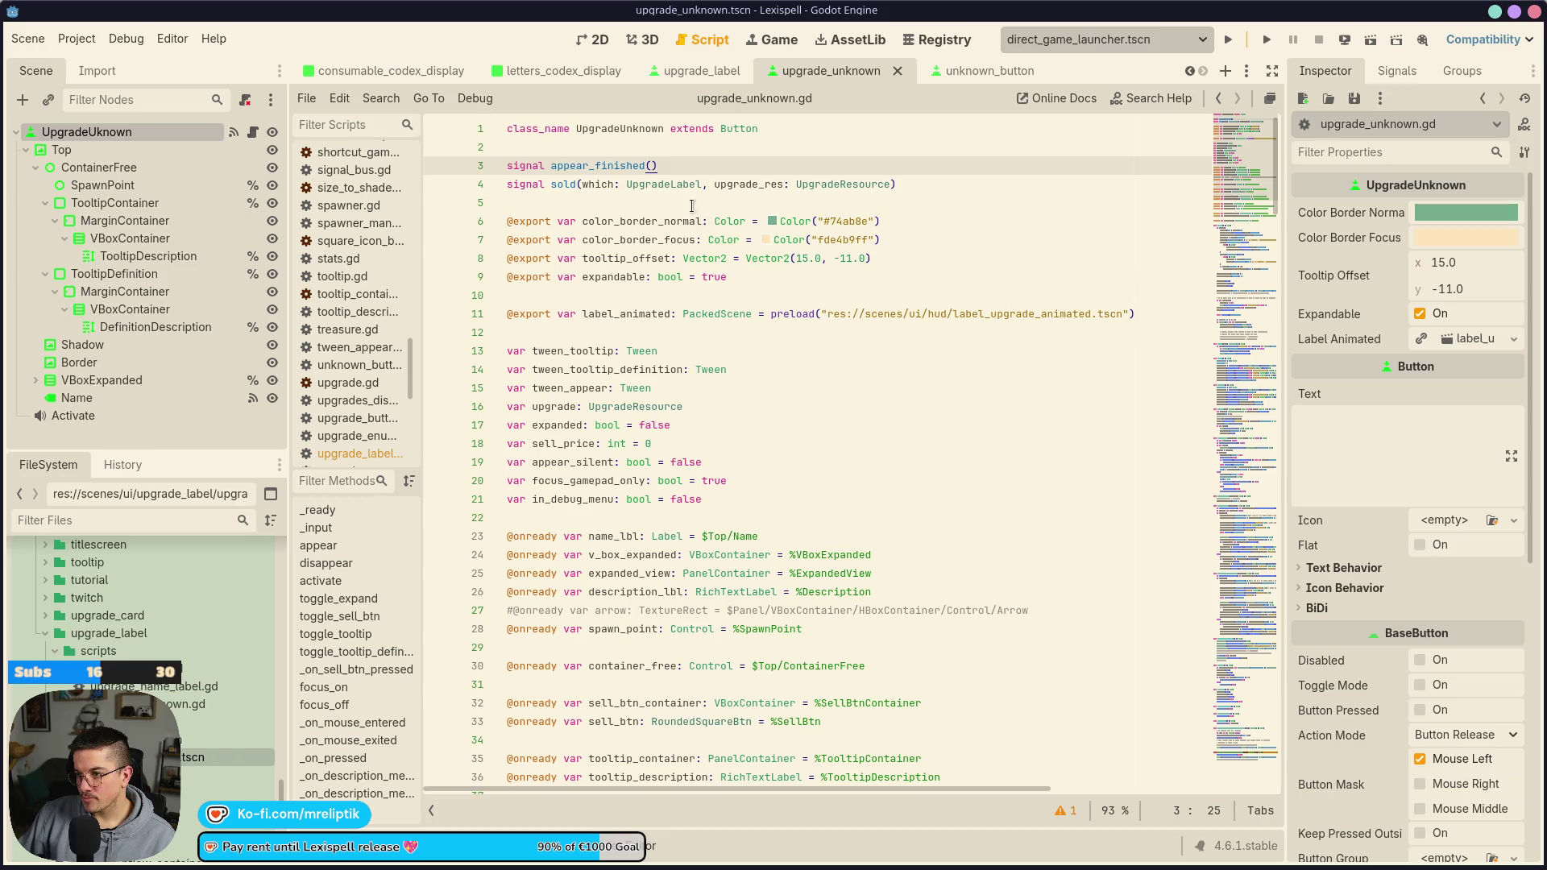
Delete the sold signal declaration and save the script
{"action": "key", "text": "Down"}
{"action": "key", "text": "ctrl+shift+k"}
{"action": "key", "text": "ctrl+s"}
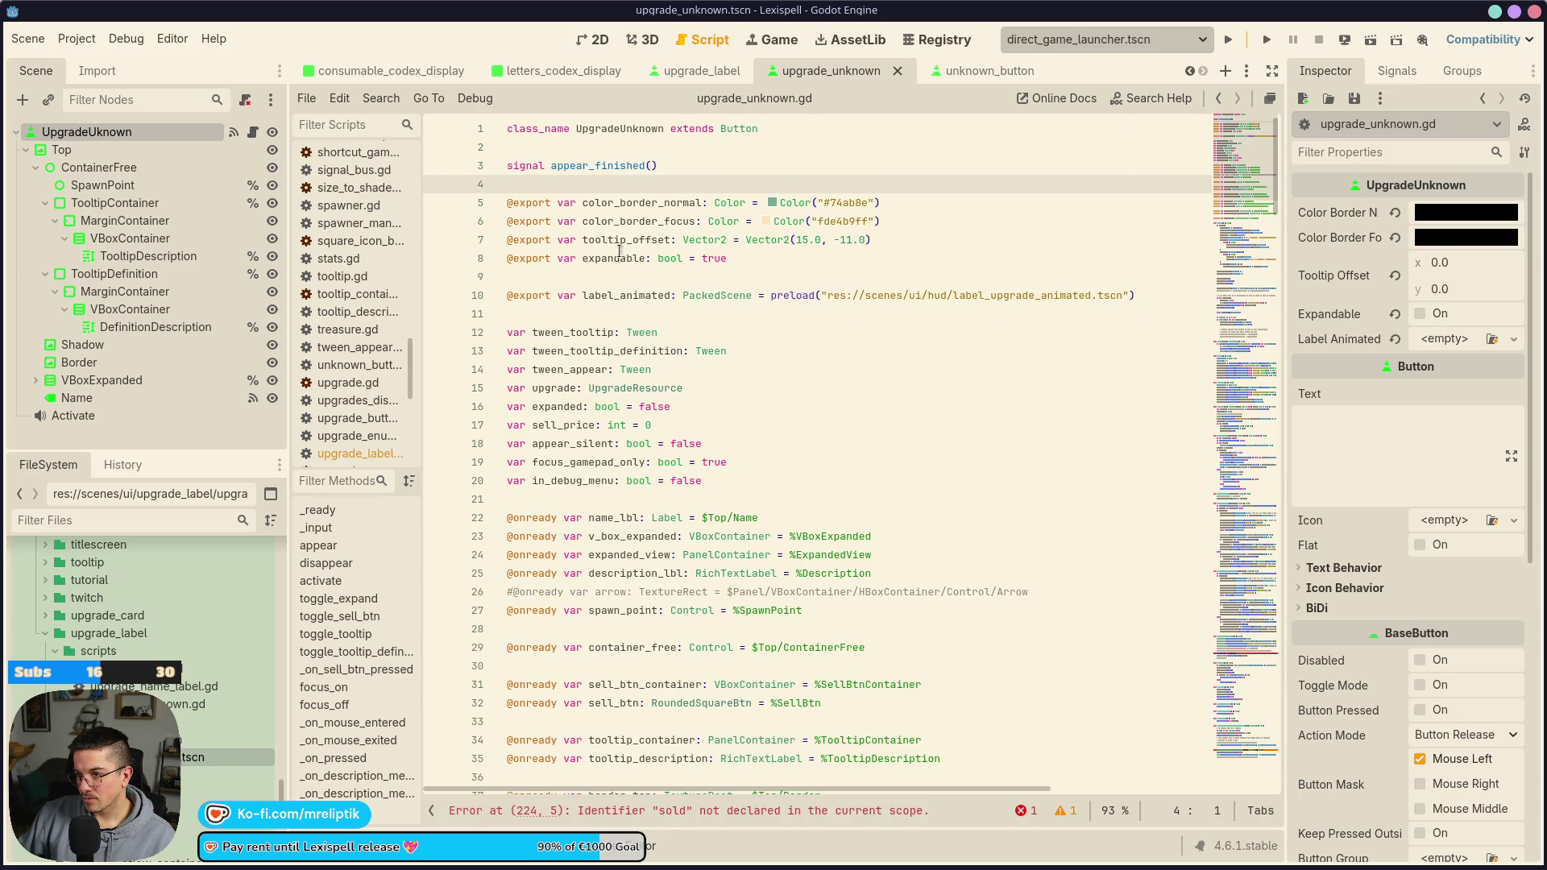
Remove the _on_sell_btn_pressed handler lines flagged by the sold.emit error and save
{"action": "left_click", "coordinate": [630, 239]}
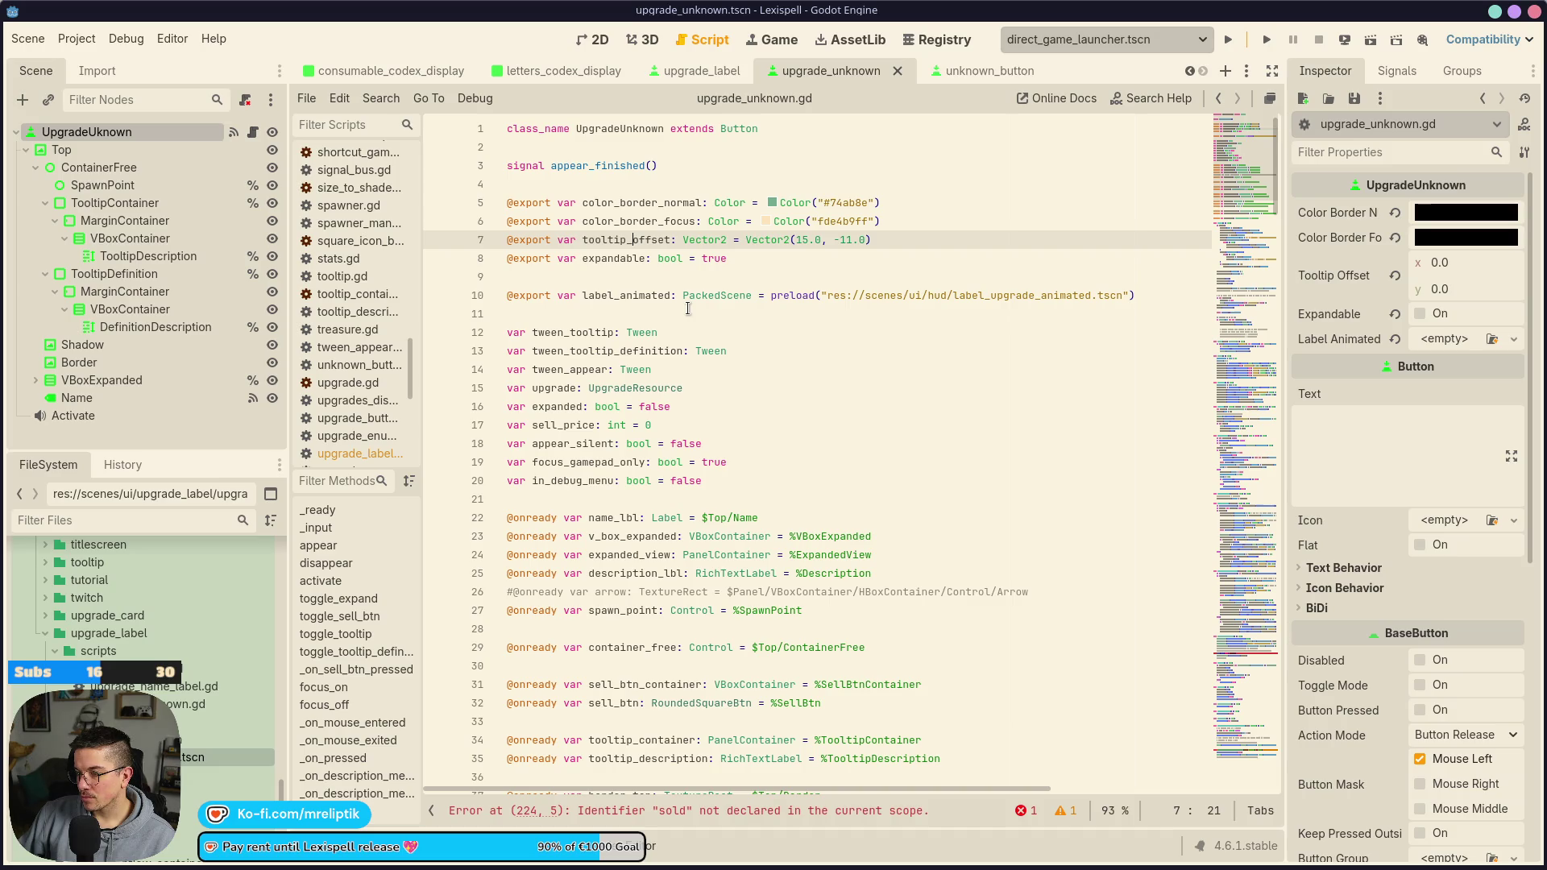
{"action": "left_click", "coordinate": [741, 815]}
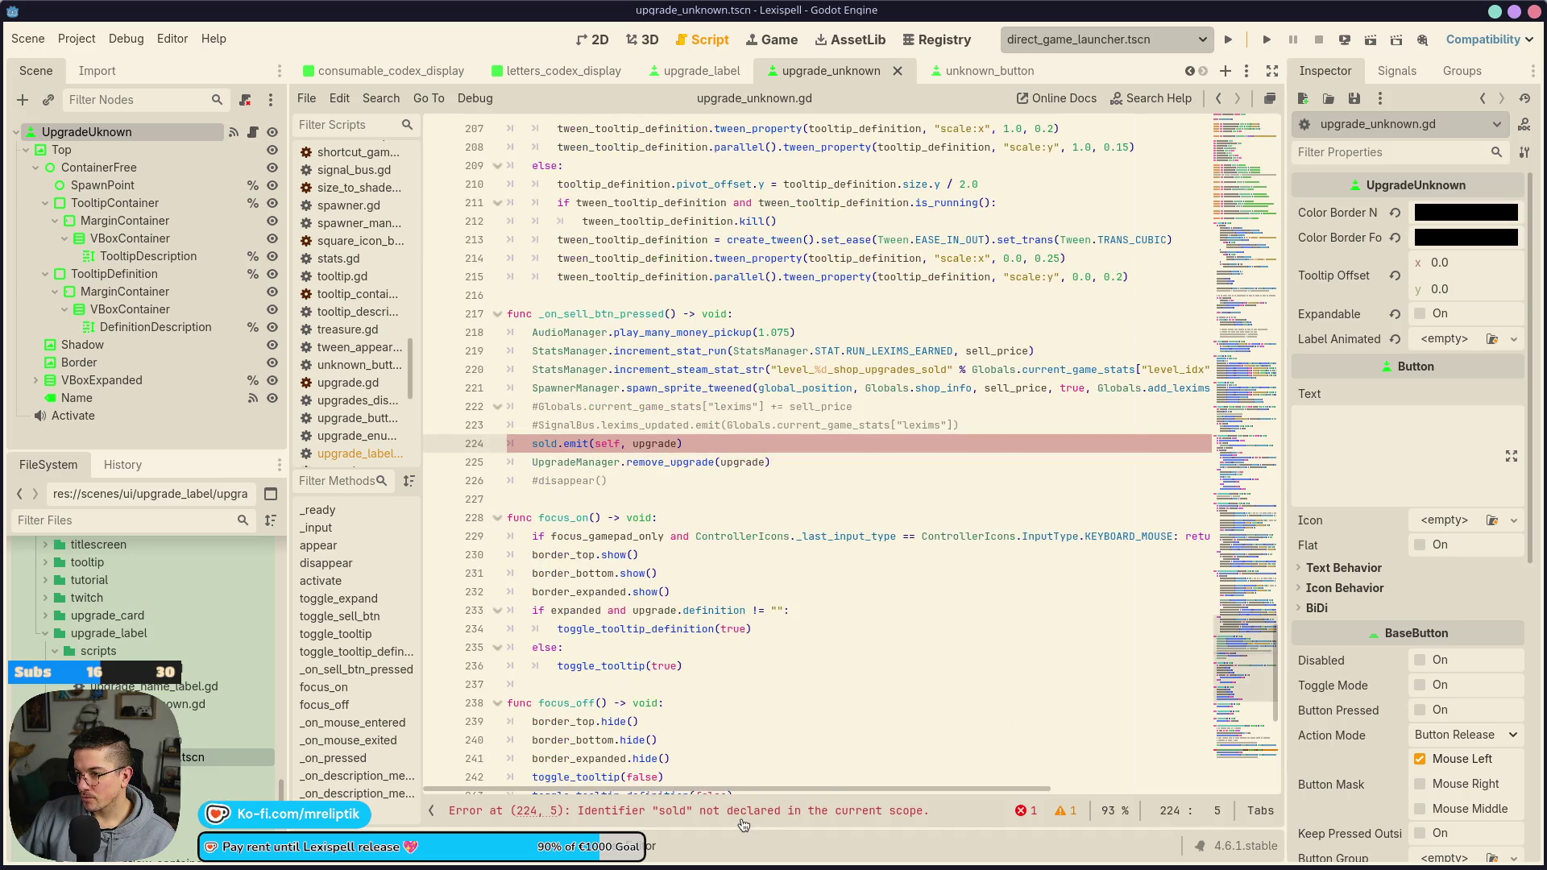
{"action": "left_click", "coordinate": [780, 314]}
{"action": "key", "text": "ctrl+shift+k"}
{"action": "key", "text": "ctrl+shift+k"}
{"action": "key", "text": "ctrl+shift+k"}
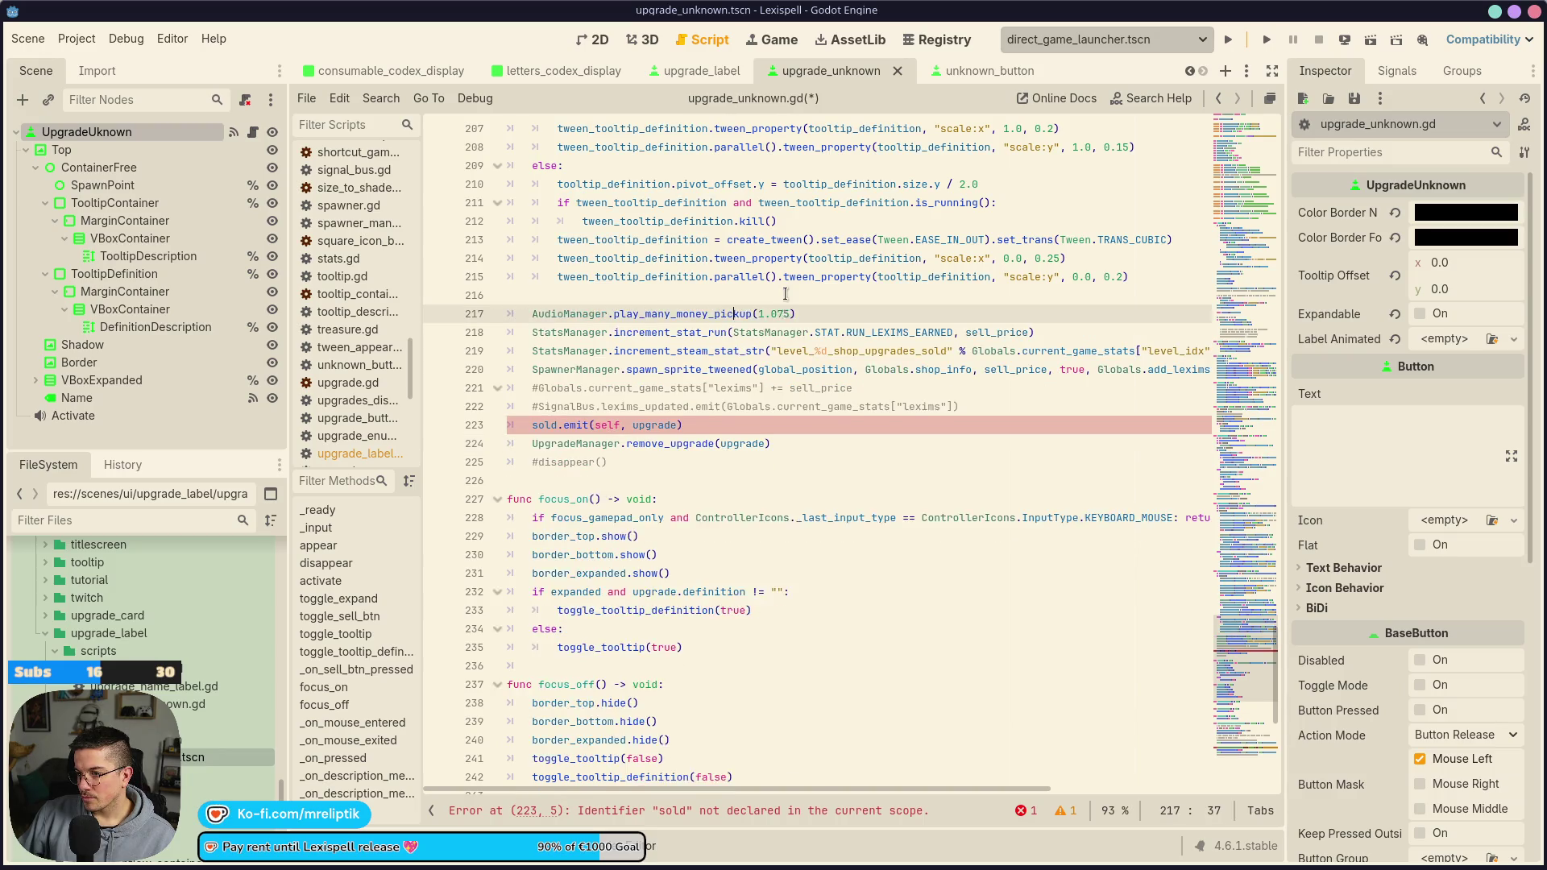
{"action": "key", "text": "ctrl+shift+k"}
{"action": "key", "text": "ctrl+shift+k"}
{"action": "key", "text": "ctrl+s"}
Delete the SellBtnContainer node from the upgrade_unknown scene and save
{"action": "left_click", "coordinate": [603, 45]}
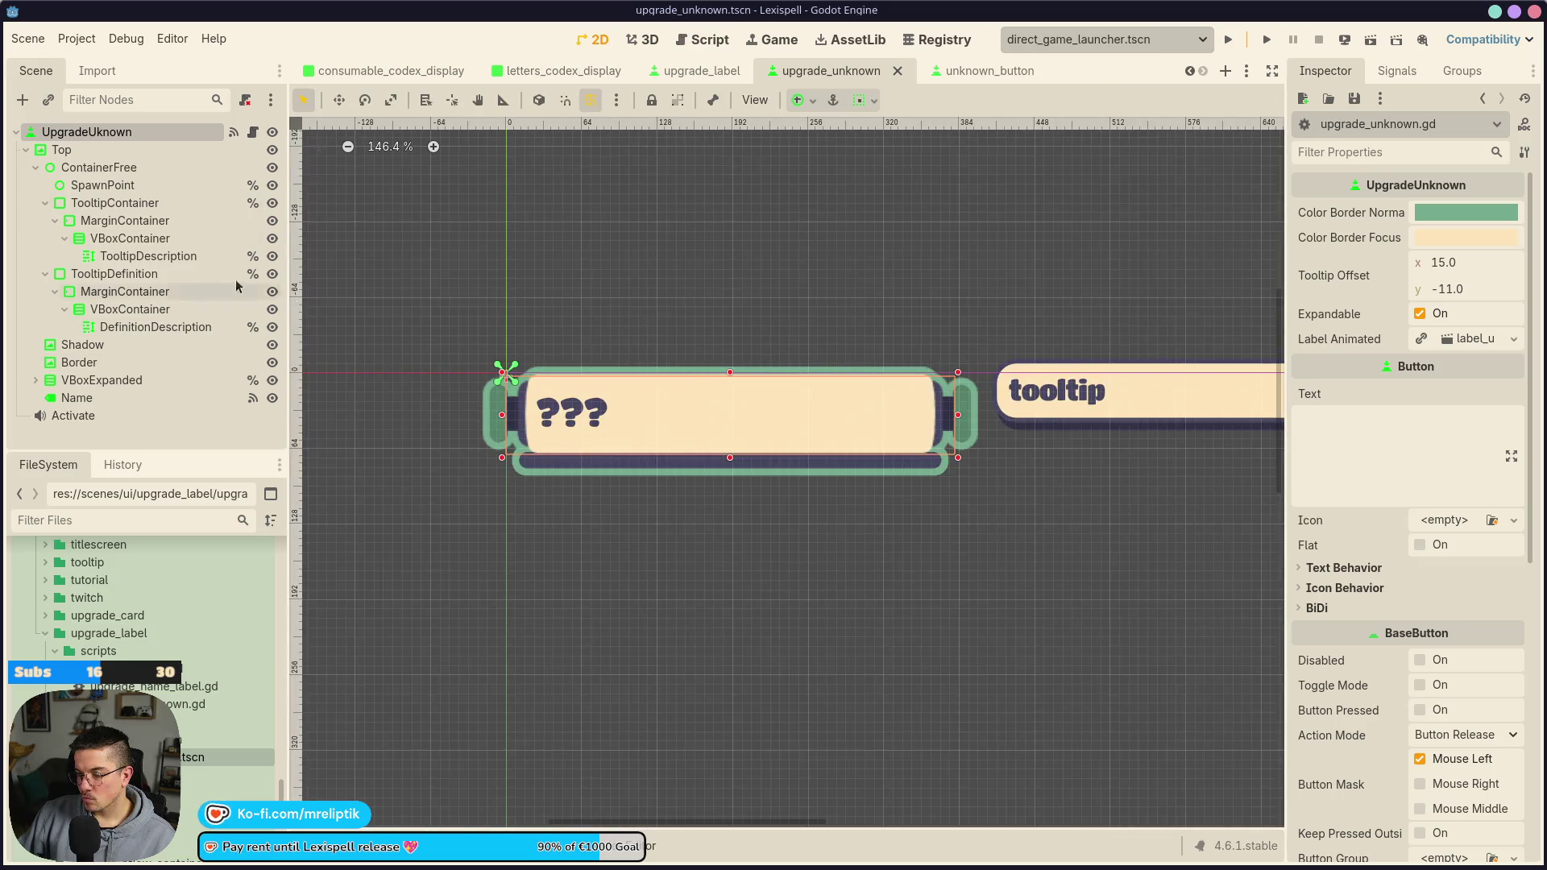
{"action": "left_click", "coordinate": [65, 239]}
{"action": "left_click", "coordinate": [65, 239]}
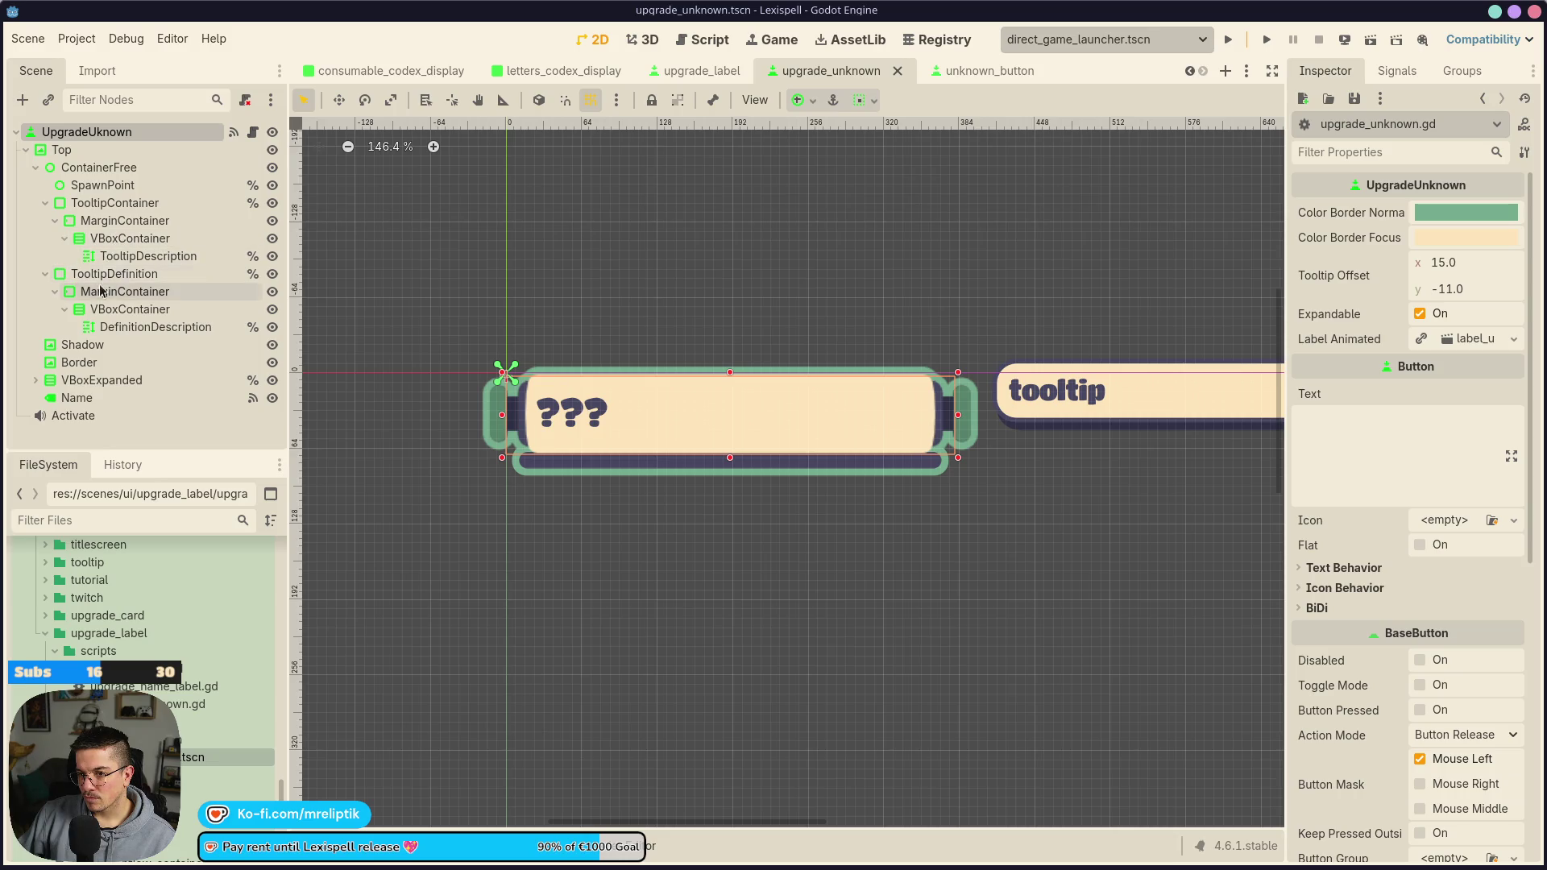
{"action": "left_click", "coordinate": [36, 380]}
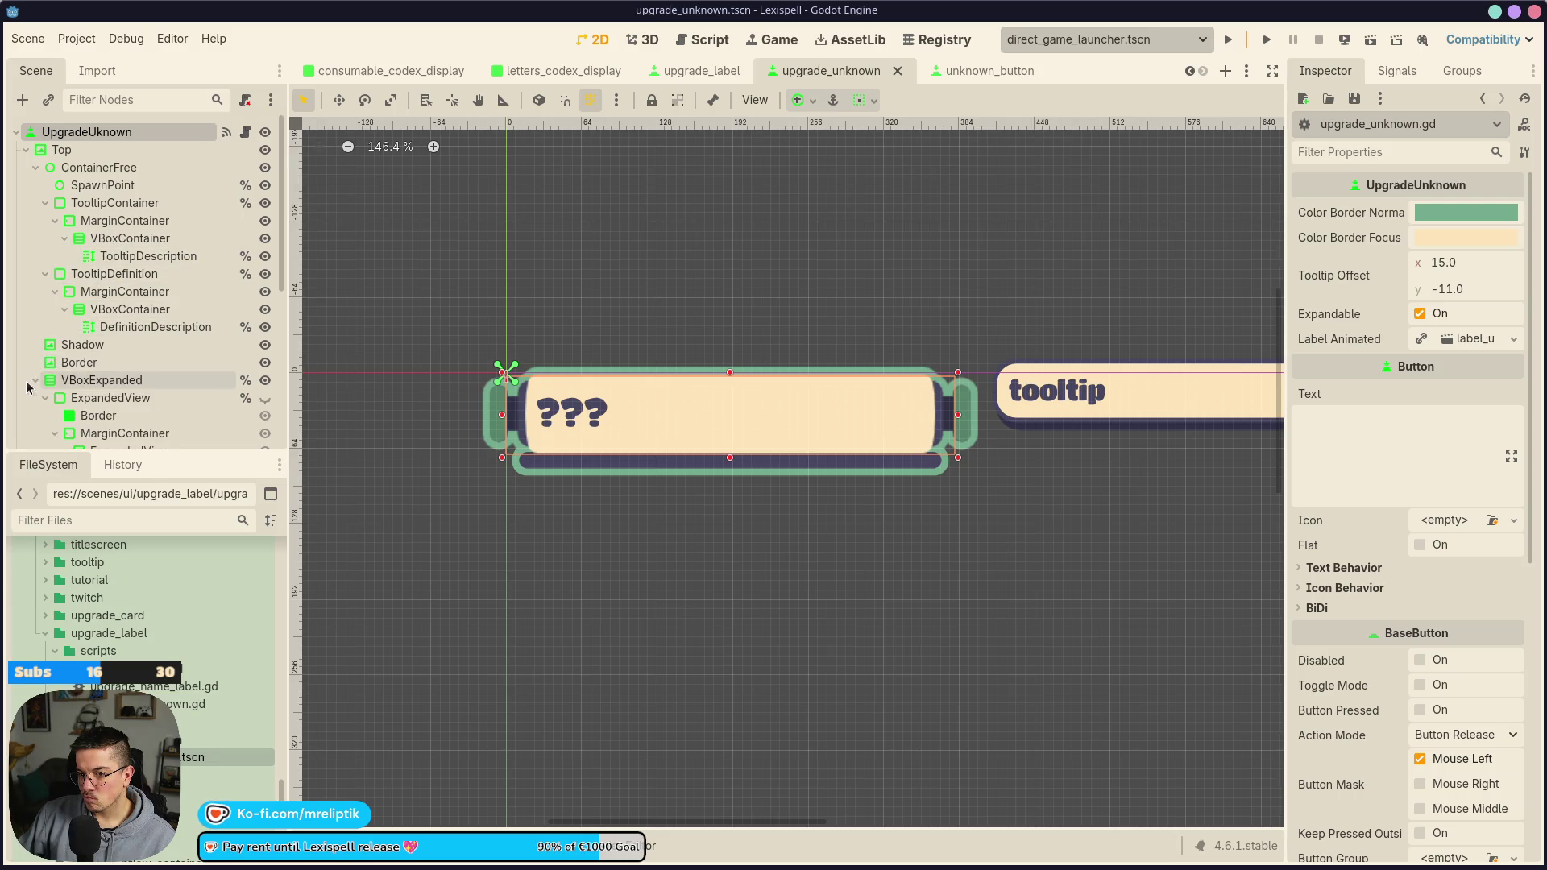
{"action": "scroll", "coordinate": [173, 387], "scroll_direction": "down", "scroll_amount": 3}
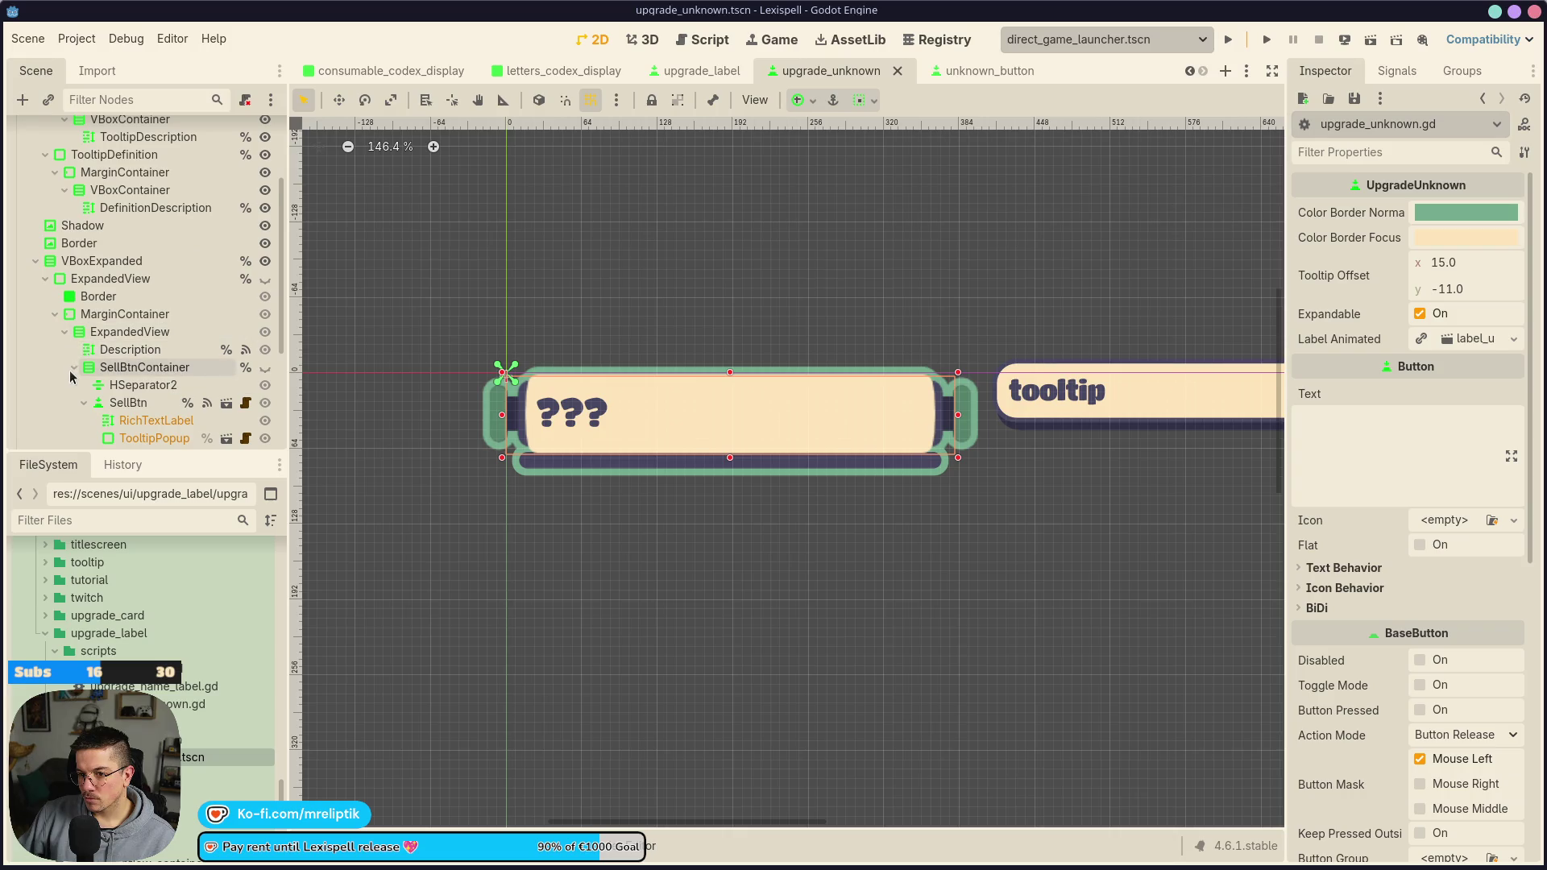
{"action": "left_click", "coordinate": [73, 367]}
{"action": "left_click", "coordinate": [142, 369]}
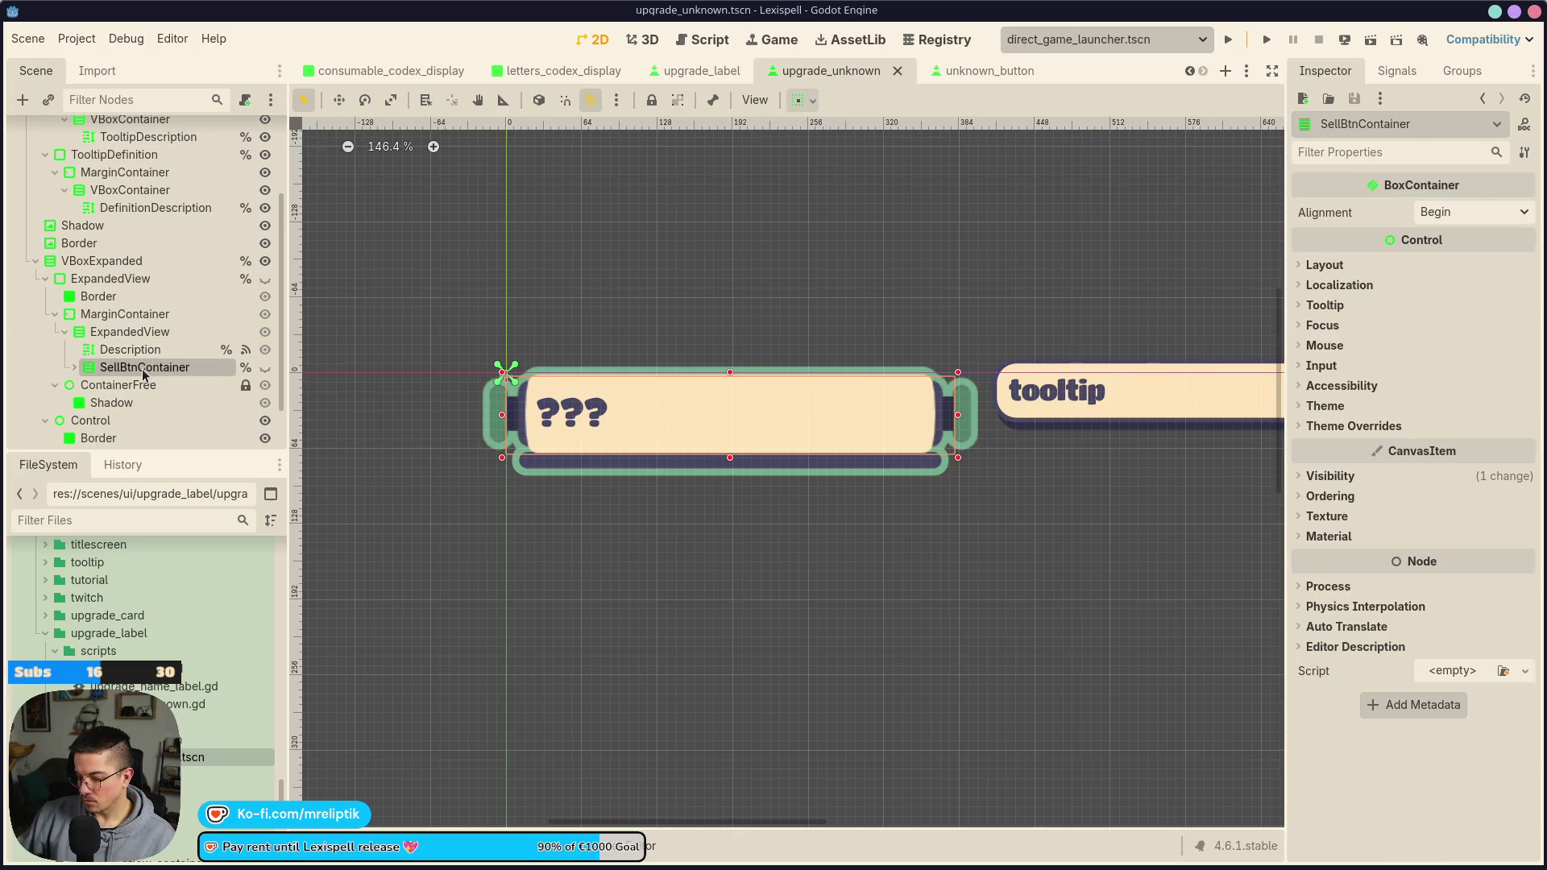
{"action": "key", "text": "Delete"}
{"action": "key", "text": "ctrl+s"}
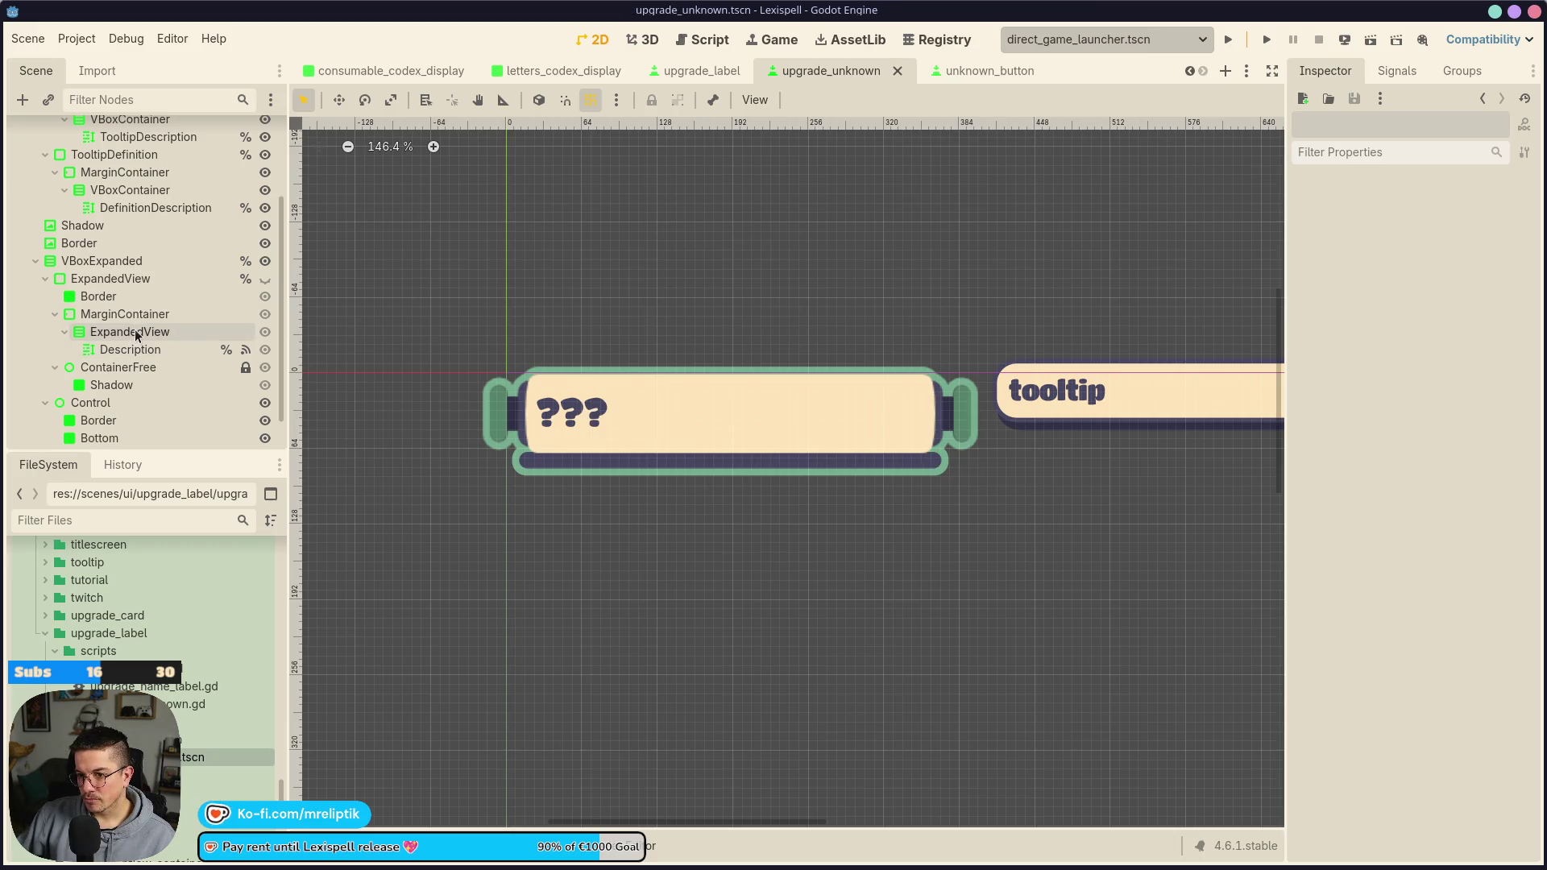
Delete the MarginContainer under ExpandedView, including its Description label, and save
{"action": "left_click", "coordinate": [121, 332]}
{"action": "left_click", "coordinate": [69, 344]}
{"action": "left_click", "coordinate": [64, 333]}
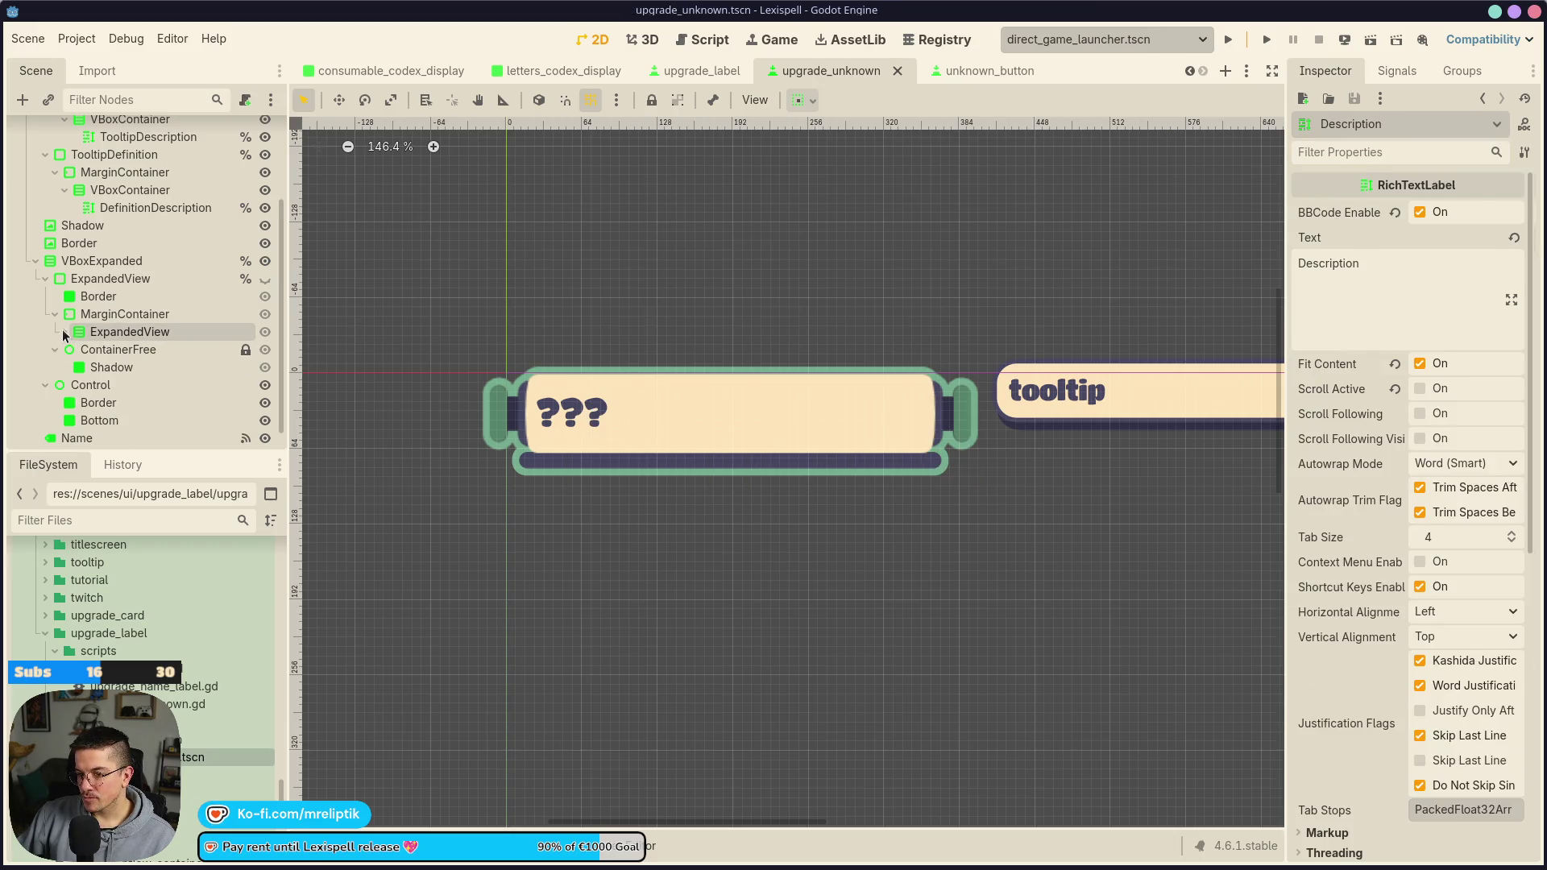
{"action": "left_click", "coordinate": [65, 333]}
{"action": "left_click", "coordinate": [125, 313]}
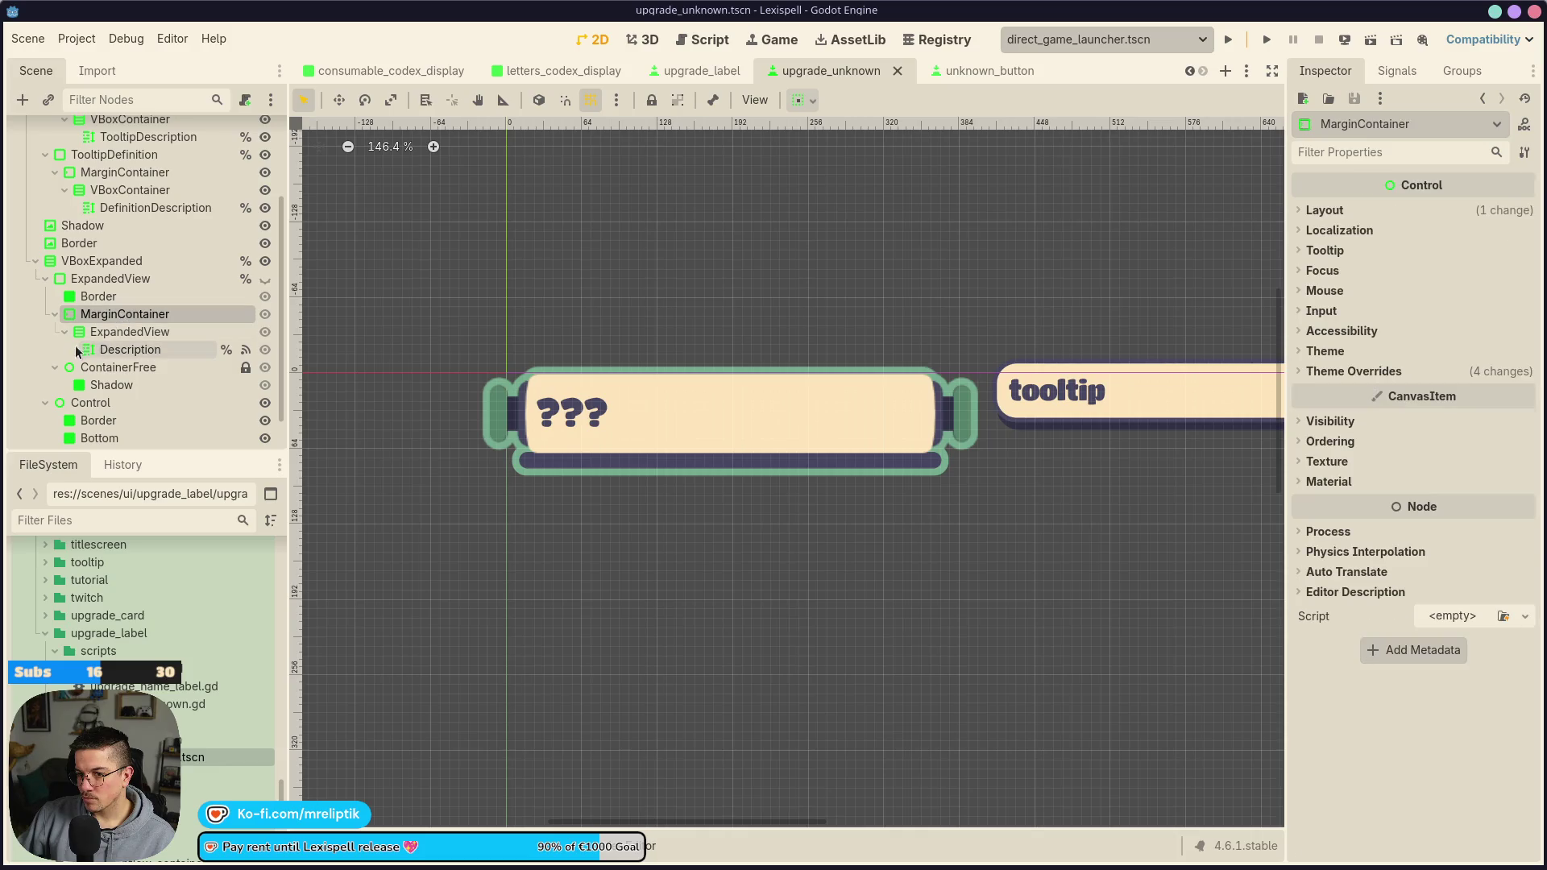
{"action": "key", "text": "Delete"}
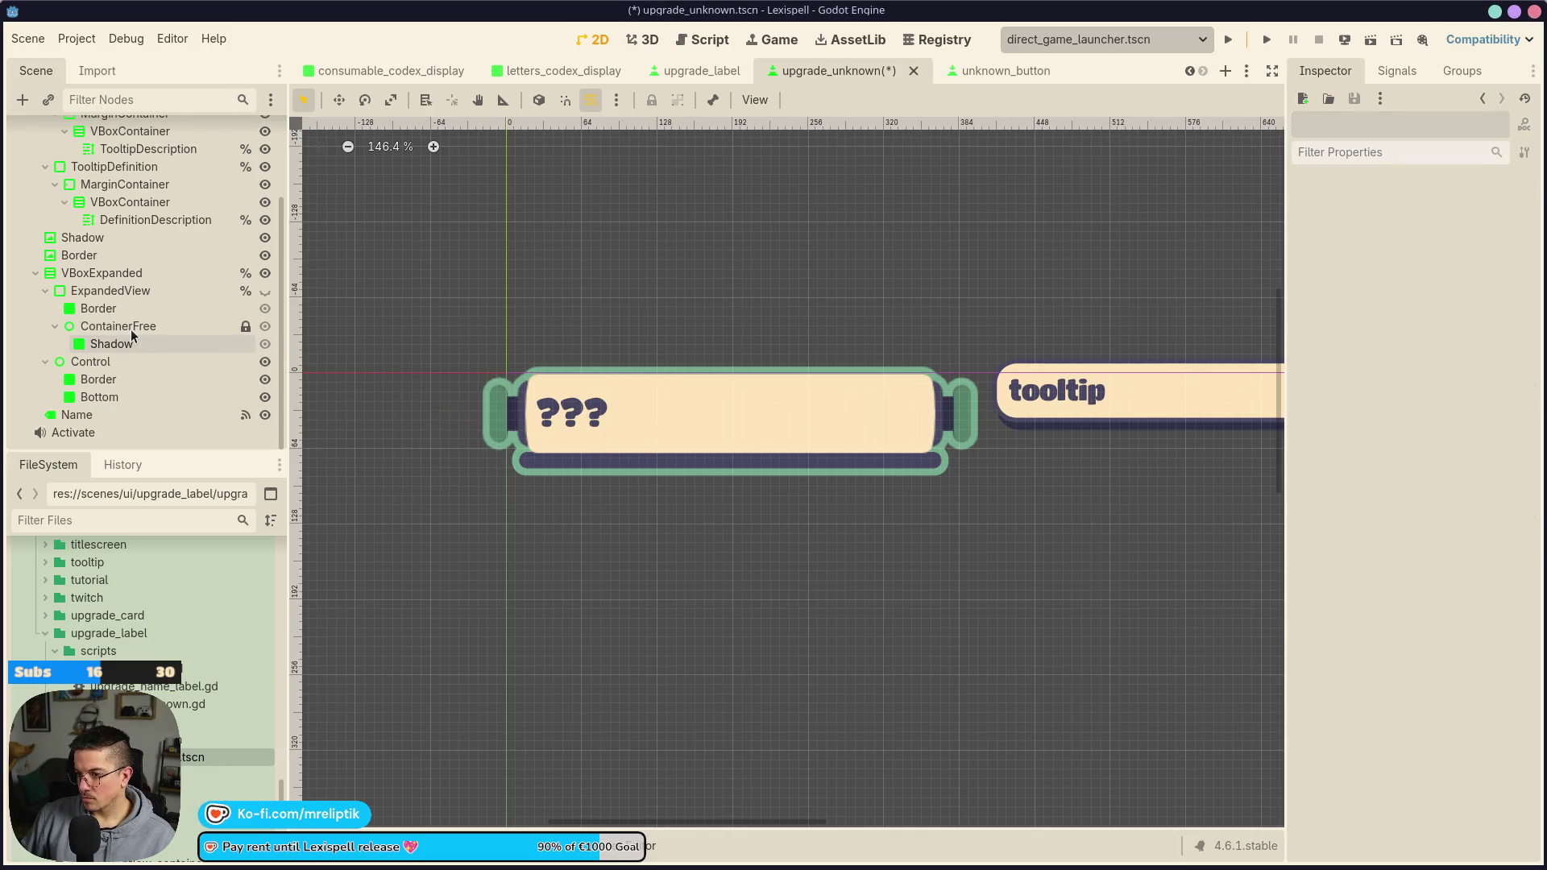
{"action": "key", "text": "ctrl+s"}
Review the remaining Control, Border and Name nodes, then open the root node's script
{"action": "left_click", "coordinate": [124, 329]}
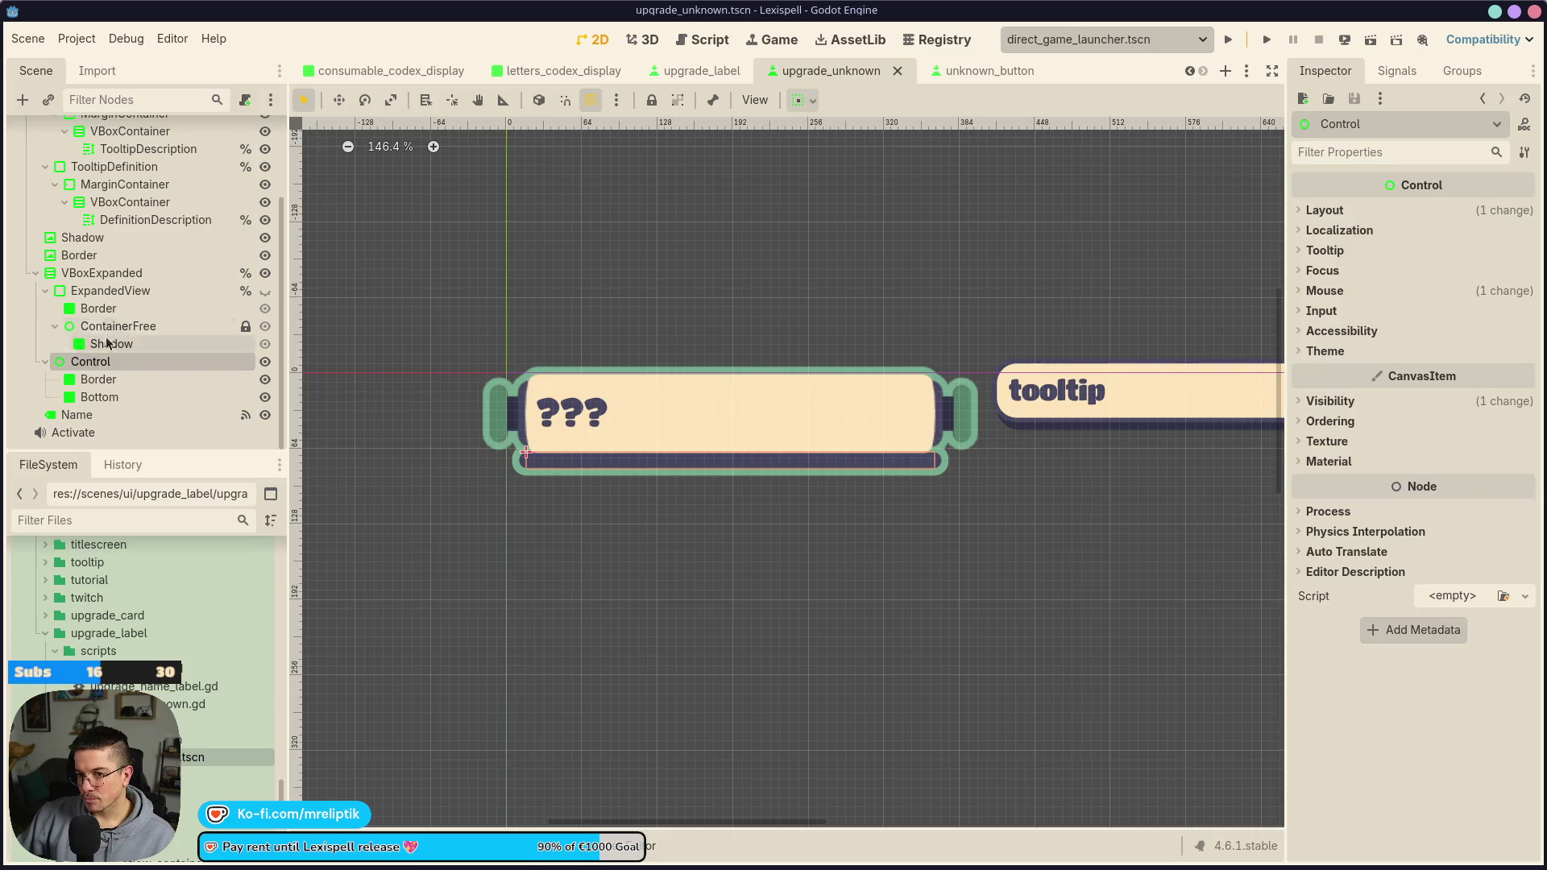
{"action": "left_click", "coordinate": [115, 314]}
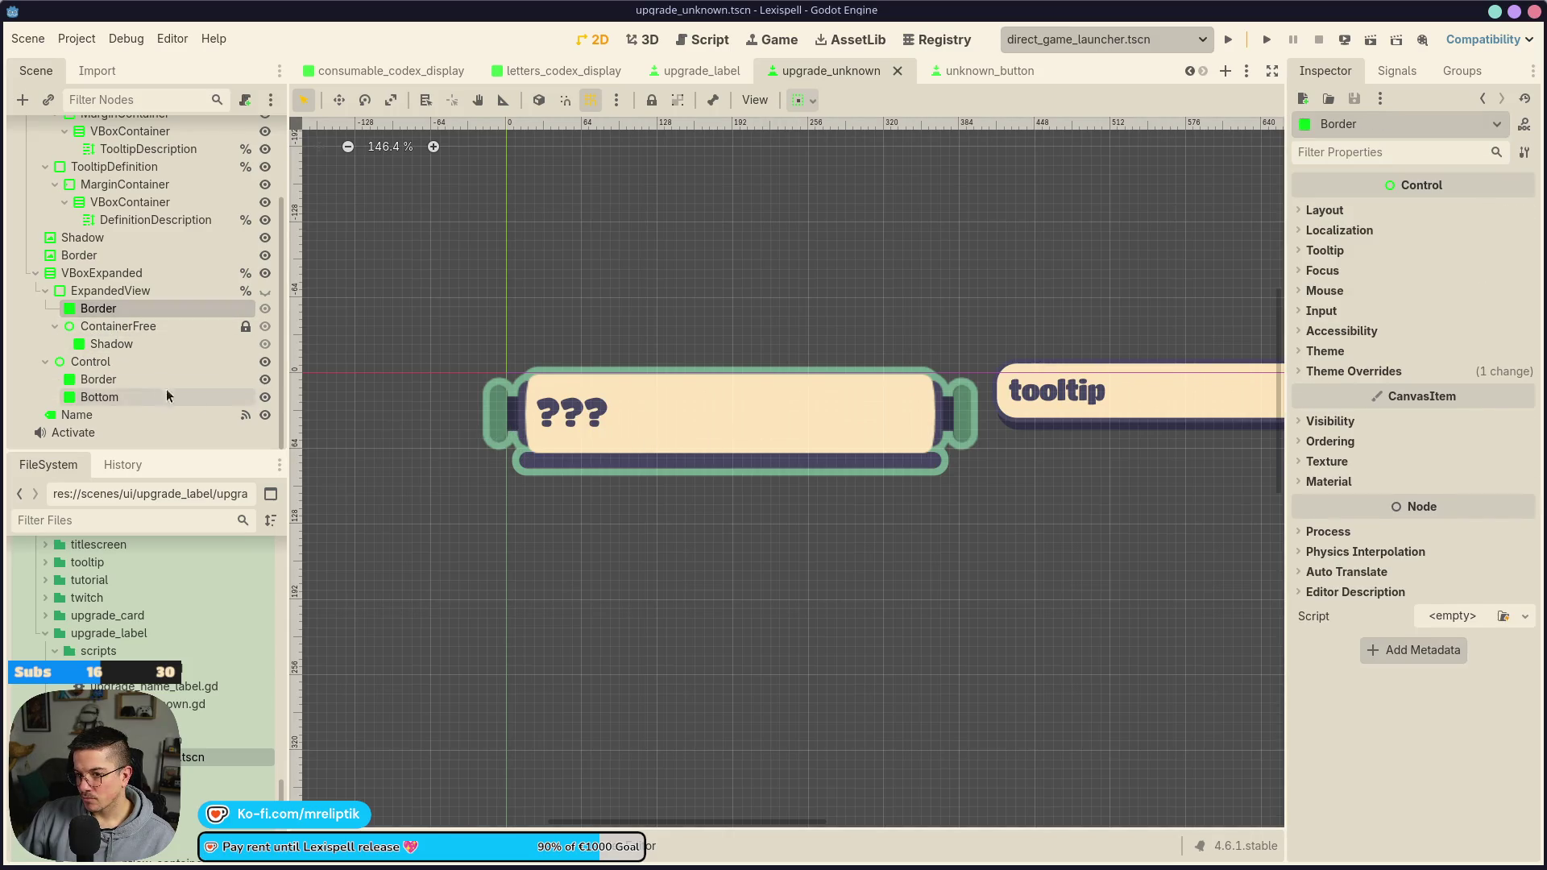
{"action": "left_click", "coordinate": [125, 417]}
{"action": "scroll", "coordinate": [171, 310], "scroll_direction": "up", "scroll_amount": 3}
{"action": "scroll", "coordinate": [171, 310], "scroll_direction": "up", "scroll_amount": 1}
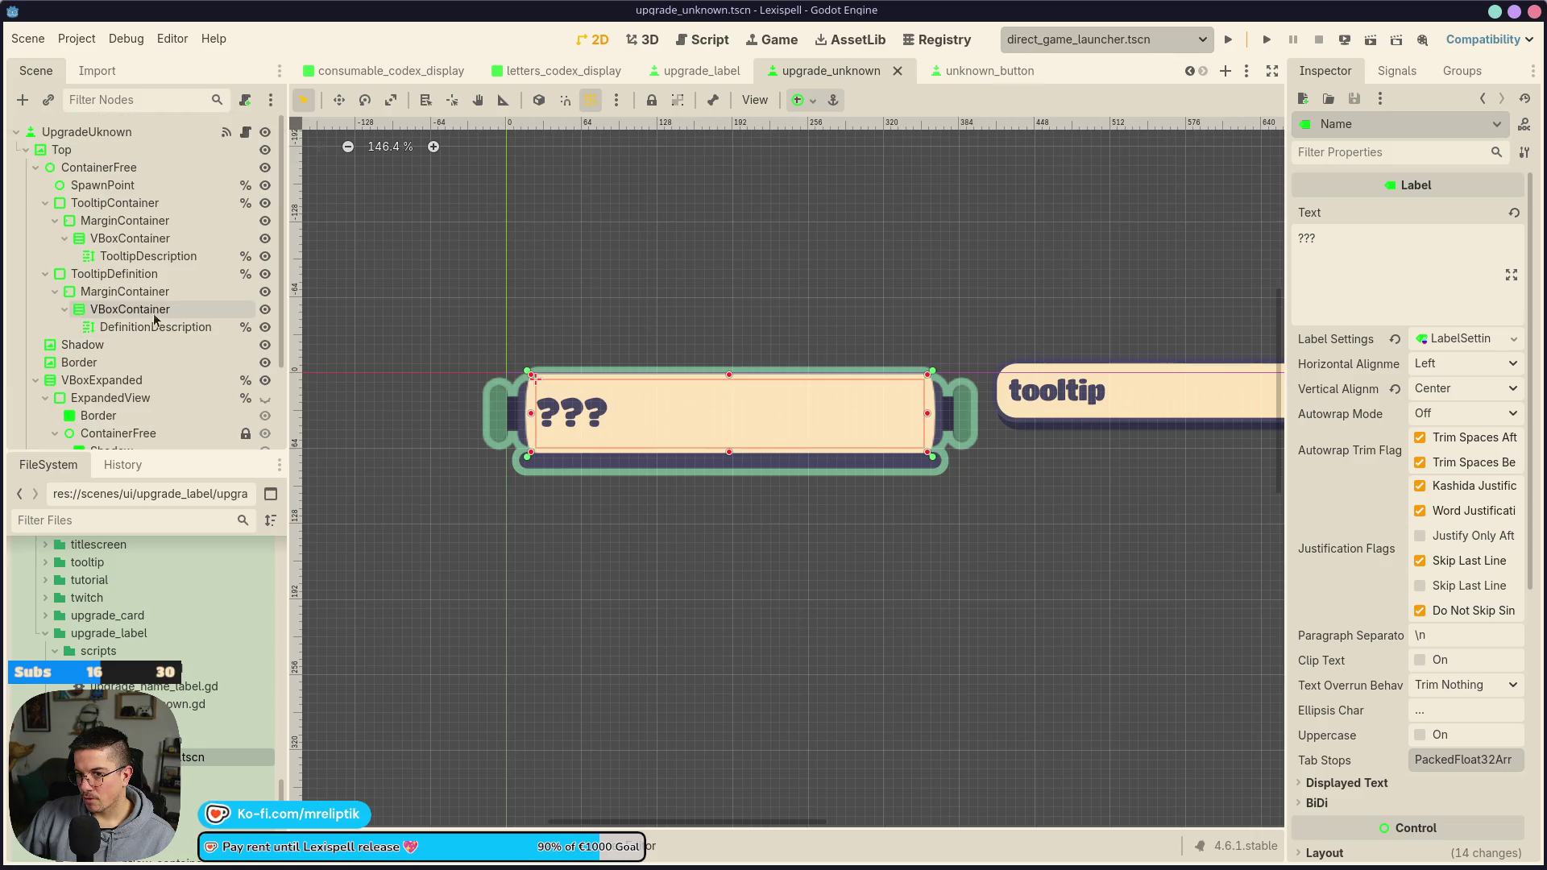
{"action": "left_click", "coordinate": [35, 168]}
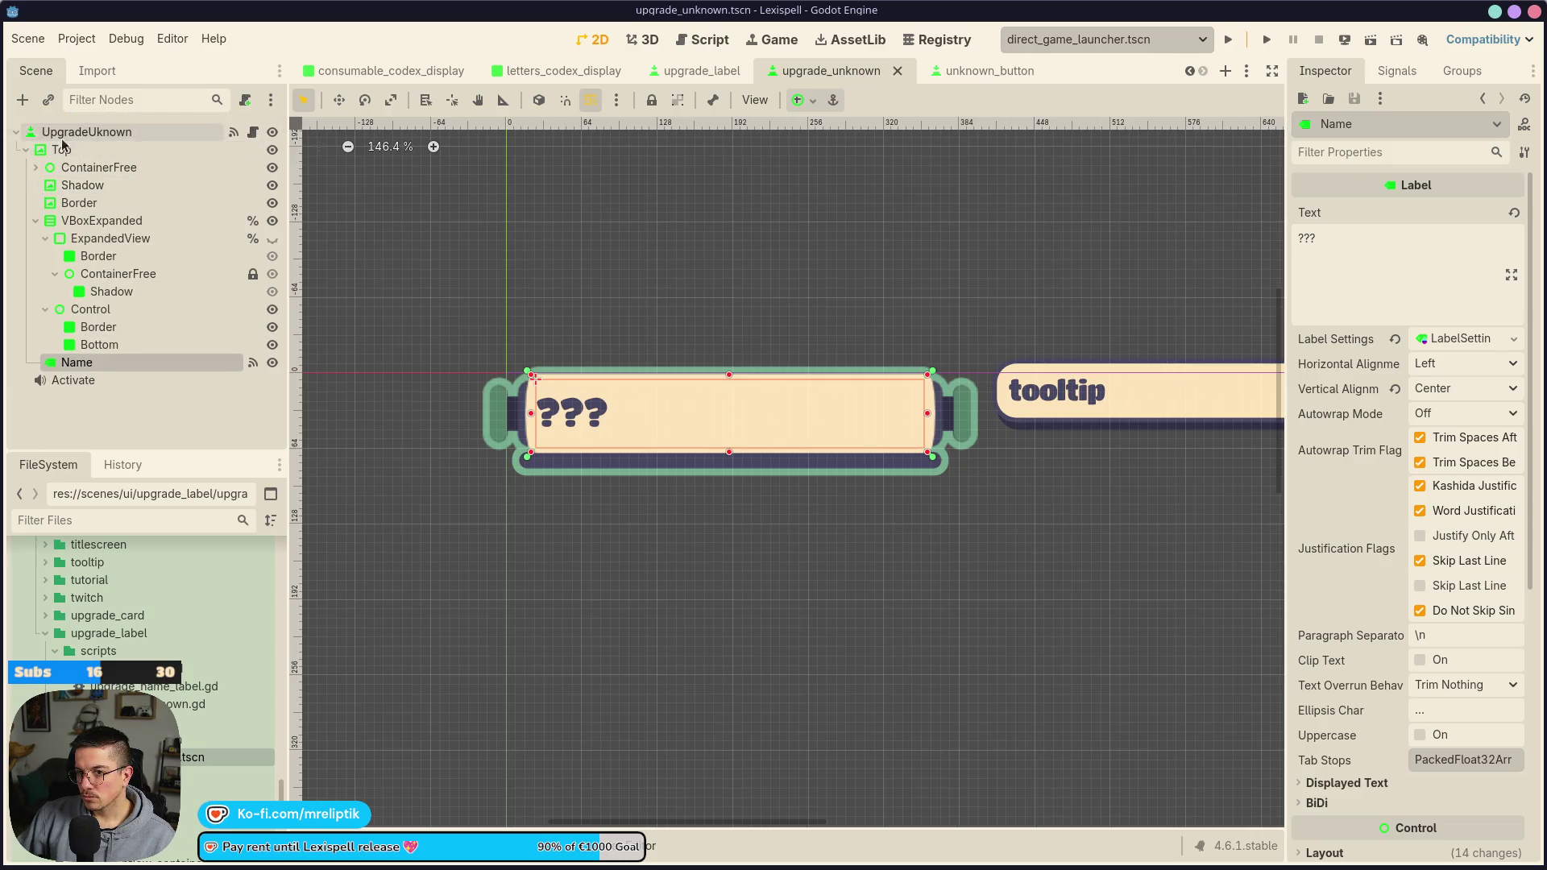
{"action": "left_click", "coordinate": [253, 132]}
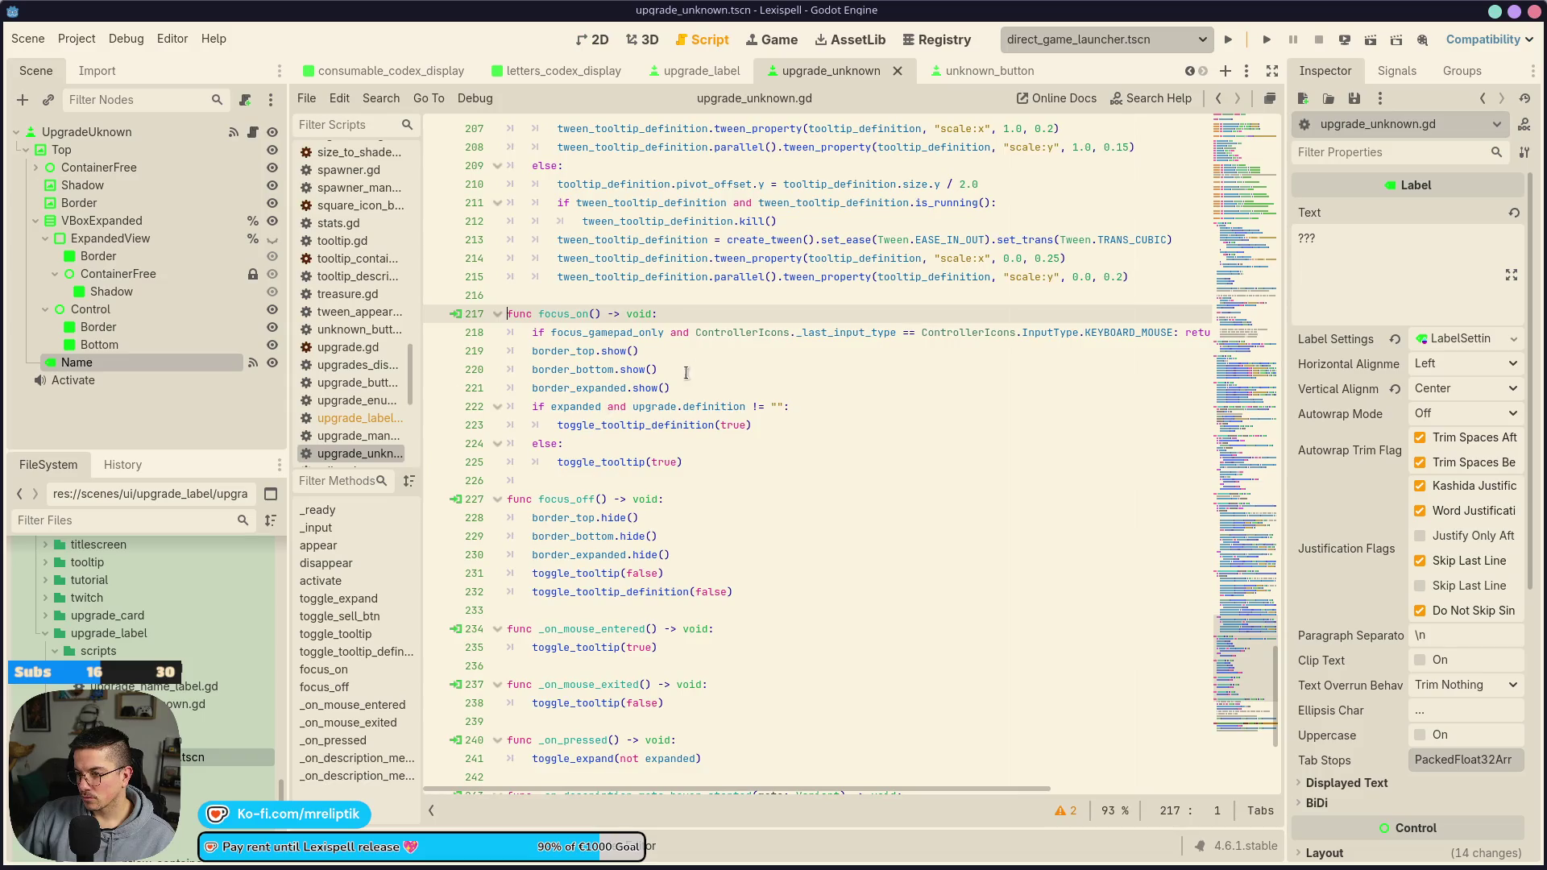
Delete the two description meta hover functions and save the script
{"action": "double_click", "coordinate": [562, 353]}
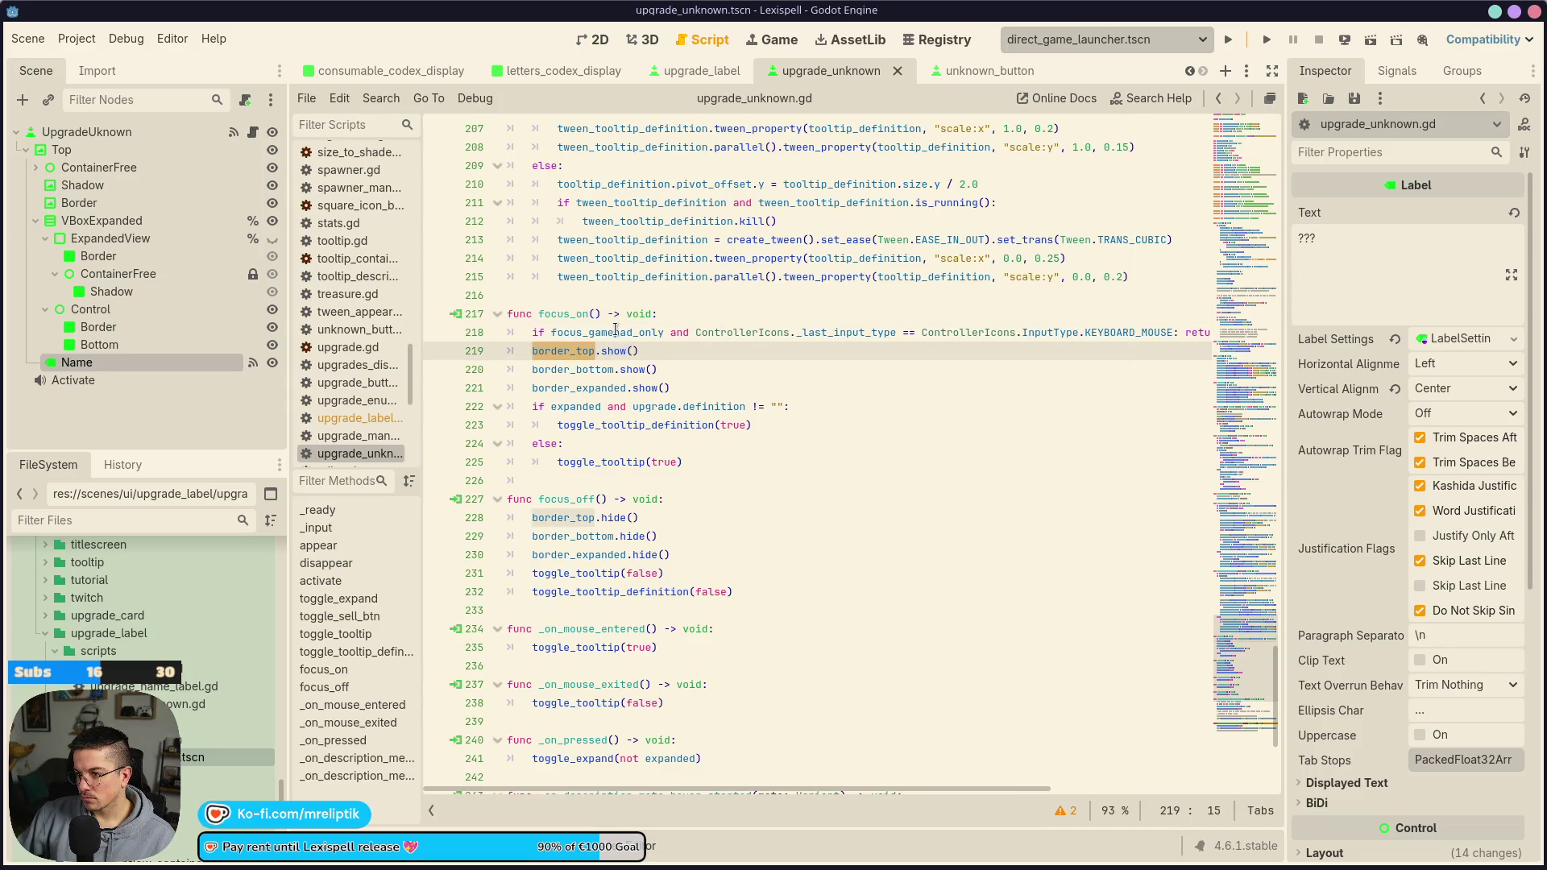
{"action": "scroll", "coordinate": [594, 404], "scroll_direction": "down", "scroll_amount": 3}
{"action": "scroll", "coordinate": [616, 363], "scroll_direction": "down", "scroll_amount": 2}
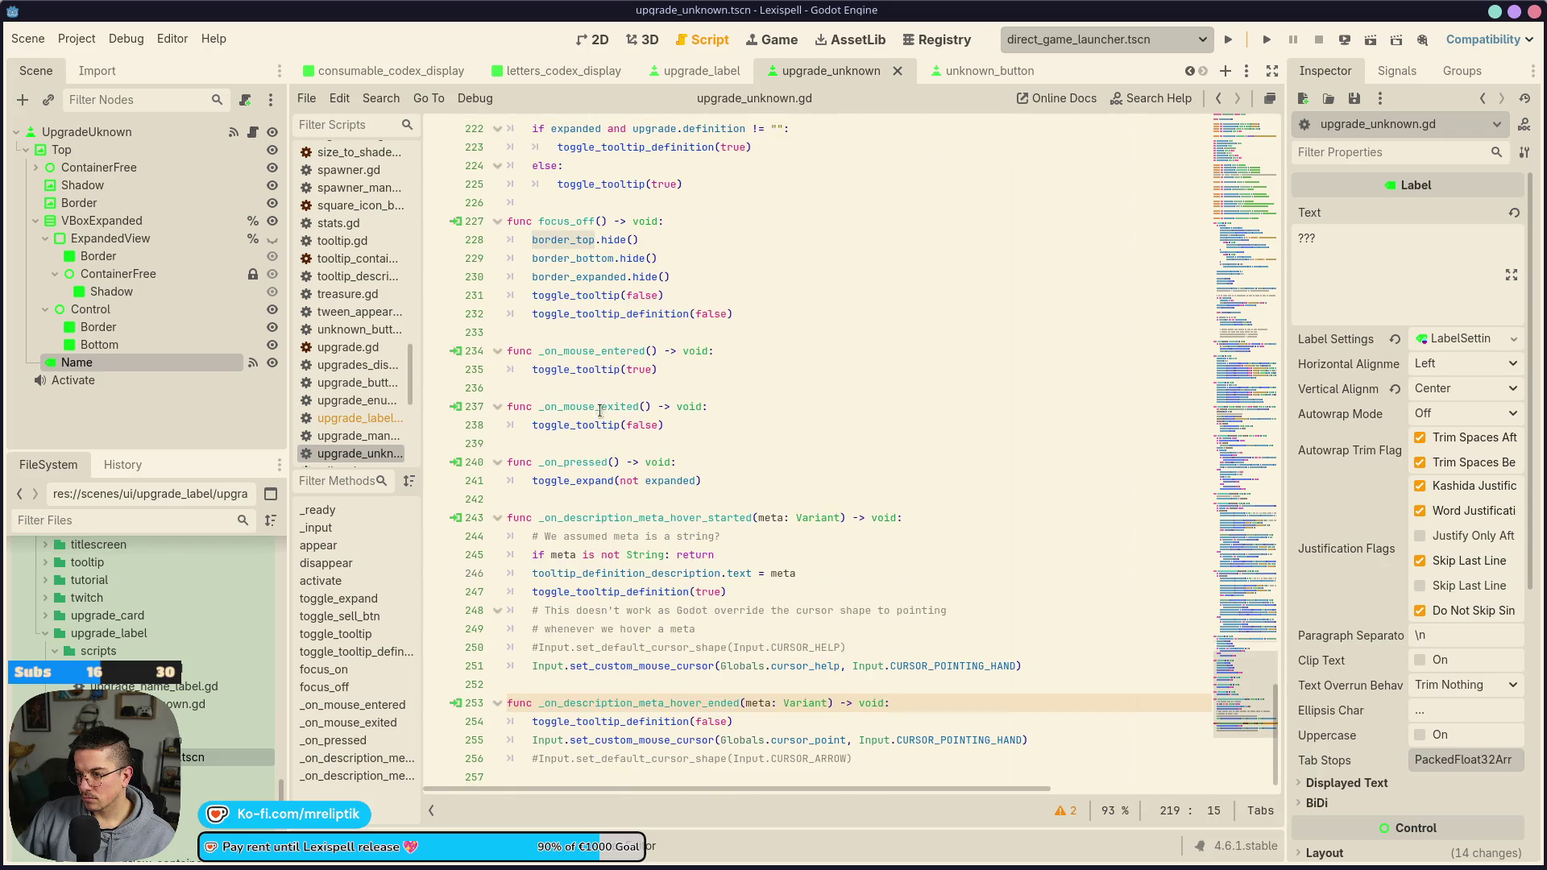
{"action": "left_click", "coordinate": [575, 410]}
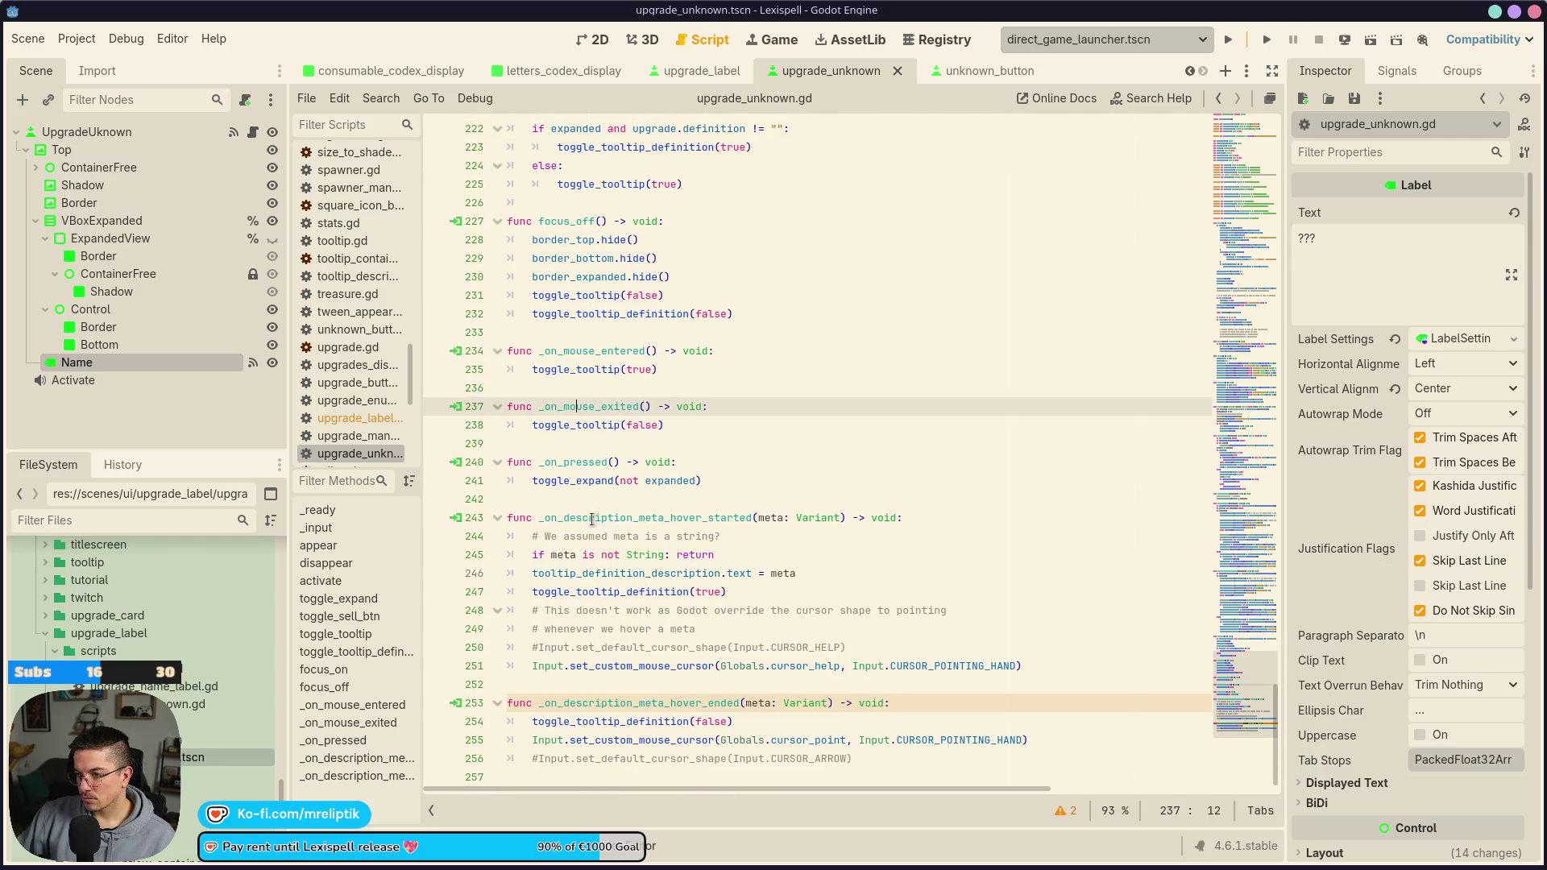
{"action": "left_click", "coordinate": [659, 516]}
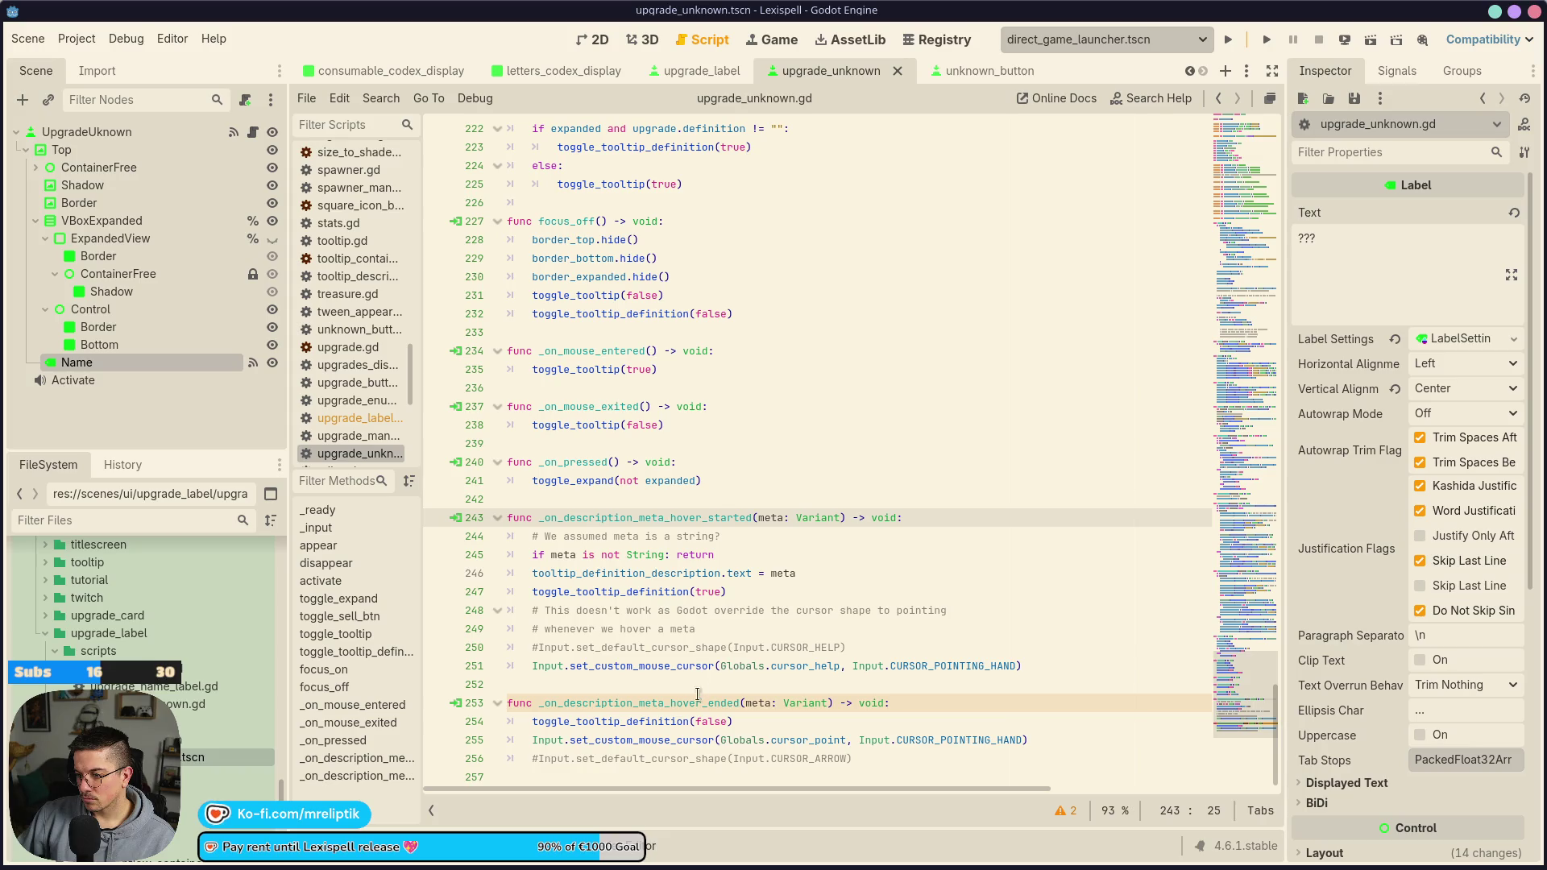
{"action": "left_click", "coordinate": [632, 704]}
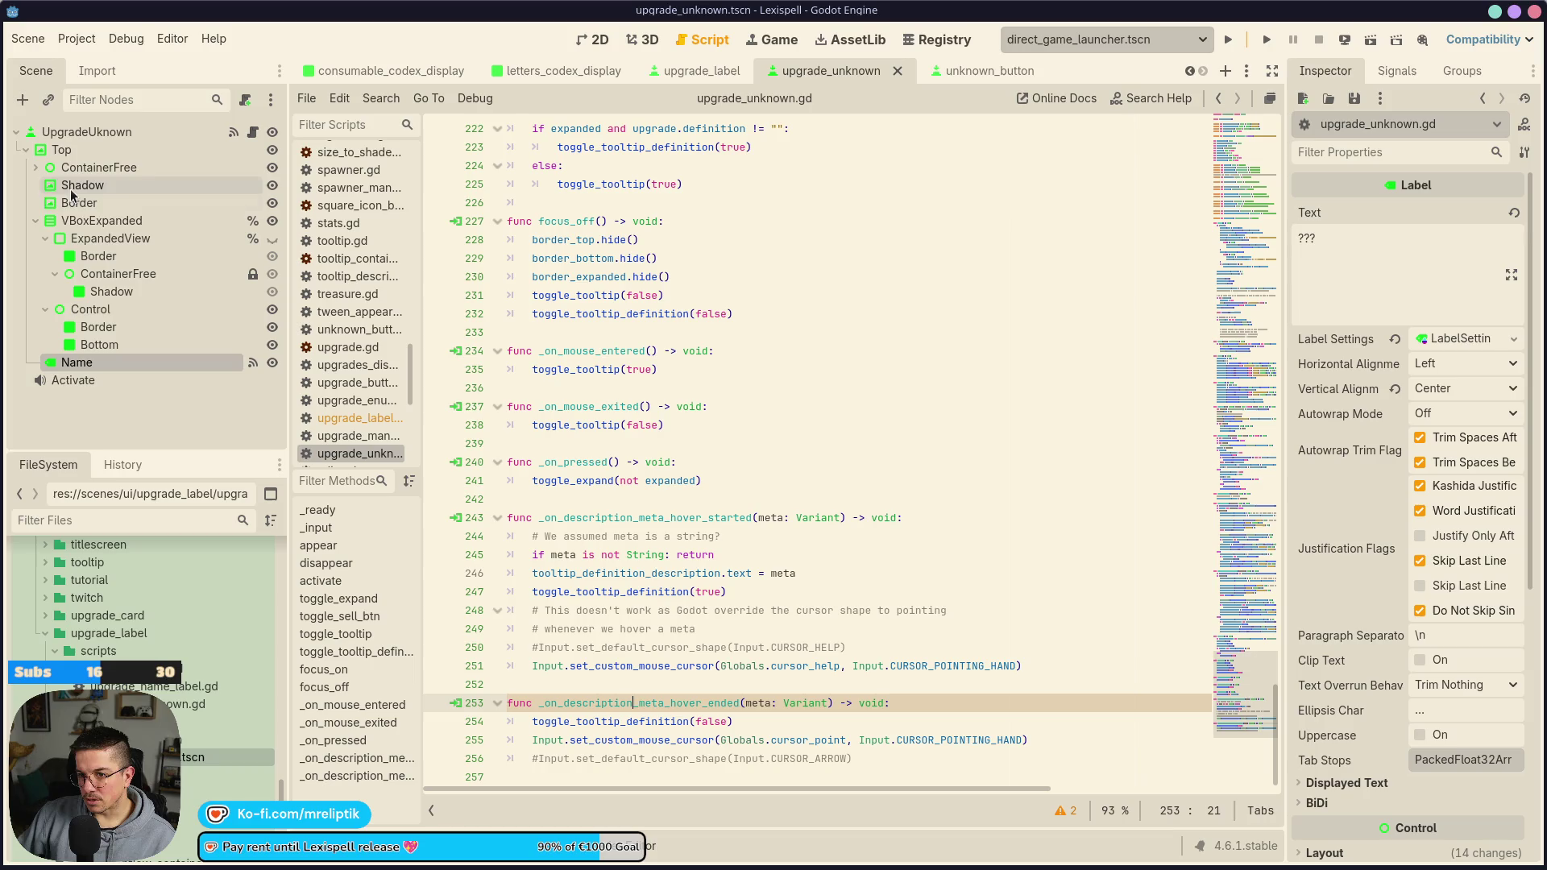
{"action": "mouse_move", "coordinate": [886, 769]}
{"action": "left_mouse_down"}
{"action": "mouse_move", "coordinate": [894, 757]}
{"action": "mouse_move", "coordinate": [531, 516]}
{"action": "left_mouse_up"}
{"action": "key", "text": "BackSpace"}
{"action": "key", "text": "BackSpace"}
{"action": "key", "text": "ctrl+s"}
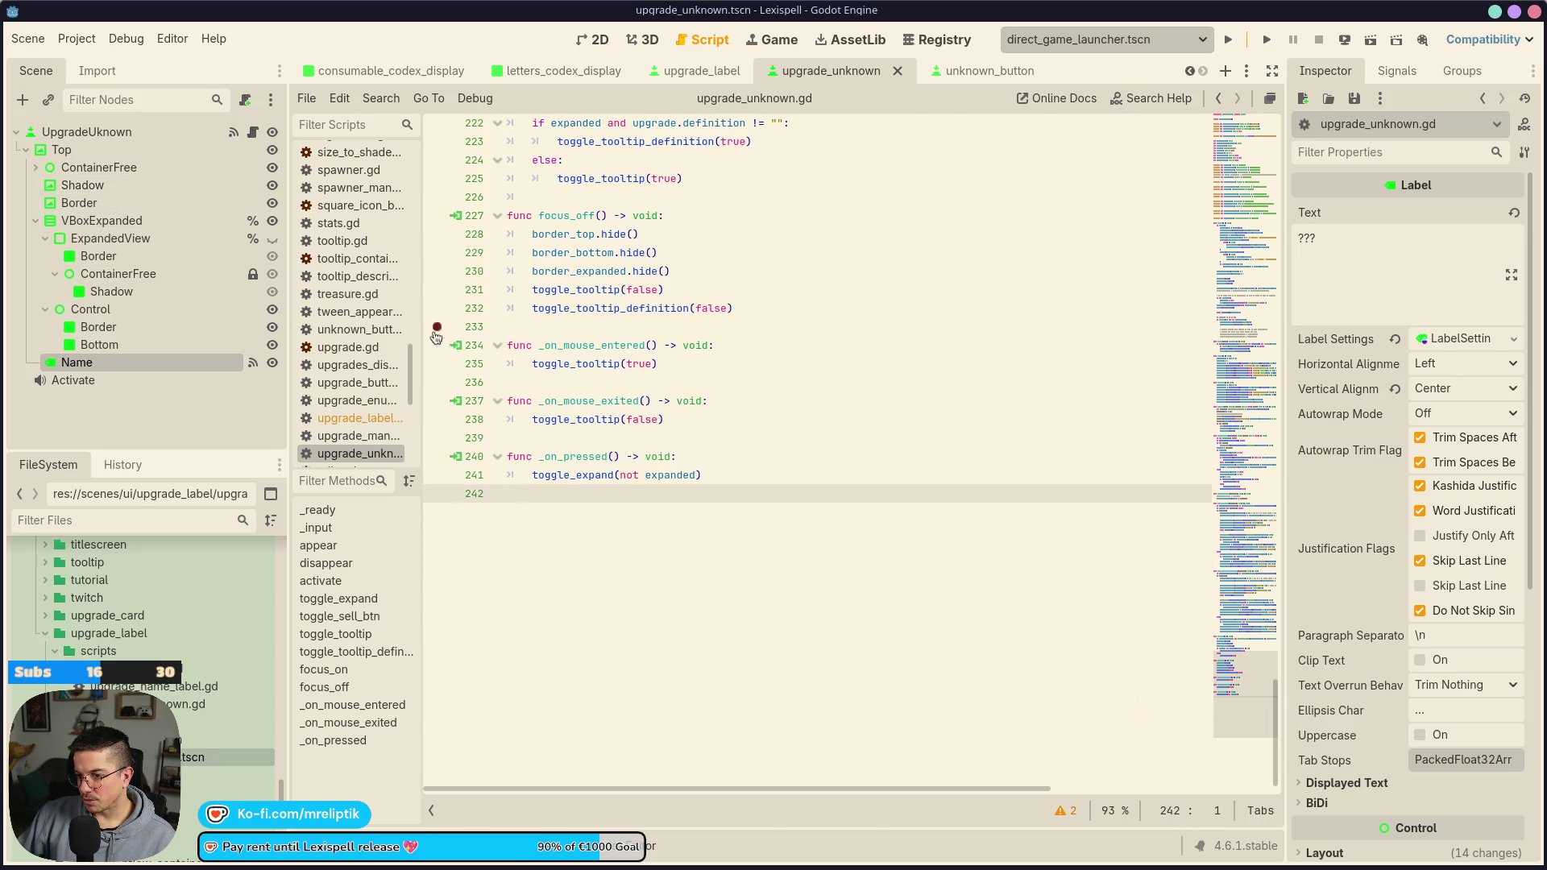
Delete the toggle_expand function and save
{"action": "scroll", "coordinate": [741, 561], "scroll_direction": "up", "scroll_amount": 15}
{"action": "scroll", "coordinate": [740, 561], "scroll_direction": "up", "scroll_amount": 12}
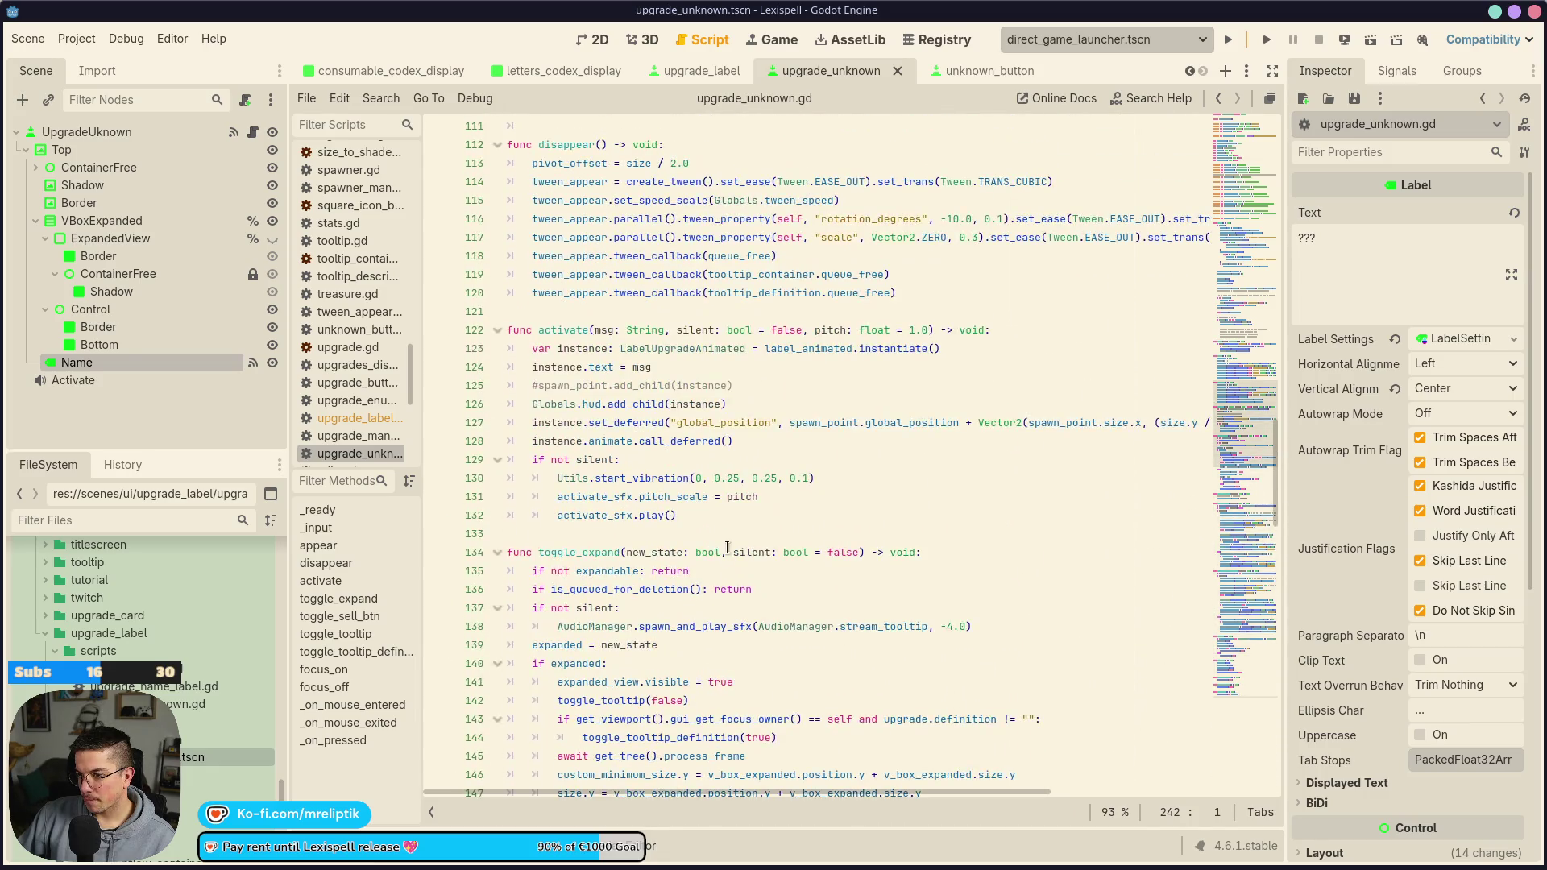
{"action": "left_click", "coordinate": [602, 441]}
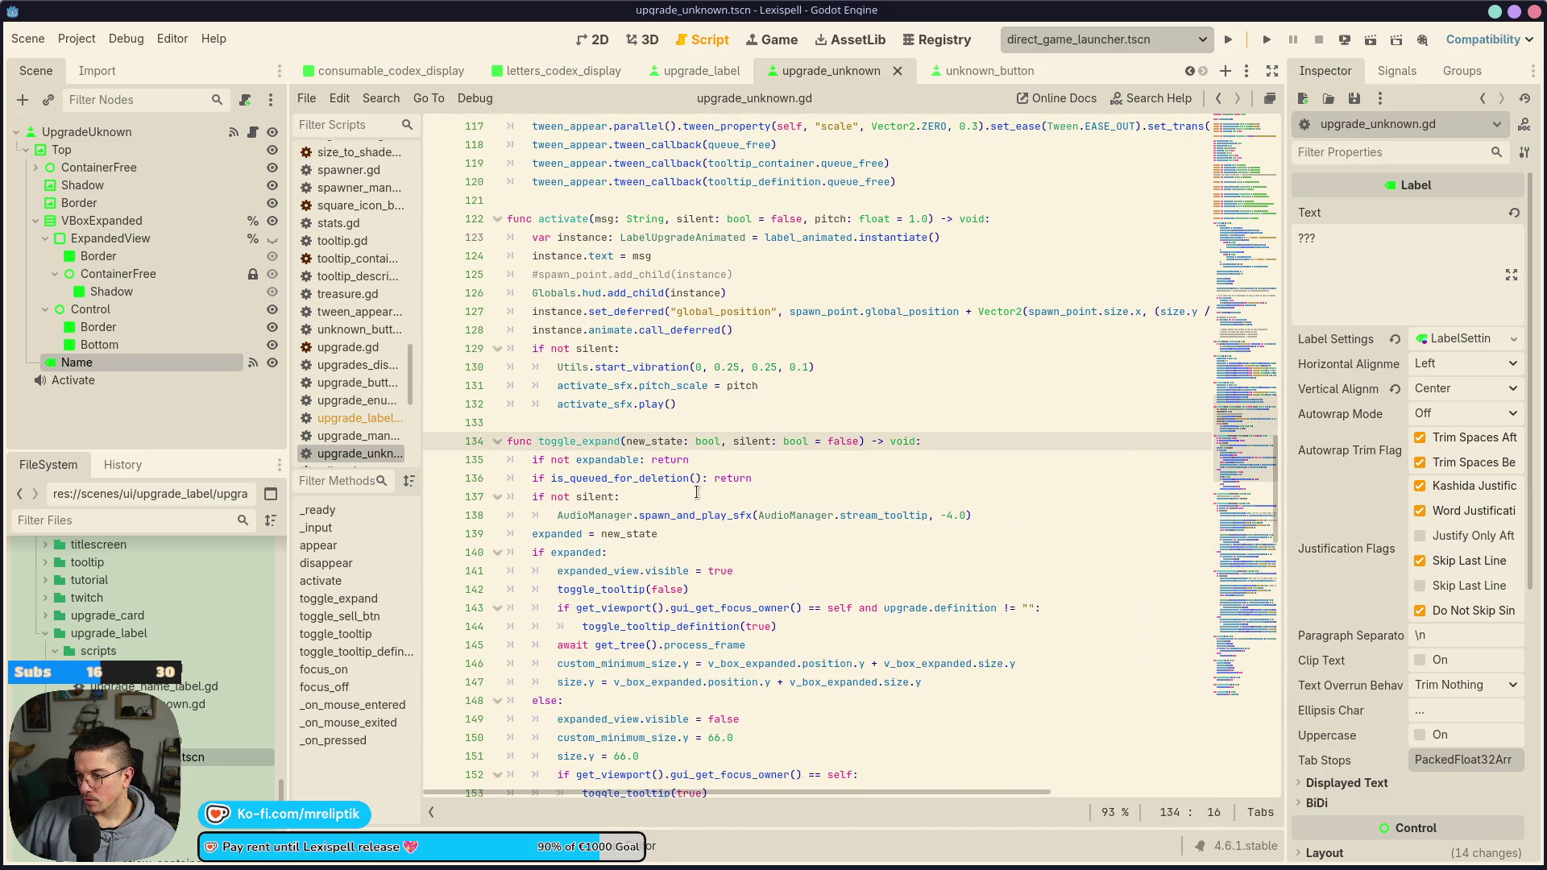
{"action": "key", "text": "ctrl+shift+k"}
{"action": "key", "text": "ctrl+shift+k"}
{"action": "key", "text": "ctrl+shift+k"}
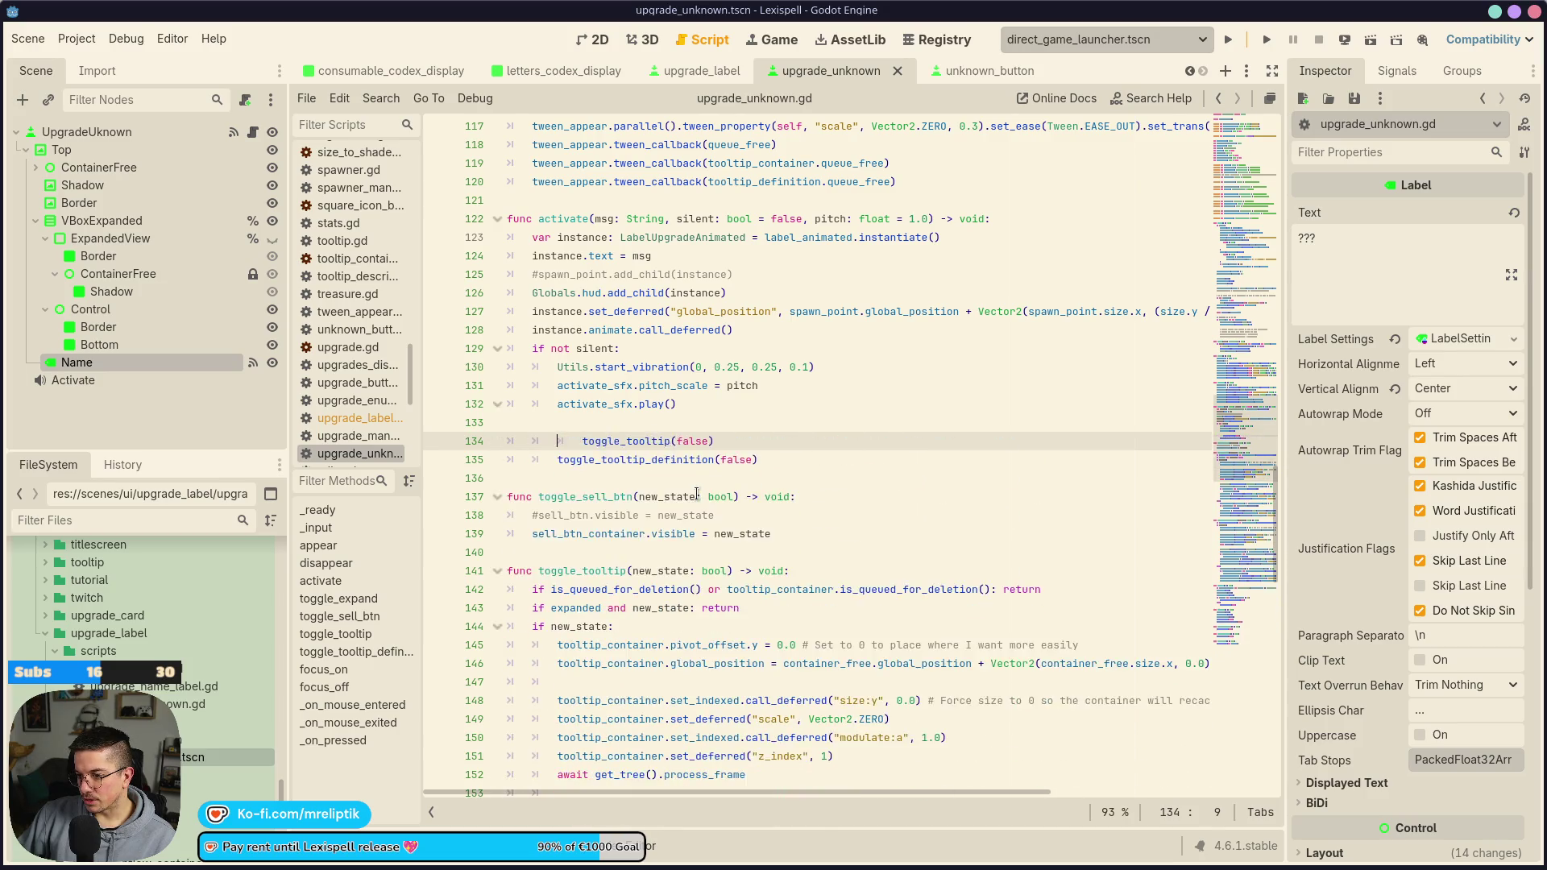
{"action": "key", "text": "ctrl+s"}
Replace the toggle_expand call on line 80 with appear
{"action": "scroll", "coordinate": [630, 567], "scroll_direction": "up", "scroll_amount": 11}
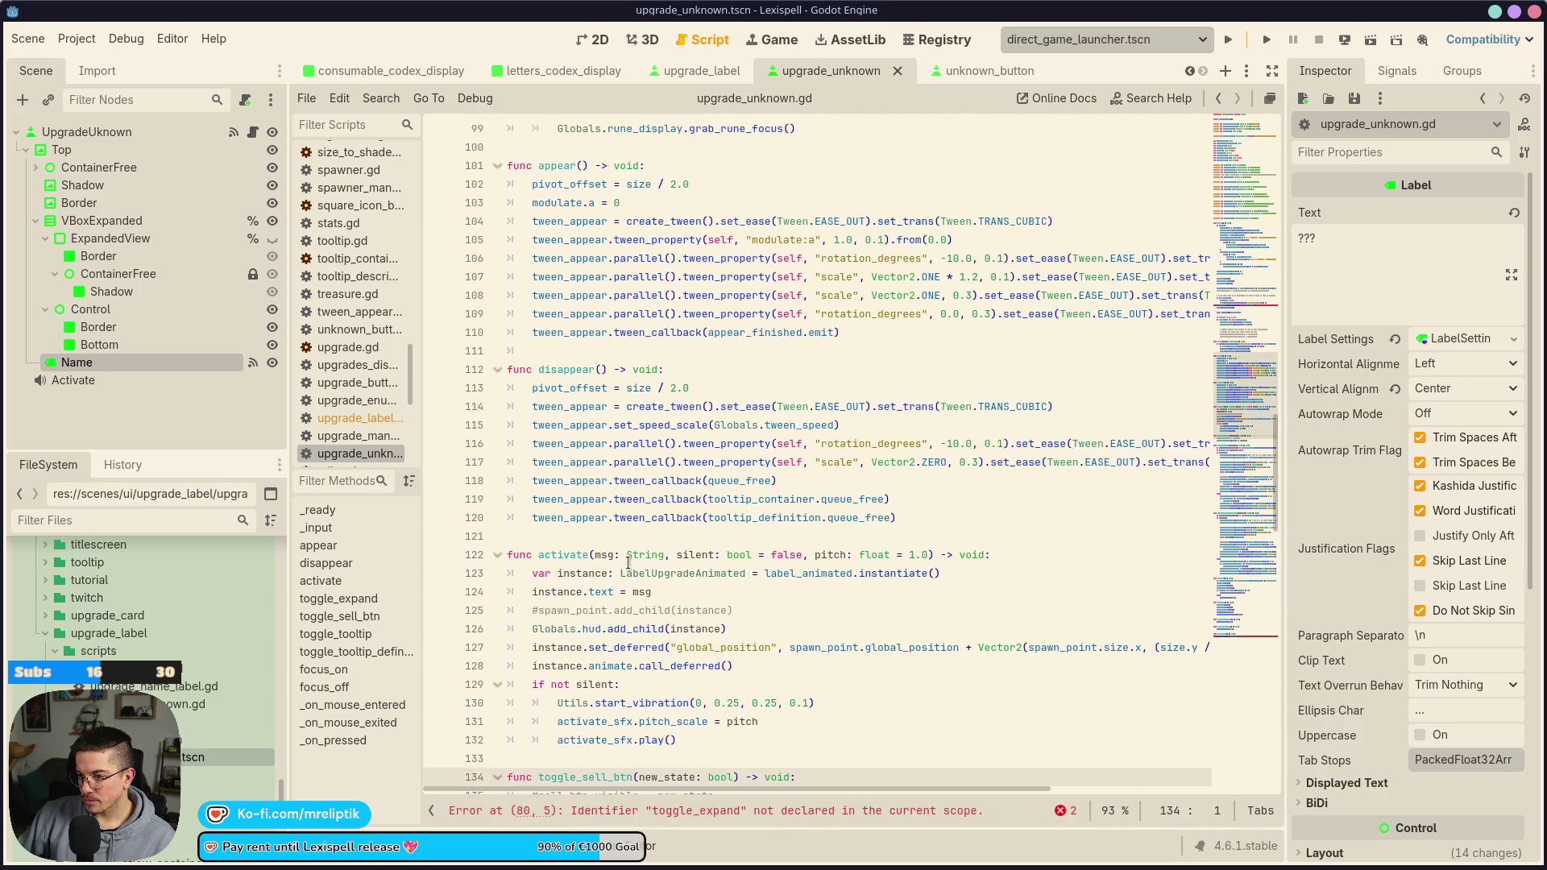
{"action": "scroll", "coordinate": [629, 566], "scroll_direction": "up", "scroll_amount": 7}
{"action": "double_click", "coordinate": [564, 443]}
{"action": "type", "text": "appear.call_deferred("}
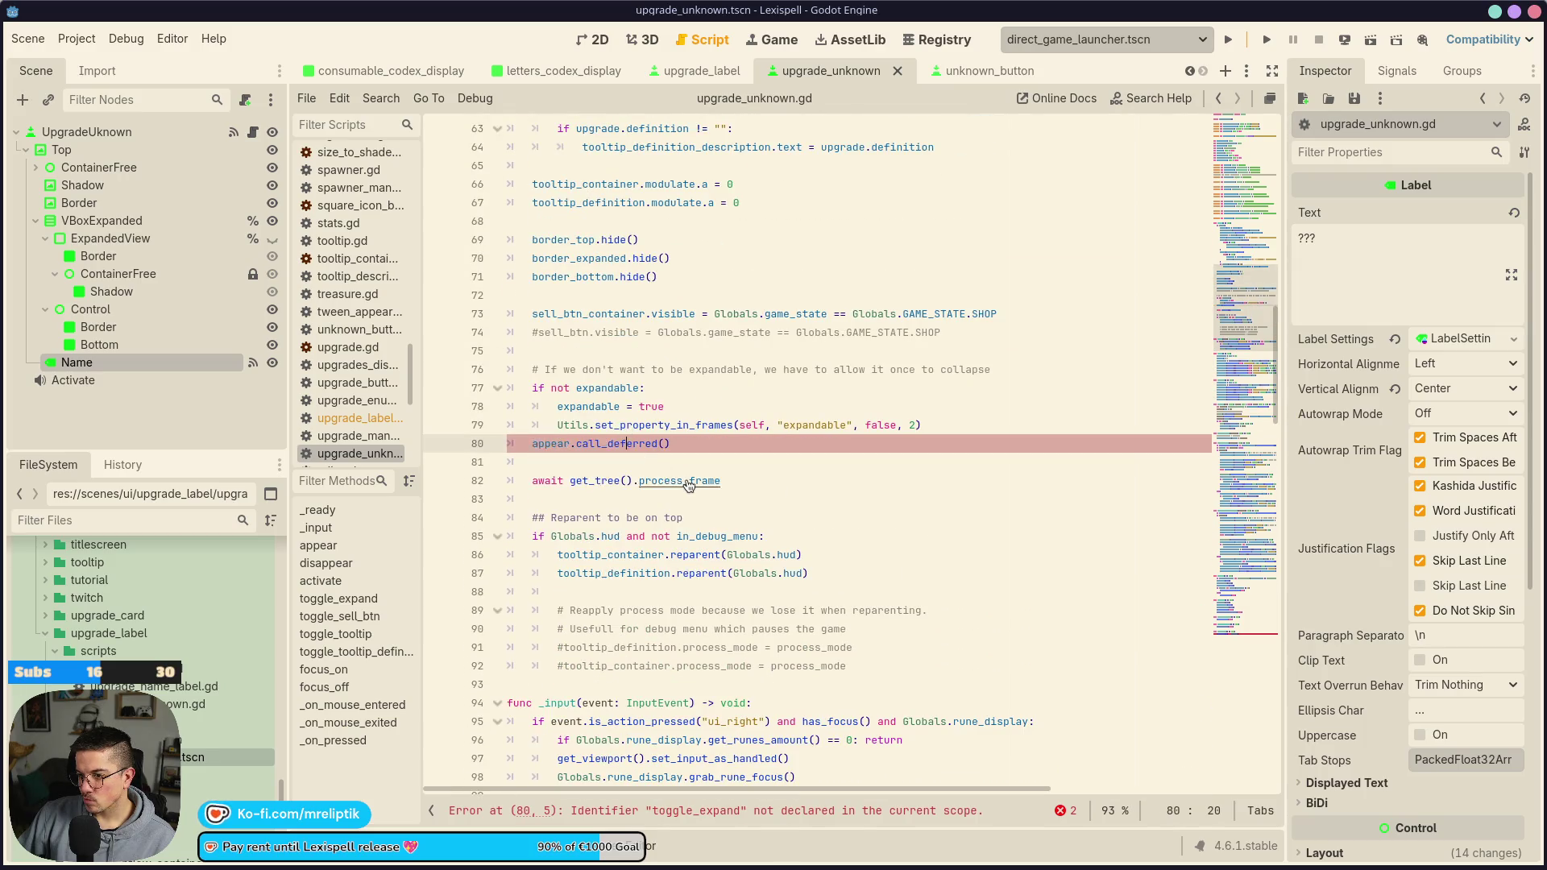
{"action": "left_click", "coordinate": [591, 463]}
Delete the commented reparent process-mode lines and save
{"action": "scroll", "coordinate": [595, 419], "scroll_direction": "down", "scroll_amount": 3}
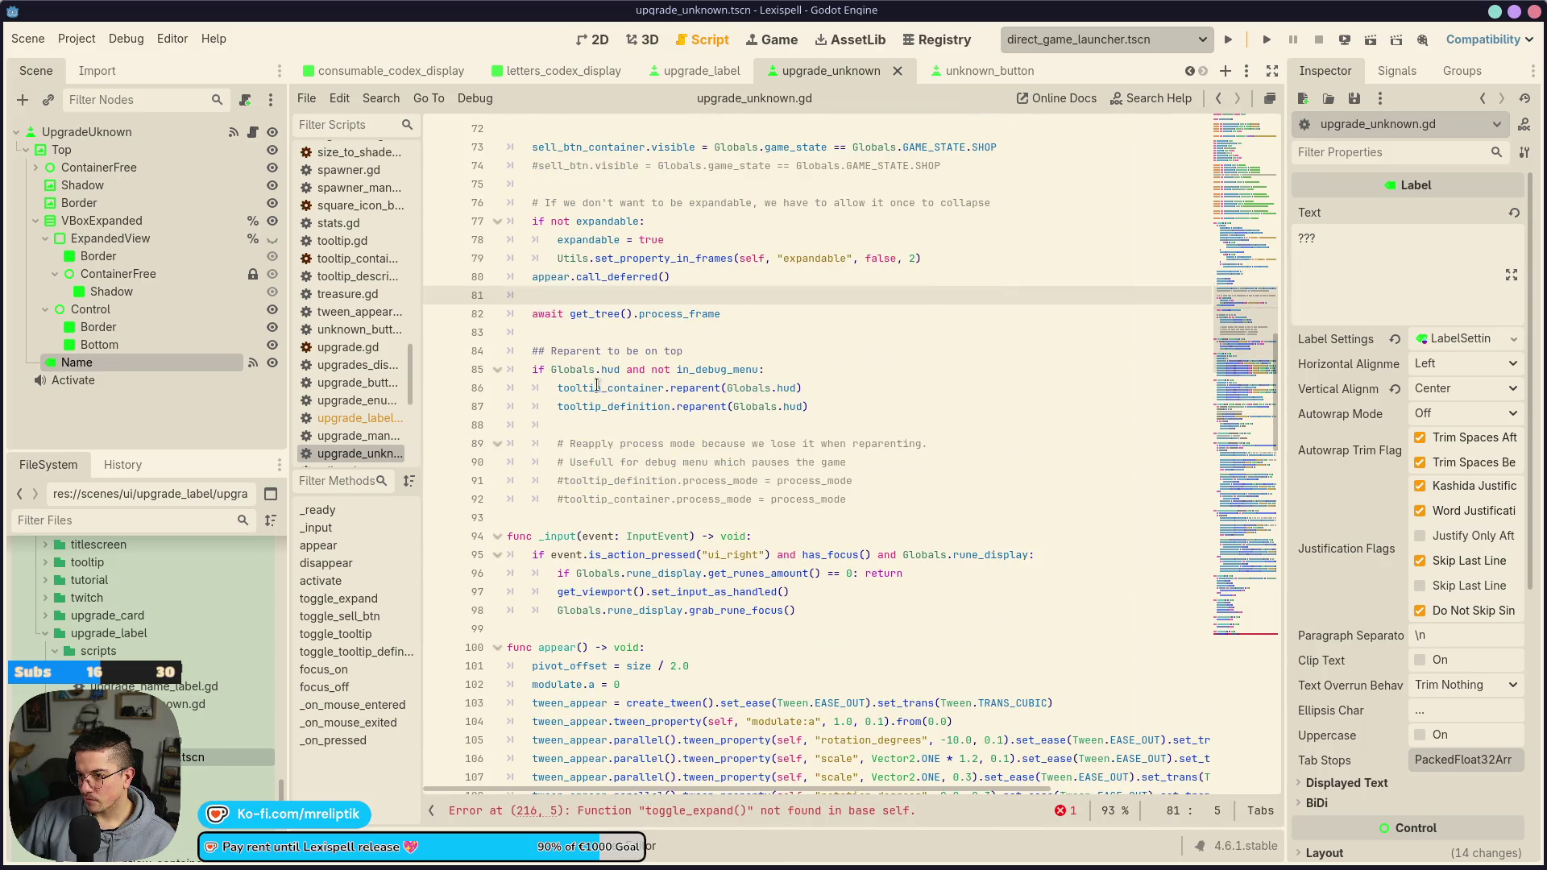
{"action": "left_click", "coordinate": [714, 355]}
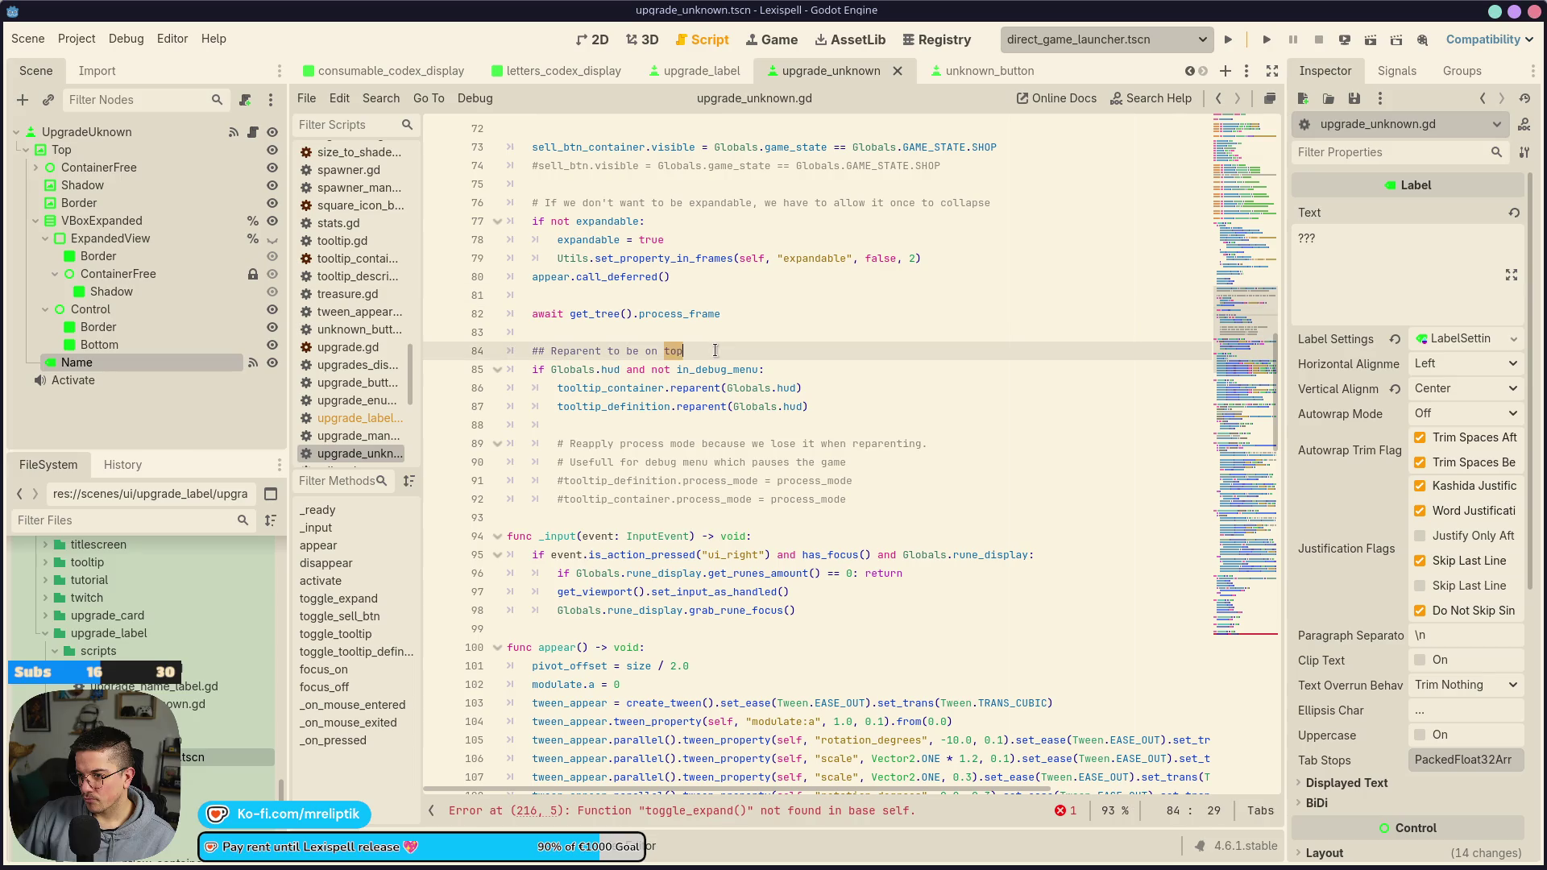
{"action": "left_click", "coordinate": [671, 443]}
{"action": "key", "text": "ctrl+shift+k"}
{"action": "key", "text": "ctrl+shift+k"}
{"action": "key", "text": "ctrl+shift+k"}
{"action": "key", "text": "ctrl+s"}
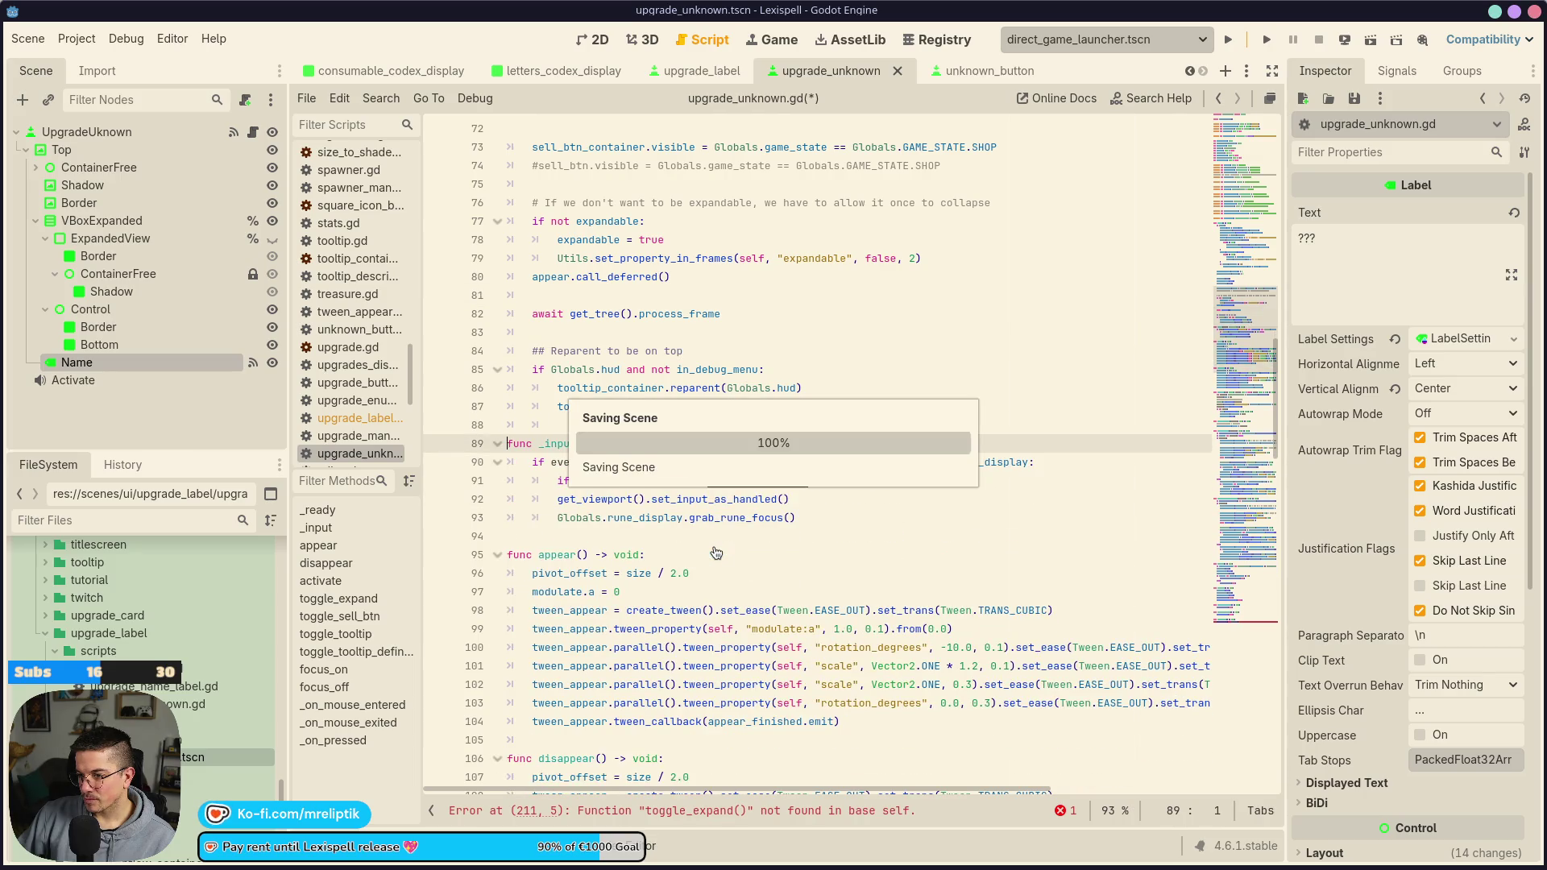
Select and delete the entire _input function
{"action": "left_click", "coordinate": [596, 536]}
{"action": "left_click", "coordinate": [776, 501]}
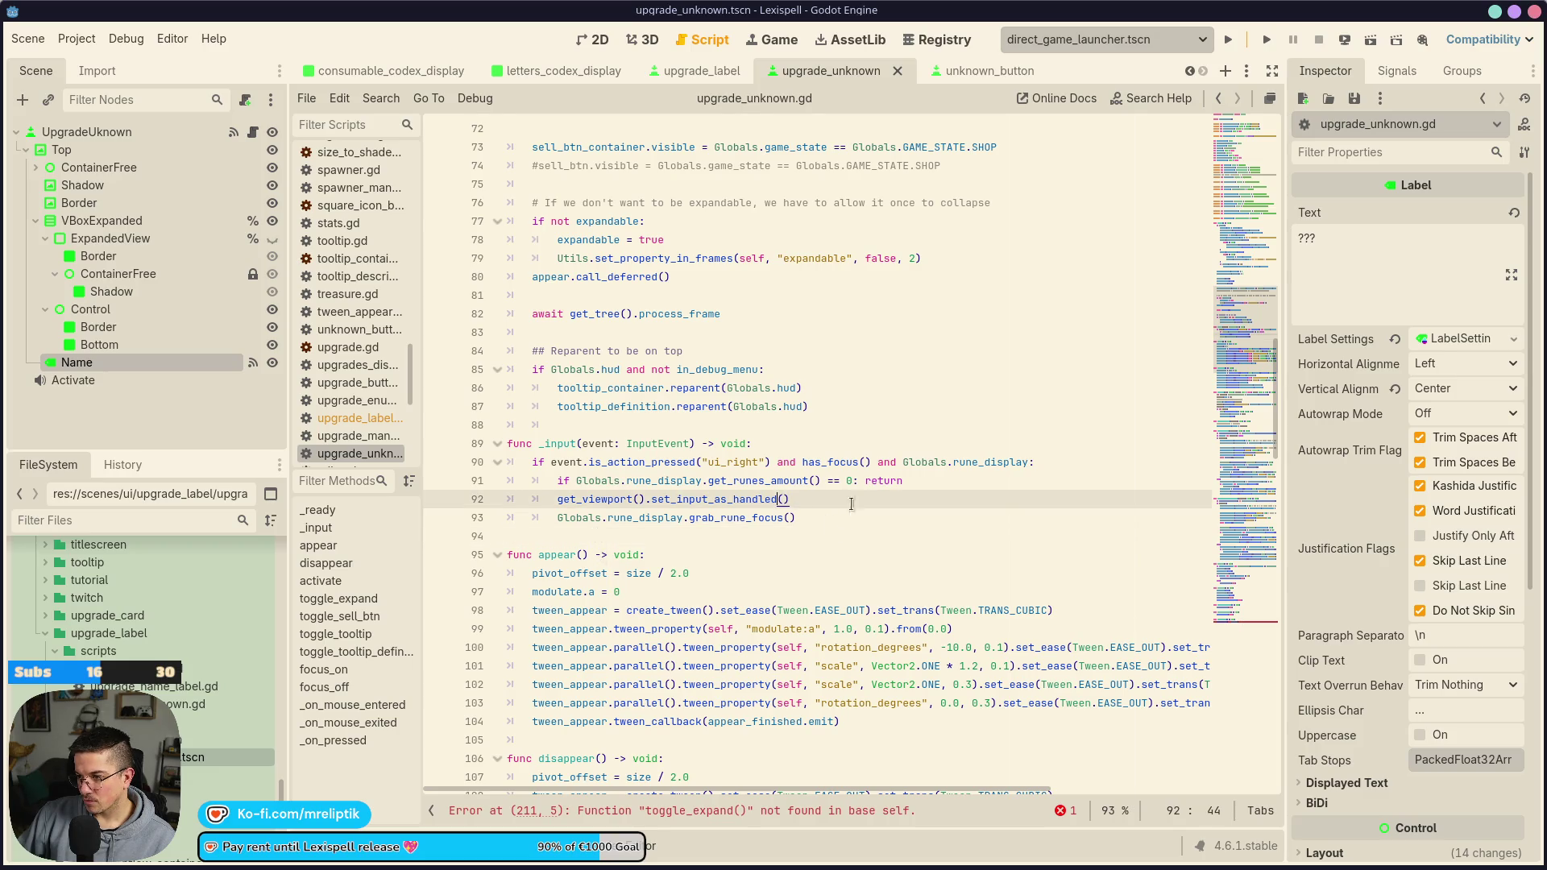
{"action": "left_click_drag", "start_coordinate": [849, 516], "coordinate": [455, 449]}
{"action": "key", "text": "Delete"}
{"action": "key", "text": "Delete"}
Delete the description_updated and price update connections from _ready and save the script
{"action": "key", "text": "ctrl+s"}
{"action": "scroll", "coordinate": [587, 553], "scroll_direction": "up", "scroll_amount": 5}
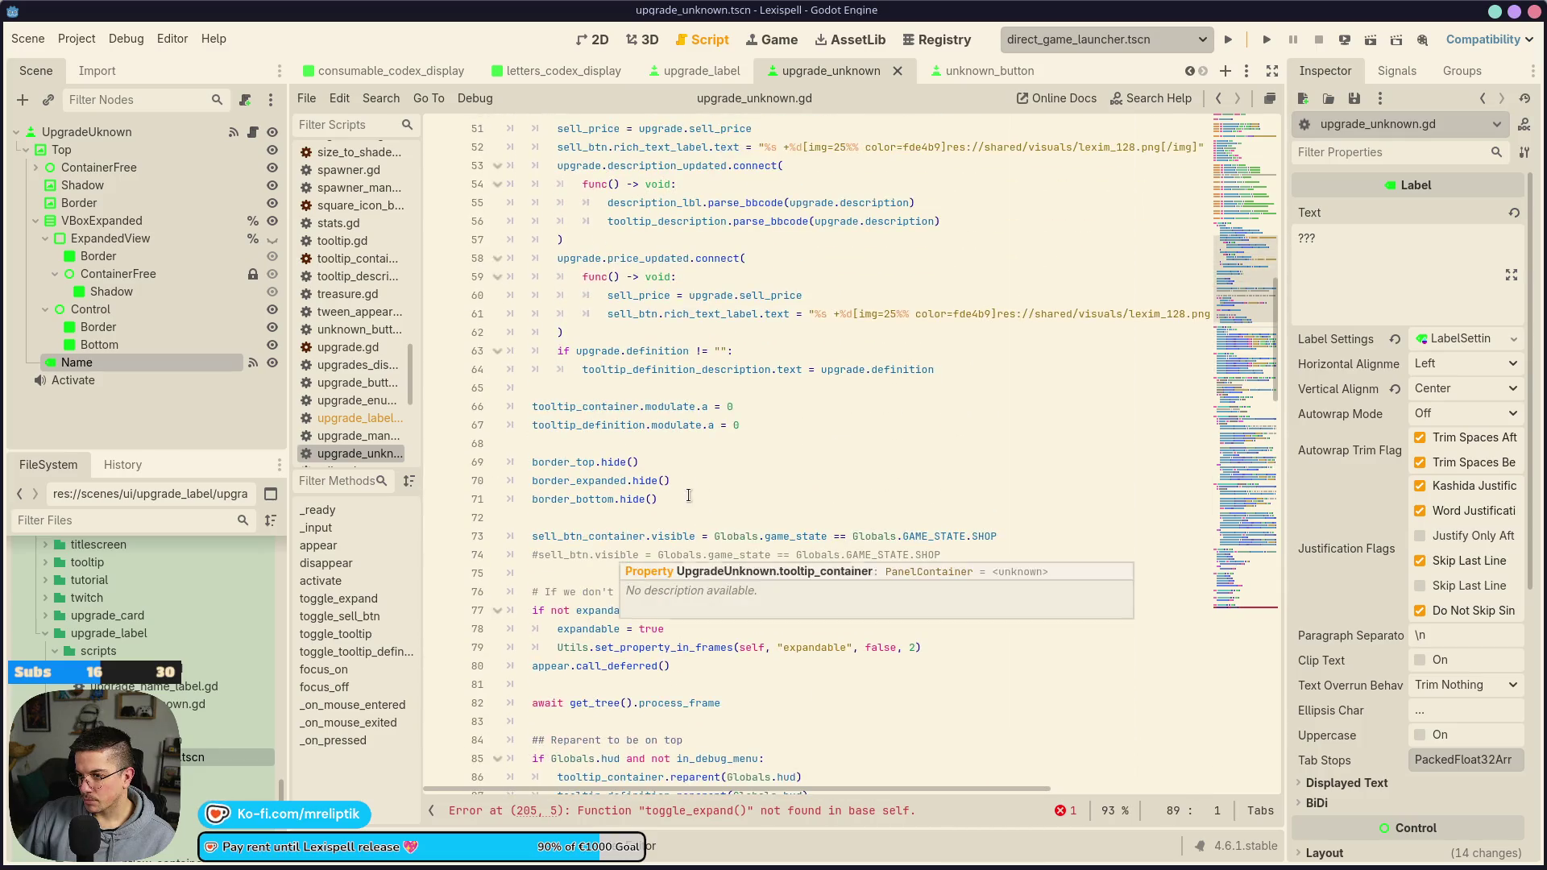
{"action": "scroll", "coordinate": [625, 532], "scroll_direction": "up", "scroll_amount": 3}
{"action": "scroll", "coordinate": [690, 545], "scroll_direction": "up", "scroll_amount": 3}
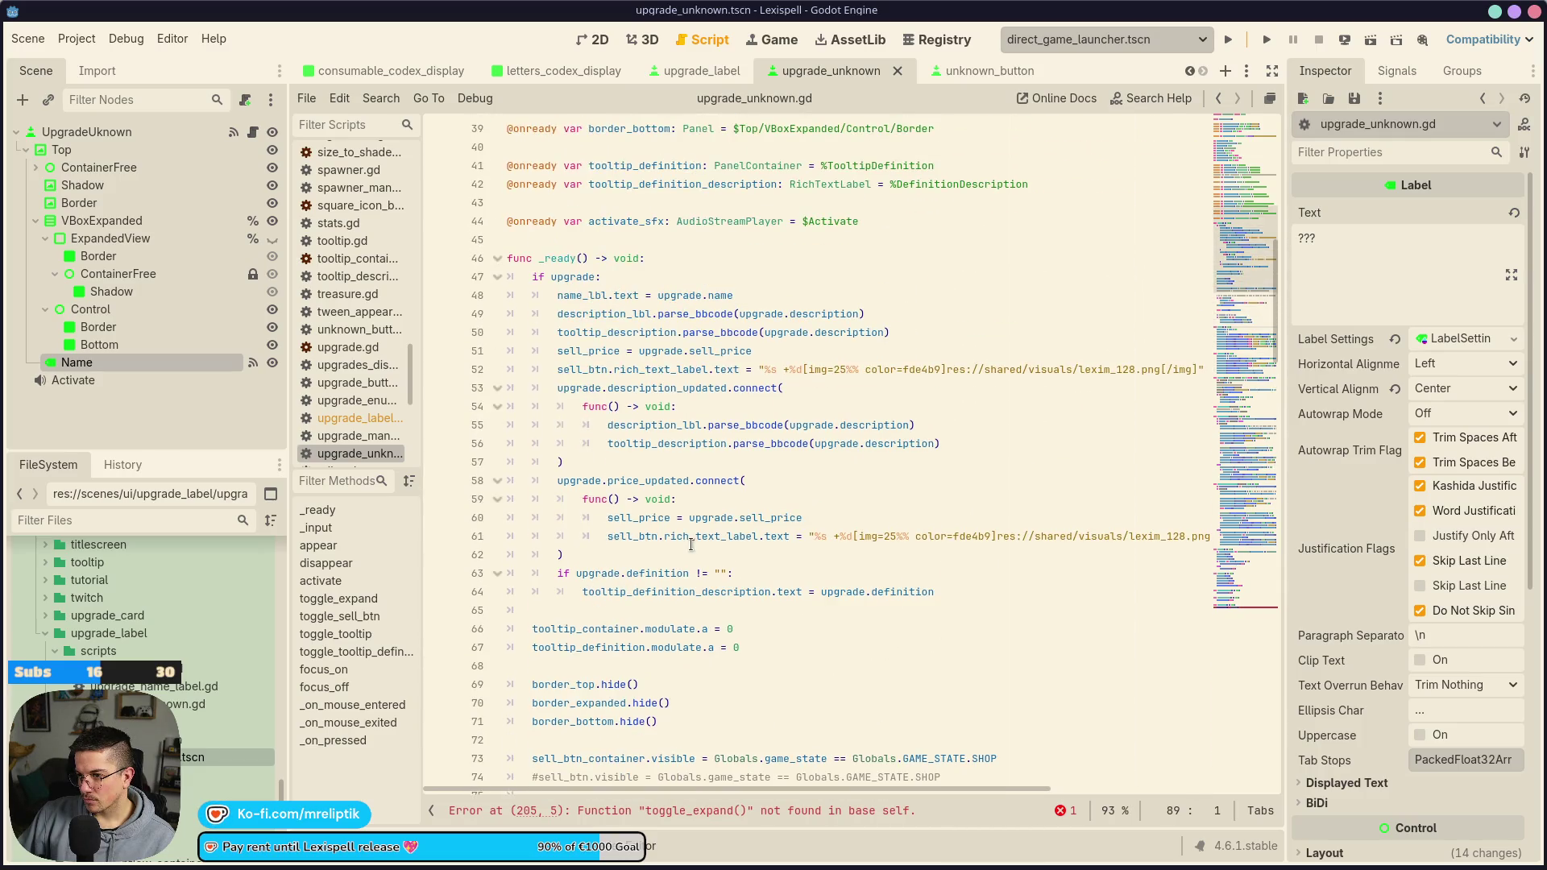
{"action": "left_click", "coordinate": [646, 388]}
{"action": "key", "text": "ctrl+shift+k"}
{"action": "key", "text": "ctrl+shift+k"}
{"action": "key", "text": "ctrl+shift+k"}
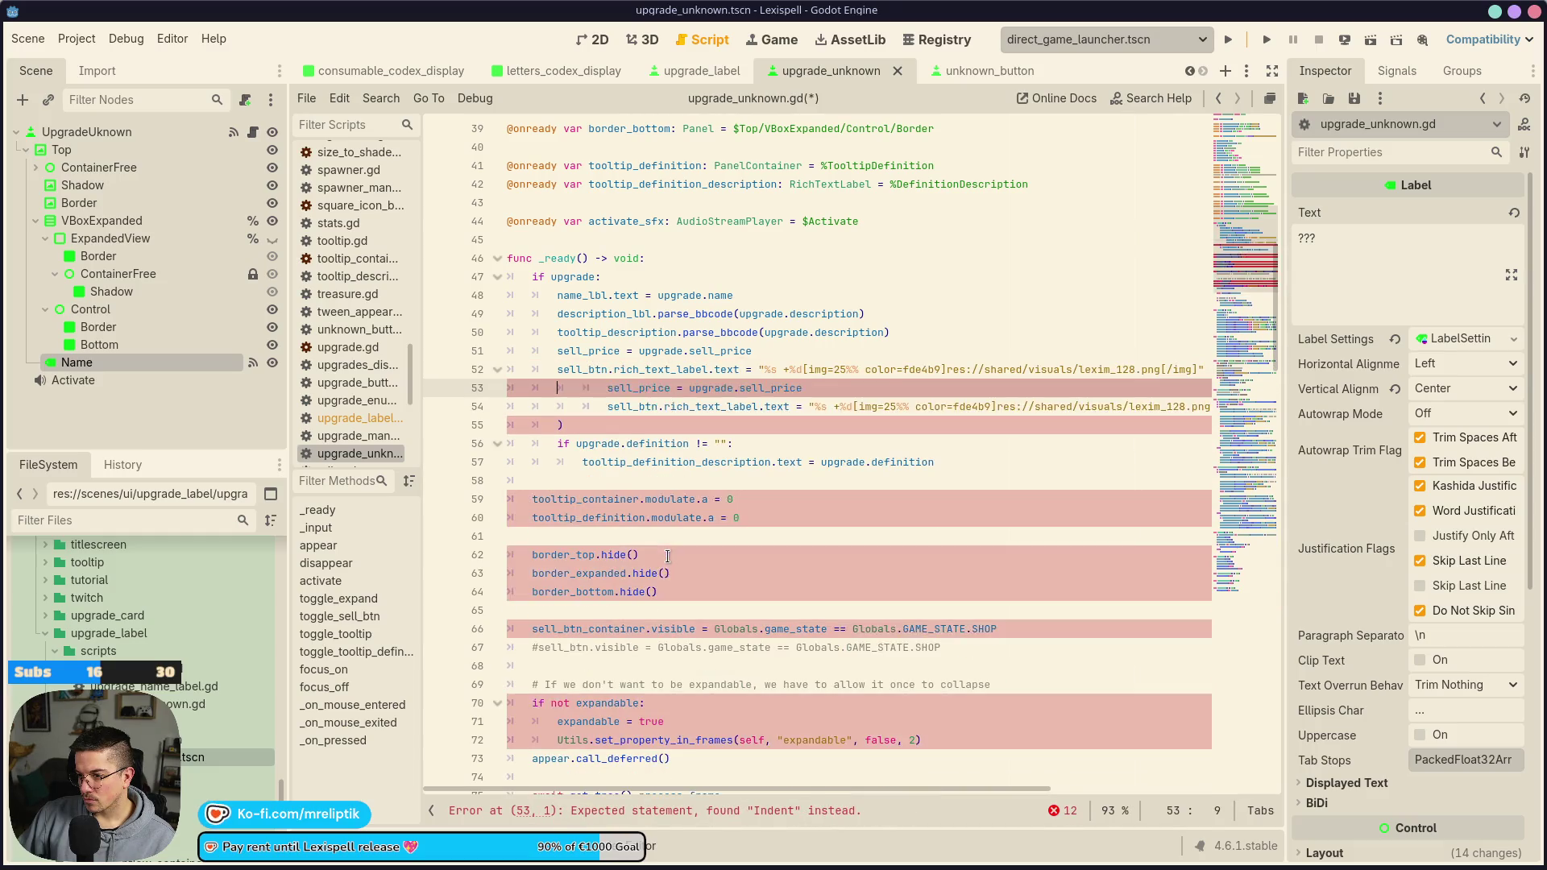
{"action": "key", "text": "ctrl+shift+k"}
{"action": "key", "text": "ctrl+shift+k"}
{"action": "key", "text": "ctrl+shift+k"}
{"action": "key", "text": "ctrl+s"}
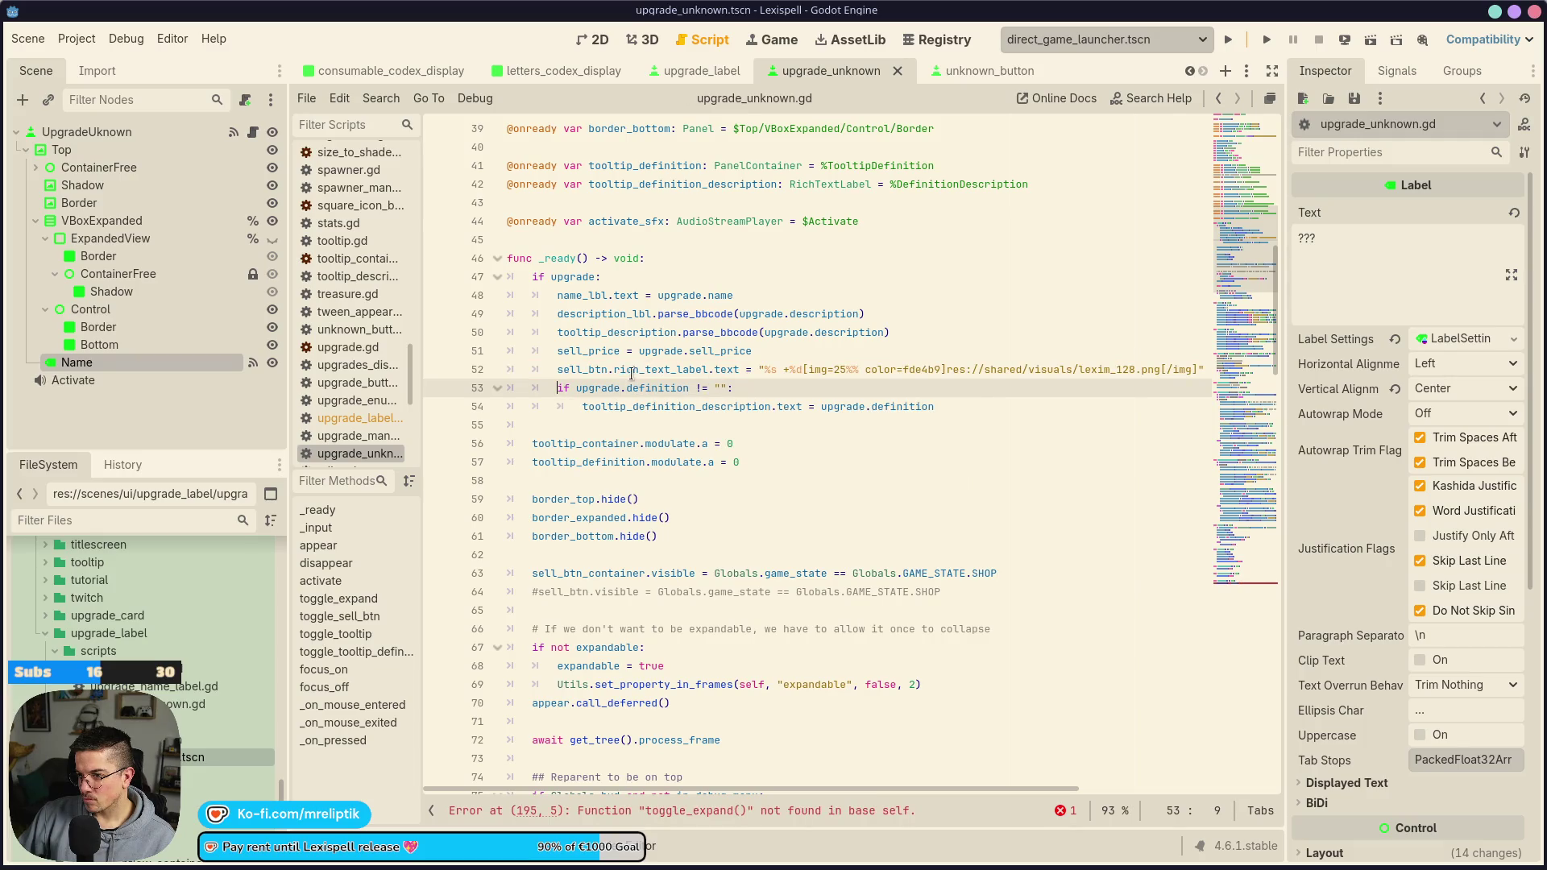
{"action": "left_click", "coordinate": [599, 367]}
{"action": "left_click", "coordinate": [591, 390]}
Delete the TooltipDefinition node under ContainerFree and save the scene
{"action": "left_click", "coordinate": [583, 46]}
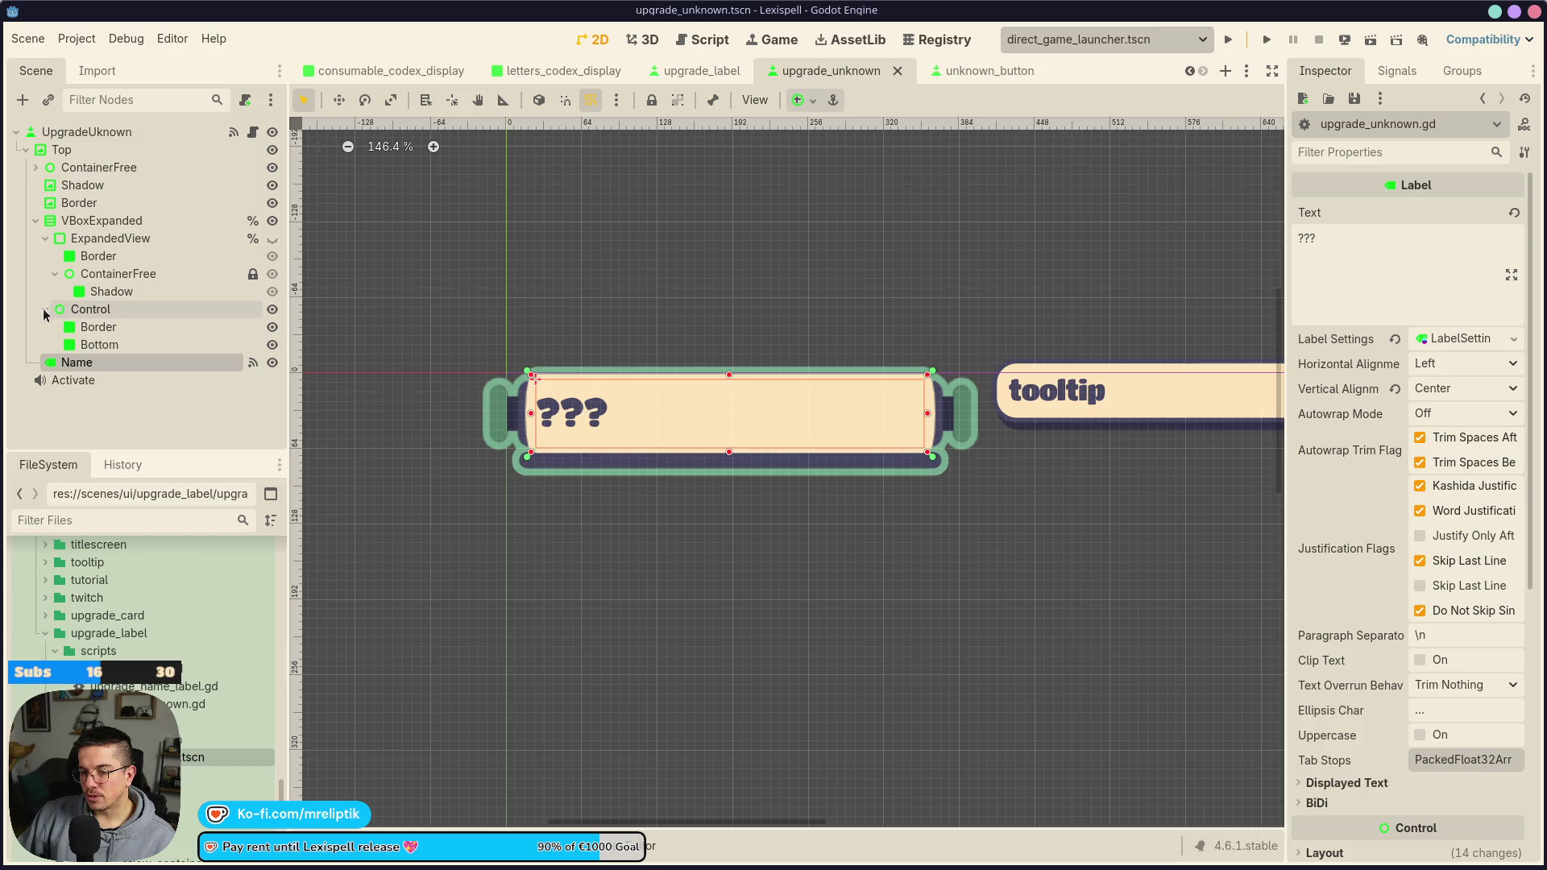
{"action": "left_click", "coordinate": [35, 167]}
{"action": "left_click", "coordinate": [133, 278]}
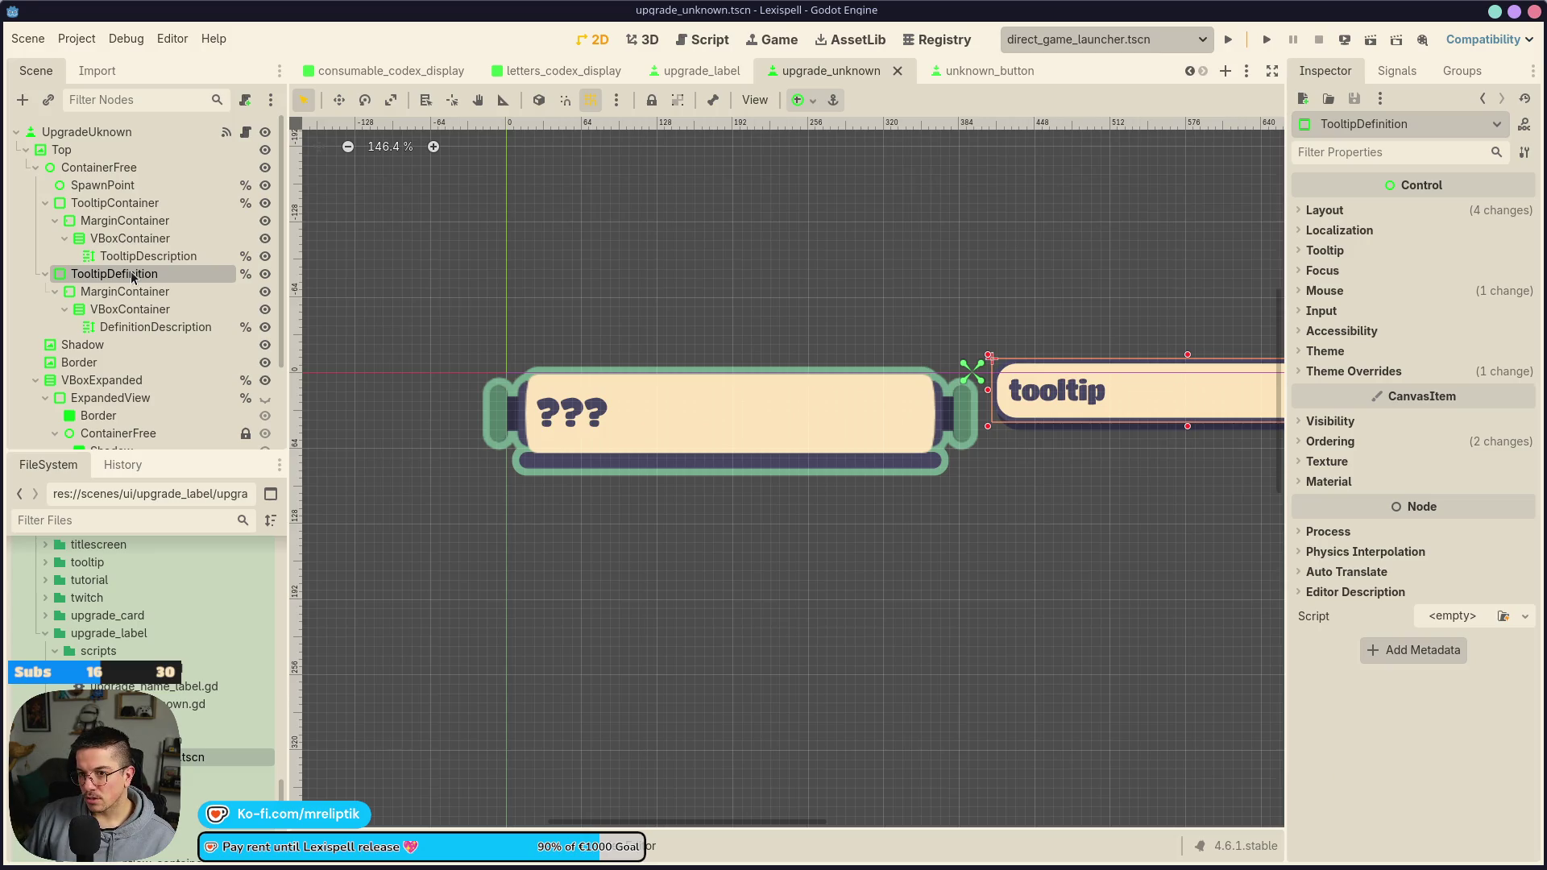
{"action": "key", "text": "Delete"}
{"action": "key", "text": "ctrl+s"}
{"action": "left_click", "coordinate": [153, 137]}
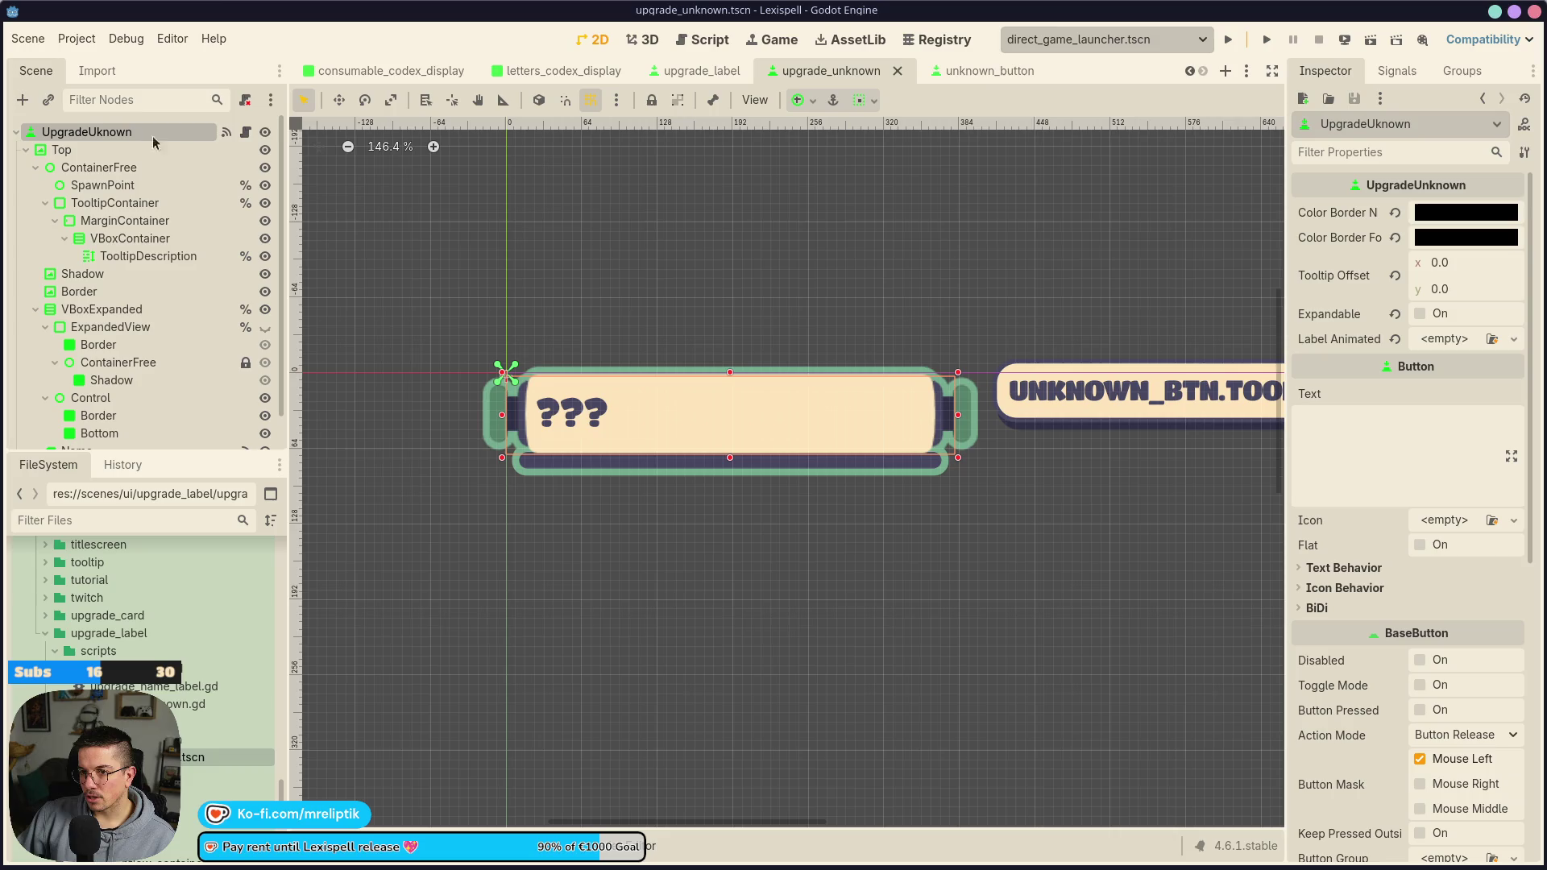
{"action": "left_click", "coordinate": [243, 137]}
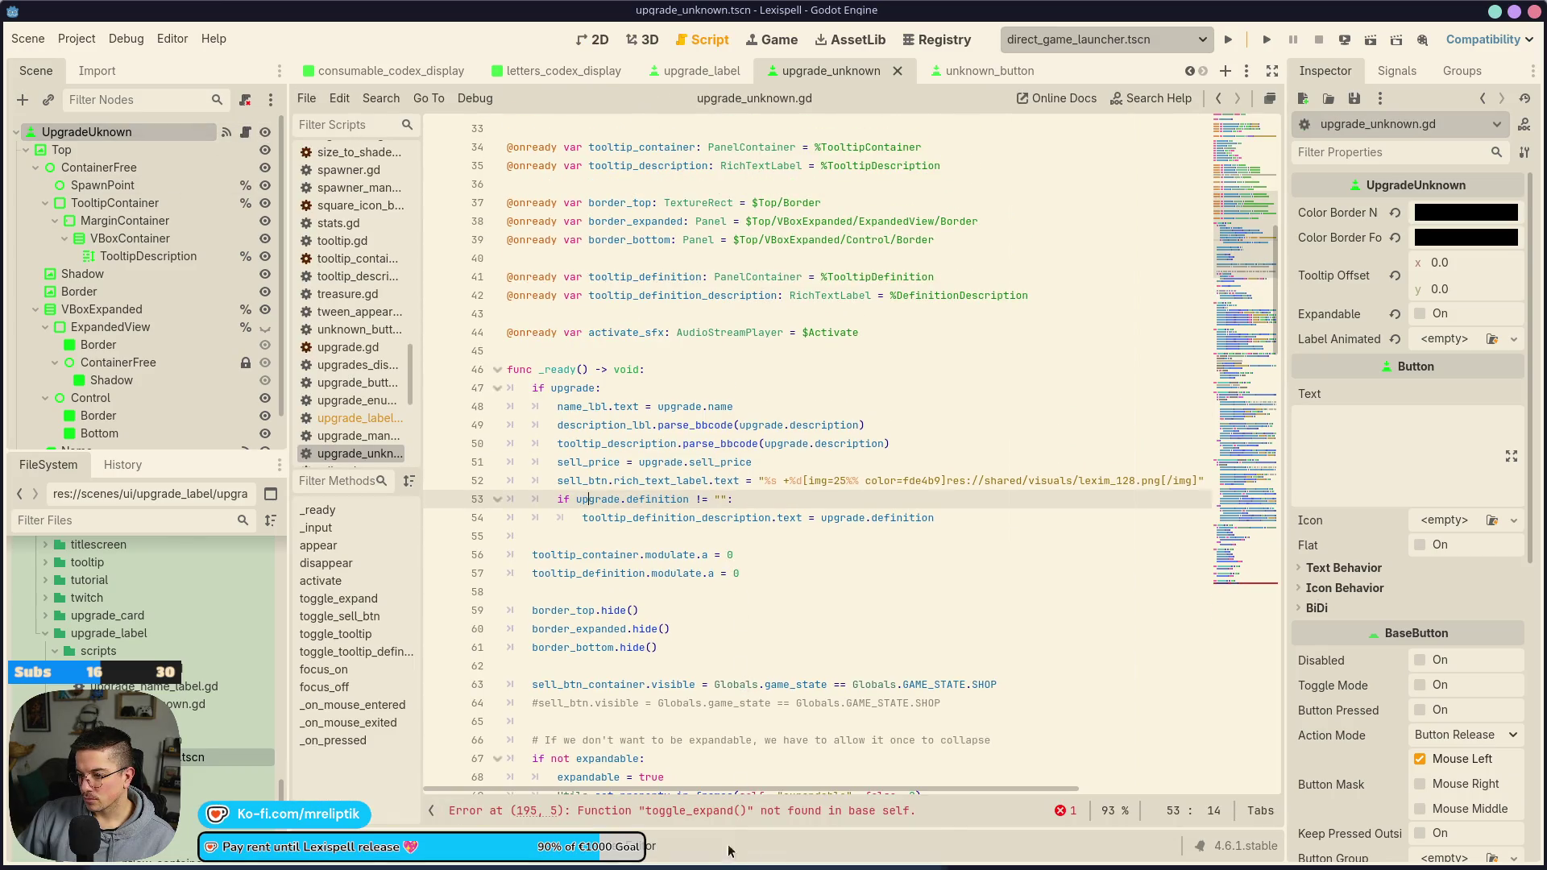
Delete the pressed handler that calls toggle_expand and save
{"action": "left_click", "coordinate": [700, 810]}
{"action": "left_click_drag", "start_coordinate": [744, 747], "coordinate": [715, 717]}
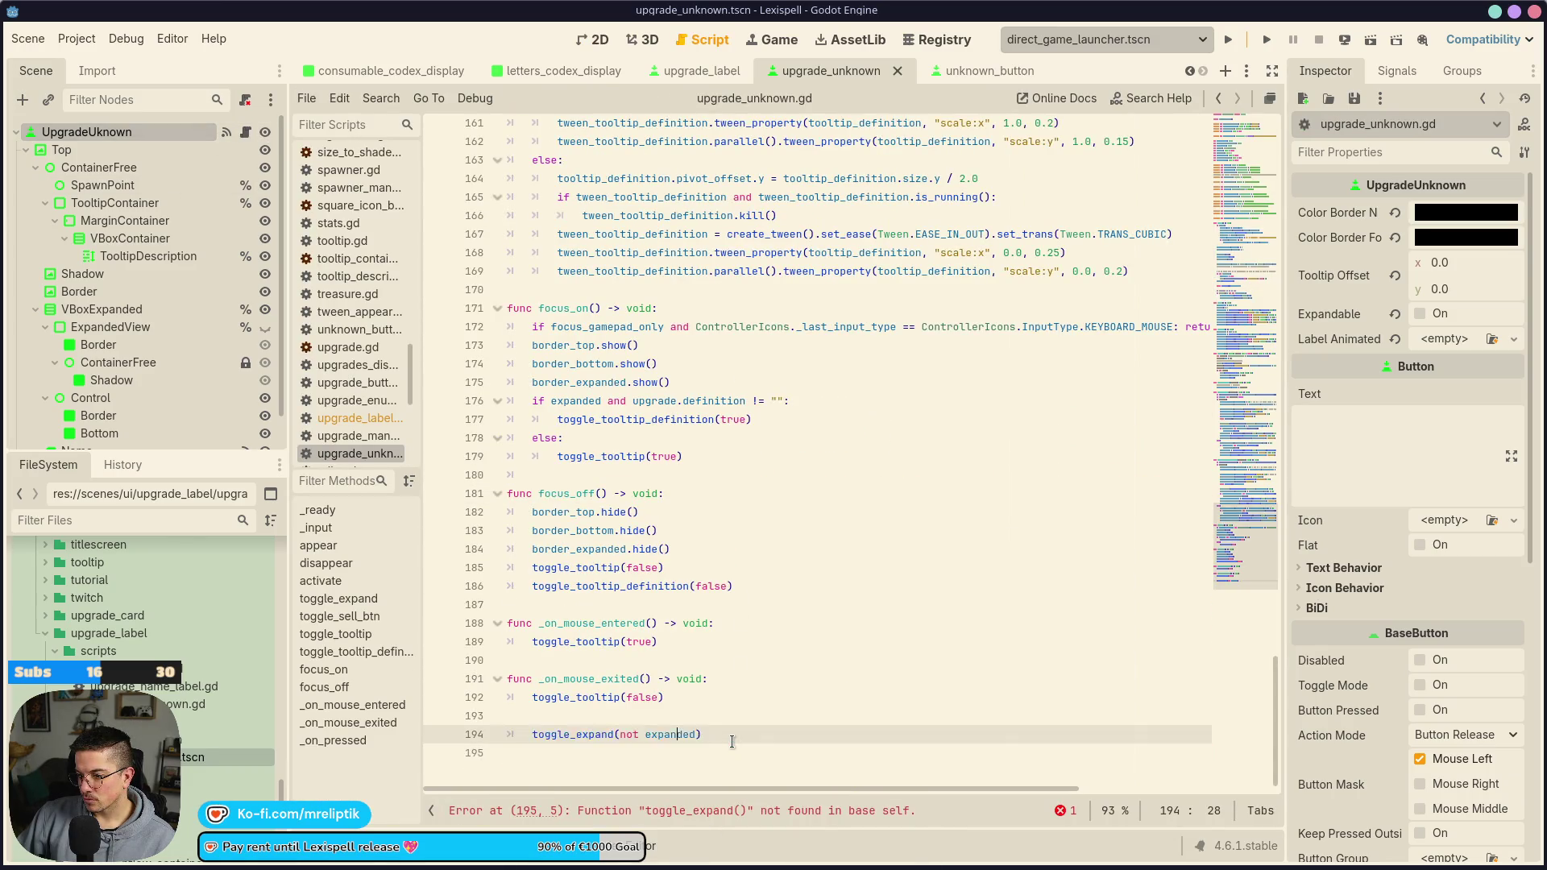
{"action": "key", "text": "BackSpace"}
{"action": "key", "text": "ctrl+s"}
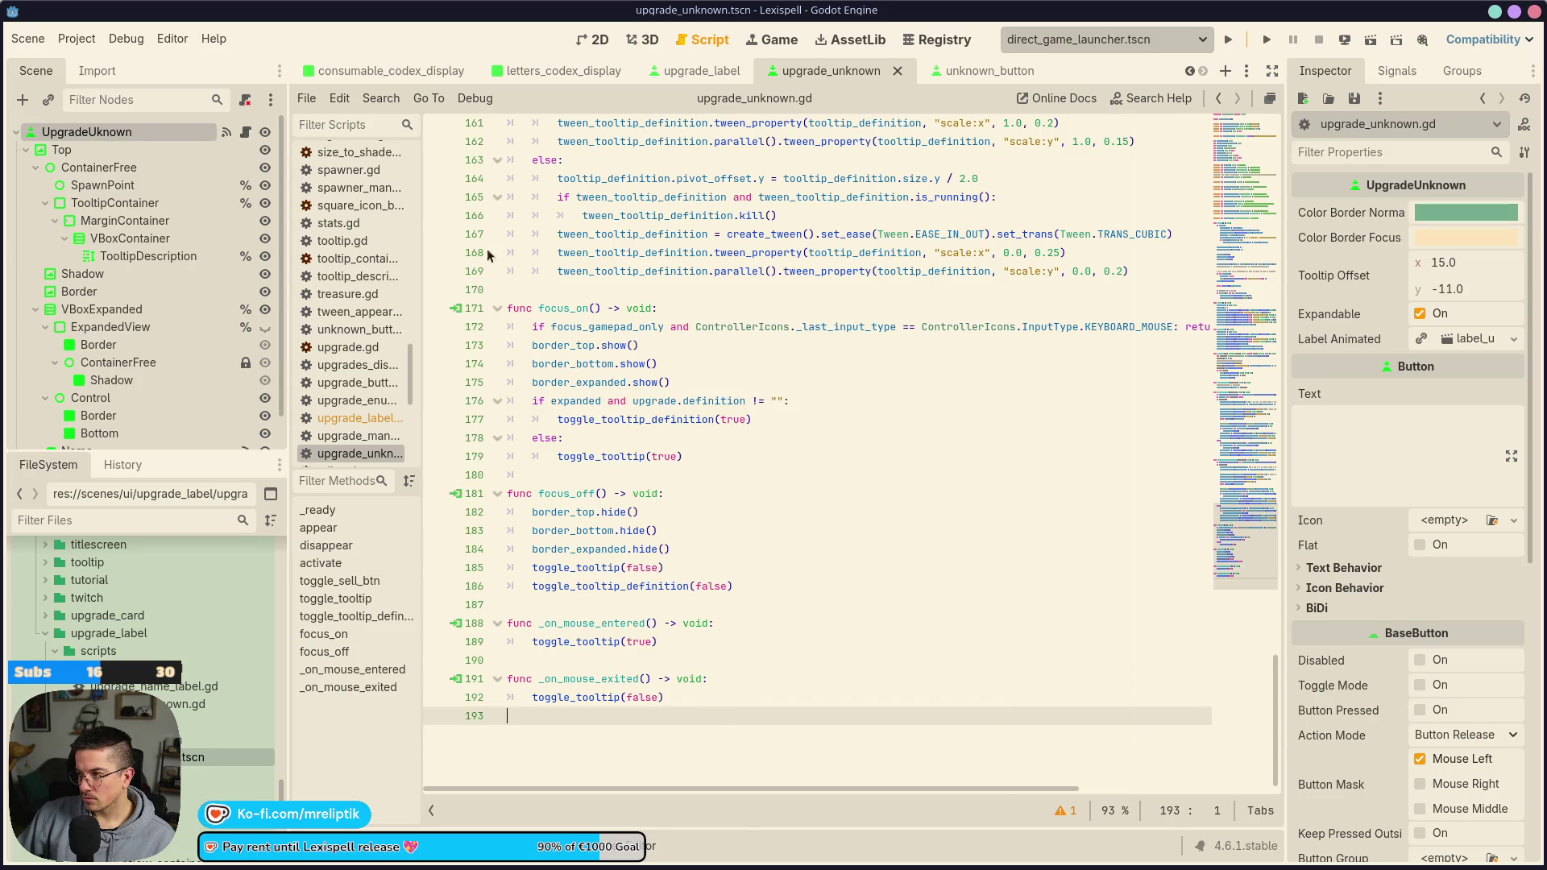
Remove the tween_tooltip_definition variable declaration and save
{"action": "scroll", "coordinate": [811, 589], "scroll_direction": "up", "scroll_amount": 7}
{"action": "left_click_drag", "start_coordinate": [1227, 459], "coordinate": [1241, 153]}
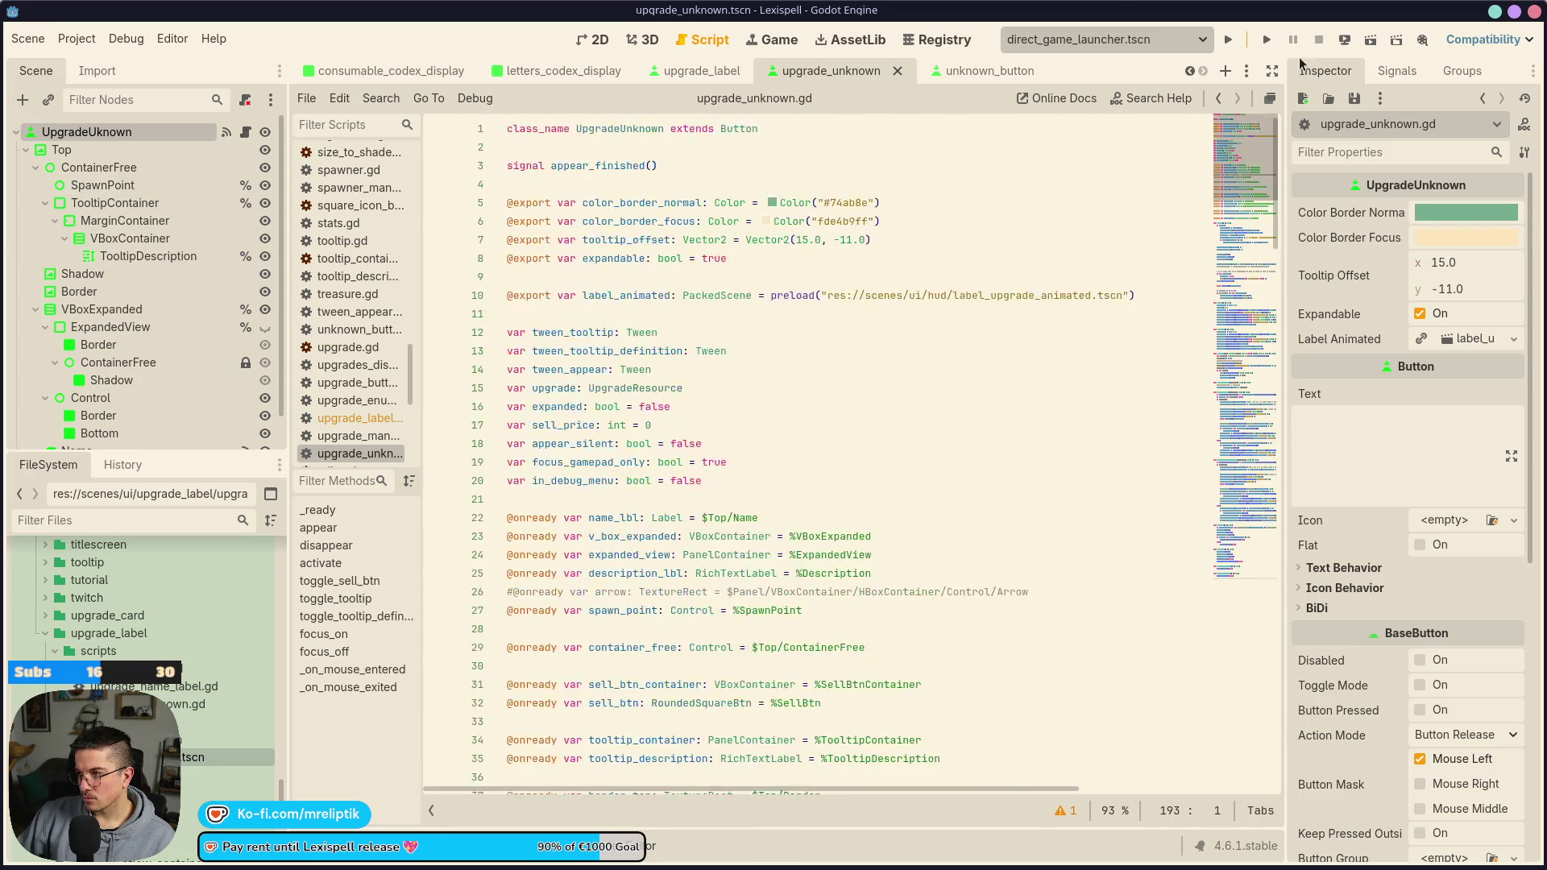
{"action": "left_click", "coordinate": [637, 203]}
{"action": "left_click", "coordinate": [628, 298]}
{"action": "left_click", "coordinate": [582, 331]}
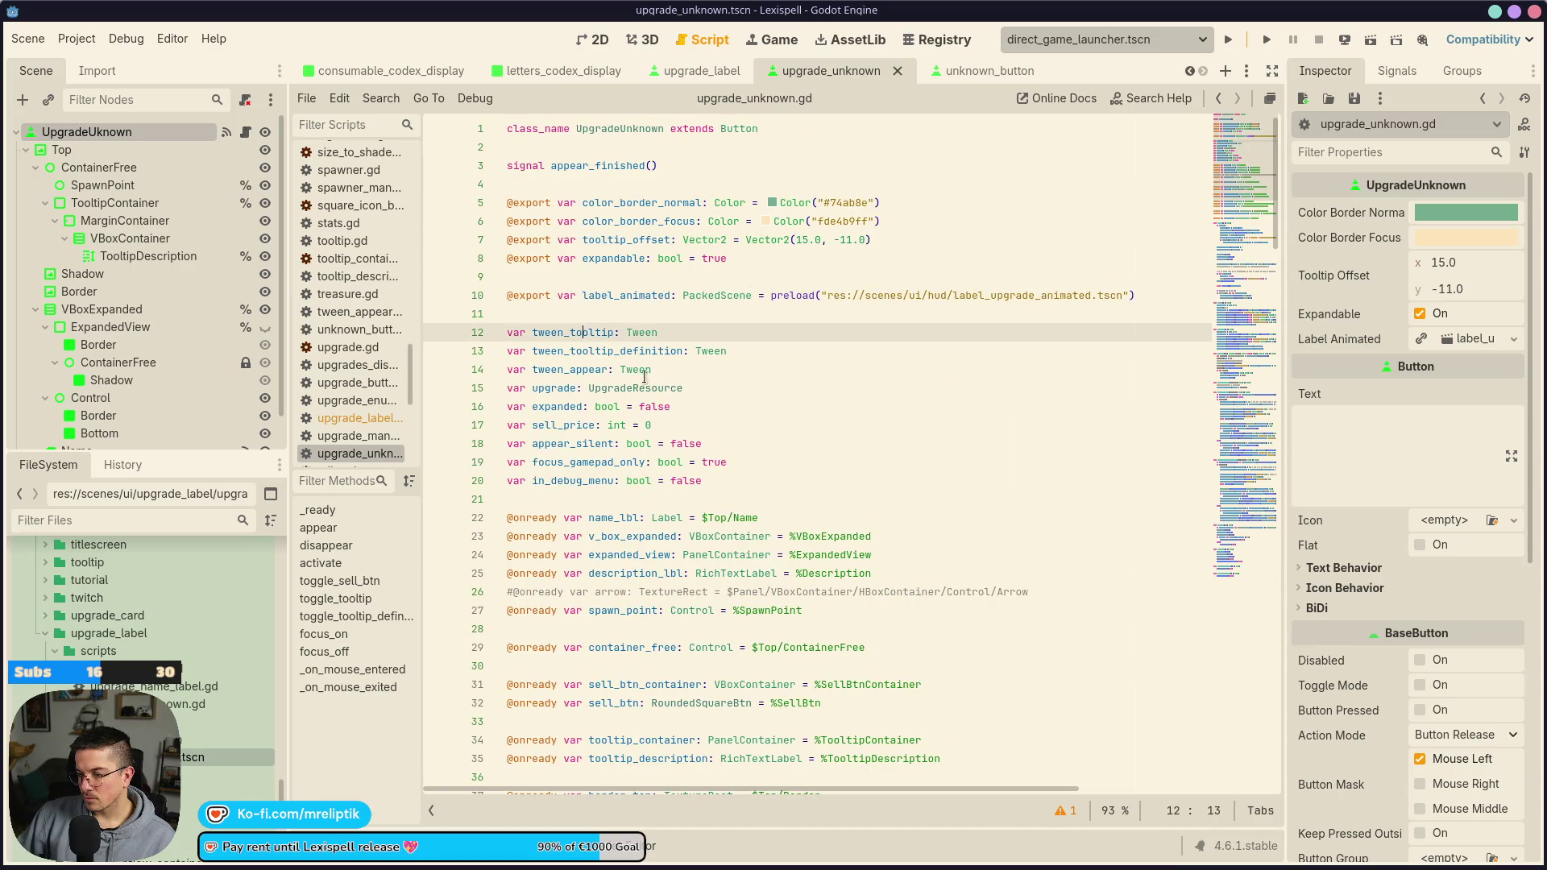
{"action": "left_click", "coordinate": [597, 353]}
{"action": "key", "text": "ctrl+shift+k"}
{"action": "key", "text": "ctrl+s"}
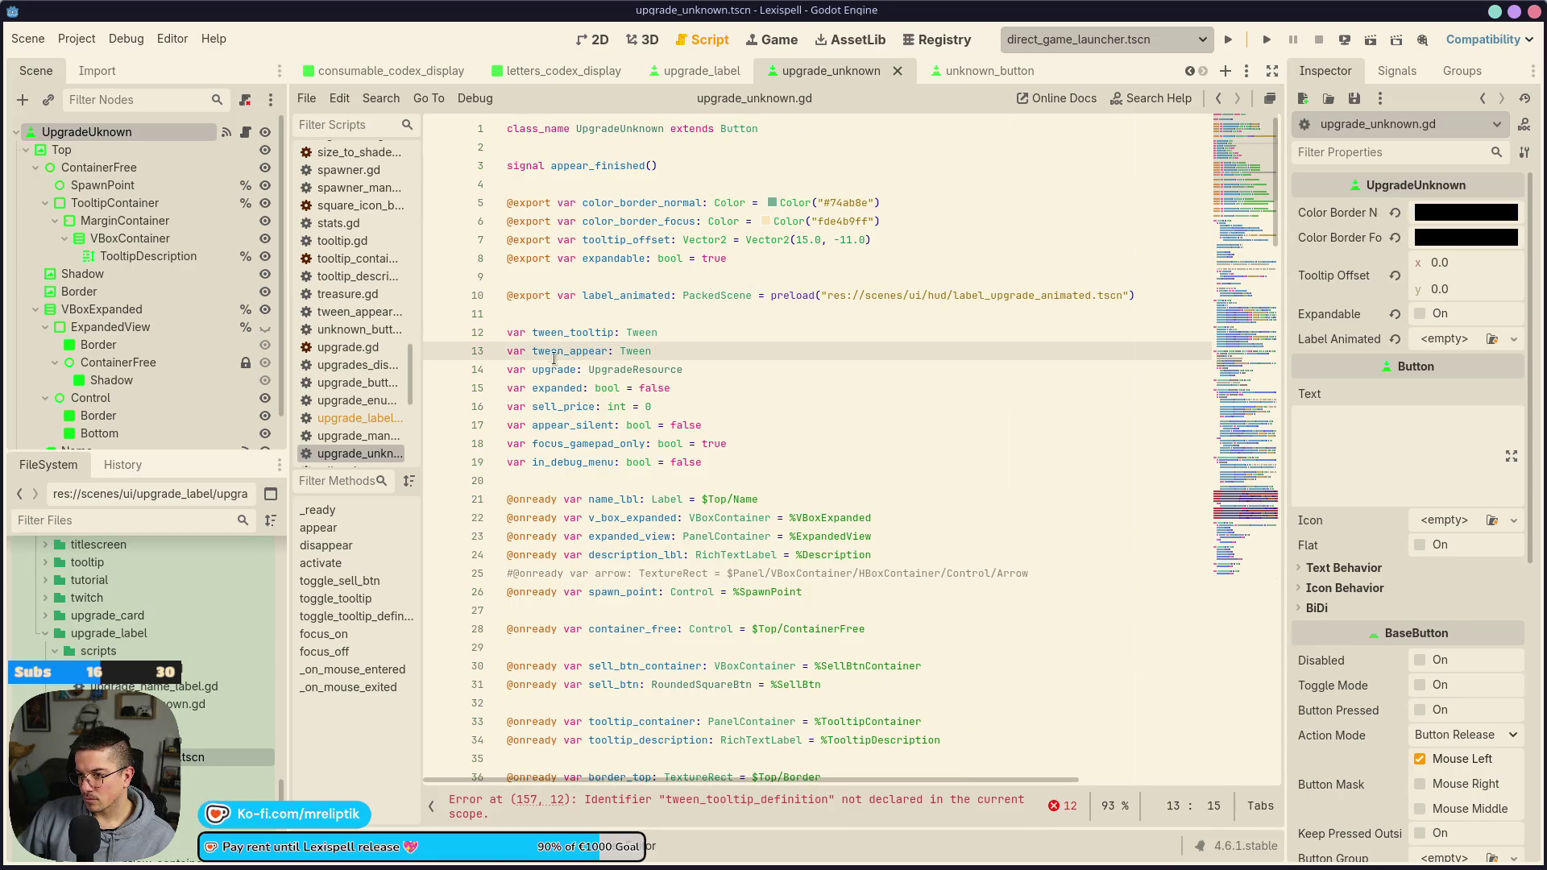
Delete the upgrade, expanded, sell_price and in_debug_menu variable lines
{"action": "left_click", "coordinate": [556, 369]}
{"action": "key", "text": "ctrl+shift+k"}
{"action": "key", "text": "ctrl+s"}
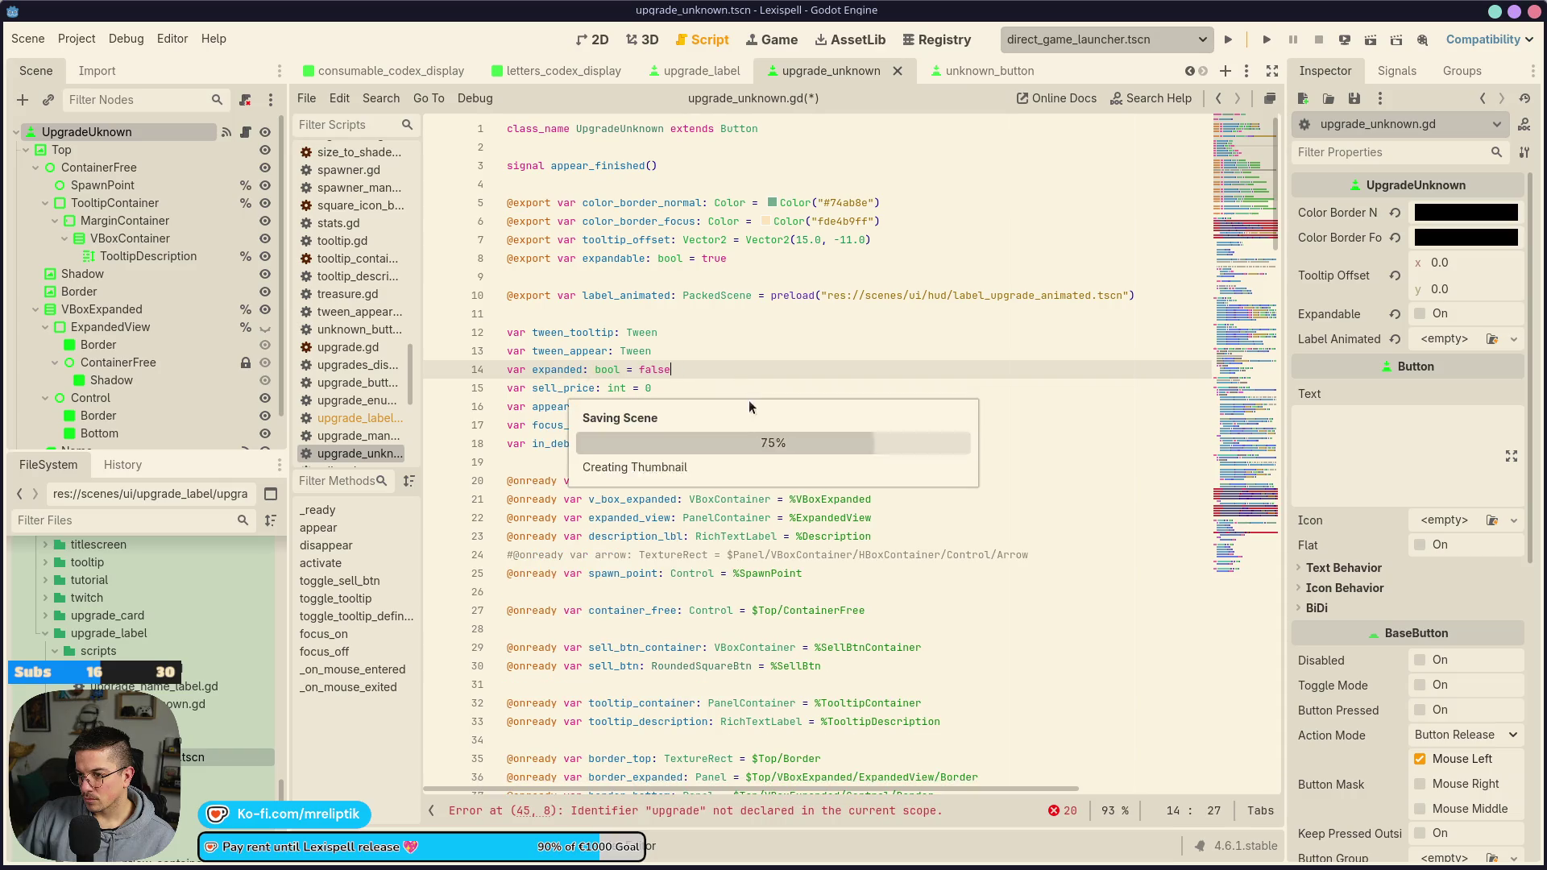
{"action": "key", "text": "ctrl+shift+k"}
{"action": "key", "text": "ctrl+s"}
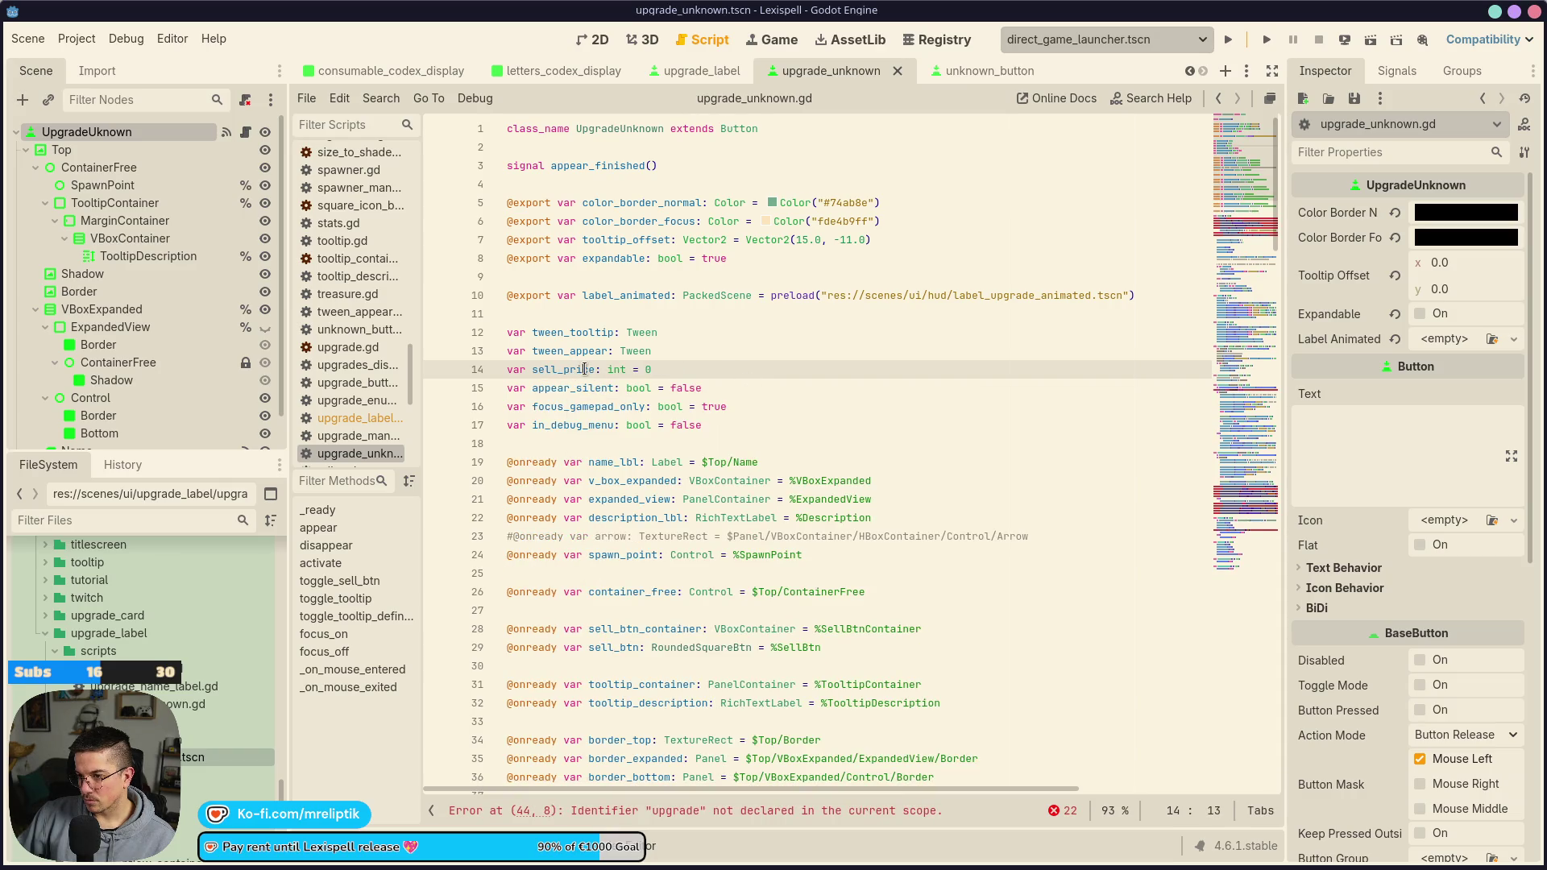
{"action": "key", "text": "ctrl+shift+k"}
{"action": "key", "text": "ctrl+s"}
{"action": "double_click", "coordinate": [564, 388]}
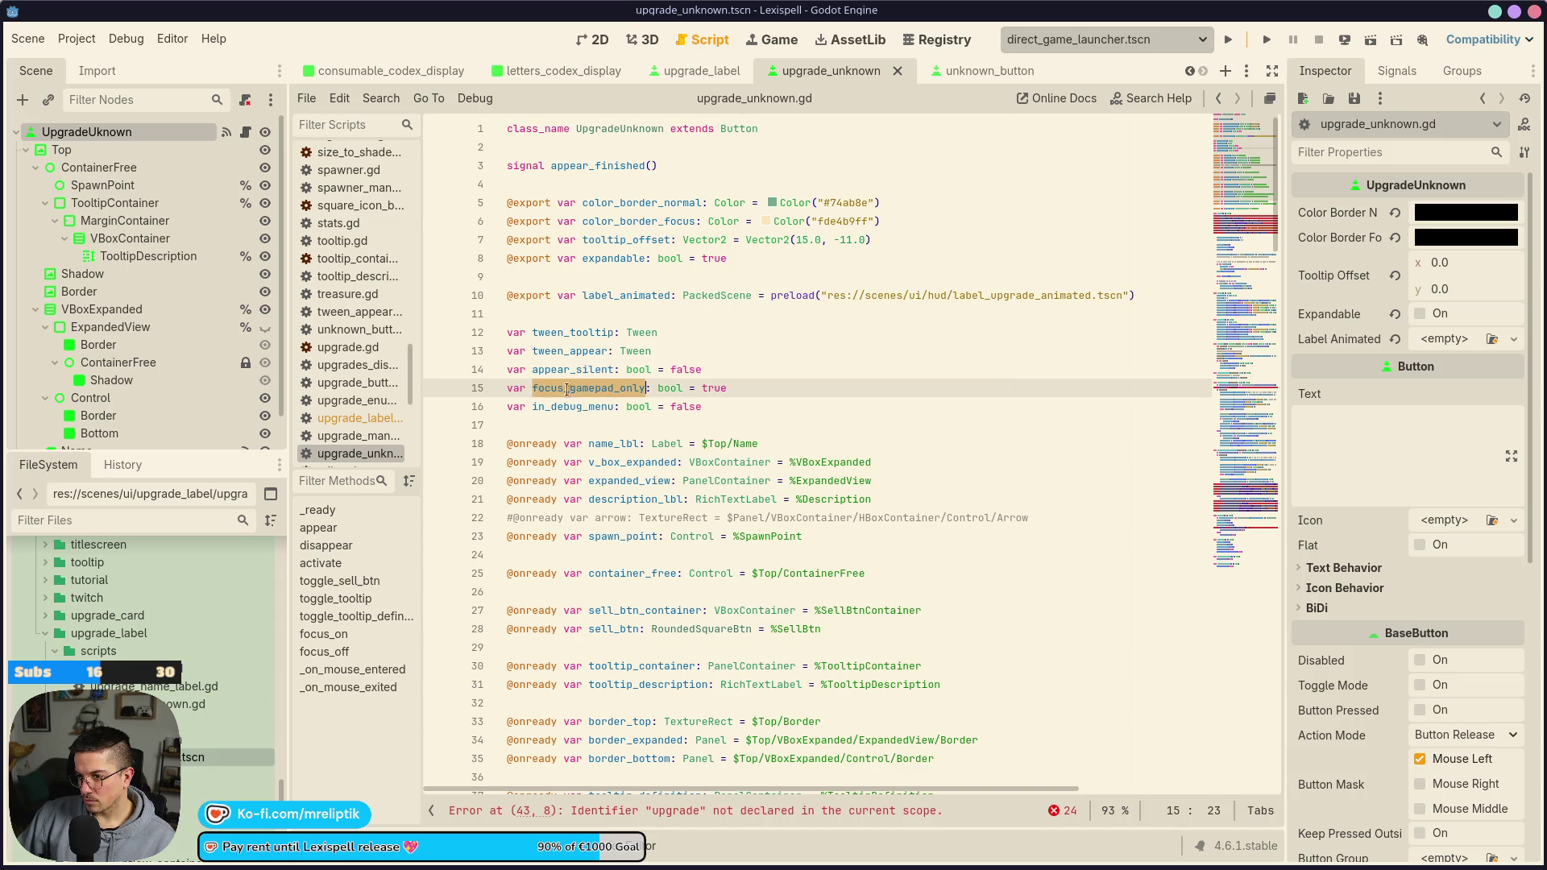
{"action": "scroll", "coordinate": [645, 412], "scroll_direction": "down", "scroll_amount": 2}
{"action": "left_click", "coordinate": [602, 296]}
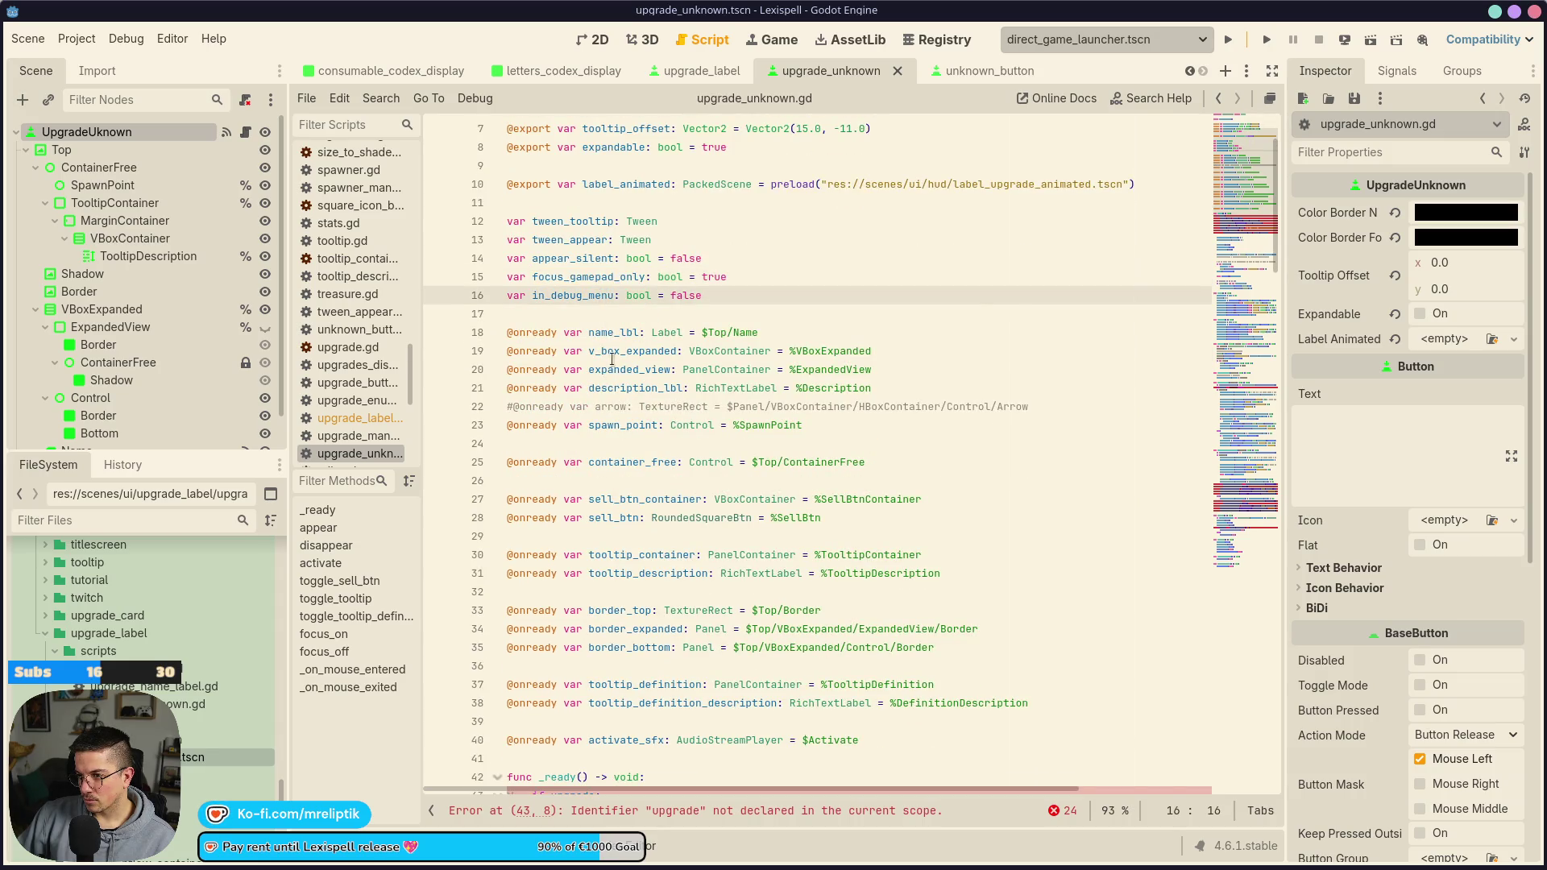
{"action": "key", "text": "ctrl+s"}
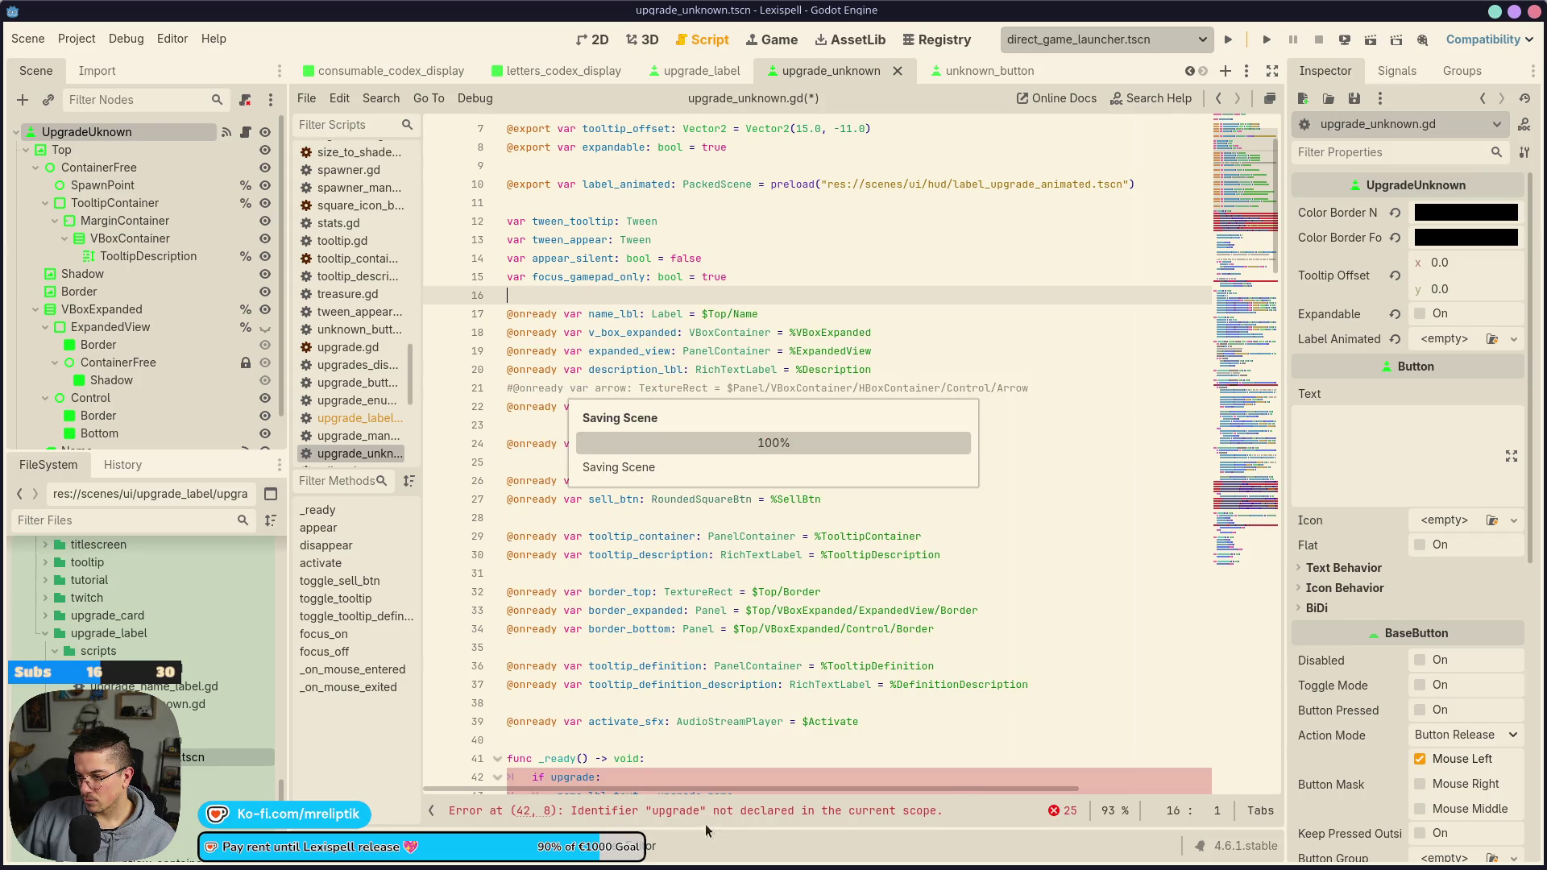
Delete the 'if upgrade:' block from _ready and save
{"action": "scroll", "coordinate": [662, 614], "scroll_direction": "down", "scroll_amount": 4}
{"action": "left_click", "coordinate": [642, 558]}
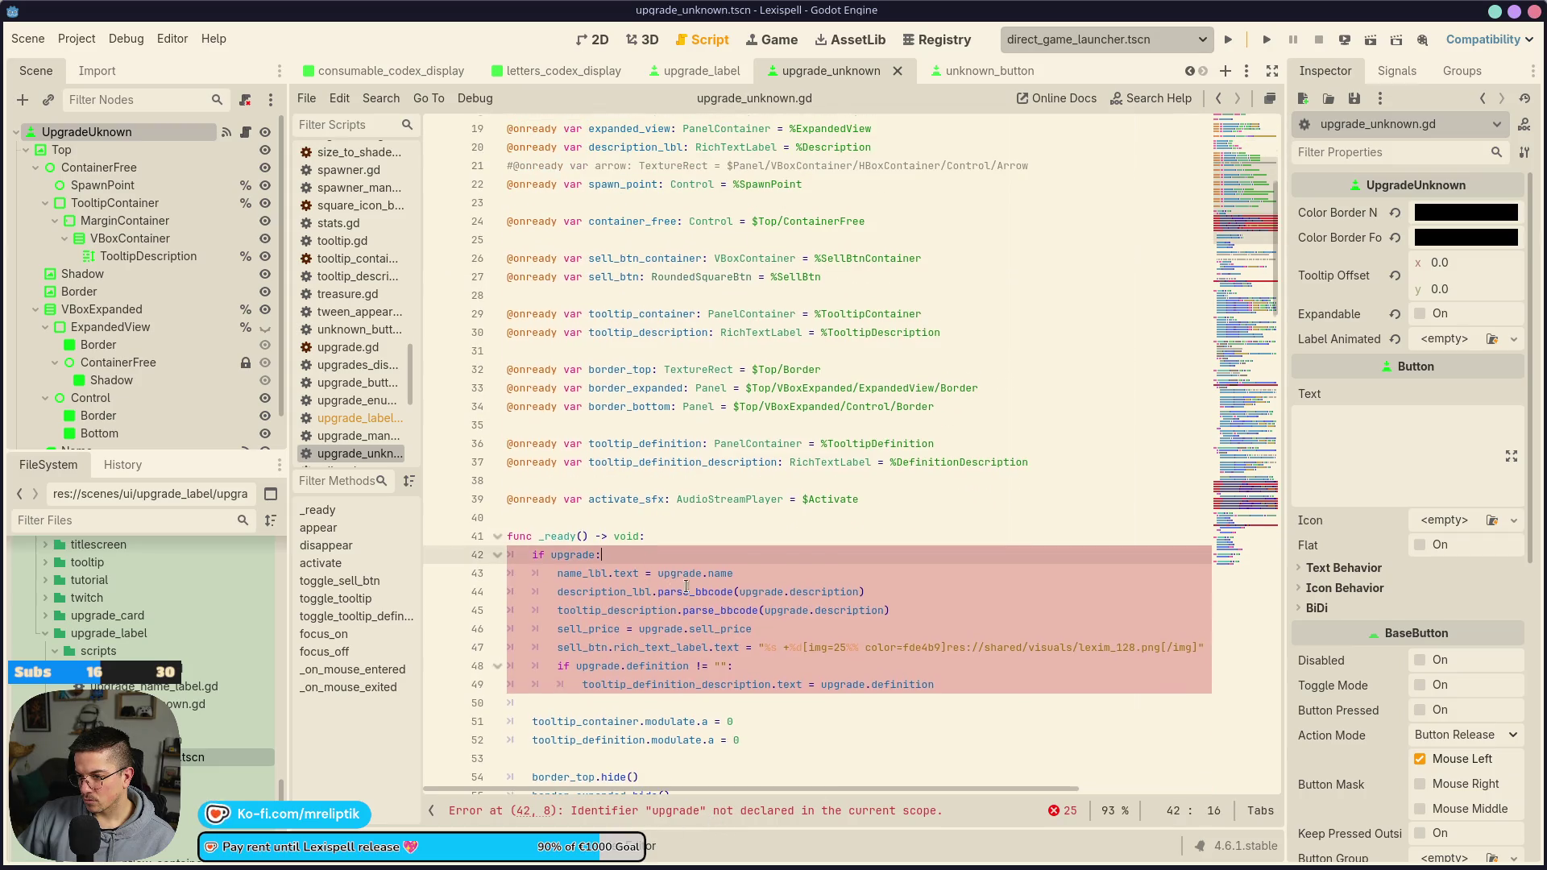
{"action": "scroll", "coordinate": [711, 610], "scroll_direction": "down", "scroll_amount": 2}
{"action": "key", "text": "ctrl+shift+k"}
{"action": "key", "text": "ctrl+shift+k"}
{"action": "key", "text": "ctrl+shift+k"}
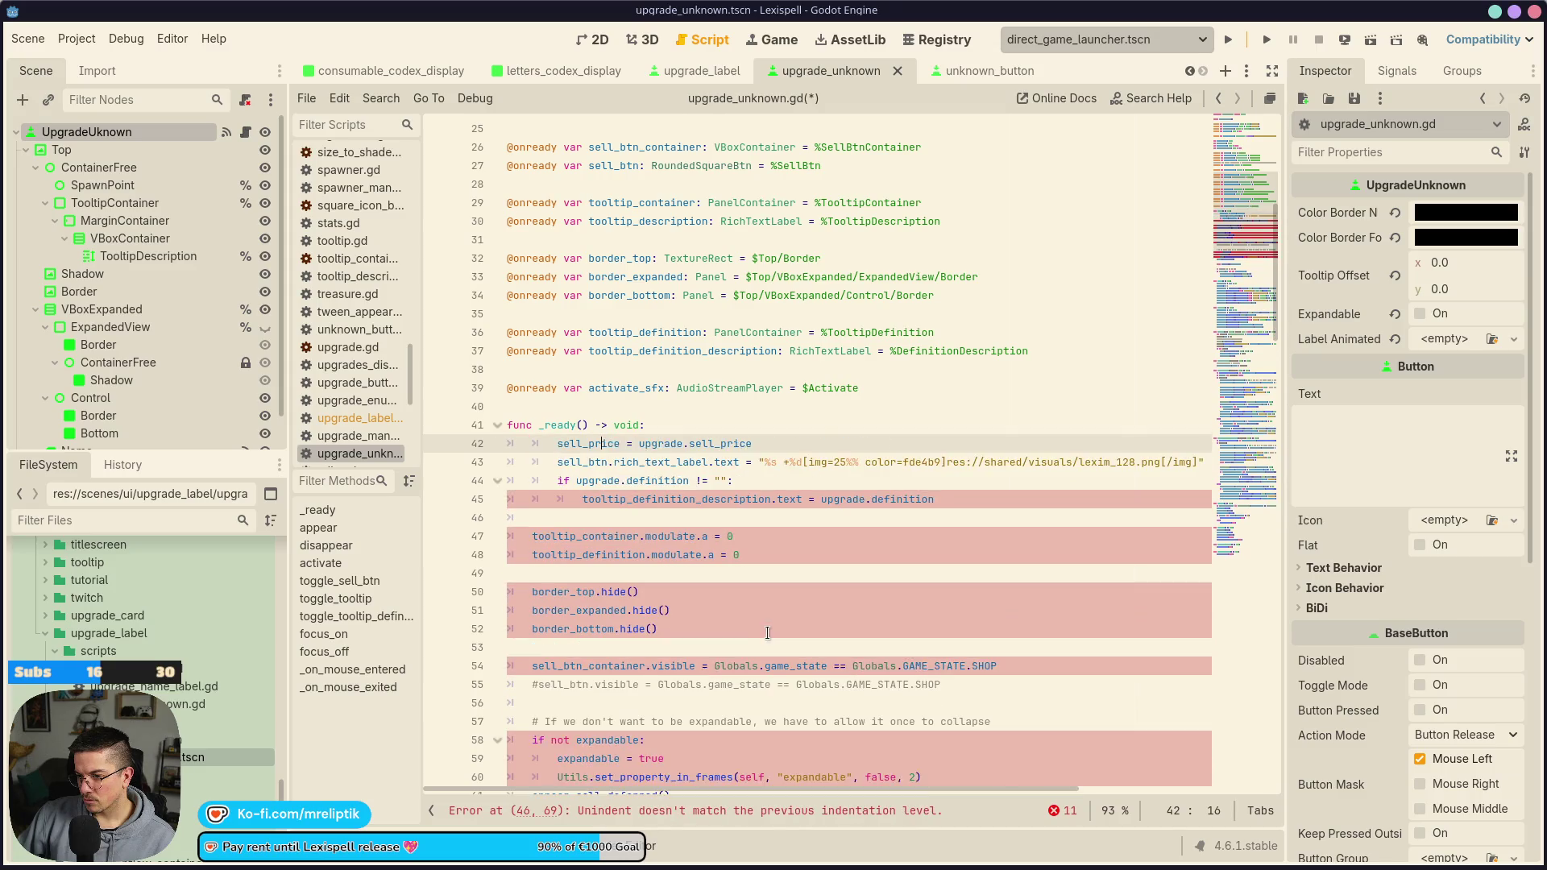
{"action": "key", "text": "ctrl+shift+k"}
{"action": "key", "text": "ctrl+s"}
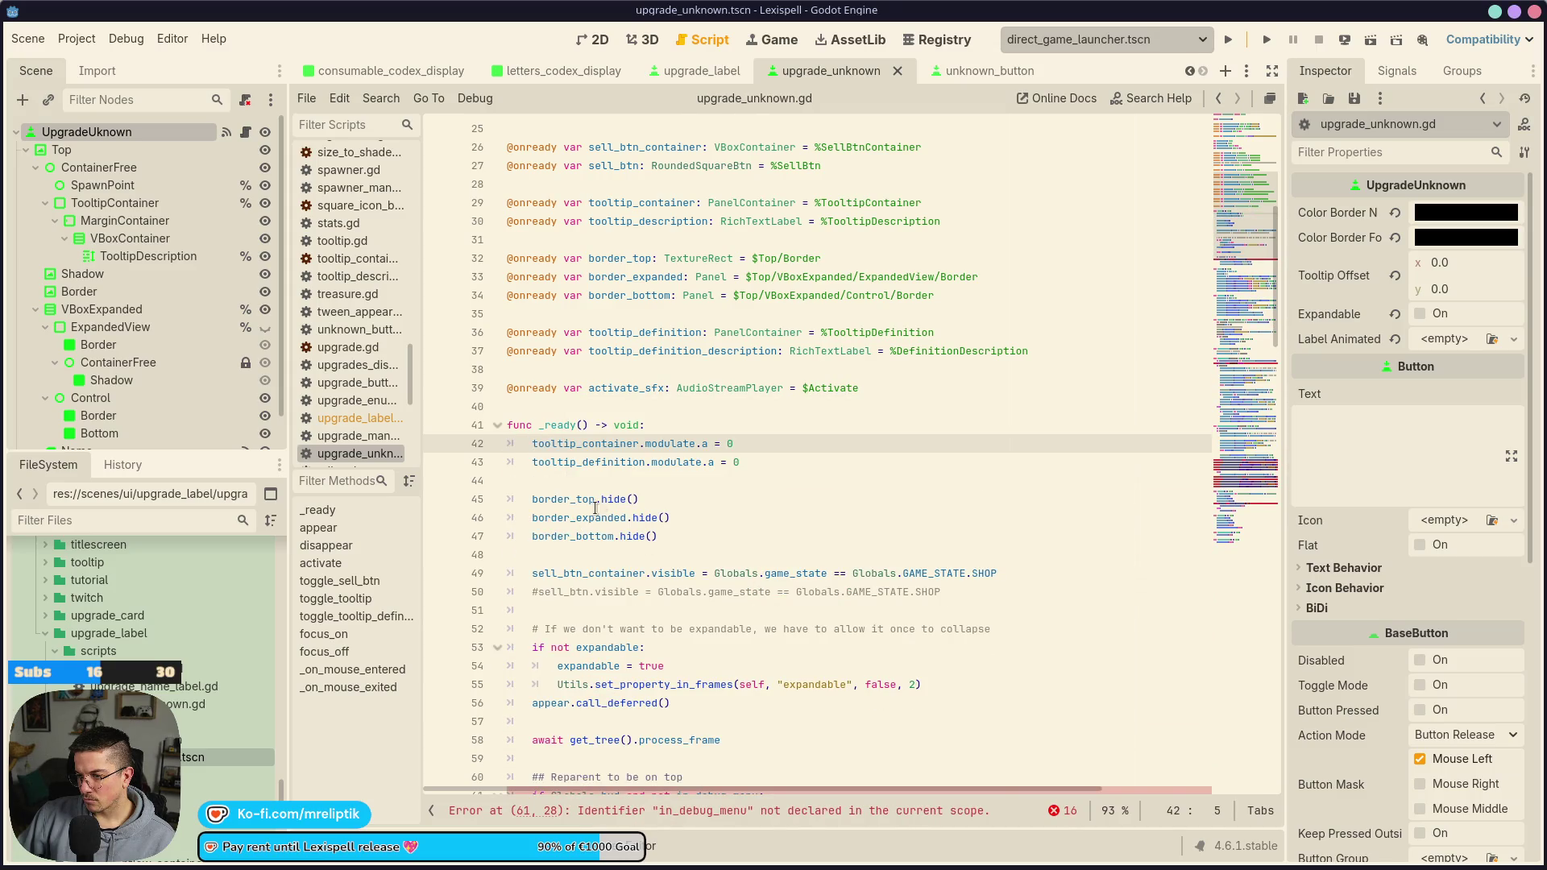
Reduce the reparent condition to 'if Globals.hud:' by dropping 'and not in_debug_menu'
{"action": "left_click", "coordinate": [638, 500]}
{"action": "scroll", "coordinate": [660, 645], "scroll_direction": "down", "scroll_amount": 2}
{"action": "left_click", "coordinate": [638, 681]}
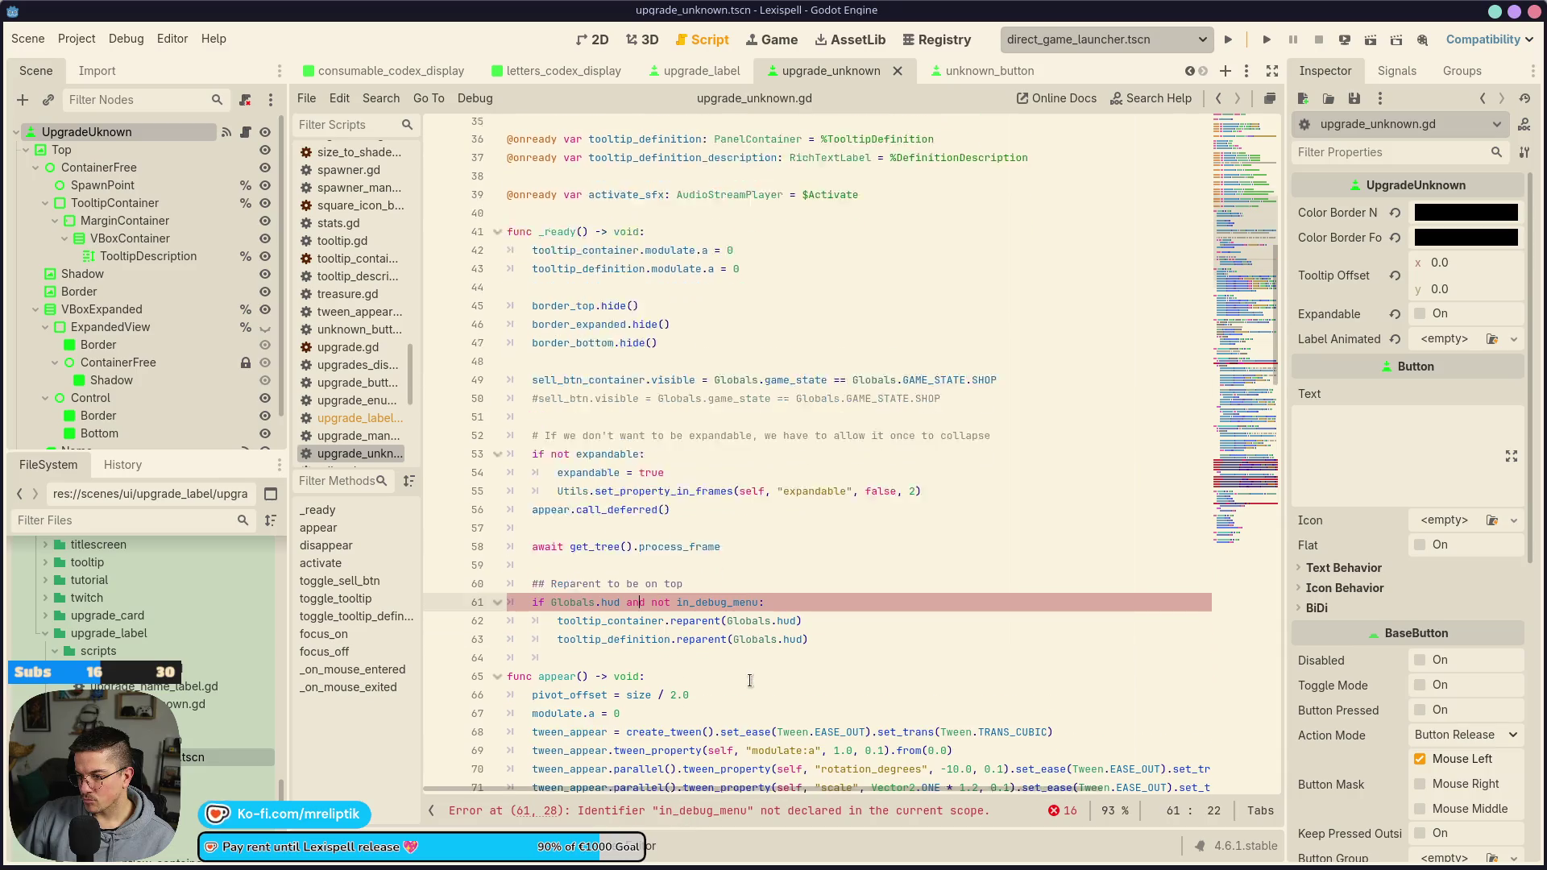
{"action": "scroll", "coordinate": [690, 617], "scroll_direction": "down", "scroll_amount": 2}
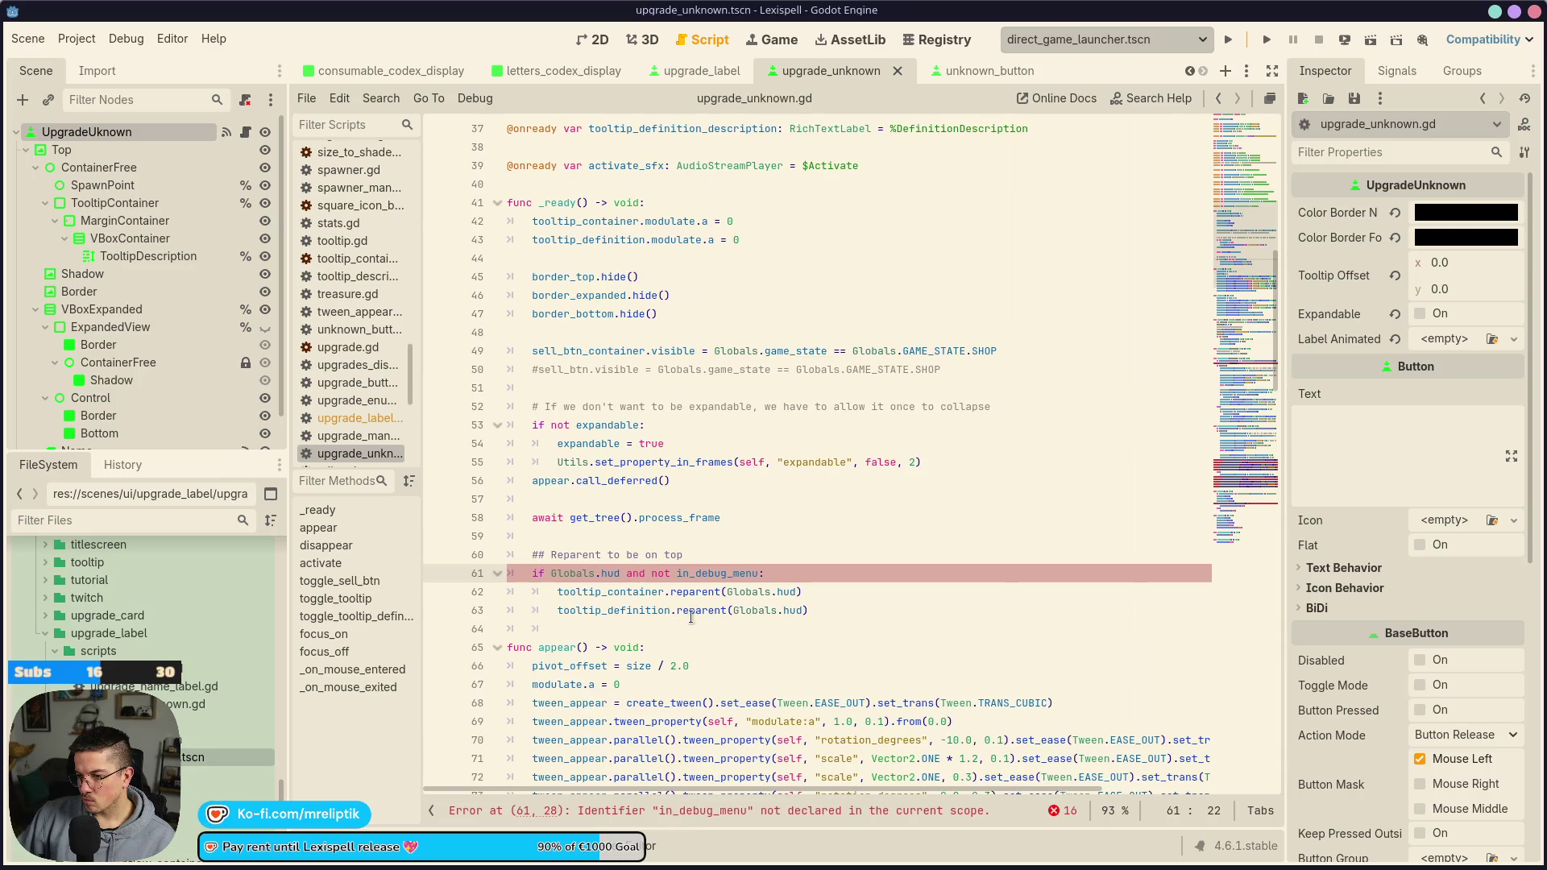
{"action": "left_click", "coordinate": [709, 560]}
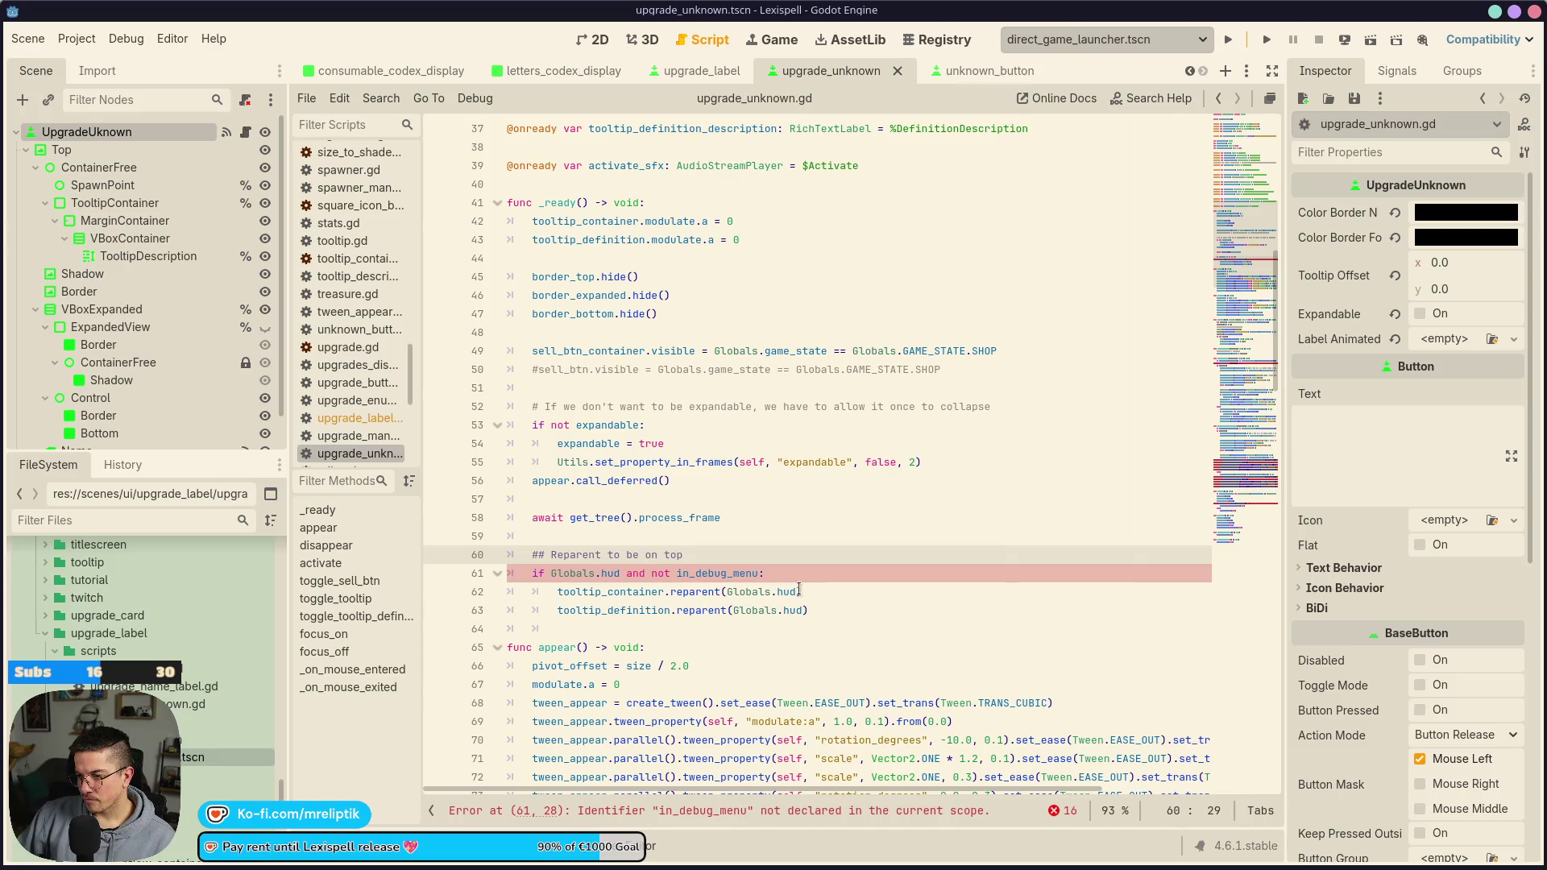
{"action": "double_click", "coordinate": [715, 571]}
{"action": "key", "text": "BackSpace"}
{"action": "key", "text": "ctrl+BackSpace"}
{"action": "key", "text": "ctrl+BackSpace"}
{"action": "key", "text": "BackSpace"}
{"action": "key", "text": "ctrl+s"}
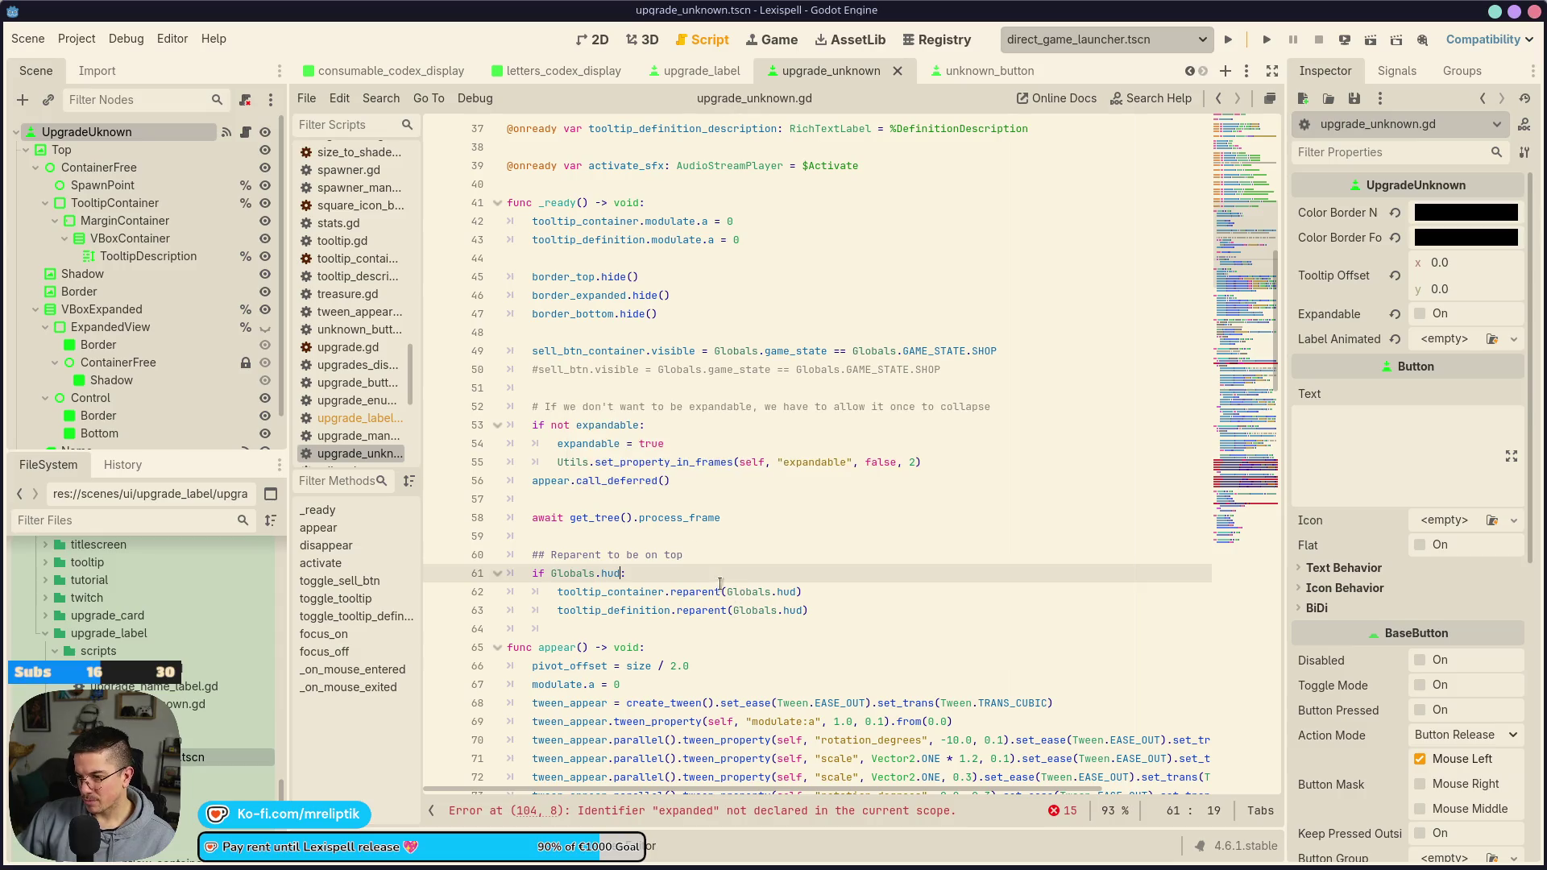
{"action": "scroll", "coordinate": [681, 578], "scroll_direction": "down", "scroll_amount": 4}
{"action": "left_click", "coordinate": [693, 814]}
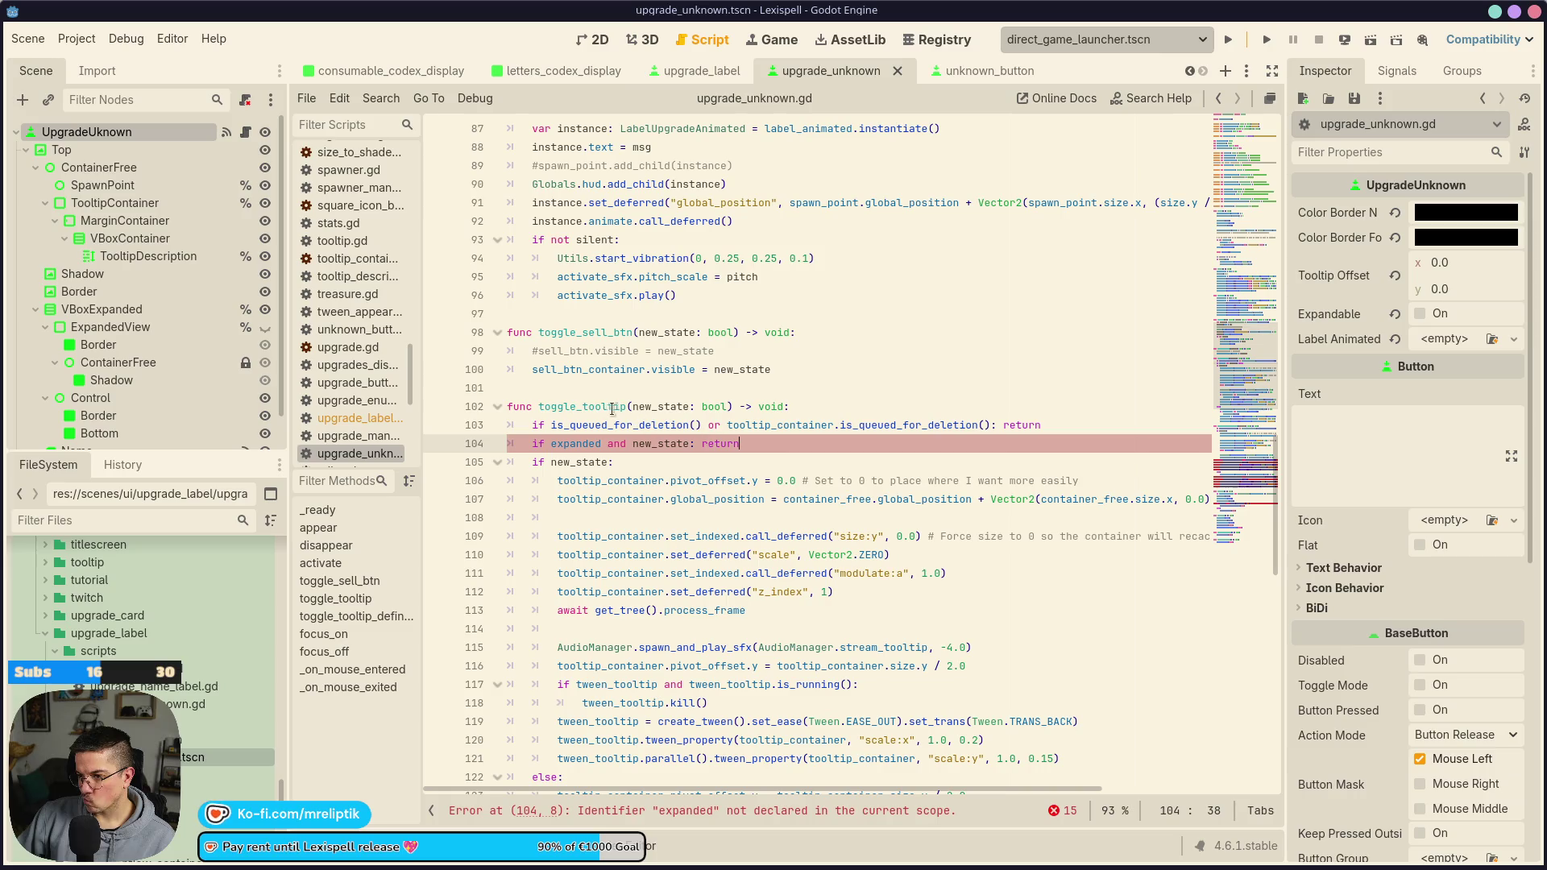
Delete the tooltip-definition tween blocks, including the one in the else branch, and save
{"action": "left_click", "coordinate": [704, 803]}
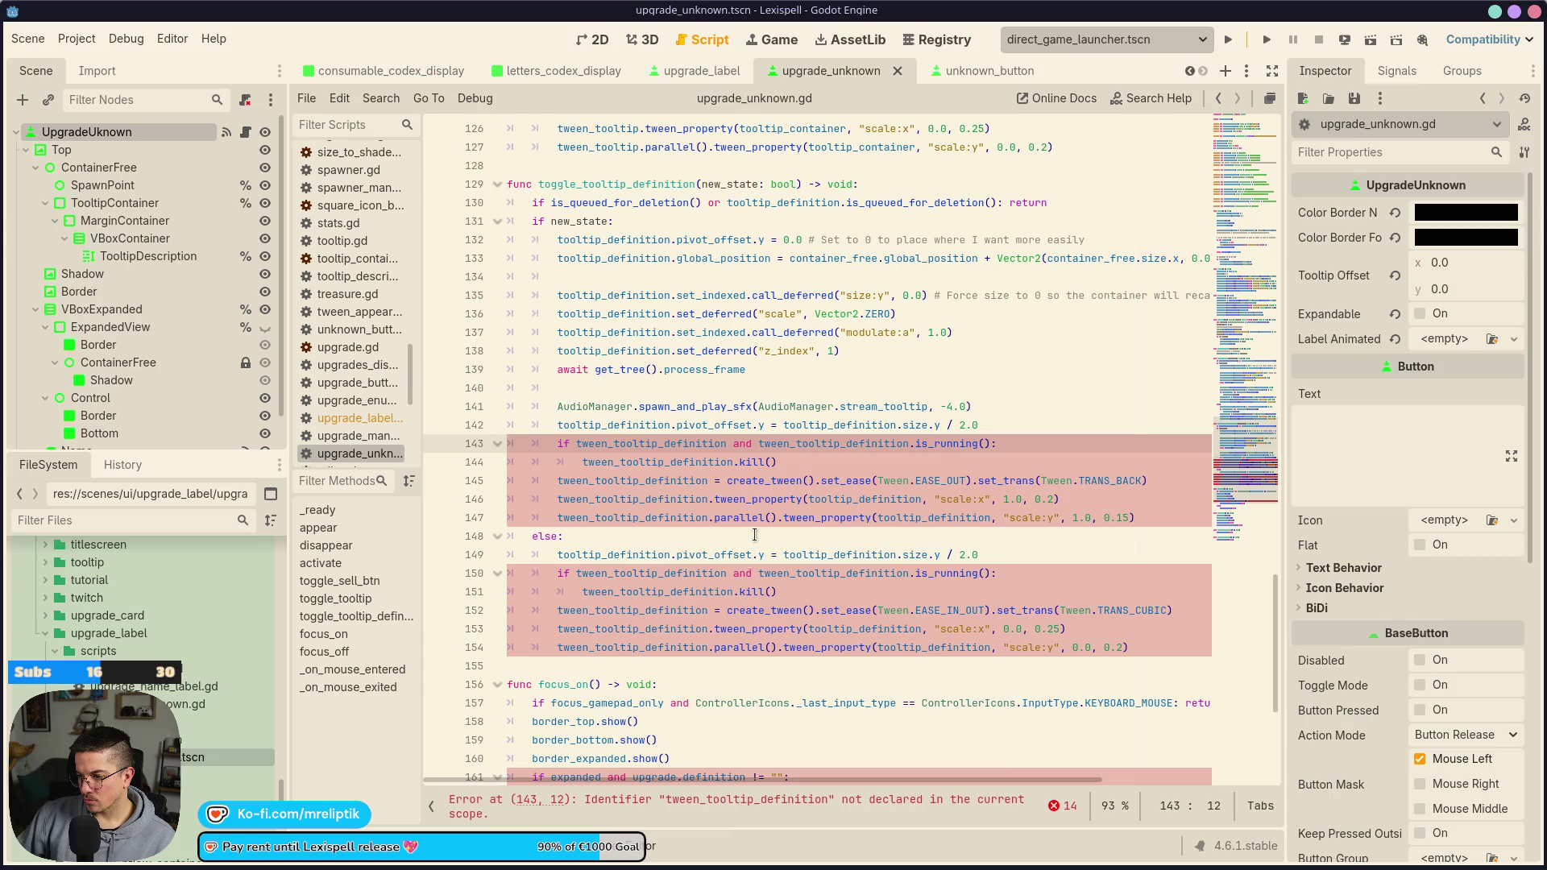
{"action": "key", "text": "ctrl+shift+k"}
{"action": "key", "text": "ctrl+shift+k"}
{"action": "key", "text": "ctrl+shift+k"}
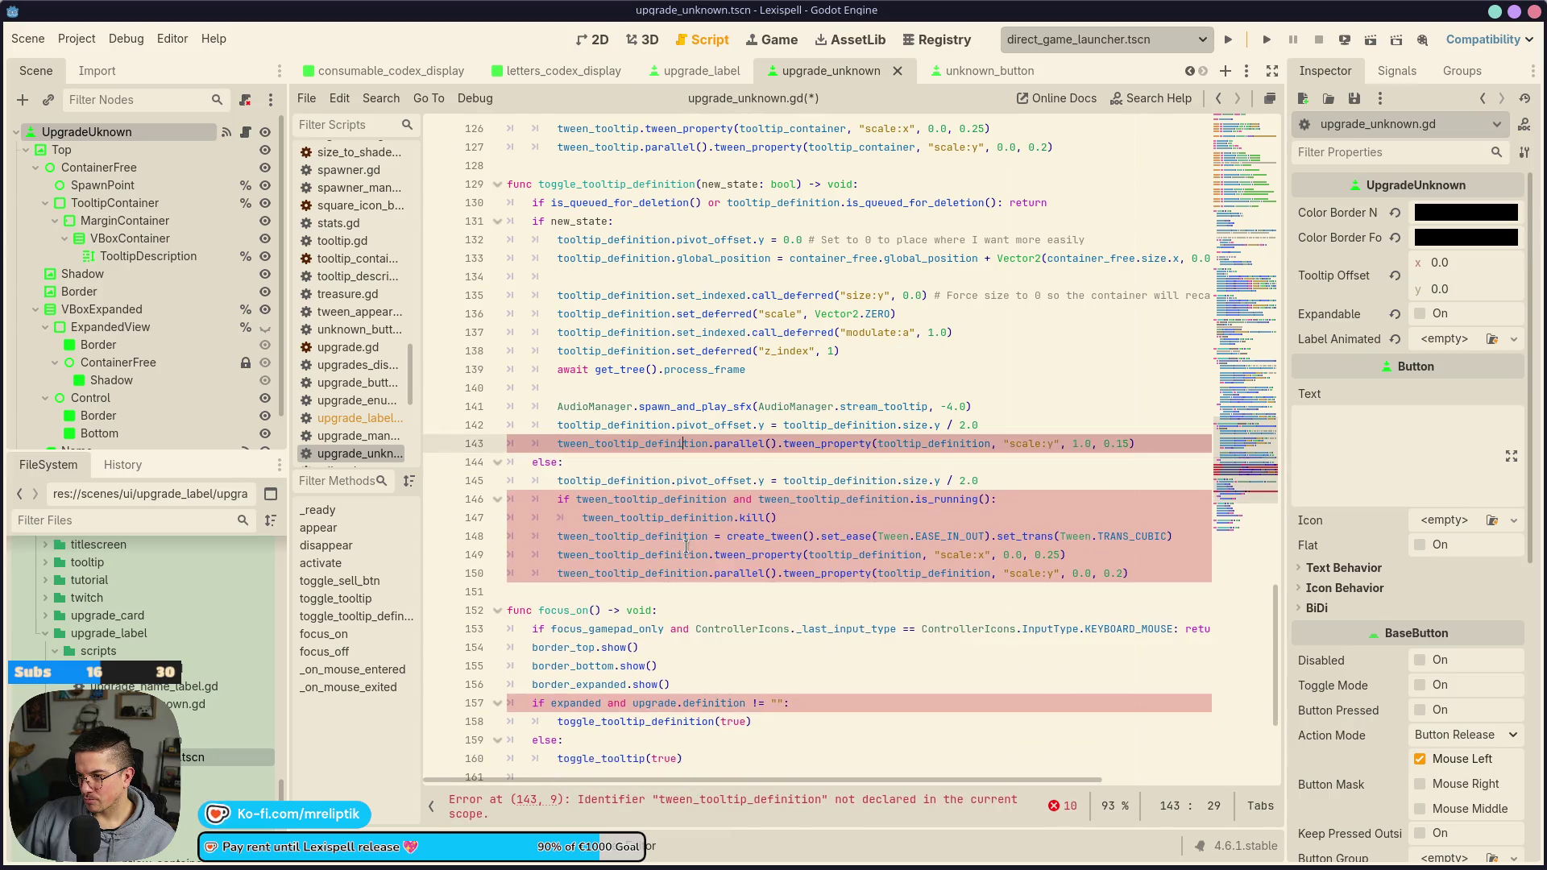
{"action": "key", "text": "Down"}
{"action": "key", "text": "Down"}
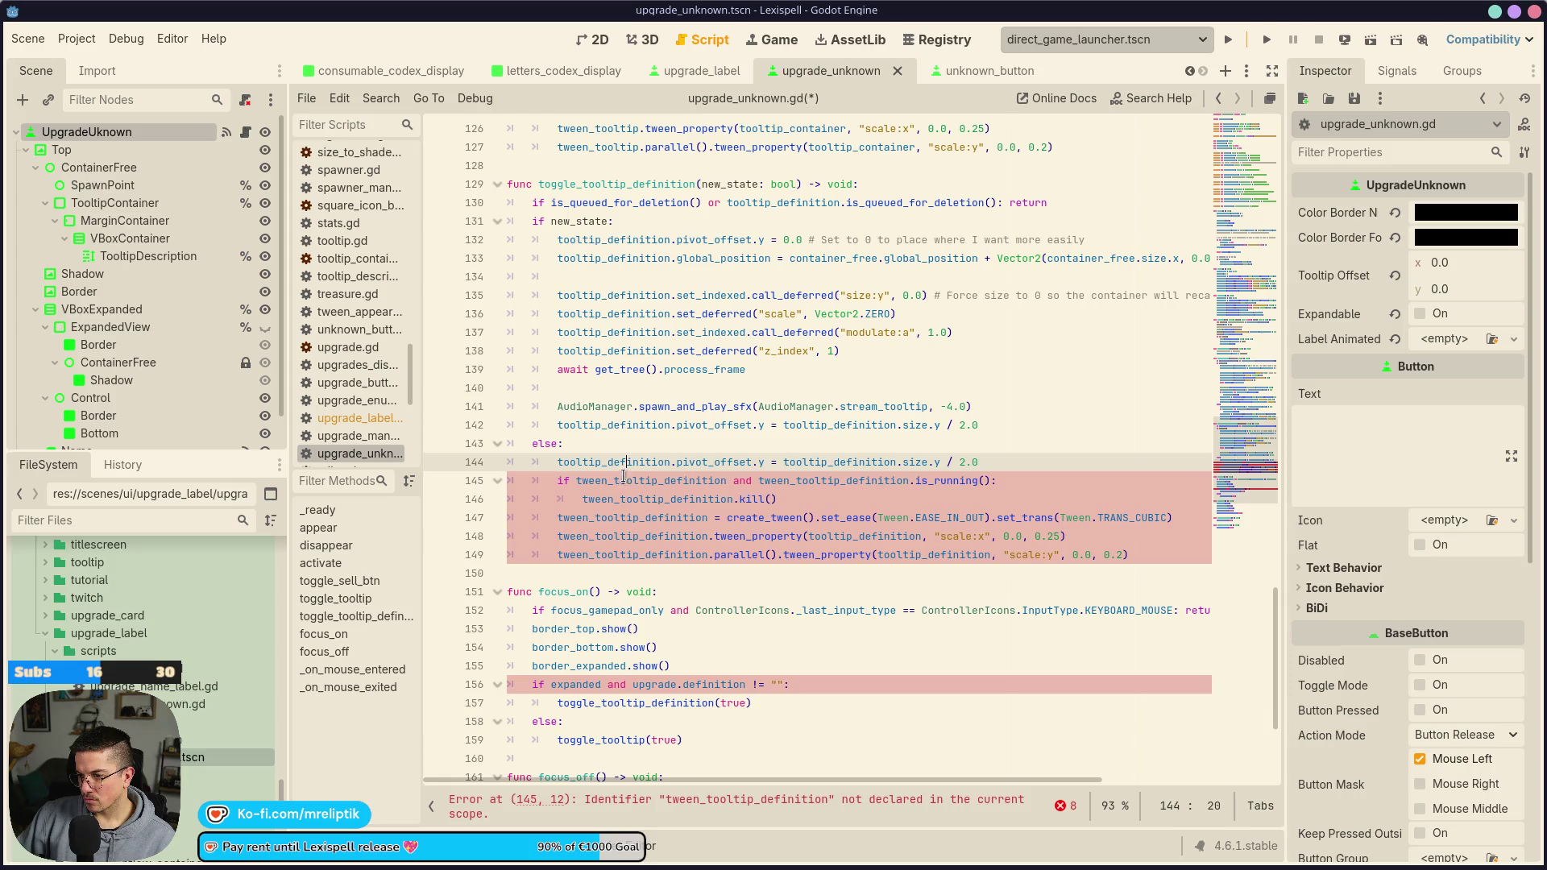
{"action": "key", "text": "ctrl+shift+k"}
{"action": "key", "text": "ctrl+shift+k"}
{"action": "key", "text": "ctrl+shift+k"}
{"action": "key", "text": "ctrl+s"}
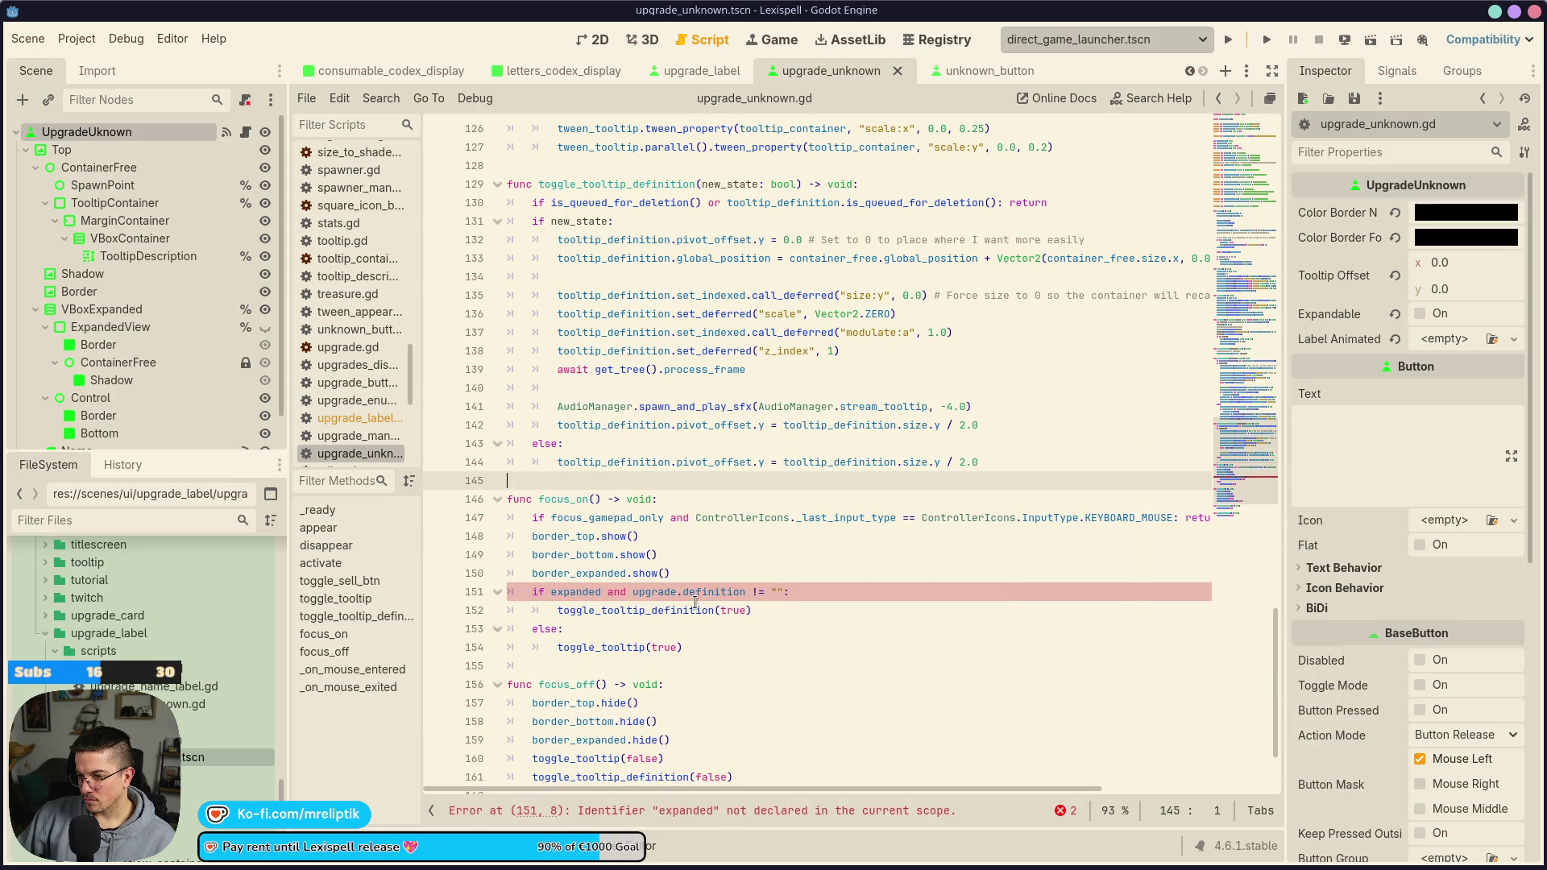
Remove the expanded check from focus_on and the toggle_tooltip_definition(false) call
{"action": "left_click", "coordinate": [681, 588]}
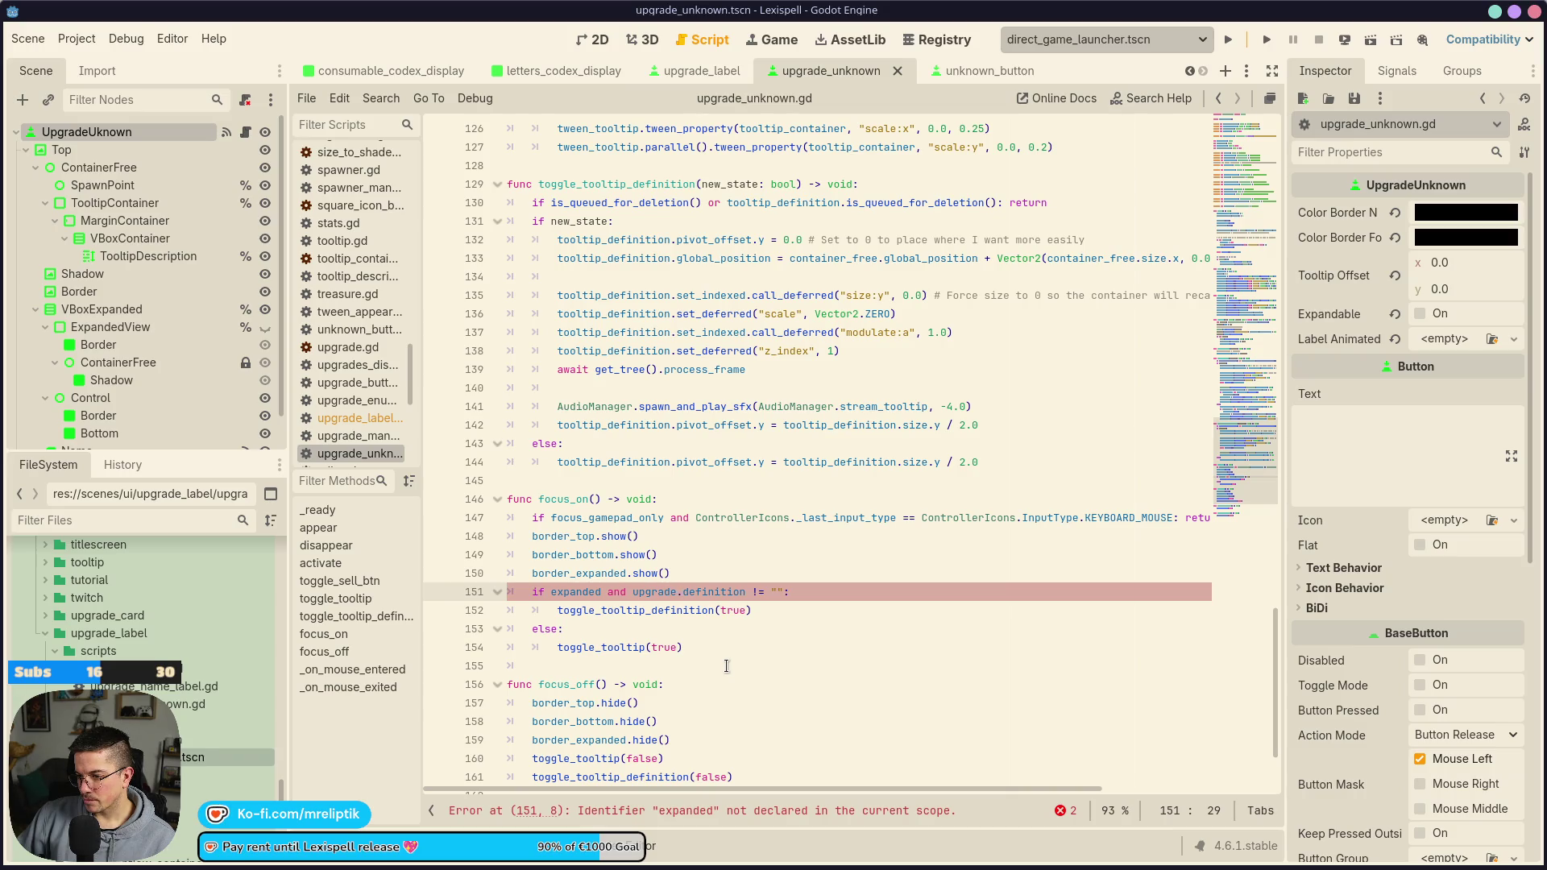
{"action": "key", "text": "ctrl+shift+k"}
{"action": "key", "text": "ctrl+shift+k"}
{"action": "key", "text": "ctrl+shift+k"}
{"action": "key", "text": "shift+Tab"}
{"action": "key", "text": "ctrl+s"}
{"action": "left_click", "coordinate": [715, 716]}
{"action": "key", "text": "ctrl+shift+k"}
{"action": "key", "text": "ctrl+s"}
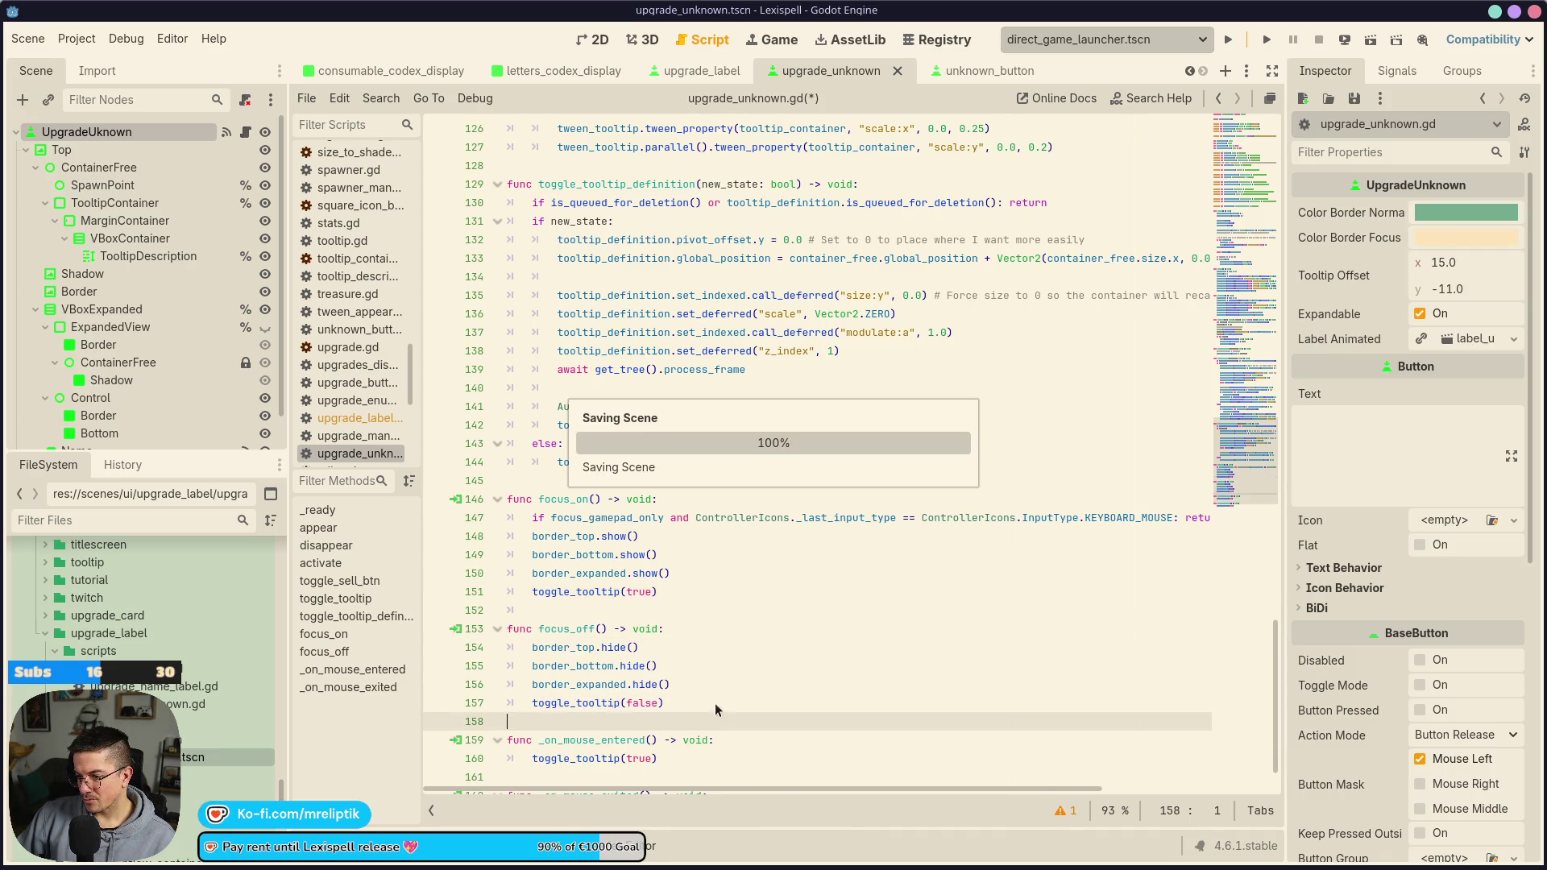
Delete the whole toggle_tooltip_definition function and save the script
{"action": "scroll", "coordinate": [713, 692], "scroll_direction": "down", "scroll_amount": 1}
{"action": "scroll", "coordinate": [682, 505], "scroll_direction": "up", "scroll_amount": 7}
{"action": "left_click", "coordinate": [633, 513]}
{"action": "scroll", "coordinate": [634, 513], "scroll_direction": "down", "scroll_amount": 2}
{"action": "left_click", "coordinate": [892, 402]}
{"action": "key", "text": "ctrl+shift+k"}
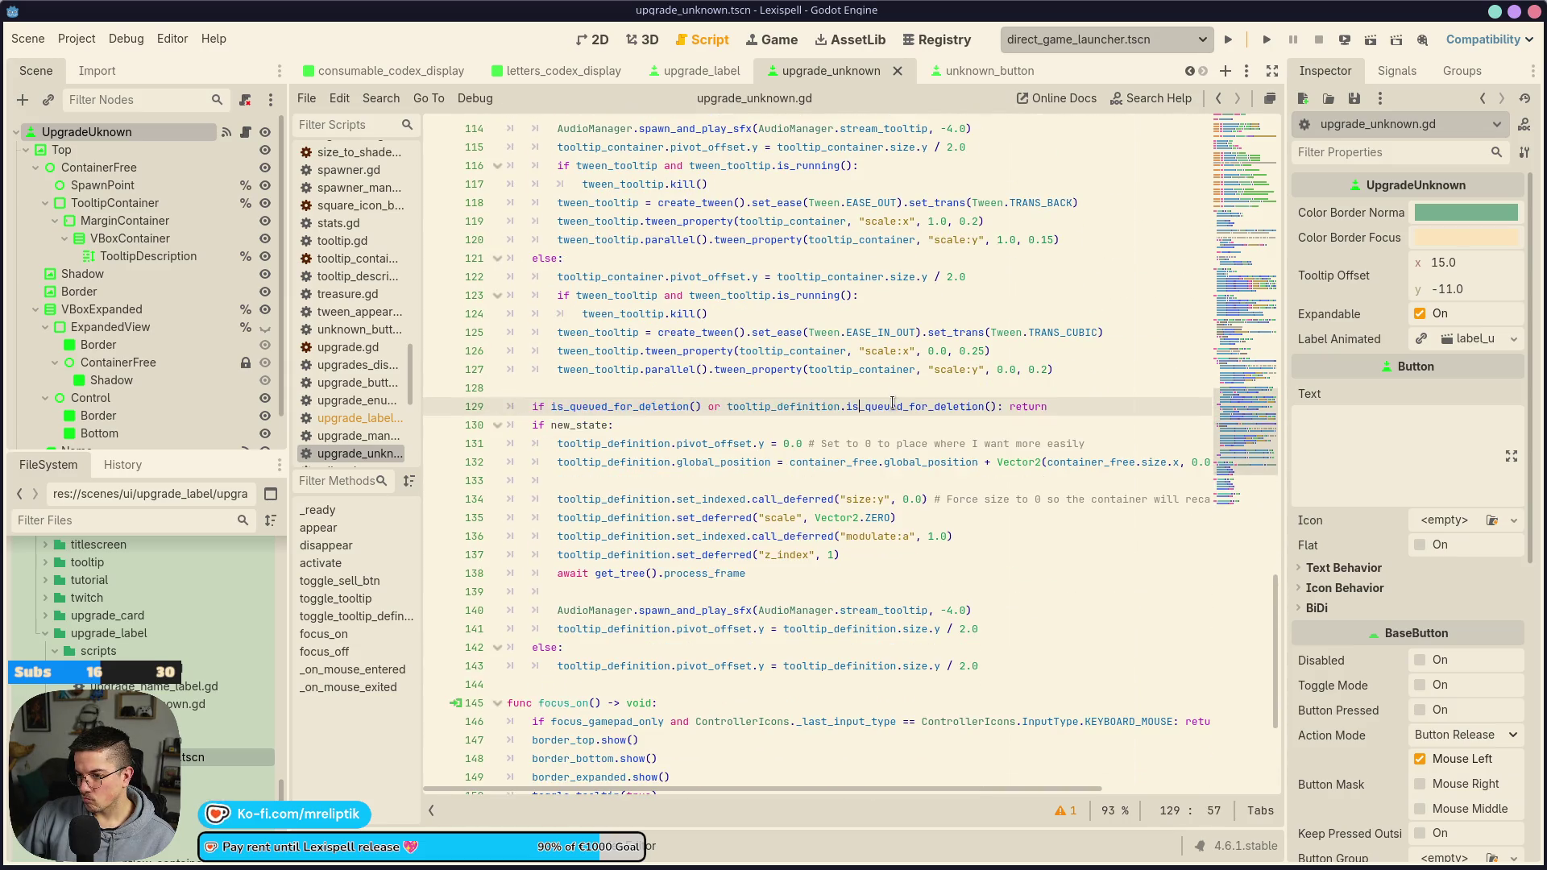
{"action": "key", "text": "ctrl+shift+k"}
{"action": "key", "text": "ctrl+shift+k"}
{"action": "key", "text": "ctrl+shift+k"}
{"action": "key", "text": "ctrl+s"}
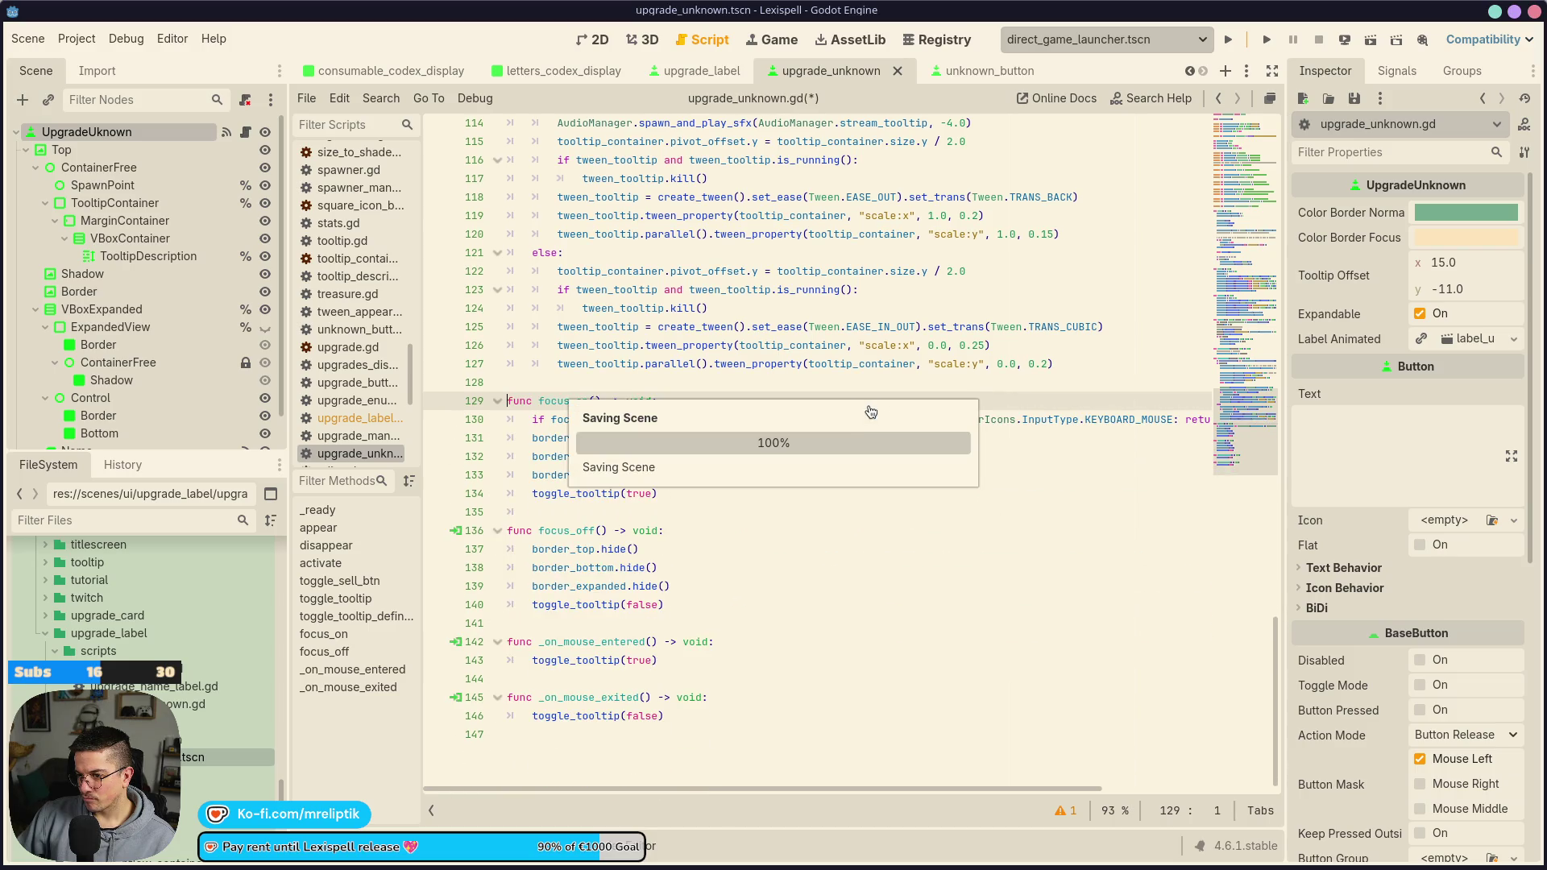
{"action": "scroll", "coordinate": [702, 625], "scroll_direction": "up", "scroll_amount": 20}
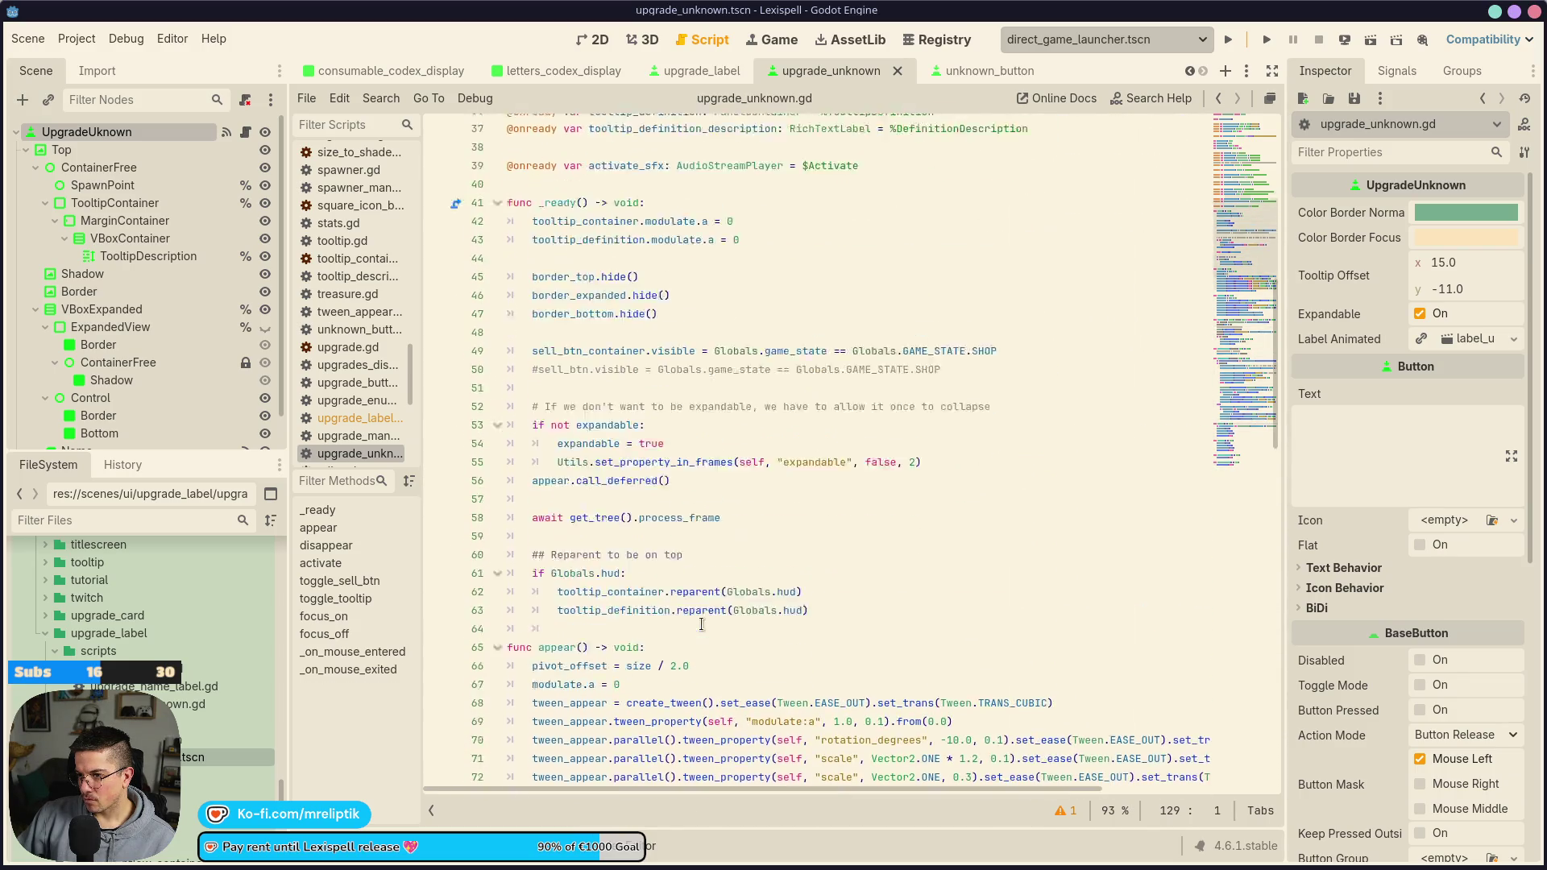
{"action": "scroll", "coordinate": [702, 624], "scroll_direction": "up", "scroll_amount": 12}
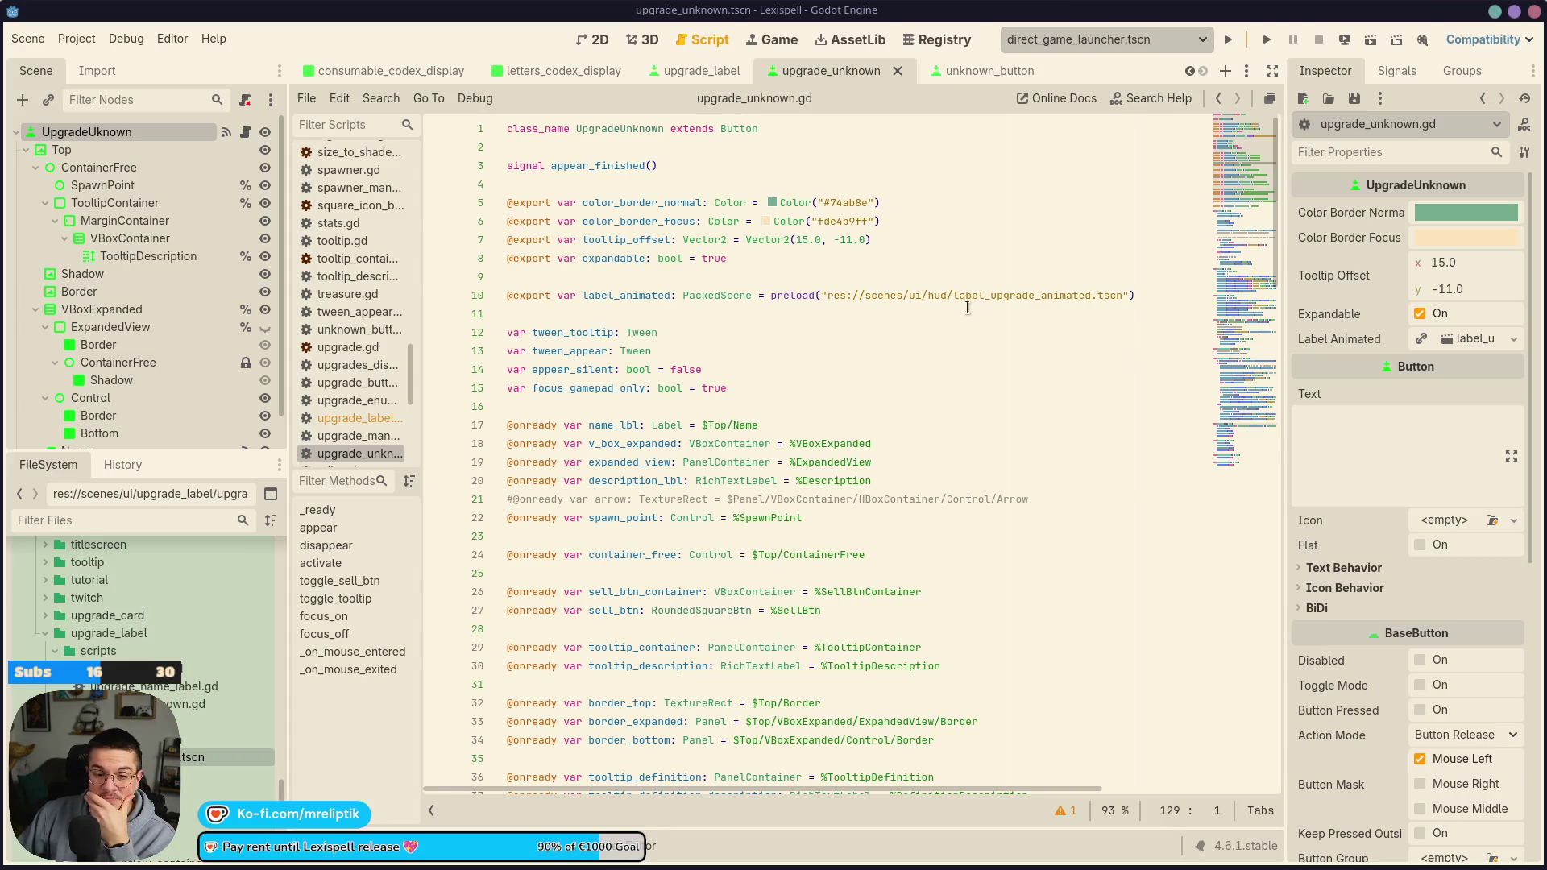
{"action": "left_click", "coordinate": [805, 258]}
Select the Top node and give it a new ShaderMaterial
{"action": "left_click", "coordinate": [596, 39]}
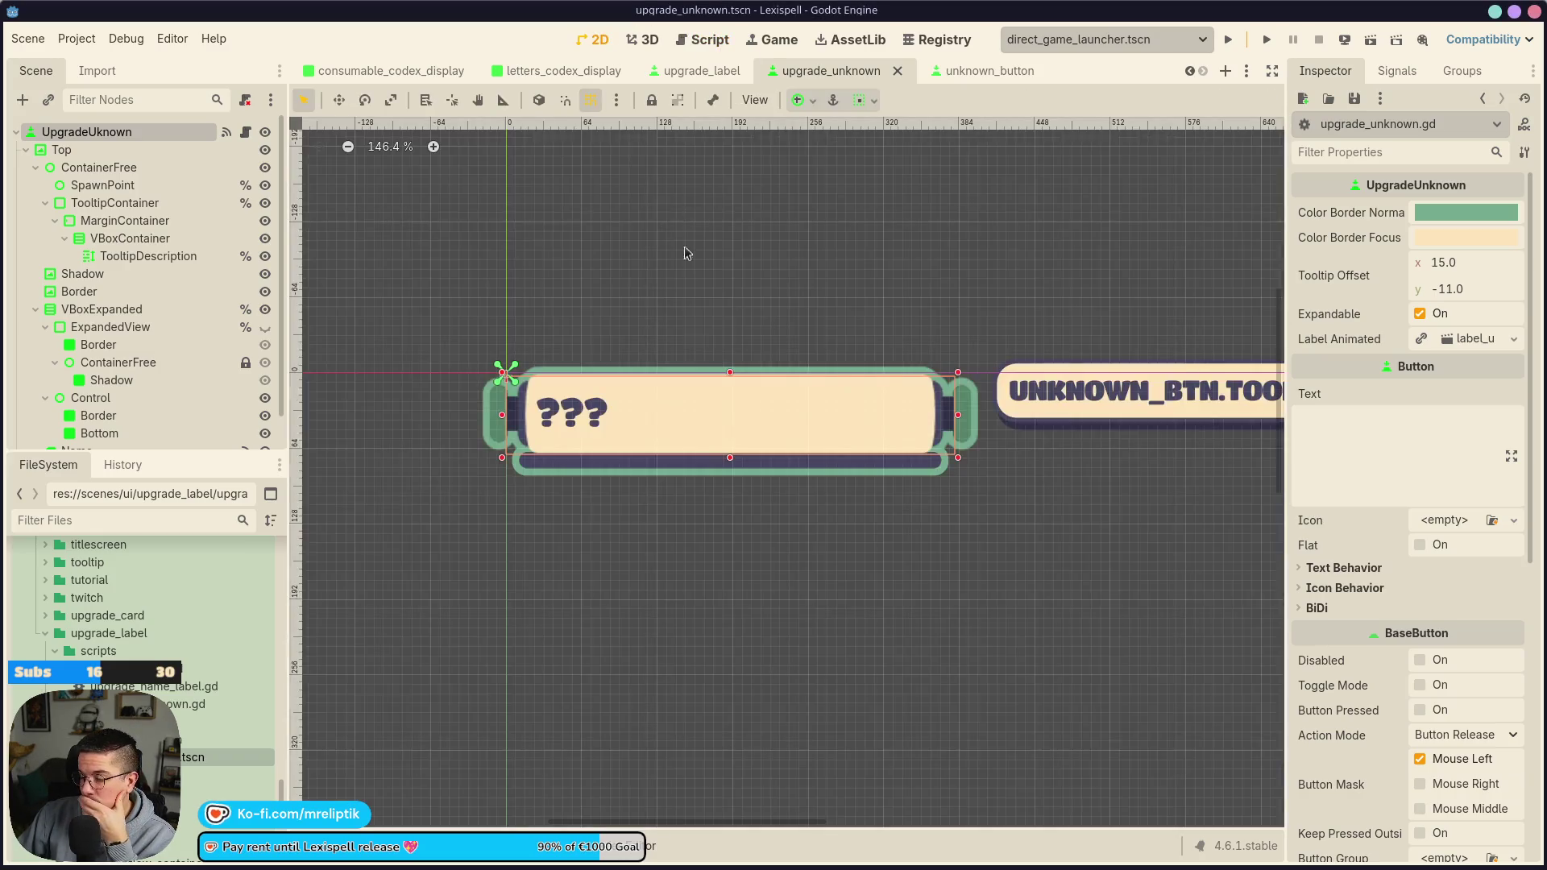
{"action": "left_click", "coordinate": [24, 152]}
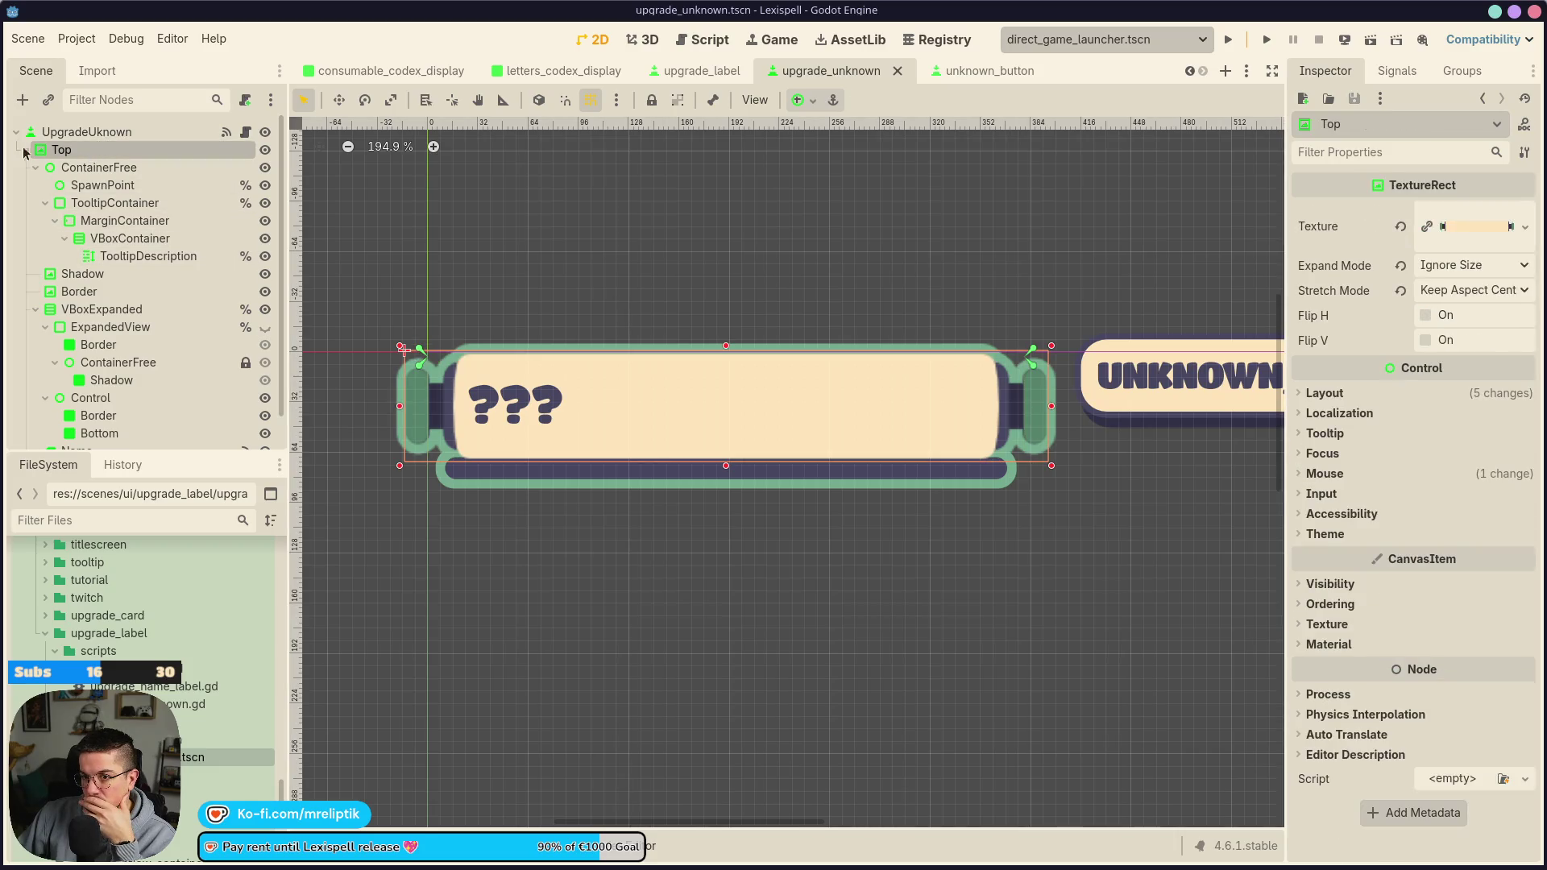
{"action": "left_click", "coordinate": [35, 167]}
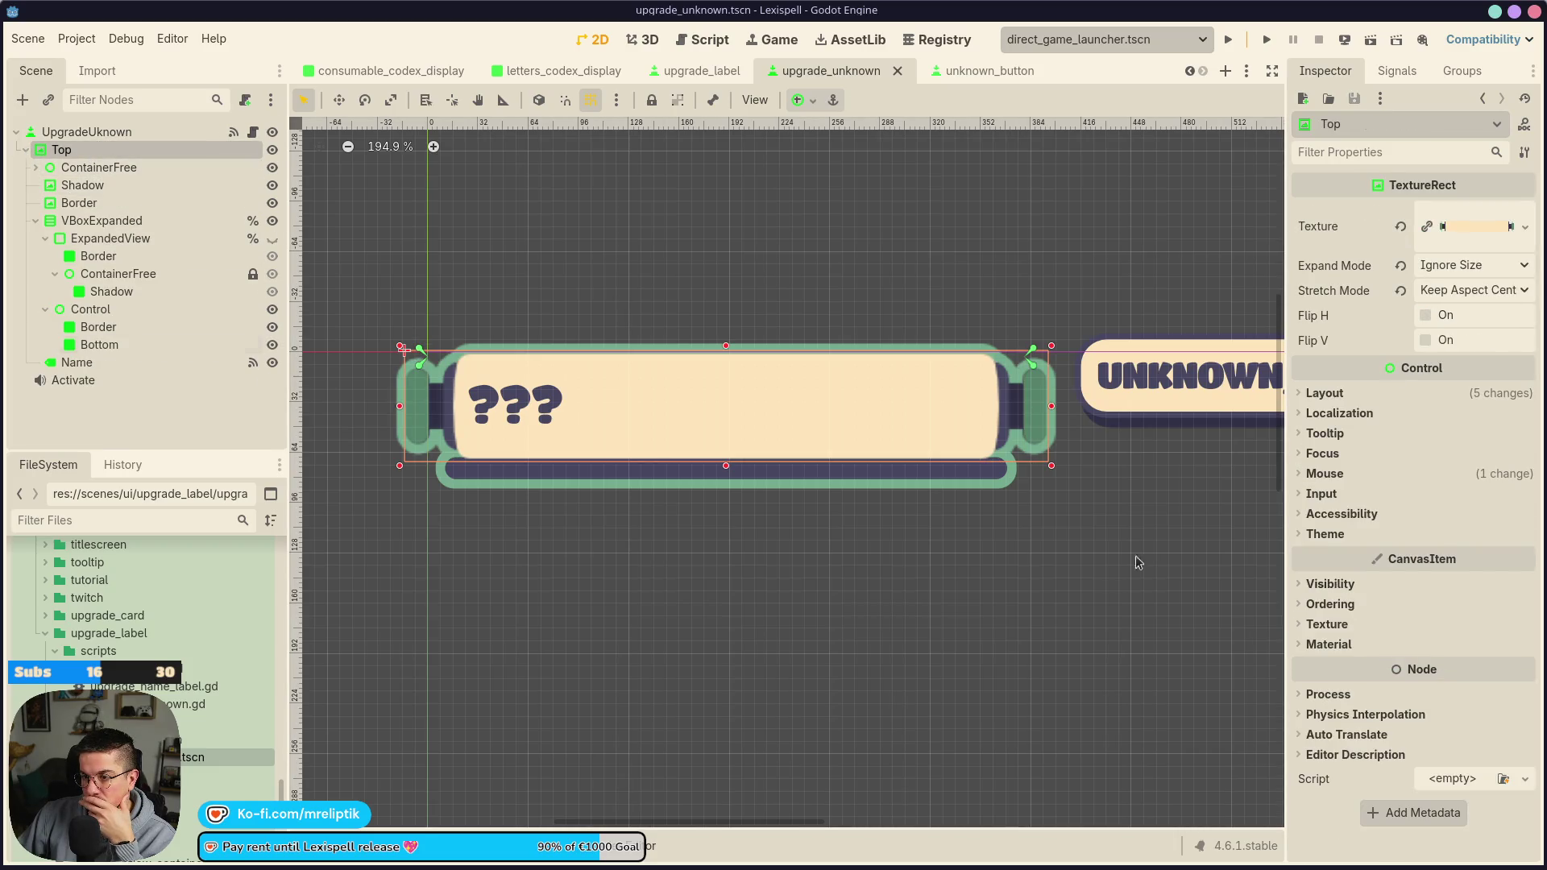
{"action": "left_click", "coordinate": [1329, 646]}
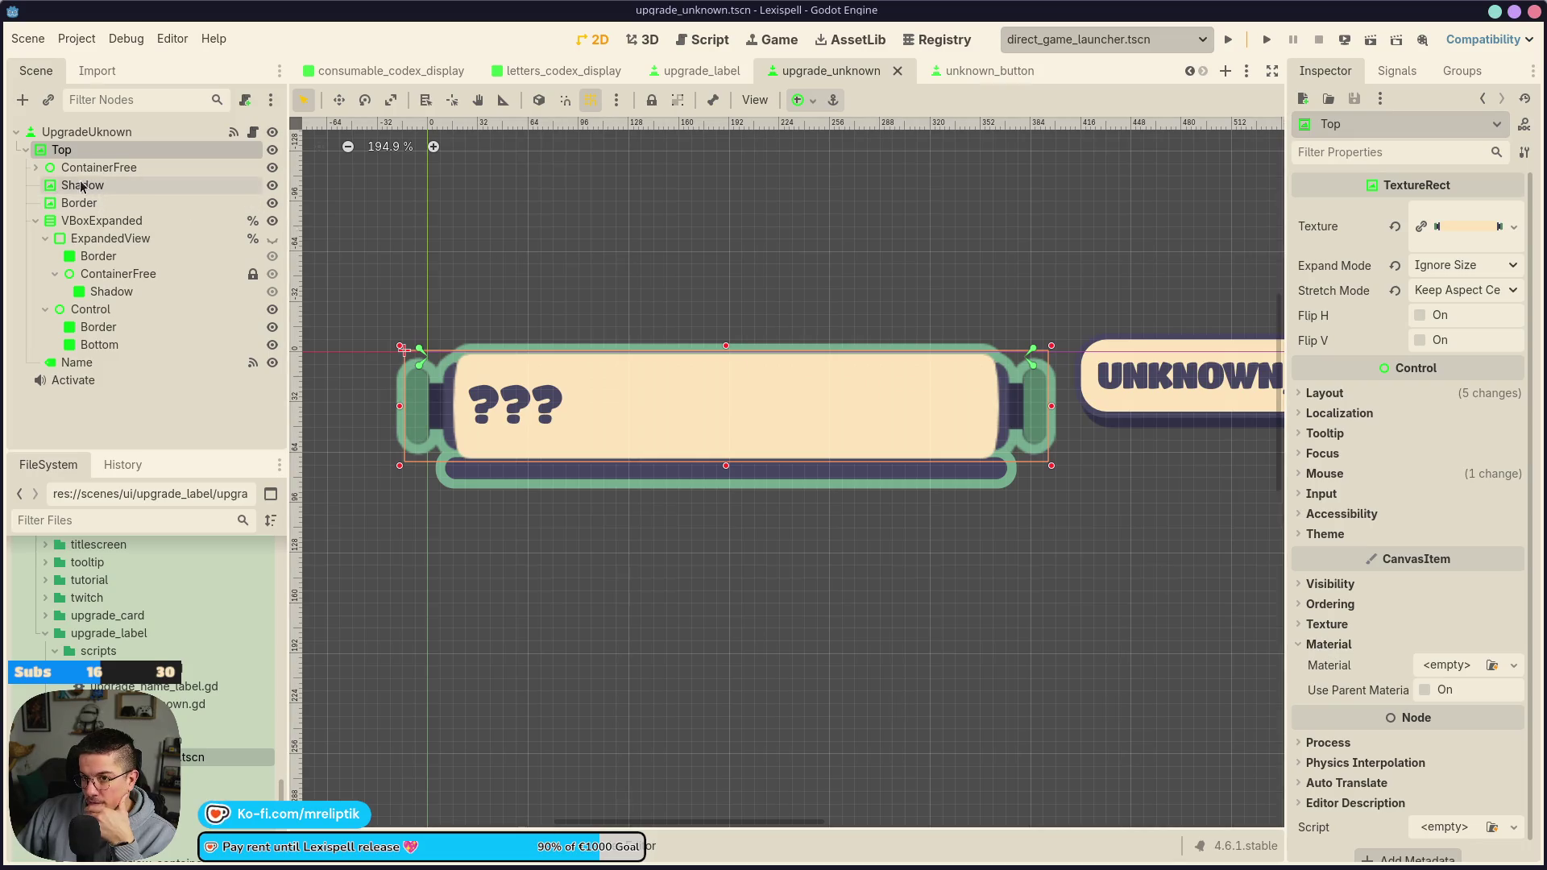
{"action": "left_click", "coordinate": [1323, 652]}
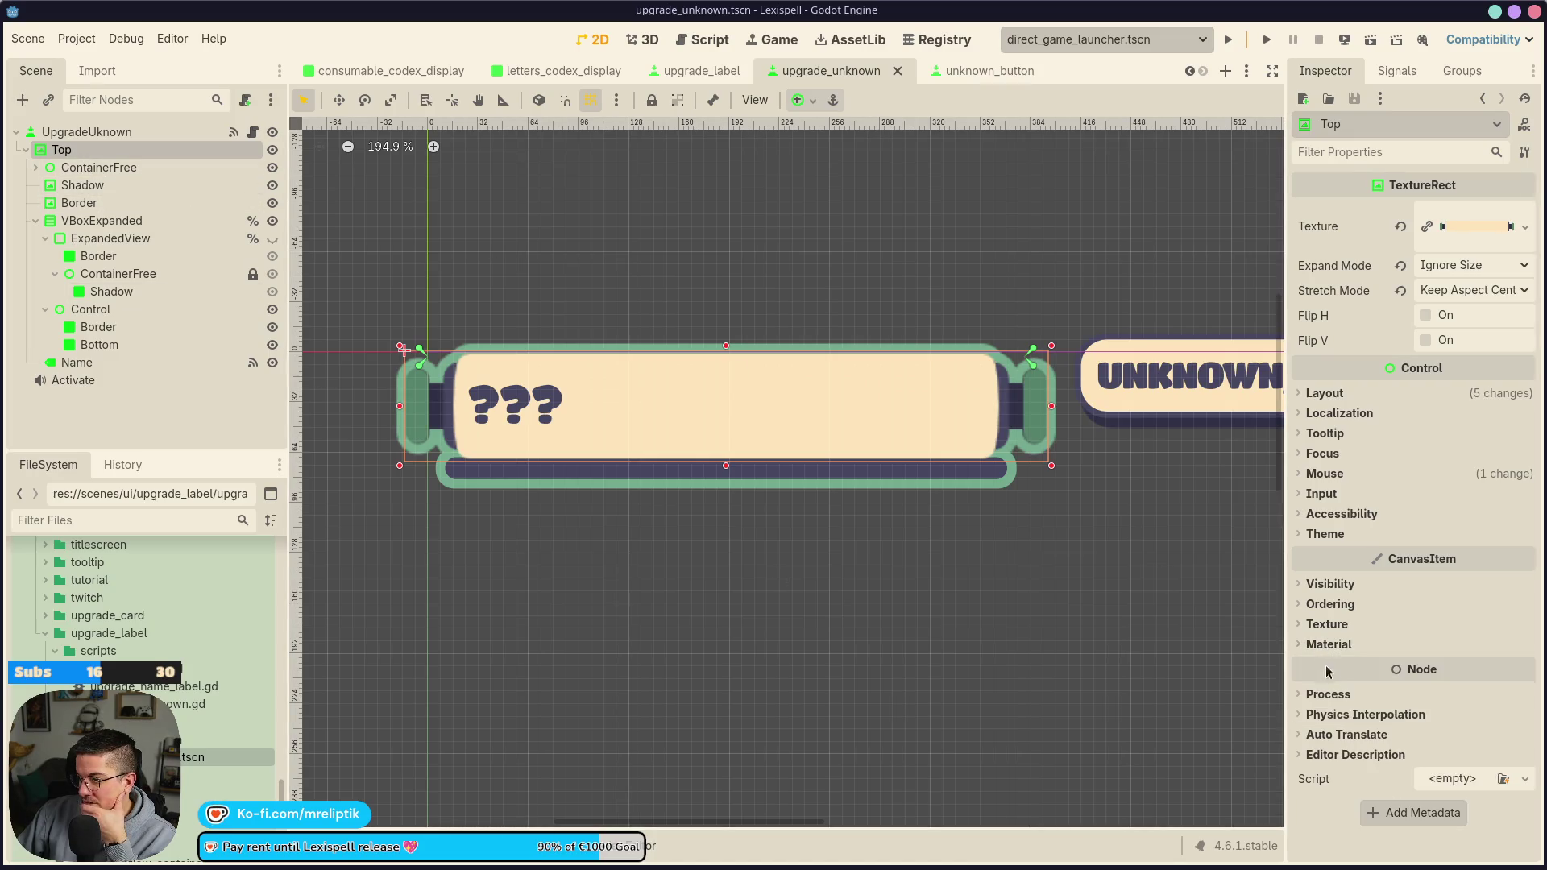
{"action": "left_click", "coordinate": [1328, 645]}
{"action": "left_click", "coordinate": [1514, 665]}
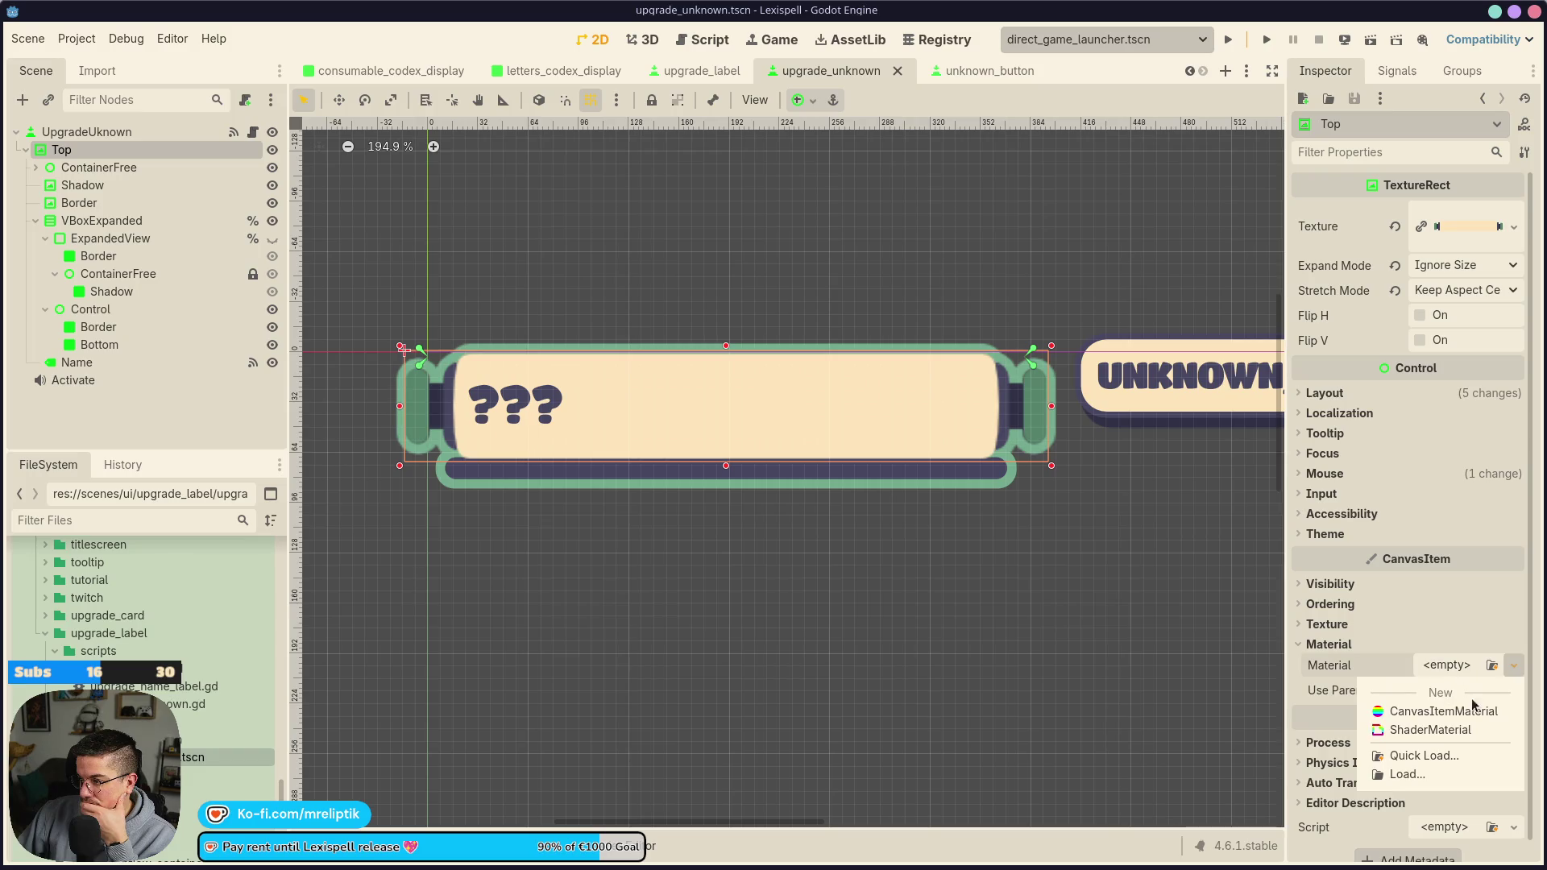
{"action": "left_click", "coordinate": [1418, 728]}
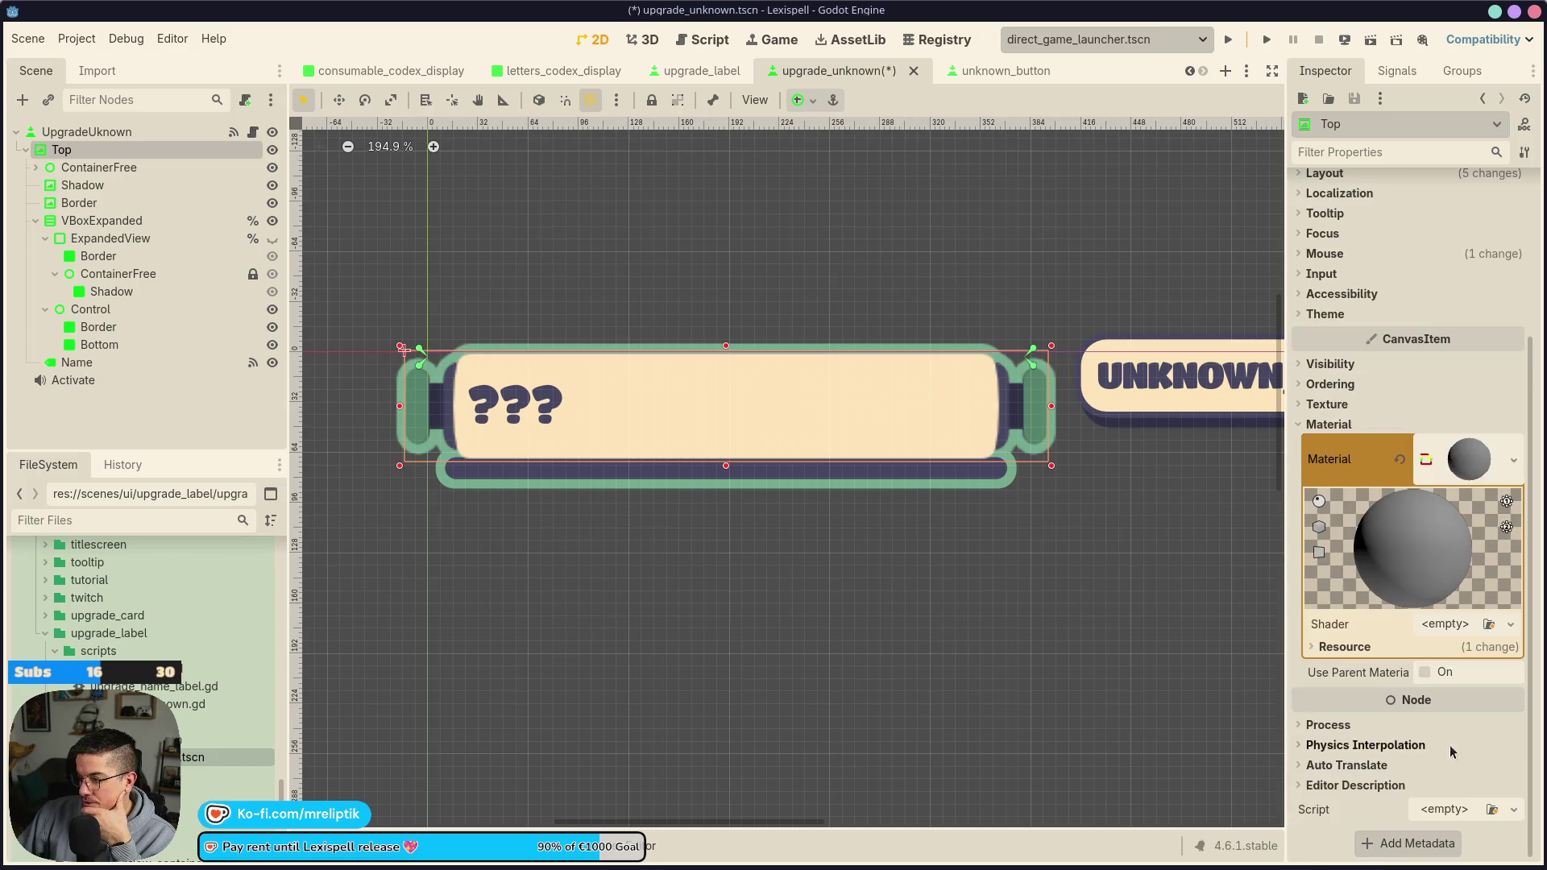
Load hit.gdshader into the material and set its Hit Color to black
{"action": "left_click", "coordinate": [1440, 626]}
{"action": "left_click", "coordinate": [1429, 672]}
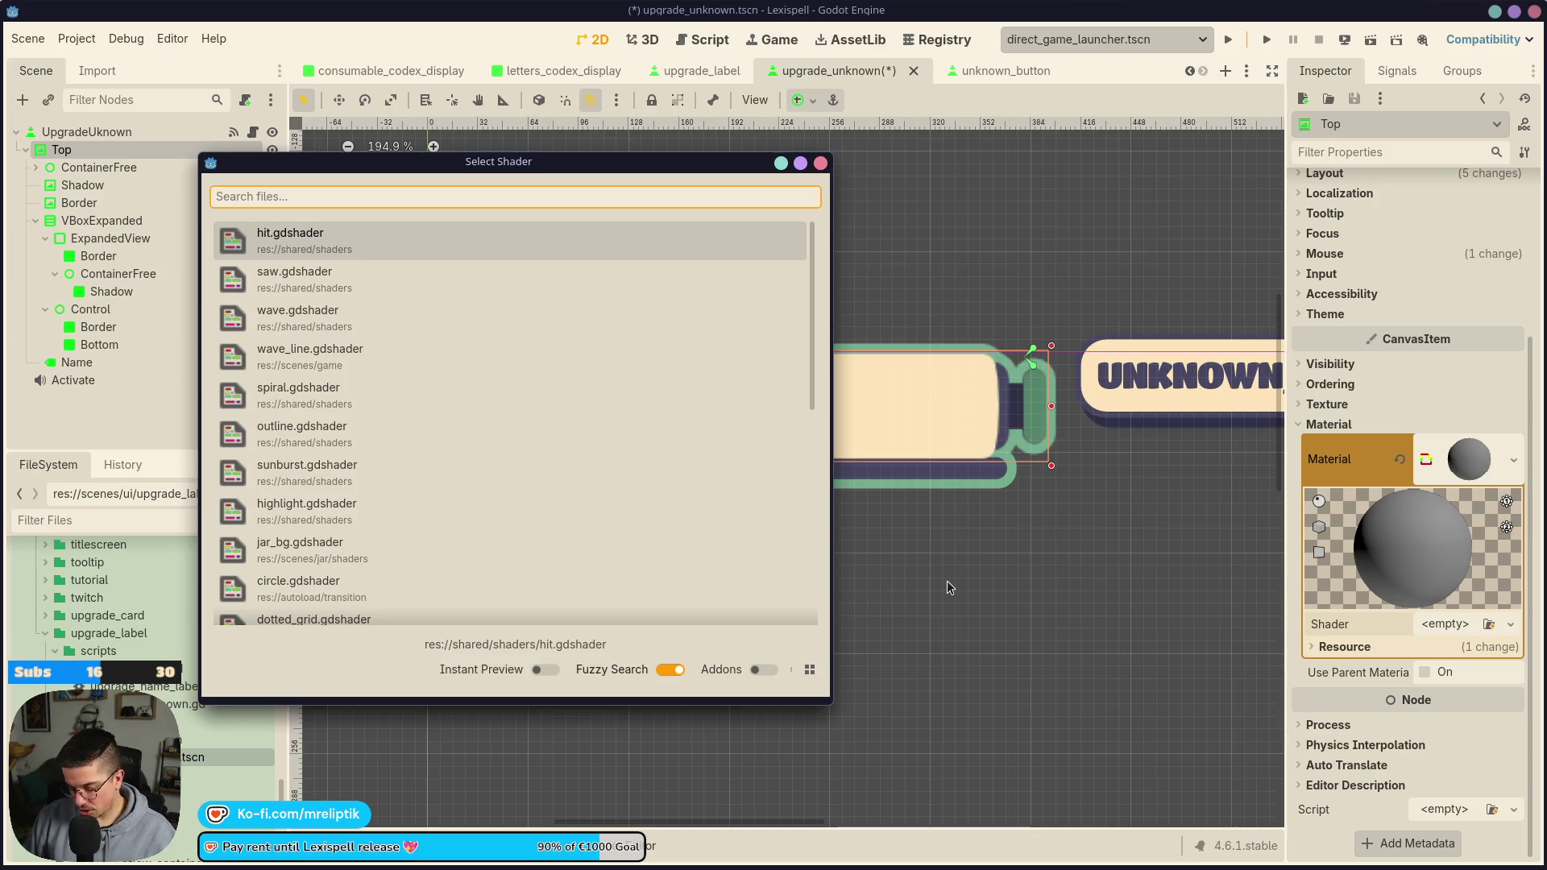
{"action": "type", "text": "hit"}
{"action": "key", "text": "Return"}
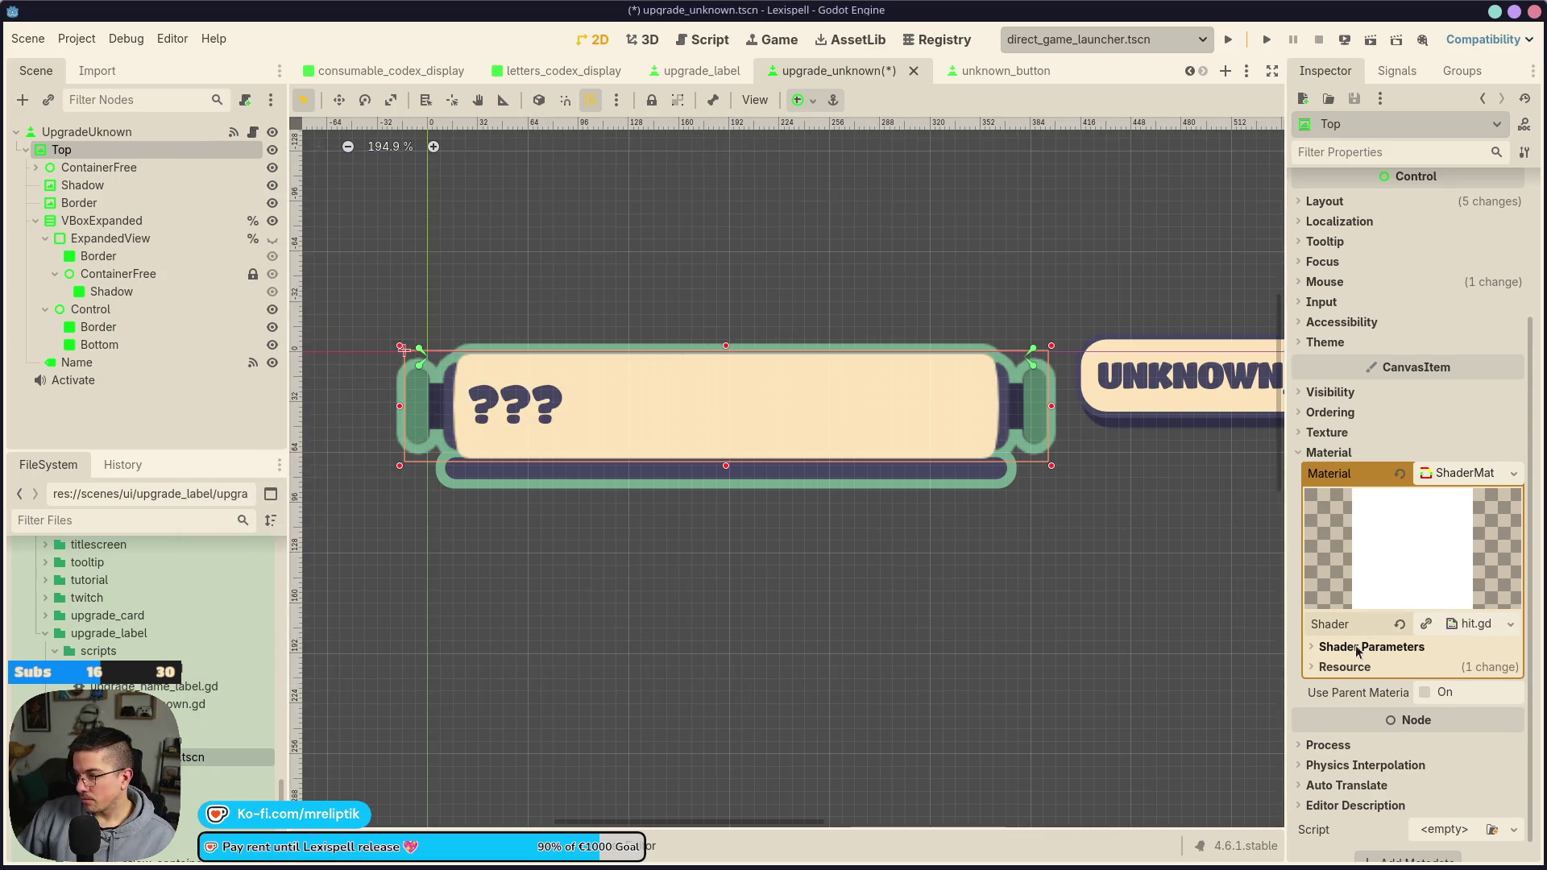
{"action": "left_click", "coordinate": [1370, 646]}
{"action": "left_click", "coordinate": [1454, 668]}
{"action": "left_click_drag", "start_coordinate": [1376, 493], "coordinate": [1313, 493]}
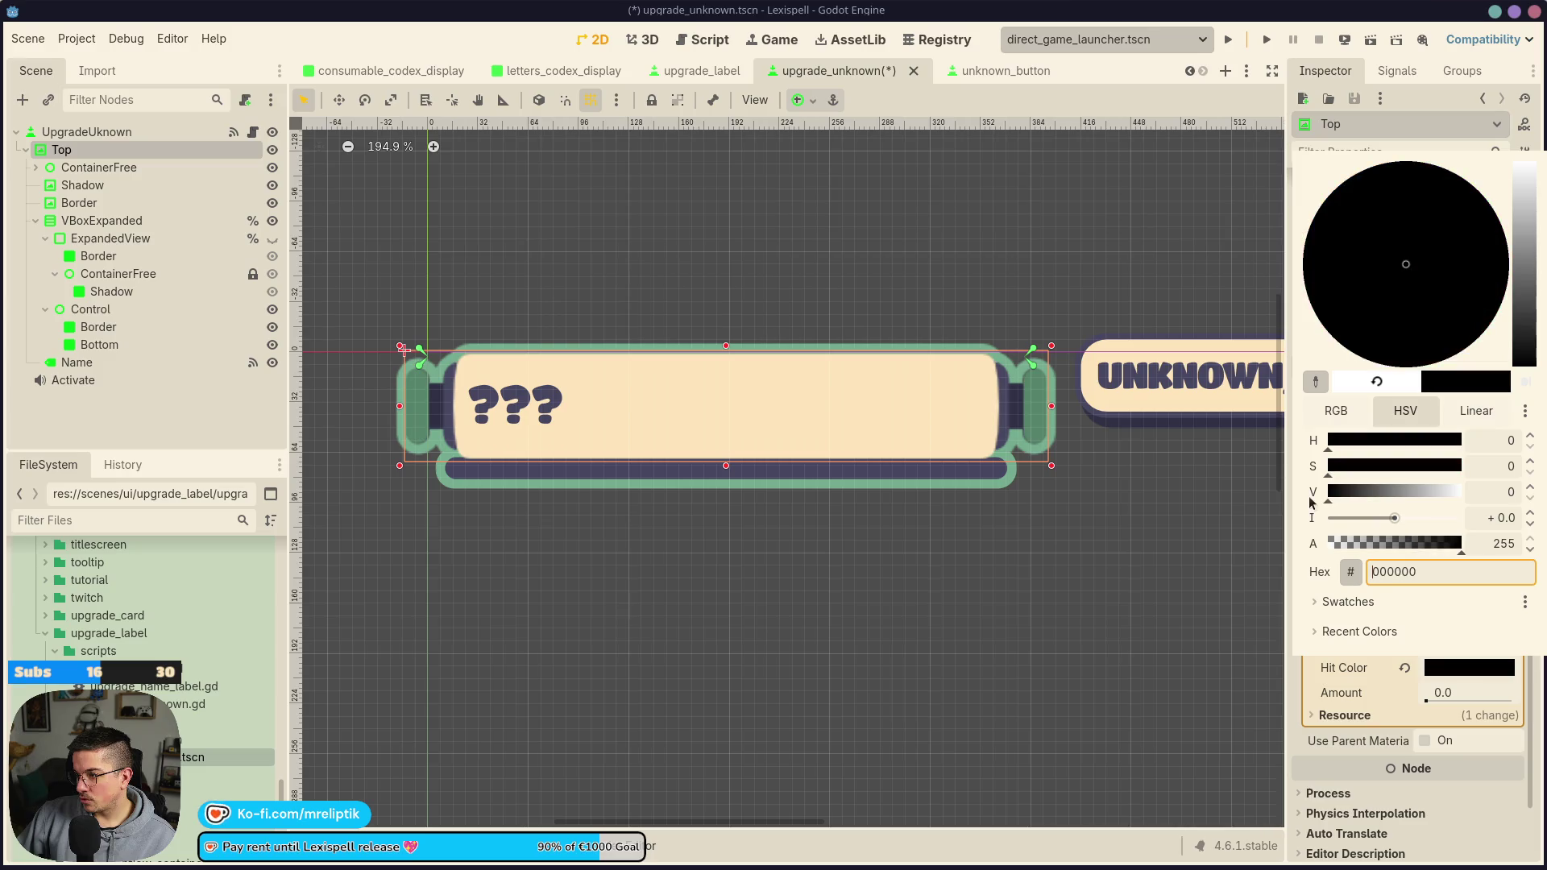
{"action": "left_click", "coordinate": [1470, 701]}
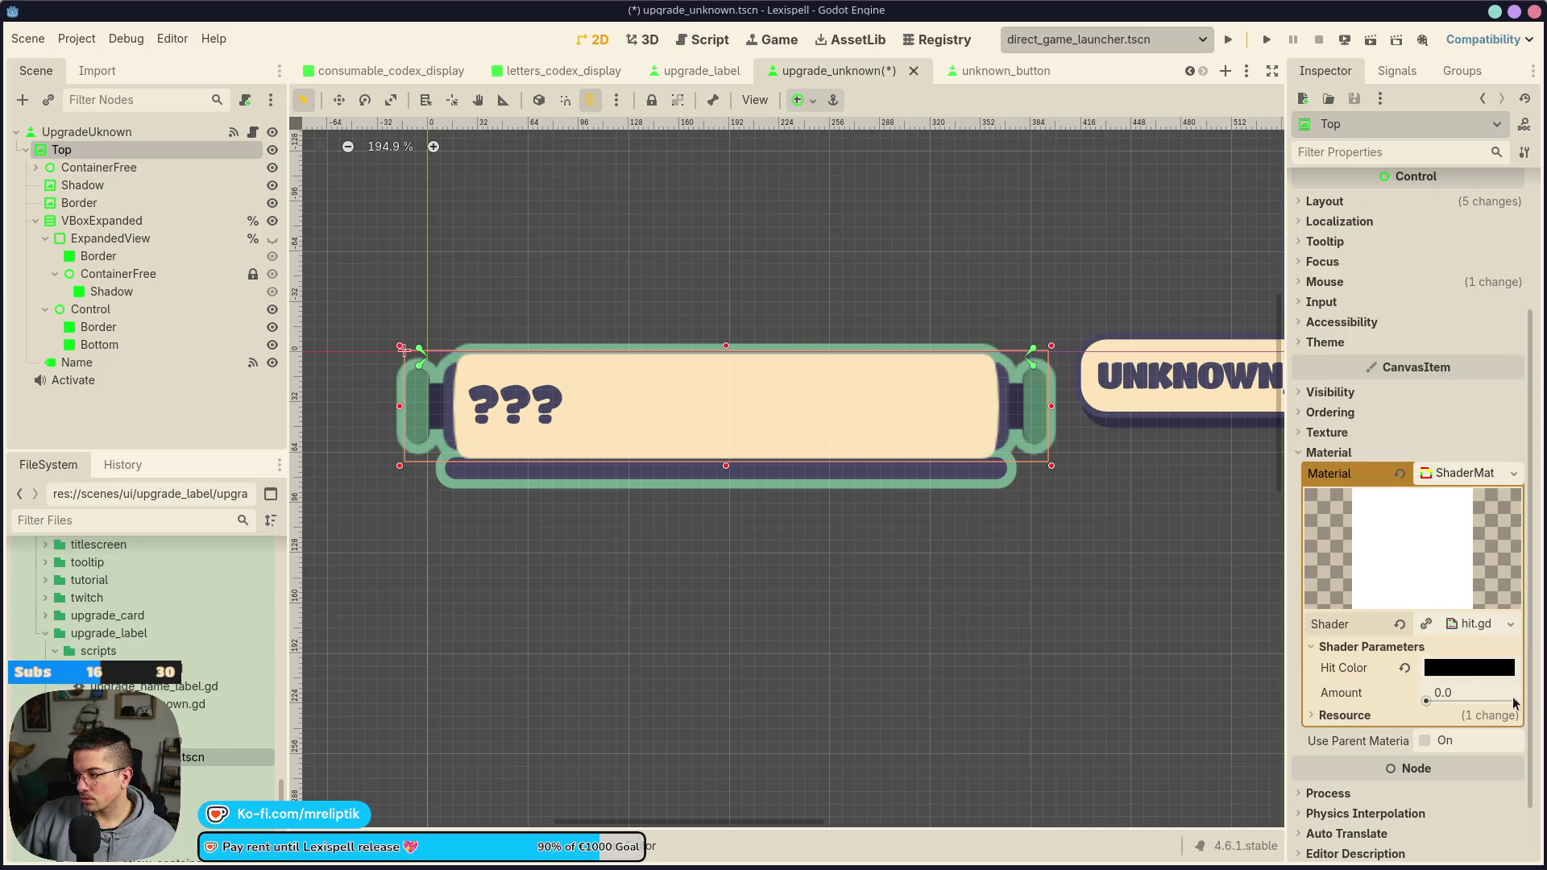
{"action": "left_click", "coordinate": [1322, 392]}
Review the Hit Color and browse shader files, cancelling to keep hit.gdshader
{"action": "left_click", "coordinate": [1321, 392]}
{"action": "scroll", "coordinate": [601, 424], "scroll_direction": "up", "scroll_amount": 2}
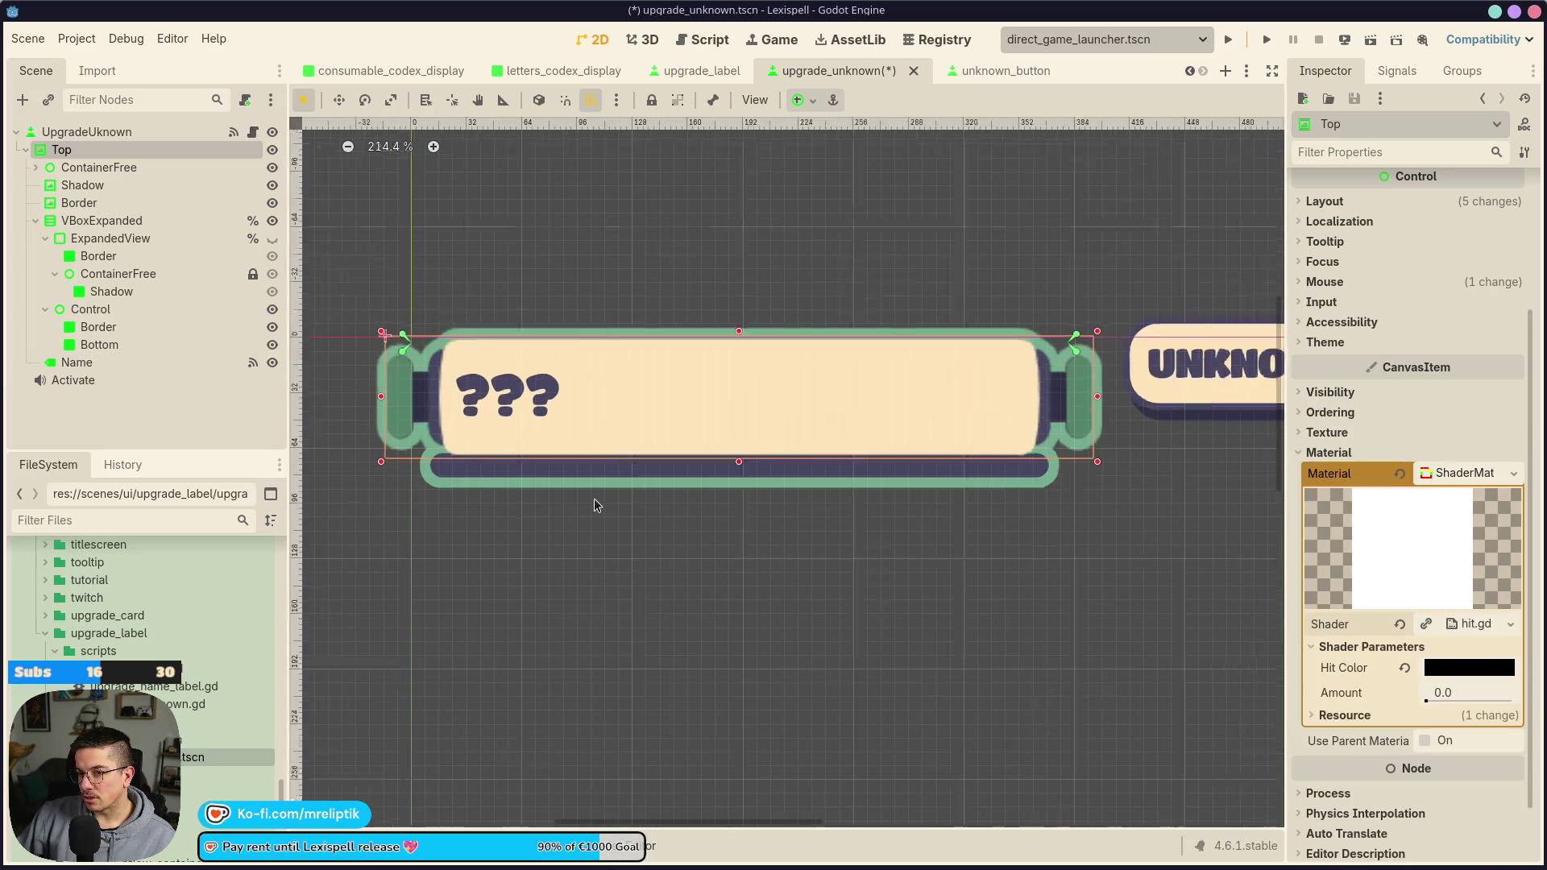
{"action": "left_click", "coordinate": [1477, 675]}
{"action": "left_click", "coordinate": [1476, 675]}
{"action": "left_click", "coordinate": [1473, 628]}
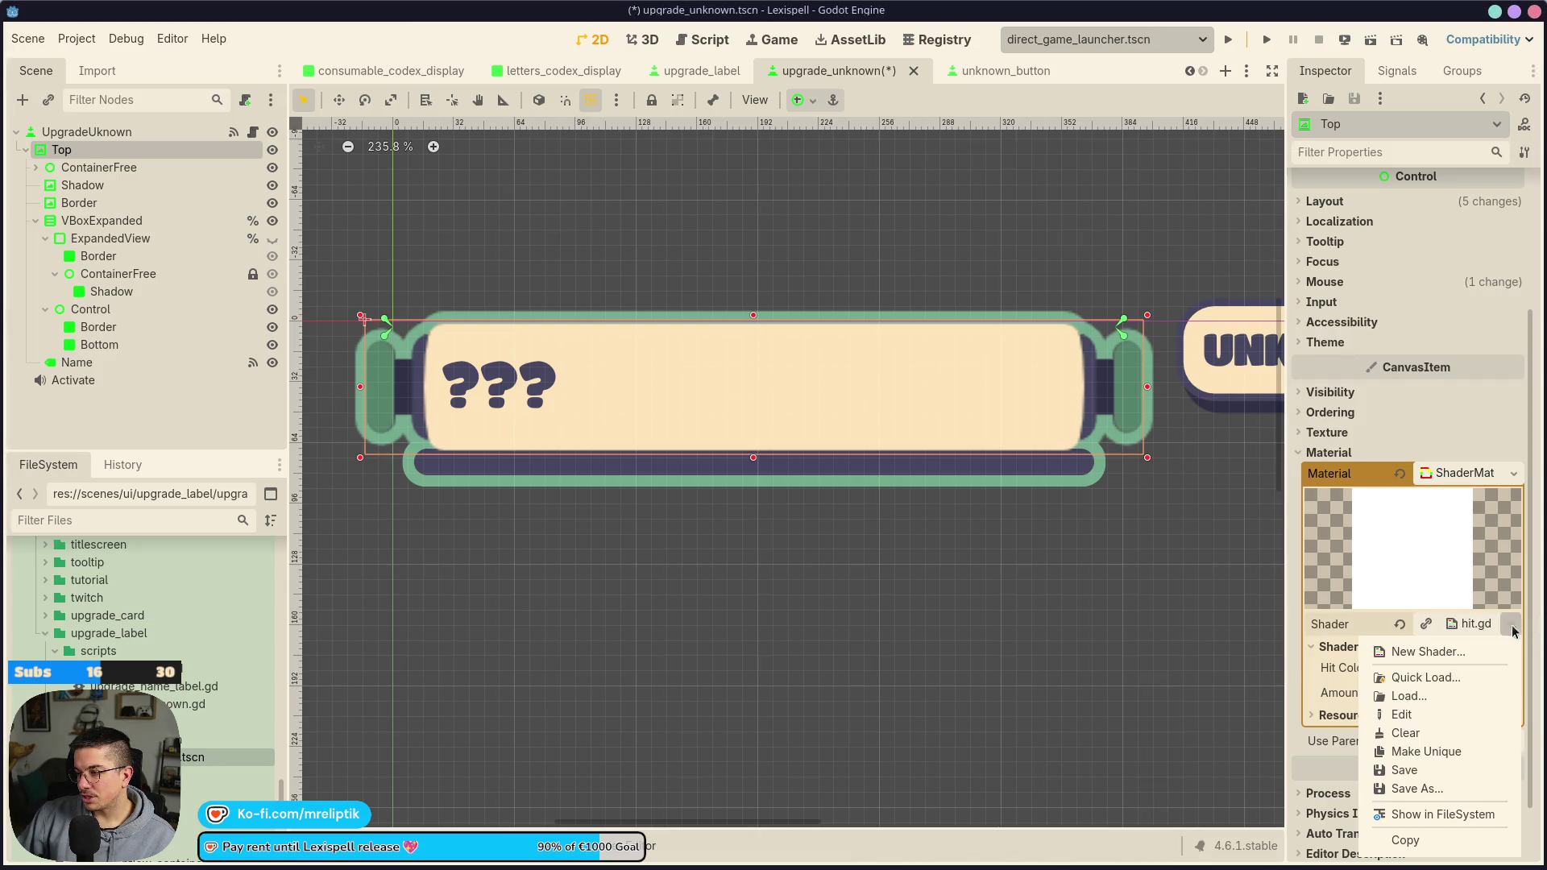
{"action": "left_click", "coordinate": [1418, 677]}
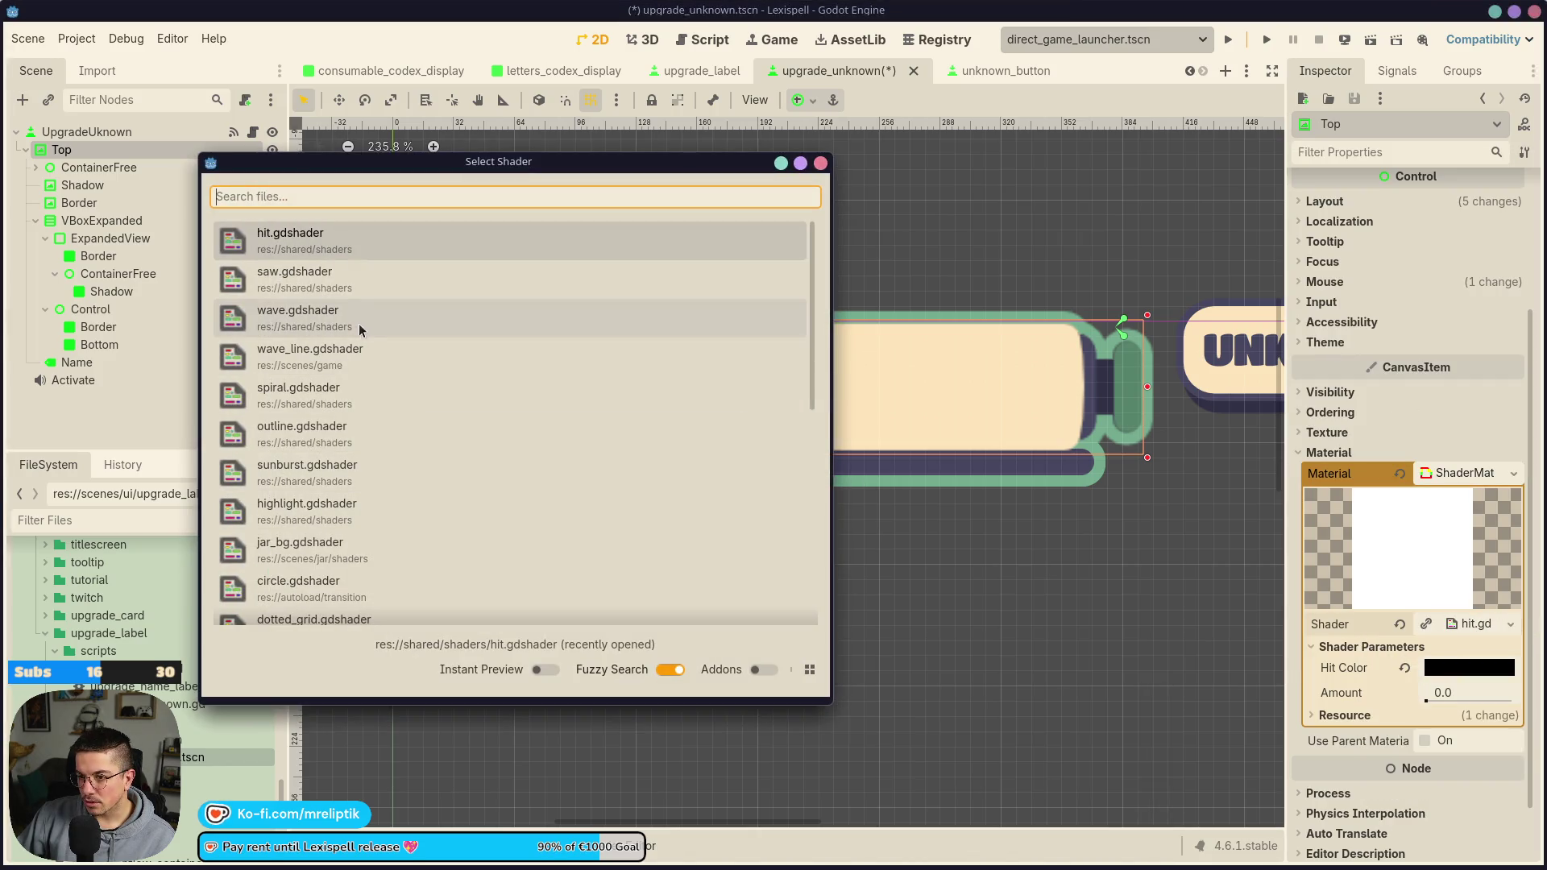
{"action": "scroll", "coordinate": [427, 422], "scroll_direction": "down", "scroll_amount": 5}
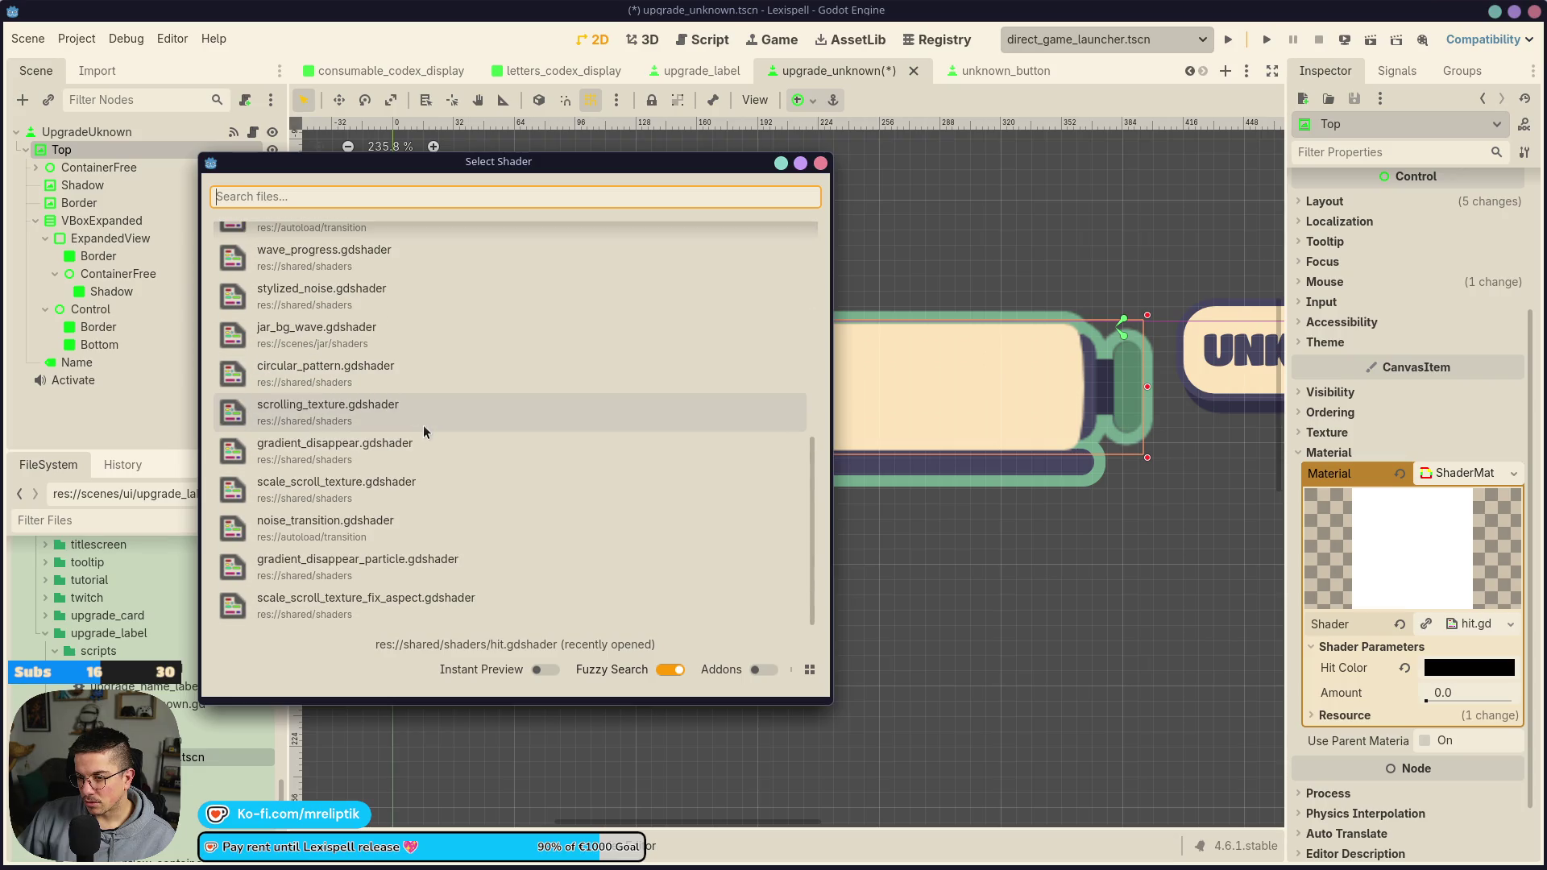
{"action": "scroll", "coordinate": [406, 440], "scroll_direction": "up", "scroll_amount": 5}
{"action": "key", "text": "Escape"}
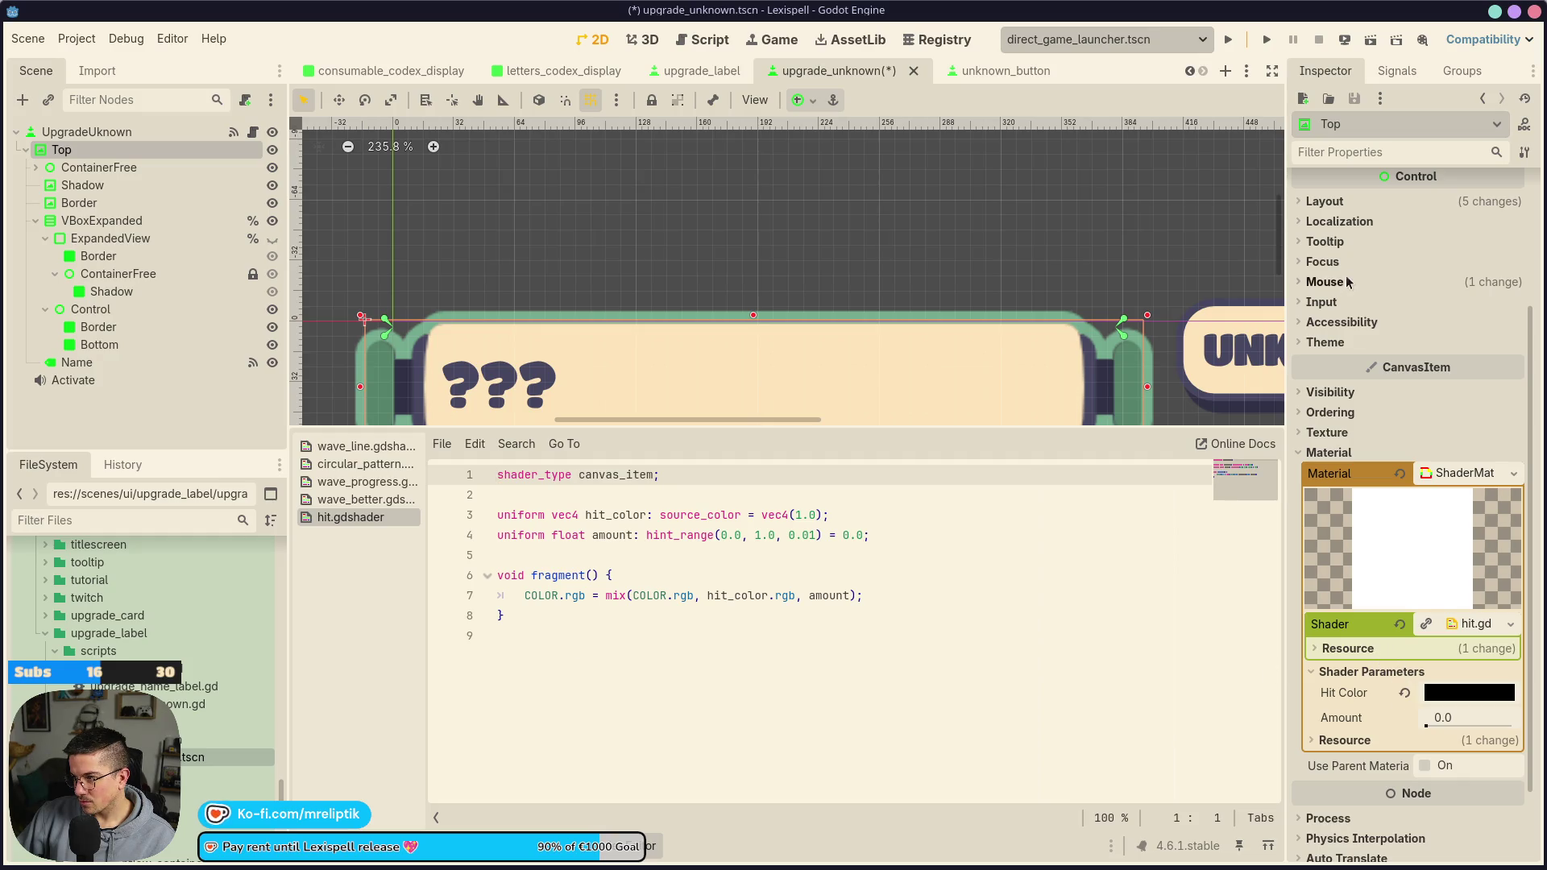
Save the scene, hide the output log and make Top's shader a unique copy
{"action": "scroll", "coordinate": [818, 278], "scroll_direction": "down", "scroll_amount": 5}
{"action": "scroll", "coordinate": [1418, 298], "scroll_direction": "up", "scroll_amount": 2}
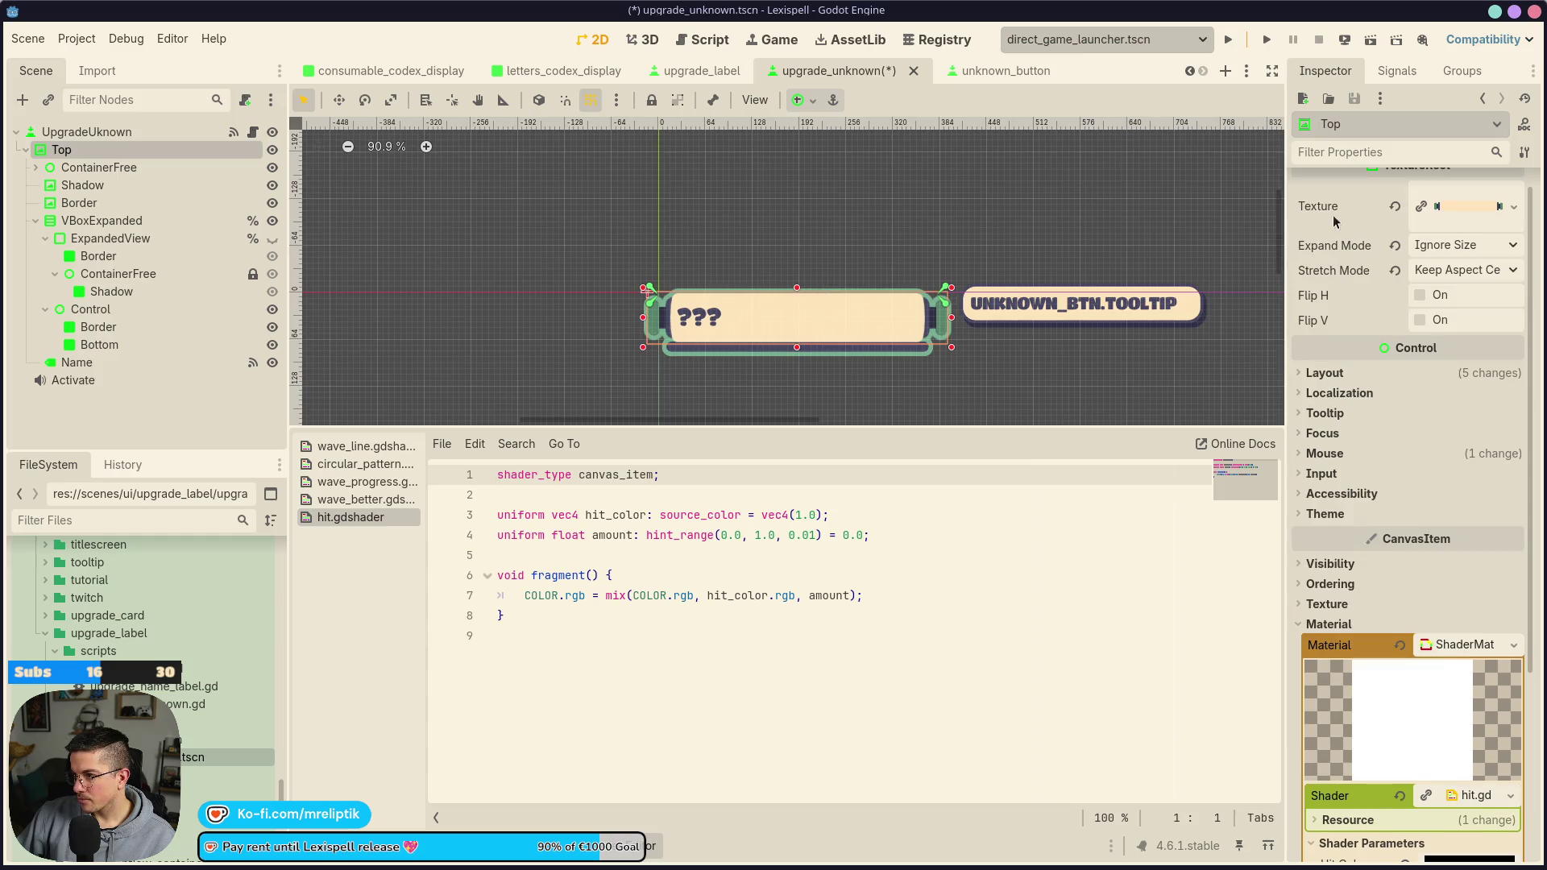
{"action": "scroll", "coordinate": [1366, 423], "scroll_direction": "down", "scroll_amount": 3}
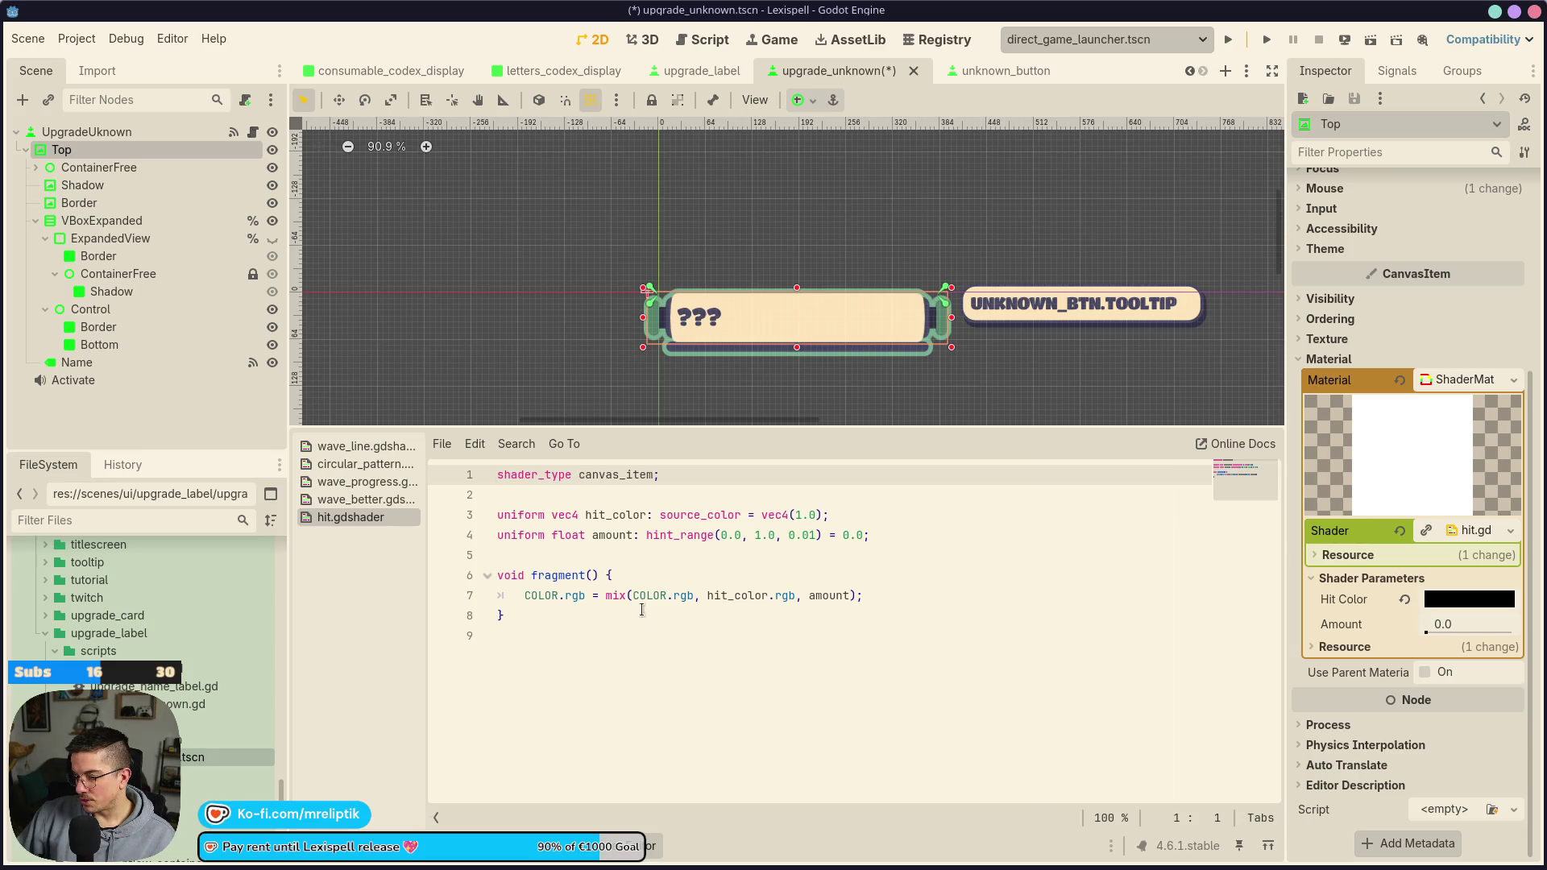
{"action": "key", "text": "ctrl+s"}
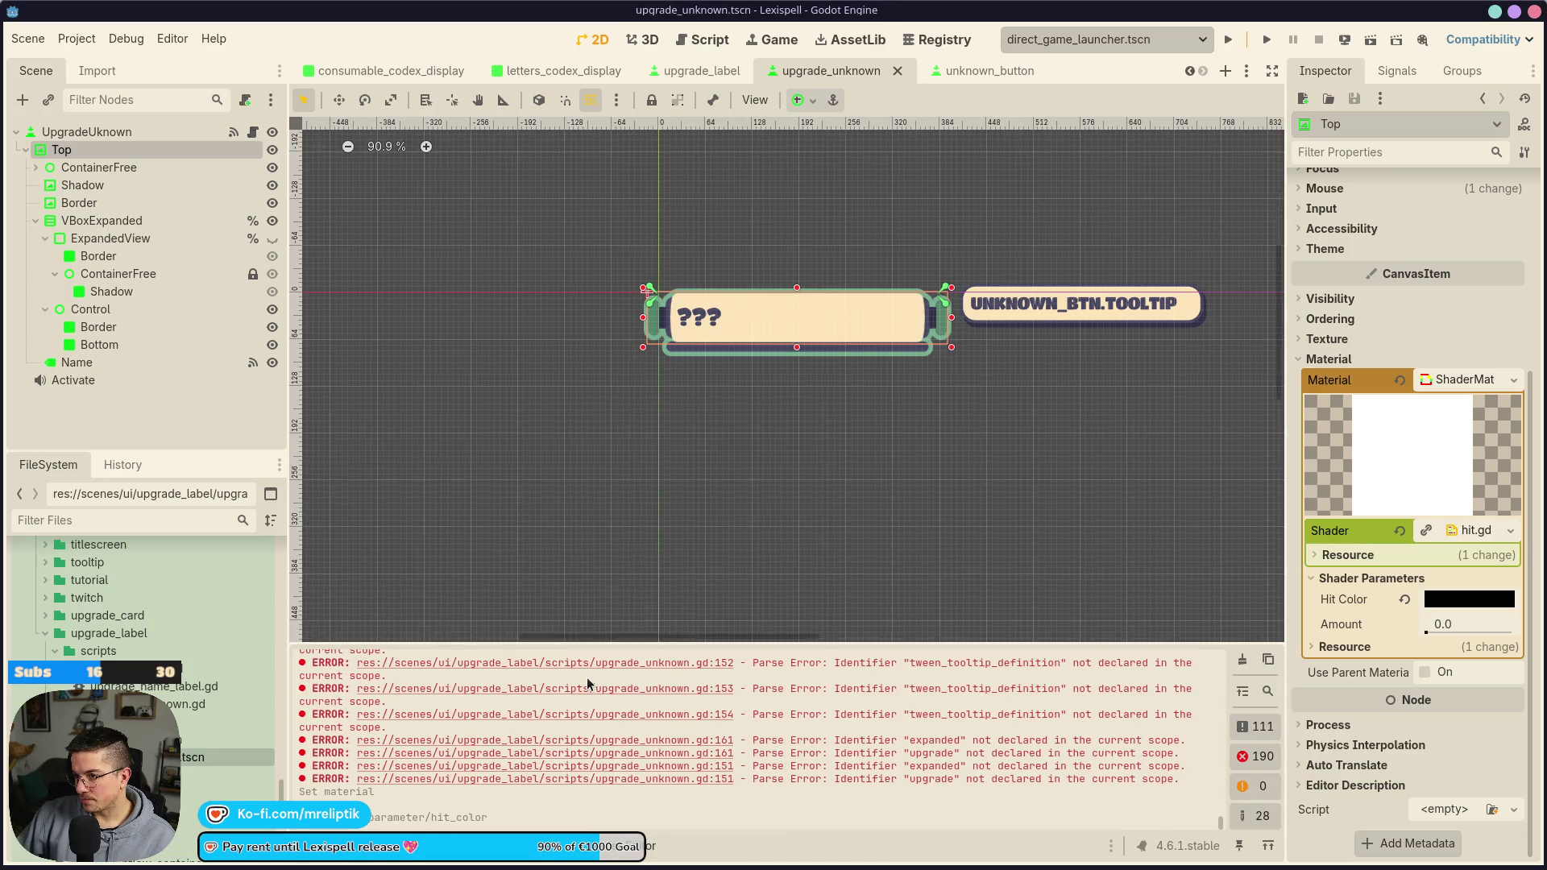
{"action": "key", "text": "ctrl+j"}
{"action": "left_click", "coordinate": [1510, 530]}
{"action": "left_click", "coordinate": [1426, 658]}
{"action": "left_click", "coordinate": [673, 577]}
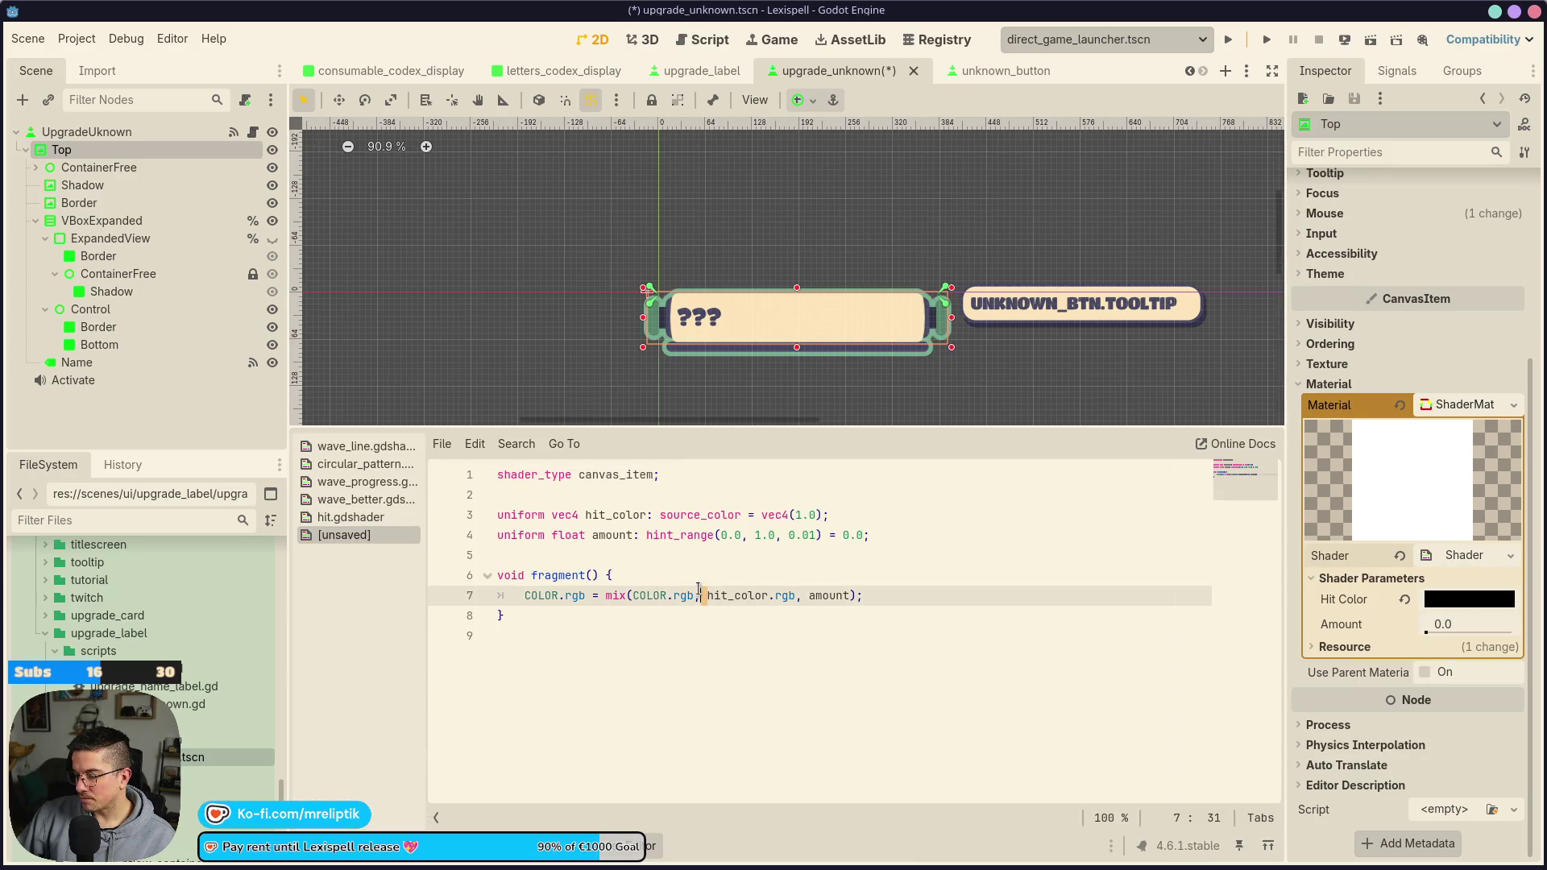
Add 'vec4 in_texture = texture(TEXTURE, UV);' at the start of fragment() and save
{"action": "key", "text": "Return"}
{"action": "type", "text": "vec"}
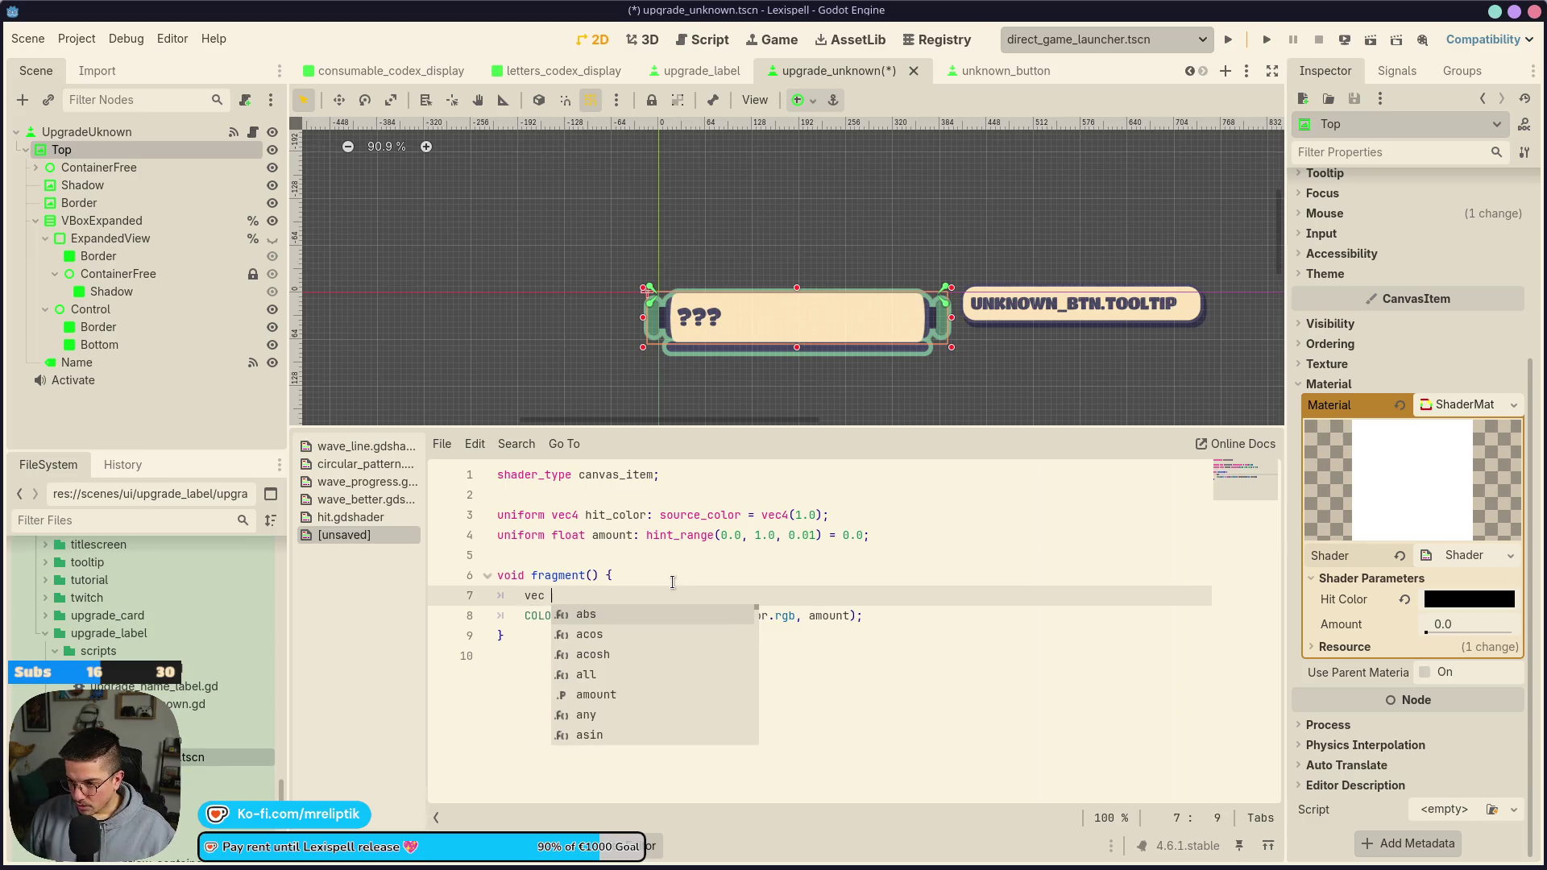
{"action": "type", "text": "43"}
{"action": "type", "text": "textu"}
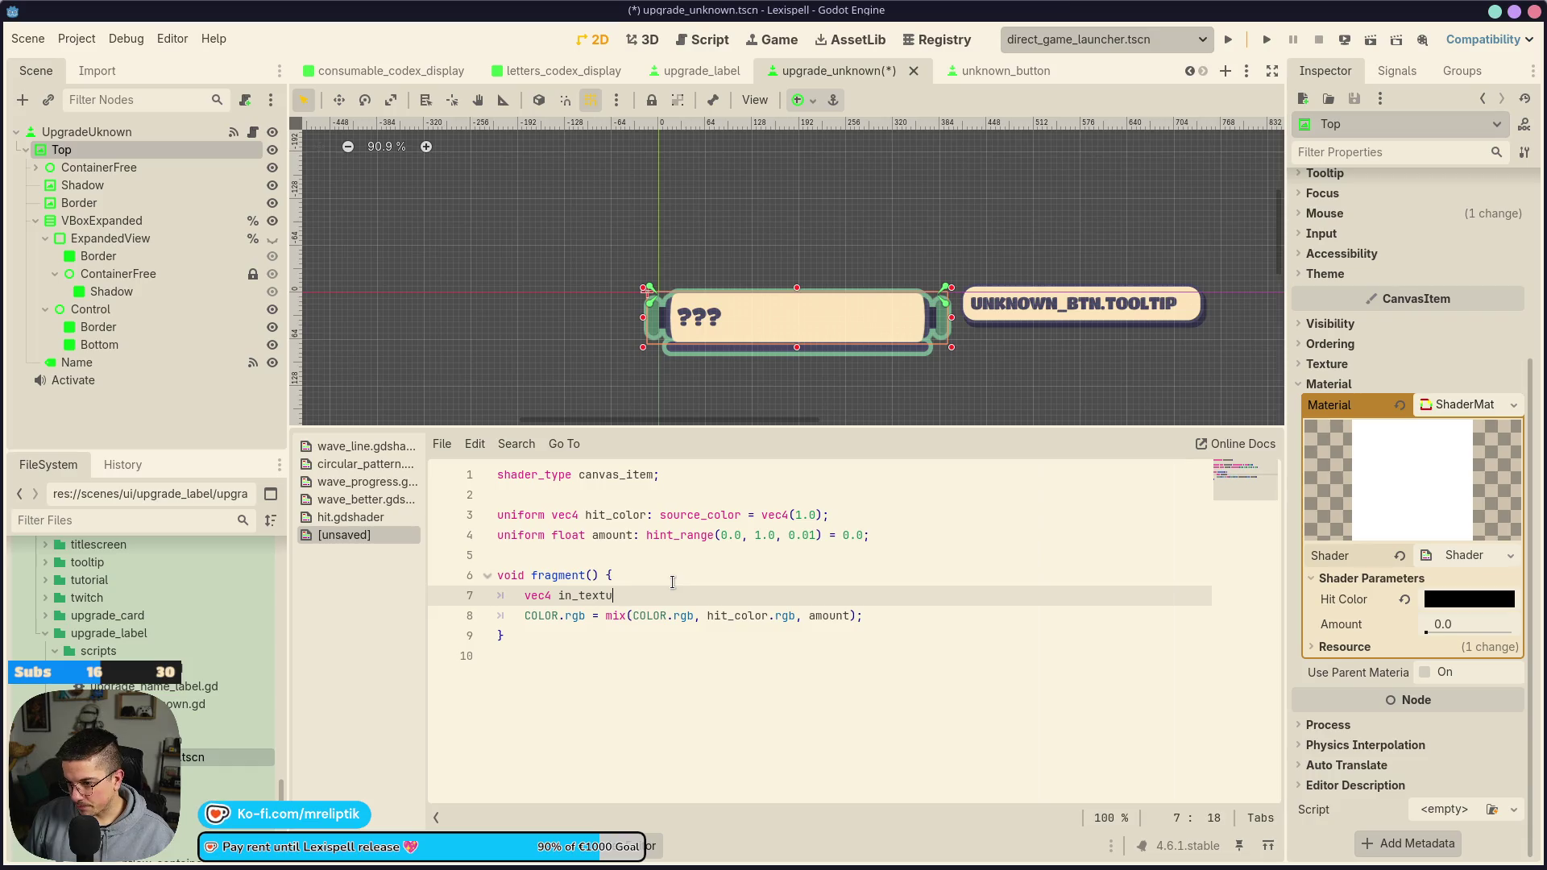
{"action": "type", "text": " = texture('"}
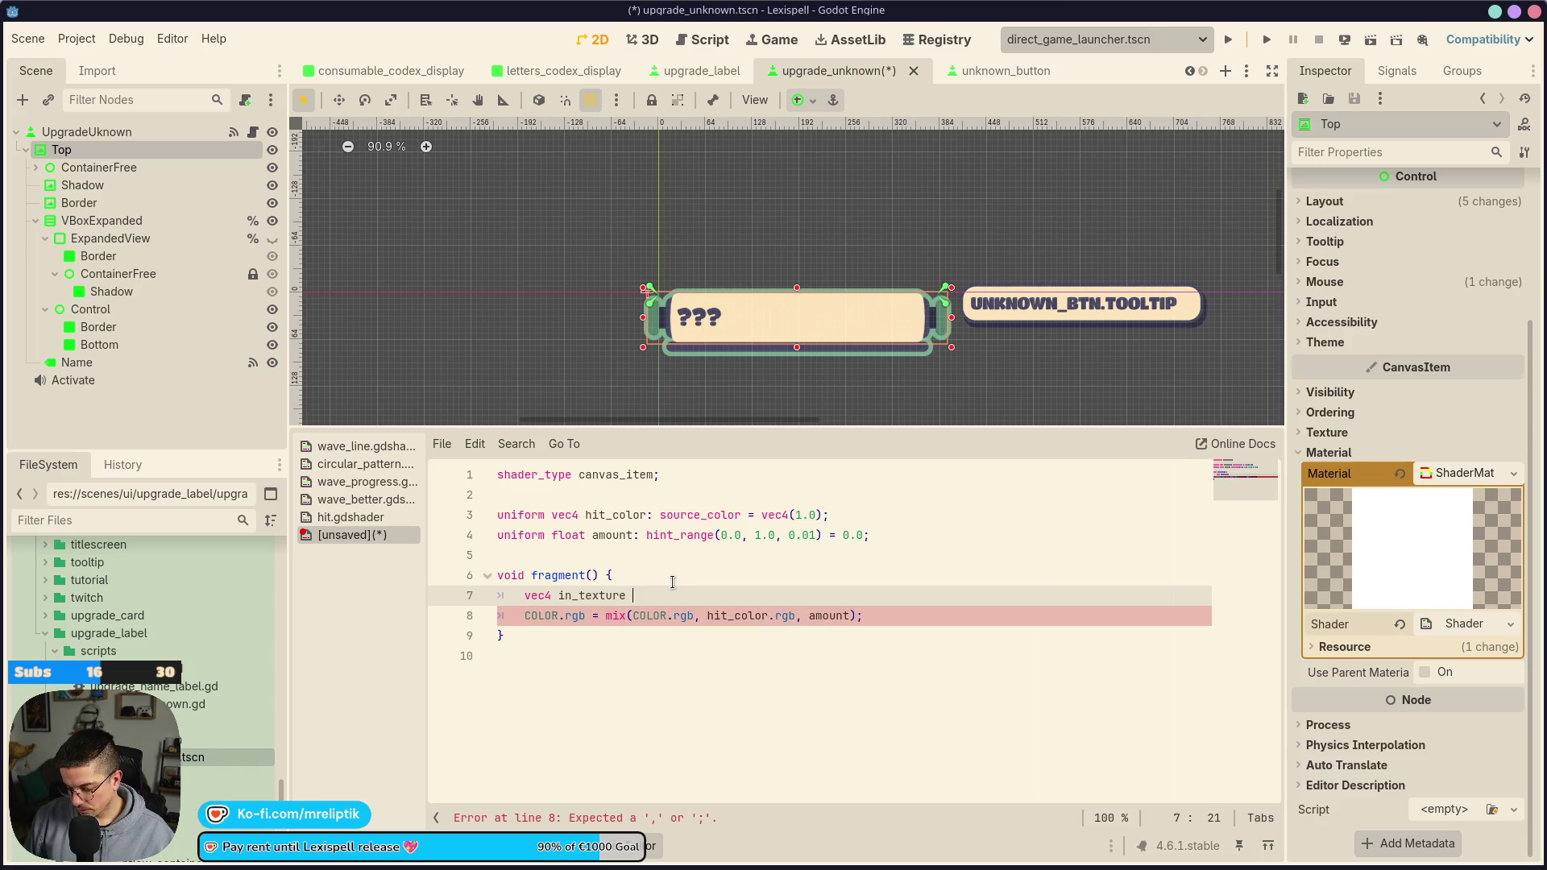
{"action": "key", "text": "BackSpace"}
{"action": "type", "text": "TEXTURE, UV);"}
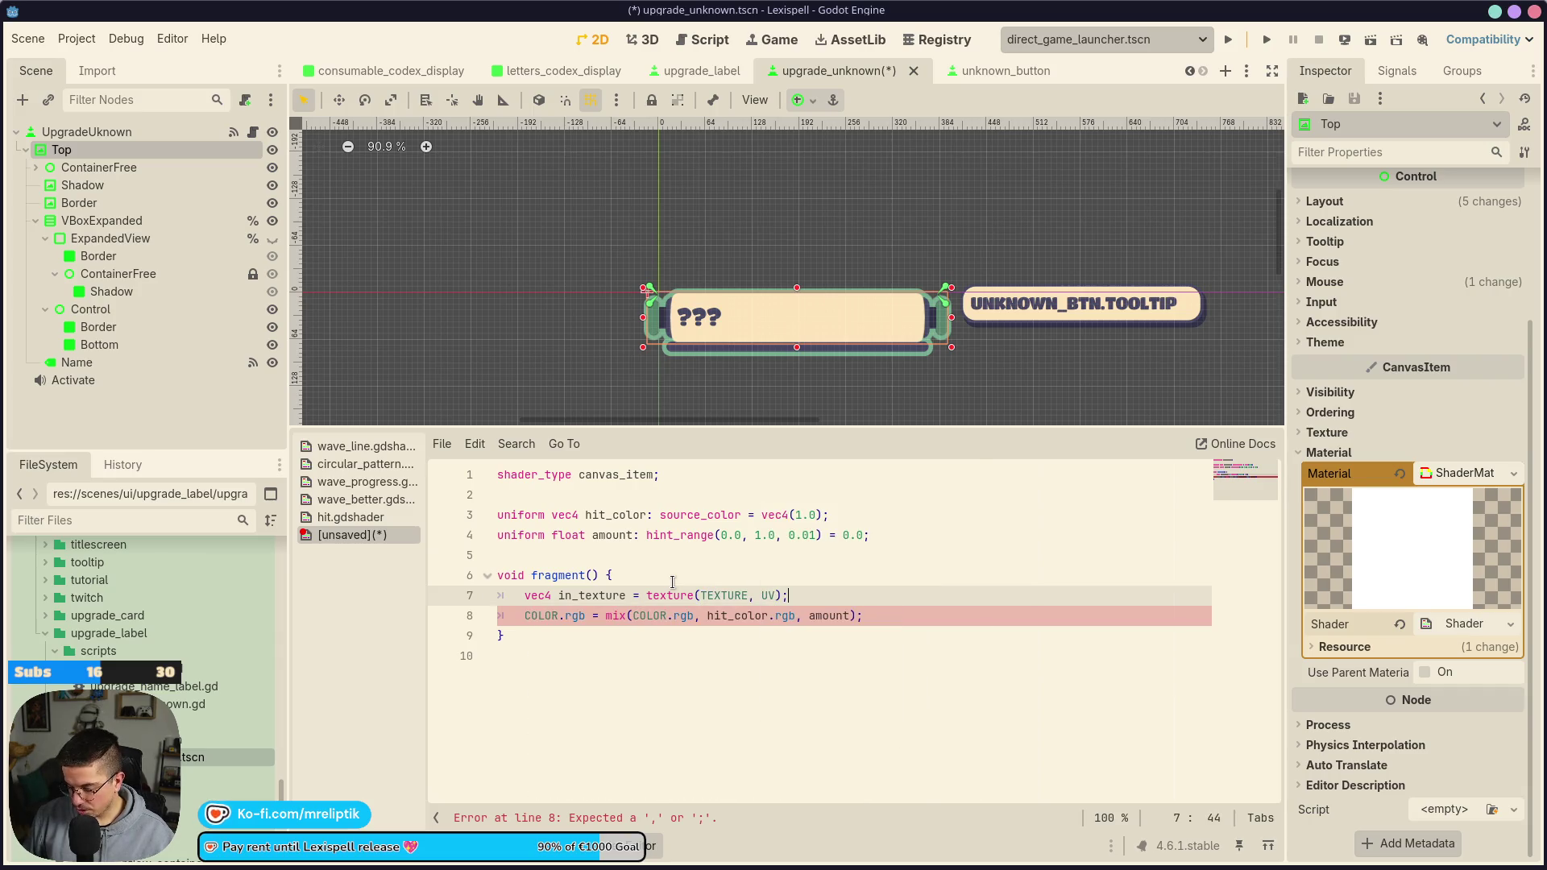
{"action": "key", "text": "ctrl+s"}
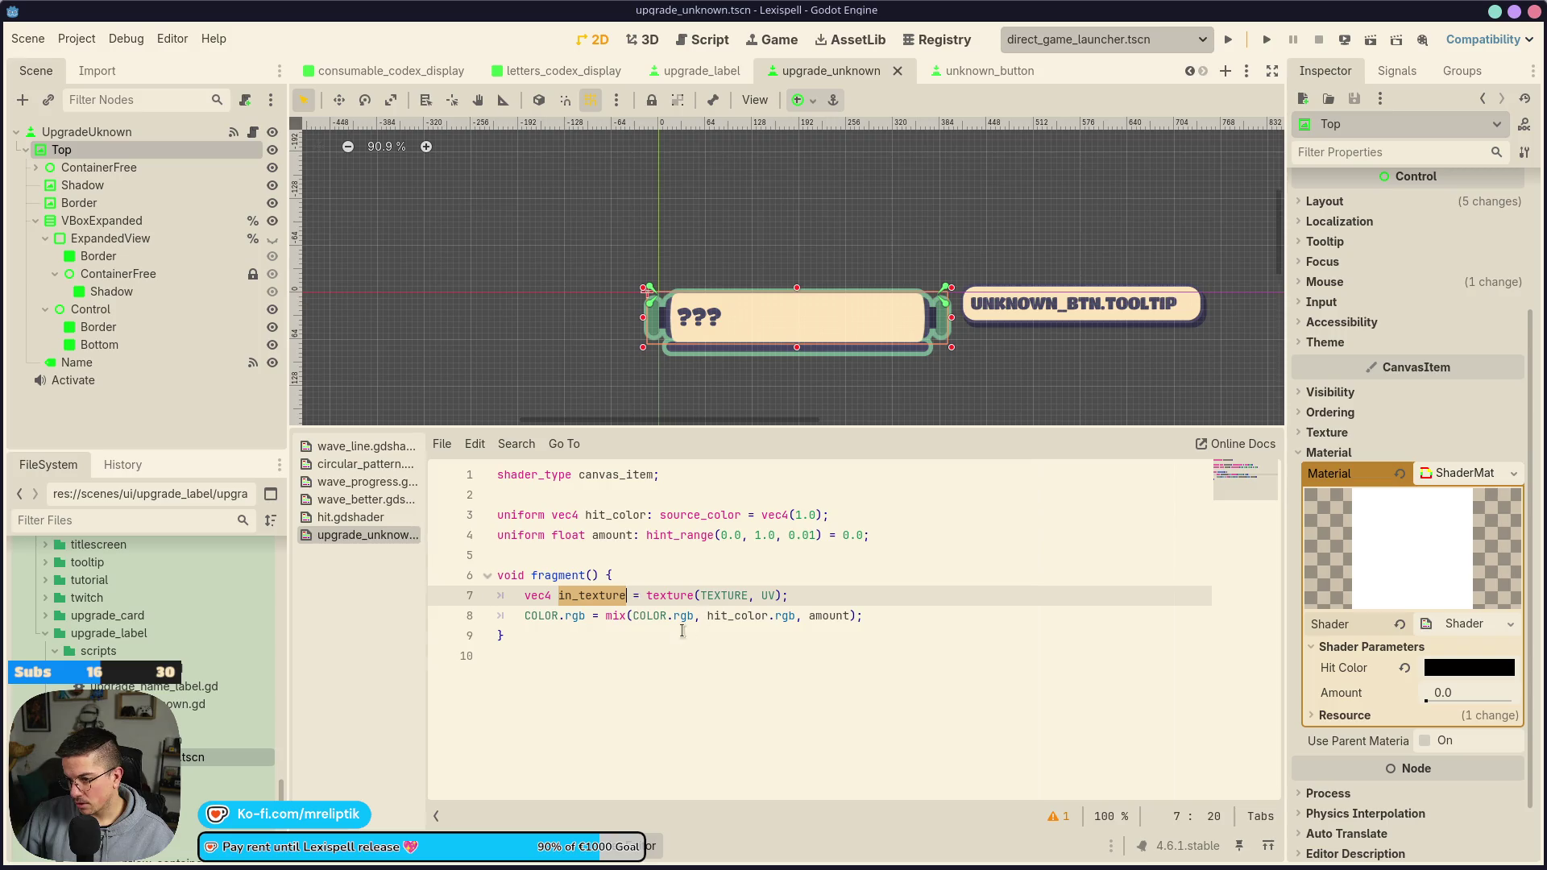
Make the COLOR.rgb mix start from in_texture and duplicate it as a COLOR.a line
{"action": "left_click", "coordinate": [599, 617]}
{"action": "key", "text": "ctrl+shift+Left"}
{"action": "key", "text": "ctrl+shift+Left"}
{"action": "key", "text": "ctrl+shift+Left"}
{"action": "type", "text": "in_texture"}
{"action": "key", "text": "ctrl+shift+d"}
{"action": "key", "text": "ctrl+Left"}
{"action": "key", "text": "ctrl+Left"}
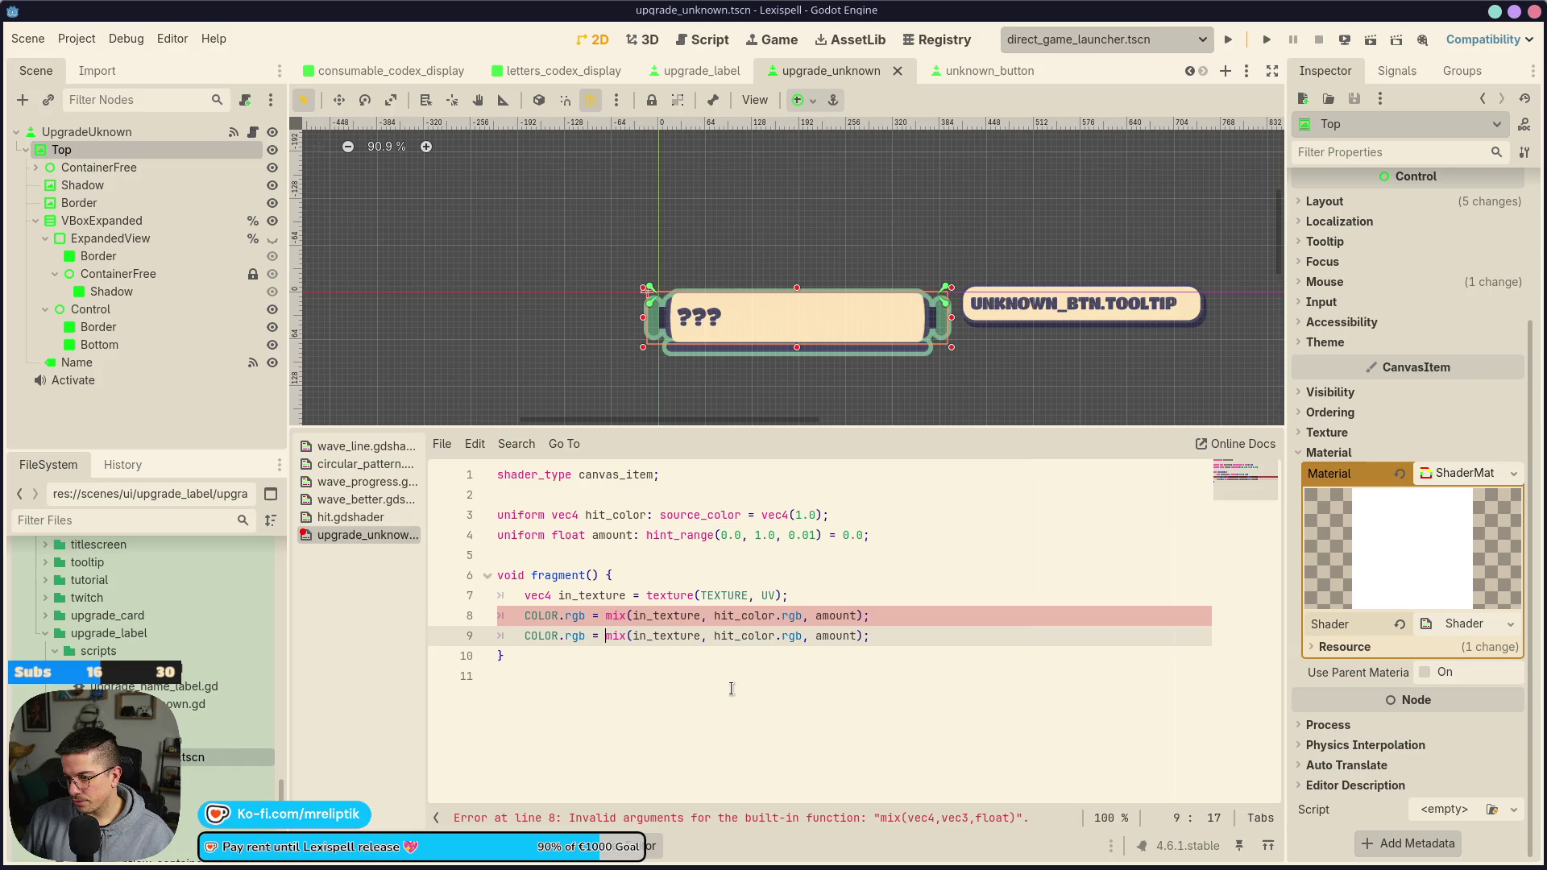
{"action": "key", "text": "BackSpace"}
{"action": "key", "text": "BackSpace"}
{"action": "key", "text": "BackSpace"}
{"action": "type", "text": "a"}
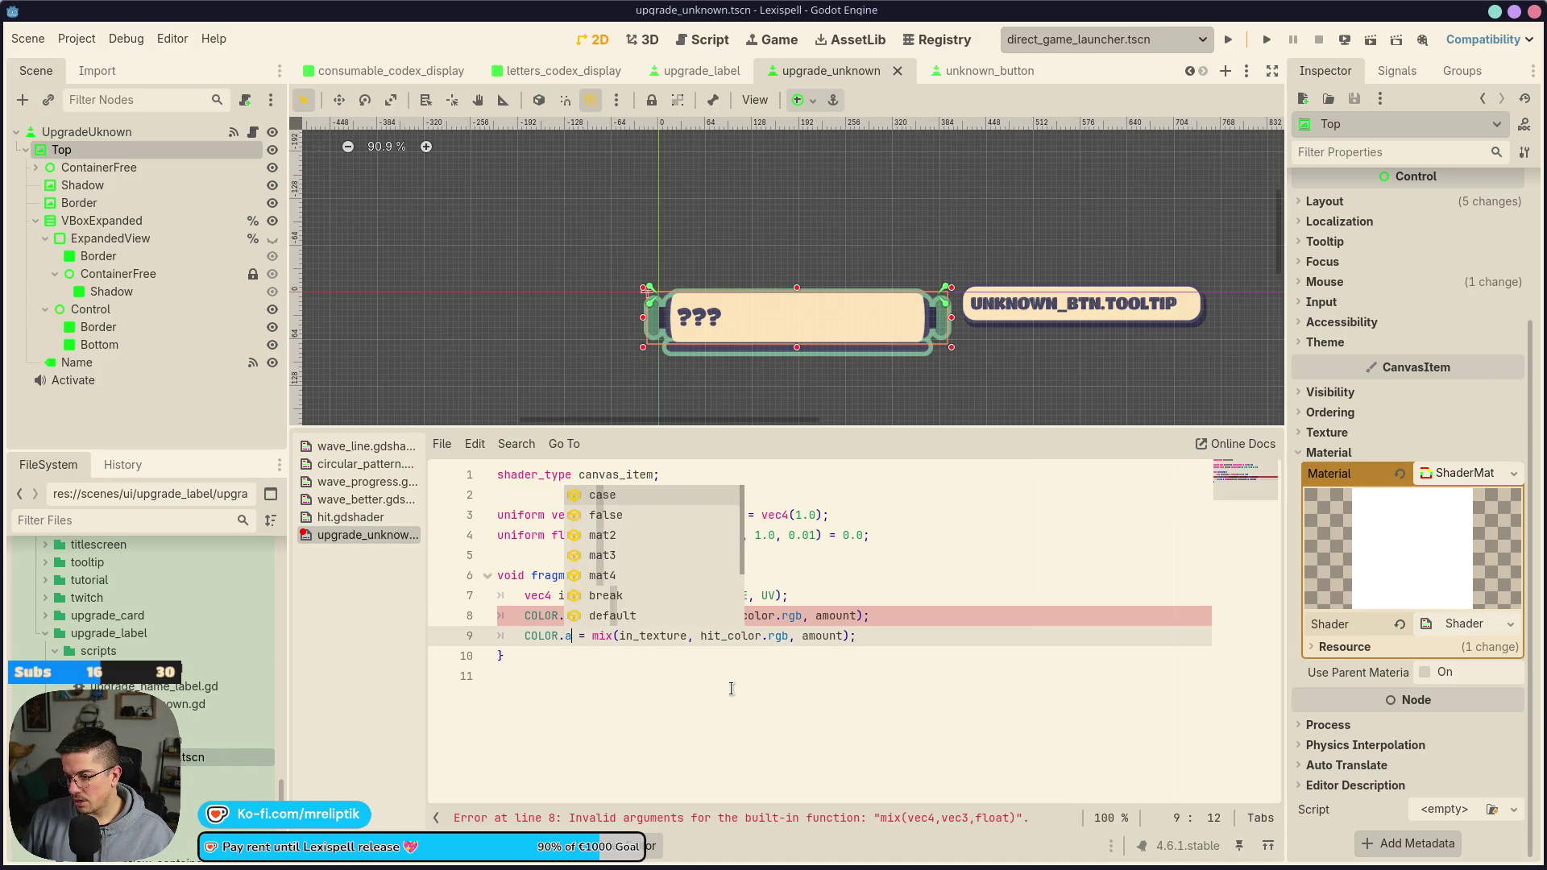
{"action": "key", "text": "Right"}
{"action": "key", "text": "Right"}
{"action": "key", "text": "Right"}
{"action": "key", "text": "Delete"}
{"action": "key", "text": "Delete"}
{"action": "key", "text": "Delete"}
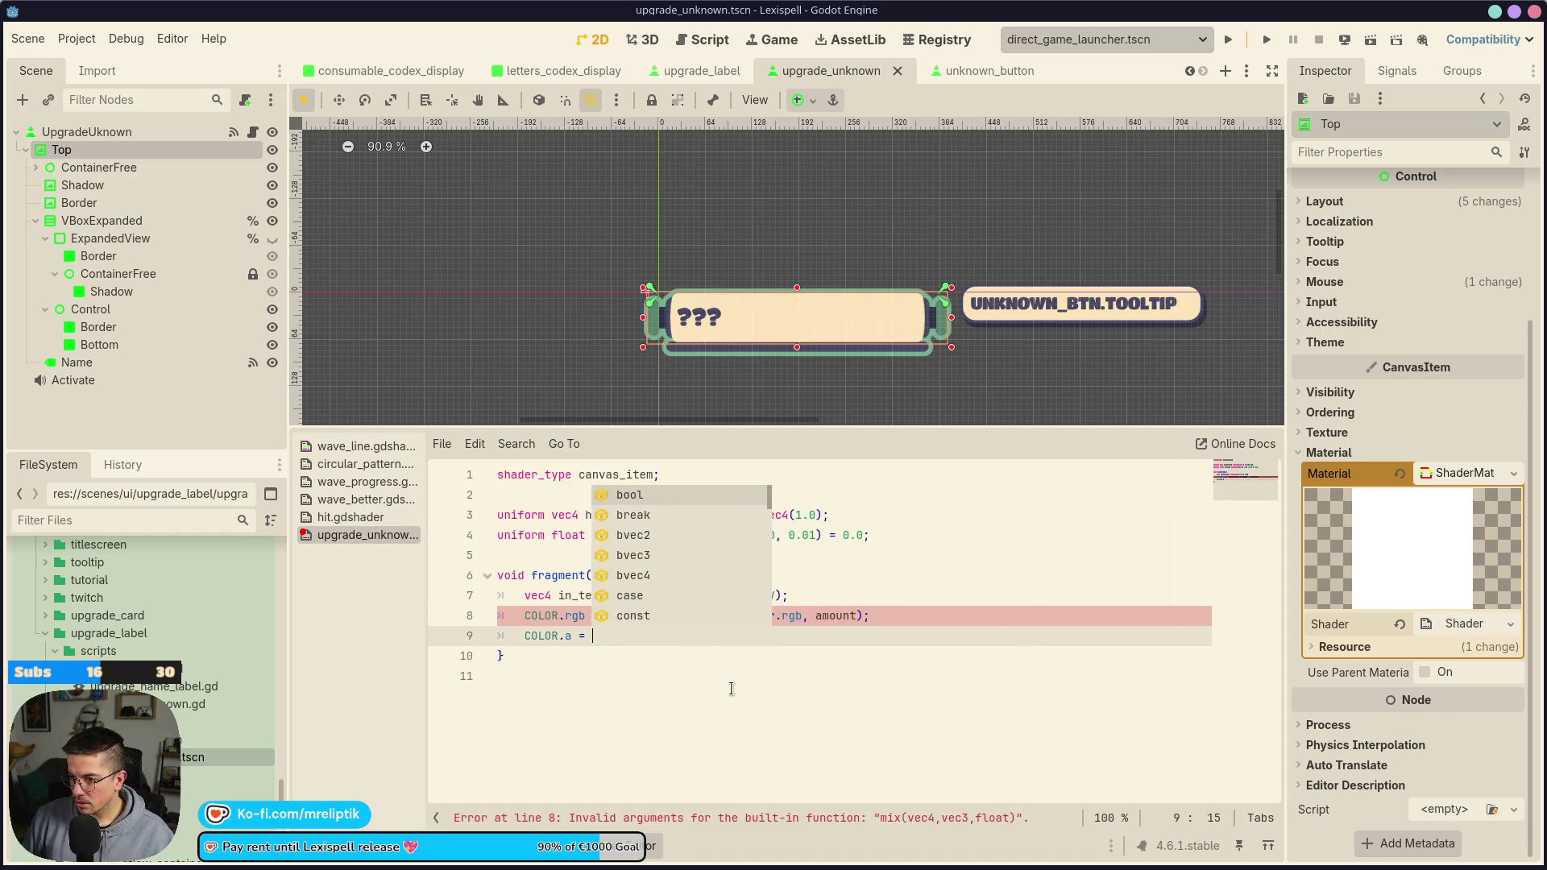
{"action": "key", "text": "ctrl+z"}
{"action": "key", "text": "ctrl+z"}
{"action": "key", "text": "ctrl+z"}
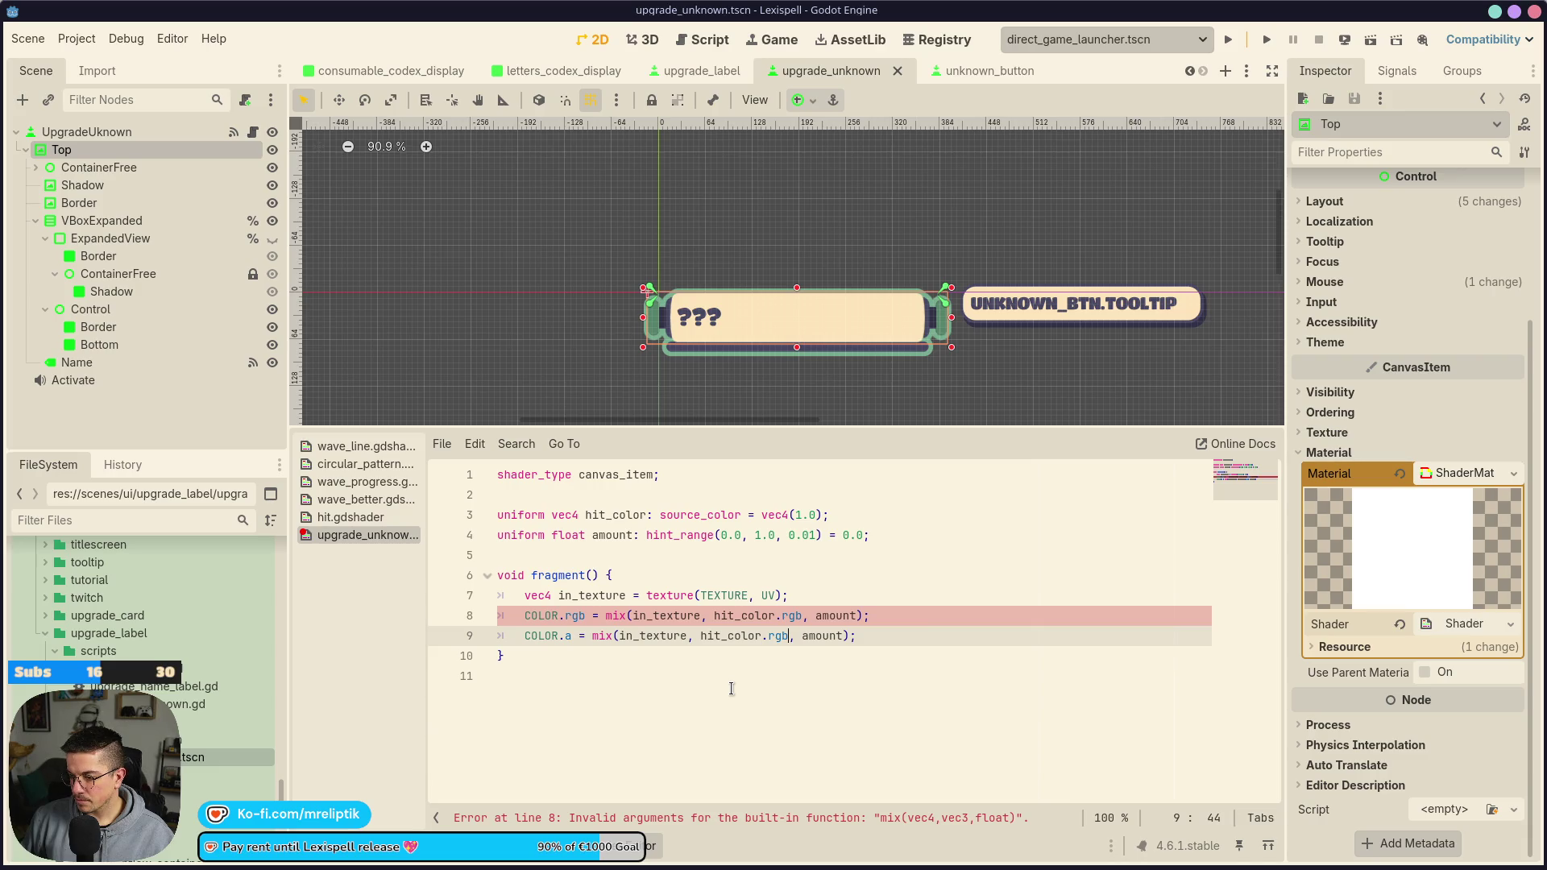
Use in_texture.a in line 9's mix and in_texture.rgb in line 8's mix
{"action": "key", "text": "Home"}
{"action": "key", "text": "Home"}
{"action": "key", "text": "Right"}
{"action": "key", "text": "ctrl+shift+Right"}
{"action": "key", "text": "ctrl+shift+Right"}
{"action": "key", "text": "ctrl+shift+Right"}
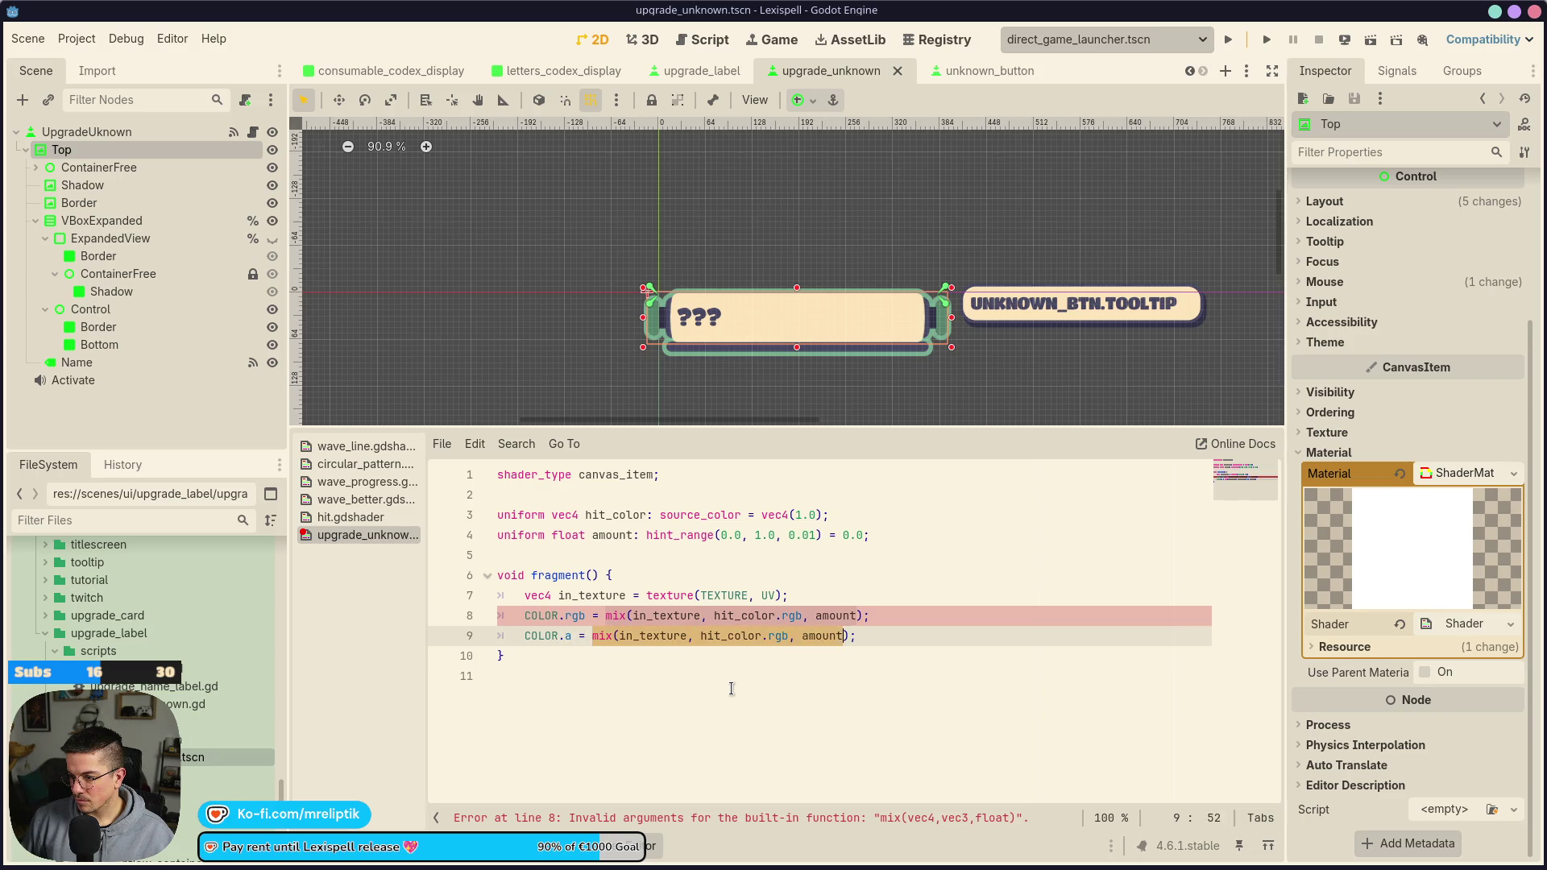
{"action": "key", "text": "Delete"}
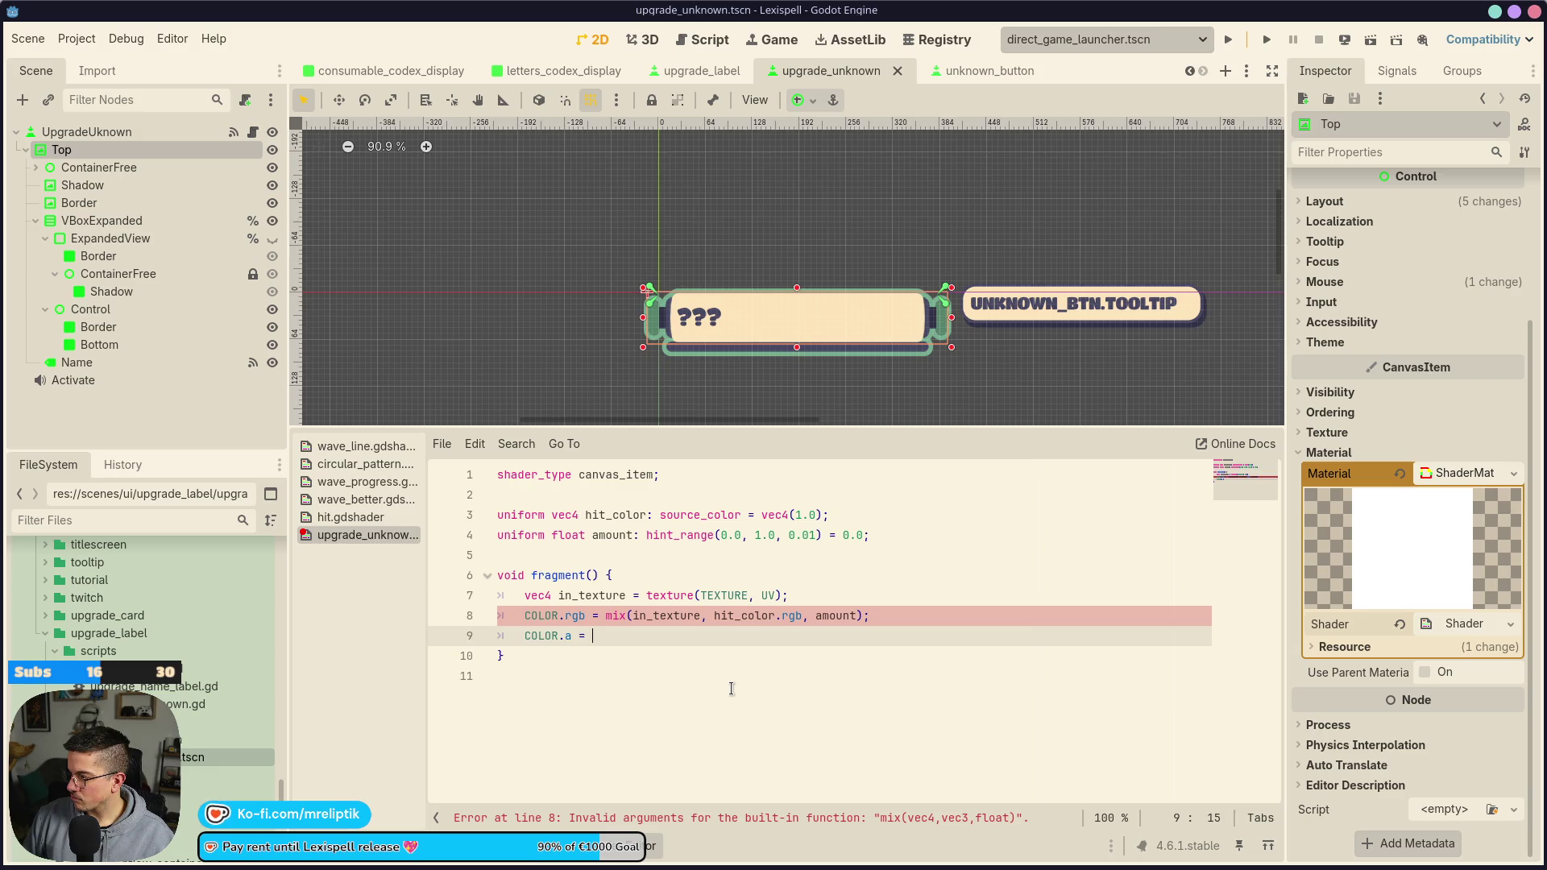
{"action": "key", "text": "ctrl+z"}
{"action": "key", "text": "ctrl+Left"}
{"action": "key", "text": "ctrl+Left"}
{"action": "key", "text": "ctrl+shift+Right"}
{"action": "key", "text": "Delete"}
{"action": "type", "text": "in_te"}
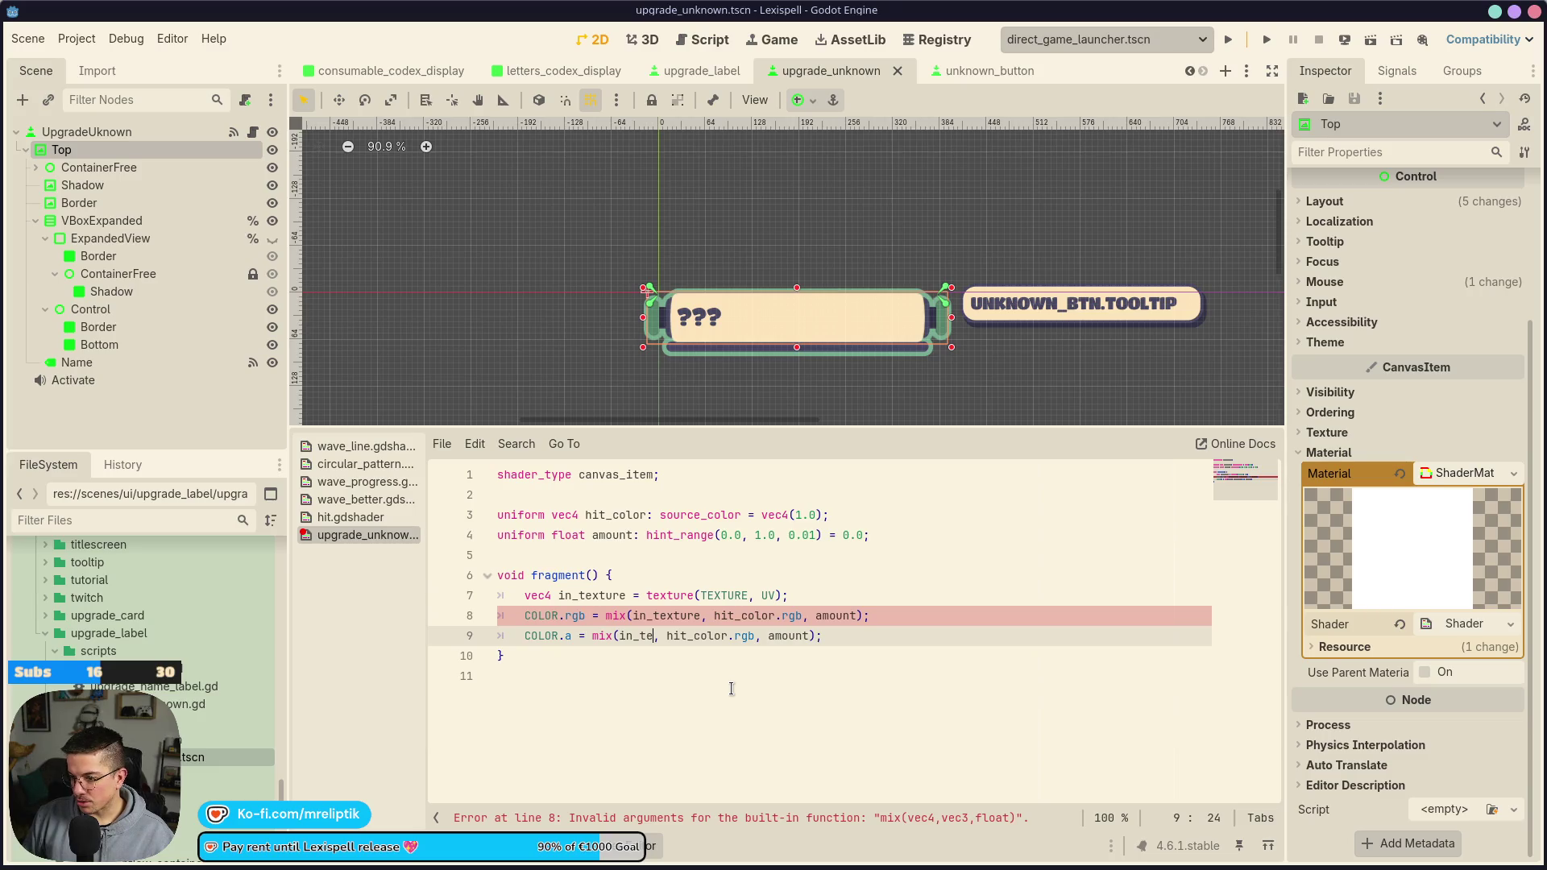
{"action": "type", "text": "xture.a"}
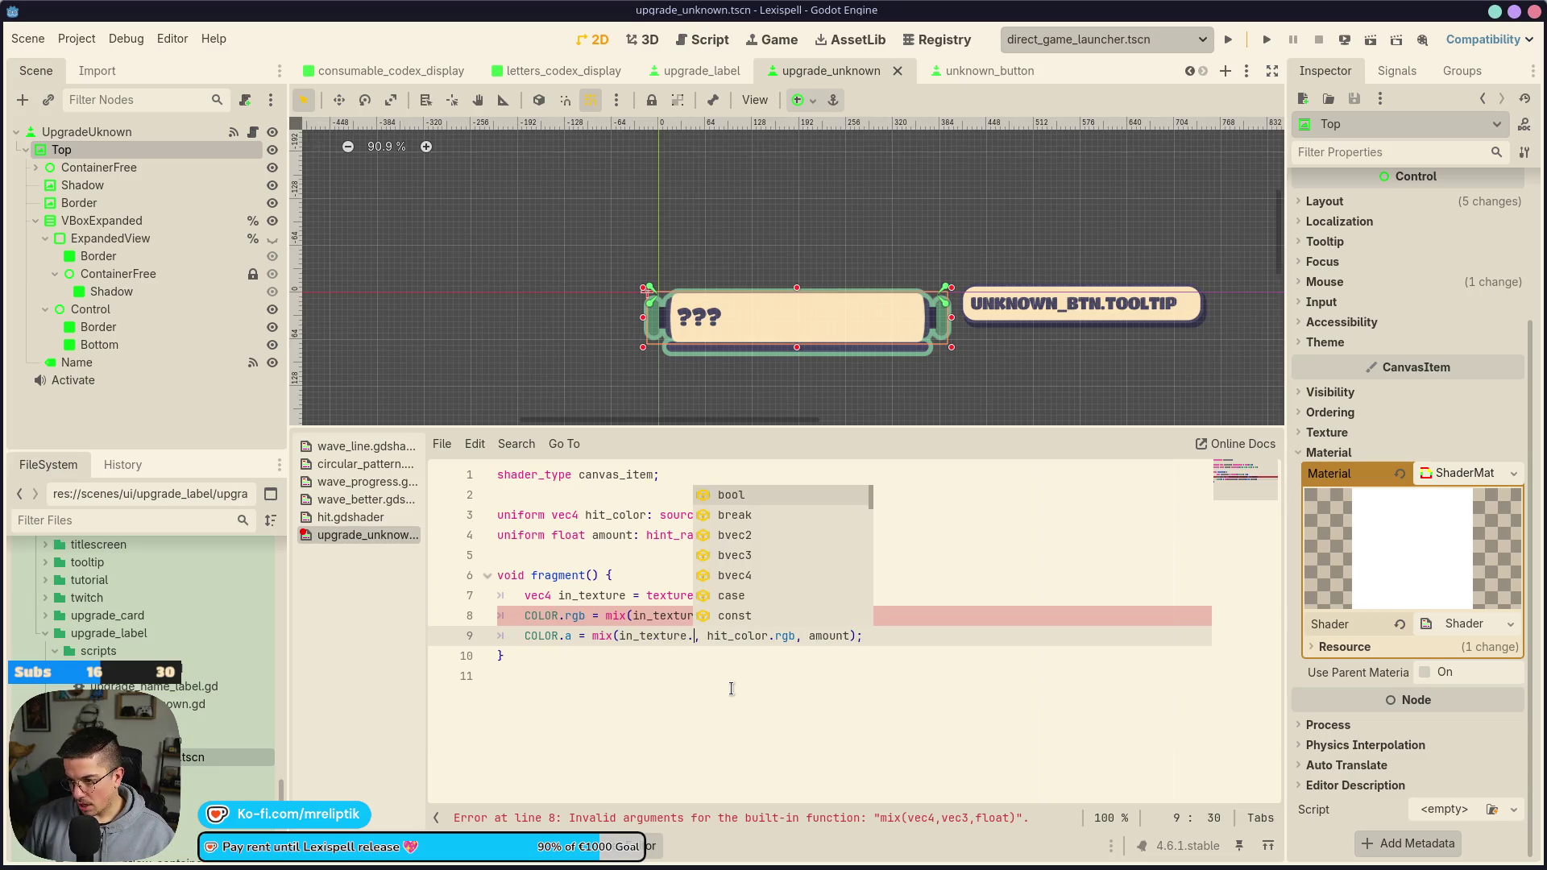
{"action": "key", "text": "Up"}
{"action": "type", "text": ".rgb"}
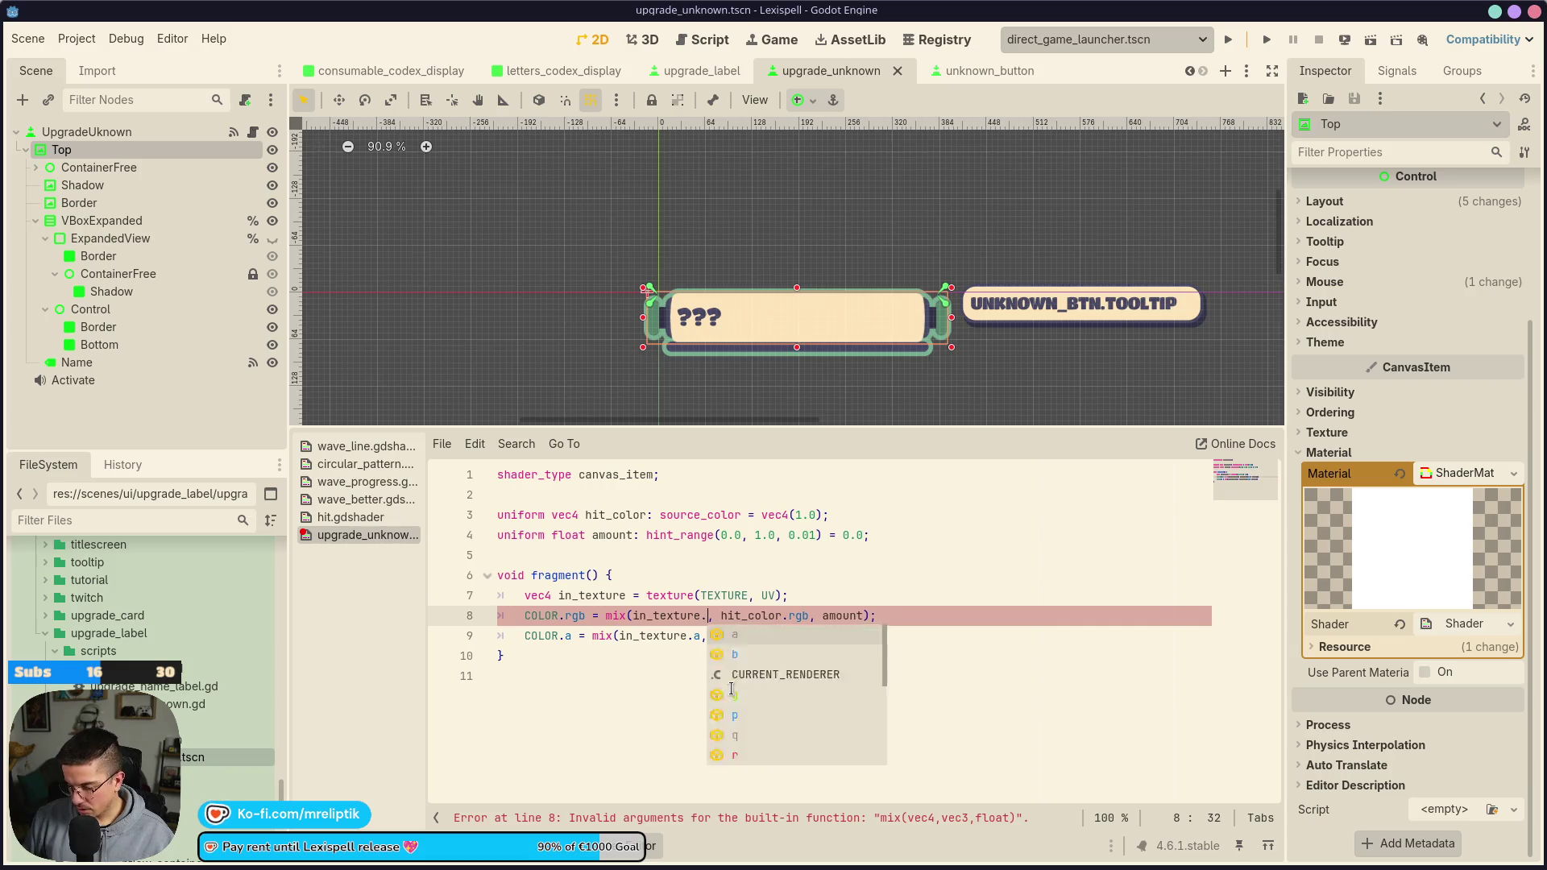
{"action": "key", "text": "Down"}
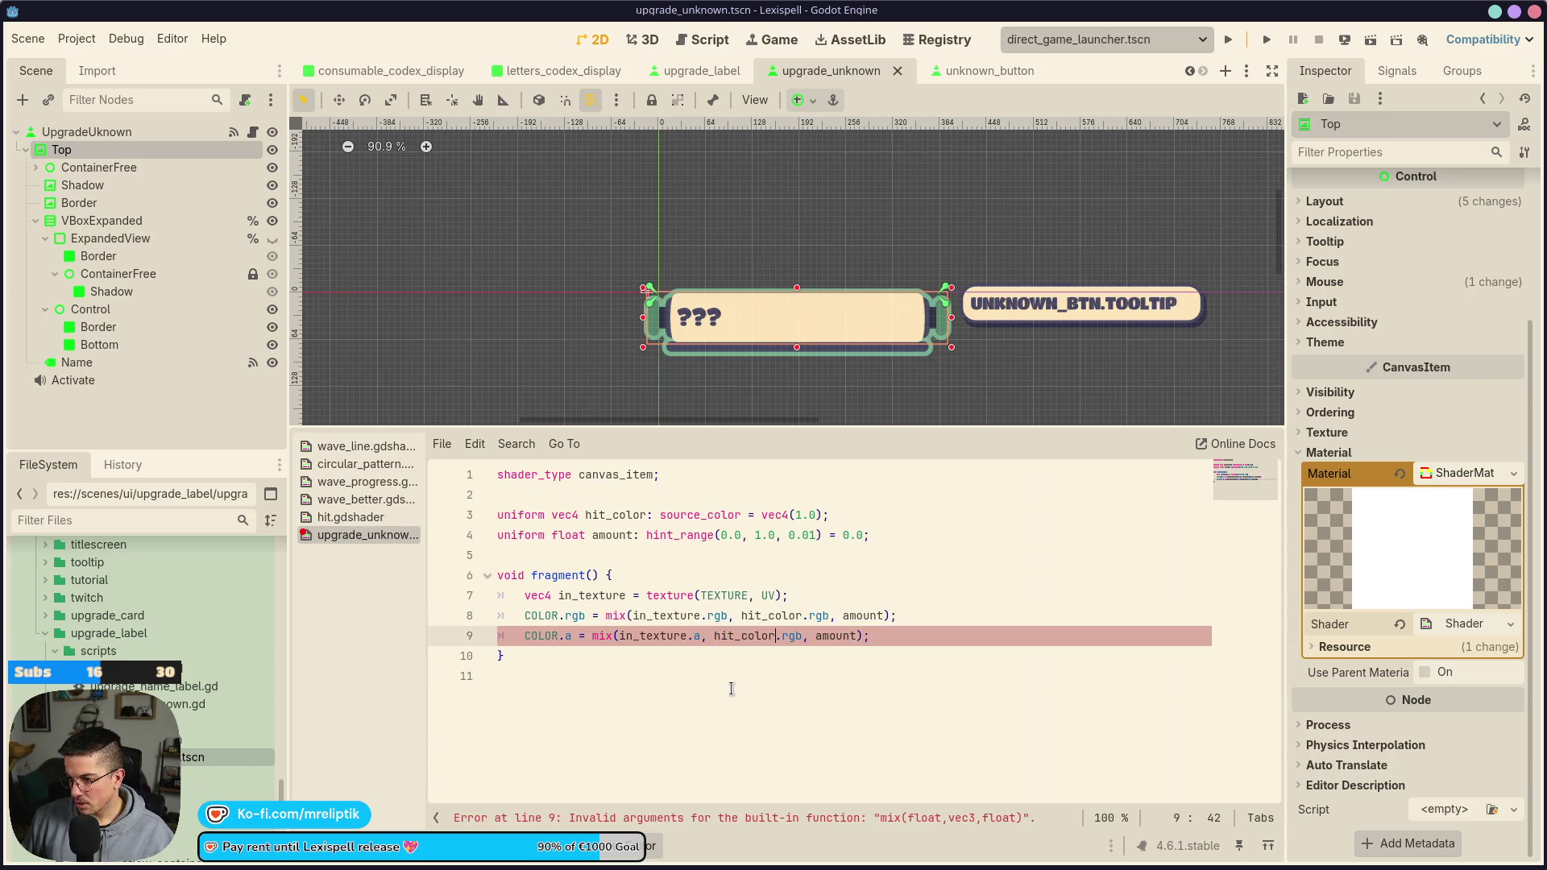
Make line 9 use hit_color's alpha, multiplied by in_texture.a
{"action": "key", "text": "ctrl+Left"}
{"action": "key", "text": "ctrl+Right"}
{"action": "key", "text": "Right"}
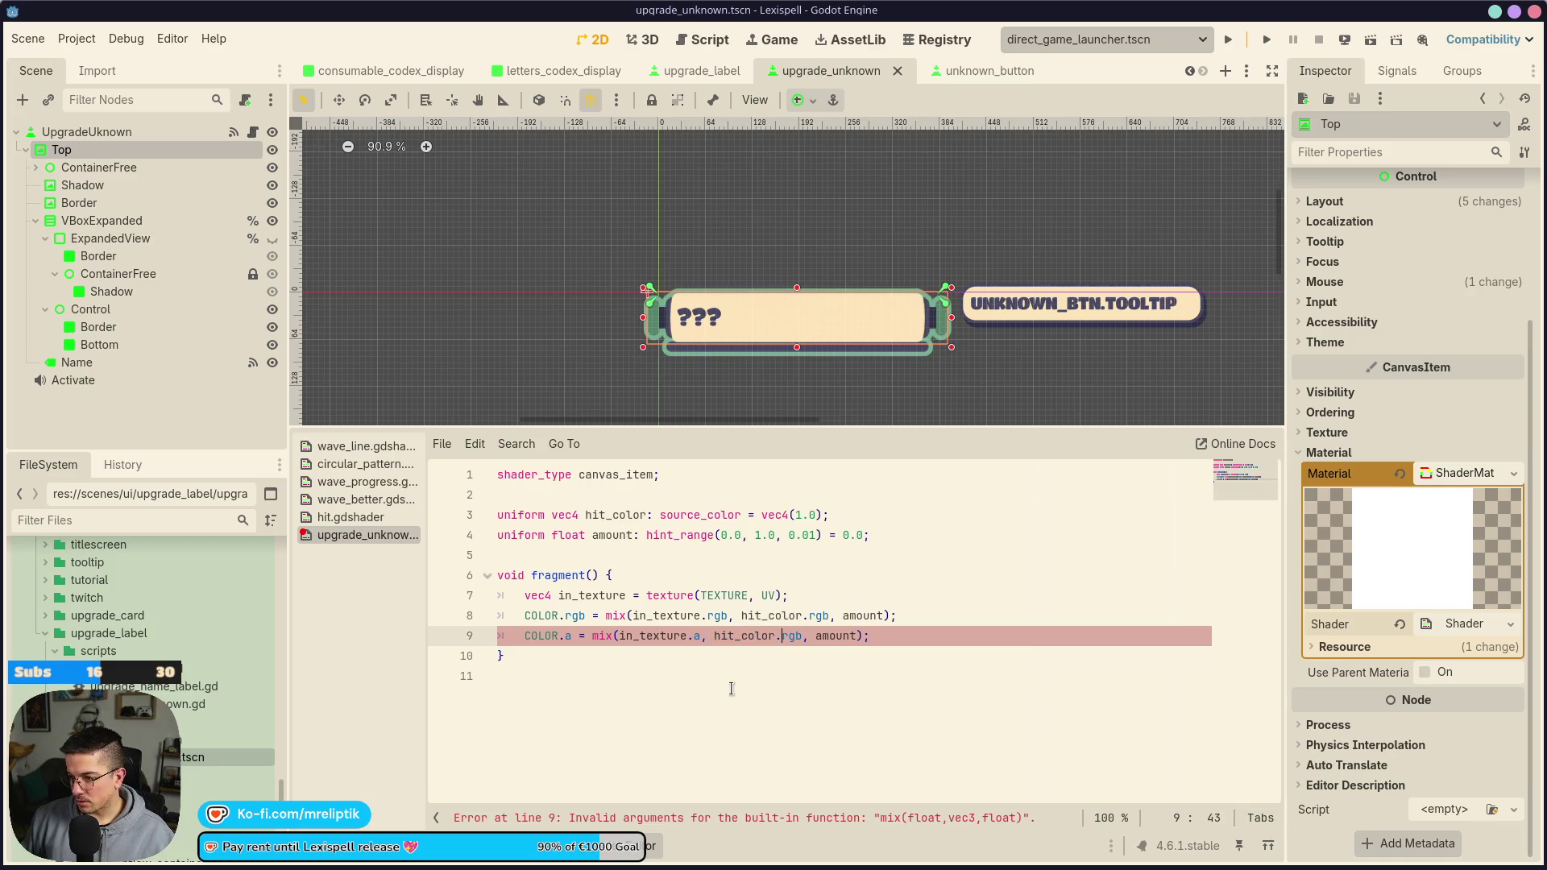
{"action": "key", "text": "ctrl+s"}
{"action": "key", "text": "BackSpace"}
{"action": "type", "text": "a"}
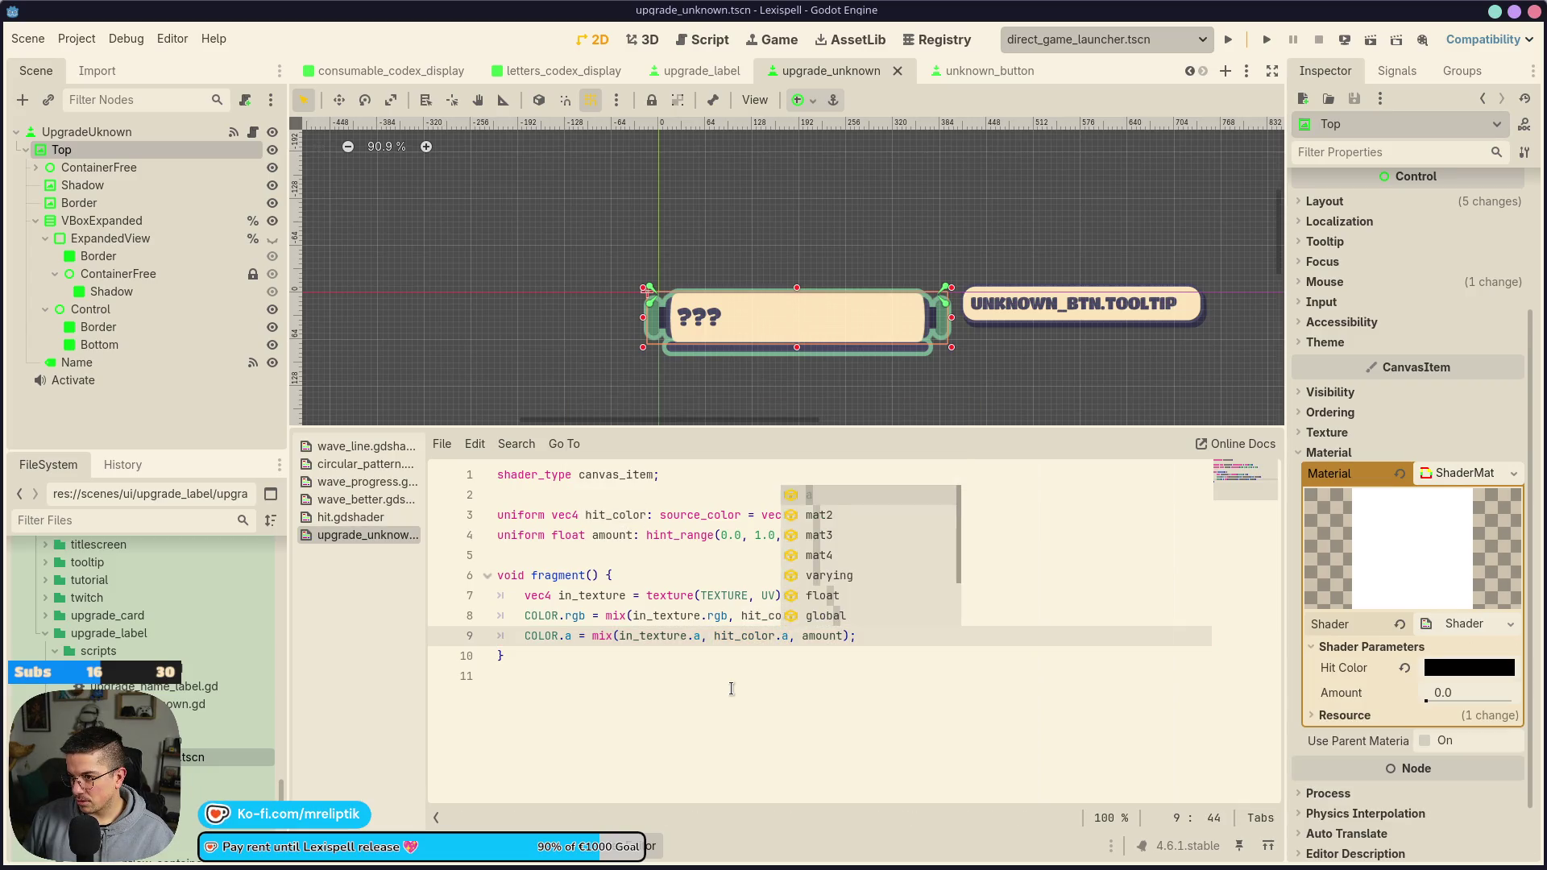
{"action": "key", "text": "ctrl+Left"}
{"action": "key", "text": "ctrl+Left"}
{"action": "type", "text": "in_texture."}
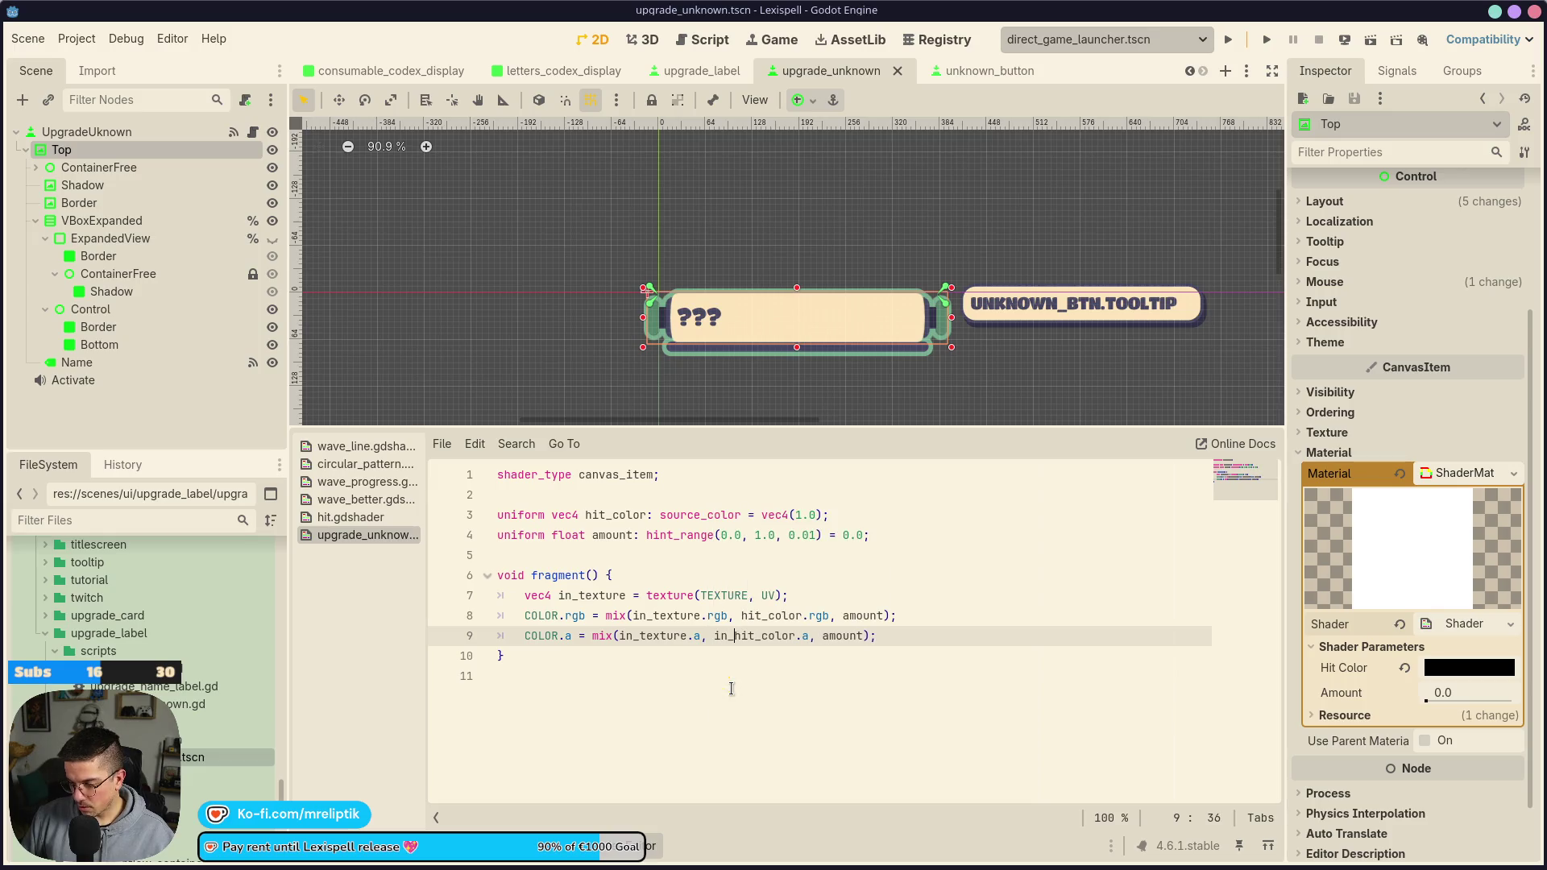
{"action": "type", "text": "a *"}
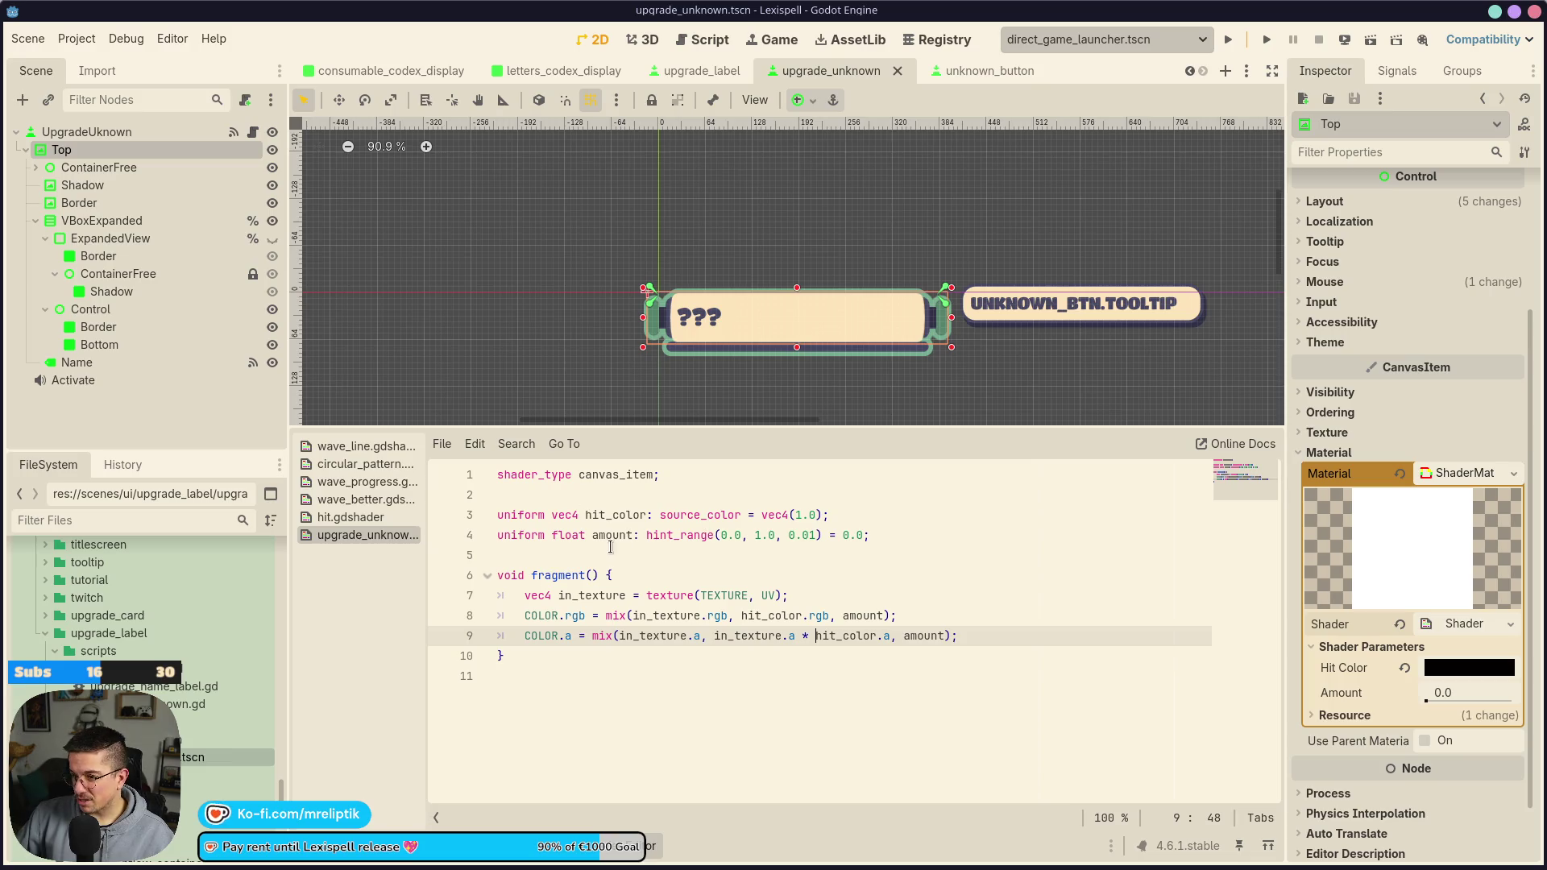
Rename the hit_color uniform and its uses on lines 8 and 9 to color, then save
{"action": "double_click", "coordinate": [602, 514]}
{"action": "type", "text": "color"}
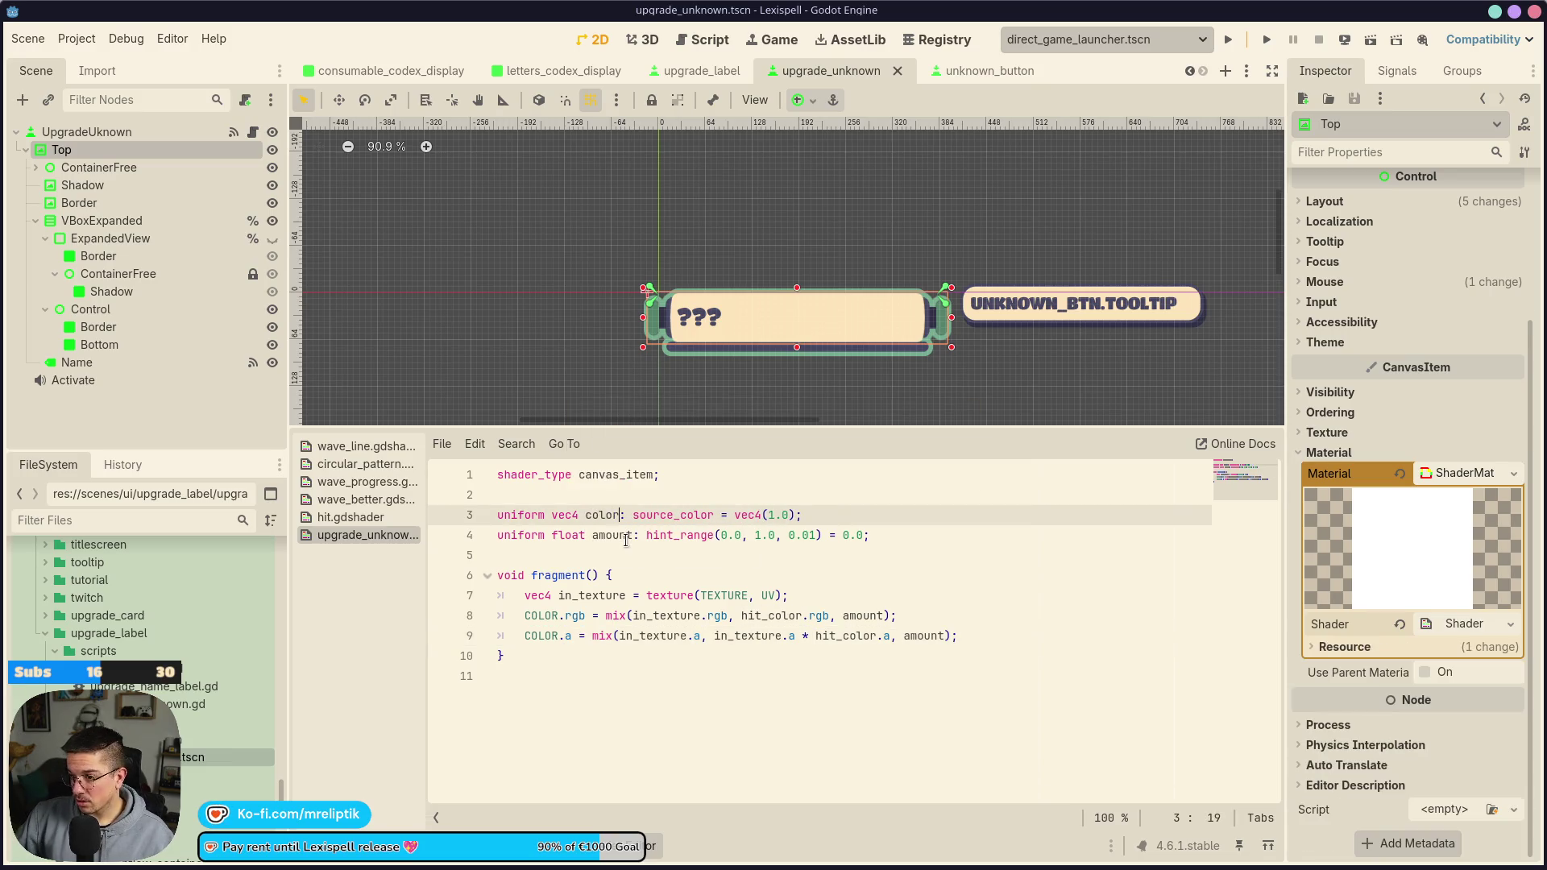
{"action": "double_click", "coordinate": [760, 616]}
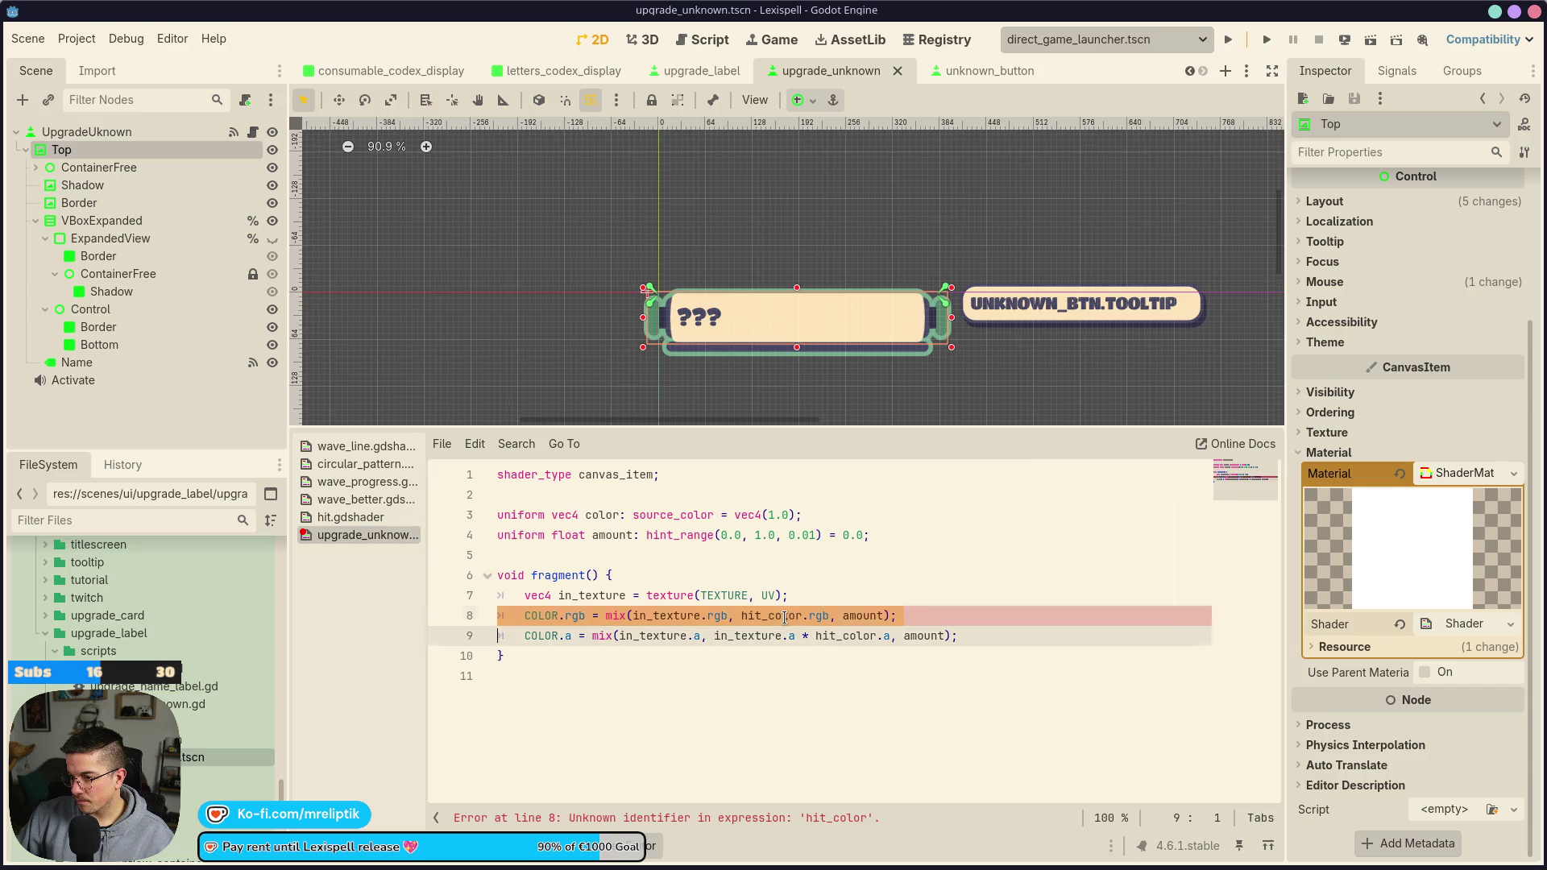
{"action": "type", "text": "color"}
{"action": "key", "text": "ctrl+s"}
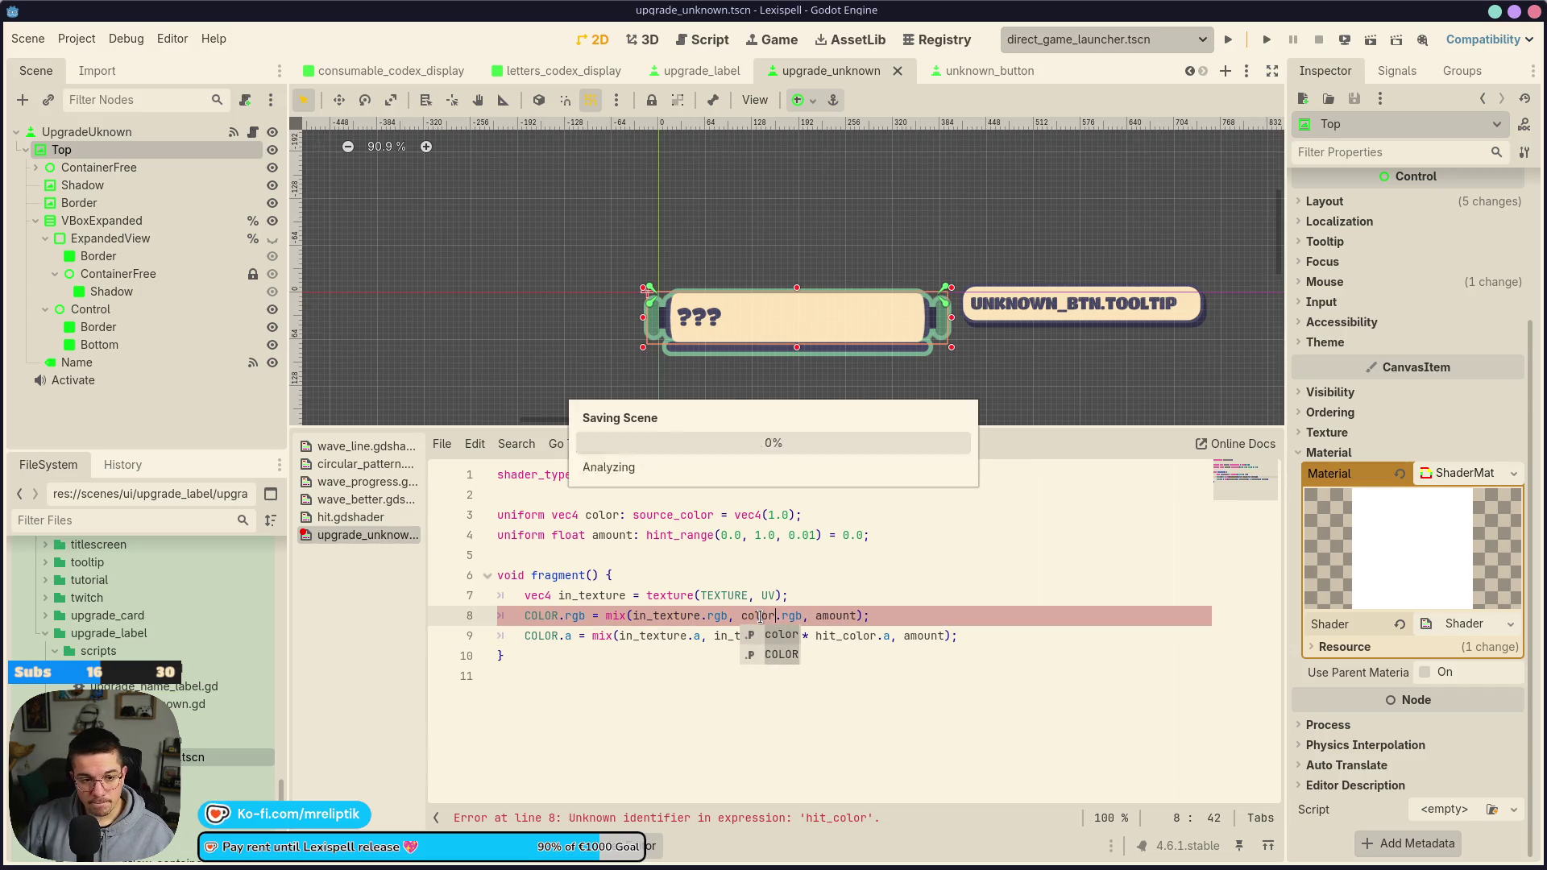
{"action": "left_click", "coordinate": [739, 615]}
{"action": "double_click", "coordinate": [834, 635]}
{"action": "type", "text": "color"}
{"action": "key", "text": "ctrl+s"}
Set the shader Amount to 1.0 and its Color to dark navy 474660, then save
{"action": "left_click_drag", "start_coordinate": [1425, 704], "coordinate": [1512, 700]}
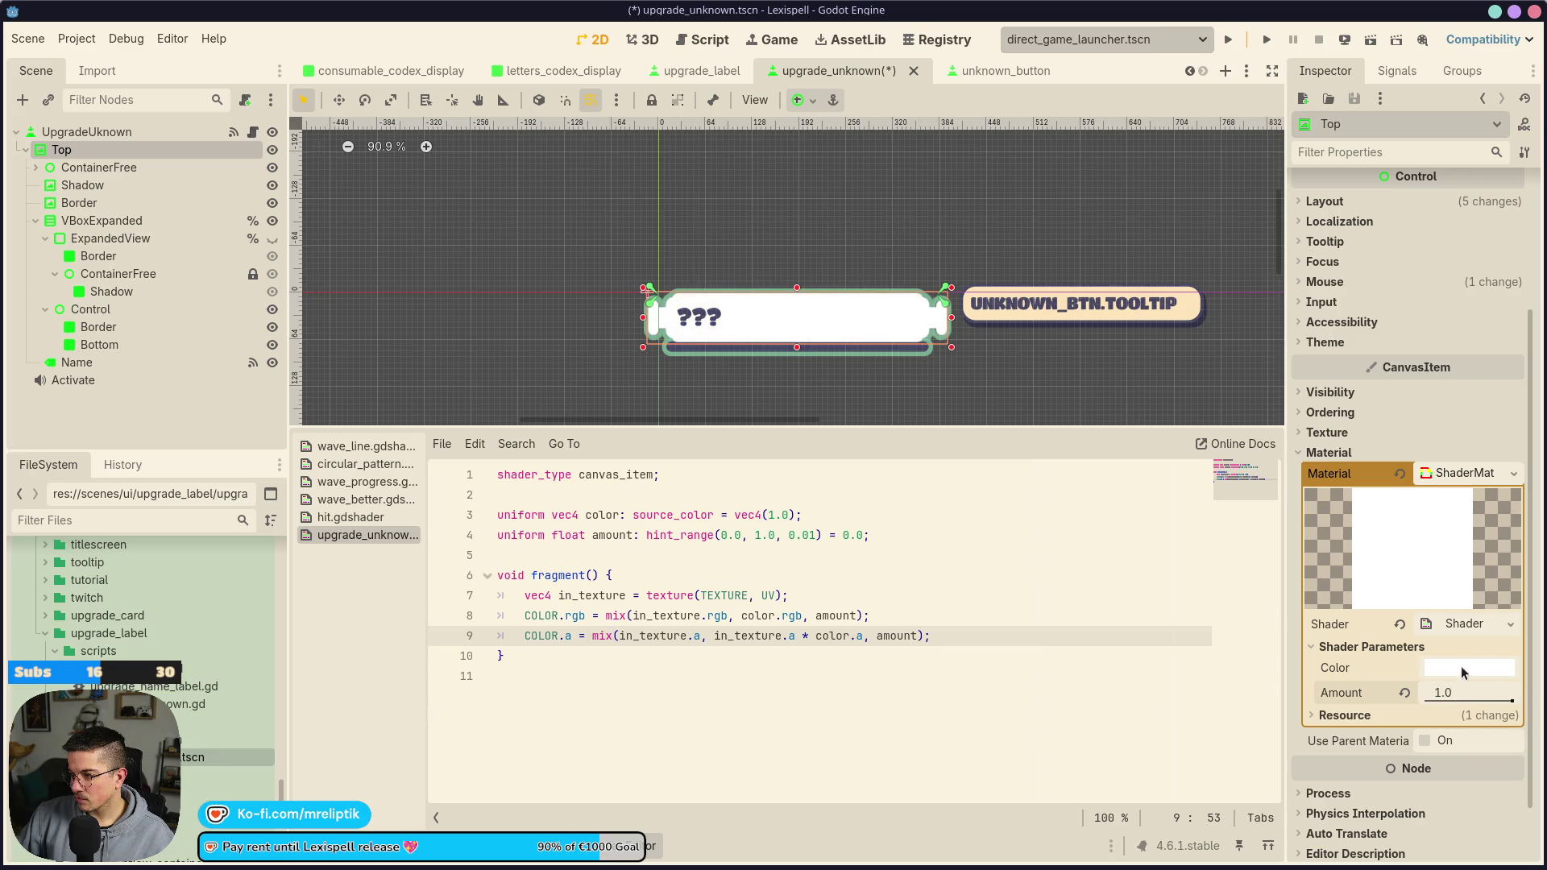
{"action": "left_click", "coordinate": [1464, 673]}
{"action": "left_click", "coordinate": [1337, 602]}
{"action": "left_click", "coordinate": [1368, 633]}
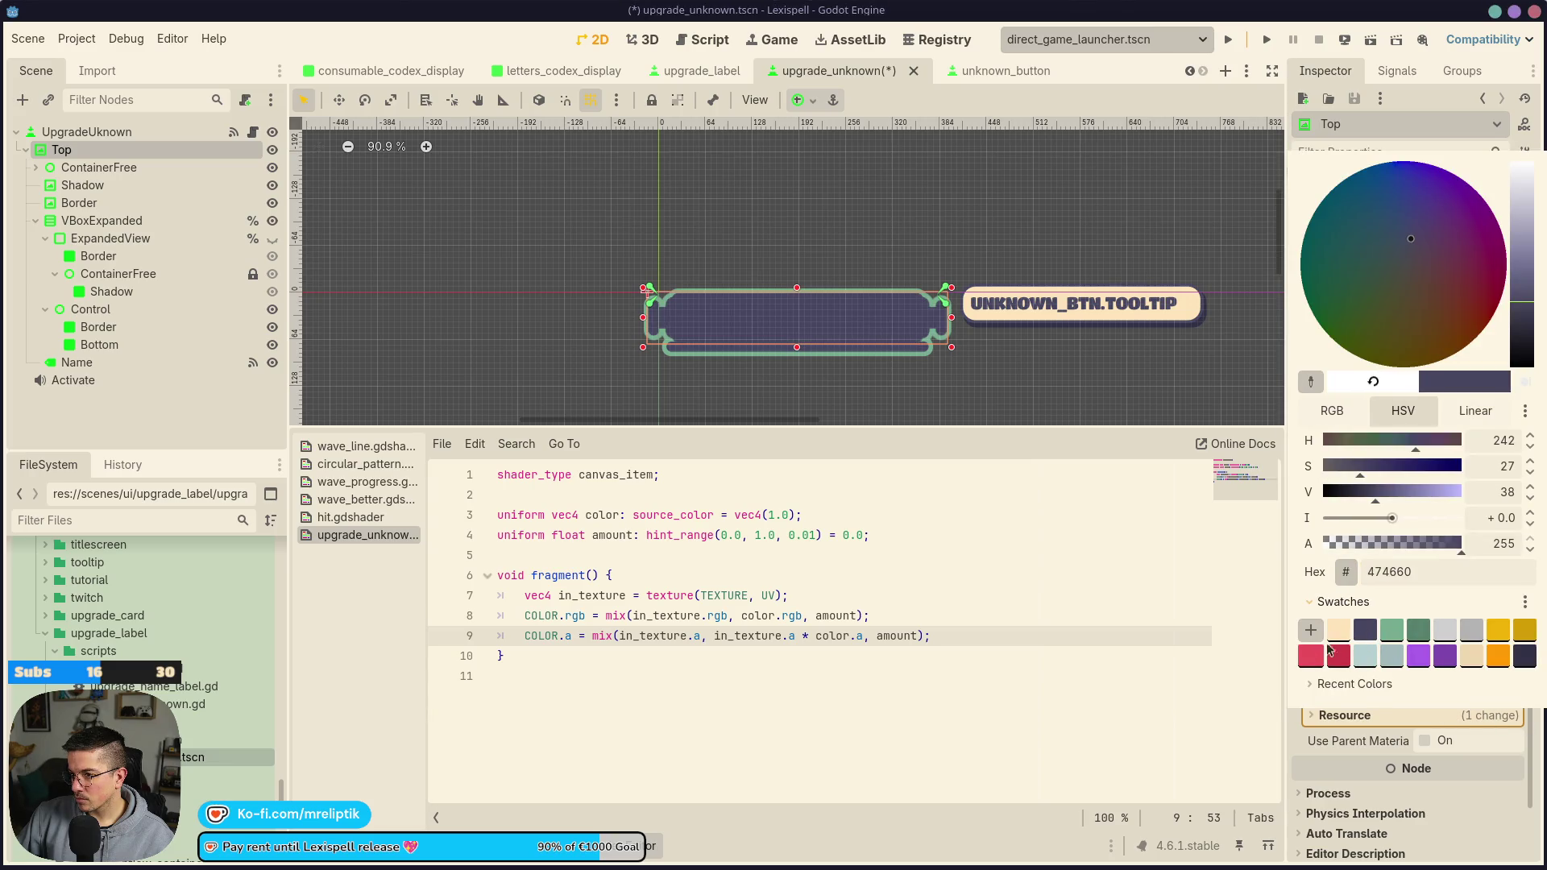
{"action": "left_click", "coordinate": [1186, 738]}
{"action": "key", "text": "ctrl+s"}
Select the Name label in the canvas
{"action": "scroll", "coordinate": [760, 302], "scroll_direction": "up", "scroll_amount": 3}
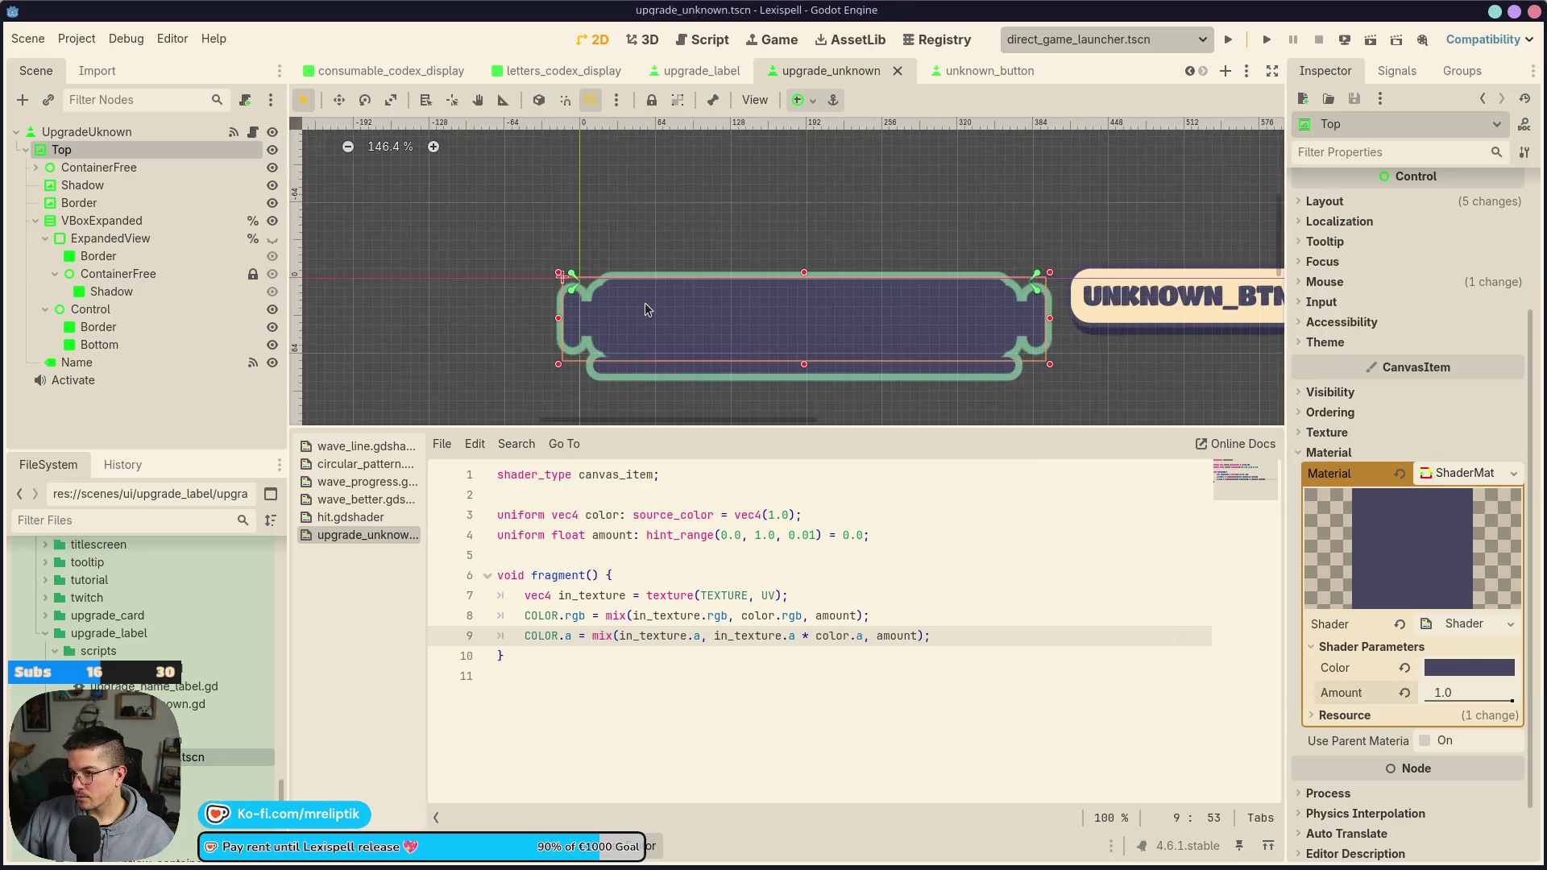
{"action": "left_click", "coordinate": [610, 315]}
{"action": "left_click", "coordinate": [631, 332]}
{"action": "left_click", "coordinate": [594, 311]}
{"action": "left_click", "coordinate": [637, 328]}
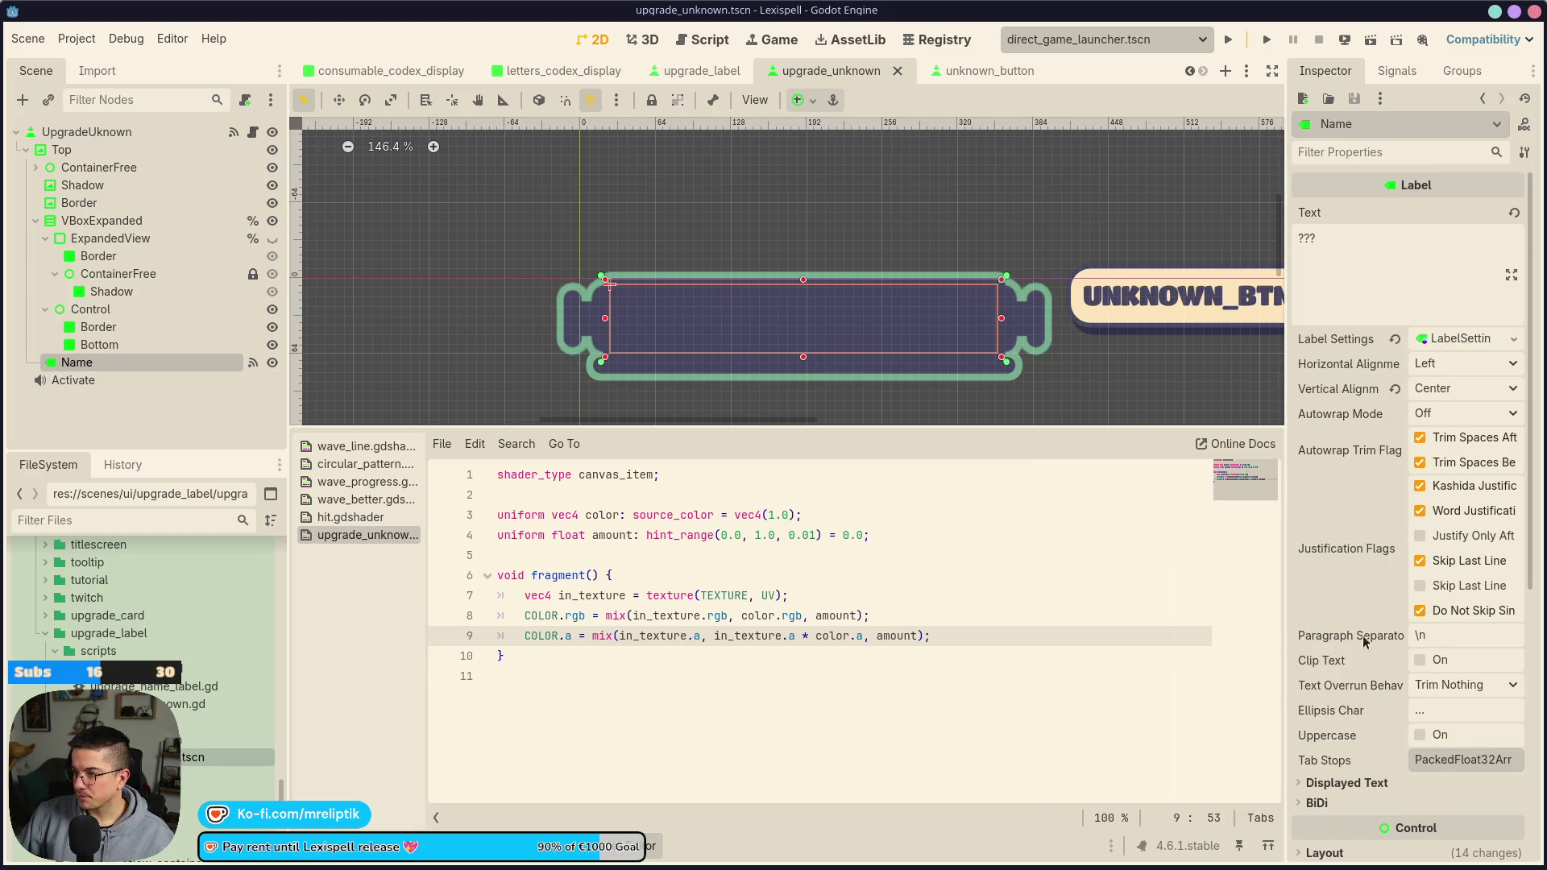
Override the Name label's font colour with cream fde4b9 under Theme Overrides > Colors
{"action": "scroll", "coordinate": [1364, 639], "scroll_direction": "down", "scroll_amount": 5}
{"action": "left_click", "coordinate": [1321, 671]}
{"action": "left_click", "coordinate": [1321, 750]}
{"action": "left_click", "coordinate": [1321, 752]}
{"action": "left_click", "coordinate": [1324, 730]}
{"action": "left_click", "coordinate": [1324, 730]}
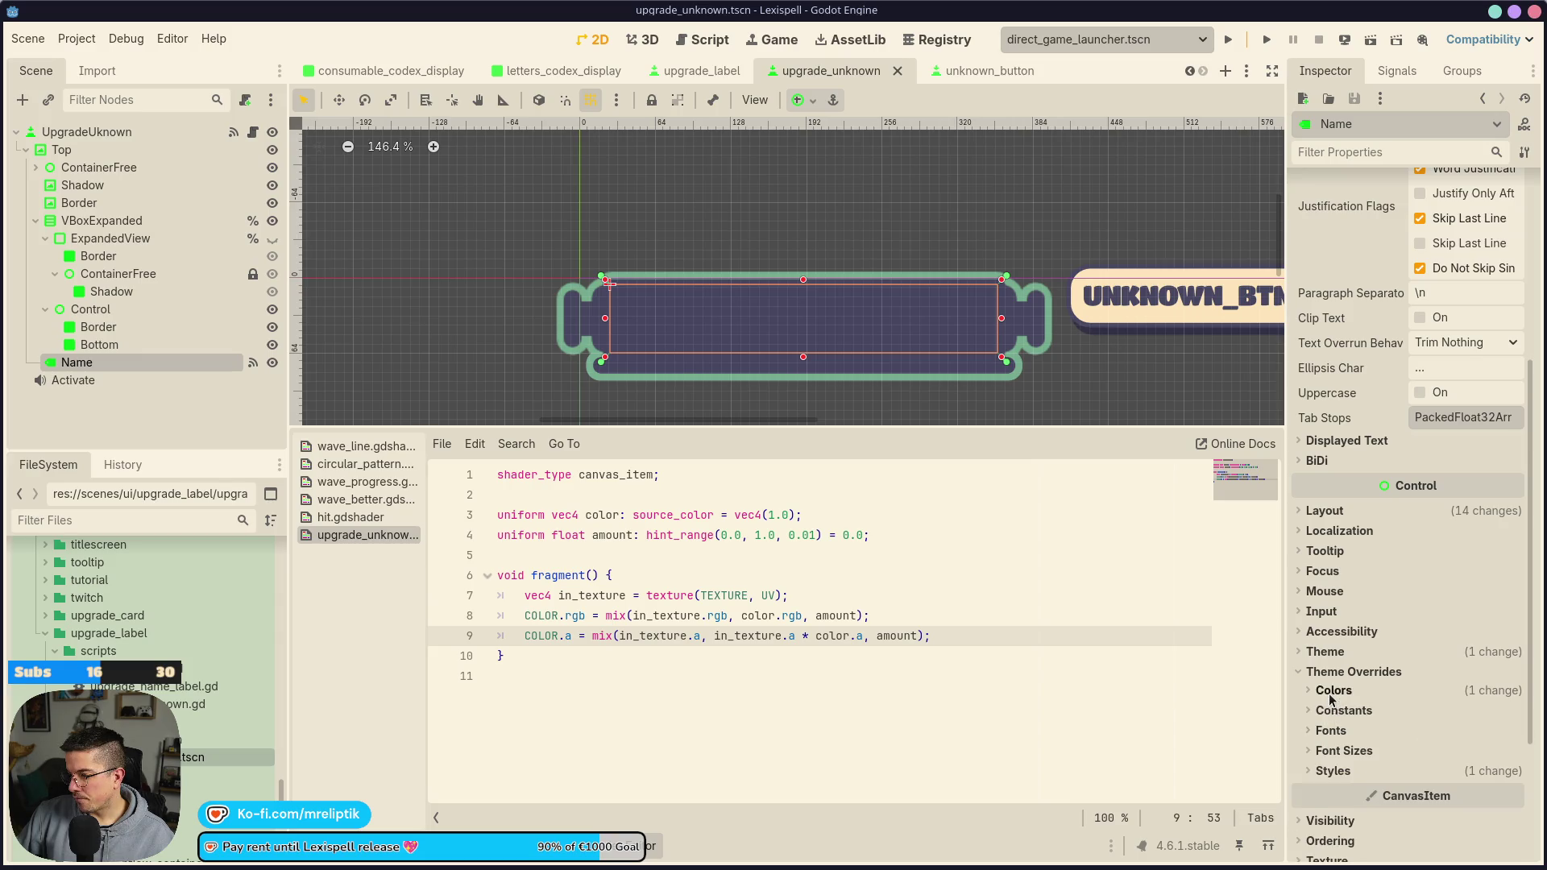
{"action": "left_click", "coordinate": [1331, 690]}
{"action": "left_click", "coordinate": [1441, 727]}
{"action": "left_click", "coordinate": [1340, 674]}
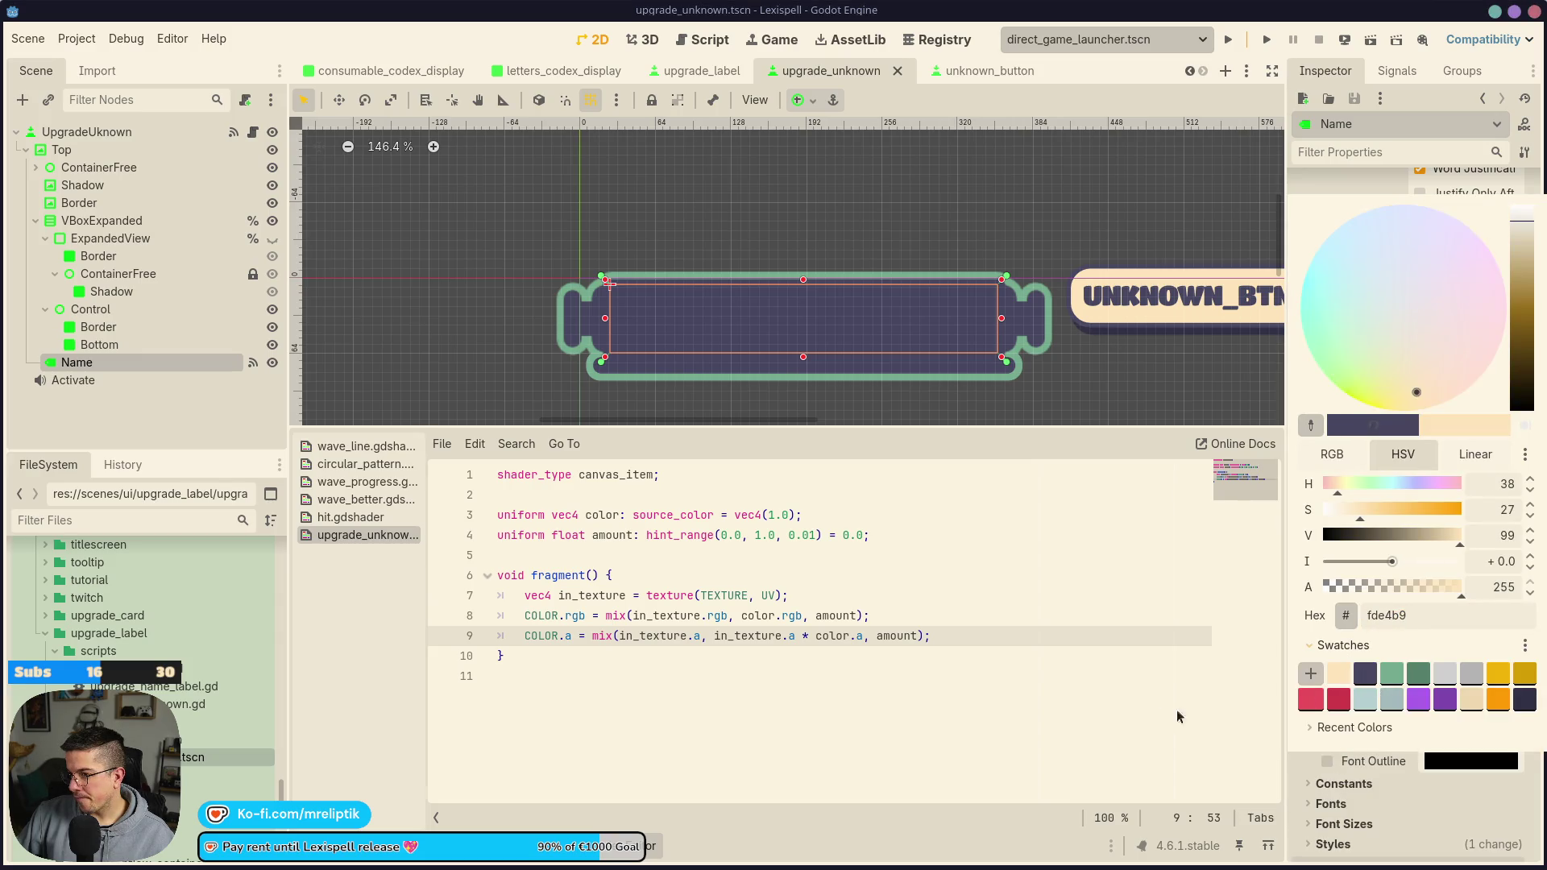
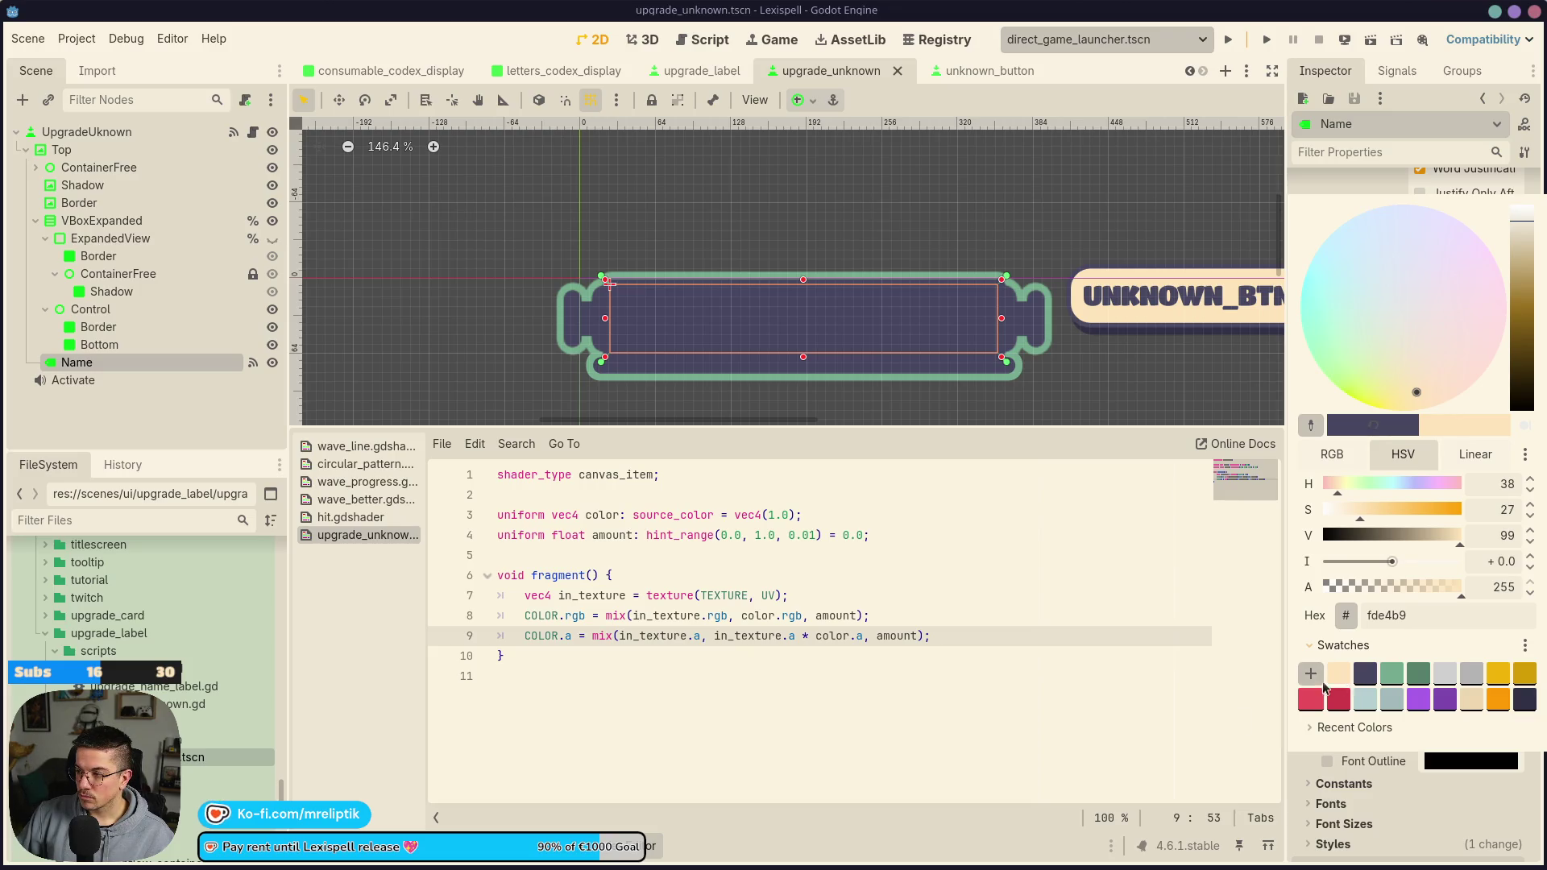
Make the Name label's Label Settings unique, including its sub-resources
{"action": "left_click", "coordinate": [1200, 734]}
{"action": "left_click", "coordinate": [1454, 345]}
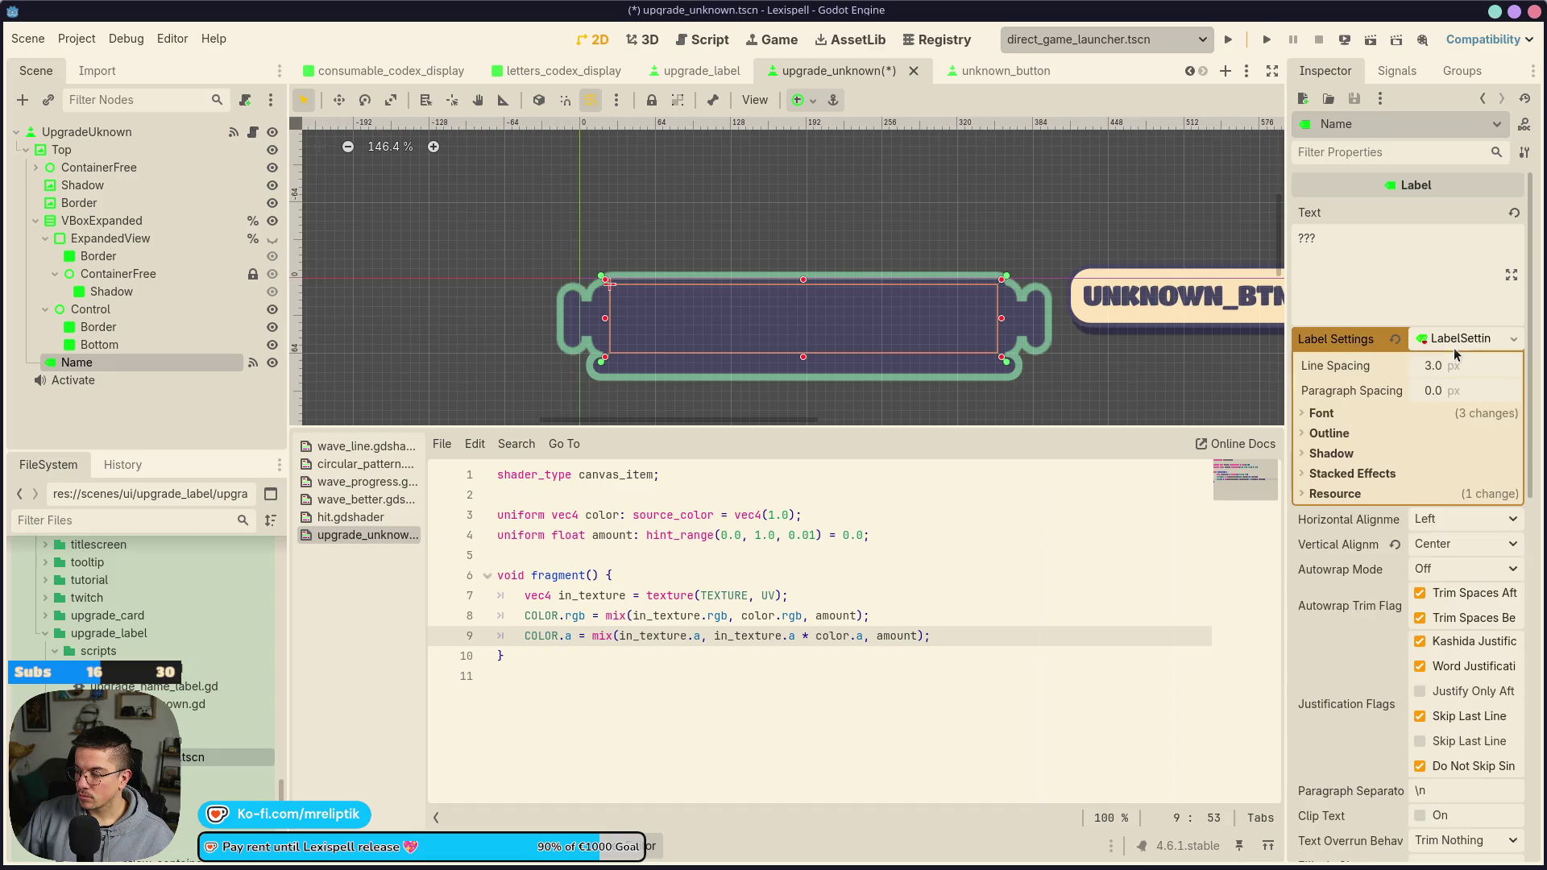
{"action": "left_click", "coordinate": [1513, 338]}
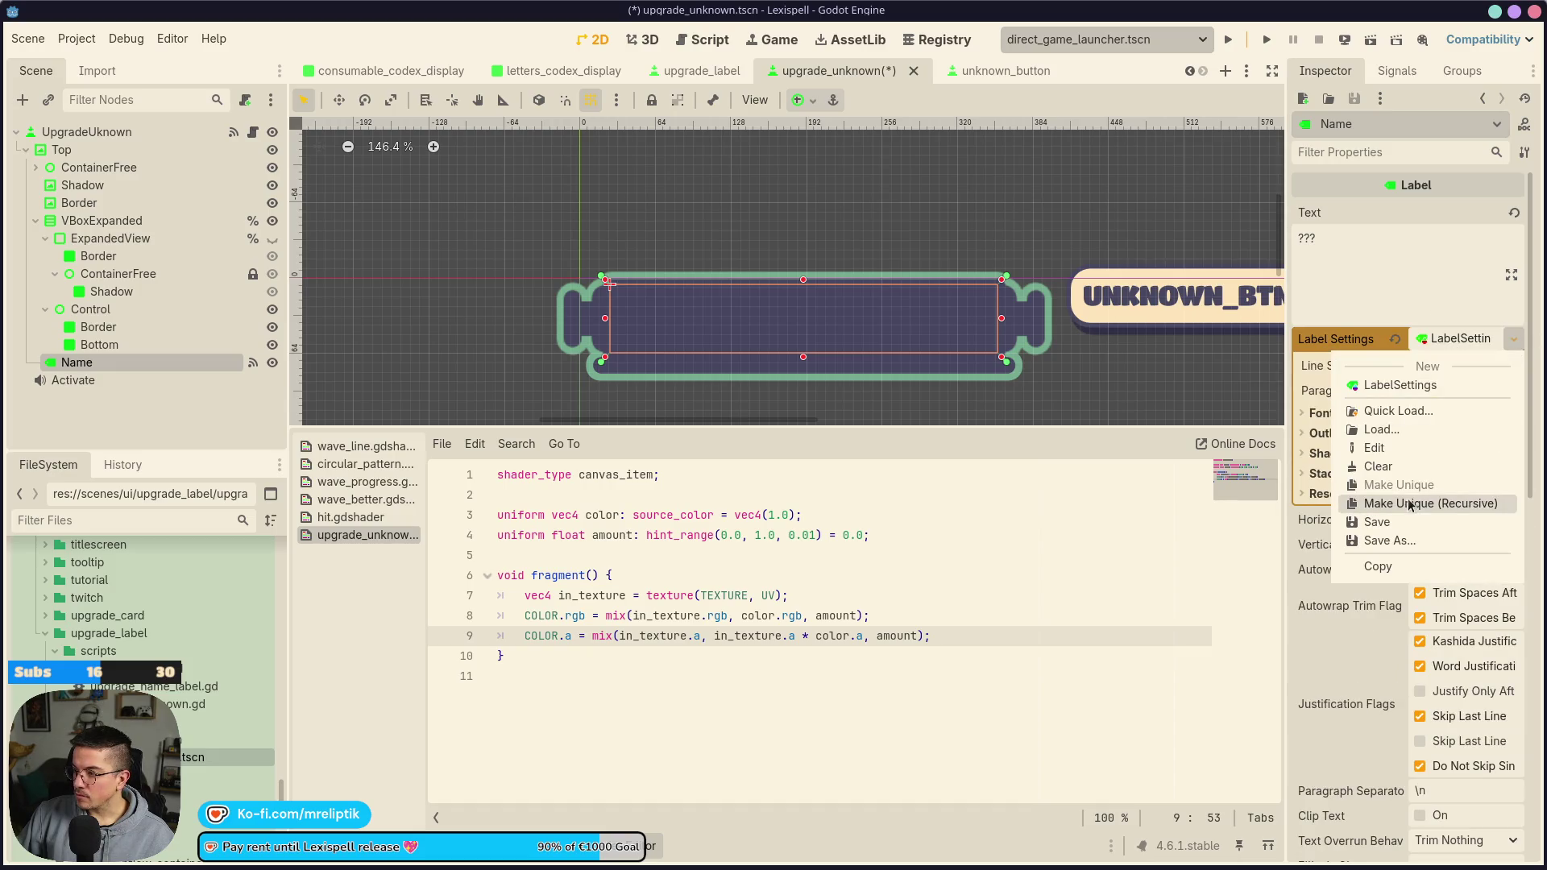
{"action": "left_click", "coordinate": [1448, 346]}
{"action": "left_click", "coordinate": [1319, 413]}
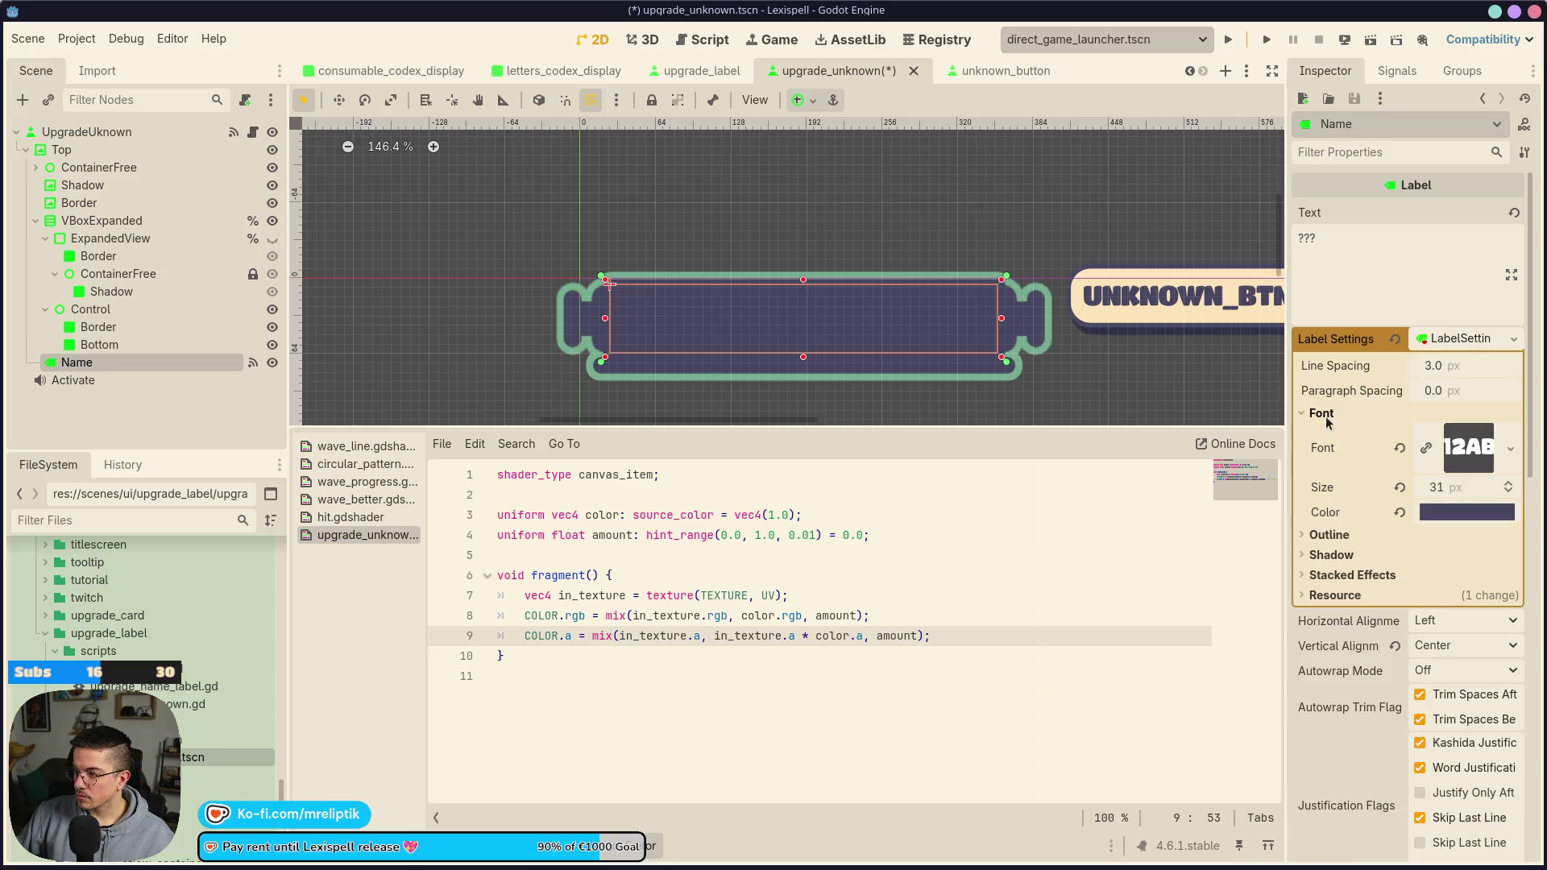
{"action": "left_click", "coordinate": [1513, 339]}
{"action": "left_click", "coordinate": [1433, 510]}
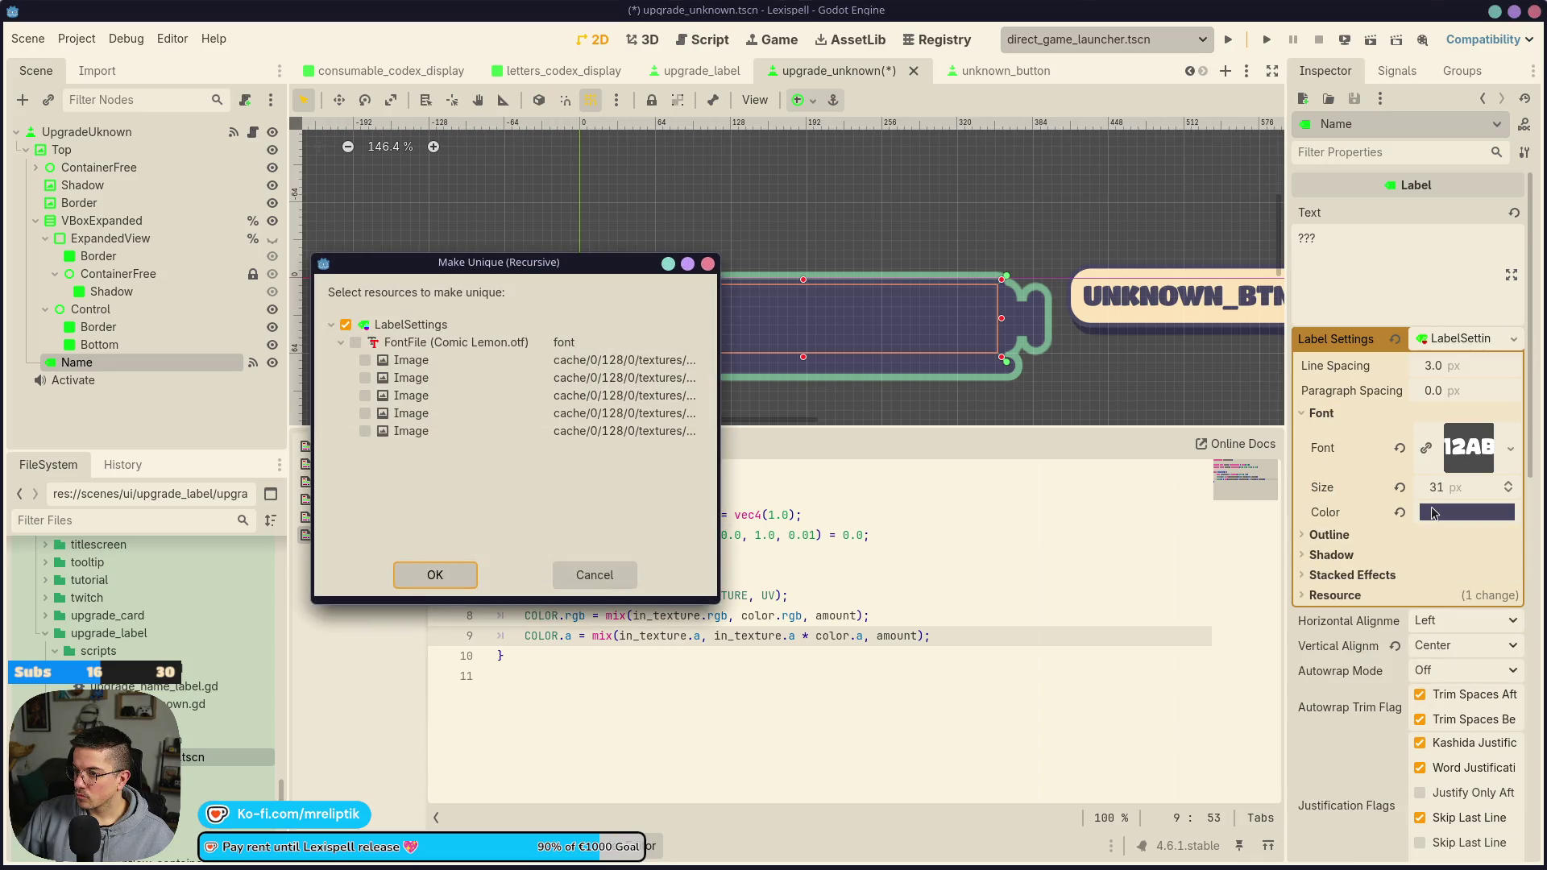
{"action": "left_click", "coordinate": [435, 575]}
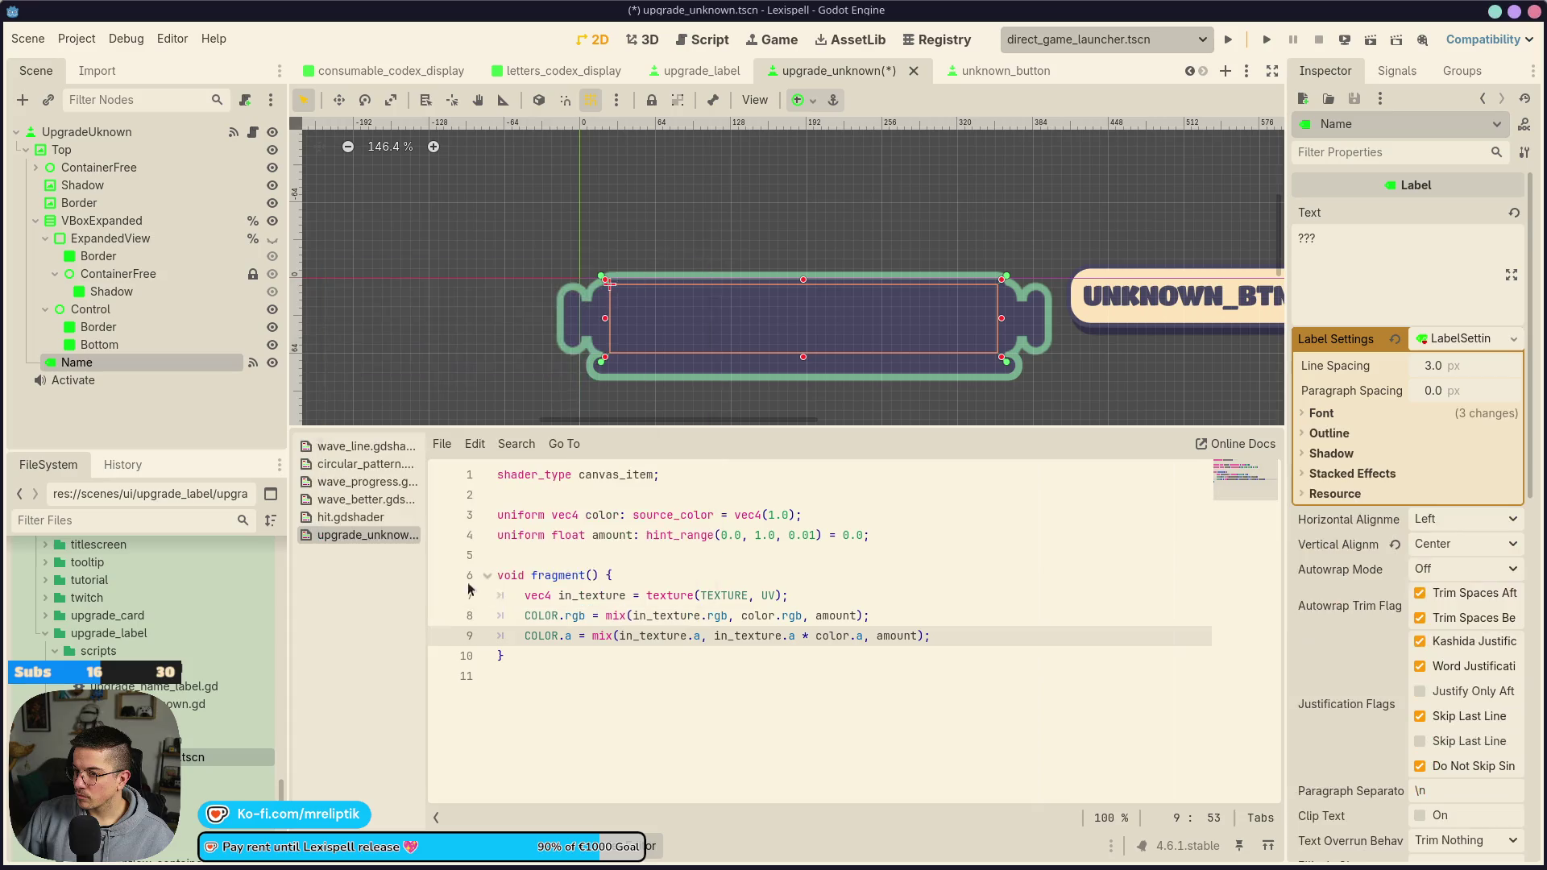
Set the label's font colour to the light swatch and save the scene
{"action": "left_click", "coordinate": [1325, 432]}
{"action": "left_click", "coordinate": [1321, 413]}
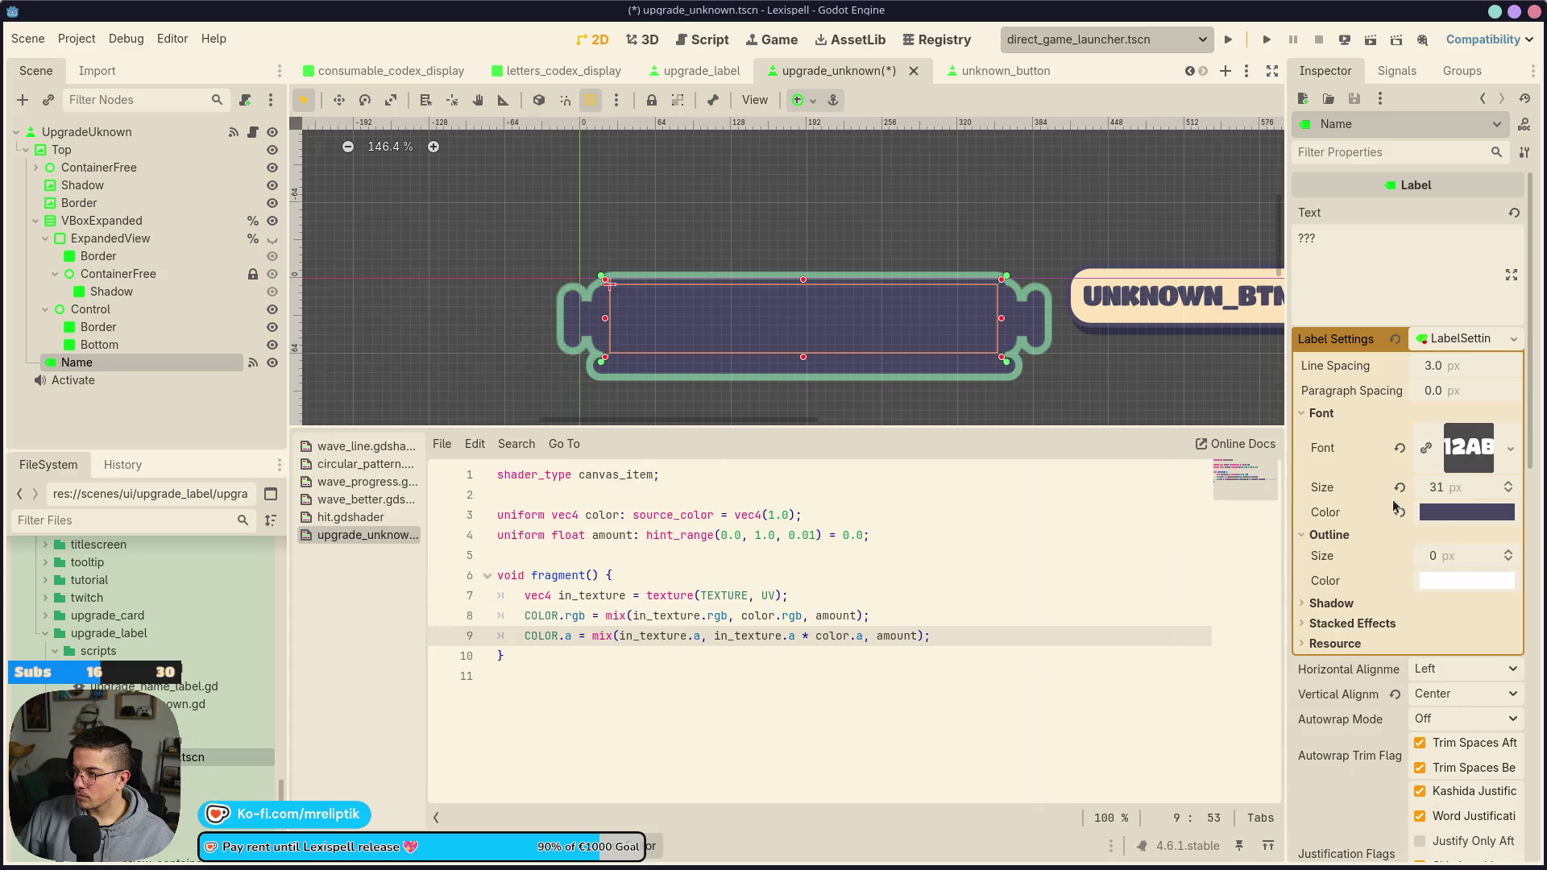
{"action": "left_click", "coordinate": [1426, 516]}
{"action": "left_click", "coordinate": [1347, 451]}
{"action": "left_click", "coordinate": [1369, 483]}
{"action": "left_click", "coordinate": [683, 295]}
{"action": "key", "text": "ctrl+s"}
{"action": "left_click", "coordinate": [681, 71]}
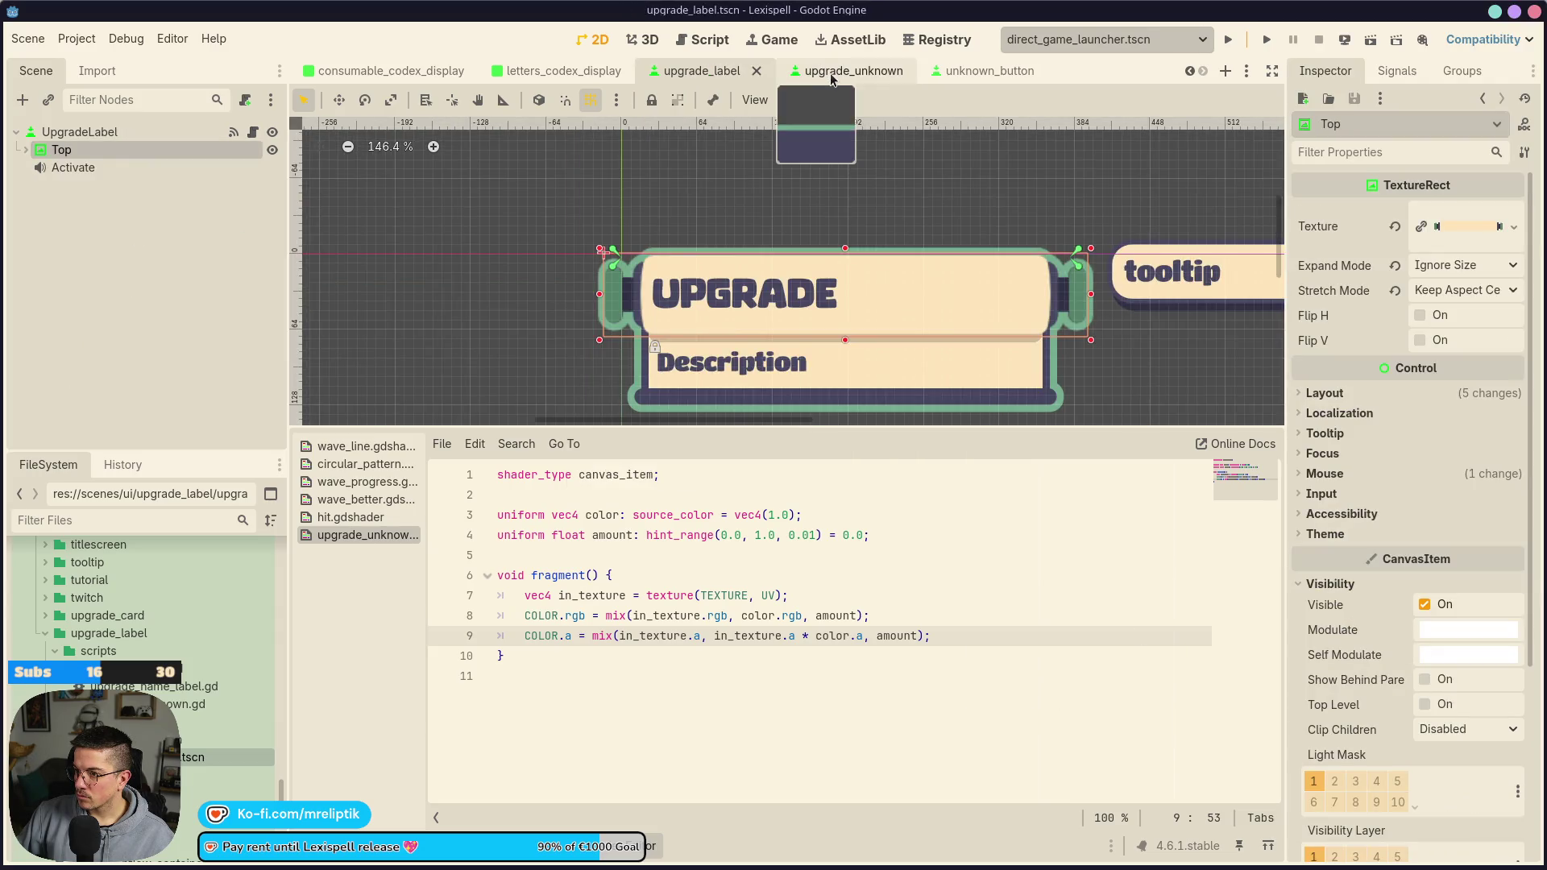
Review the upgrade_unknown, upgrade_label and unknown_button scenes
{"action": "left_click", "coordinate": [832, 79]}
{"action": "scroll", "coordinate": [614, 305], "scroll_direction": "down", "scroll_amount": 5}
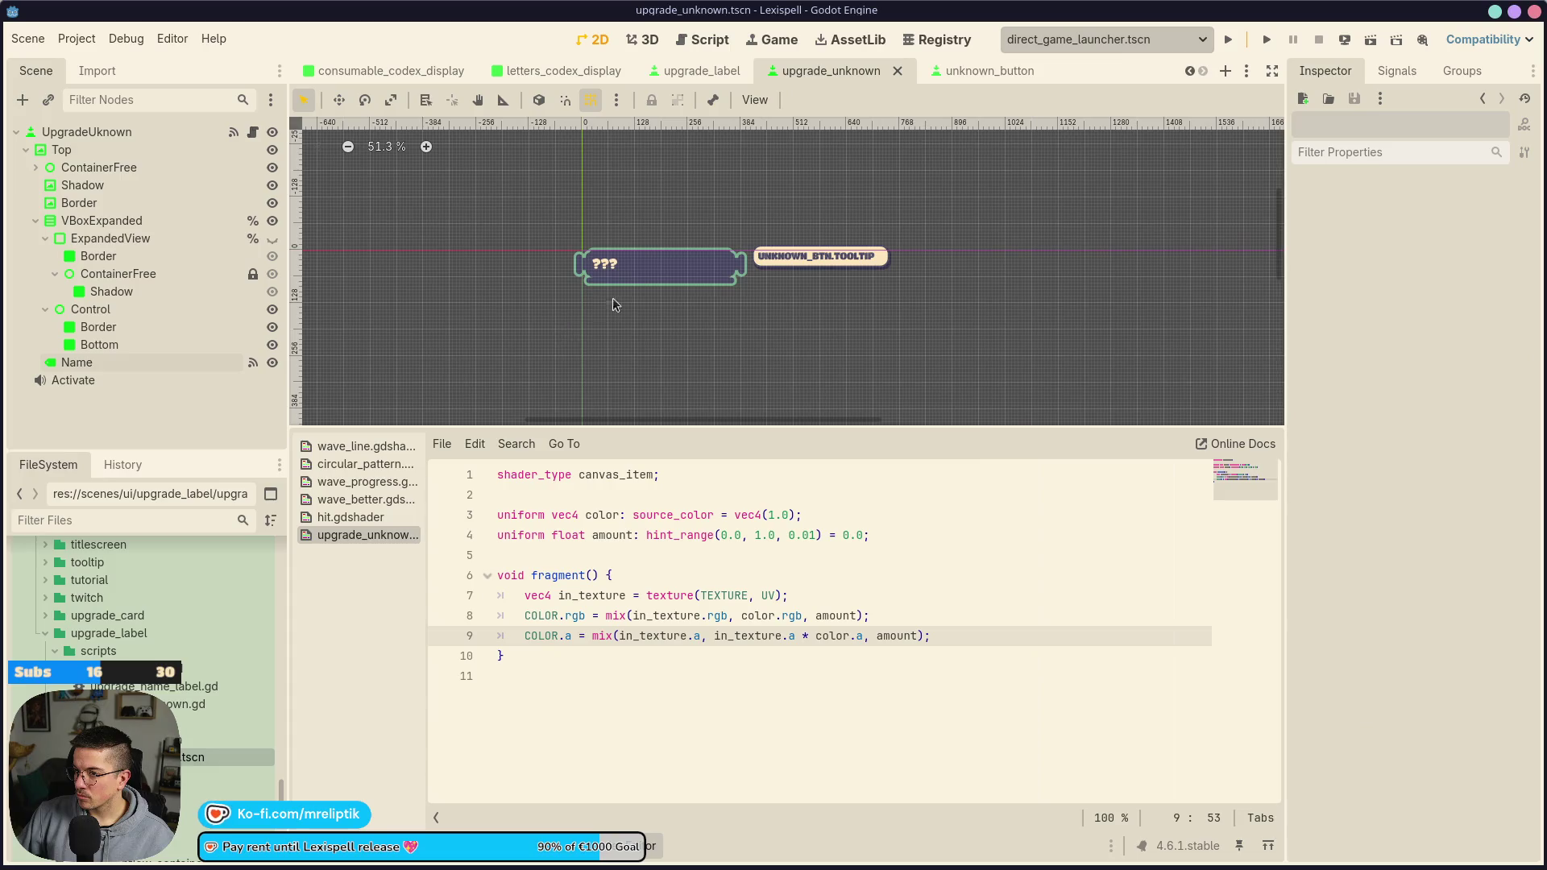
{"action": "scroll", "coordinate": [653, 268], "scroll_direction": "up", "scroll_amount": 5}
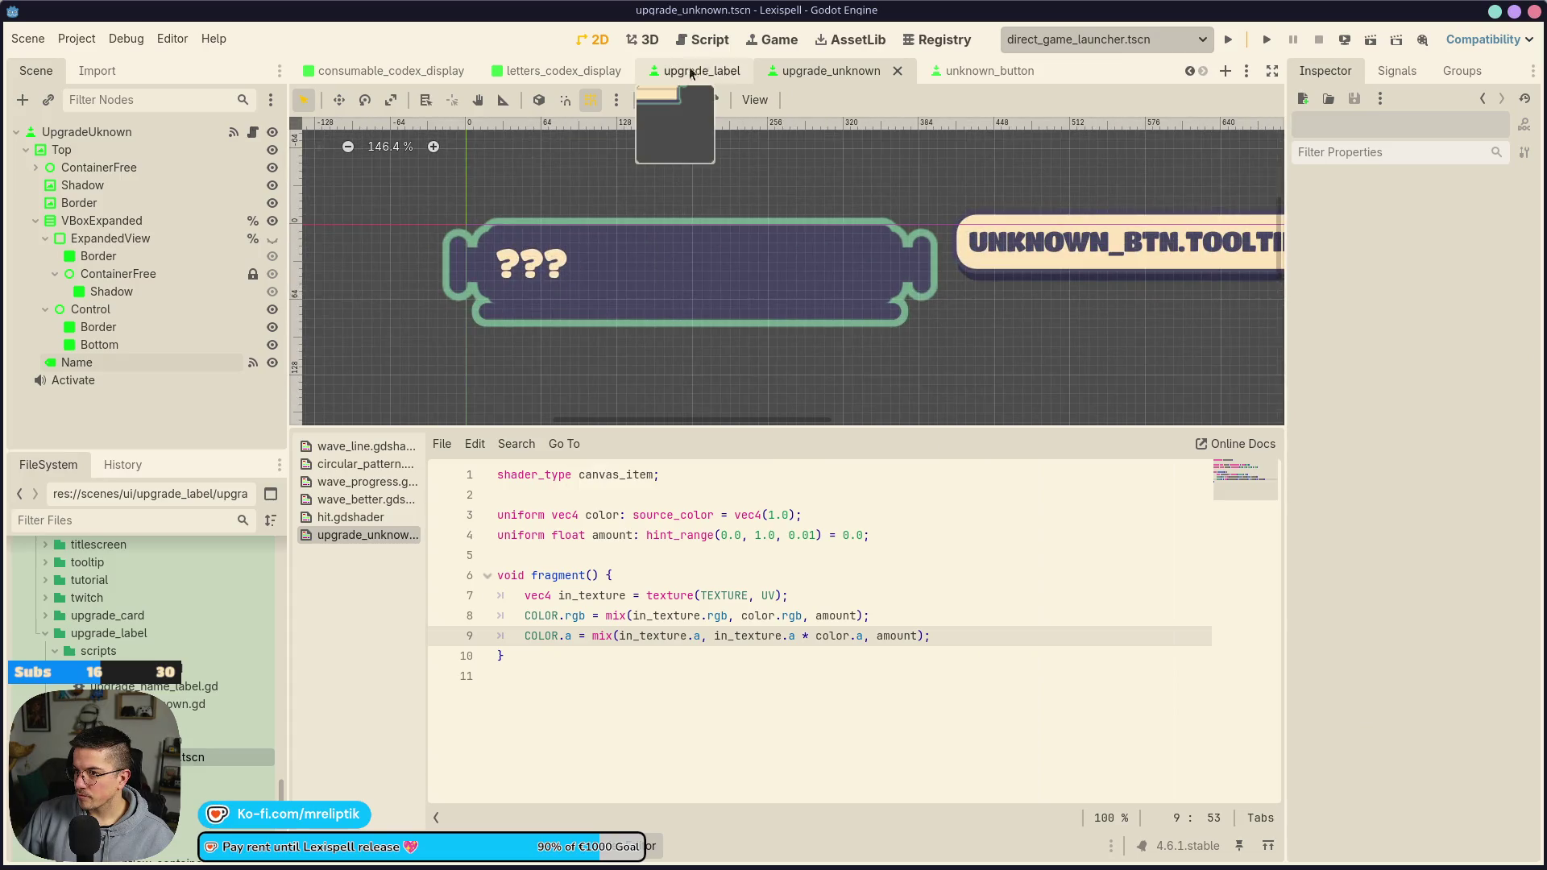
{"action": "left_click", "coordinate": [695, 71]}
{"action": "left_click", "coordinate": [830, 71]}
{"action": "left_click", "coordinate": [951, 71]}
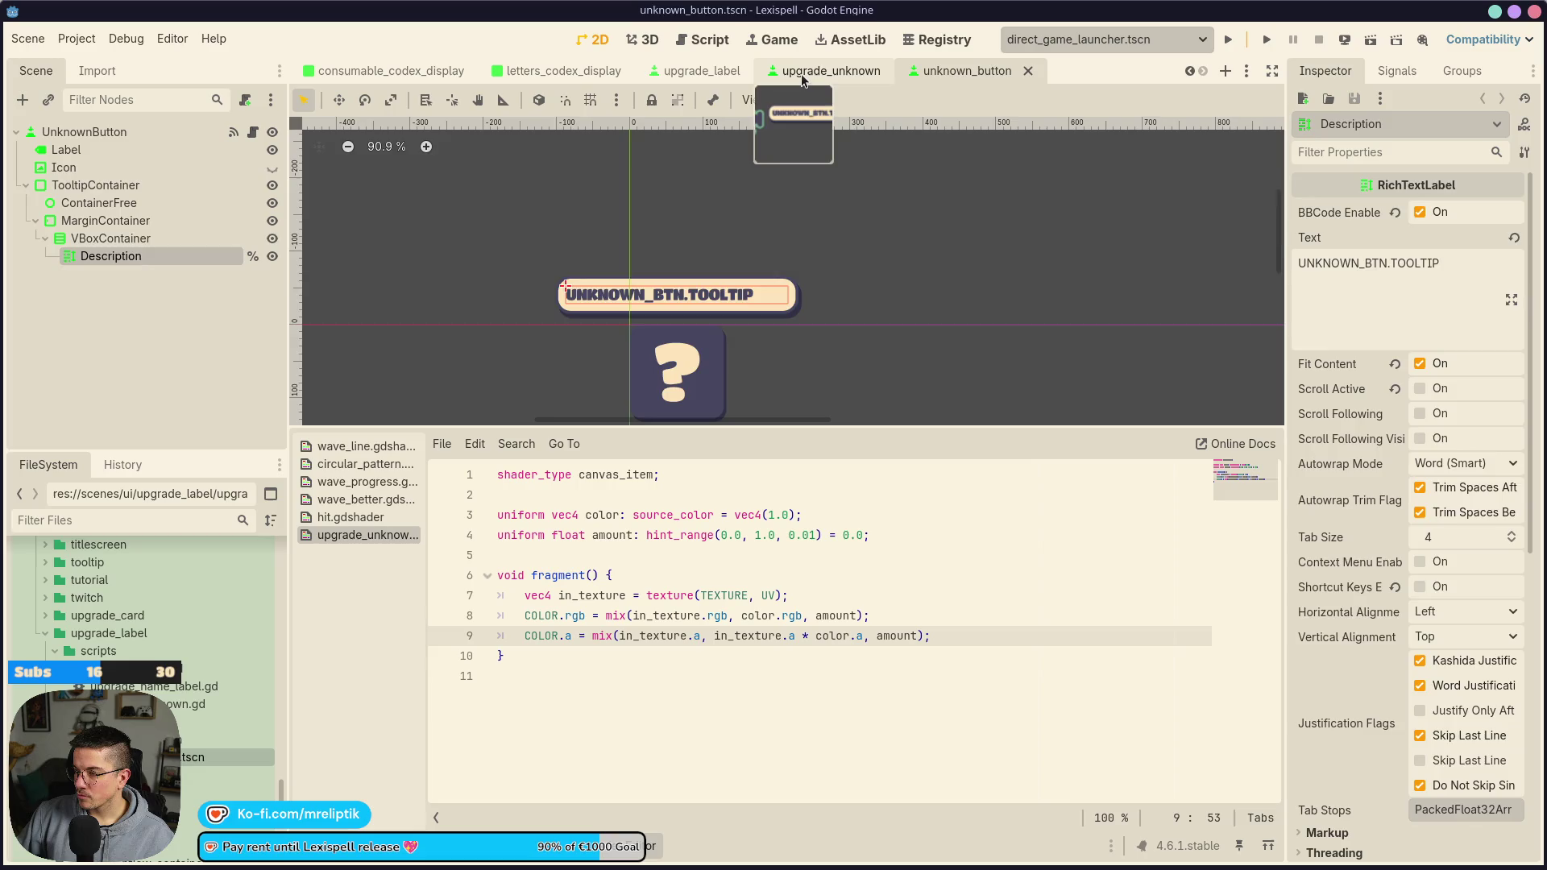
{"action": "left_click", "coordinate": [814, 71]}
{"action": "left_click", "coordinate": [747, 81]}
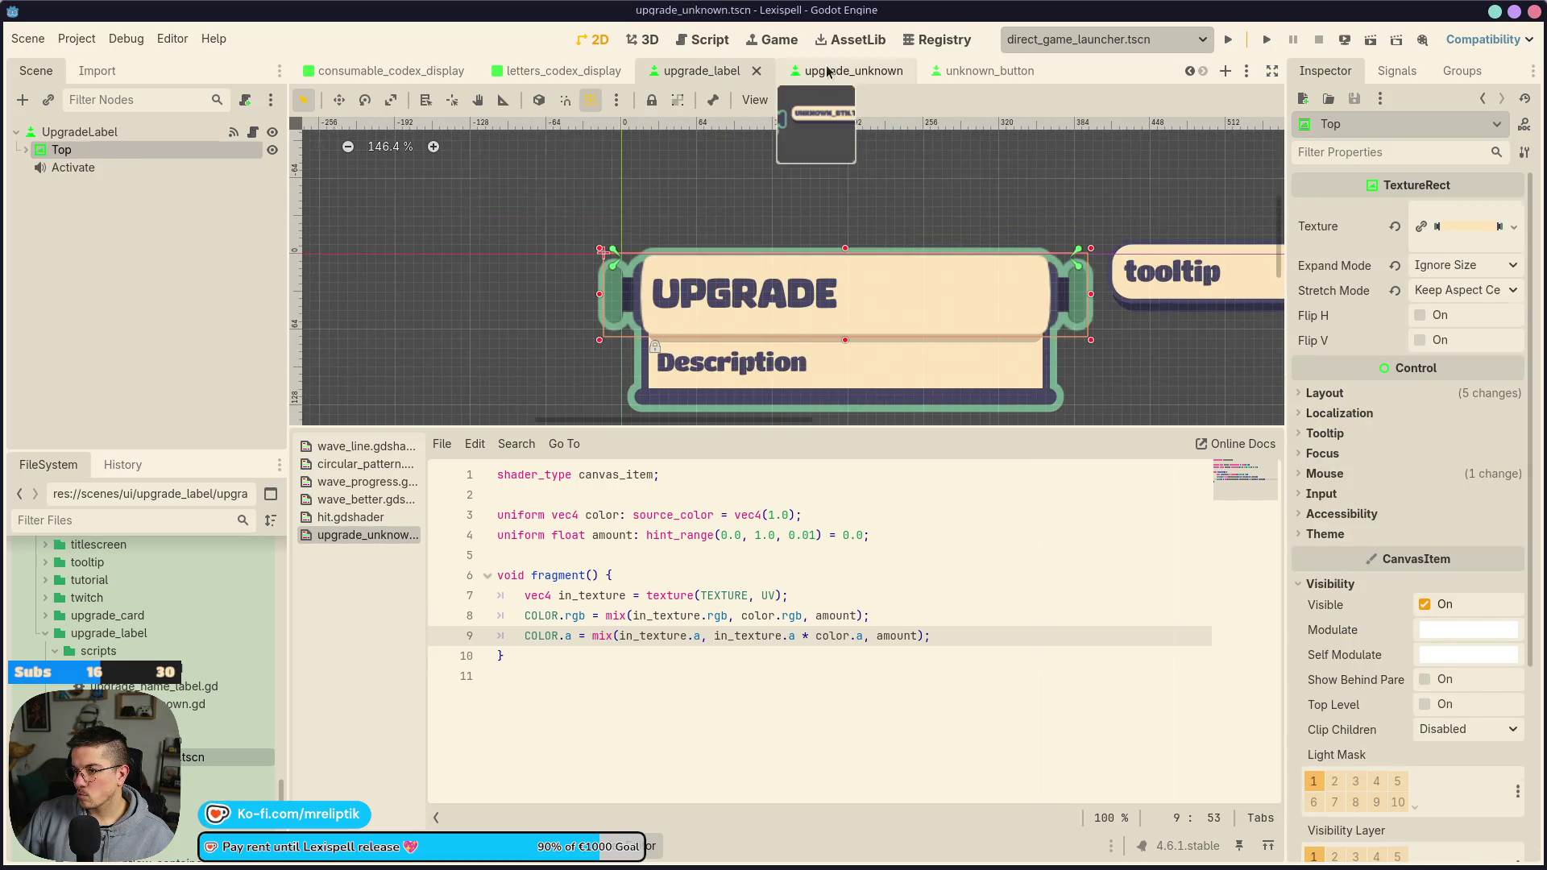
{"action": "left_click", "coordinate": [829, 72]}
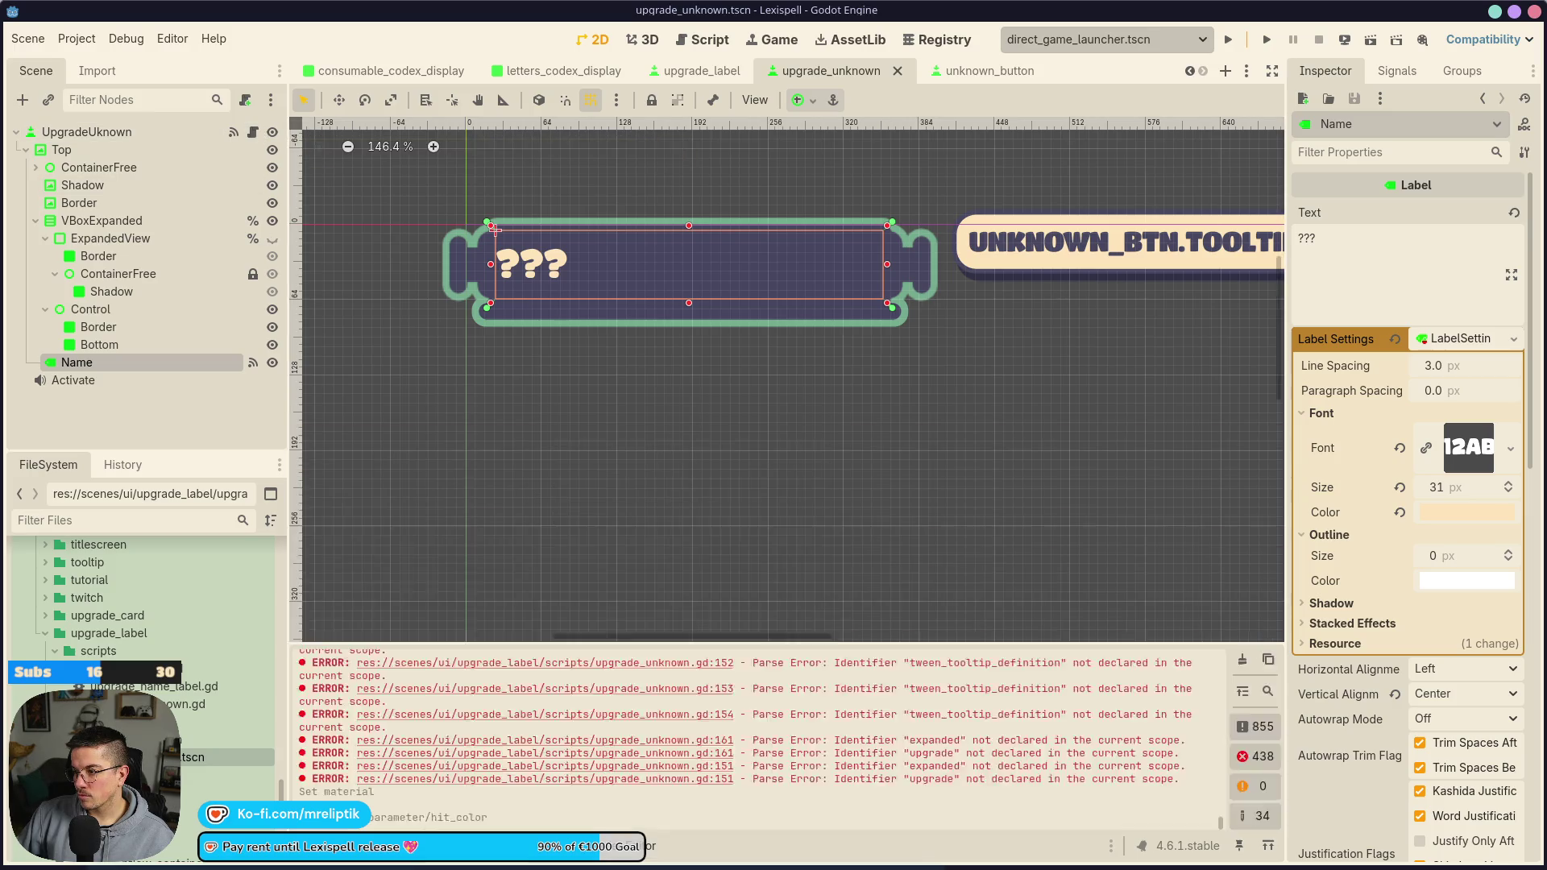
Hide the error log, check the upgrade_unknown script, and settle on consumable_codex_display
{"action": "left_click", "coordinate": [355, 846]}
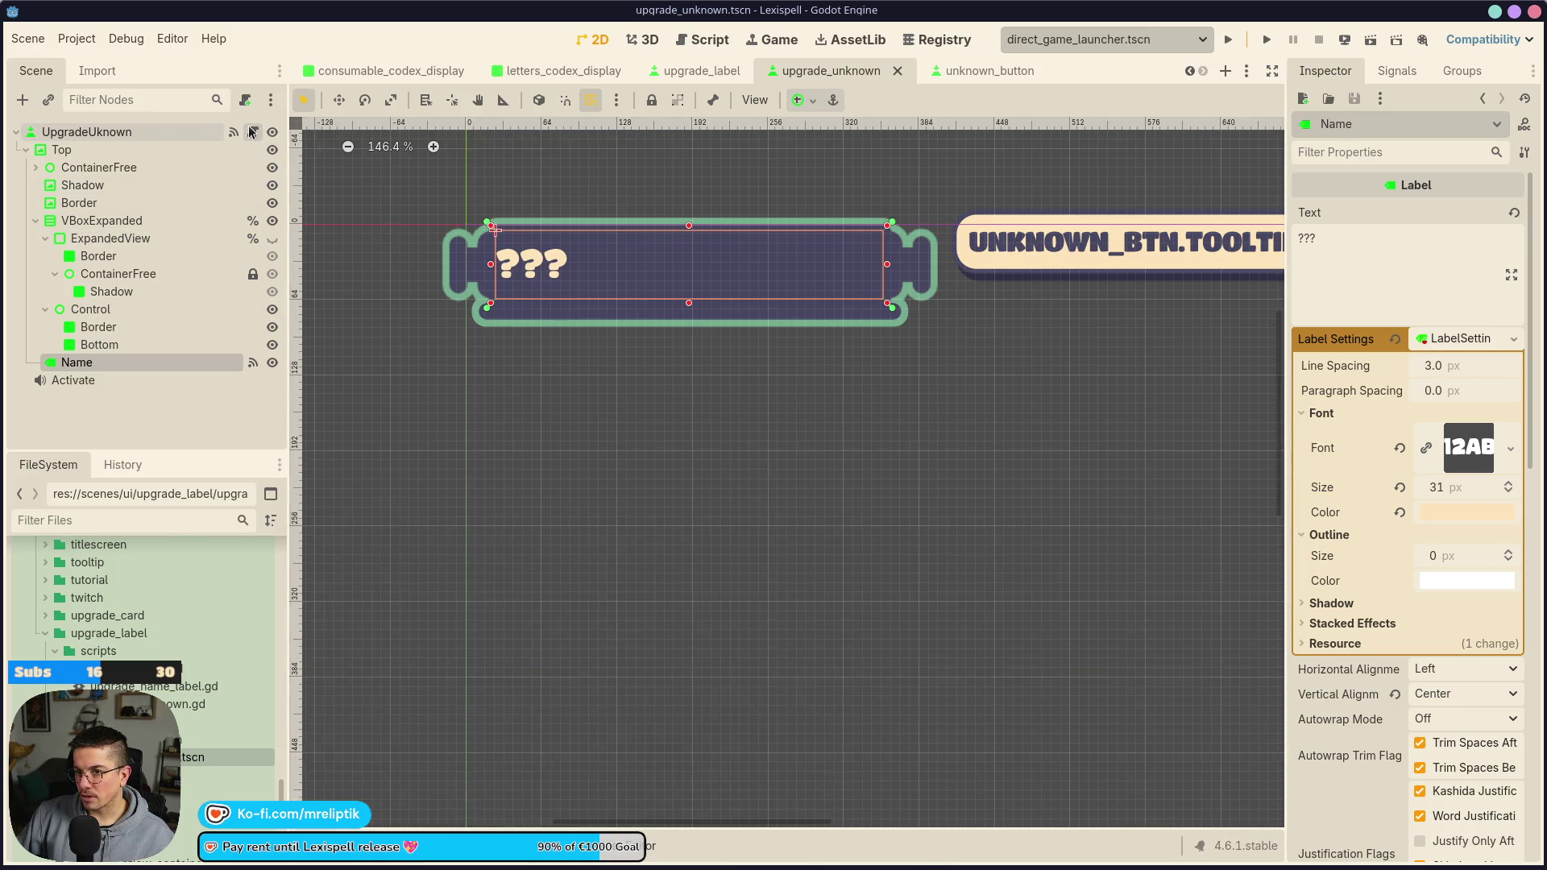
{"action": "left_click", "coordinate": [252, 131]}
{"action": "left_click", "coordinate": [586, 70]}
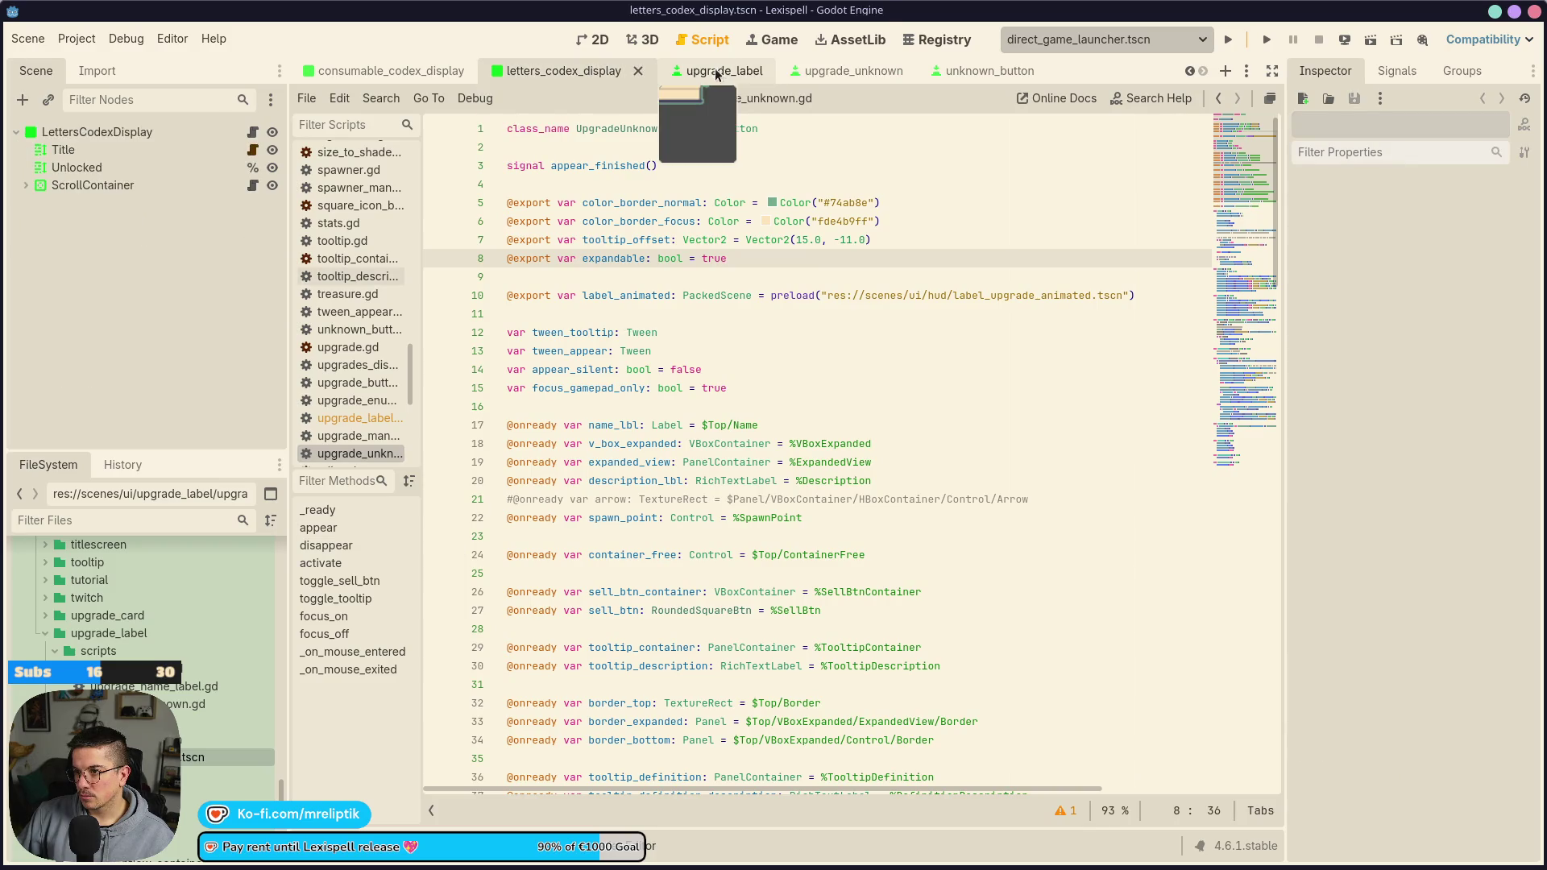
{"action": "left_click", "coordinate": [703, 71]}
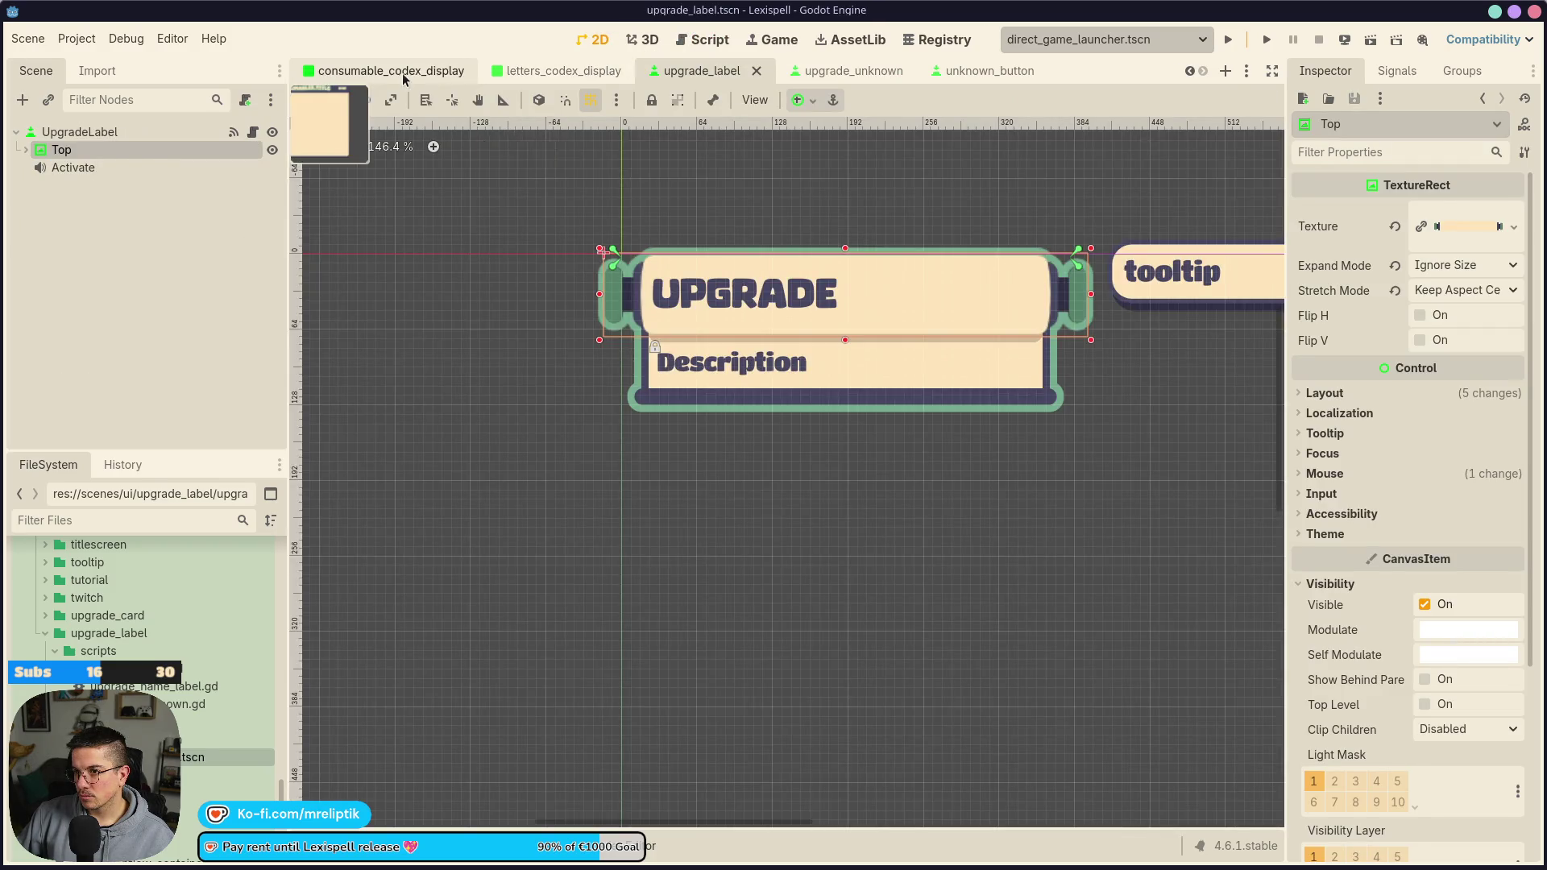
{"action": "left_click", "coordinate": [403, 73]}
{"action": "left_click", "coordinate": [564, 71]}
{"action": "left_click", "coordinate": [417, 75]}
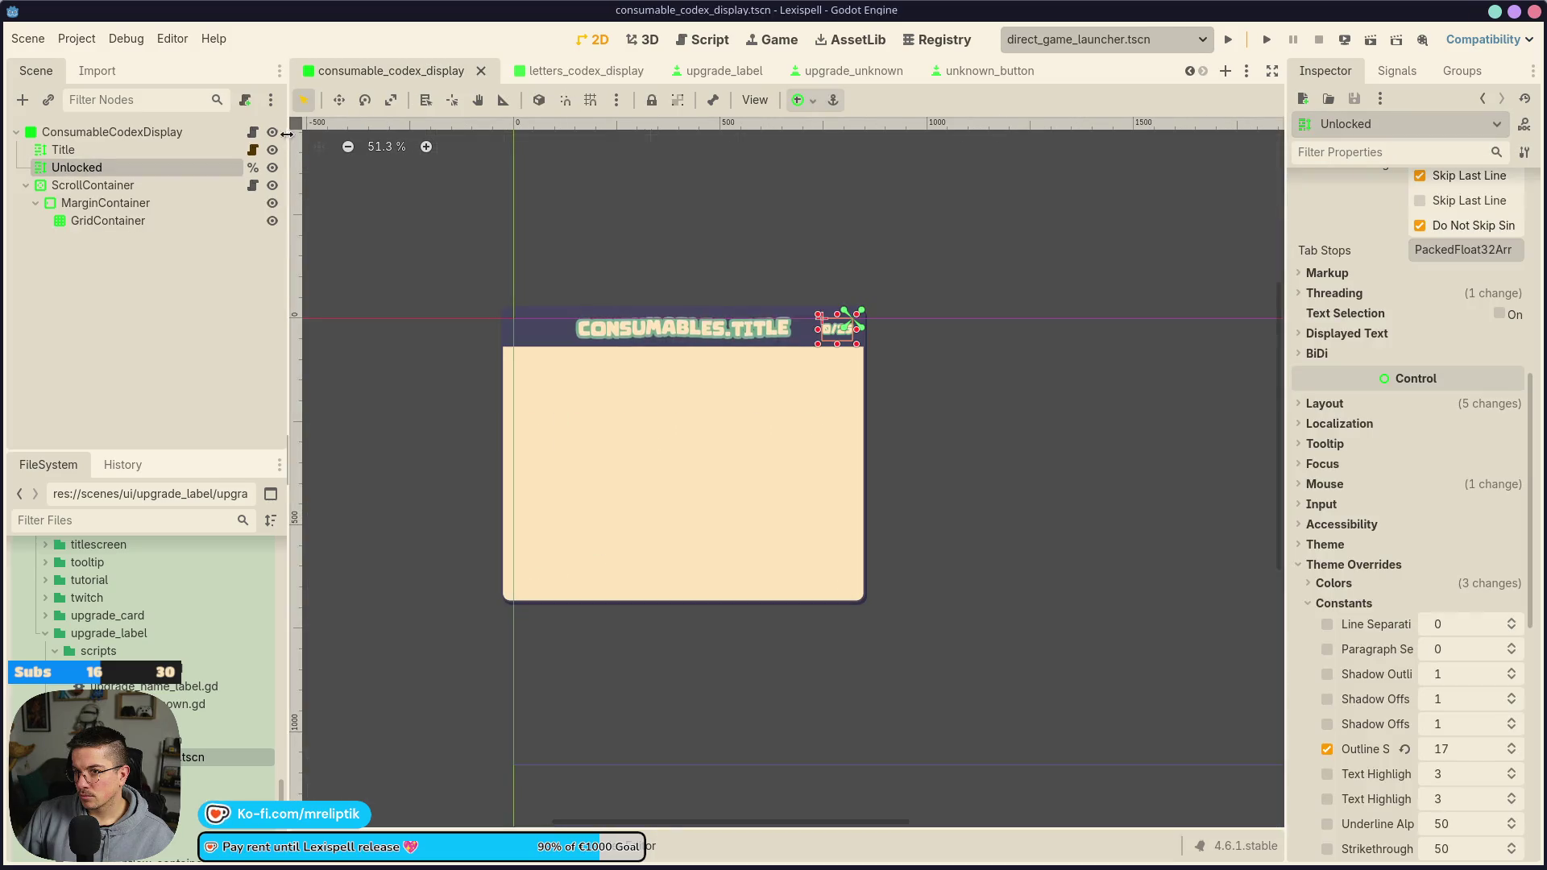
Open codex_display.gd and place the caret after the upgrade_label_scene export
{"action": "left_click", "coordinate": [252, 131]}
{"action": "scroll", "coordinate": [813, 379], "scroll_direction": "up", "scroll_amount": 5}
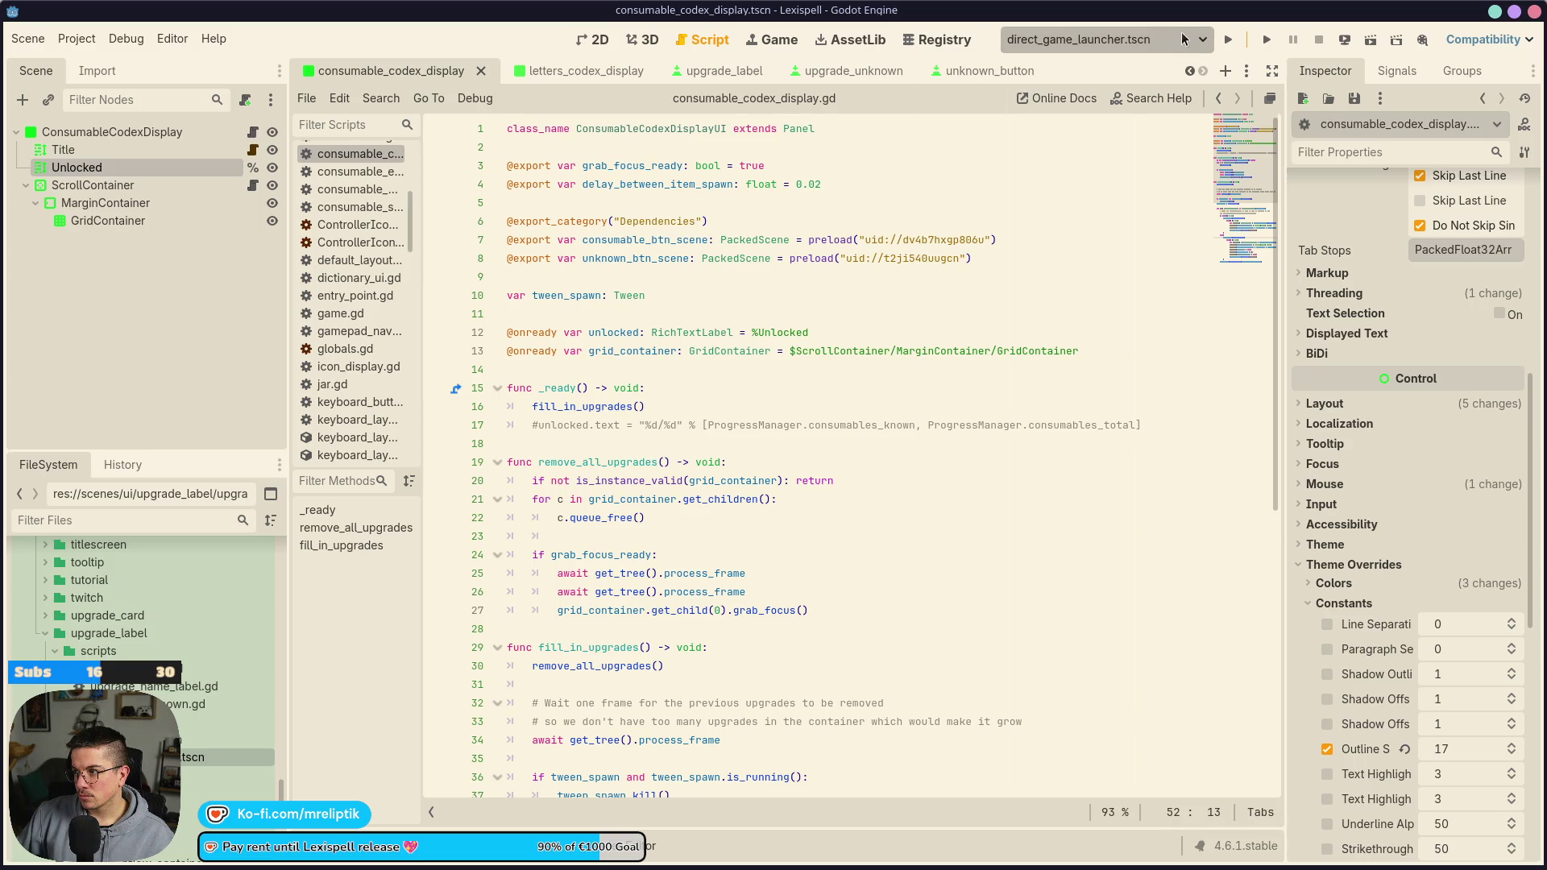
{"action": "scroll", "coordinate": [844, 77], "scroll_direction": "up", "scroll_amount": 2}
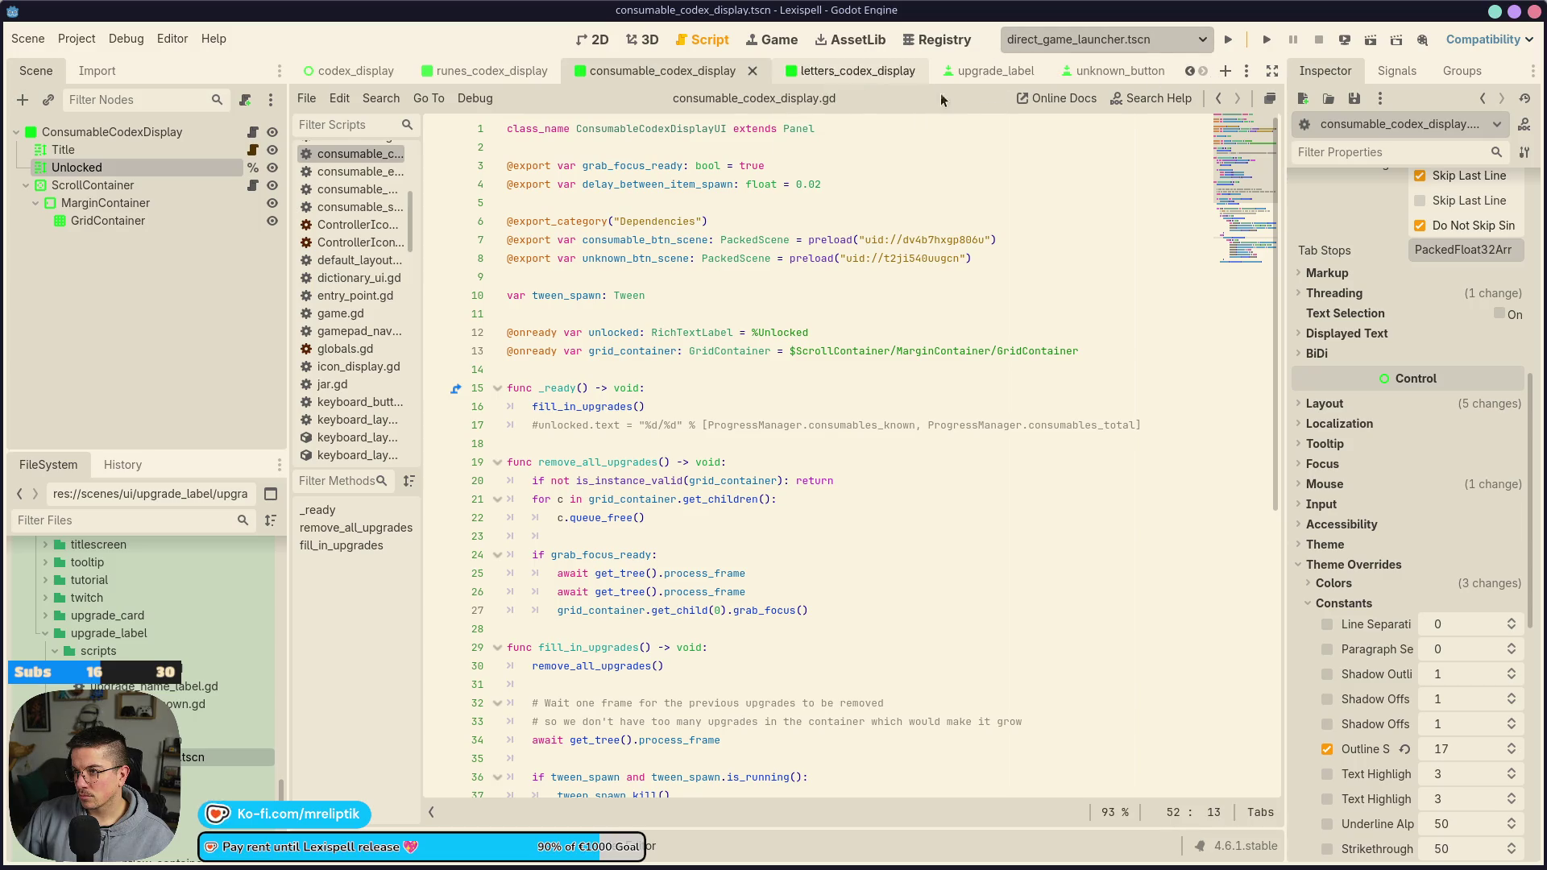
{"action": "left_click", "coordinate": [430, 74]}
{"action": "left_click", "coordinate": [352, 71]}
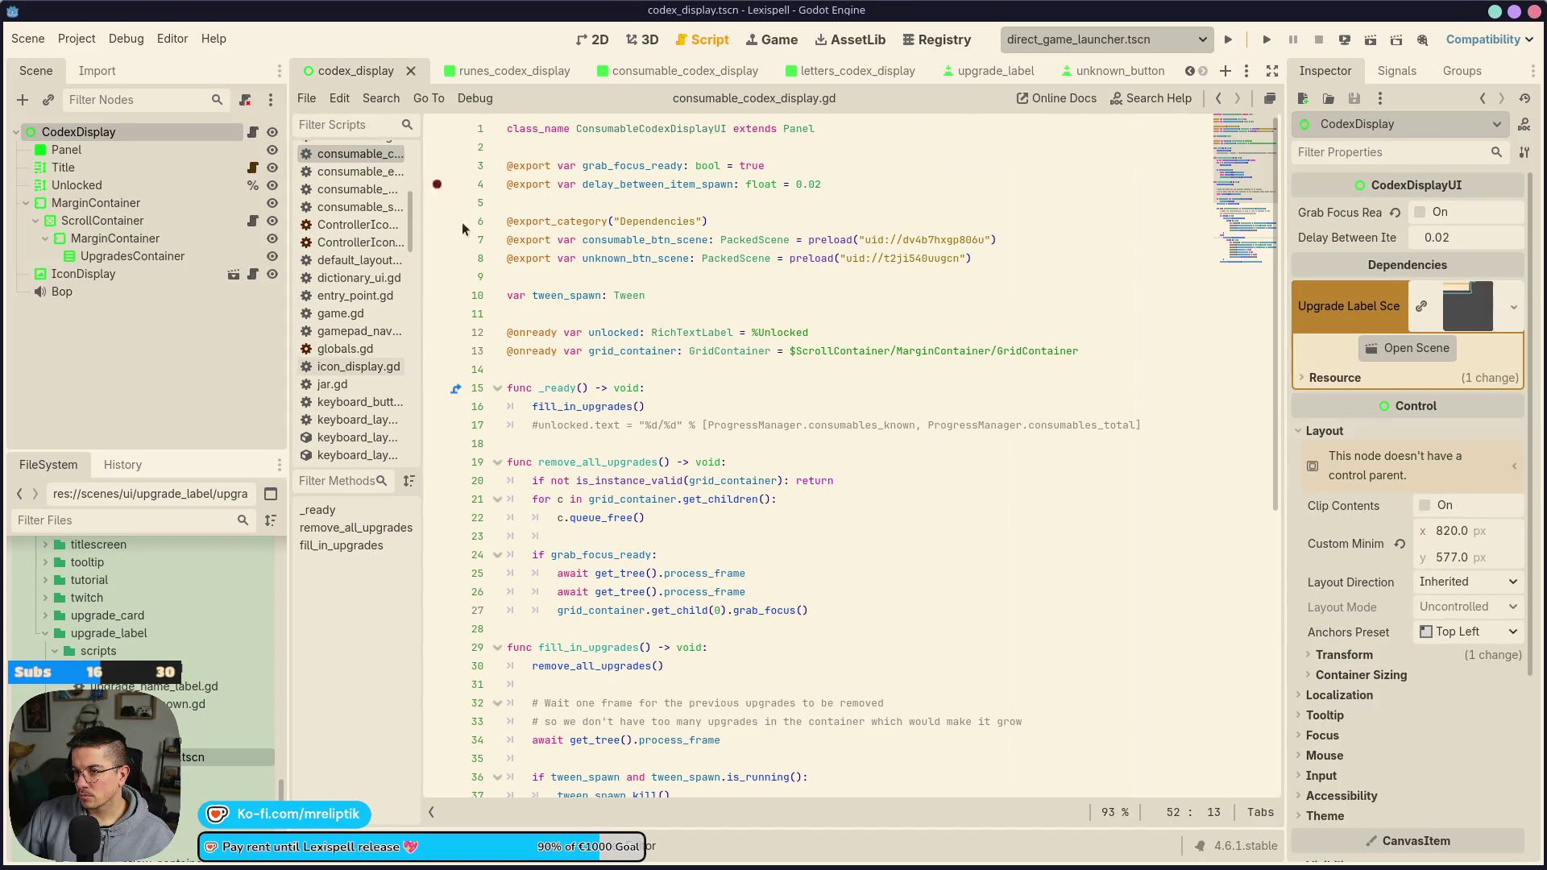
{"action": "scroll", "coordinate": [660, 302], "scroll_direction": "up", "scroll_amount": 10}
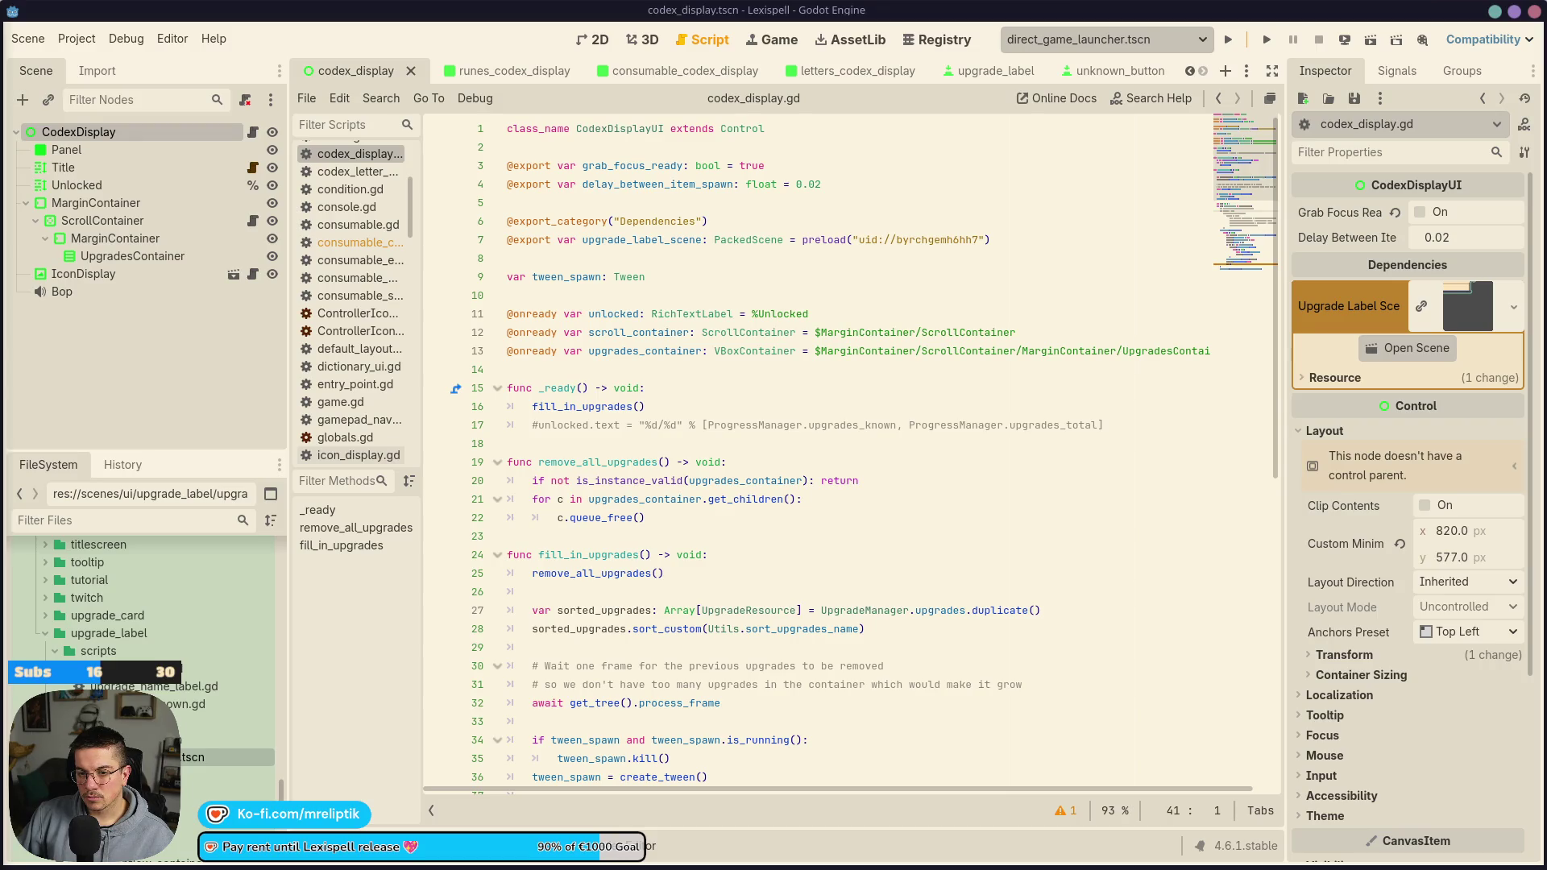
{"action": "left_click", "coordinate": [725, 258]}
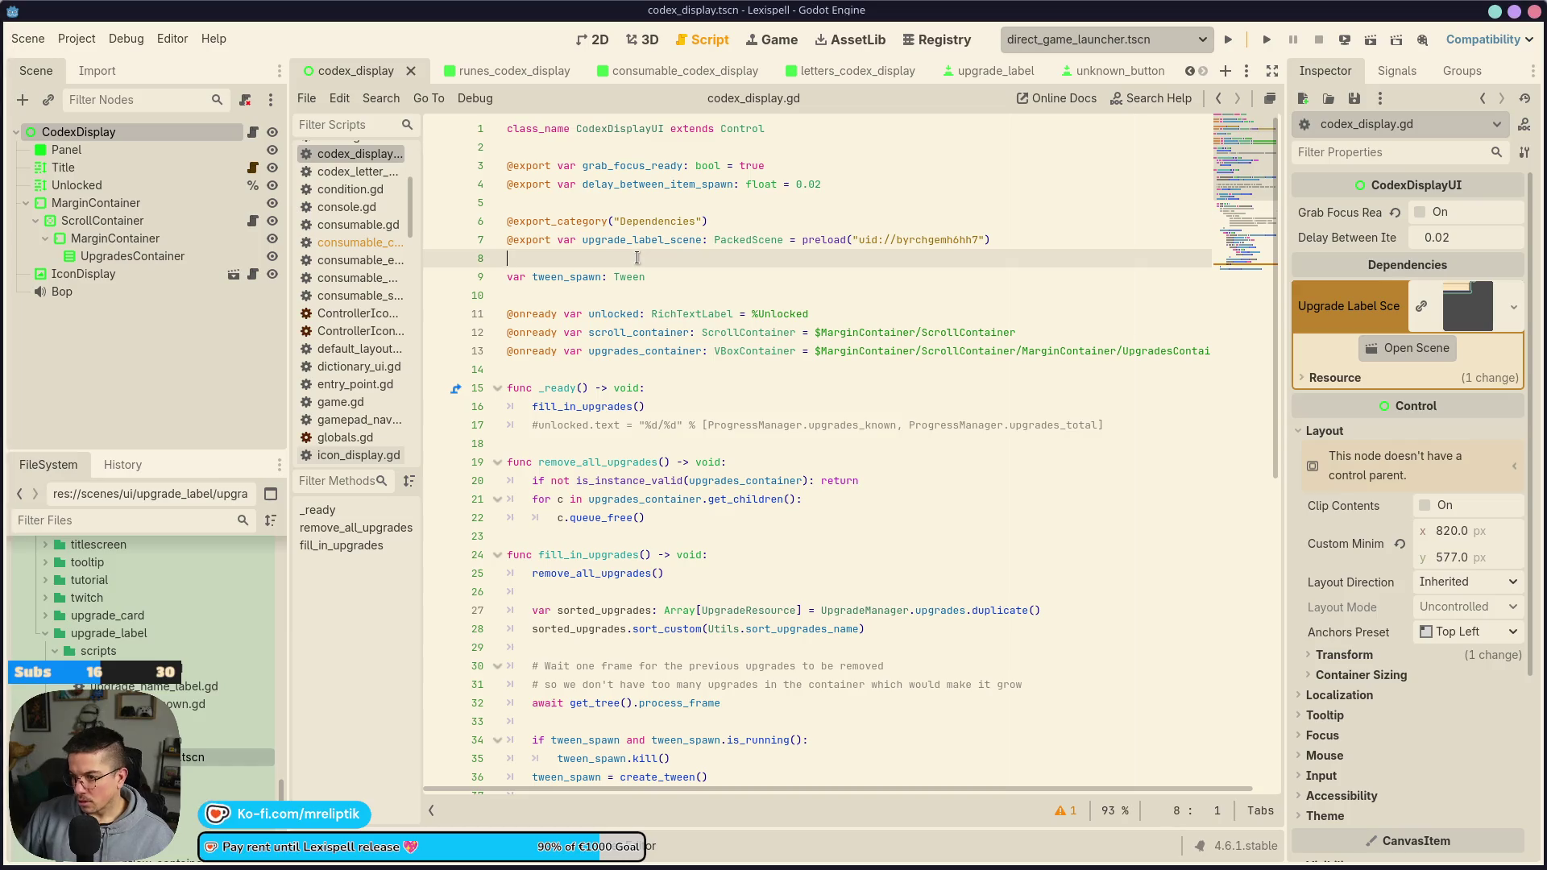
{"action": "key", "text": "Return"}
{"action": "key", "text": "Up"}
{"action": "type", "text": "@export v"}
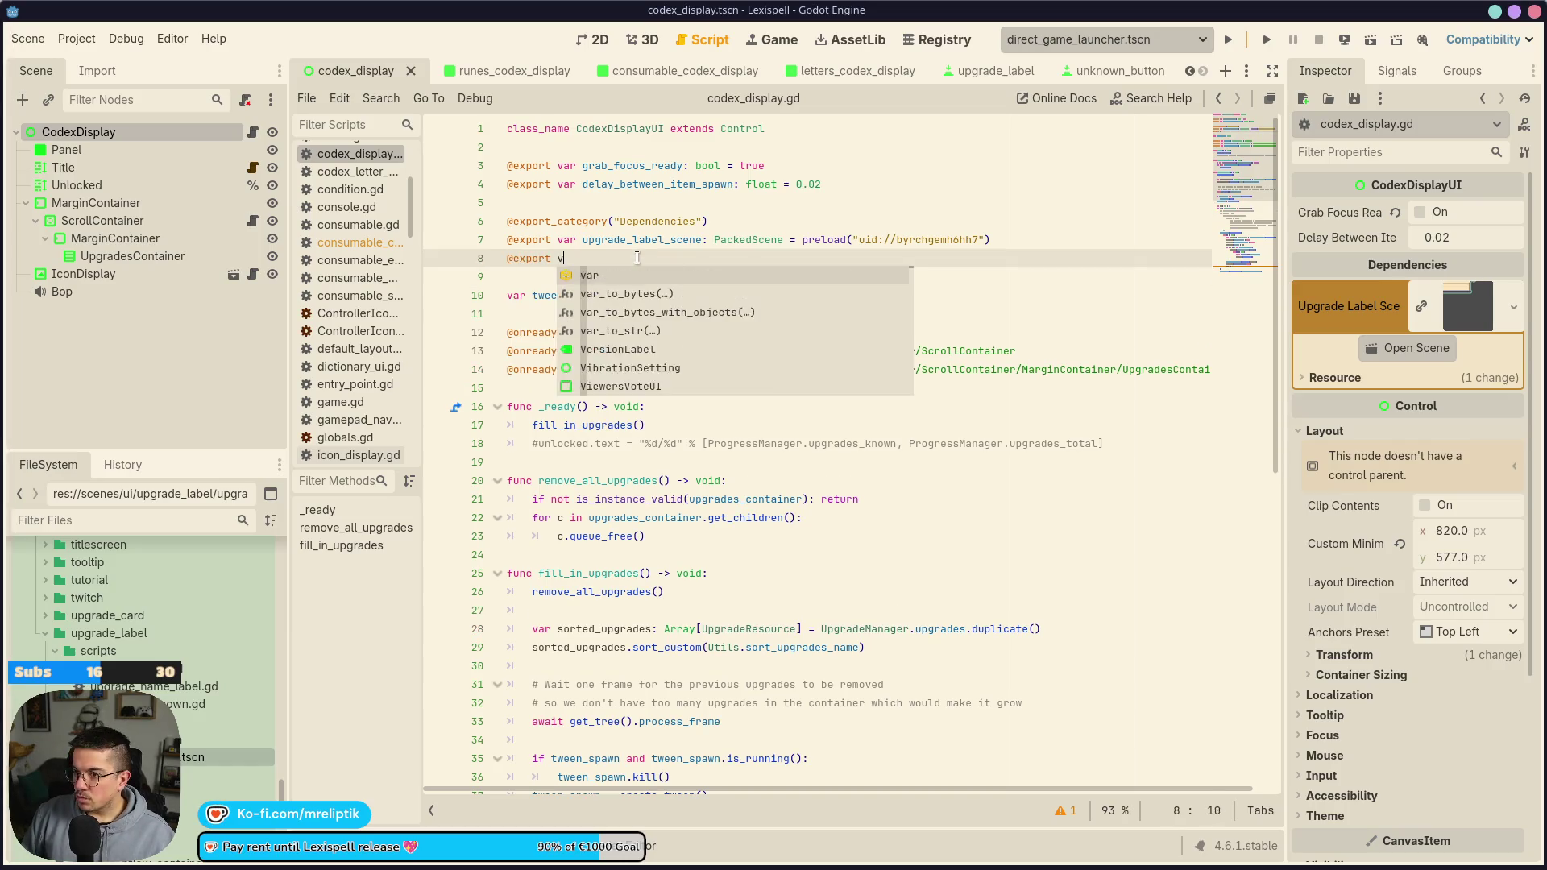
{"action": "type", "text": "ar upgrade_label"}
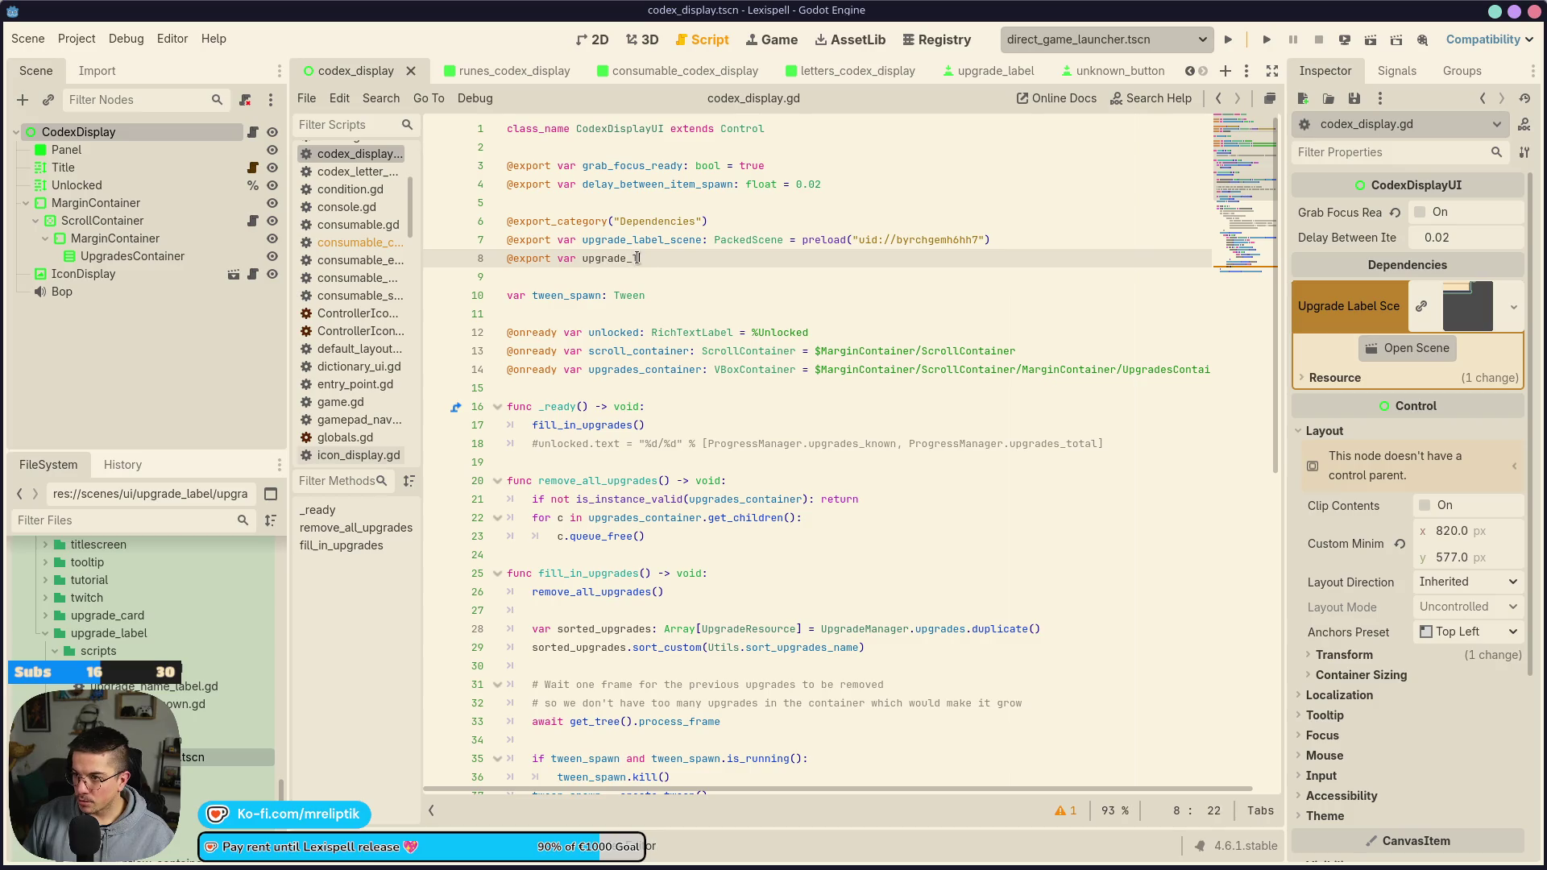
{"action": "key", "text": "BackSpace"}
{"action": "key", "text": "BackSpace"}
{"action": "key", "text": "BackSpace"}
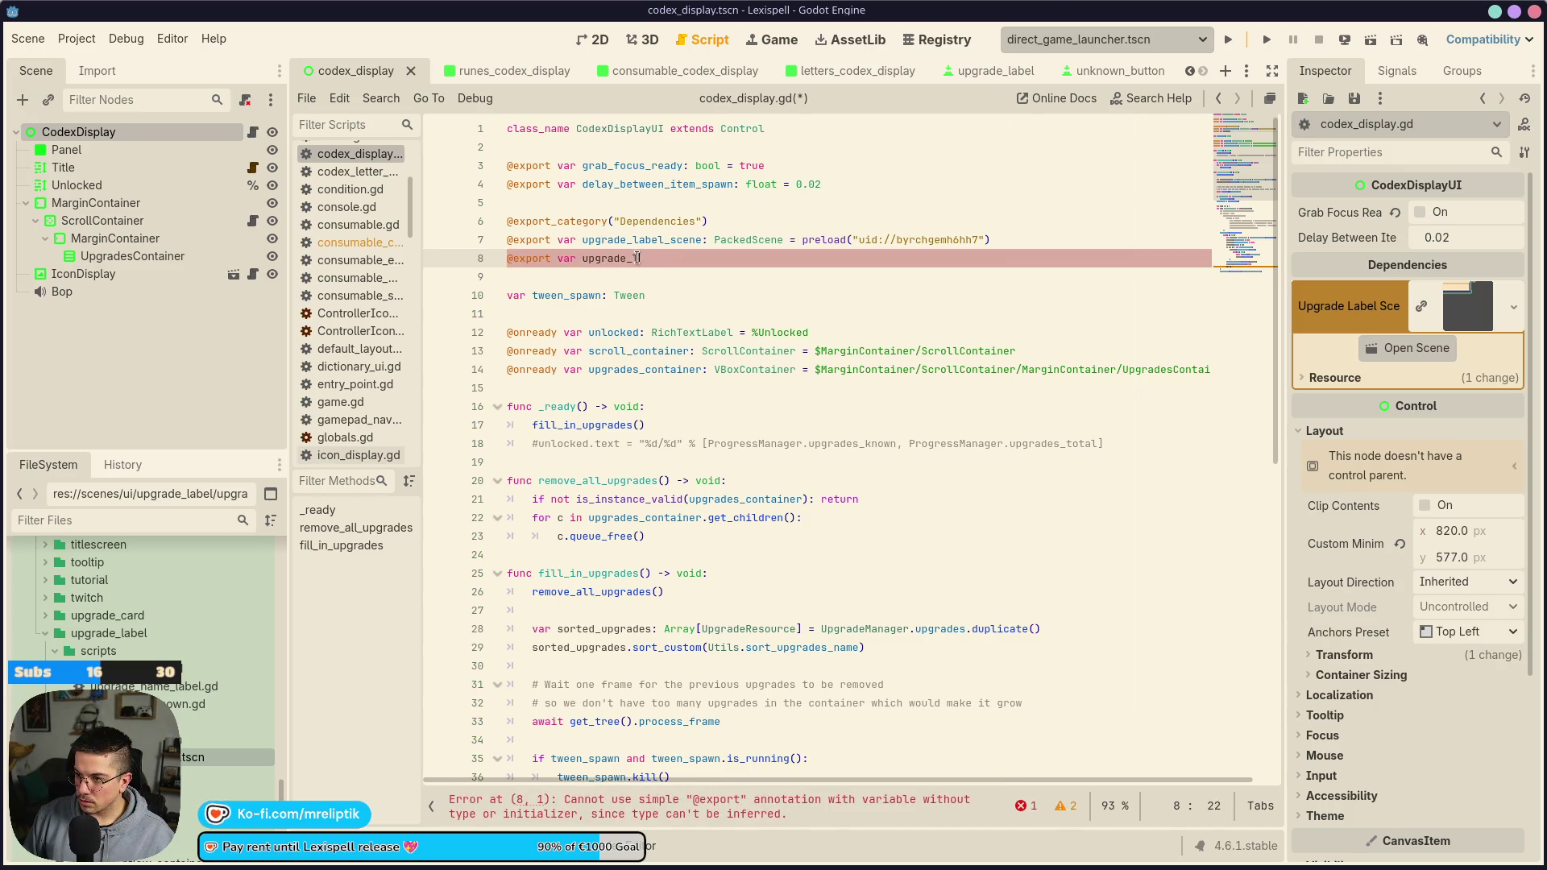
{"action": "type", "text": "unknown"}
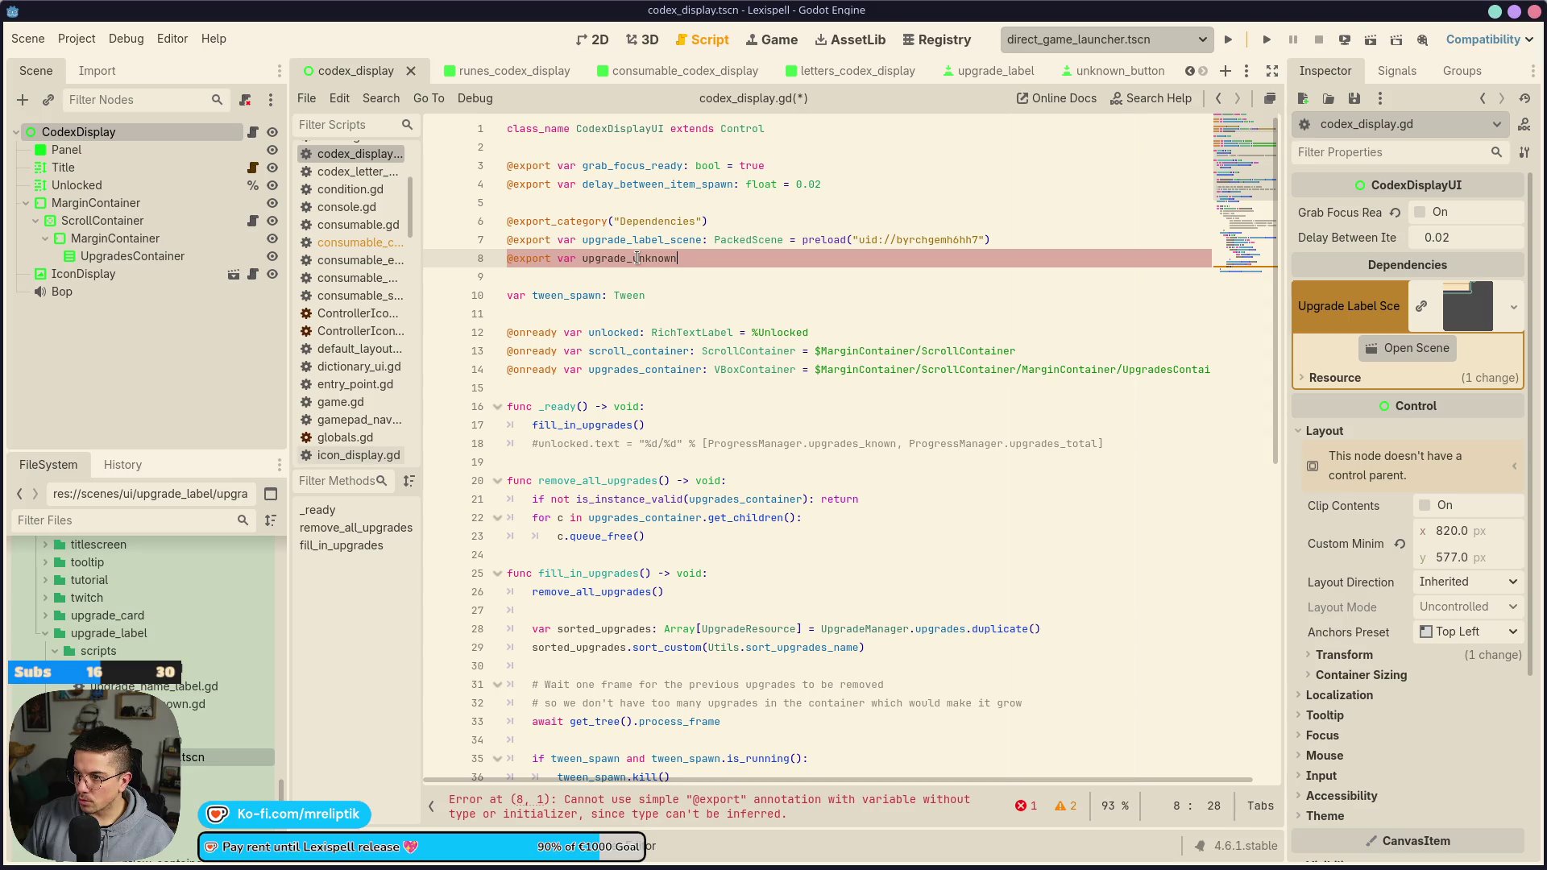
{"action": "type", "text": "_scene: PacledSce"}
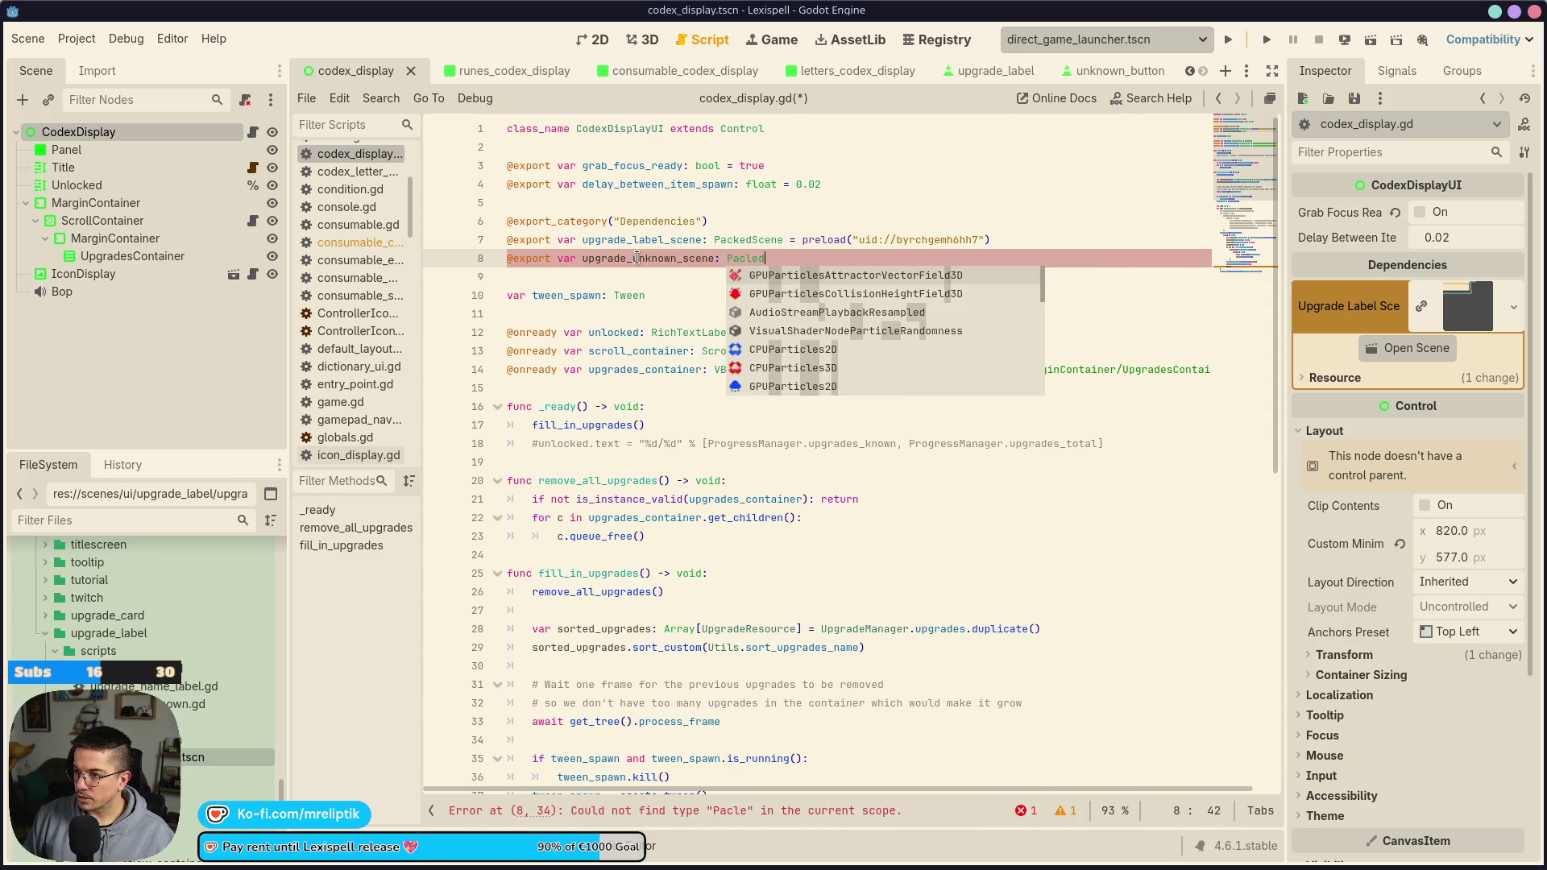
{"action": "key", "text": "BackSpace"}
{"action": "key", "text": "BackSpace"}
{"action": "key", "text": "BackSpace"}
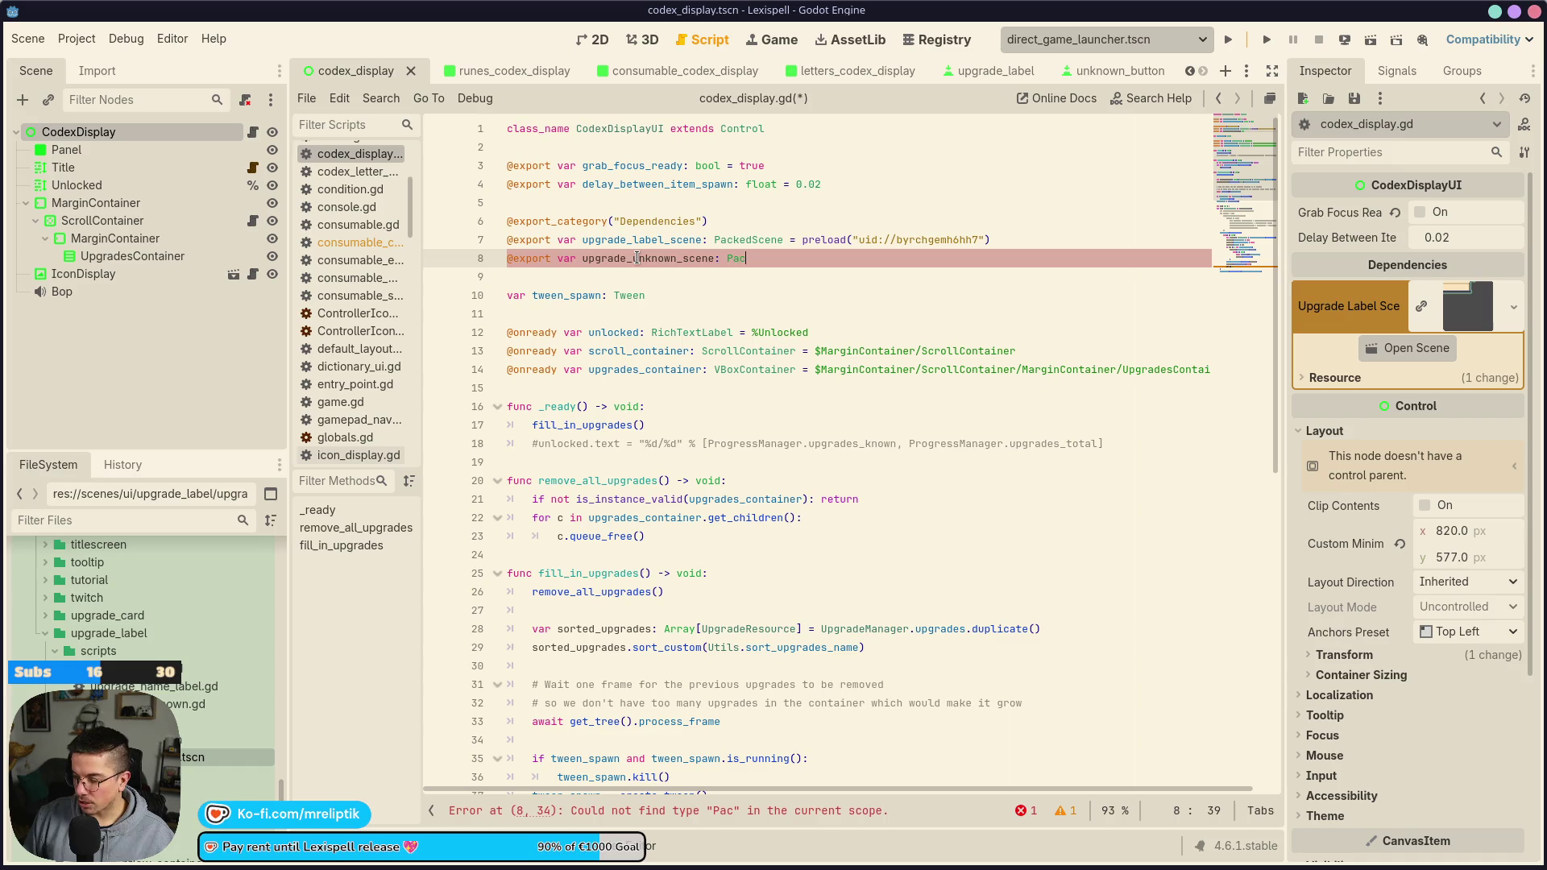
{"action": "type", "text": "kedScene"}
{"action": "key", "text": "ctrl+s"}
Assign it a preload of upgrade_unknown.tscn and save the script
{"action": "mouse_move", "coordinate": [194, 757]}
{"action": "left_mouse_down"}
{"action": "mouse_move", "coordinate": [805, 266]}
{"action": "mouse_move", "coordinate": [850, 264]}
{"action": "left_mouse_up"}
{"action": "left_click", "coordinate": [804, 259]}
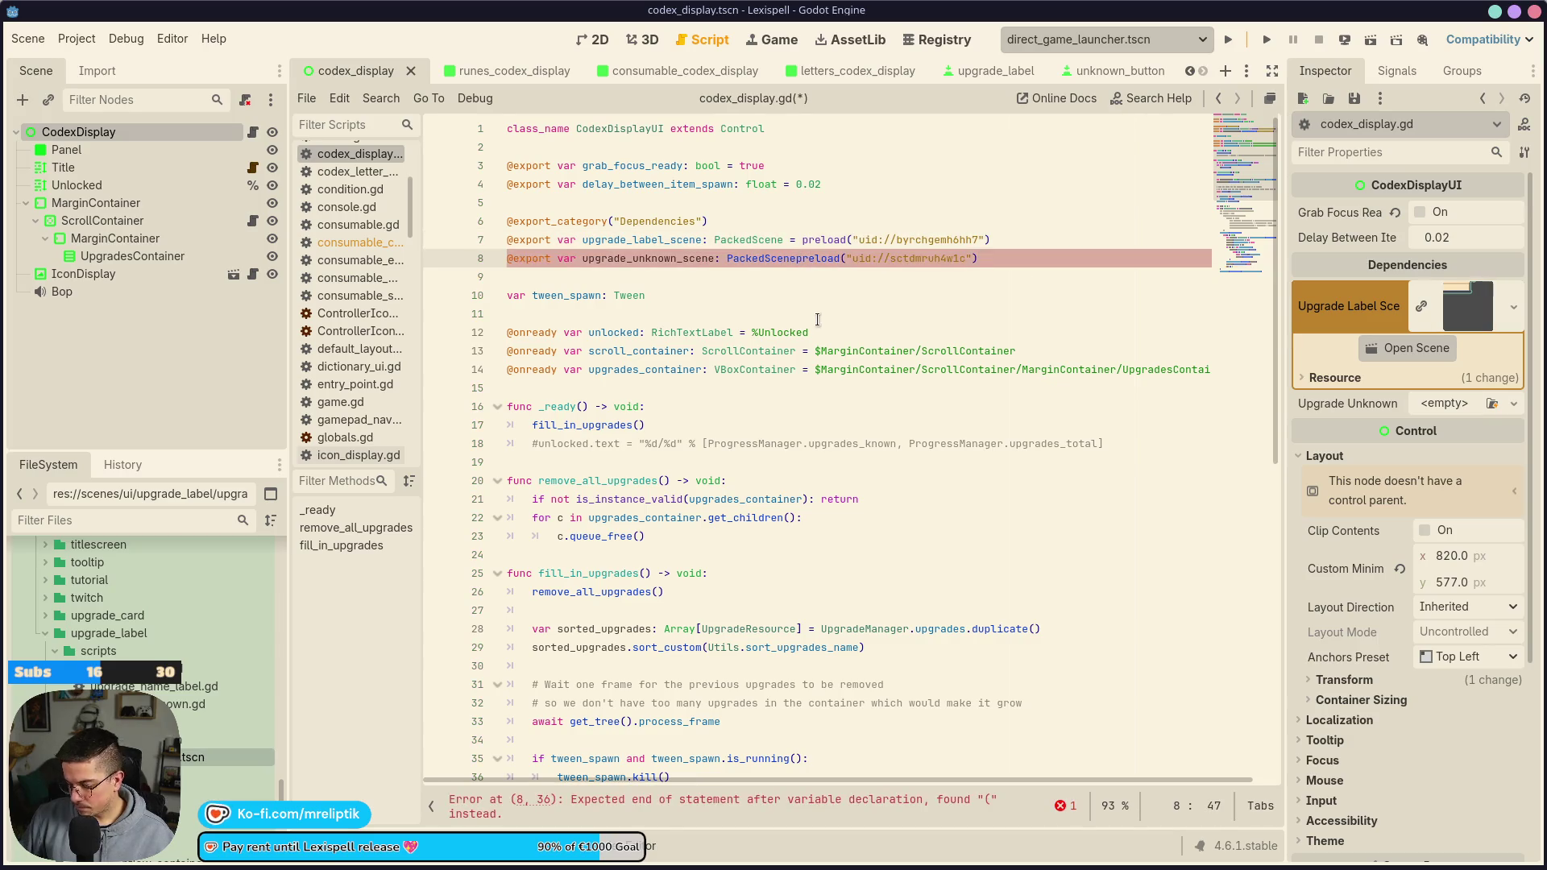
{"action": "type", "text": "="}
{"action": "key", "text": "ctrl+s"}
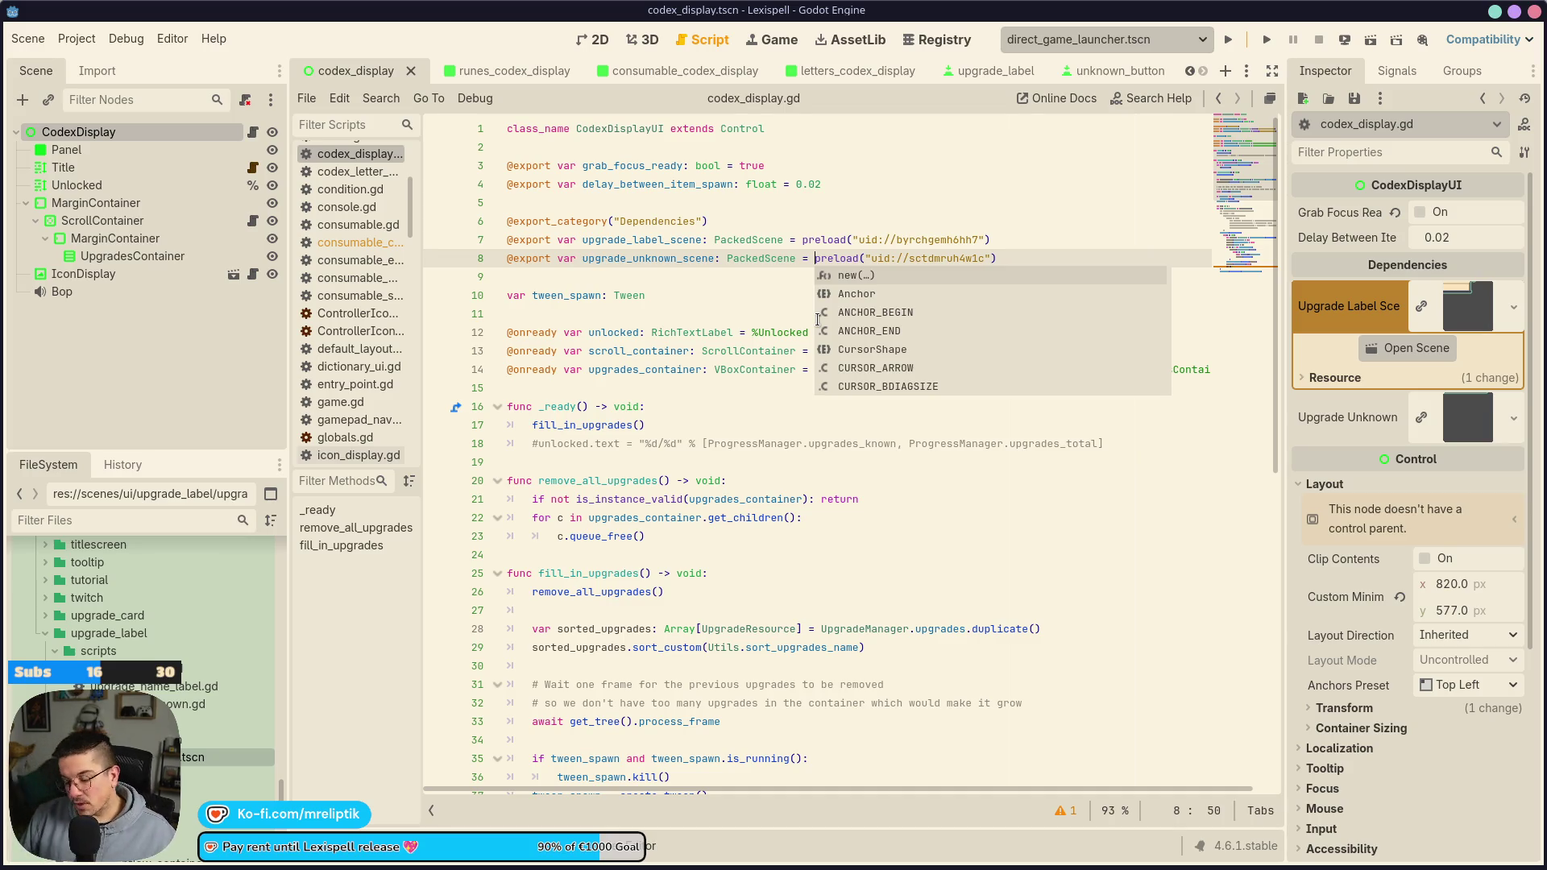
{"action": "left_click", "coordinate": [584, 40]}
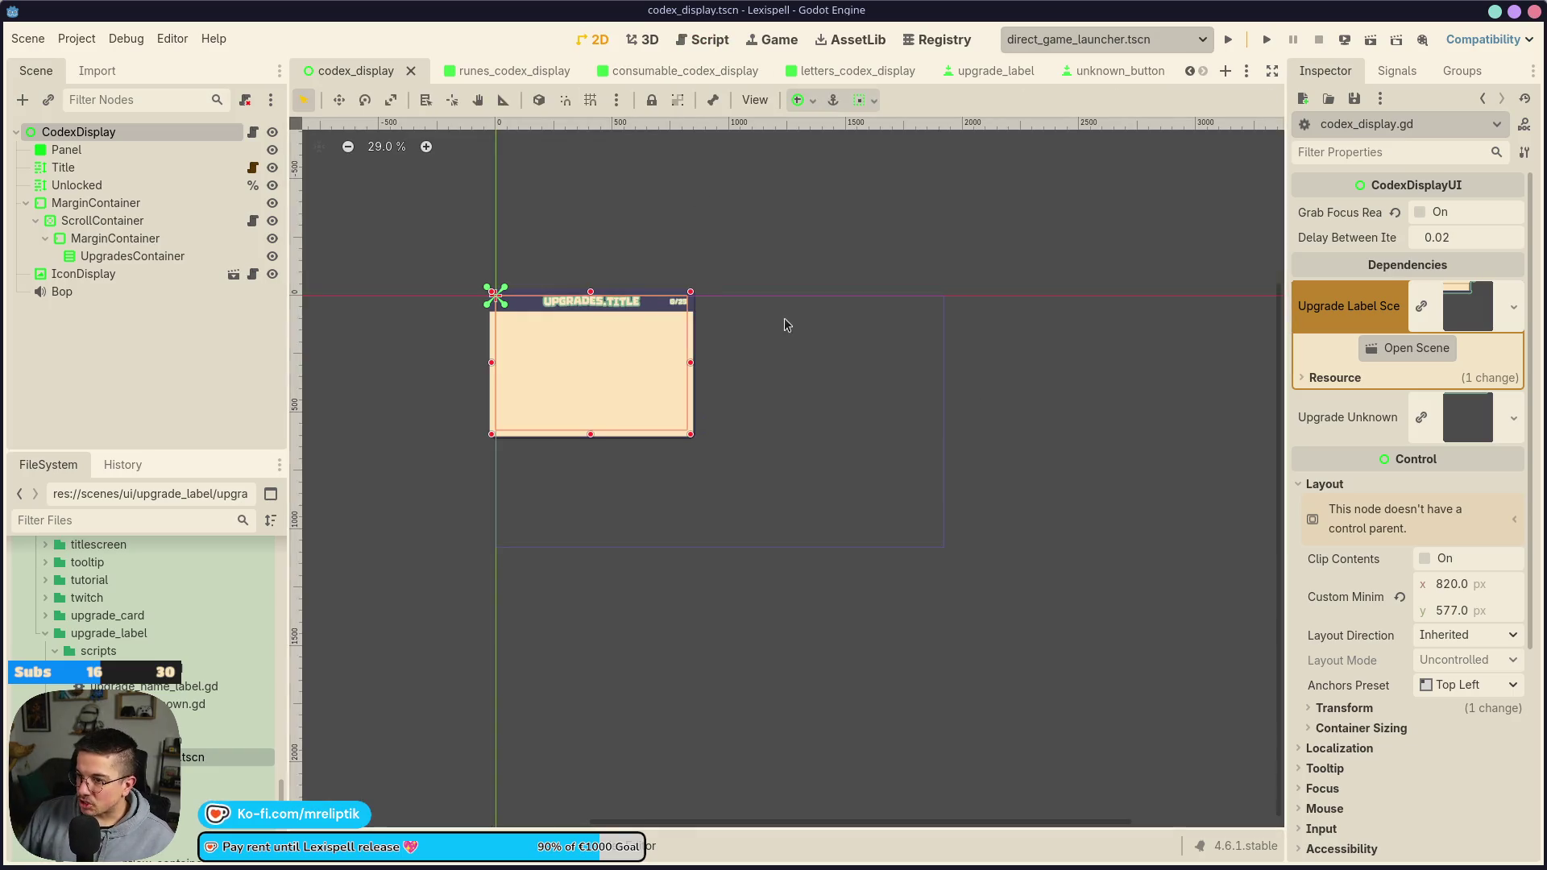
Deselect the CodexDisplay node and open its script, codex_display.gd
{"action": "scroll", "coordinate": [604, 410], "scroll_direction": "up", "scroll_amount": 5}
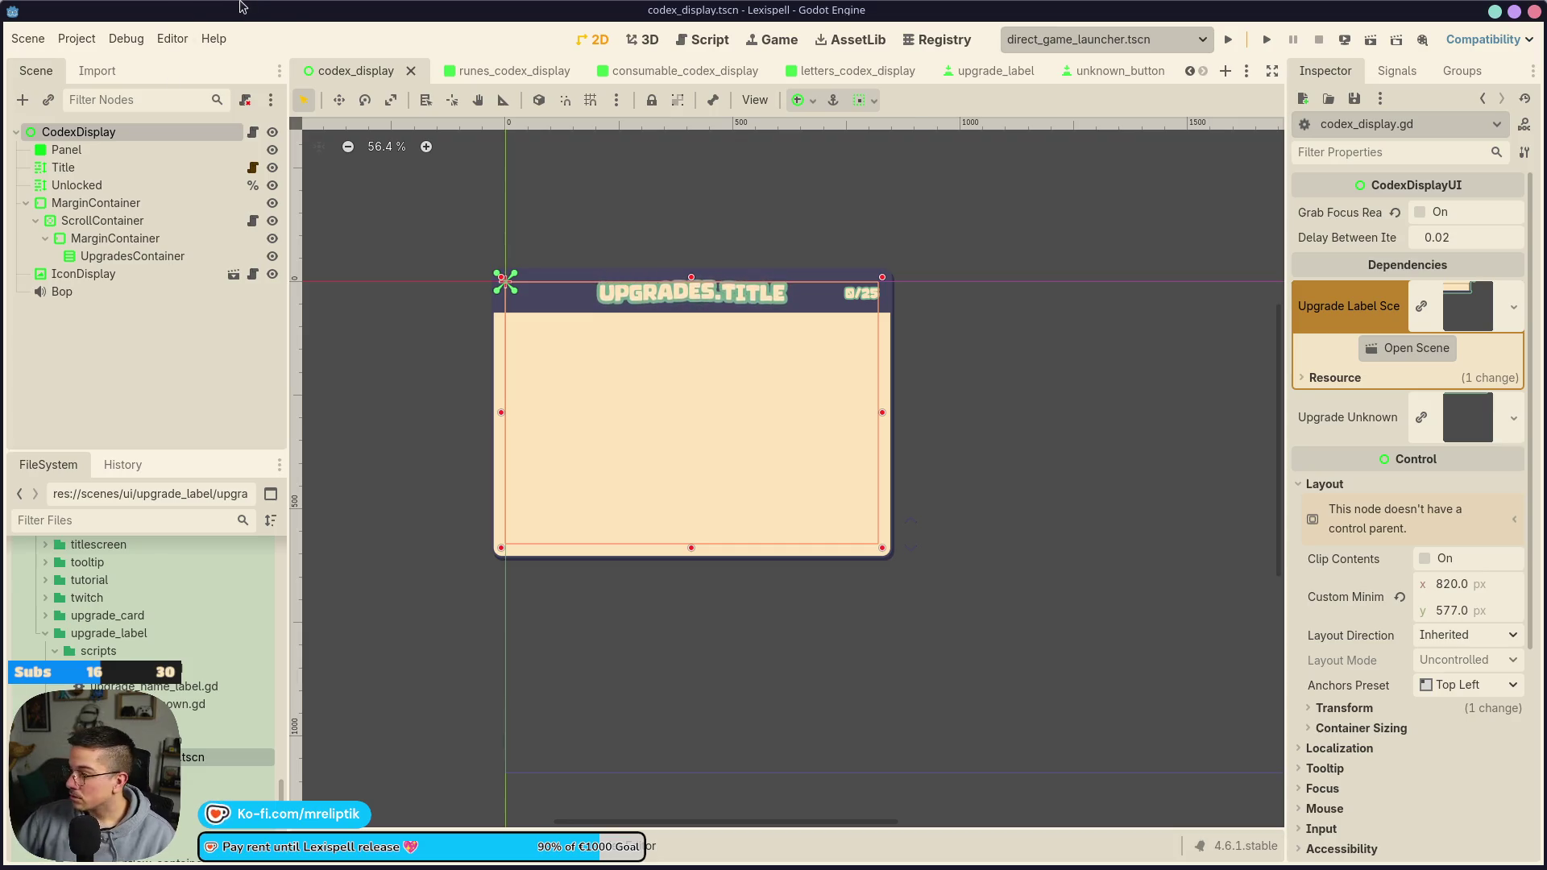
{"action": "left_click", "coordinate": [251, 385]}
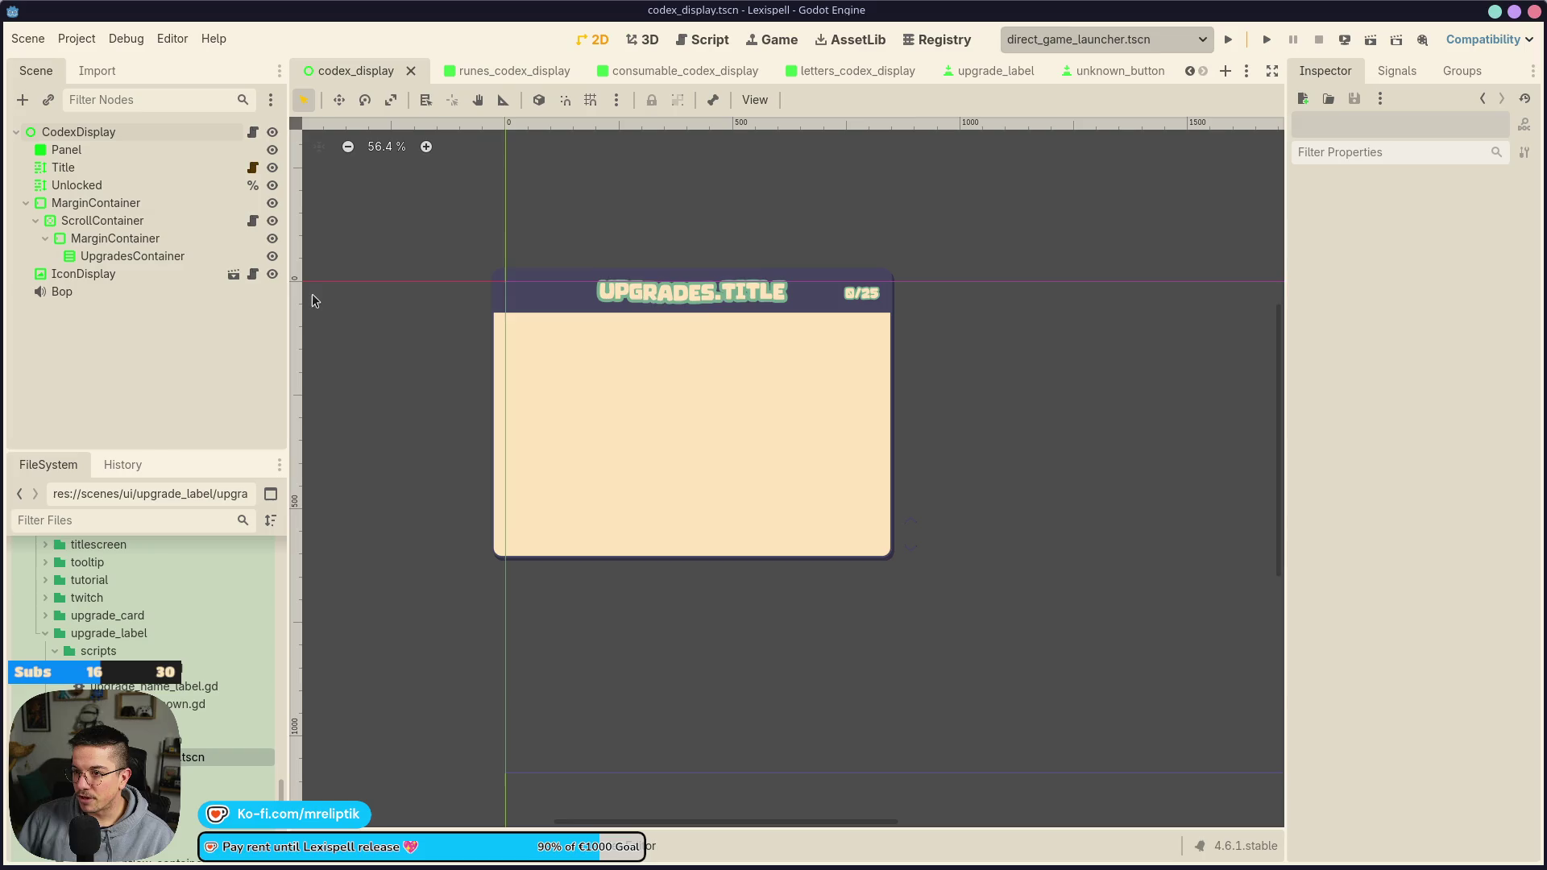
{"action": "left_click", "coordinate": [253, 132]}
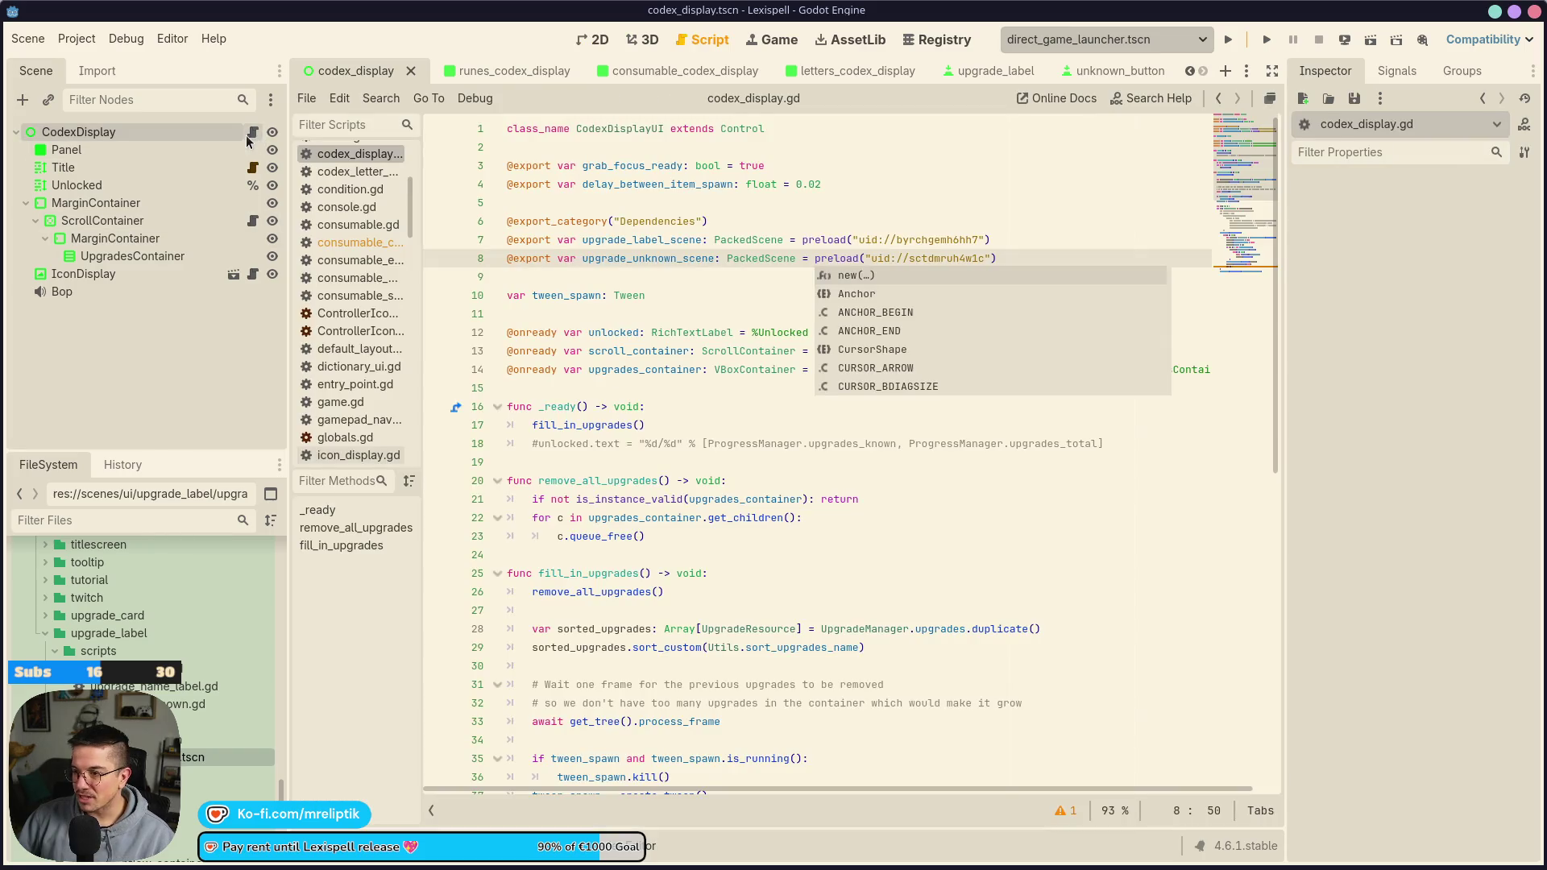
Uncomment the unknown-entry spawning block in fill_in_upgrades
{"action": "double_click", "coordinate": [686, 260]}
{"action": "key", "text": "ctrl+c"}
{"action": "double_click", "coordinate": [622, 242]}
{"action": "scroll", "coordinate": [769, 463], "scroll_direction": "down", "scroll_amount": 9}
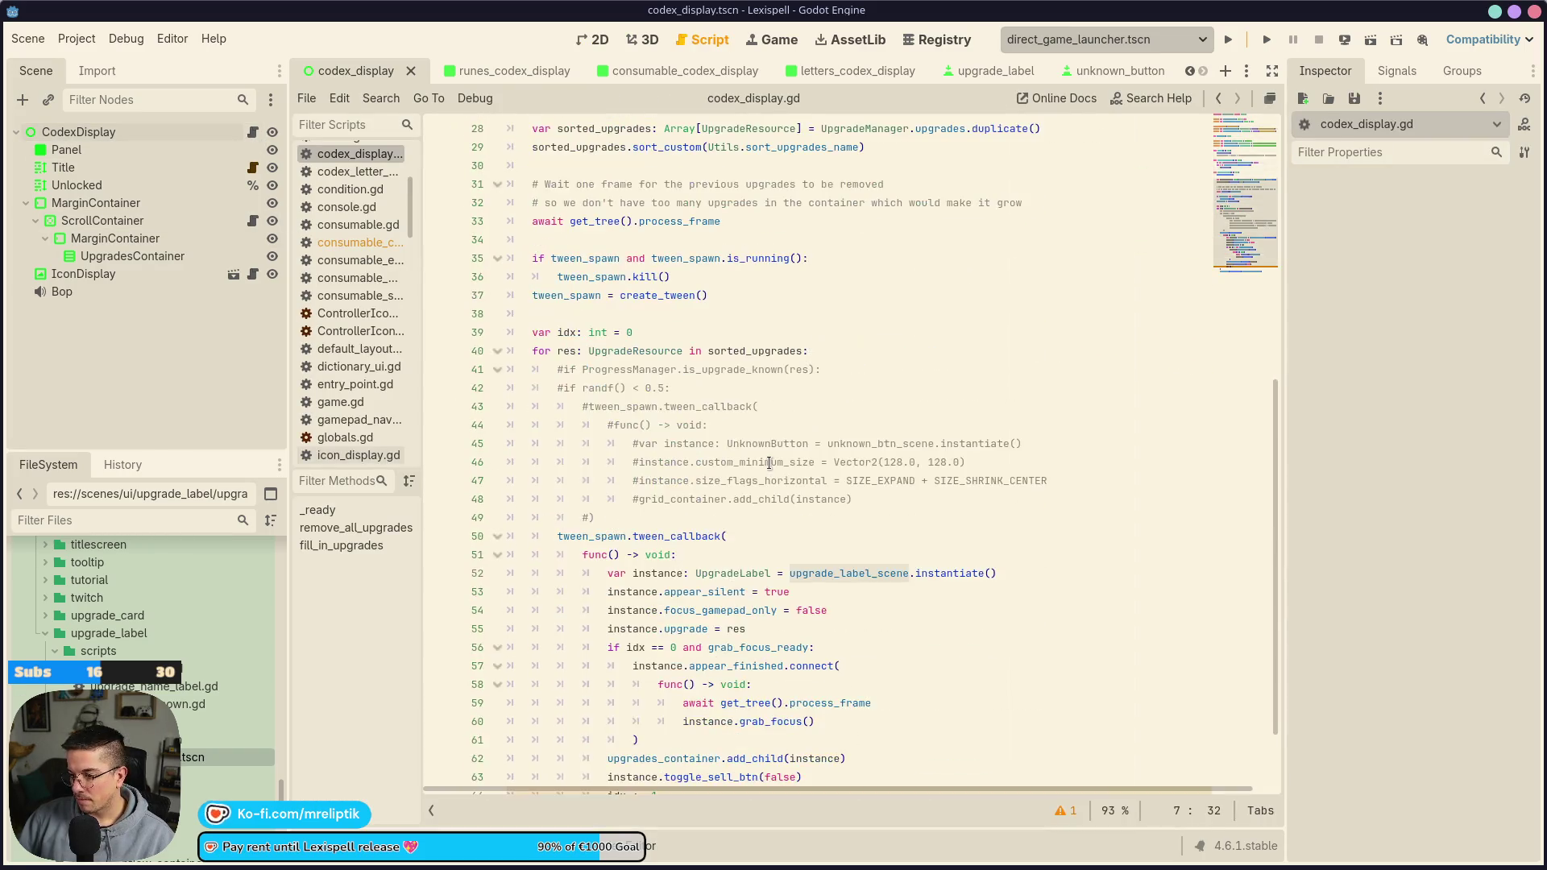
{"action": "left_click", "coordinate": [630, 371]}
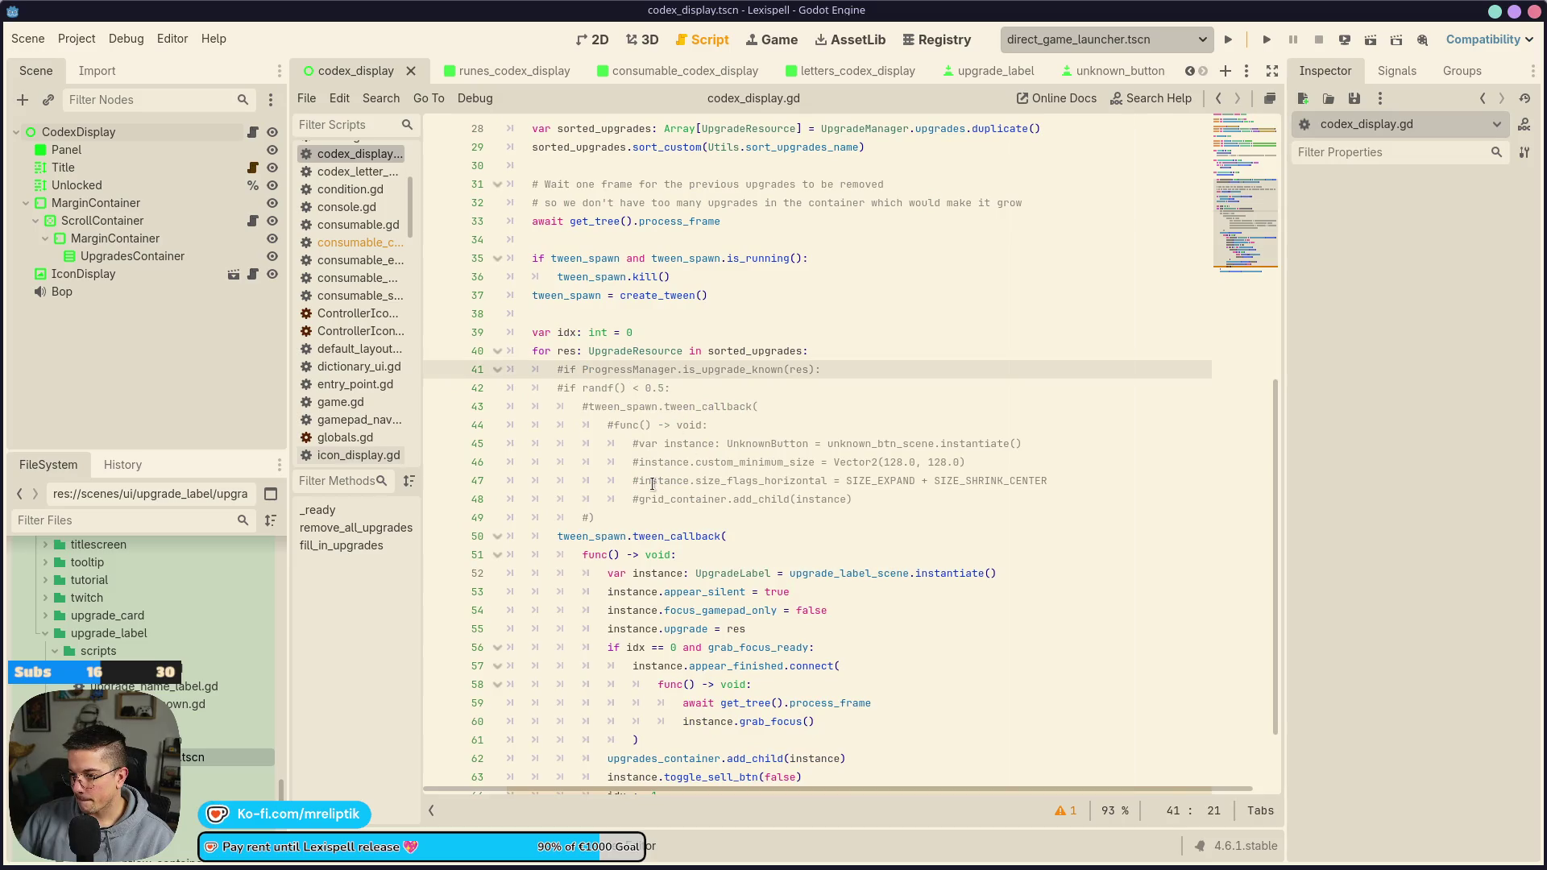
{"action": "mouse_move", "coordinate": [564, 369]}
{"action": "left_mouse_down"}
{"action": "mouse_move", "coordinate": [580, 407]}
{"action": "mouse_move", "coordinate": [794, 519]}
{"action": "left_mouse_up"}
{"action": "key", "text": "ctrl+k"}
Make the block instance upgrade_unknown_scene, typed as UpgradeUnknown, and save
{"action": "double_click", "coordinate": [876, 444]}
{"action": "key", "text": "ctrl+v"}
{"action": "double_click", "coordinate": [765, 439]}
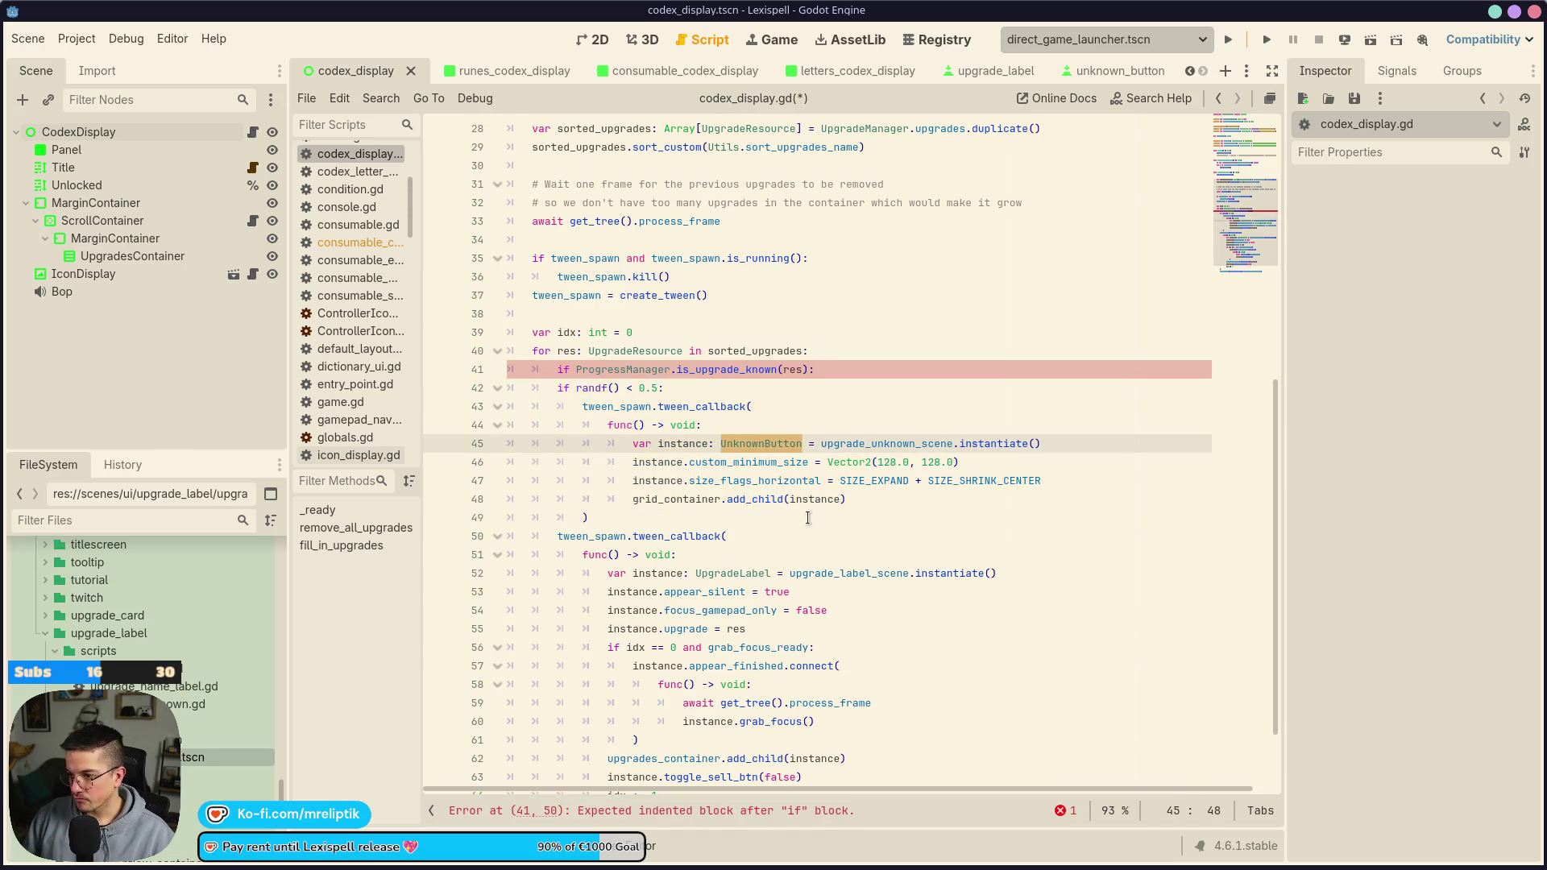
{"action": "type", "text": "La"}
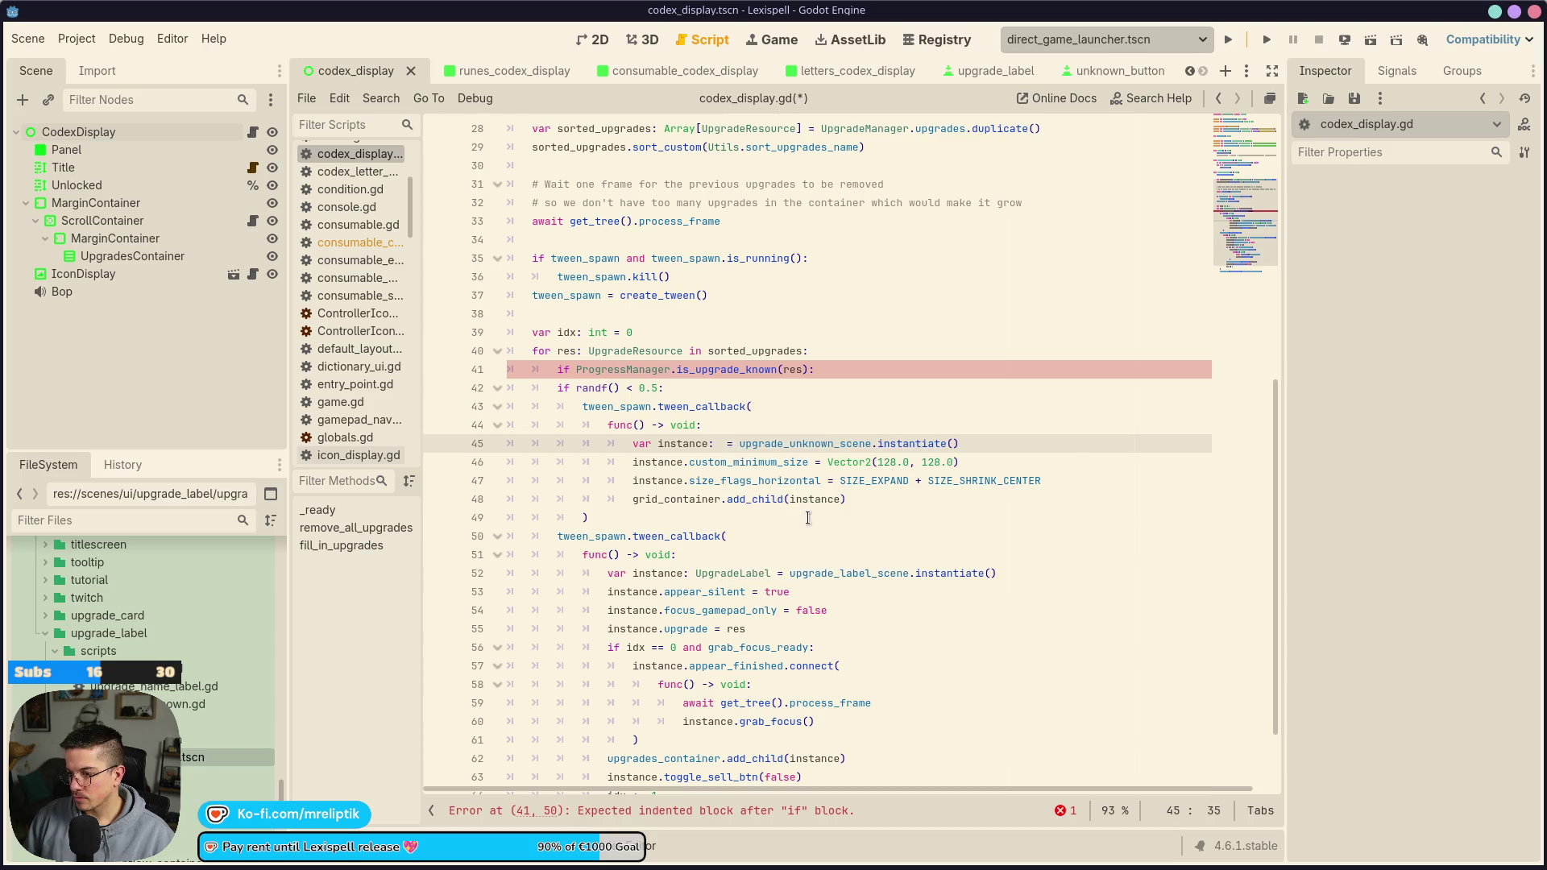
{"action": "type", "text": "bel"}
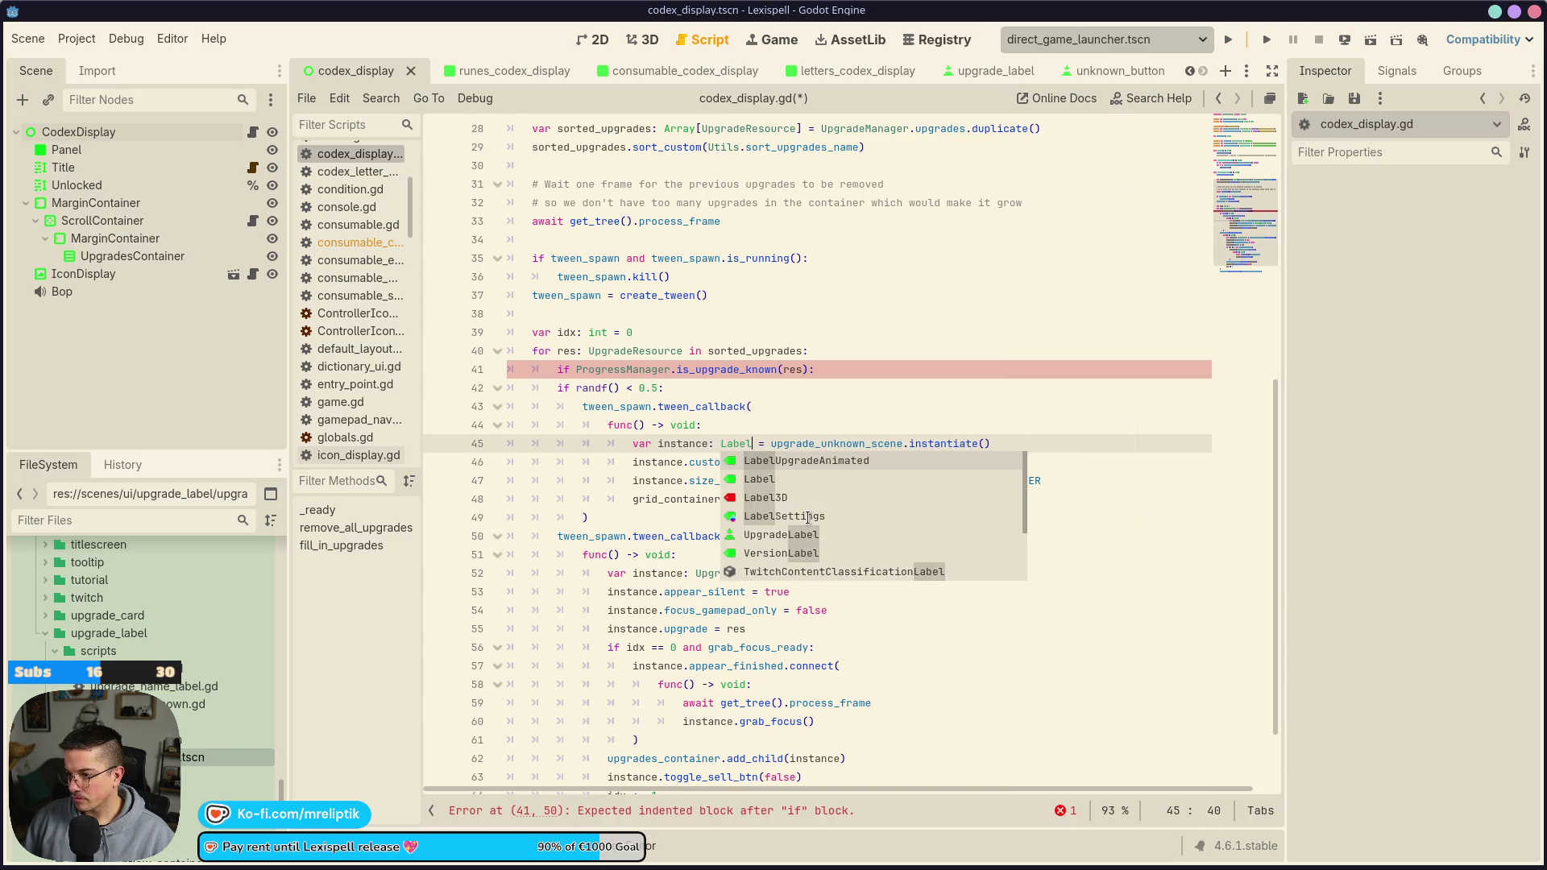
{"action": "key", "text": "BackSpace"}
{"action": "key", "text": "BackSpace"}
{"action": "key", "text": "BackSpace"}
{"action": "type", "text": "Unkn"}
{"action": "key", "text": "Down"}
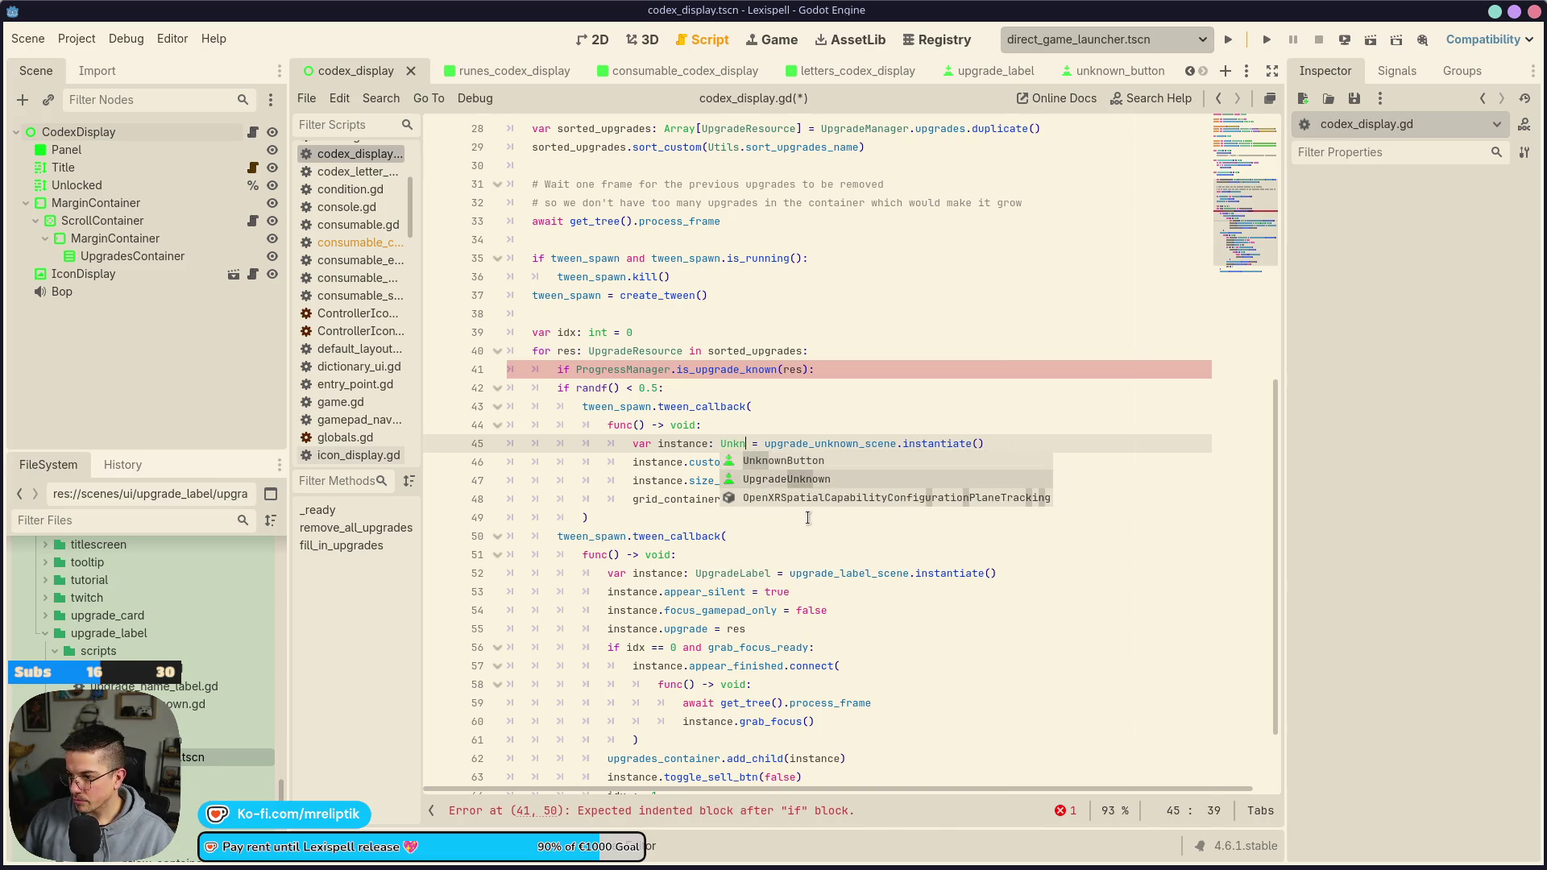
{"action": "key", "text": "Return"}
{"action": "key", "text": "ctrl+s"}
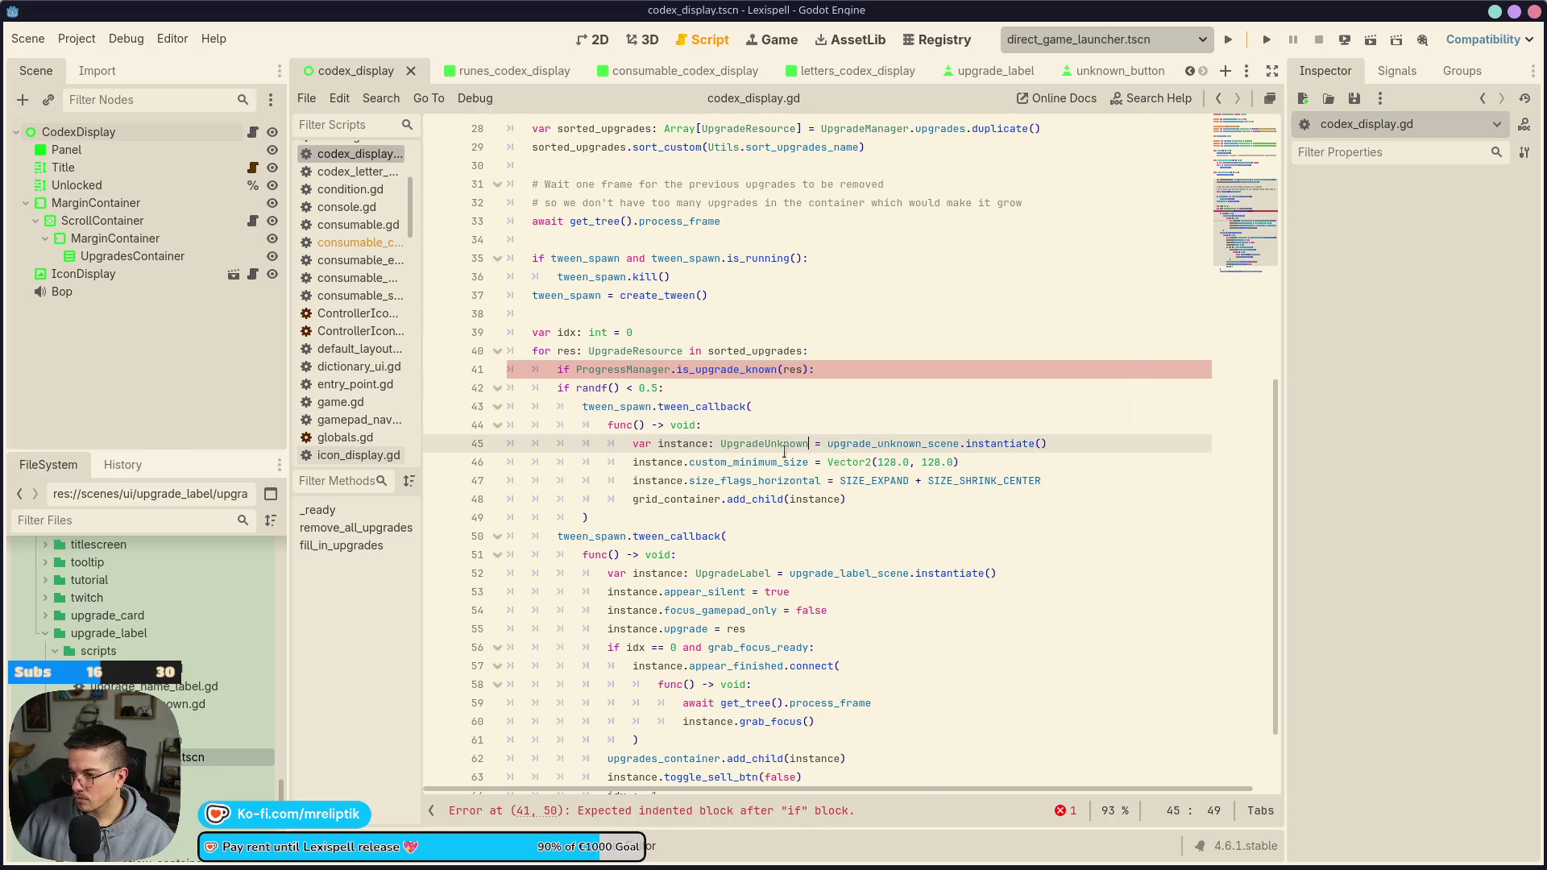
Delete the placeholder's custom size and size-flag lines
{"action": "double_click", "coordinate": [761, 444]}
{"action": "left_click_drag", "start_coordinate": [704, 462], "coordinate": [1022, 480]}
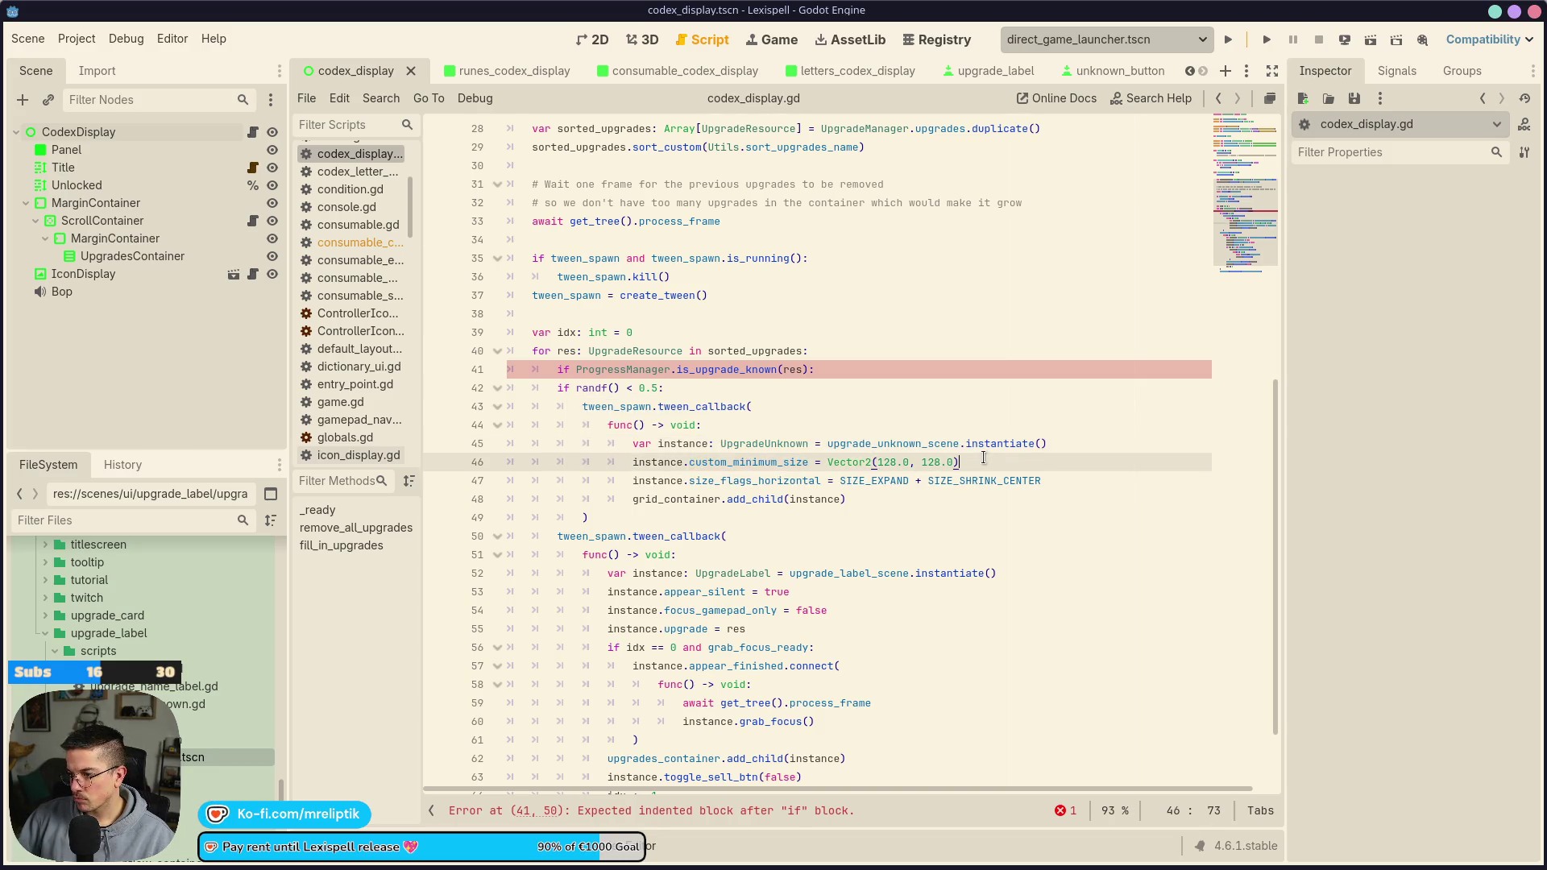
{"action": "key", "text": "Delete"}
{"action": "key", "text": "ctrl+s"}
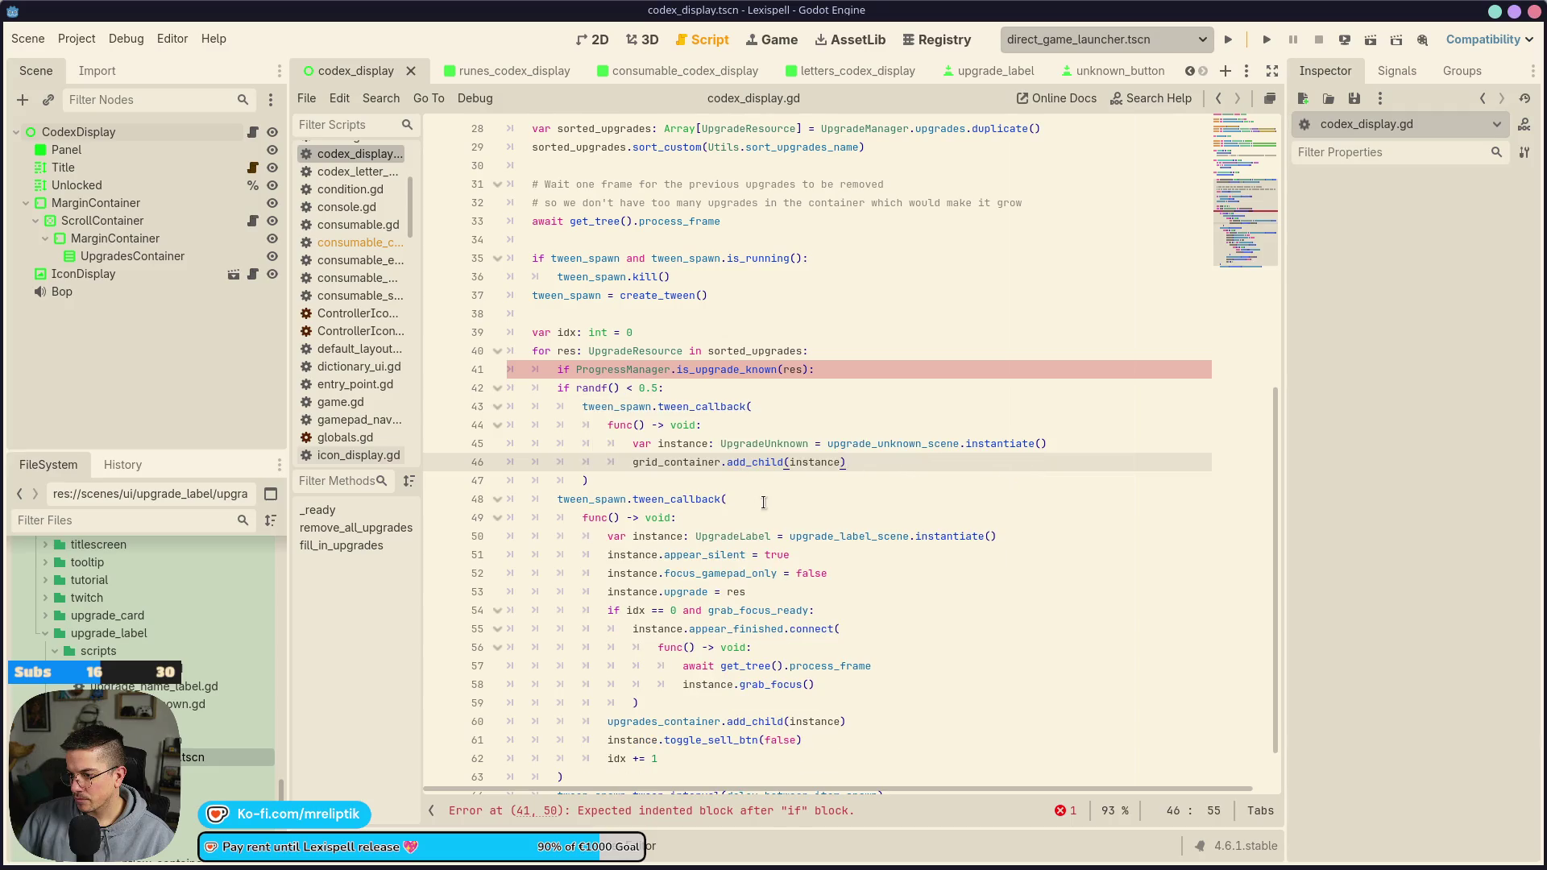
Add an appear_silent = true line to the placeholder code
{"action": "scroll", "coordinate": [753, 503], "scroll_direction": "down", "scroll_amount": 1}
{"action": "double_click", "coordinate": [720, 498]}
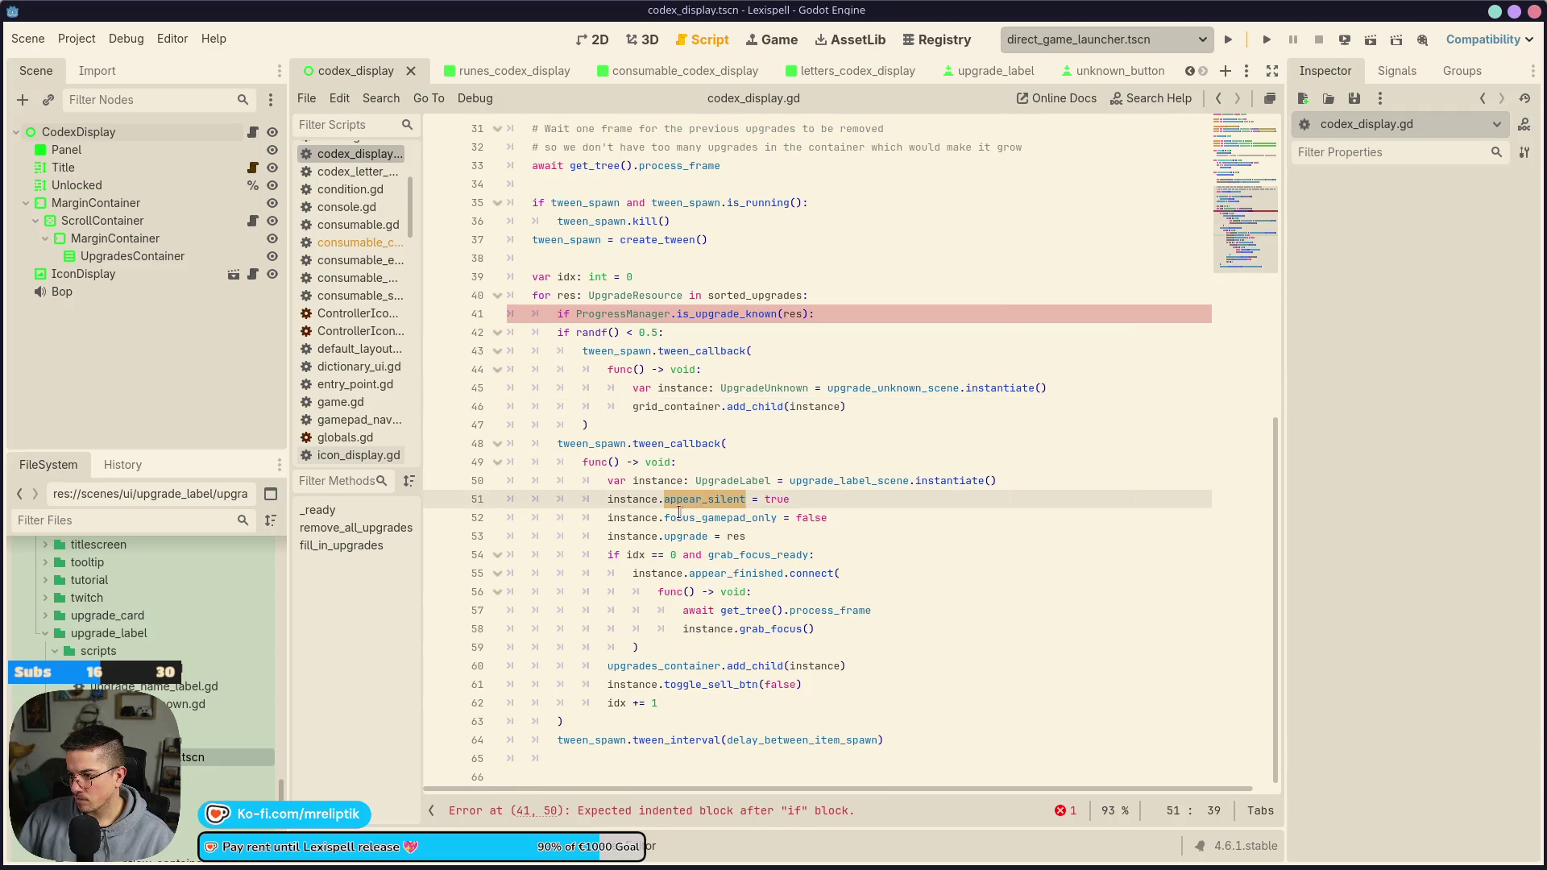
{"action": "left_click", "coordinate": [607, 500]}
{"action": "left_click_drag", "start_coordinate": [606, 500], "coordinate": [803, 500]}
{"action": "key", "text": "ctrl+c"}
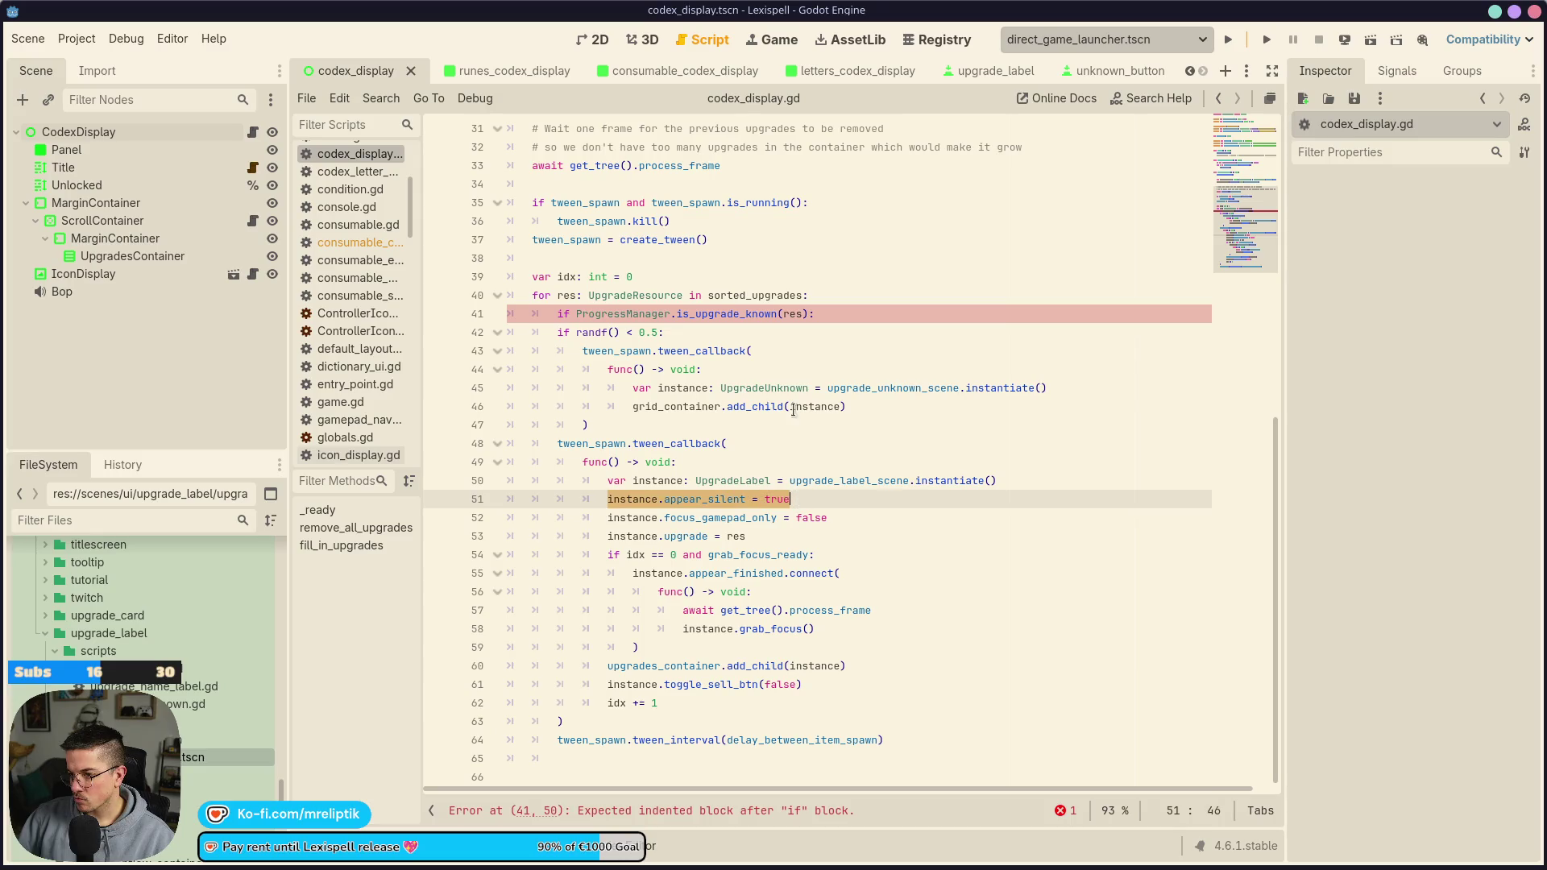
{"action": "double_click", "coordinate": [714, 407]}
{"action": "left_click", "coordinate": [850, 409]}
{"action": "key", "text": "ctrl+shift+d"}
{"action": "double_click", "coordinate": [700, 406]}
{"action": "left_click", "coordinate": [1094, 383]}
{"action": "key", "text": "Down"}
{"action": "key", "text": "shift+Home"}
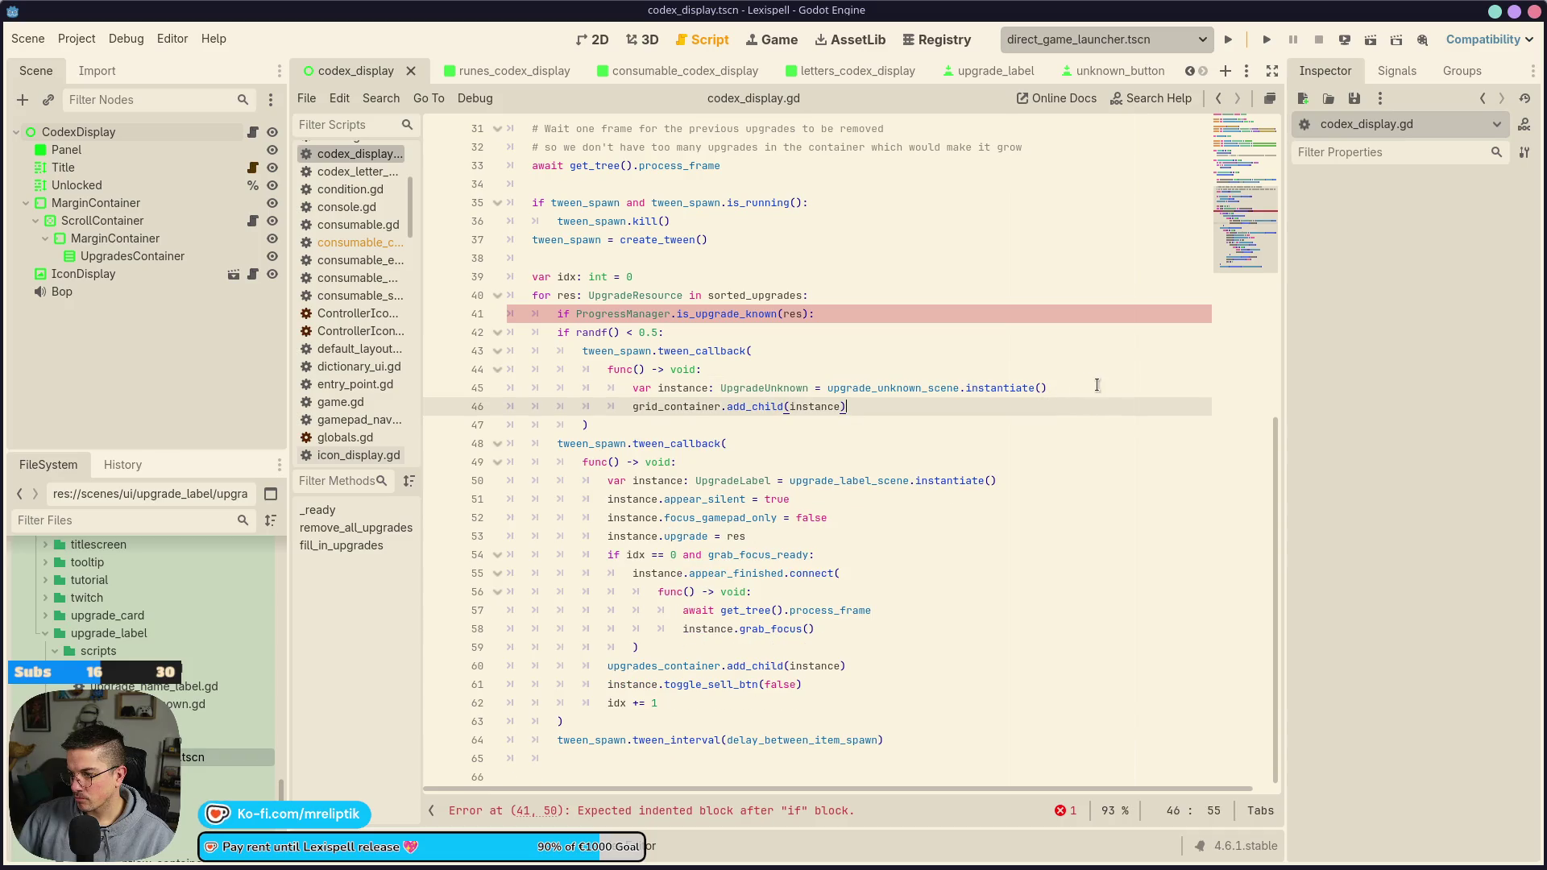
{"action": "key", "text": "ctrl+v"}
{"action": "key", "text": "ctrl+s"}
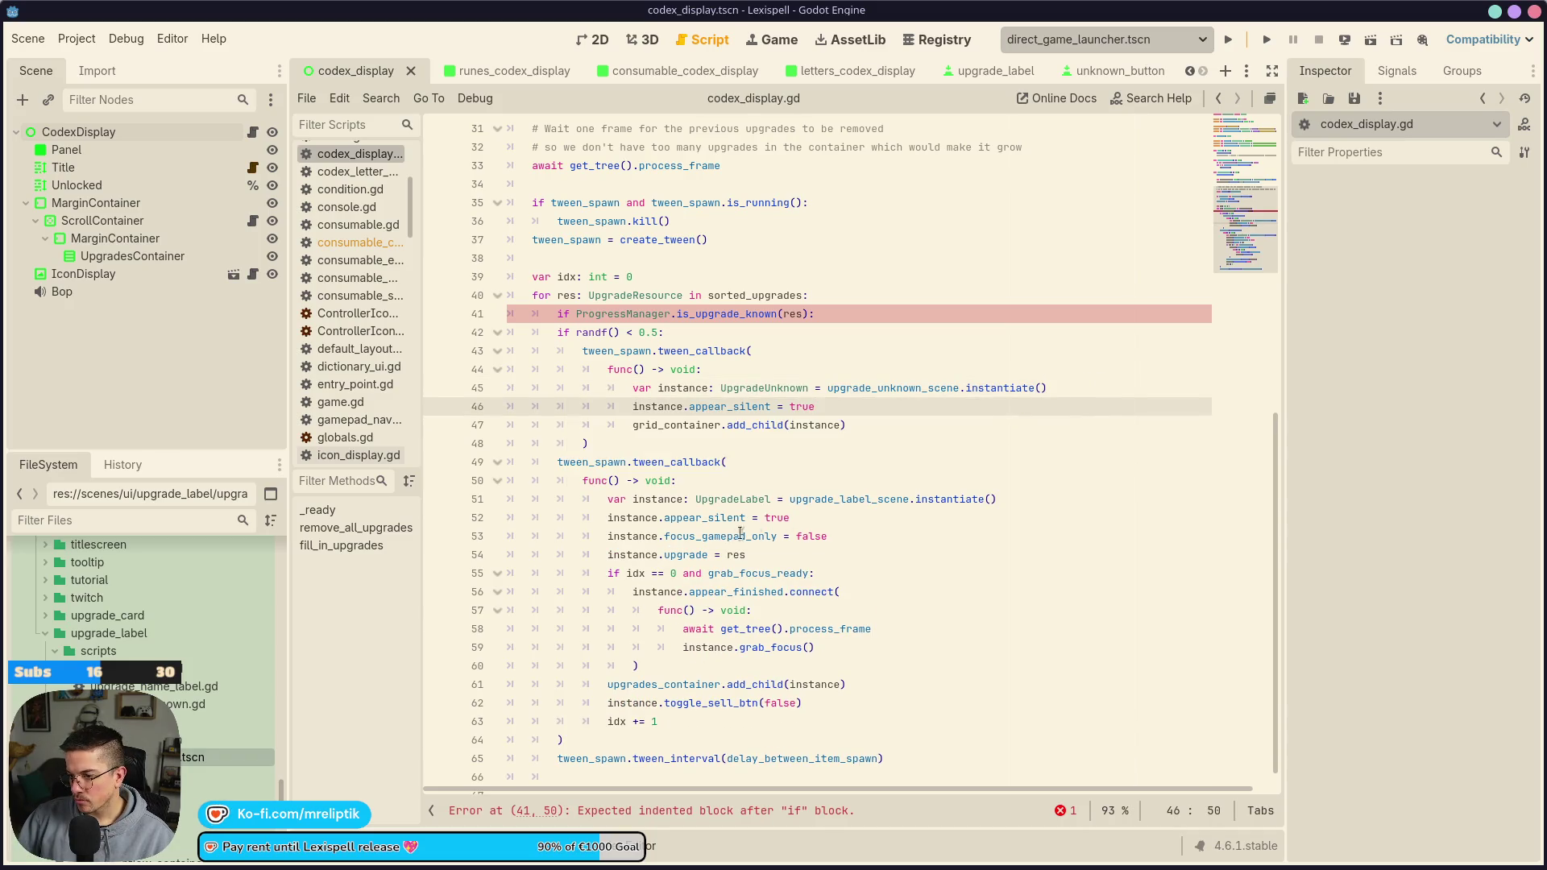
Add focus_gamepad_only = false to the placeholder and save
{"action": "double_click", "coordinate": [736, 537]}
{"action": "key", "text": "shift+Home"}
{"action": "left_click", "coordinate": [888, 412]}
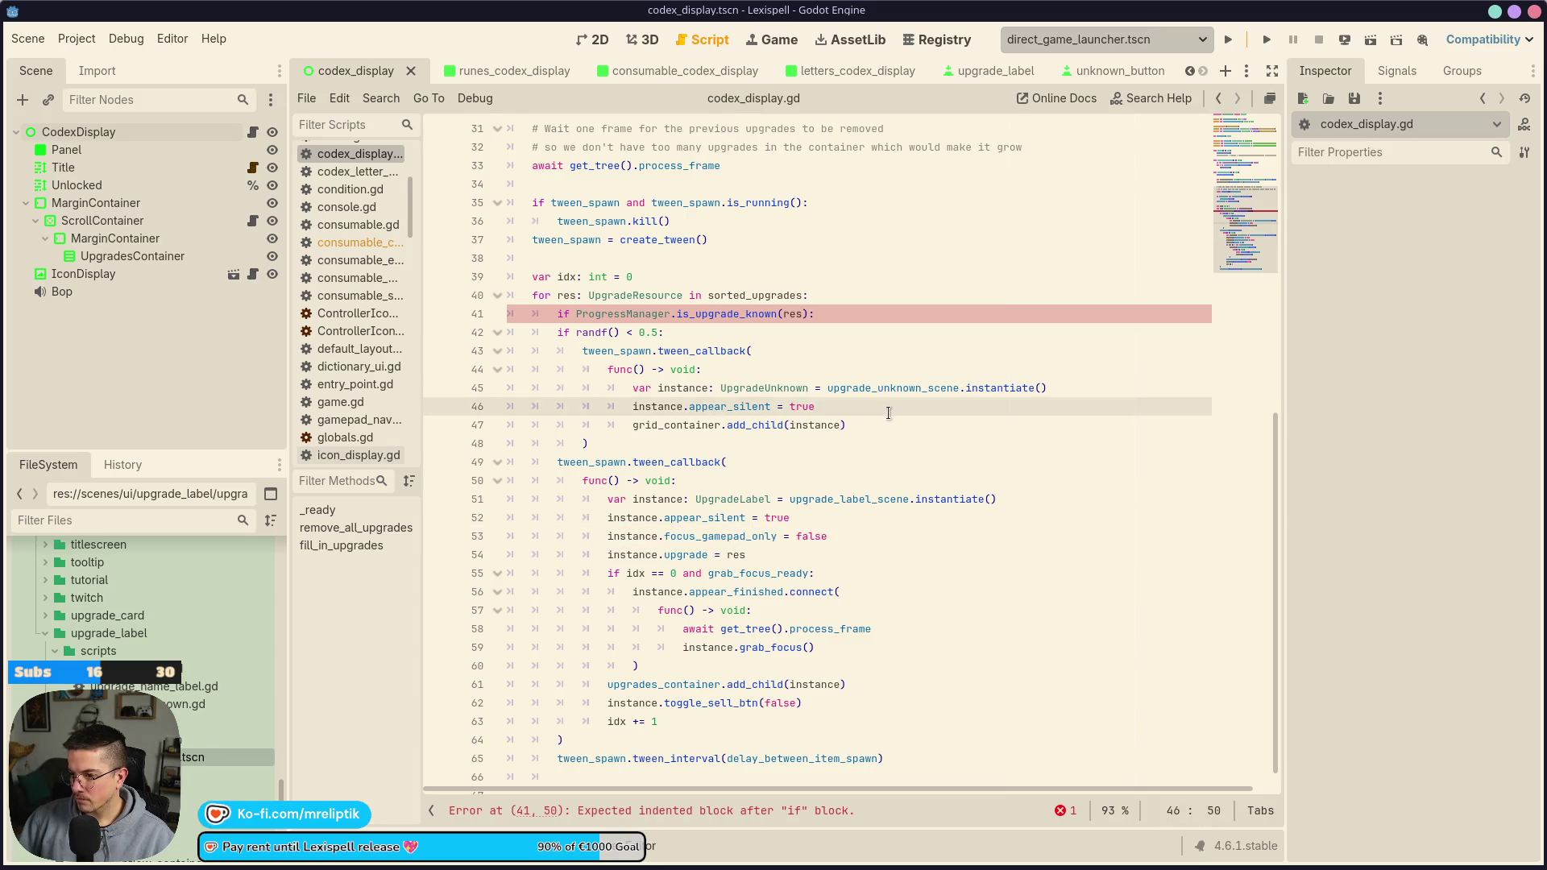
{"action": "key", "text": "Return"}
{"action": "type", "text": "instance.focus_gamepad_only = false"}
{"action": "key", "text": "ctrl+s"}
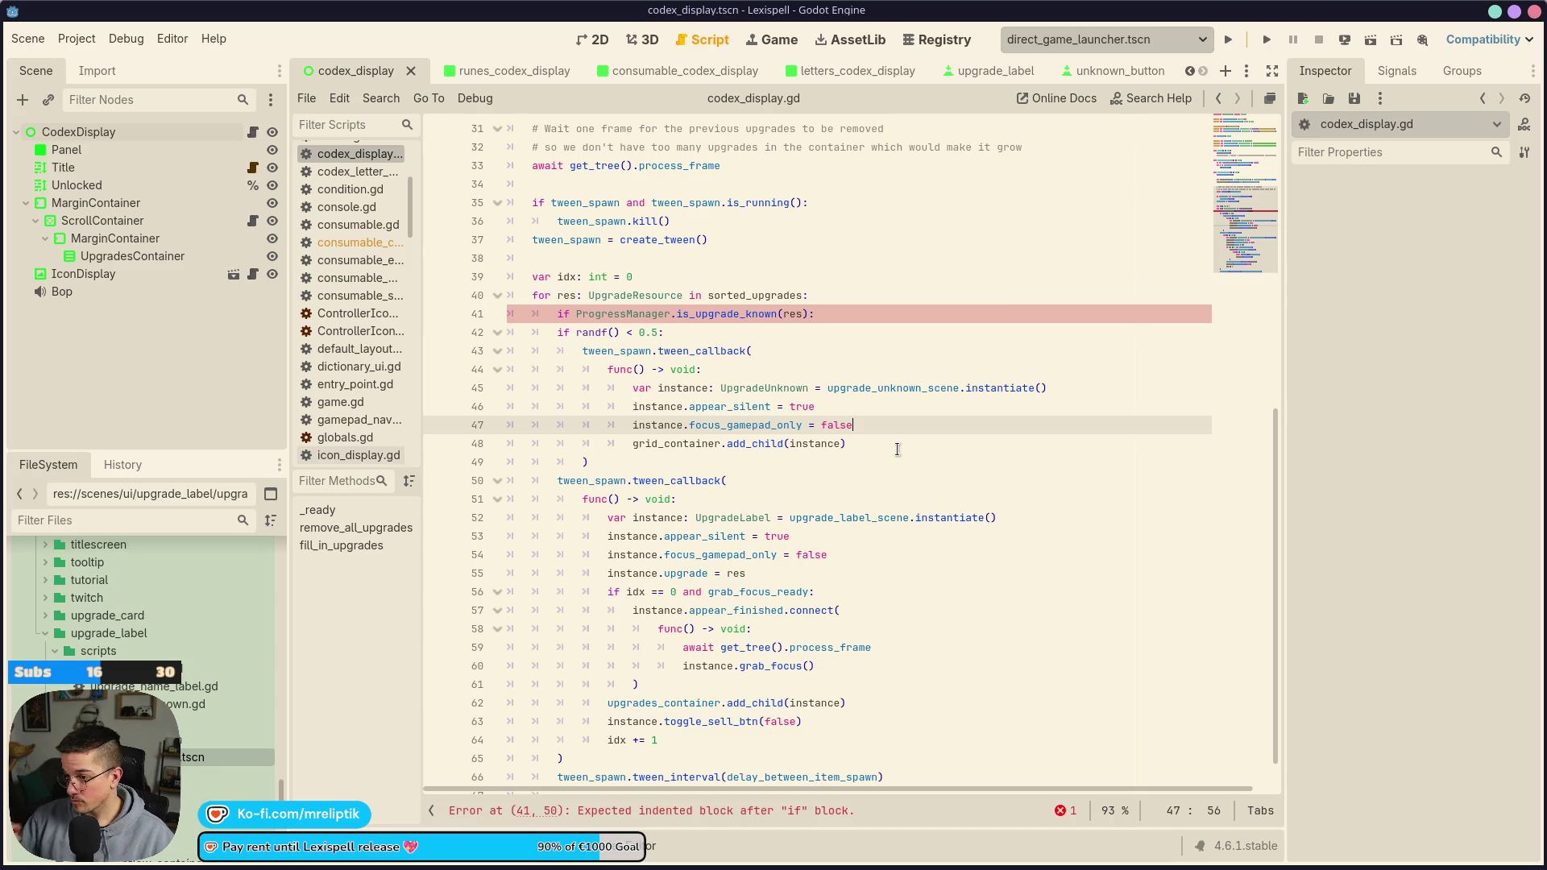
{"action": "left_click", "coordinate": [868, 315]}
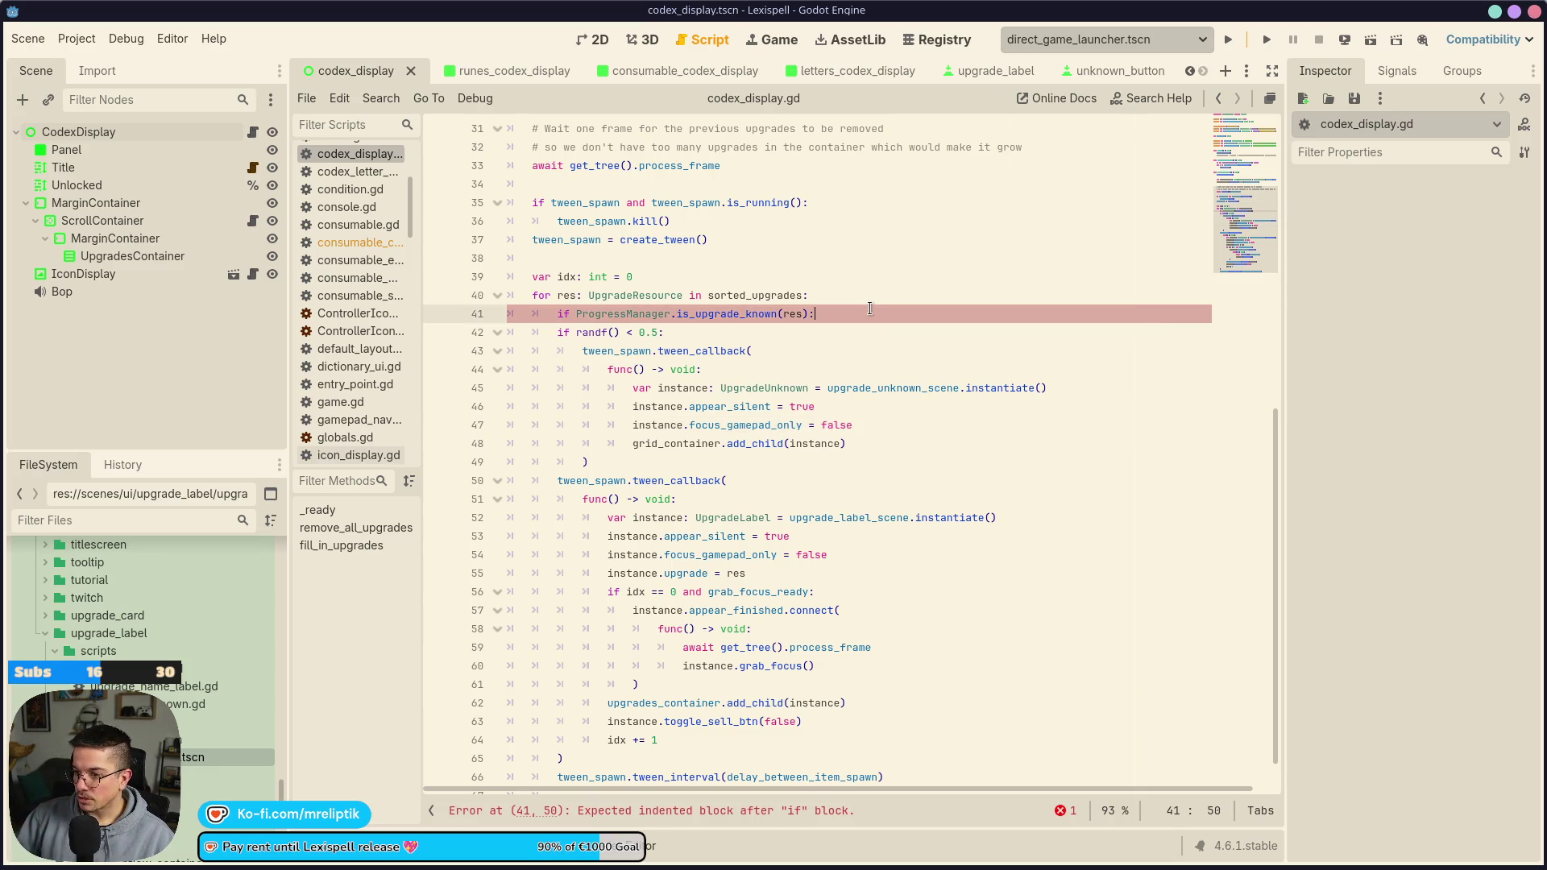
Comment out the known-upgrade check and indent the label spawning under a new else: branch
{"action": "key", "text": "ctrl+k"}
{"action": "key", "text": "ctrl+s"}
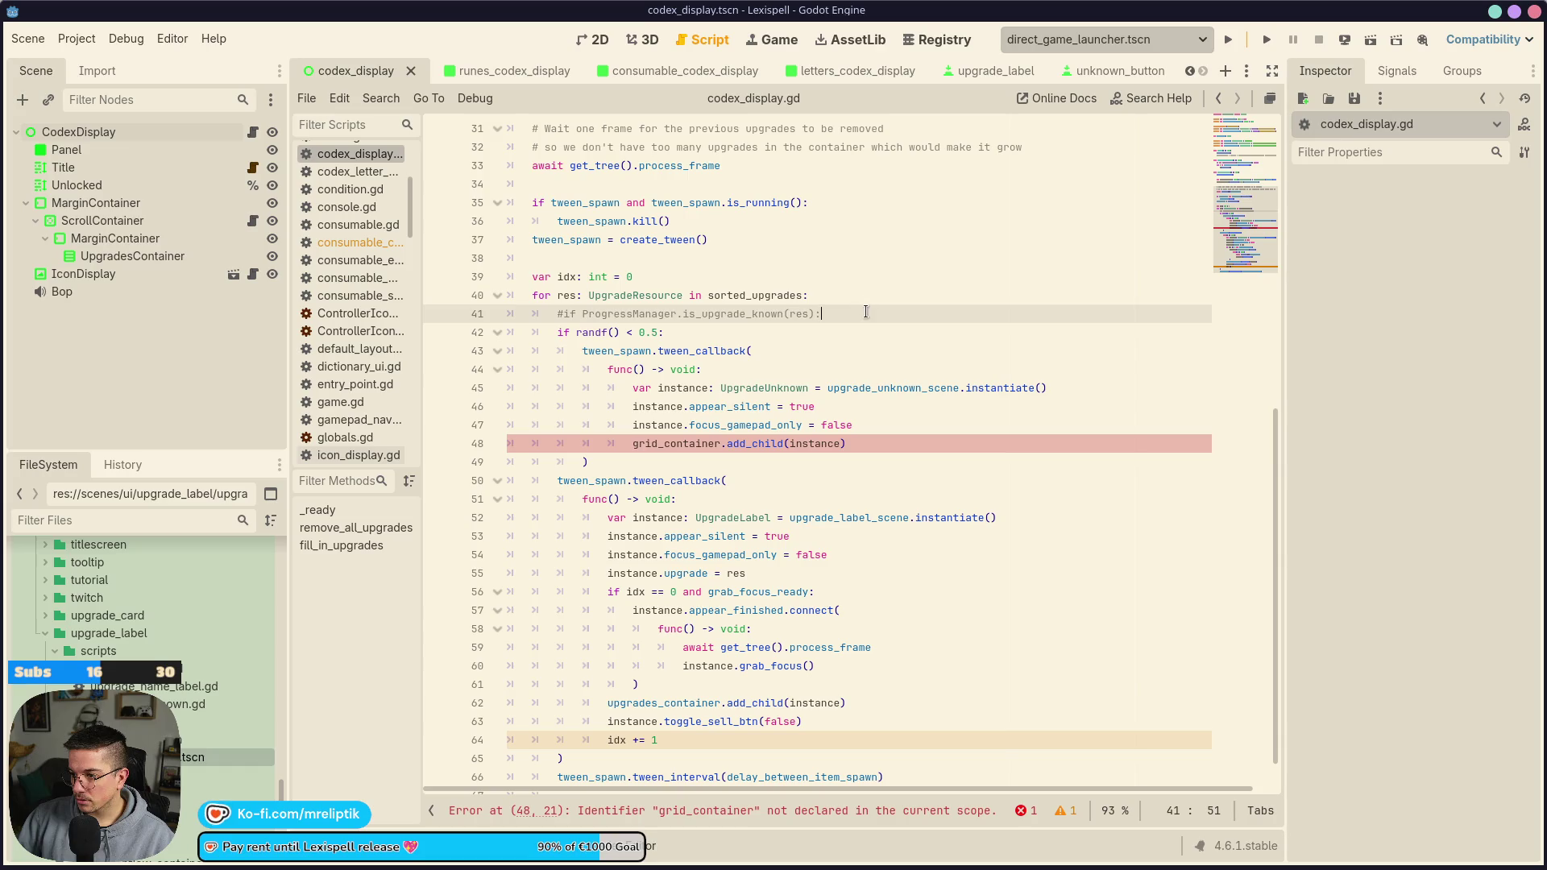
{"action": "left_click", "coordinate": [626, 463]}
{"action": "key", "text": "Return"}
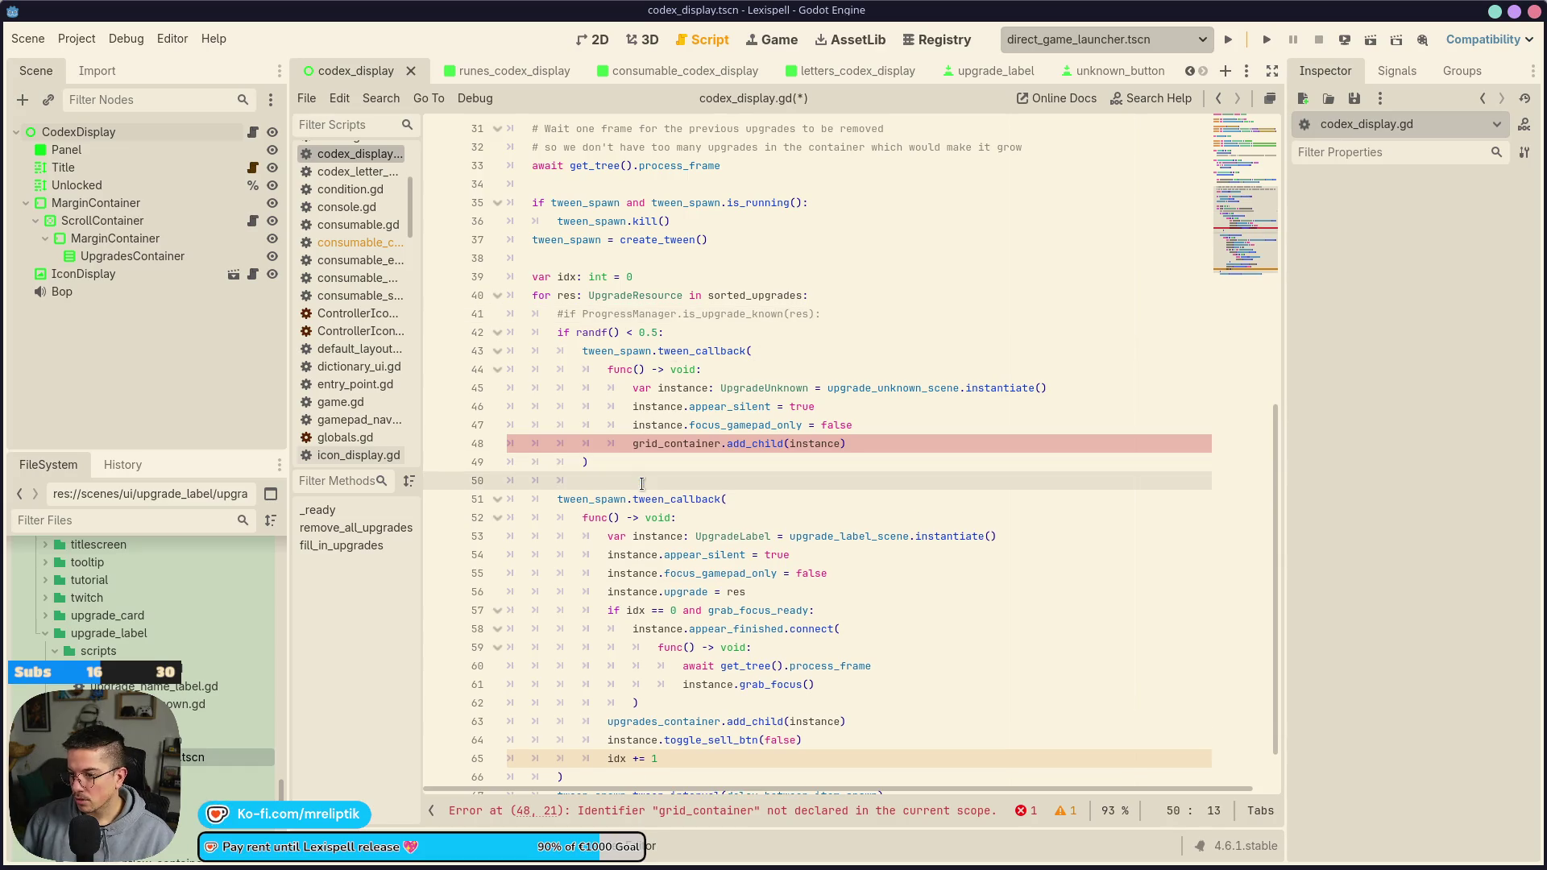
{"action": "type", "text": "else:"}
{"action": "scroll", "coordinate": [642, 483], "scroll_direction": "down", "scroll_amount": 1}
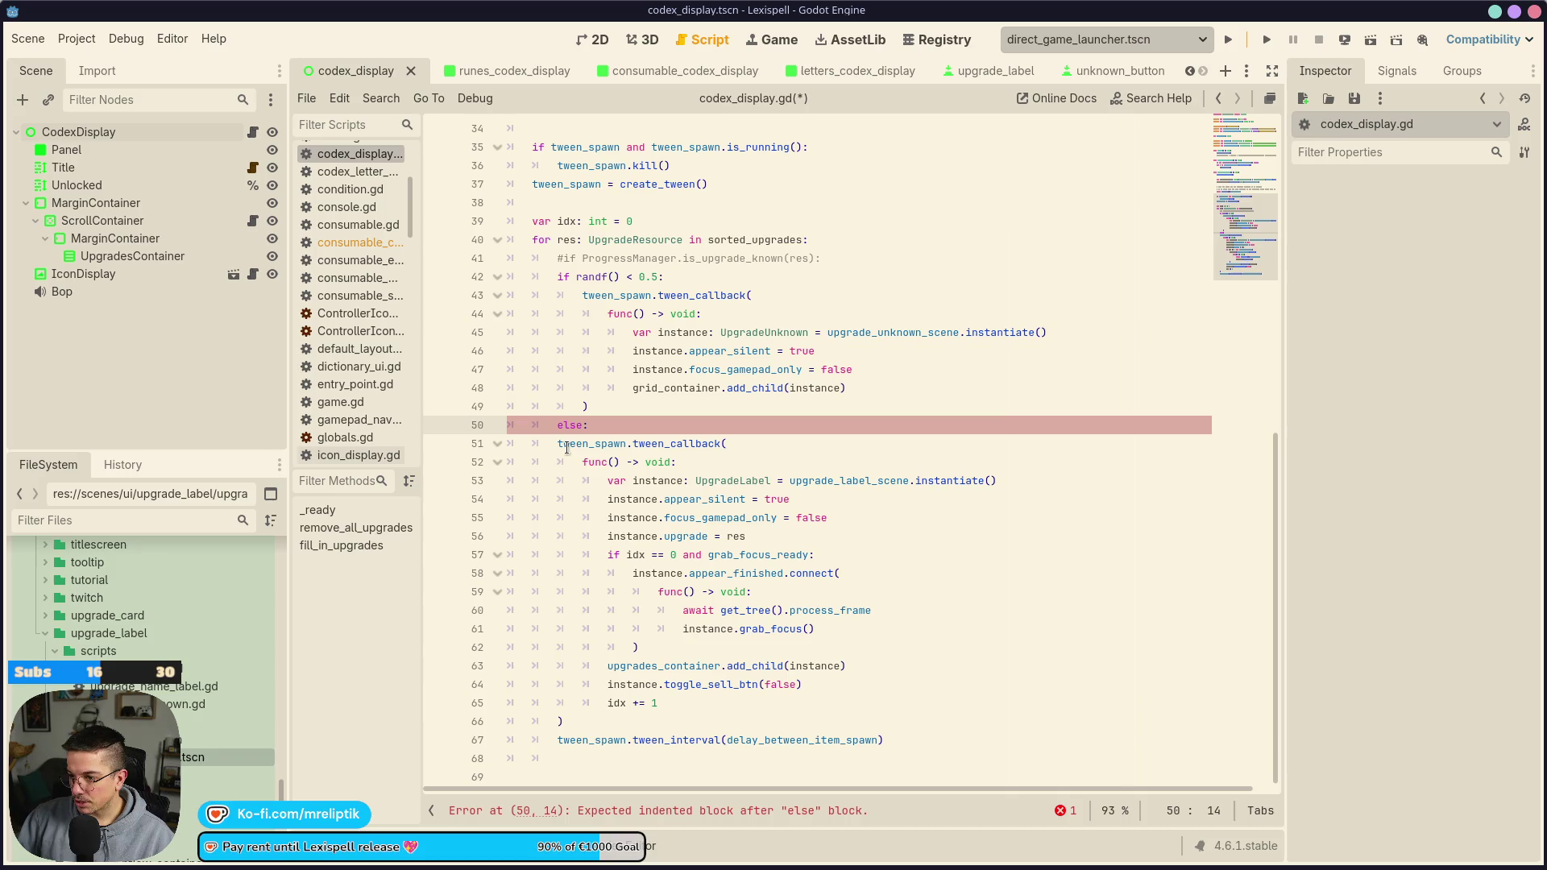
{"action": "mouse_move", "coordinate": [559, 448]}
{"action": "left_mouse_down"}
{"action": "mouse_move", "coordinate": [645, 705]}
{"action": "mouse_move", "coordinate": [745, 721]}
{"action": "left_mouse_up"}
{"action": "key", "text": "Tab"}
{"action": "left_click", "coordinate": [888, 695]}
{"action": "key", "text": "ctrl+s"}
Give the placeholder branch its own idx += 1 increment and save
{"action": "left_click", "coordinate": [703, 708]}
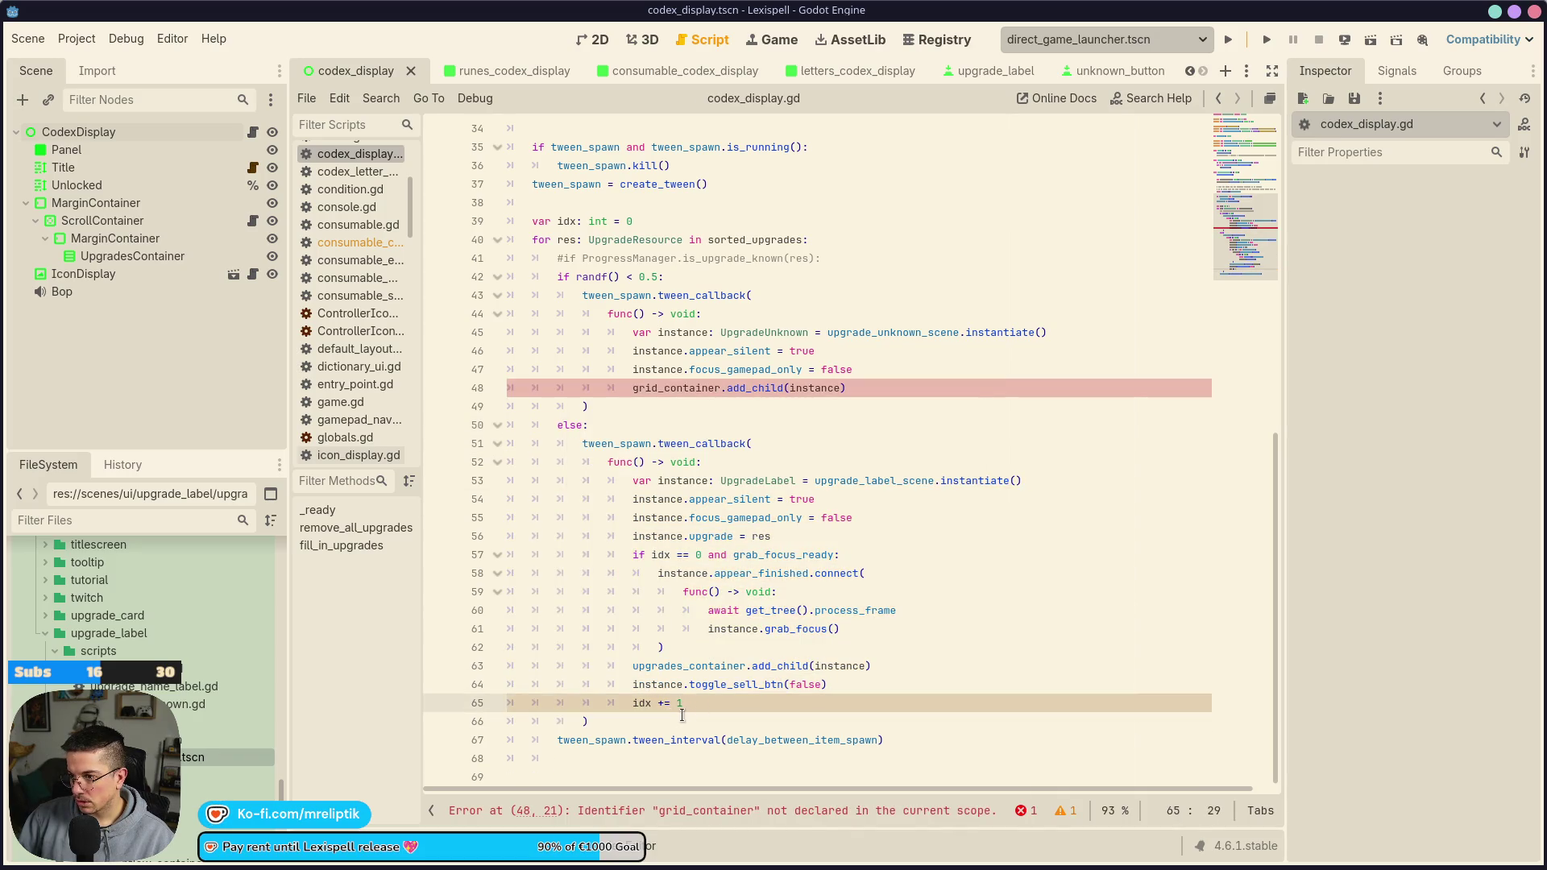
{"action": "left_click_drag", "start_coordinate": [702, 701], "coordinate": [626, 700]}
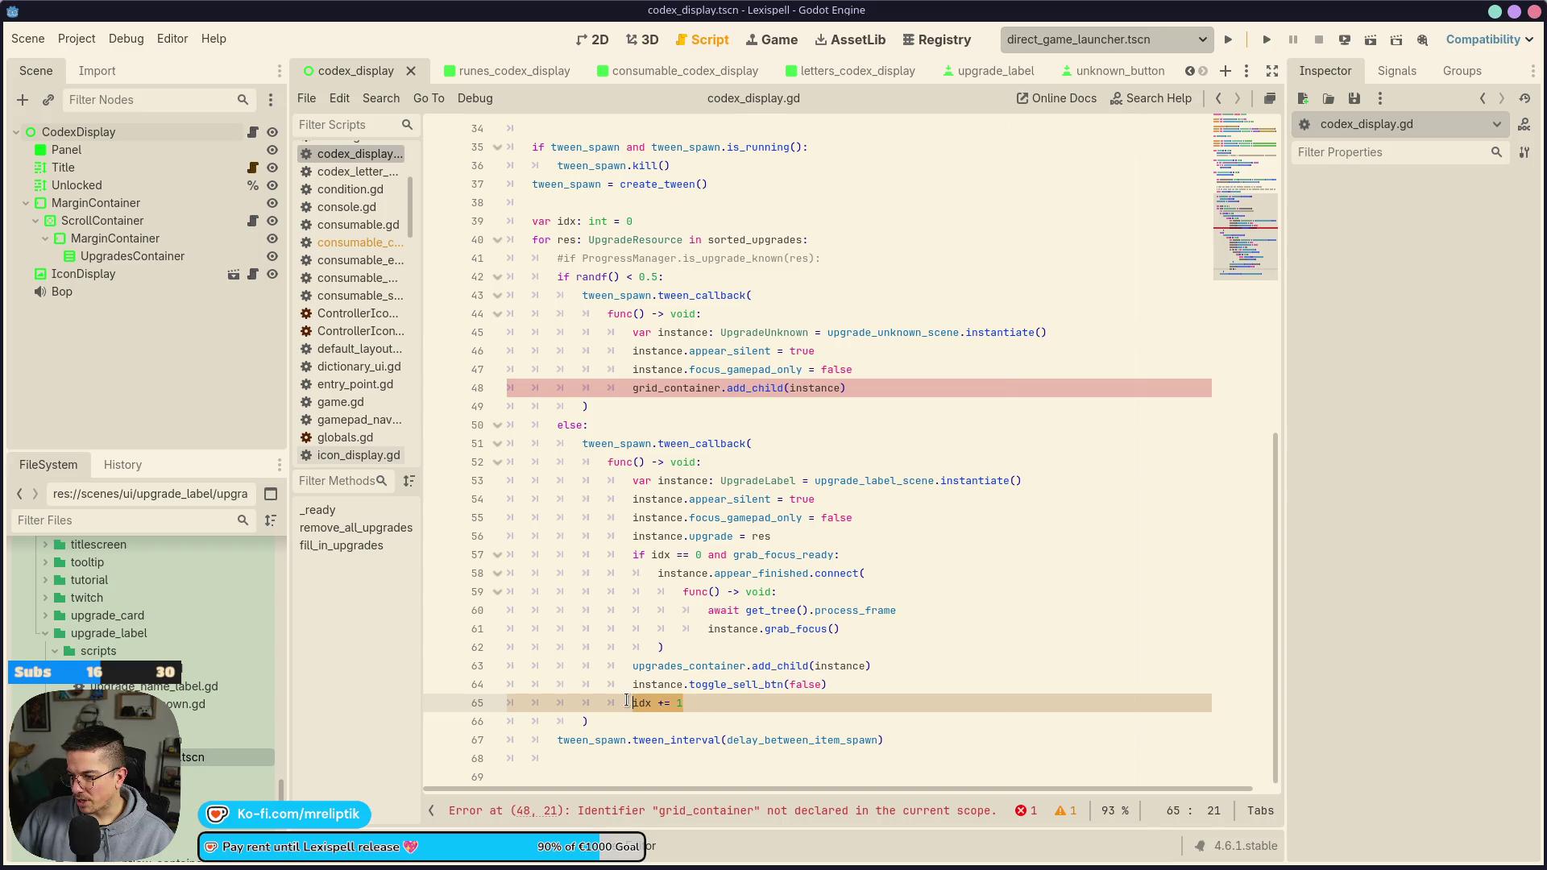
{"action": "key", "text": "ctrl+x"}
{"action": "left_click", "coordinate": [627, 721]}
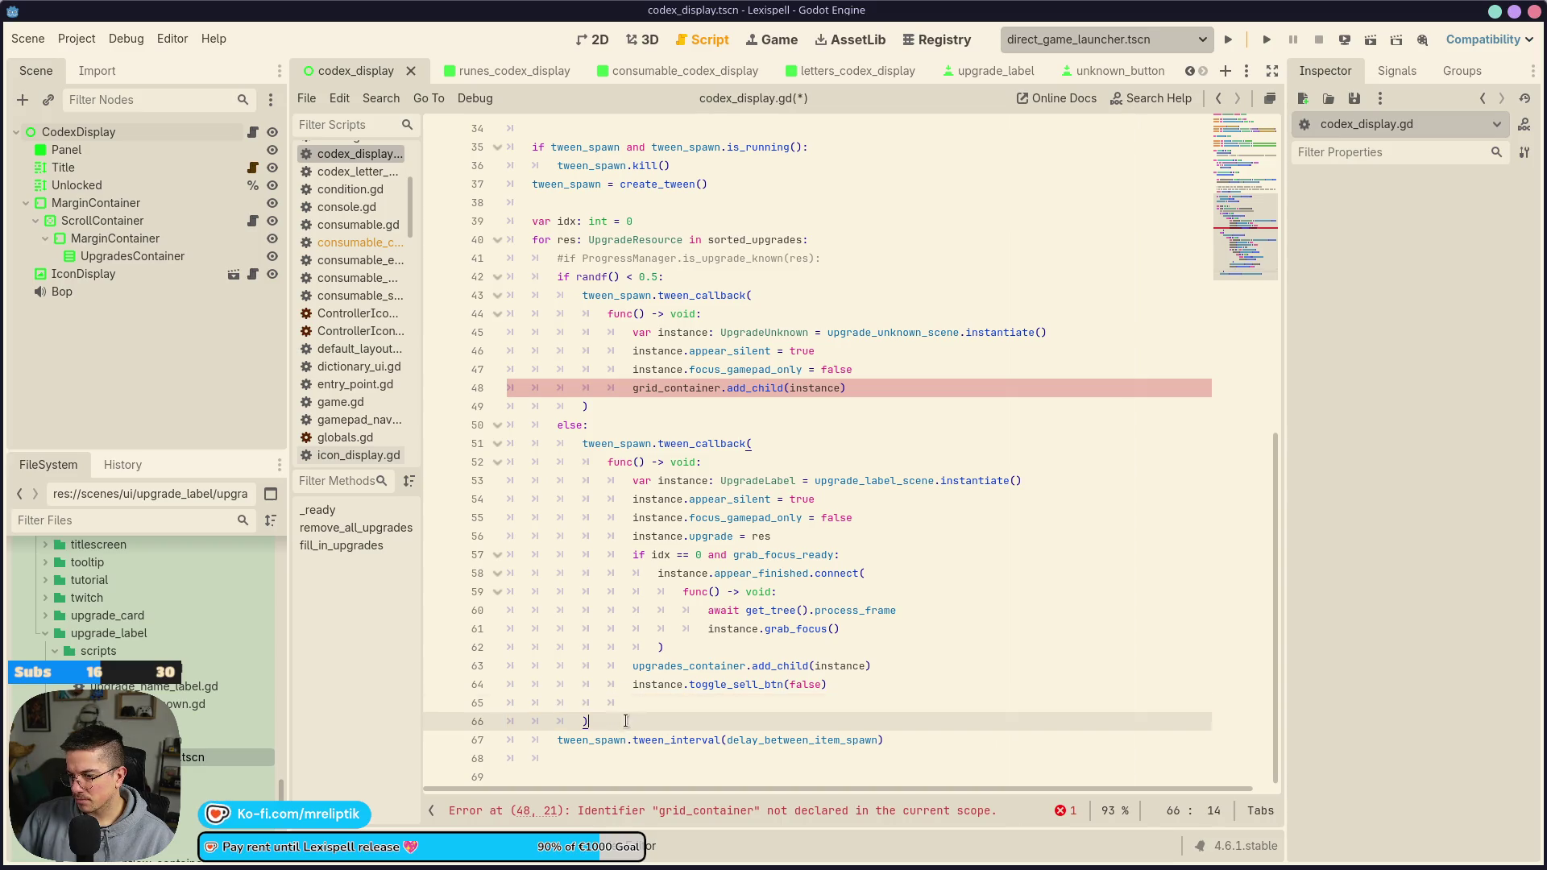
{"action": "key", "text": "Return"}
{"action": "type", "text": "idx += 1"}
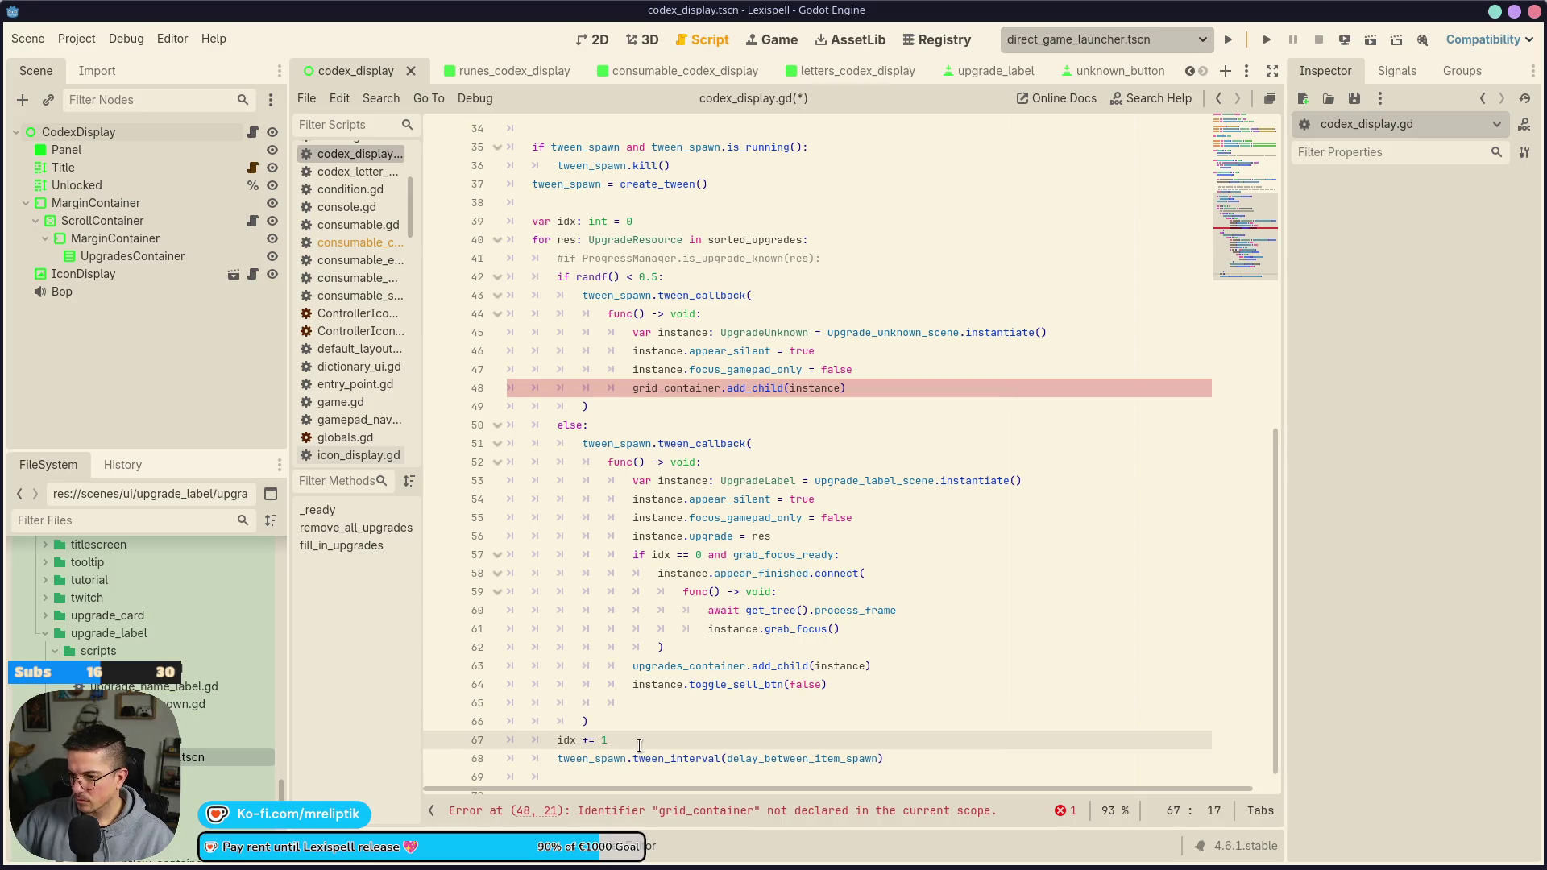
{"action": "left_click", "coordinate": [666, 703]}
{"action": "key", "text": "ctrl+s"}
{"action": "key", "text": "ctrl+z"}
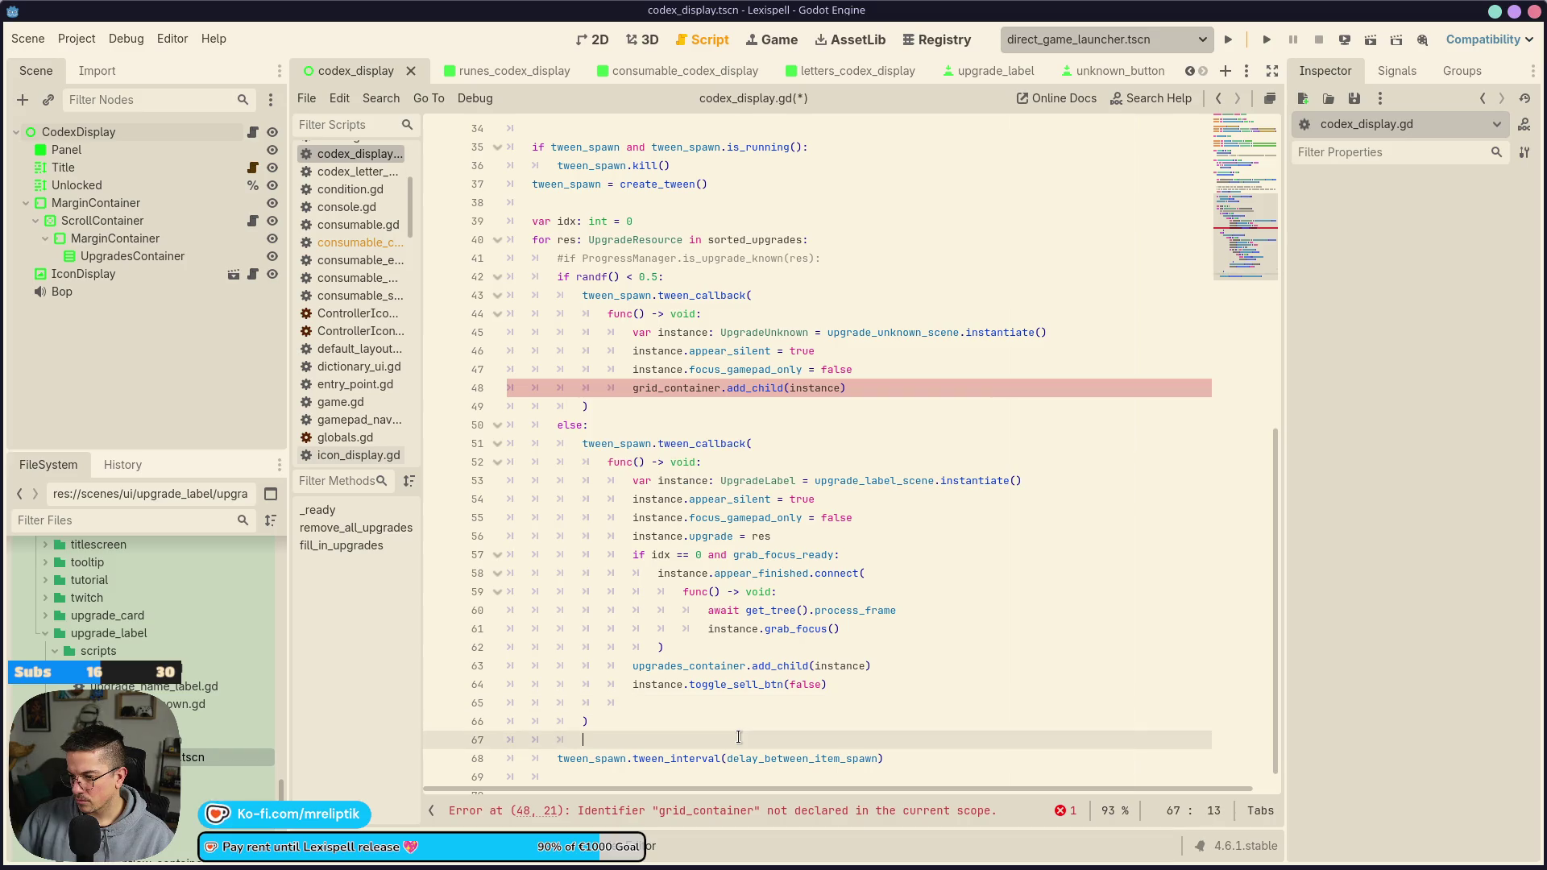
{"action": "key", "text": "ctrl+z"}
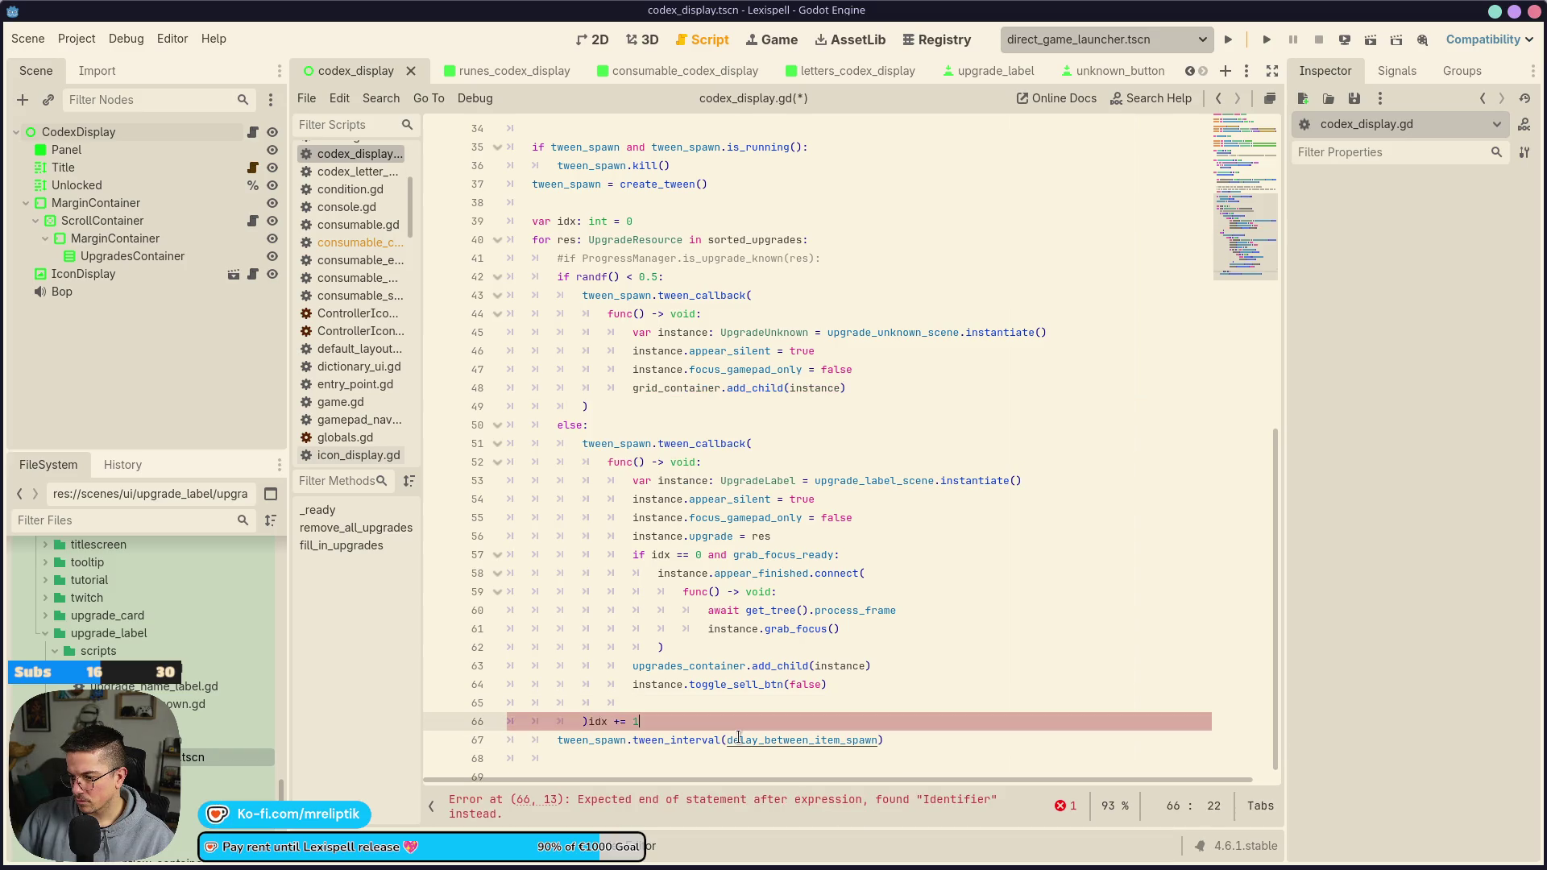
{"action": "key", "text": "ctrl+z"}
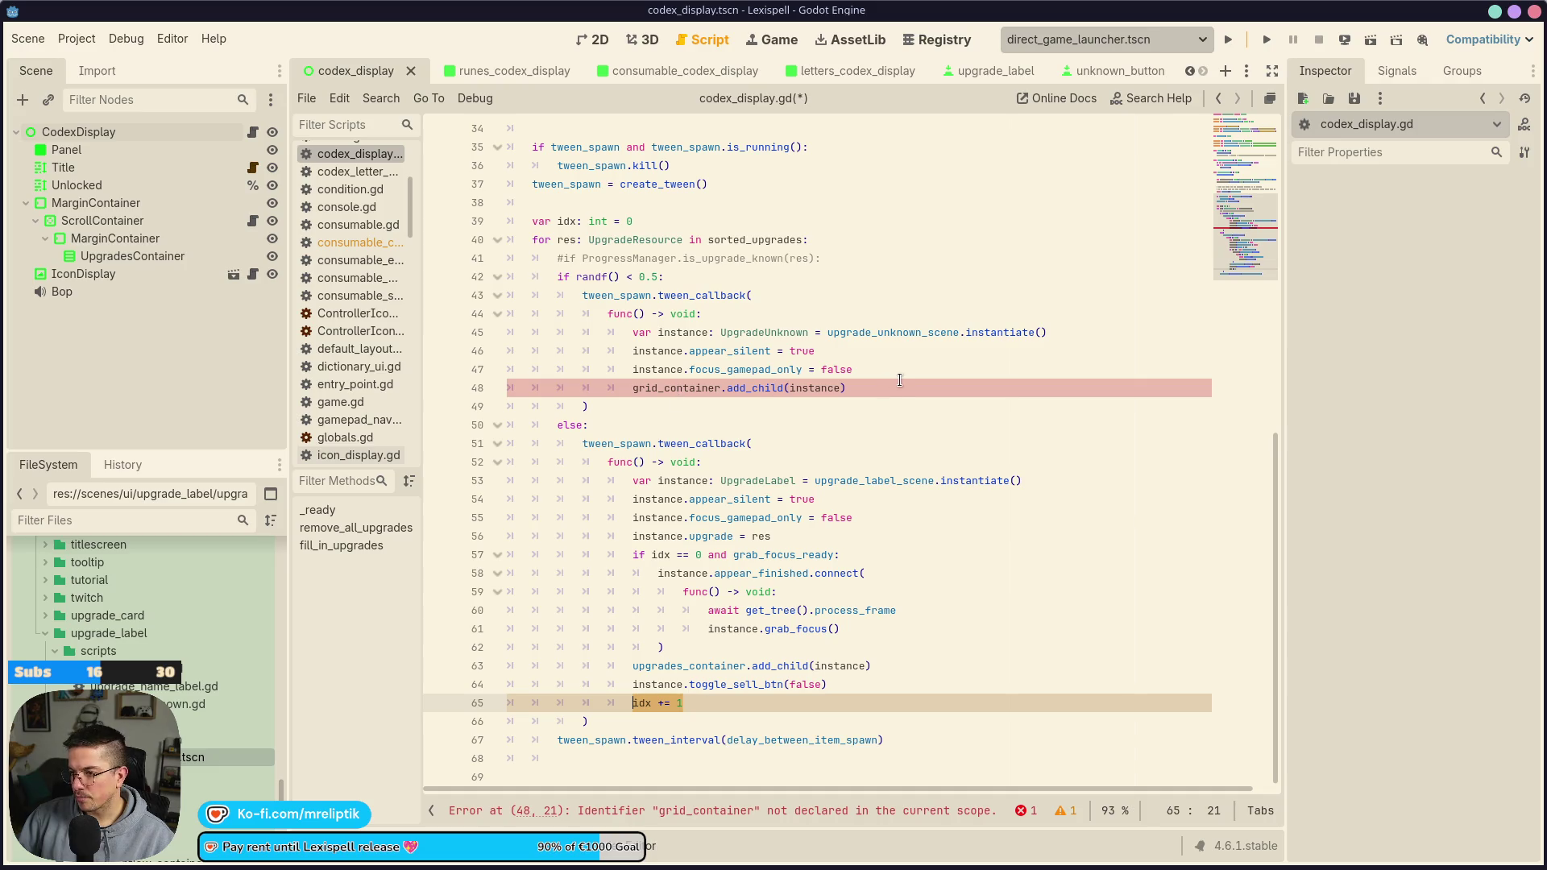
{"action": "left_click", "coordinate": [897, 388]}
{"action": "key", "text": "Return"}
{"action": "key", "text": "ctrl+v"}
{"action": "key", "text": "ctrl+s"}
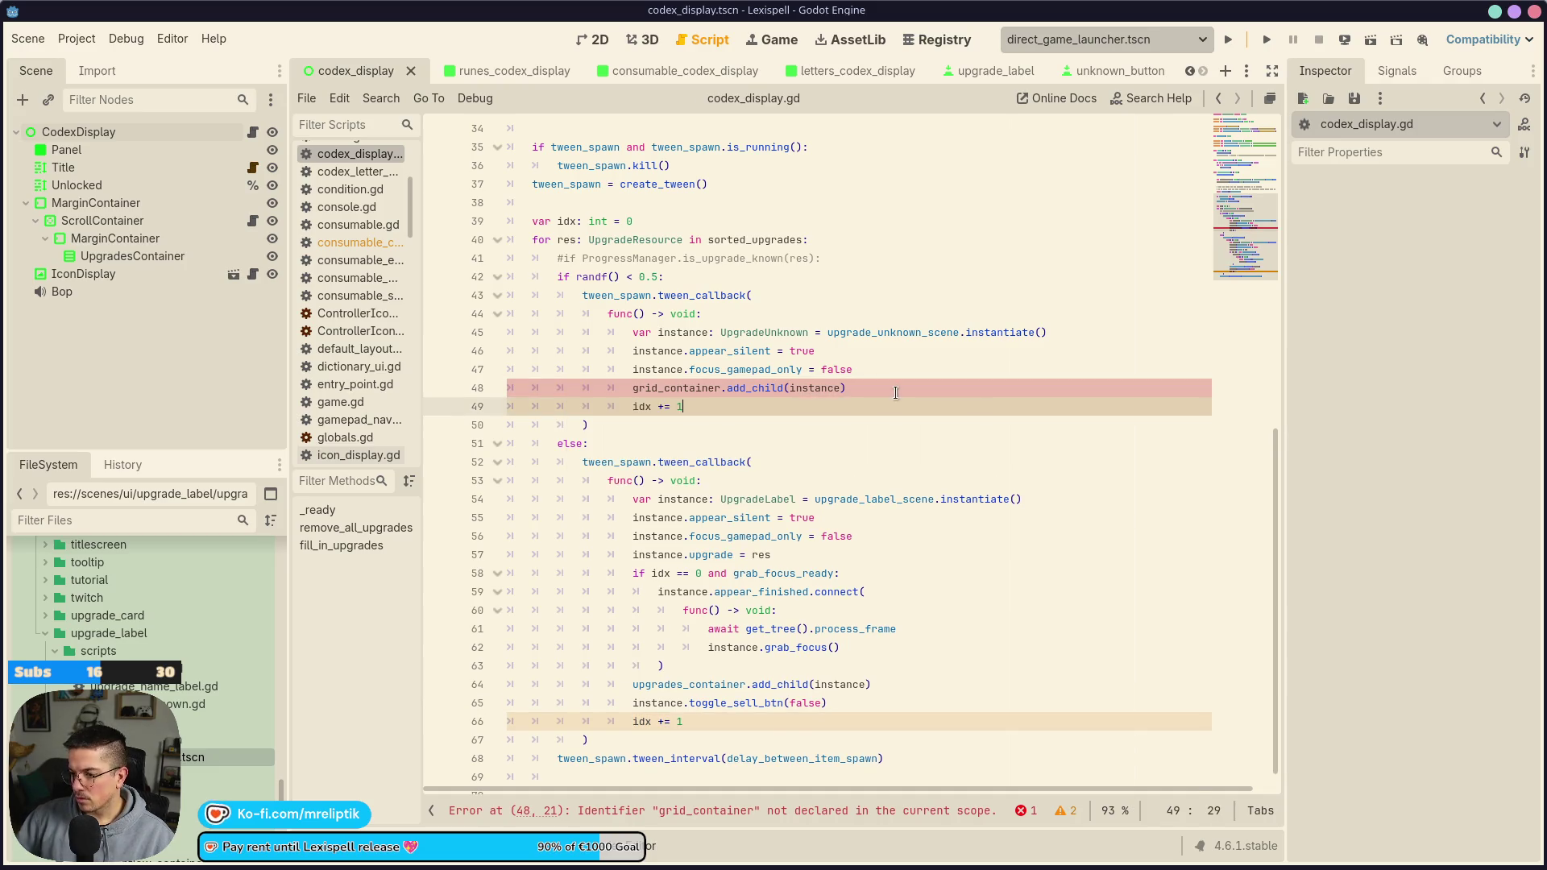
Replace grid_container with upgrades_container on line 48 and save
{"action": "left_click", "coordinate": [896, 392]}
{"action": "key", "text": "ctrl+s"}
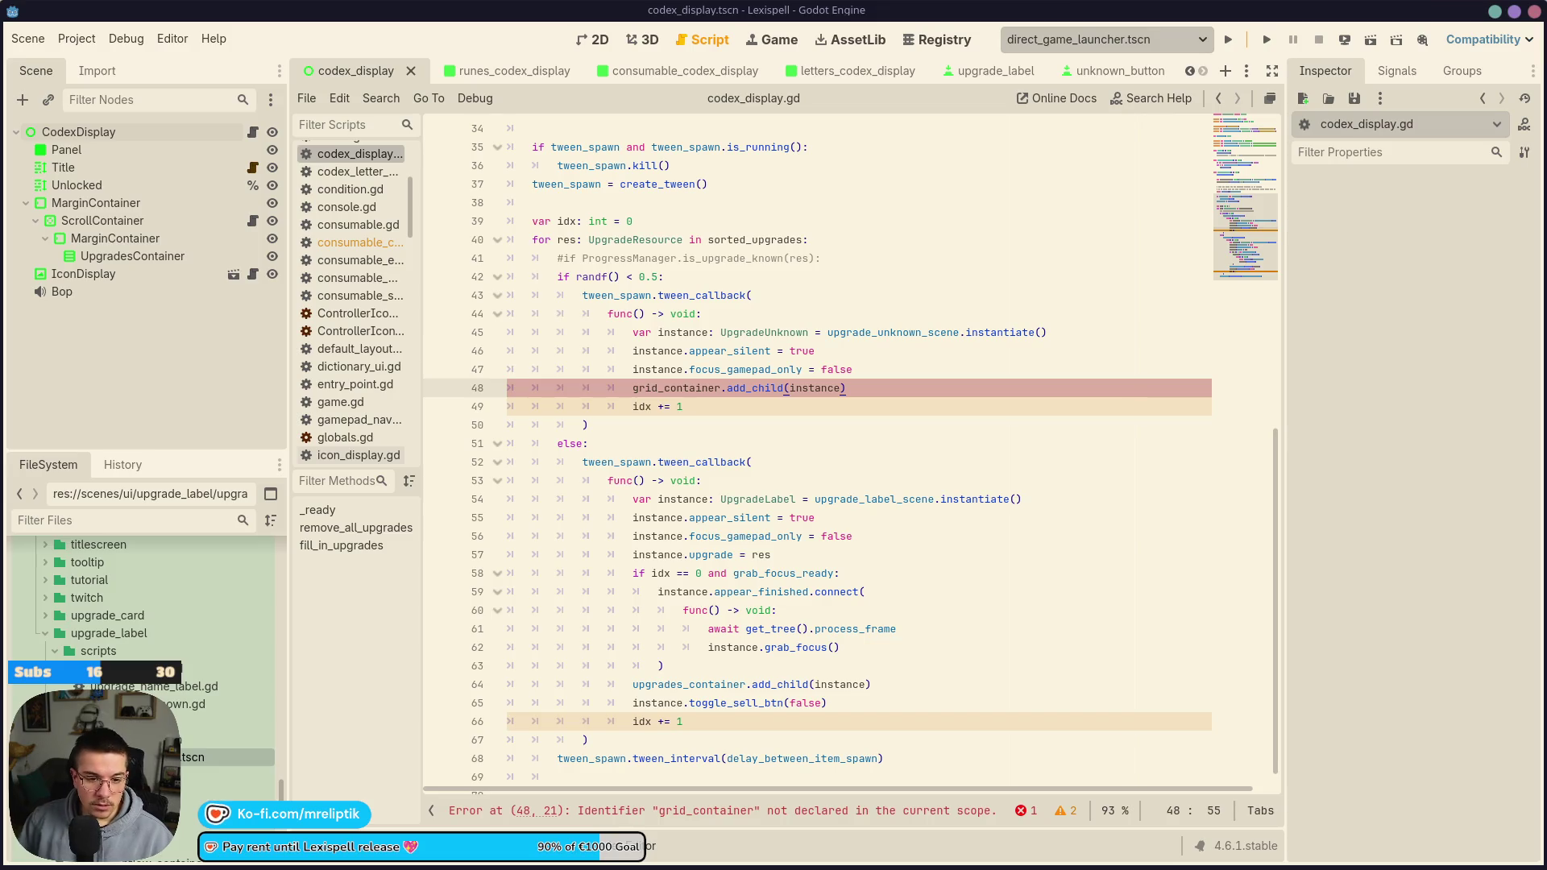
{"action": "left_click", "coordinate": [719, 556]}
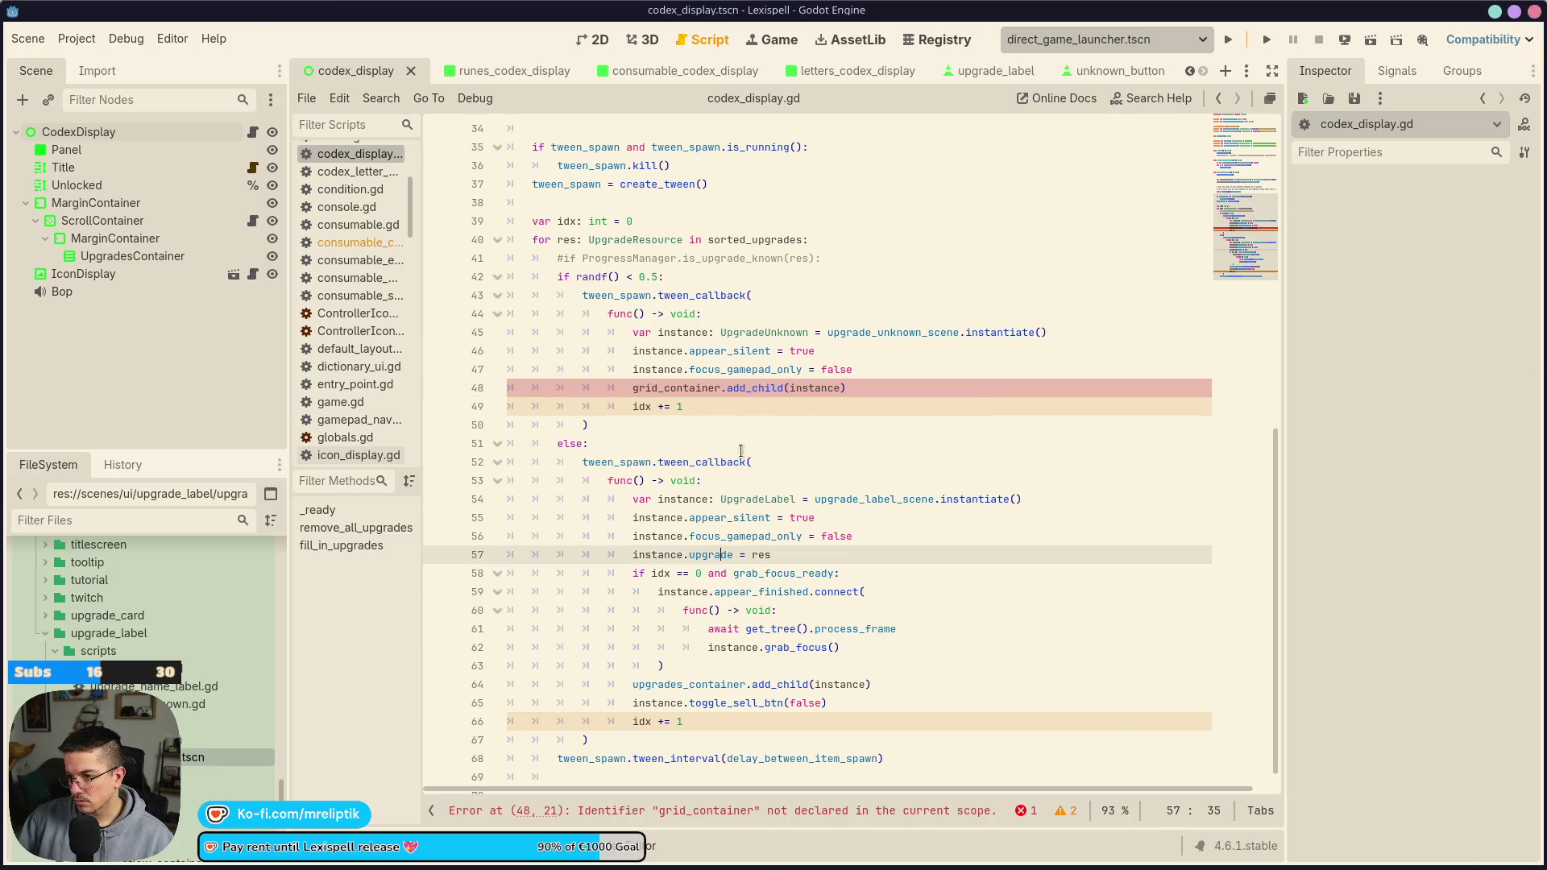
{"action": "double_click", "coordinate": [649, 703]}
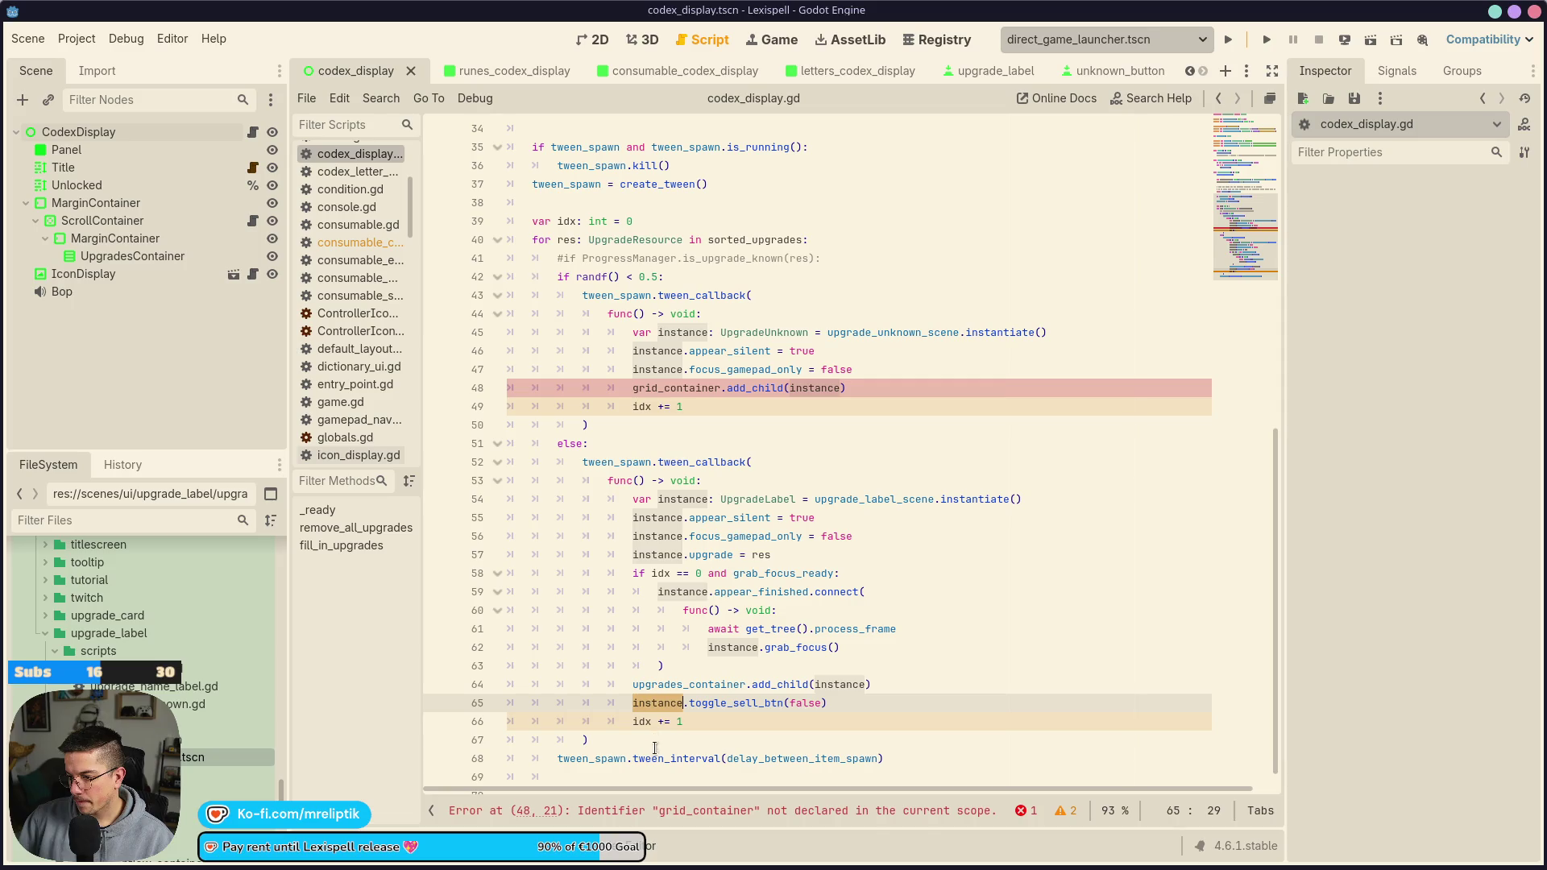
{"action": "double_click", "coordinate": [673, 684]}
{"action": "key", "text": "ctrl+c"}
{"action": "double_click", "coordinate": [677, 388]}
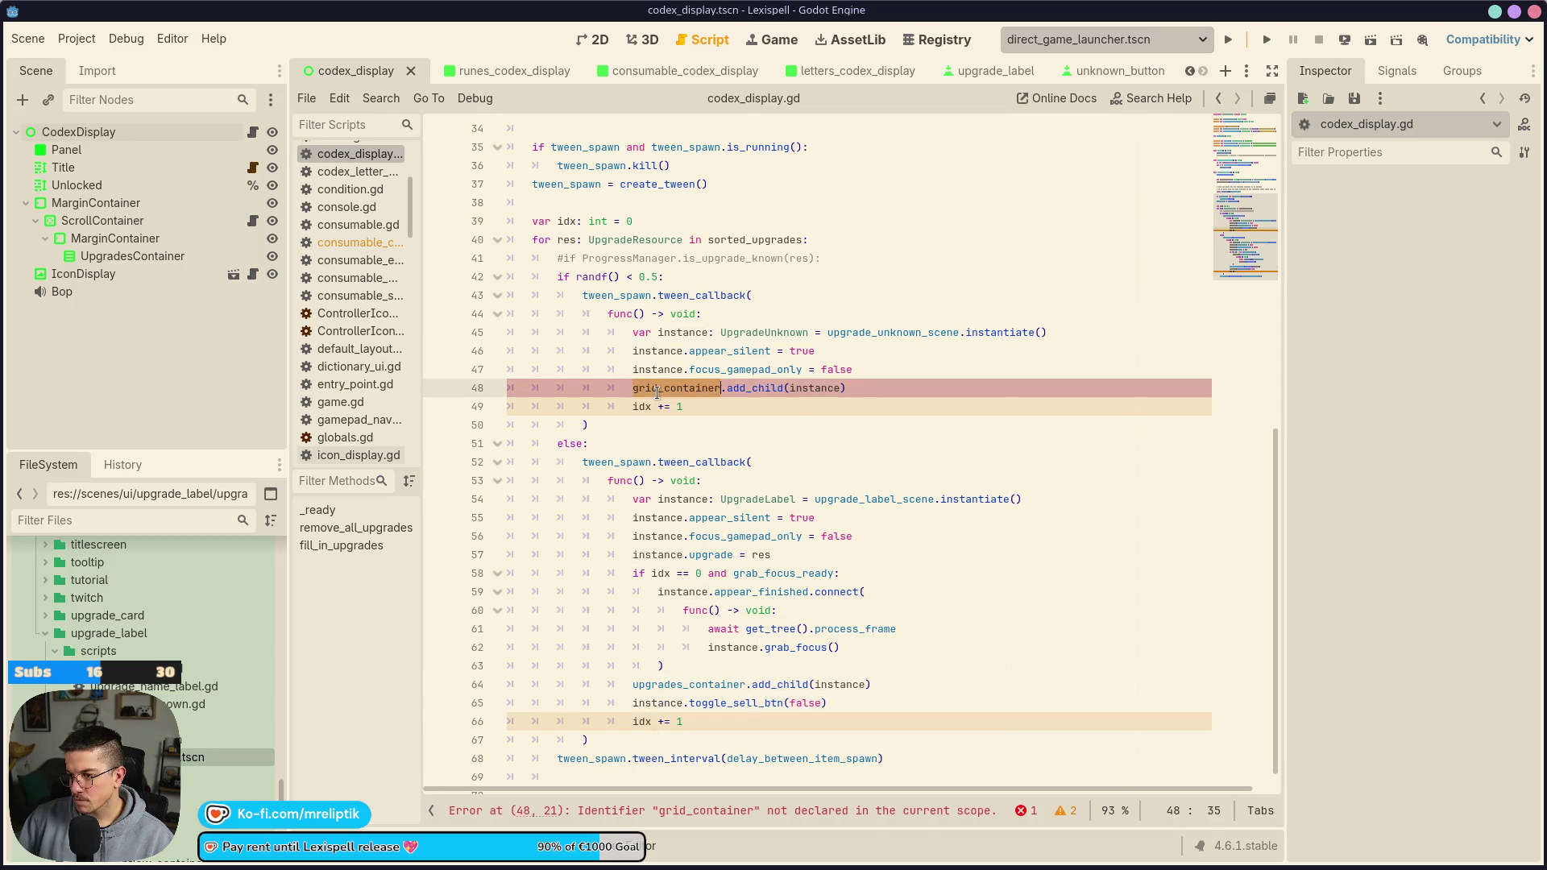
{"action": "key", "text": "ctrl+v"}
{"action": "key", "text": "ctrl+s"}
Run the project to test the codex
{"action": "left_click", "coordinate": [882, 389]}
{"action": "scroll", "coordinate": [644, 317], "scroll_direction": "up", "scroll_amount": 1}
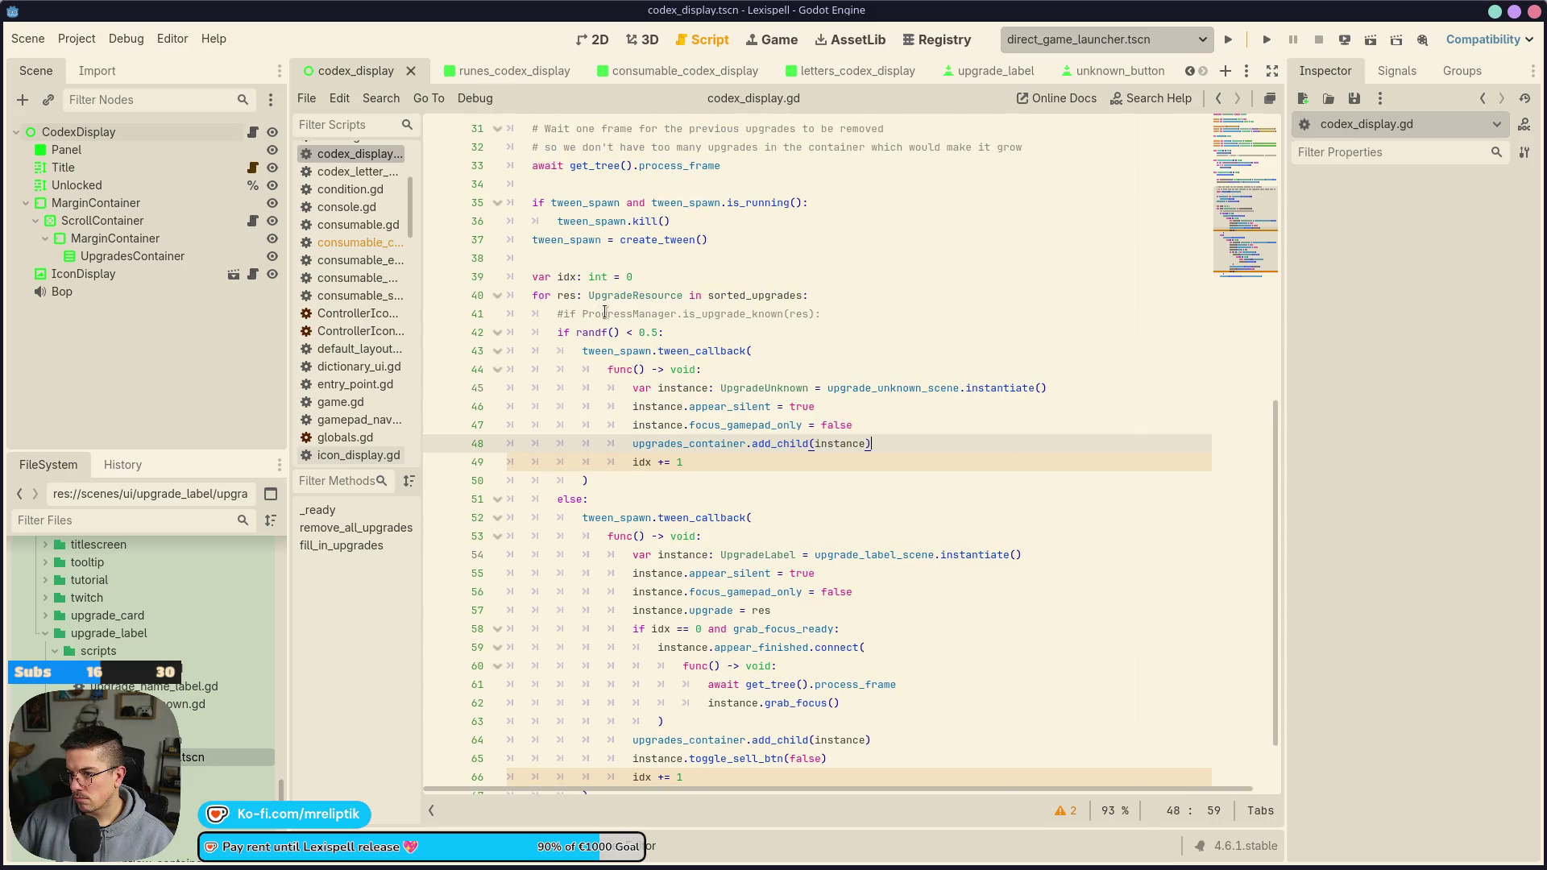
{"action": "left_click", "coordinate": [617, 46]}
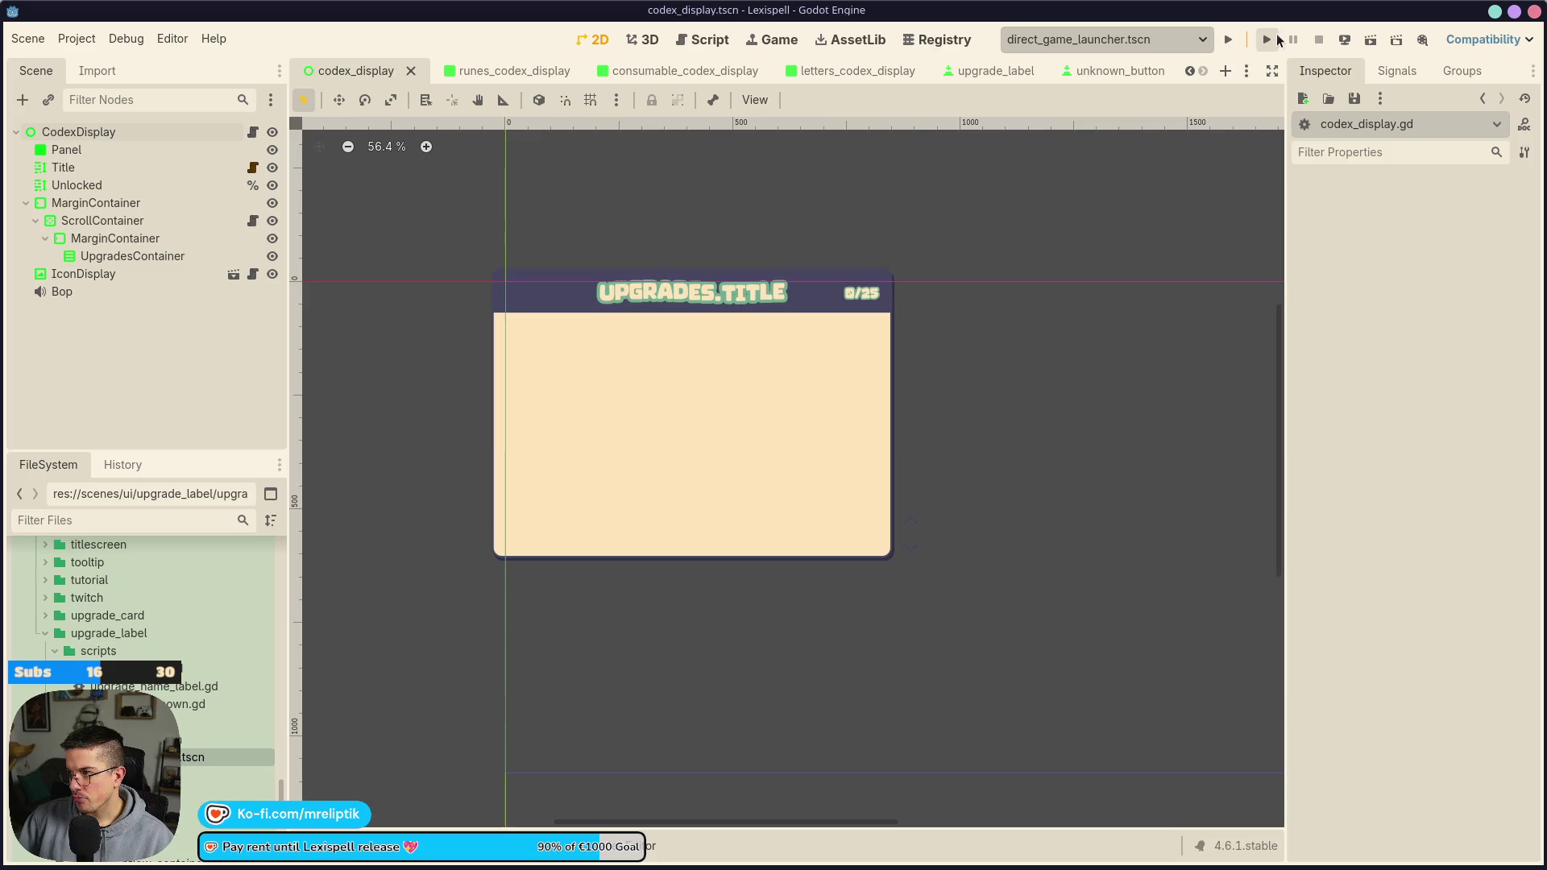
Unindent the else block (lines 27–34) of fill_in_letters by one level
{"action": "key", "text": "F5"}
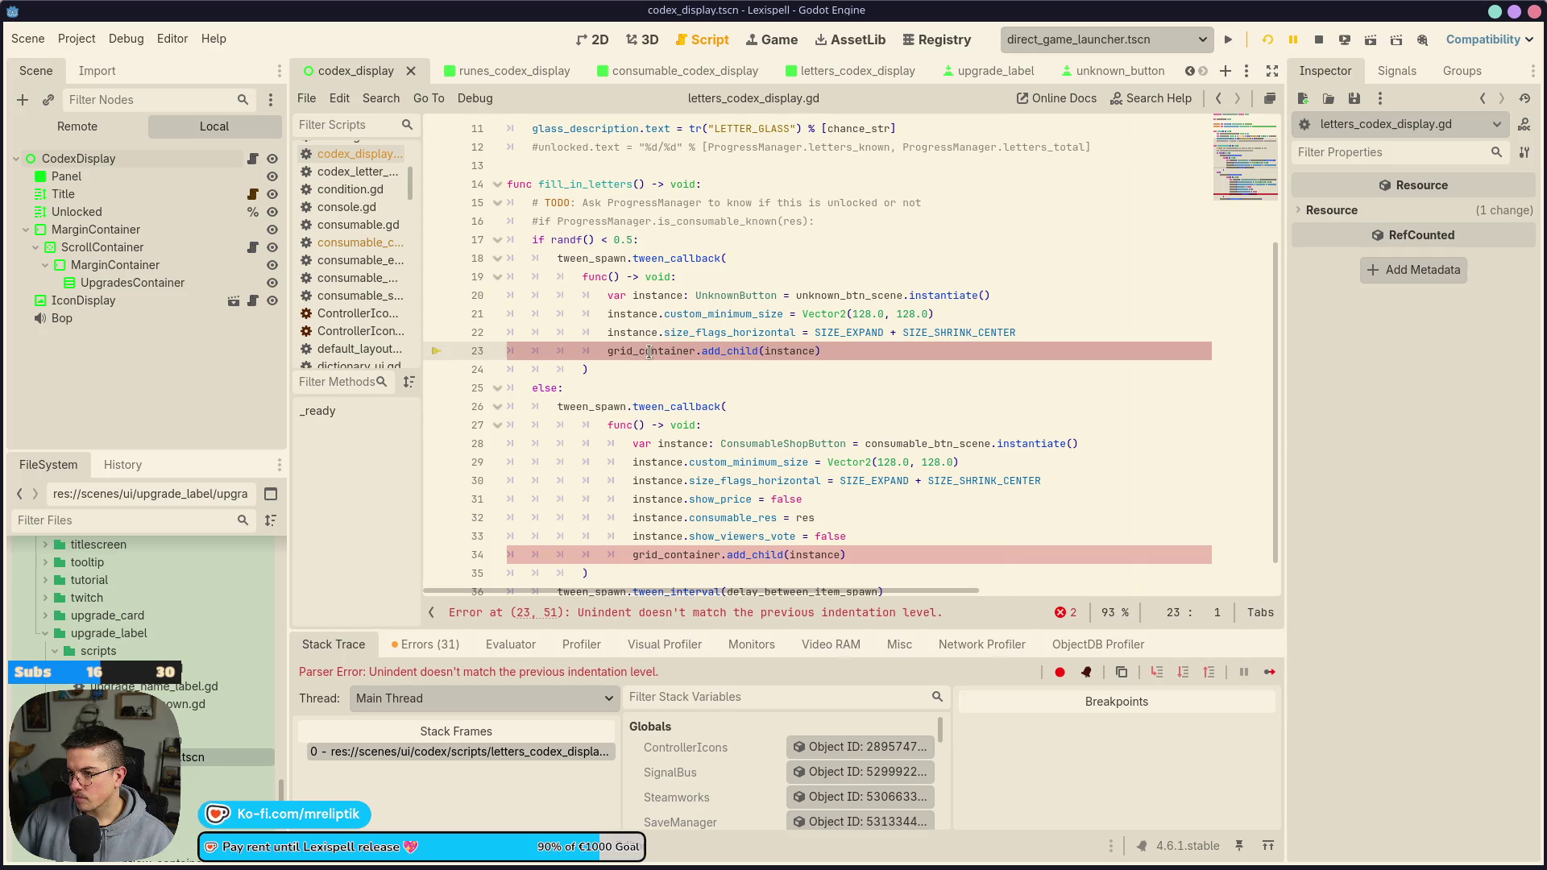
{"action": "scroll", "coordinate": [831, 370], "scroll_direction": "down", "scroll_amount": 1}
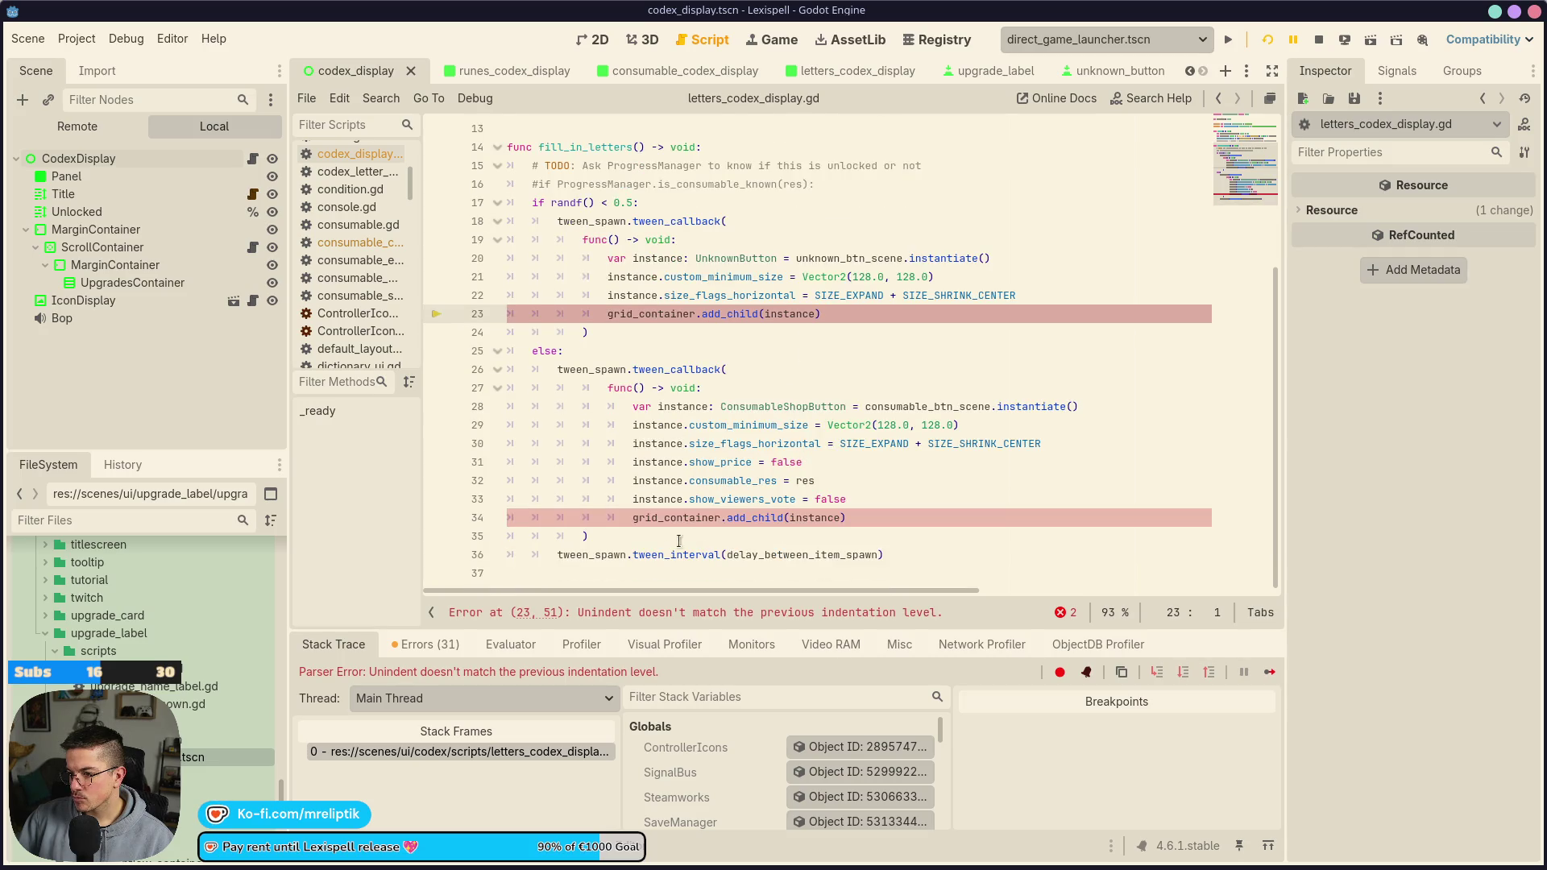
{"action": "double_click", "coordinate": [667, 517]}
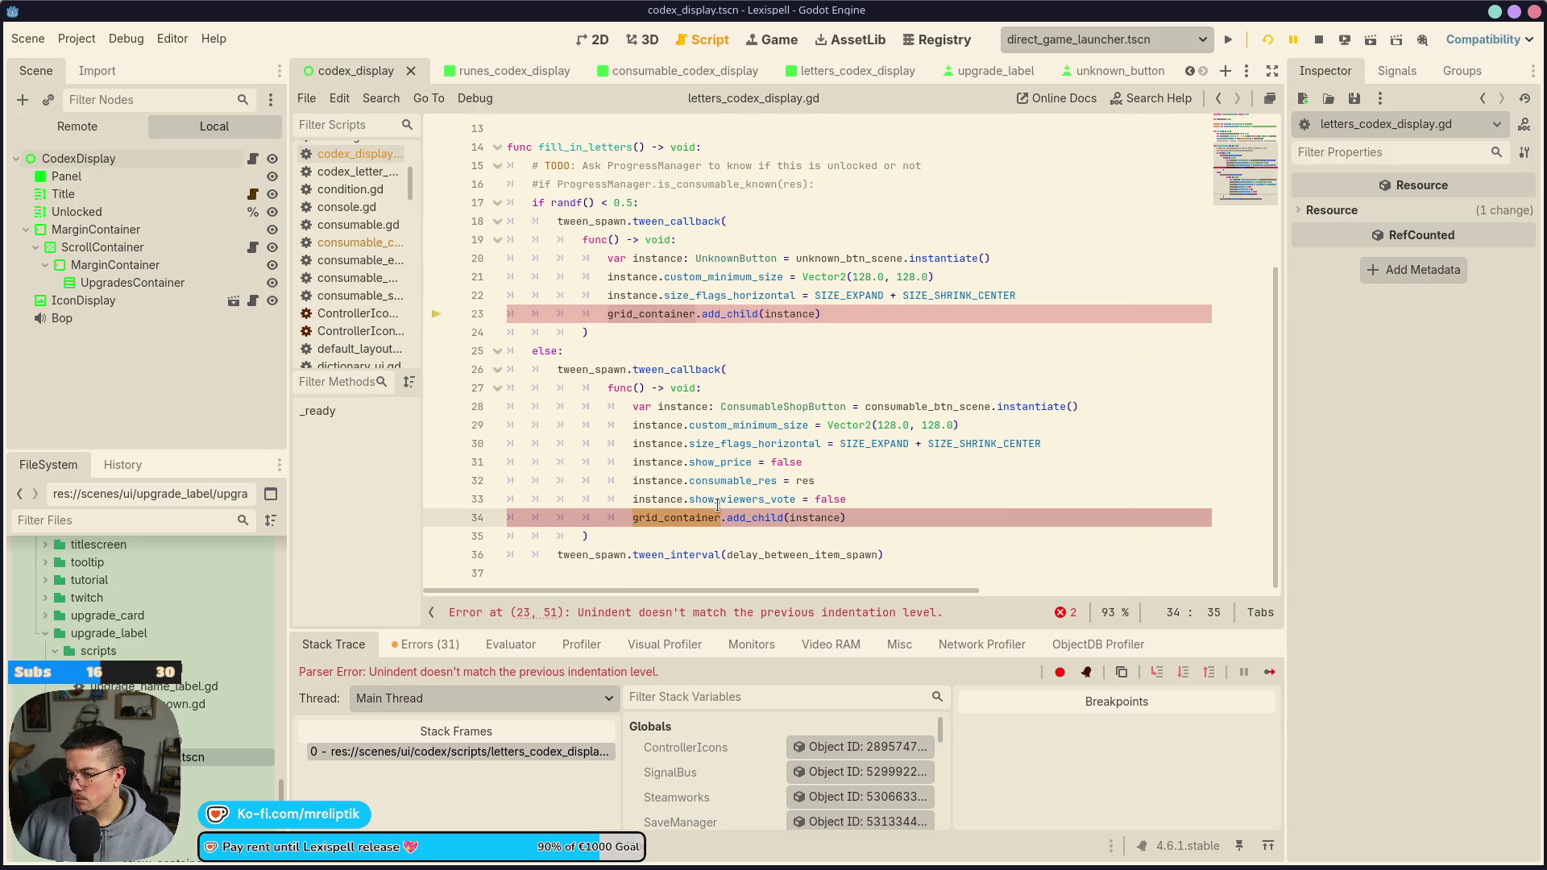
{"action": "mouse_move", "coordinate": [717, 505]}
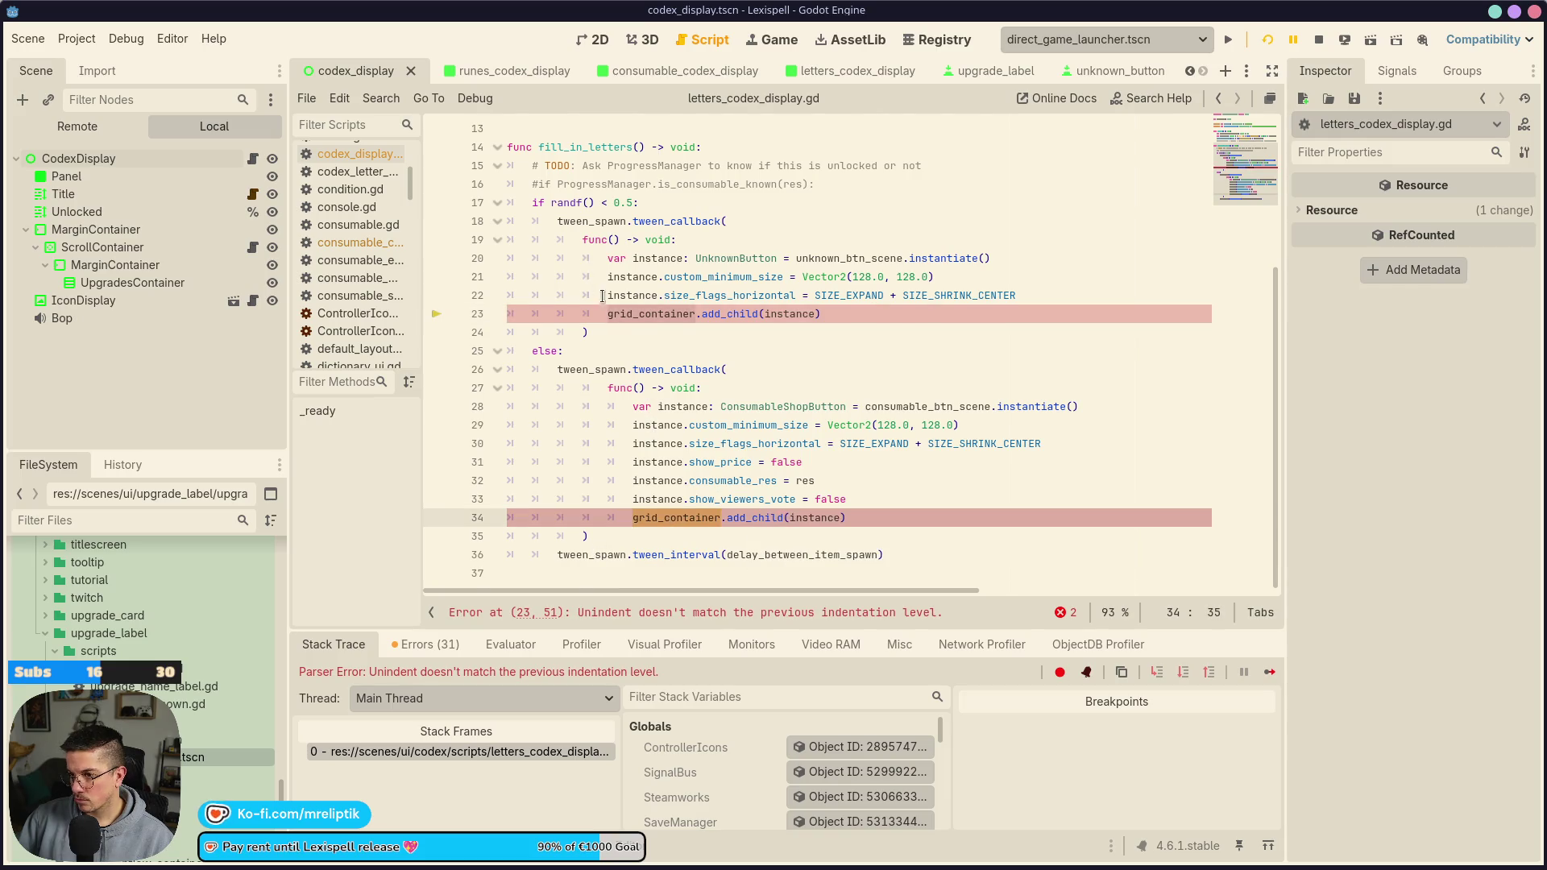
{"action": "scroll", "coordinate": [596, 314], "scroll_direction": "up", "scroll_amount": 1}
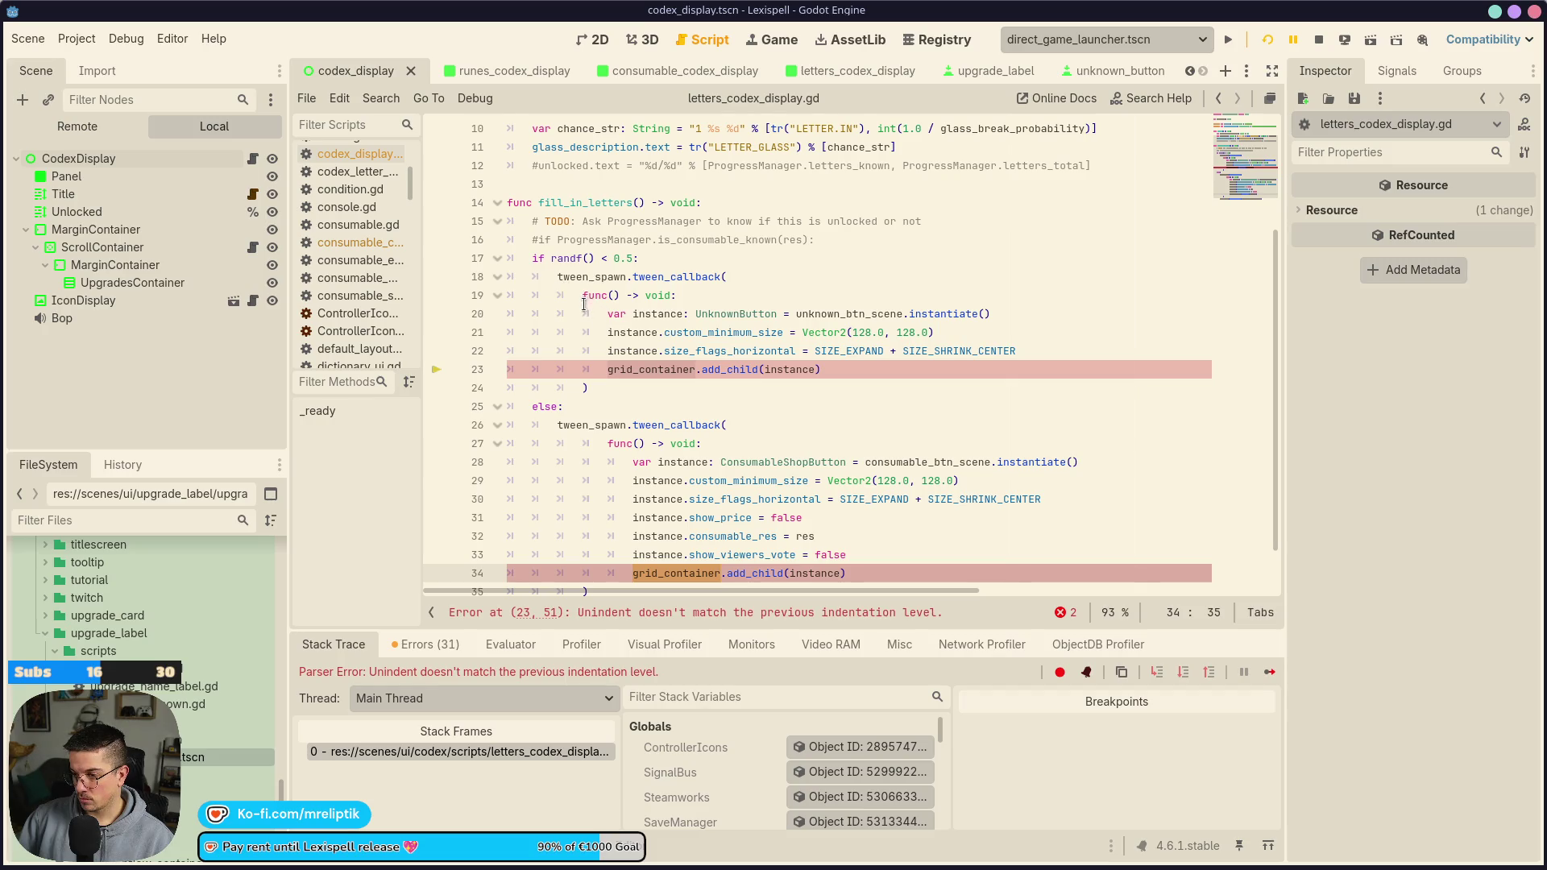
{"action": "scroll", "coordinate": [592, 436], "scroll_direction": "down", "scroll_amount": 1}
{"action": "mouse_move", "coordinate": [608, 387]}
{"action": "left_mouse_down"}
{"action": "mouse_move", "coordinate": [701, 390]}
{"action": "mouse_move", "coordinate": [721, 518]}
{"action": "left_mouse_up"}
{"action": "key", "text": "shift+Tab"}
{"action": "left_click", "coordinate": [1270, 40]}
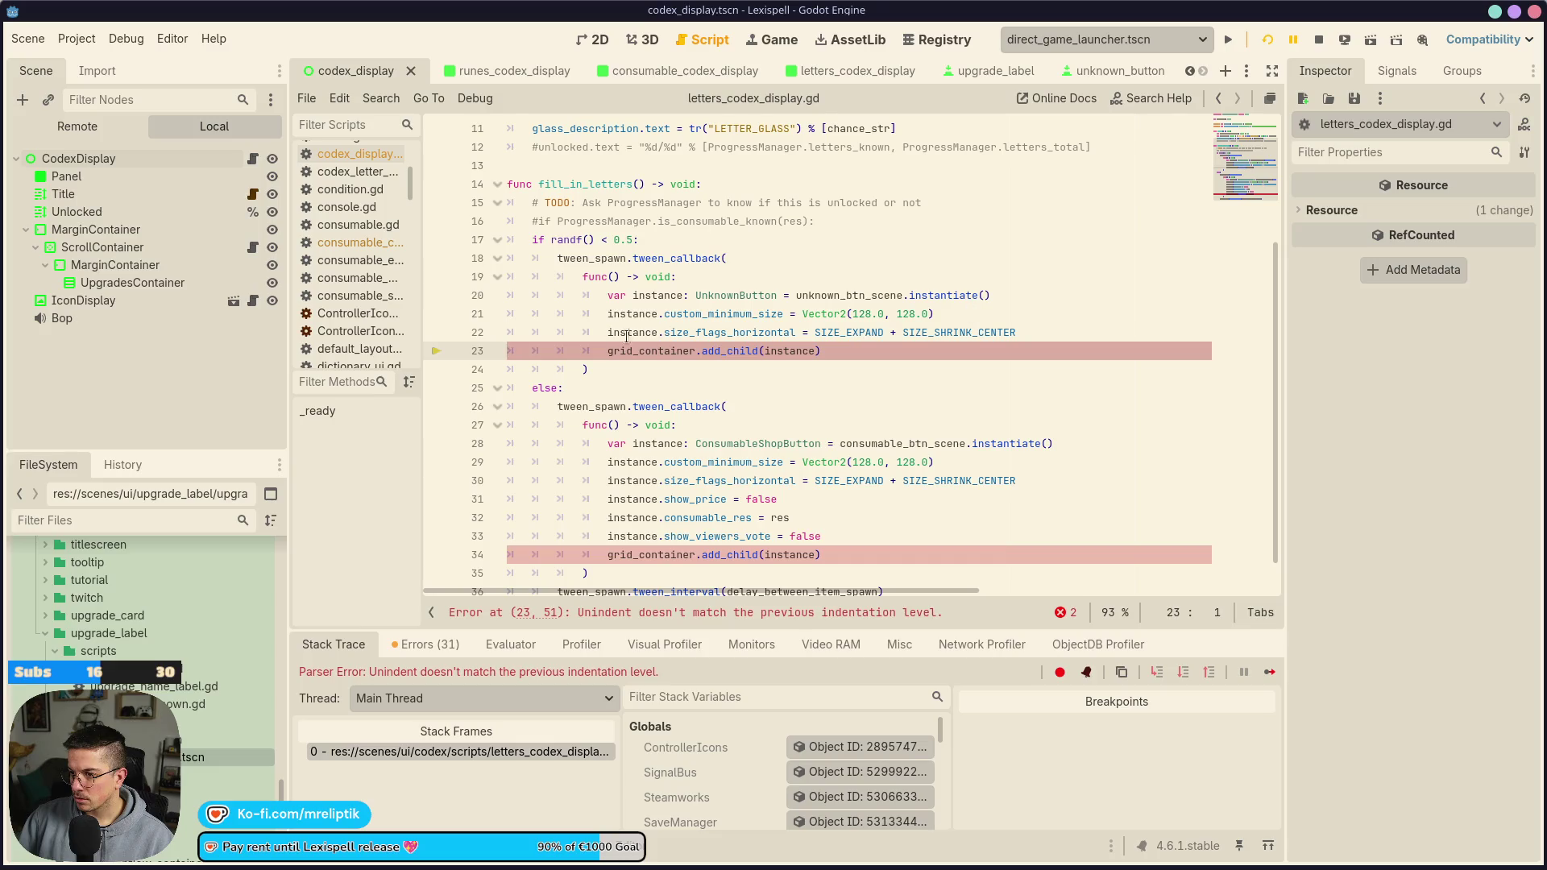
Remove one indent level from line 24 and save the letters codex script
{"action": "left_click", "coordinate": [608, 361]}
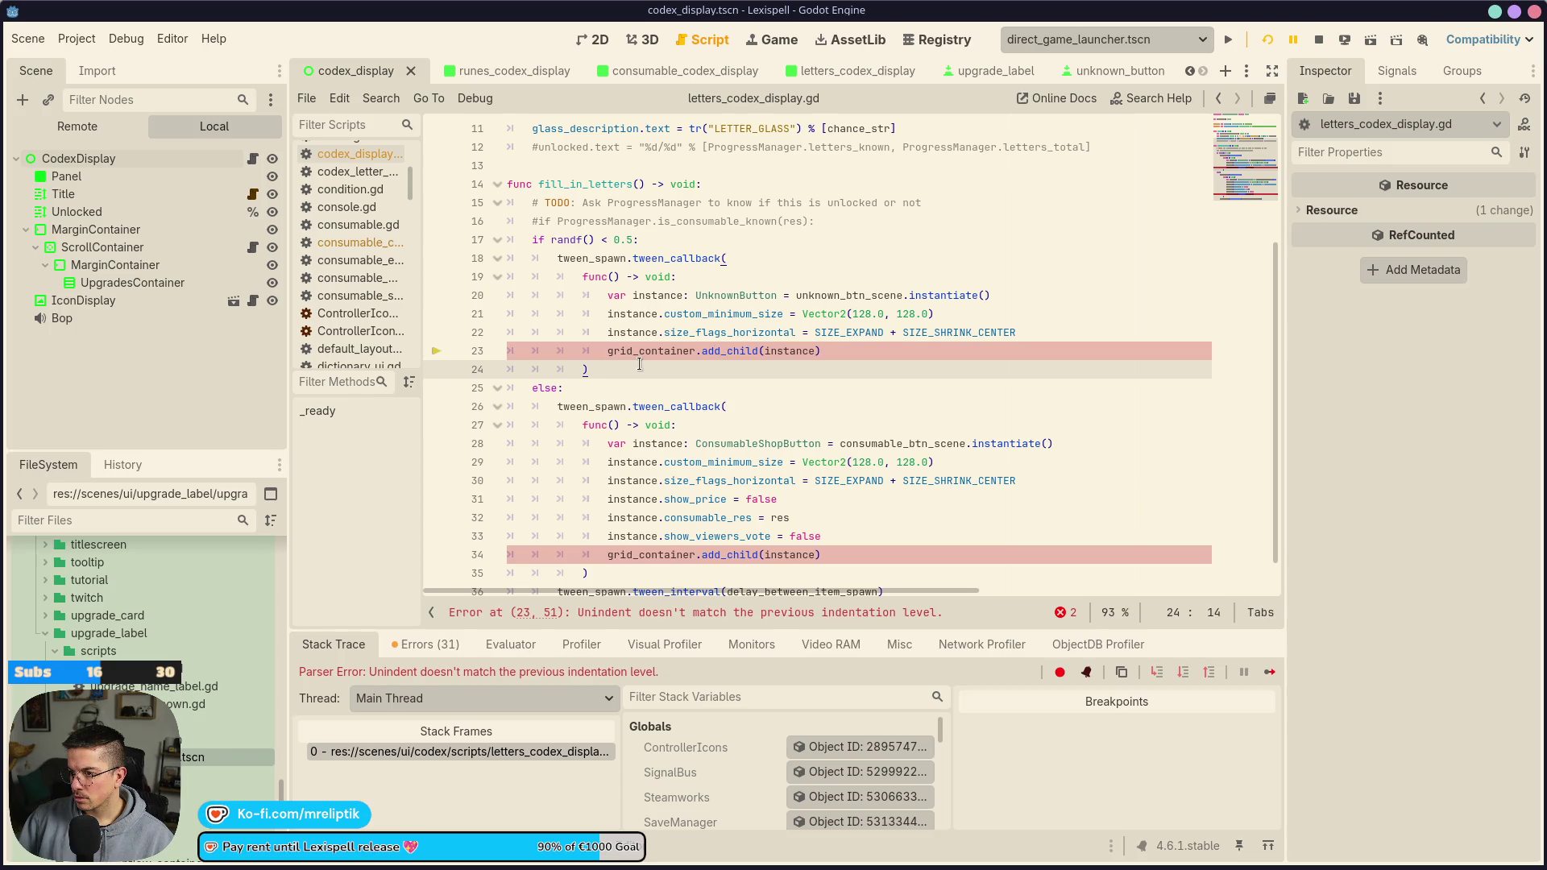
{"action": "key", "text": "shift+Tab"}
{"action": "key", "text": "ctrl+s"}
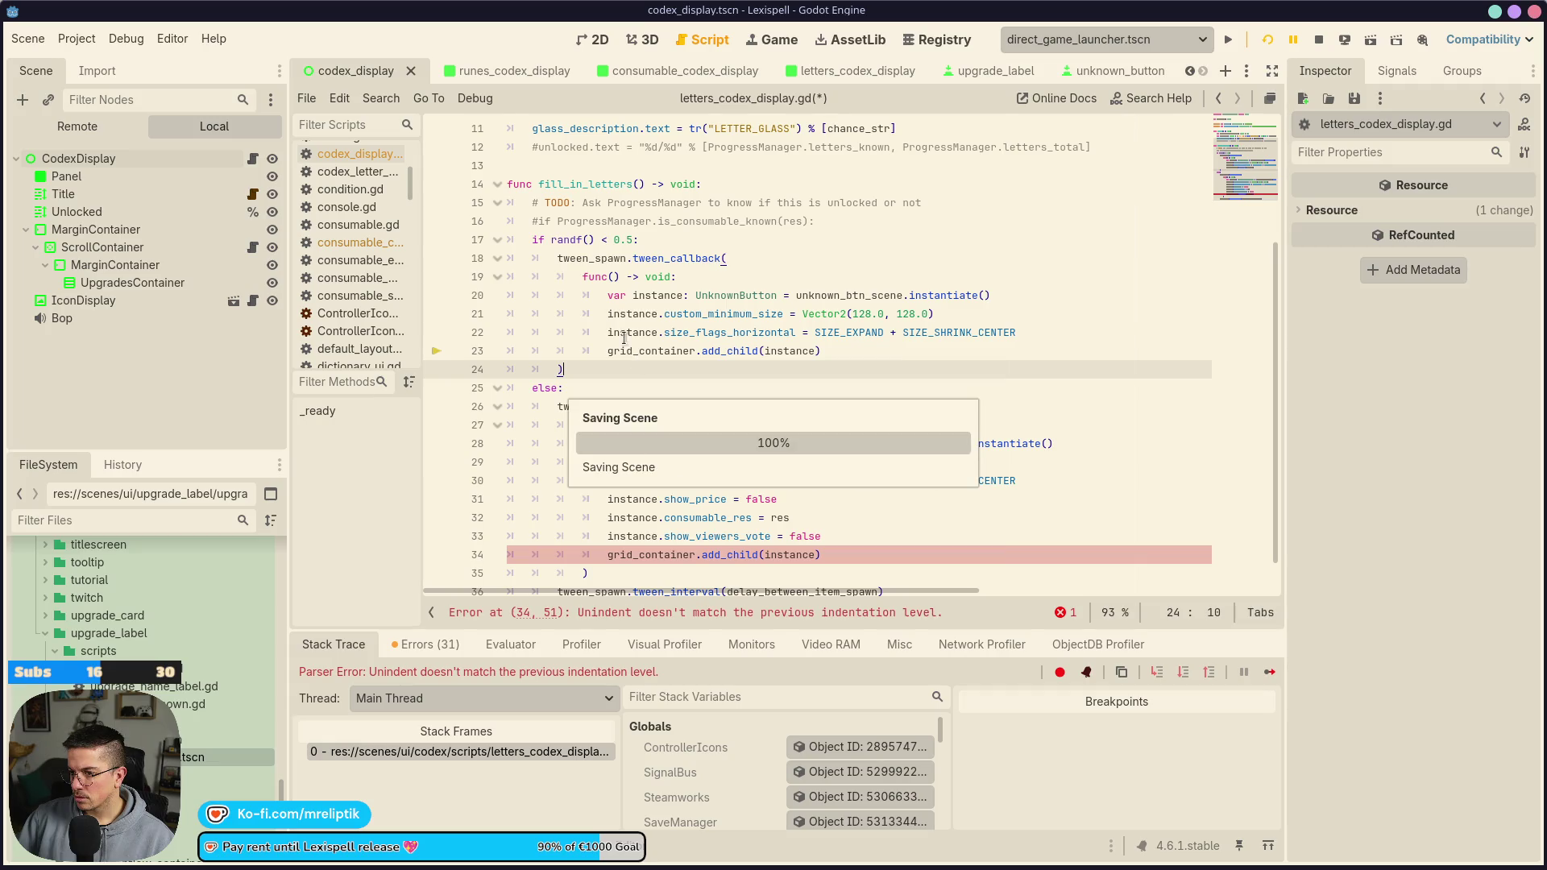
Fix the indentation of lines 35 and 36 in letters_codex_display.gd and save
{"action": "scroll", "coordinate": [637, 362], "scroll_direction": "down", "scroll_amount": 1}
{"action": "left_click", "coordinate": [611, 550]}
{"action": "key", "text": "shift+Tab"}
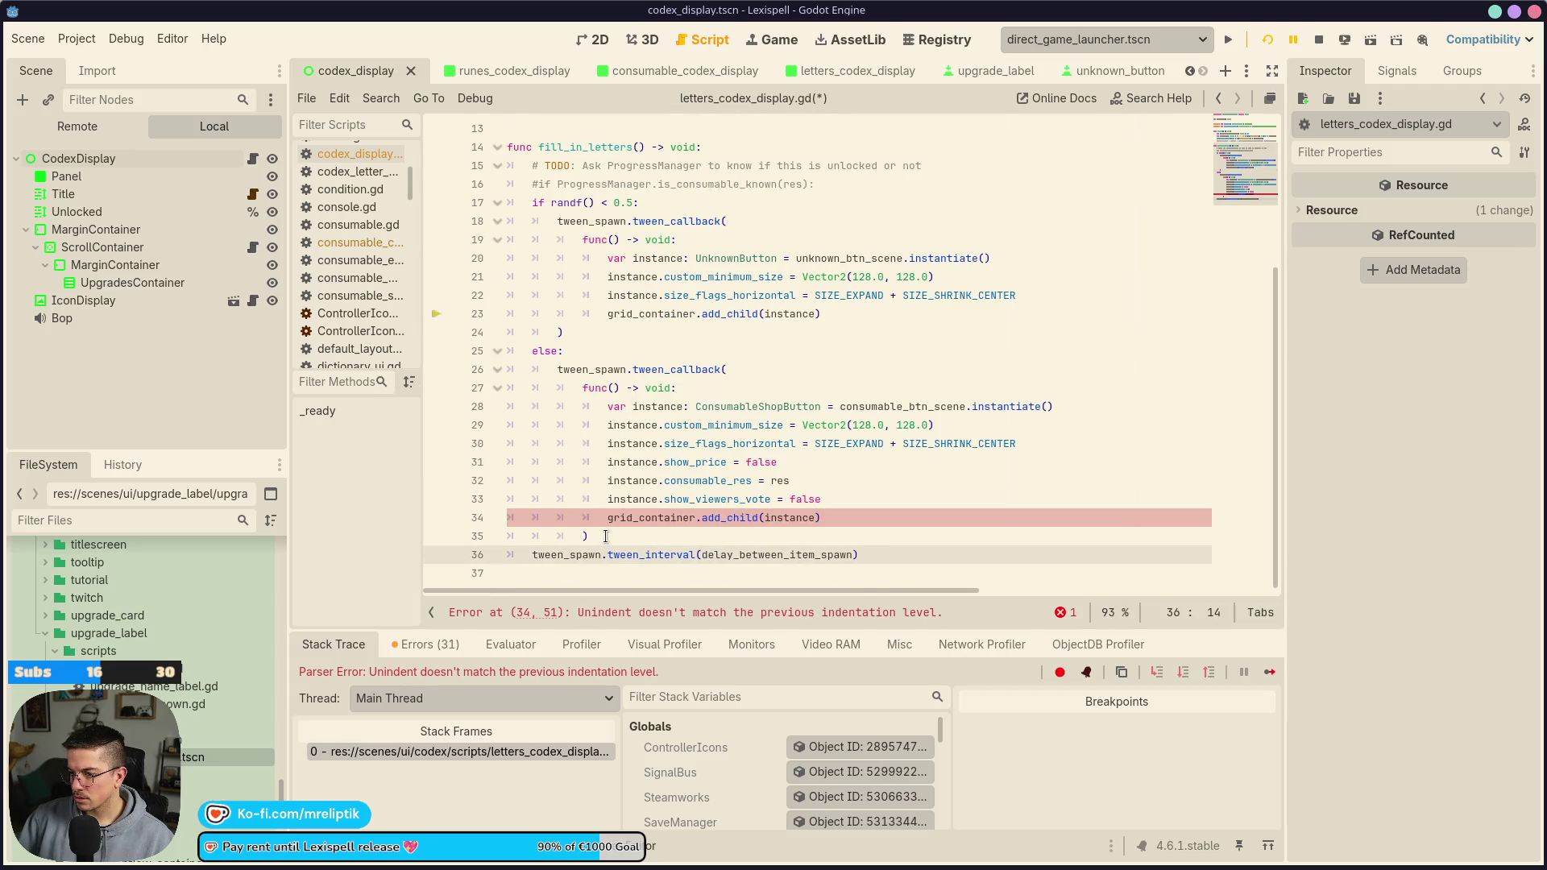
{"action": "key", "text": "Tab"}
{"action": "left_click", "coordinate": [609, 537]}
{"action": "key", "text": "shift+Tab"}
{"action": "key", "text": "ctrl+s"}
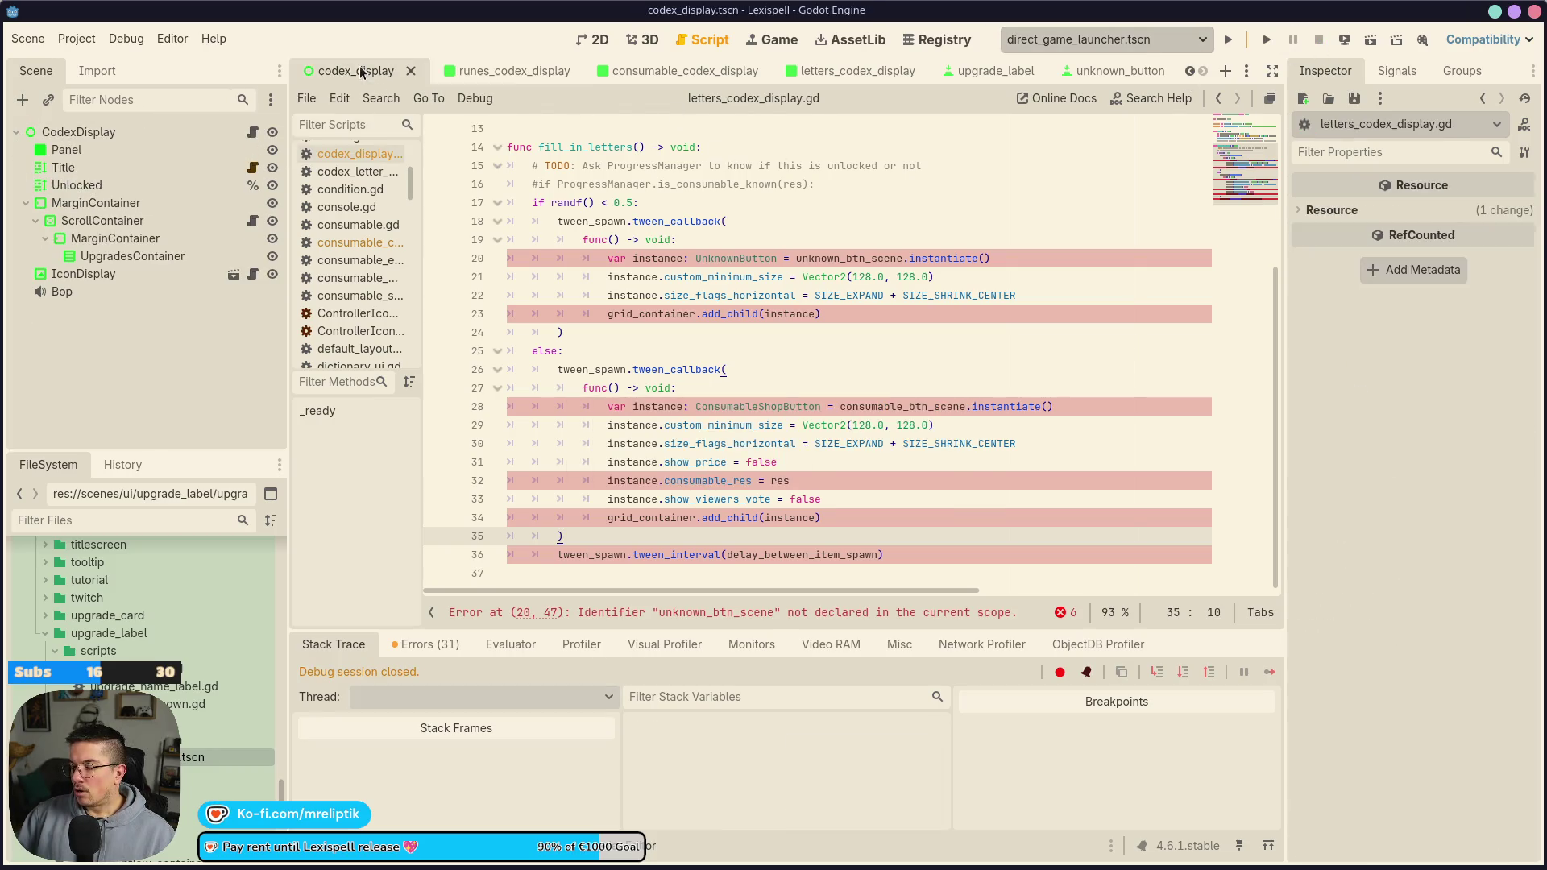
{"action": "left_click", "coordinate": [252, 131]}
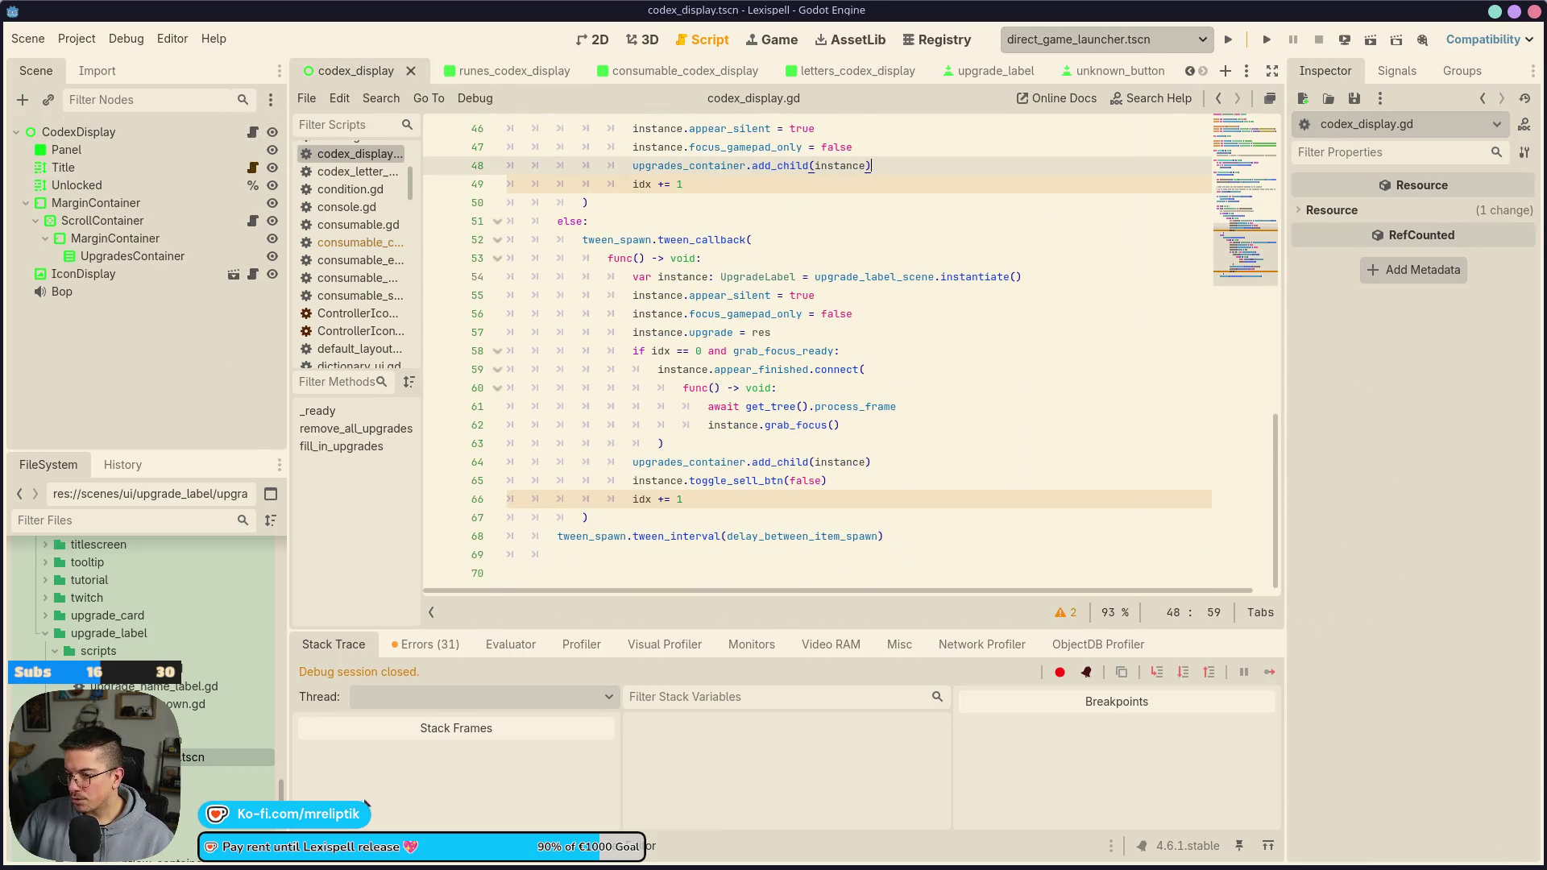
Compare the runes, consumables and letters codex scripts around their fill-in functions
{"action": "left_click", "coordinate": [508, 71]}
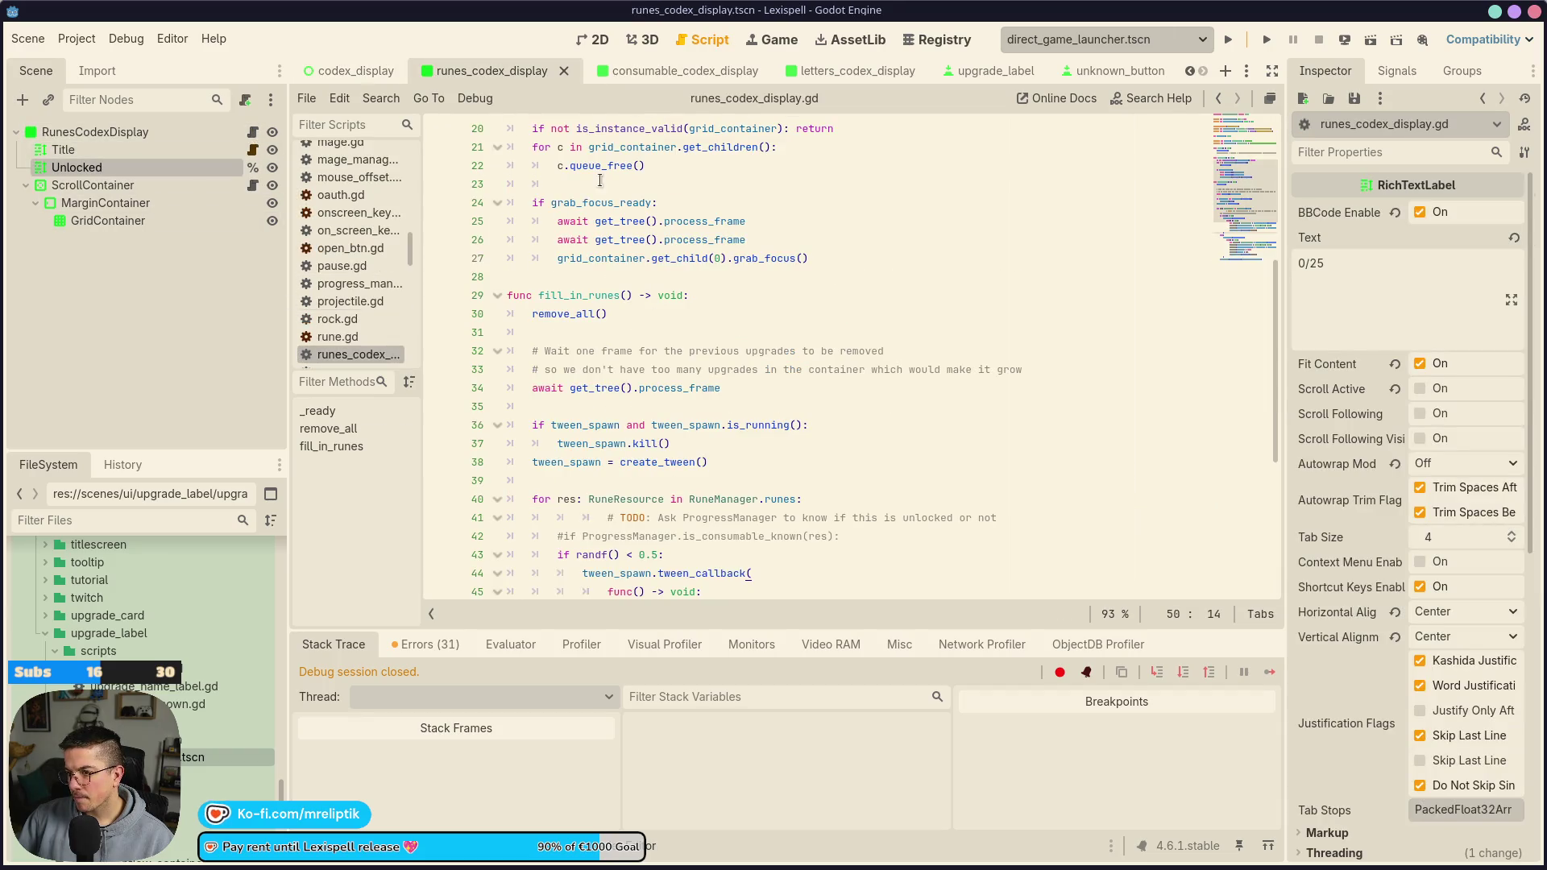
{"action": "left_click", "coordinate": [669, 70]}
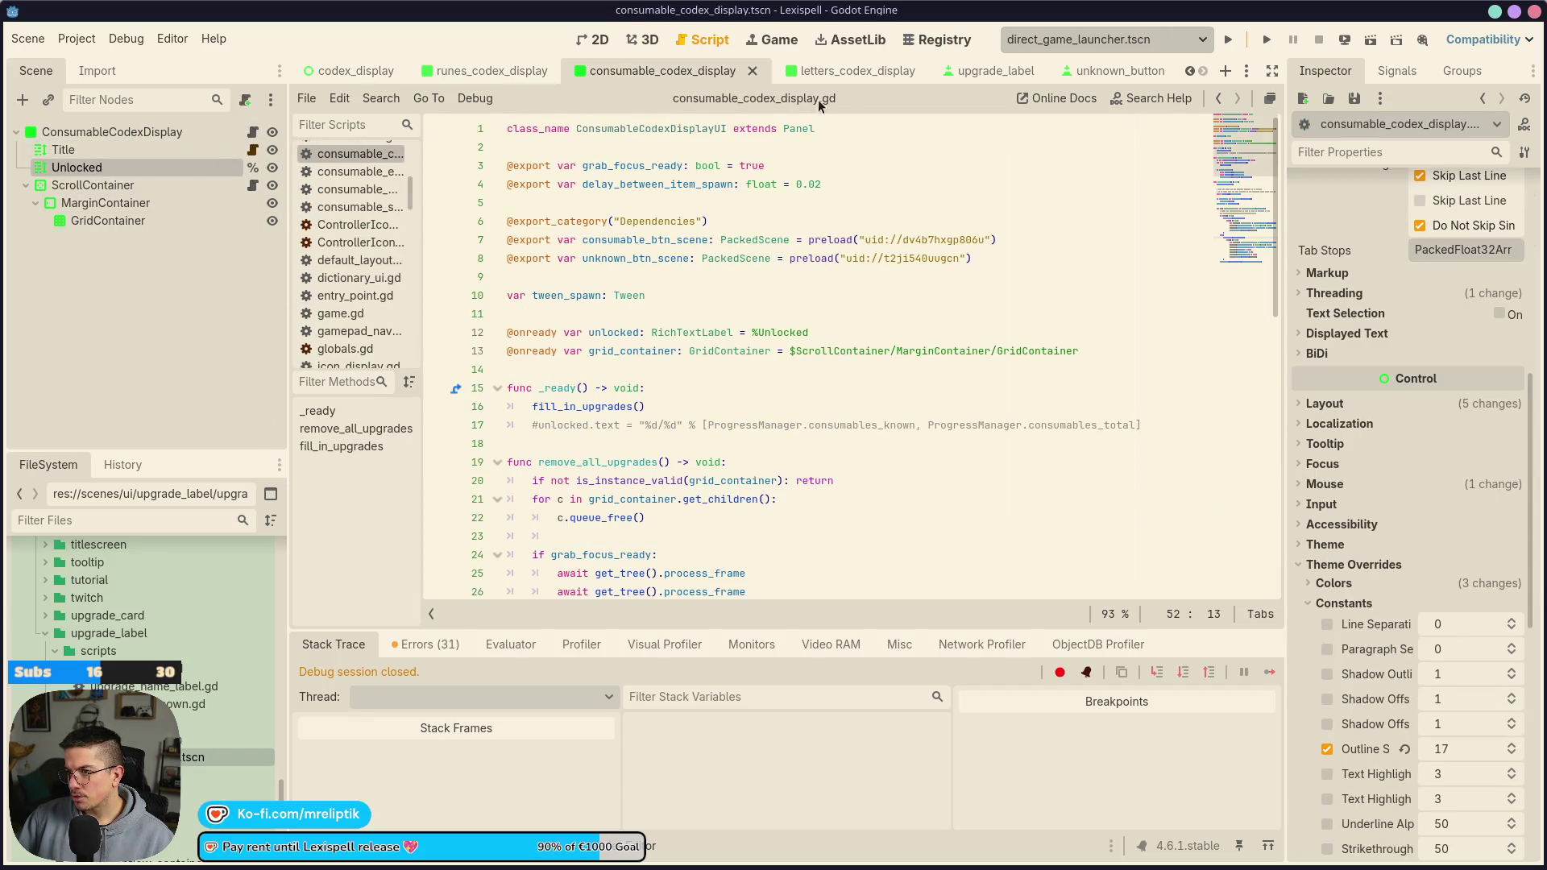
{"action": "left_click", "coordinate": [838, 70]}
{"action": "left_click", "coordinate": [675, 296]}
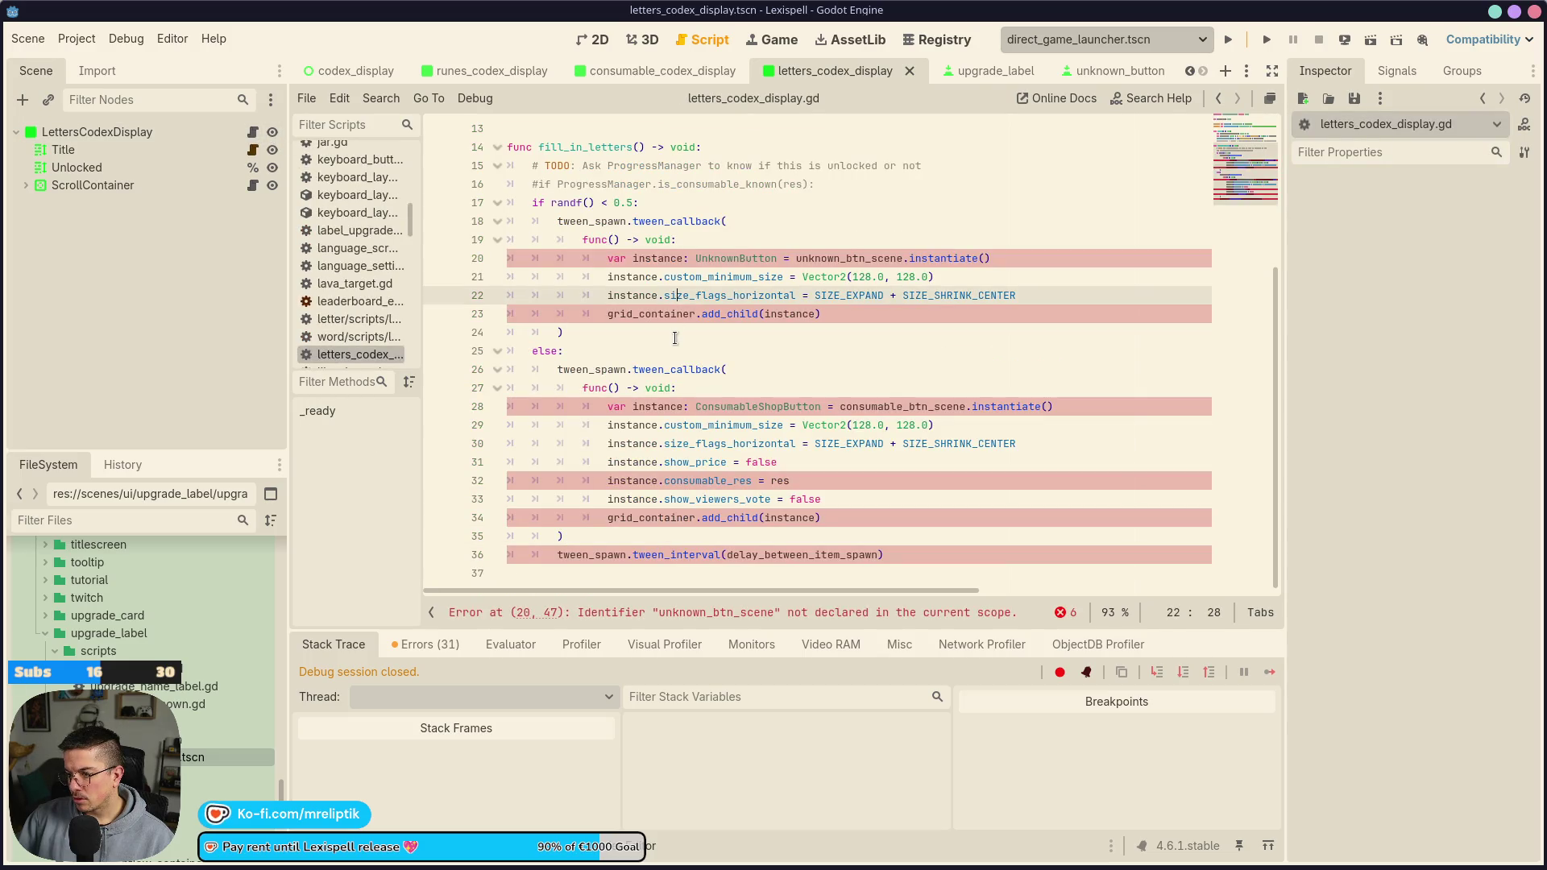
{"action": "scroll", "coordinate": [725, 342], "scroll_direction": "up", "scroll_amount": 2}
{"action": "left_click", "coordinate": [846, 360]}
{"action": "scroll", "coordinate": [832, 422], "scroll_direction": "up", "scroll_amount": 2}
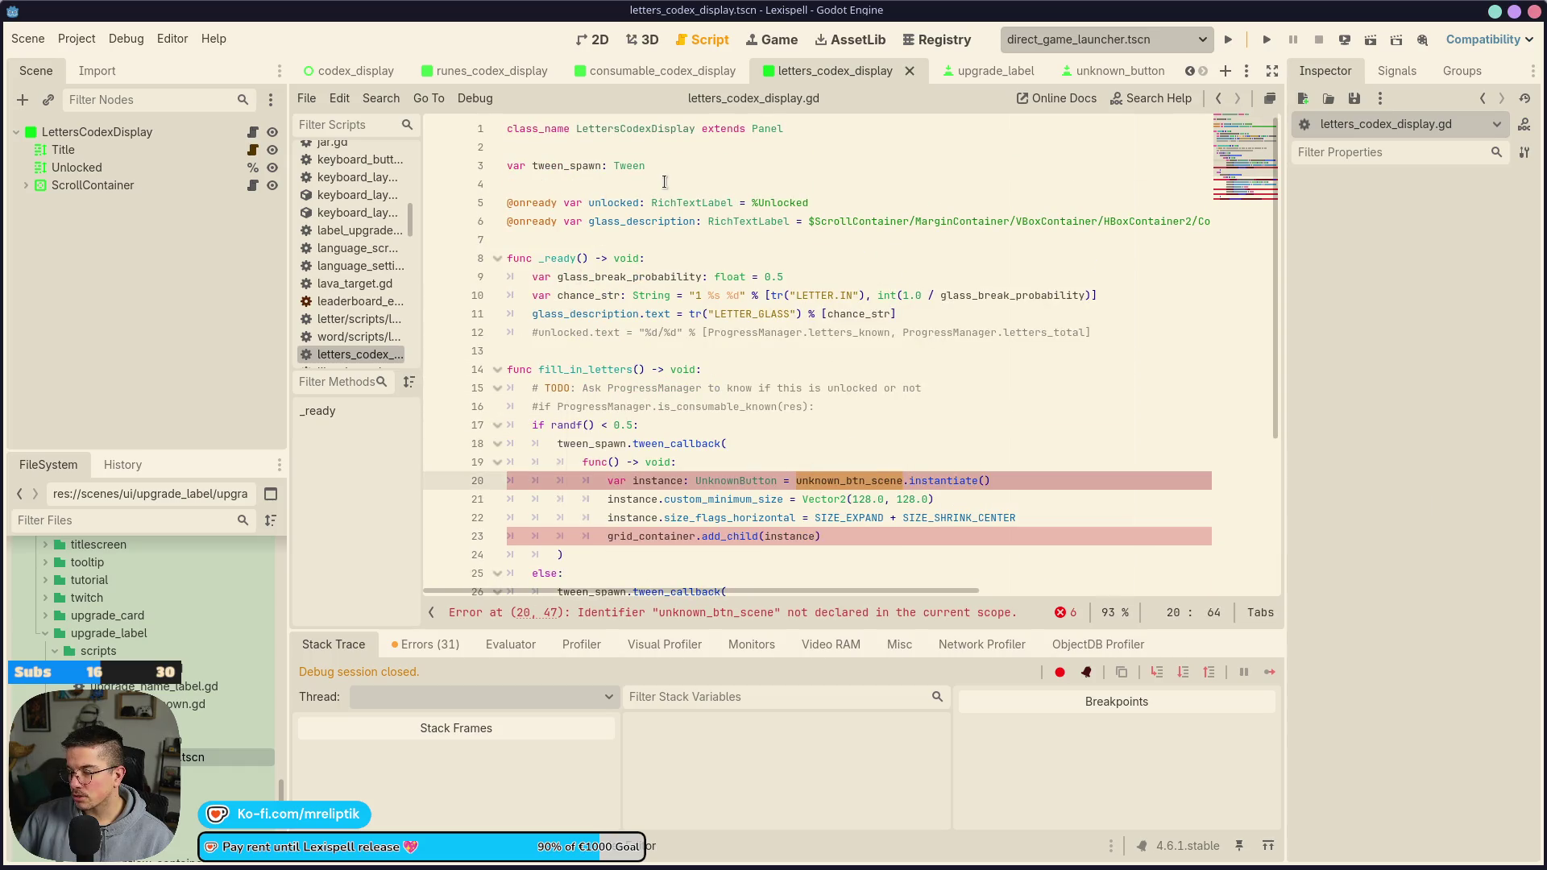
Copy the unknown_btn_scene export from consumable_codex_display.gd to line 7 of letters_codex_display.gd and save
{"action": "left_click", "coordinate": [662, 70]}
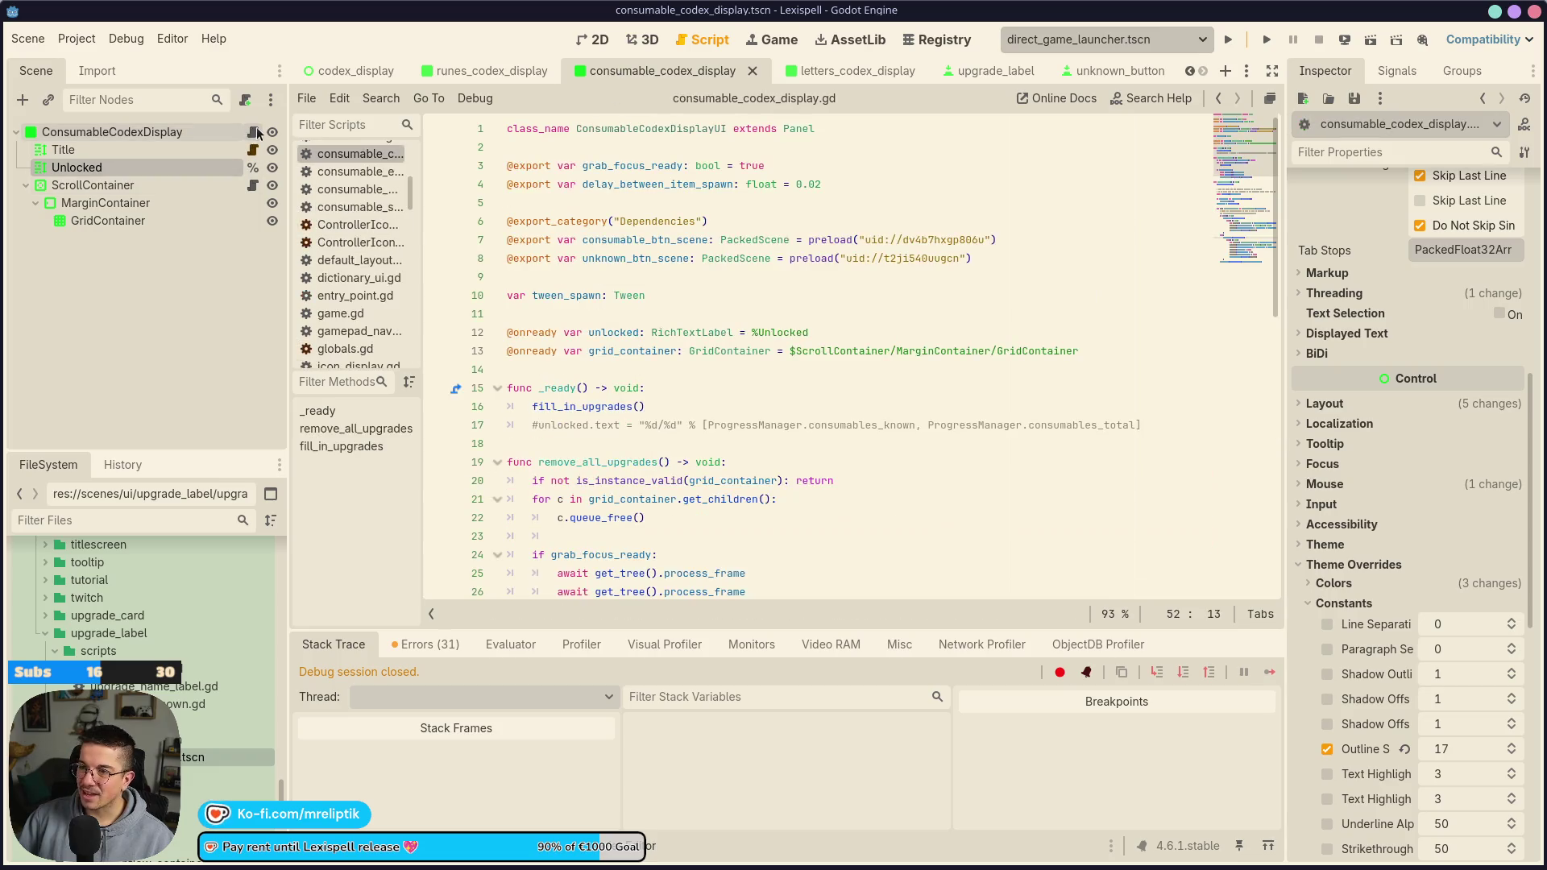
{"action": "left_click_drag", "start_coordinate": [975, 258], "coordinate": [507, 258]}
{"action": "key", "text": "ctrl+c"}
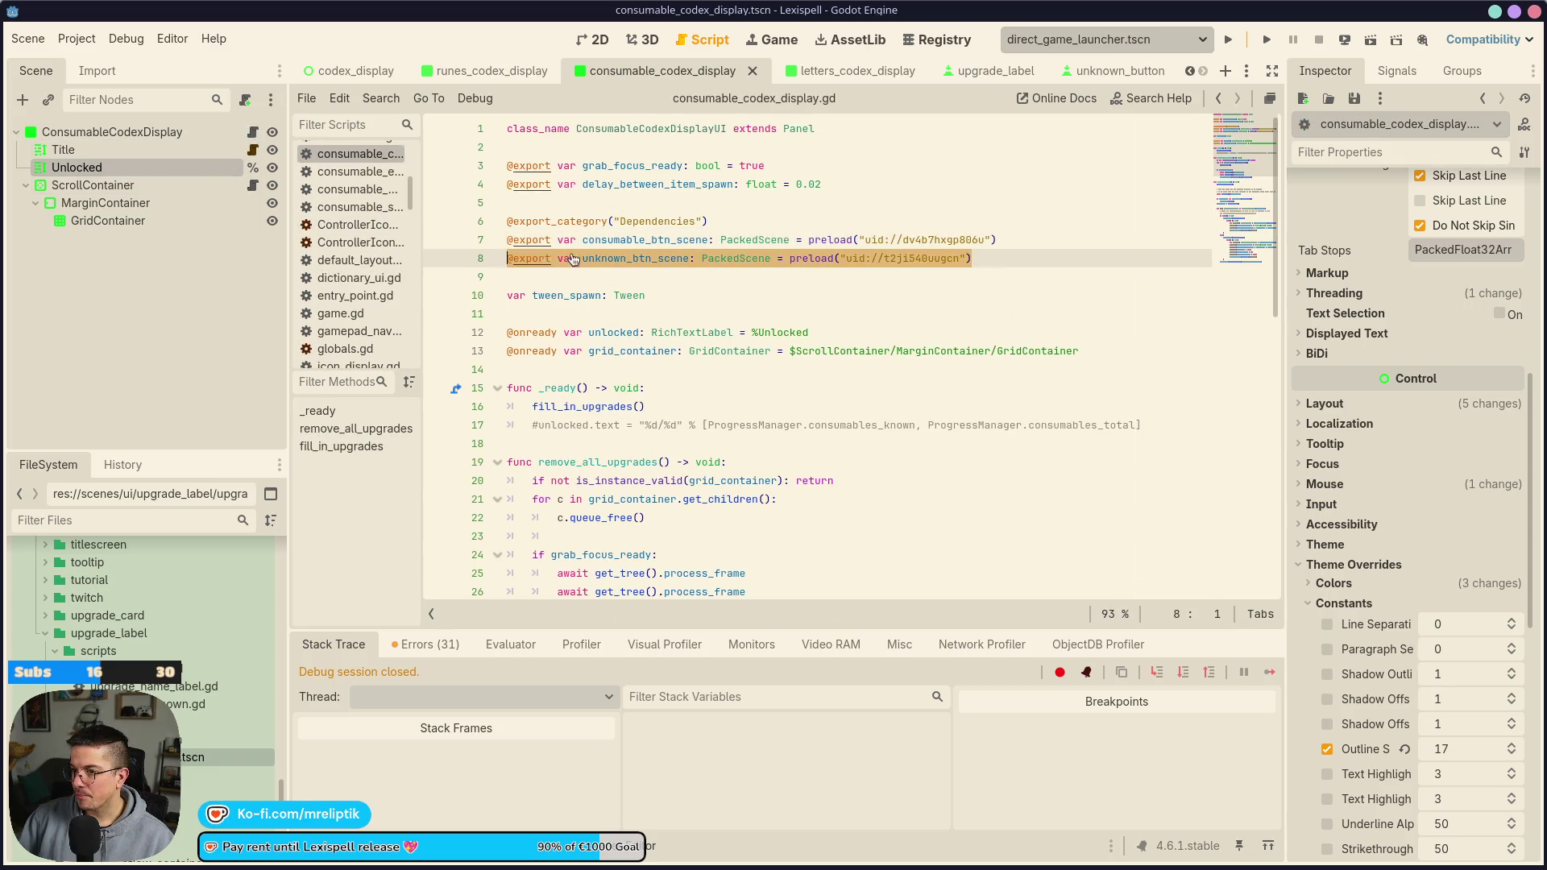
{"action": "left_click", "coordinate": [836, 71]}
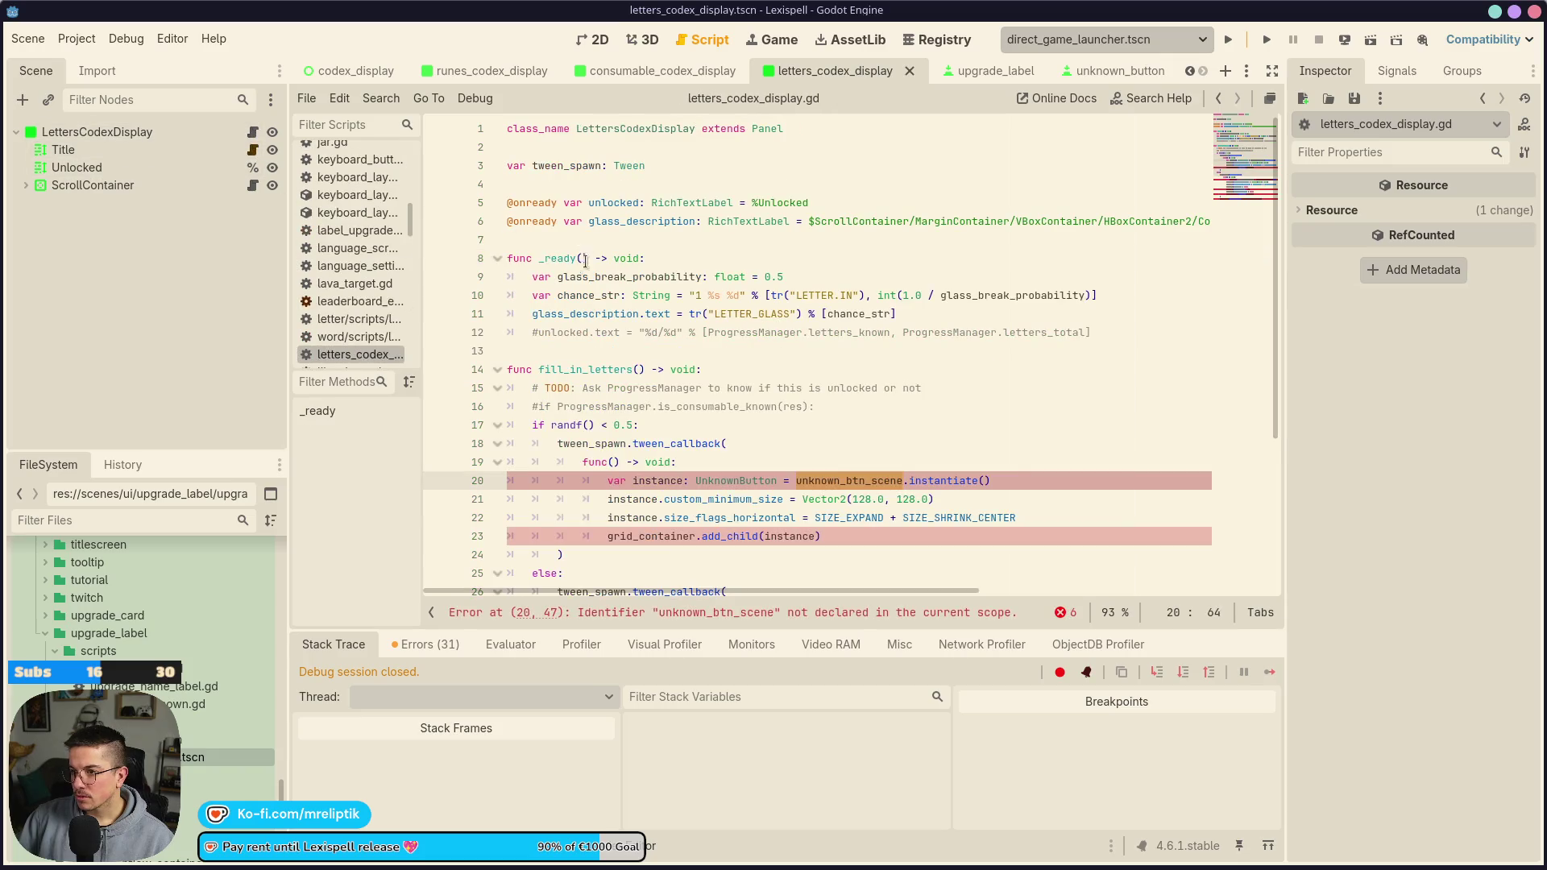
{"action": "left_click", "coordinate": [566, 240]}
{"action": "key", "text": "ctrl+v"}
{"action": "key", "text": "ctrl+s"}
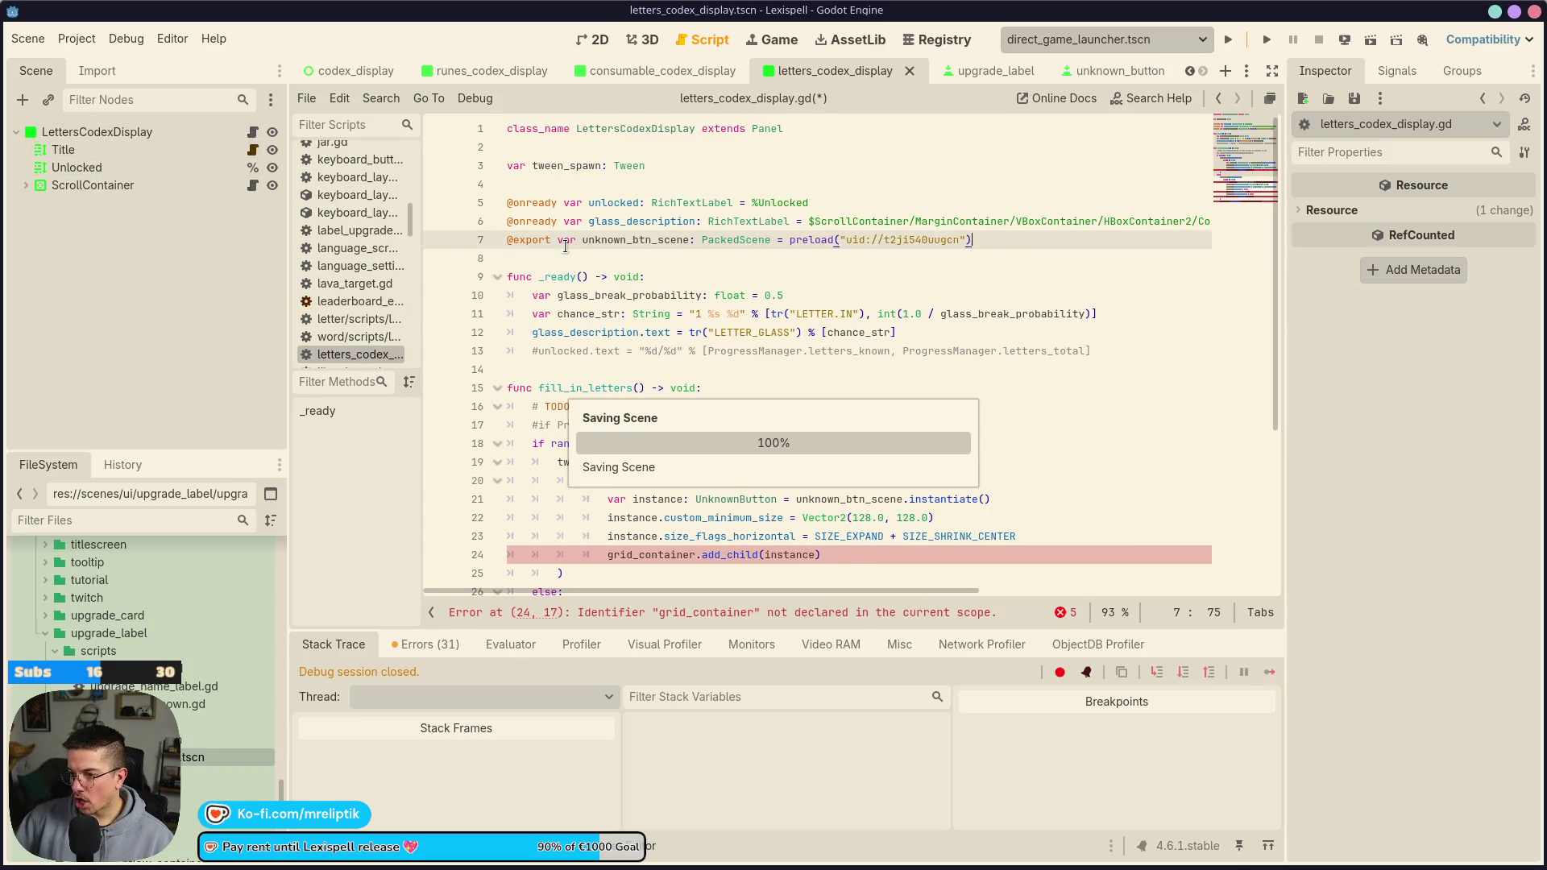
Comment out the entire fill_in_letters function (lines 15–37) with Ctrl+K
{"action": "scroll", "coordinate": [663, 428], "scroll_direction": "down", "scroll_amount": 2}
{"action": "scroll", "coordinate": [657, 466], "scroll_direction": "down", "scroll_amount": 2}
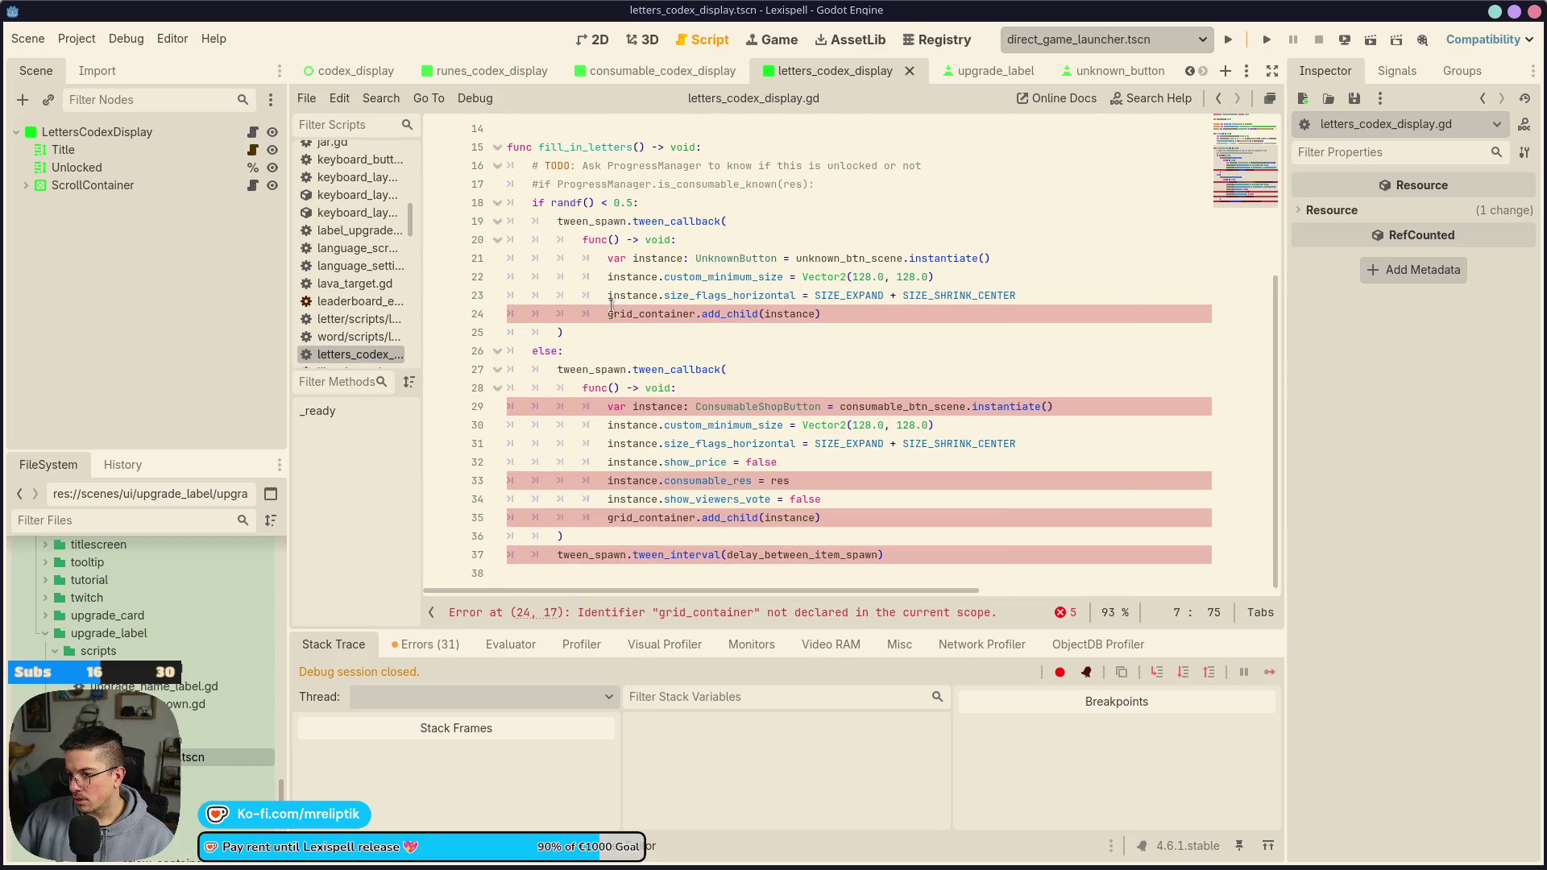
{"action": "scroll", "coordinate": [712, 462], "scroll_direction": "up", "scroll_amount": 5}
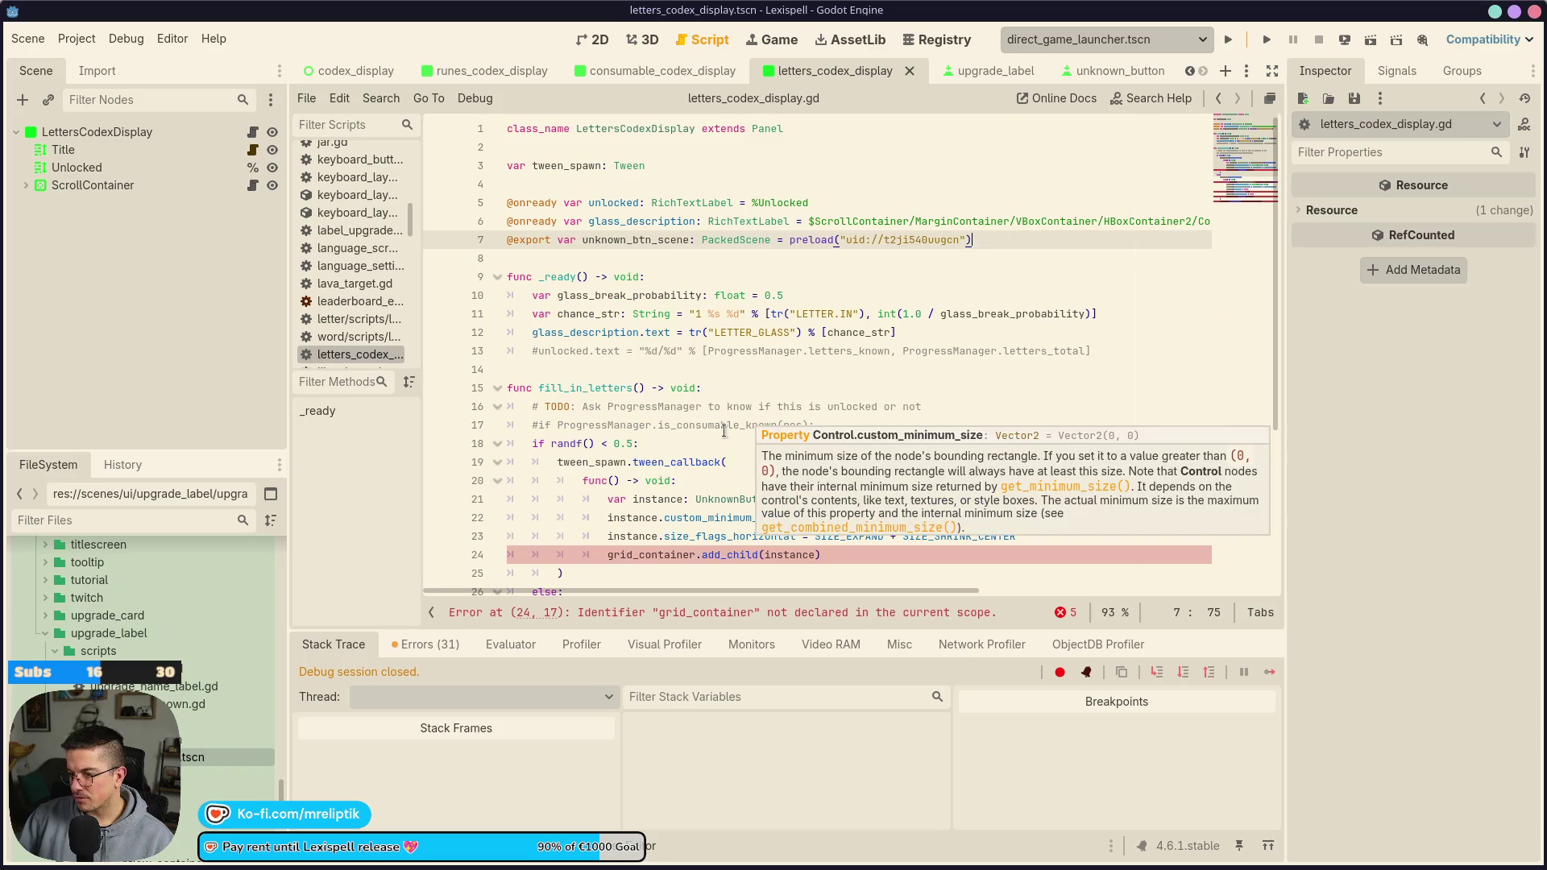
{"action": "scroll", "coordinate": [722, 416], "scroll_direction": "down", "scroll_amount": 5}
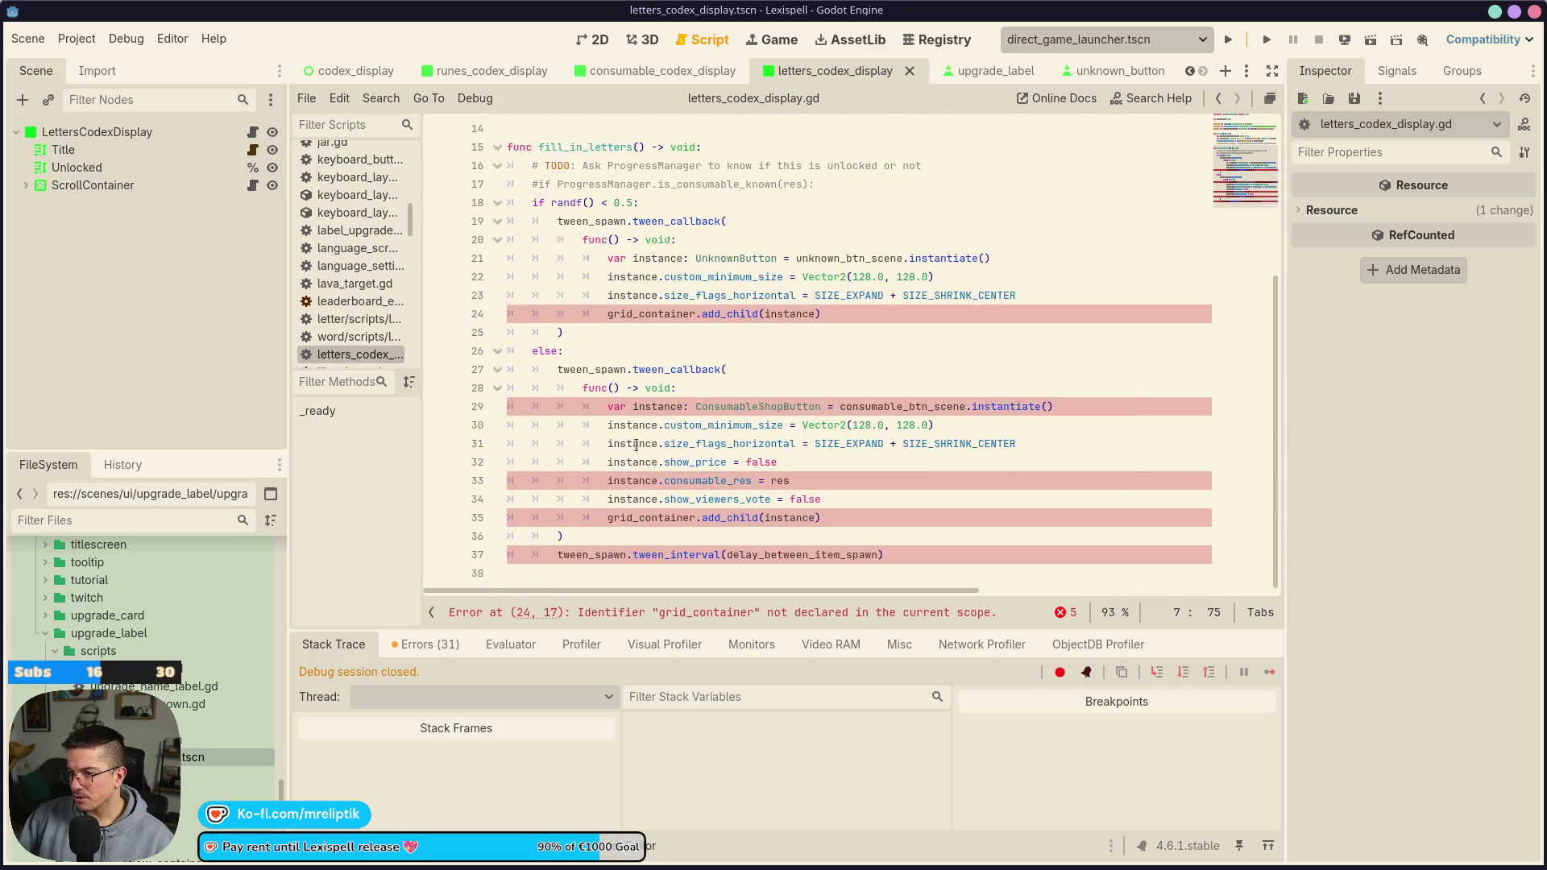
{"action": "mouse_move", "coordinate": [618, 573]}
{"action": "left_mouse_down"}
{"action": "mouse_move", "coordinate": [596, 240]}
{"action": "mouse_move", "coordinate": [344, 167]}
{"action": "mouse_move", "coordinate": [354, 147]}
{"action": "left_mouse_up"}
{"action": "key", "text": "ctrl+k"}
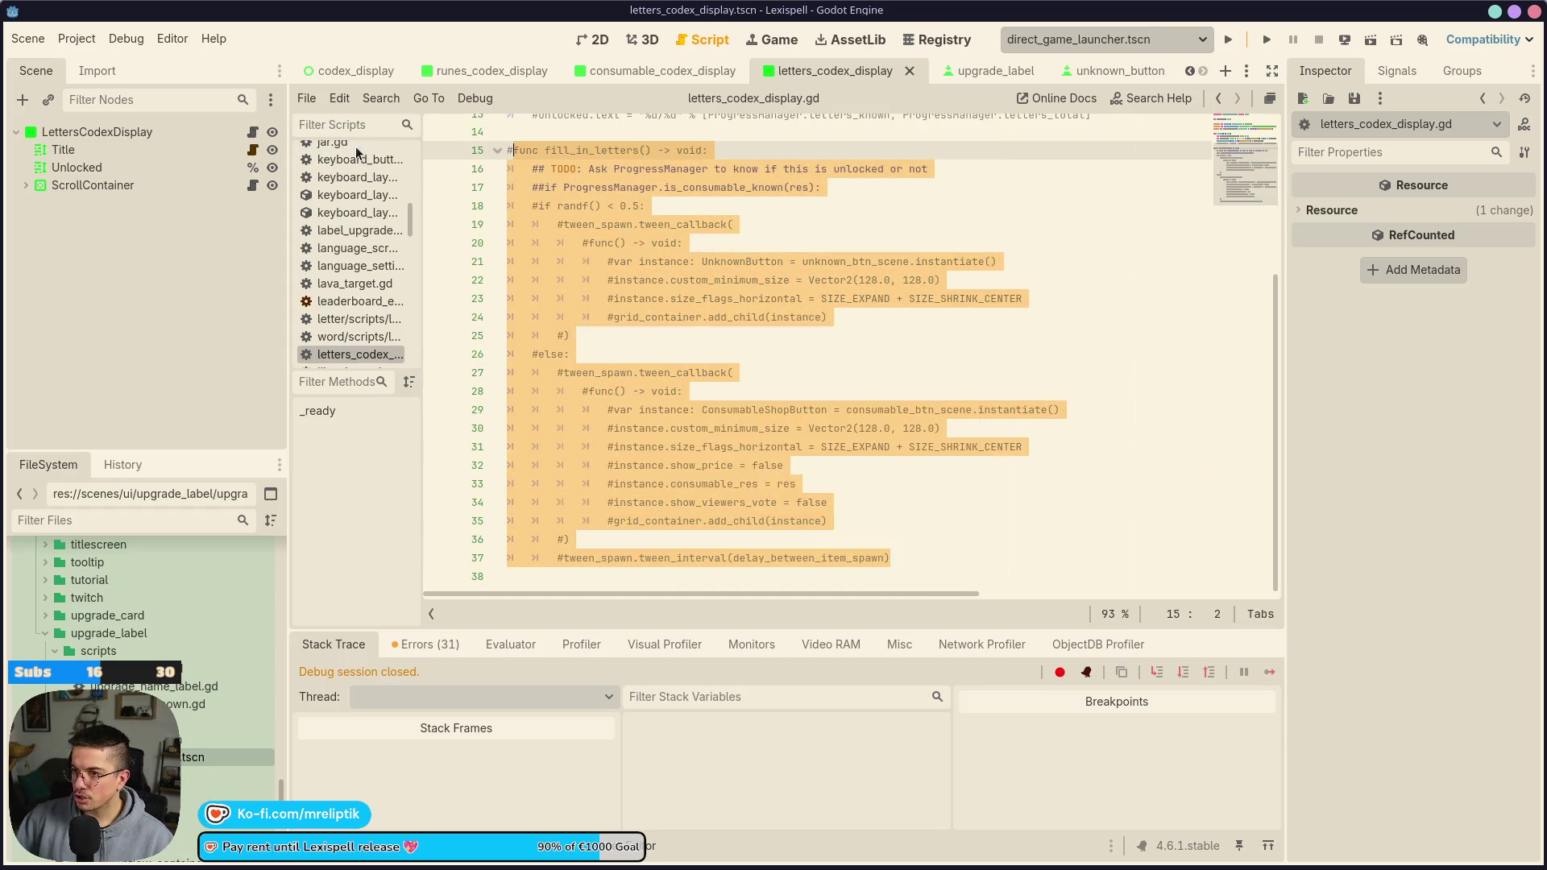
{"action": "scroll", "coordinate": [731, 321], "scroll_direction": "up", "scroll_amount": 5}
{"action": "left_click", "coordinate": [876, 314]}
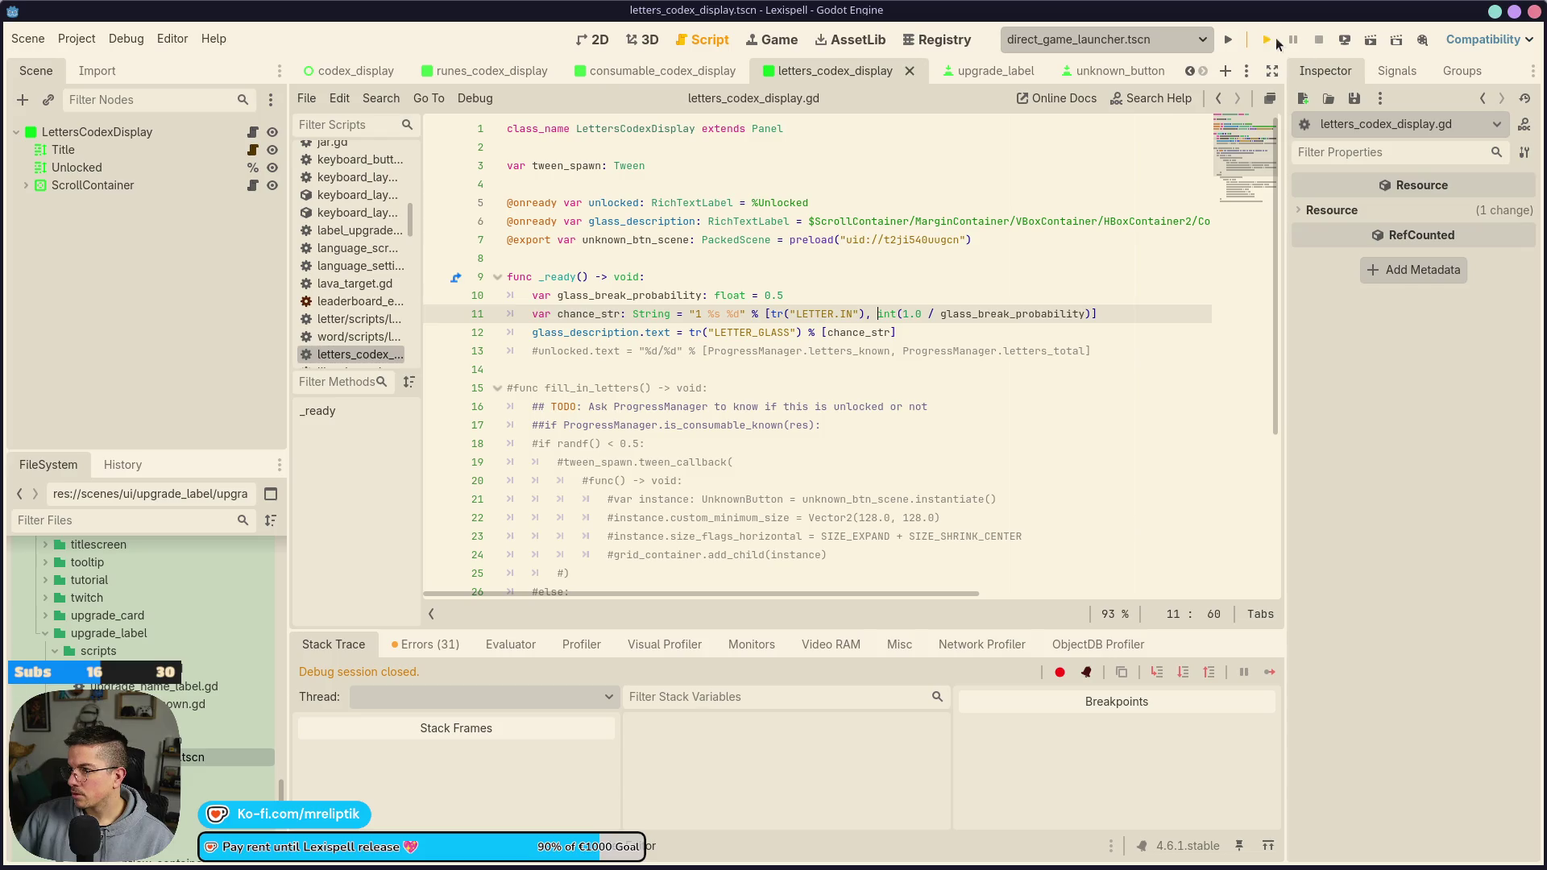
Launch the game, skip the splash screen and open LEADERBOARD to trigger the upgrade_unknown.gd error
{"action": "left_click", "coordinate": [1276, 40]}
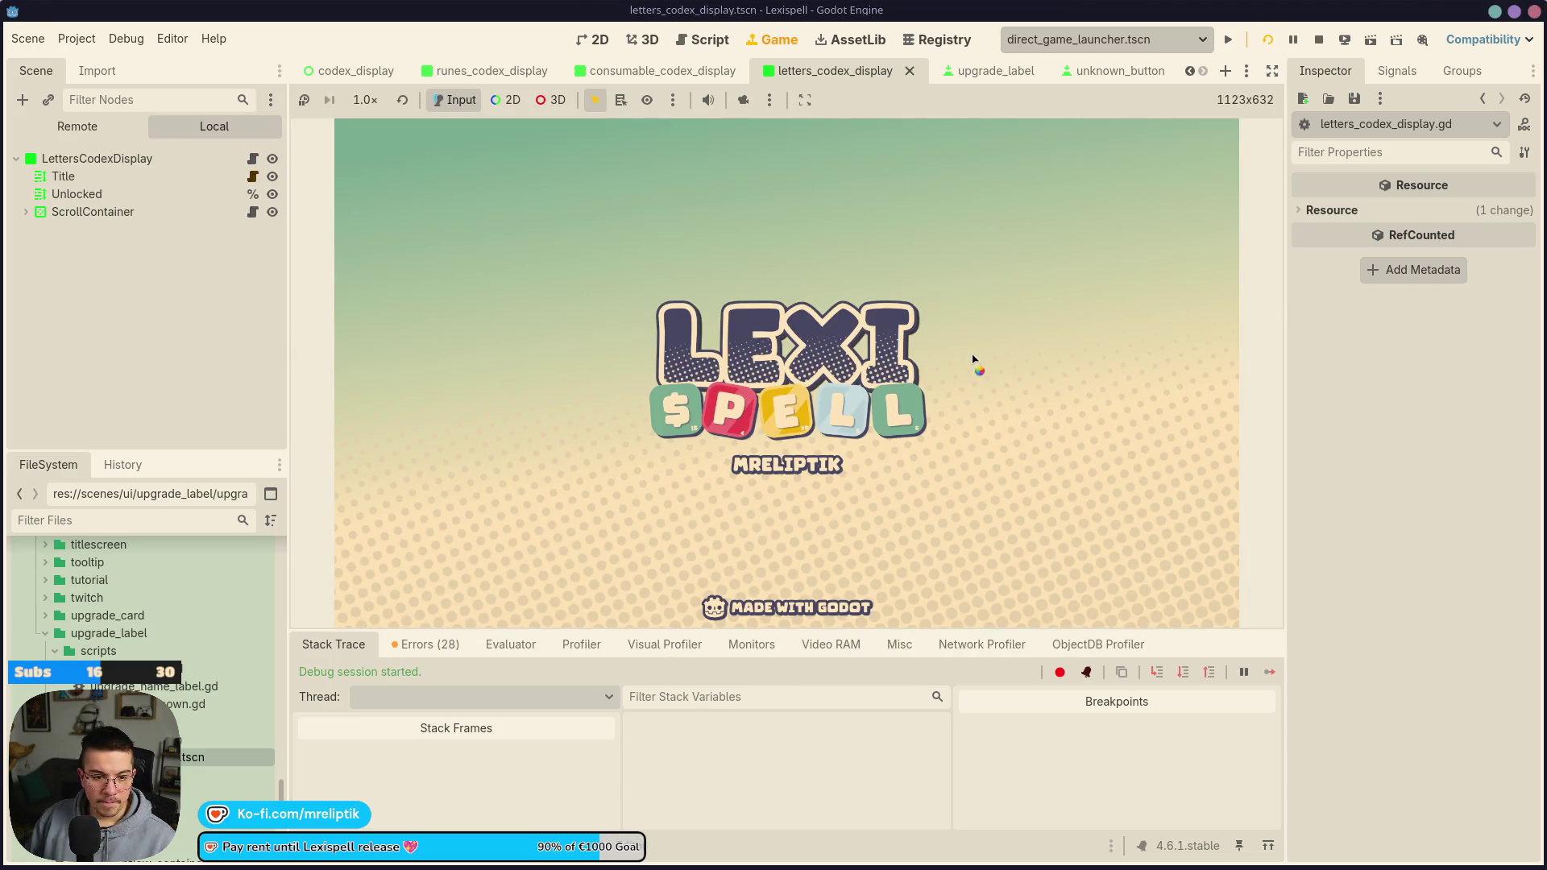
{"action": "left_click", "coordinate": [974, 363]}
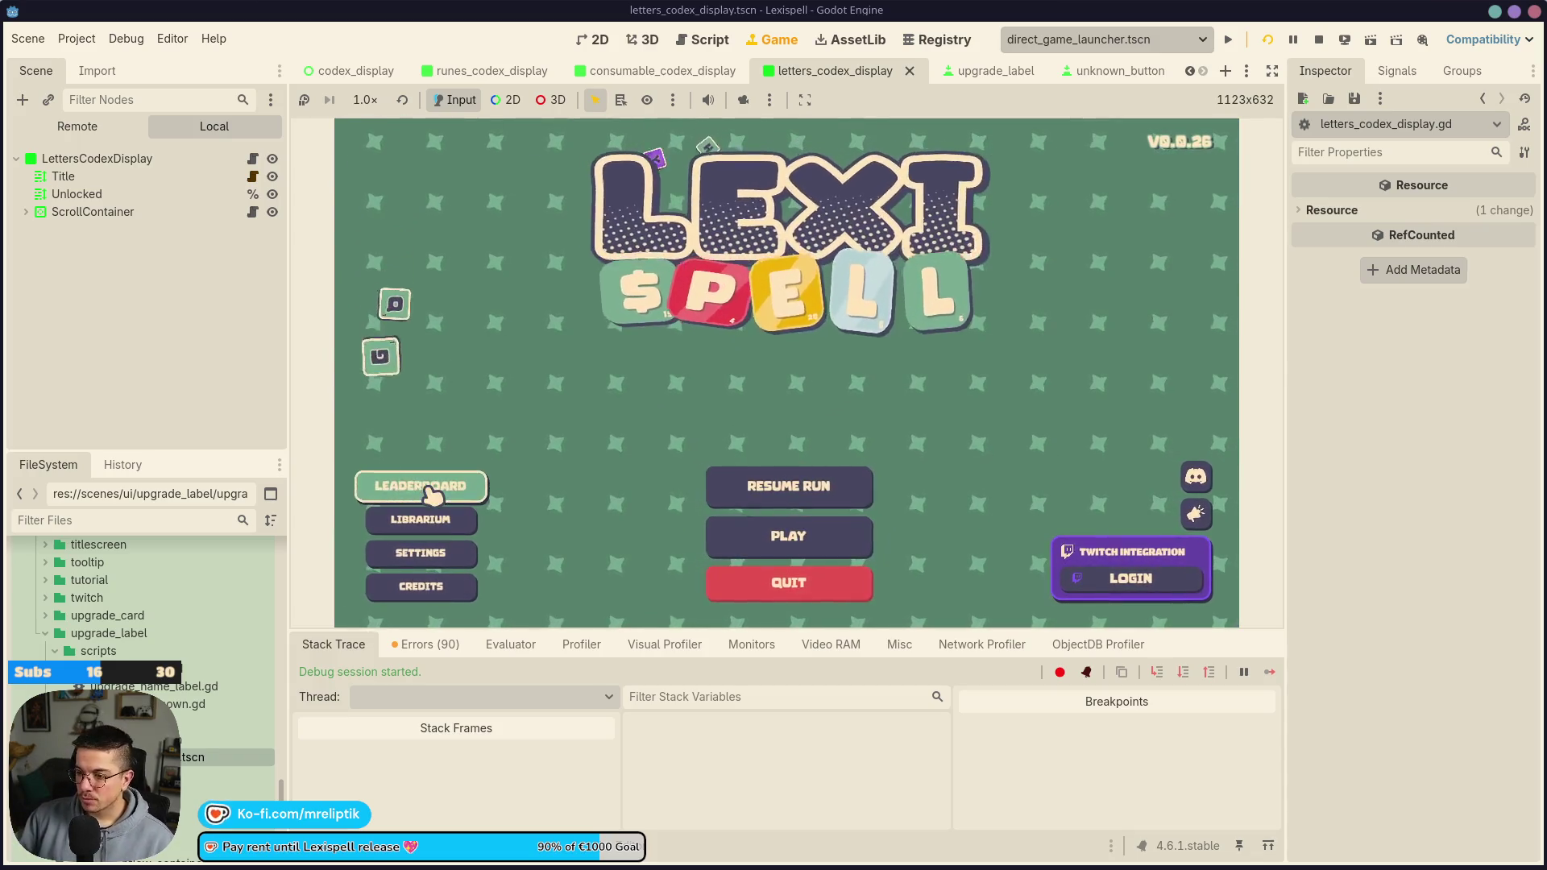
{"action": "left_click", "coordinate": [418, 521]}
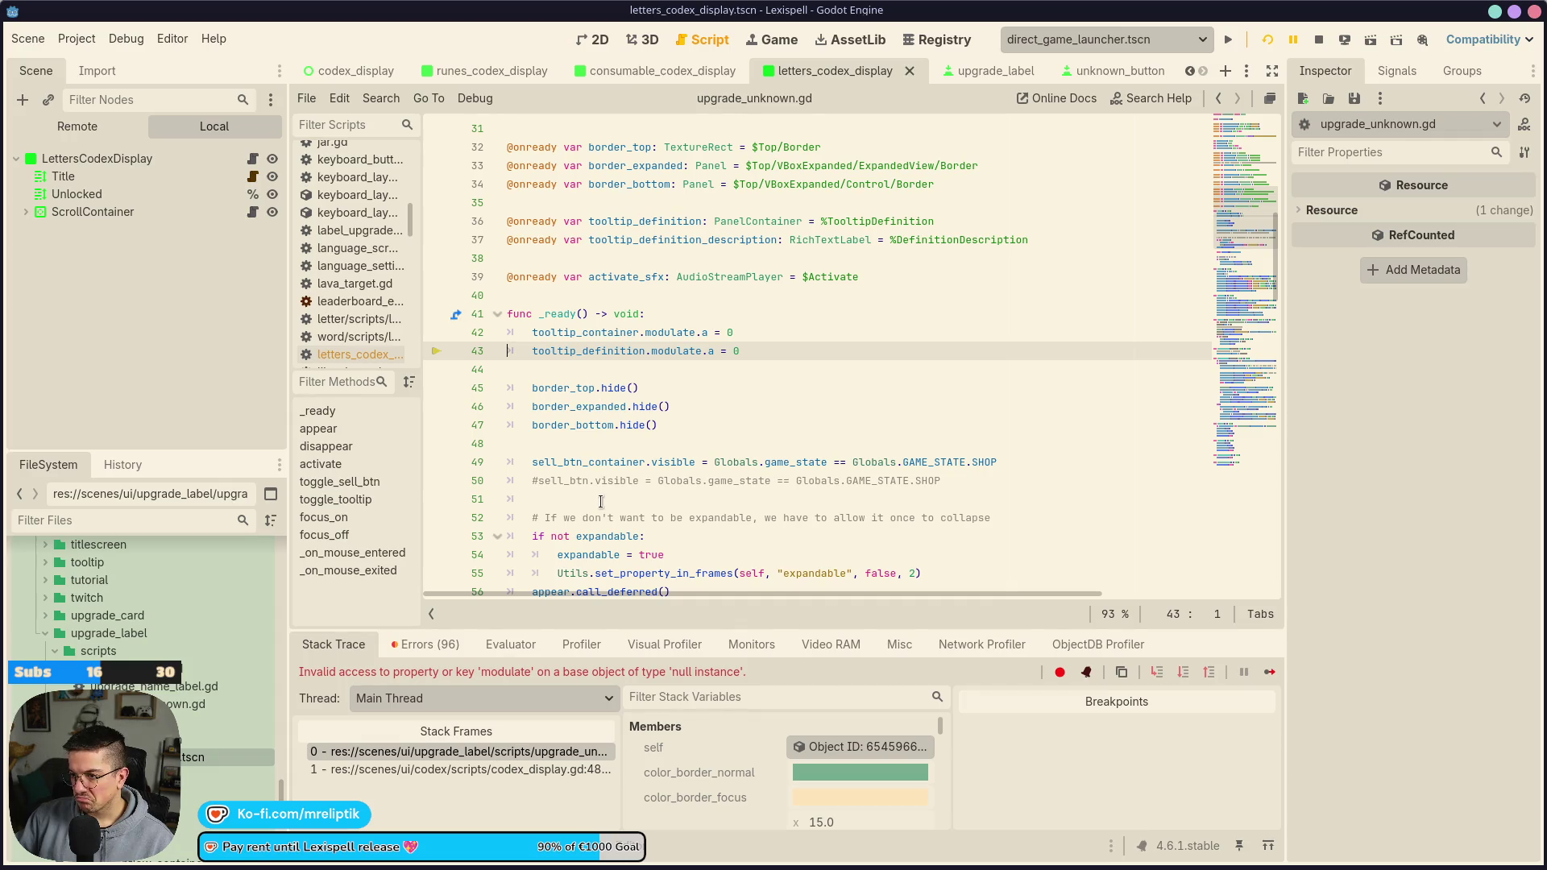
Delete the tooltip_definition modulate line and its declarations from upgrade_unknown.gd, saving
{"action": "triple_click", "coordinate": [587, 350]}
{"action": "key", "text": "BackSpace"}
{"action": "key", "text": "ctrl+s"}
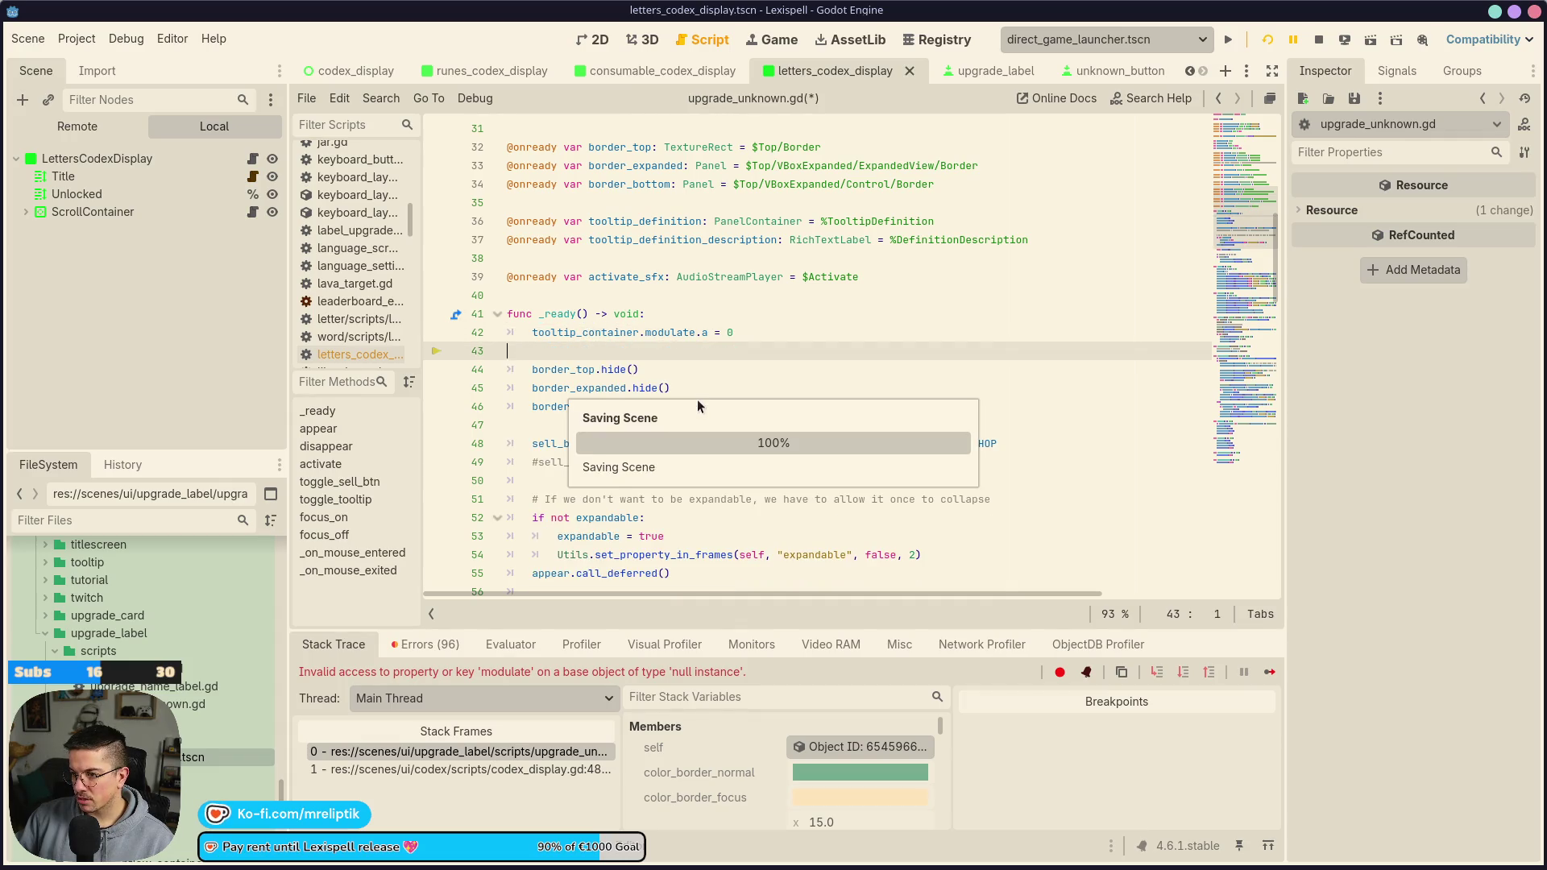
{"action": "left_click", "coordinate": [665, 222]}
{"action": "scroll", "coordinate": [758, 310], "scroll_direction": "up", "scroll_amount": 3}
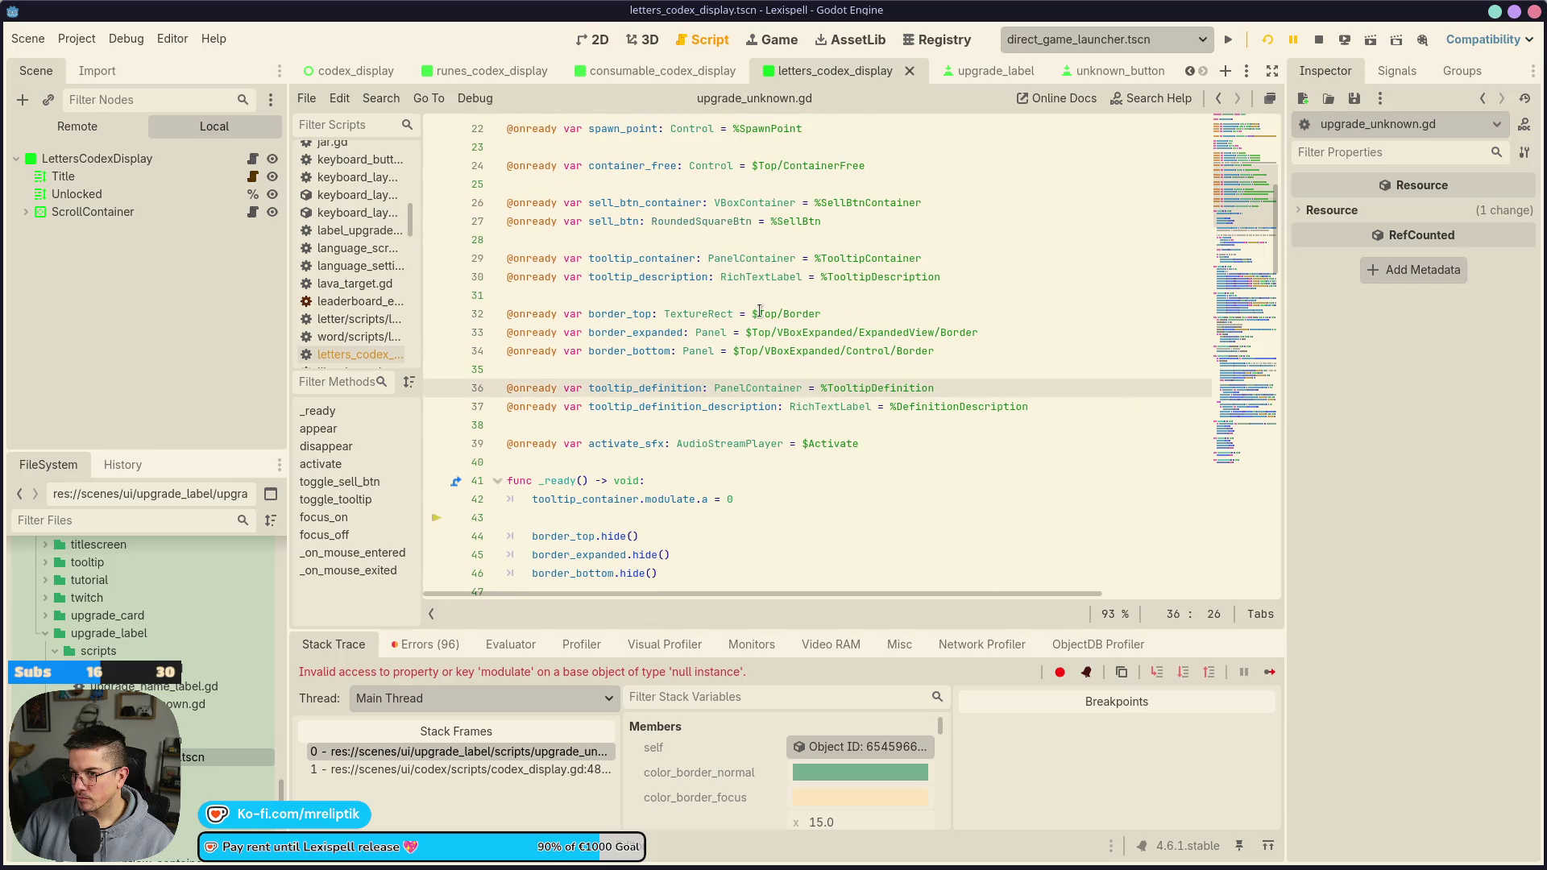
{"action": "left_click_drag", "start_coordinate": [738, 419], "coordinate": [506, 369]}
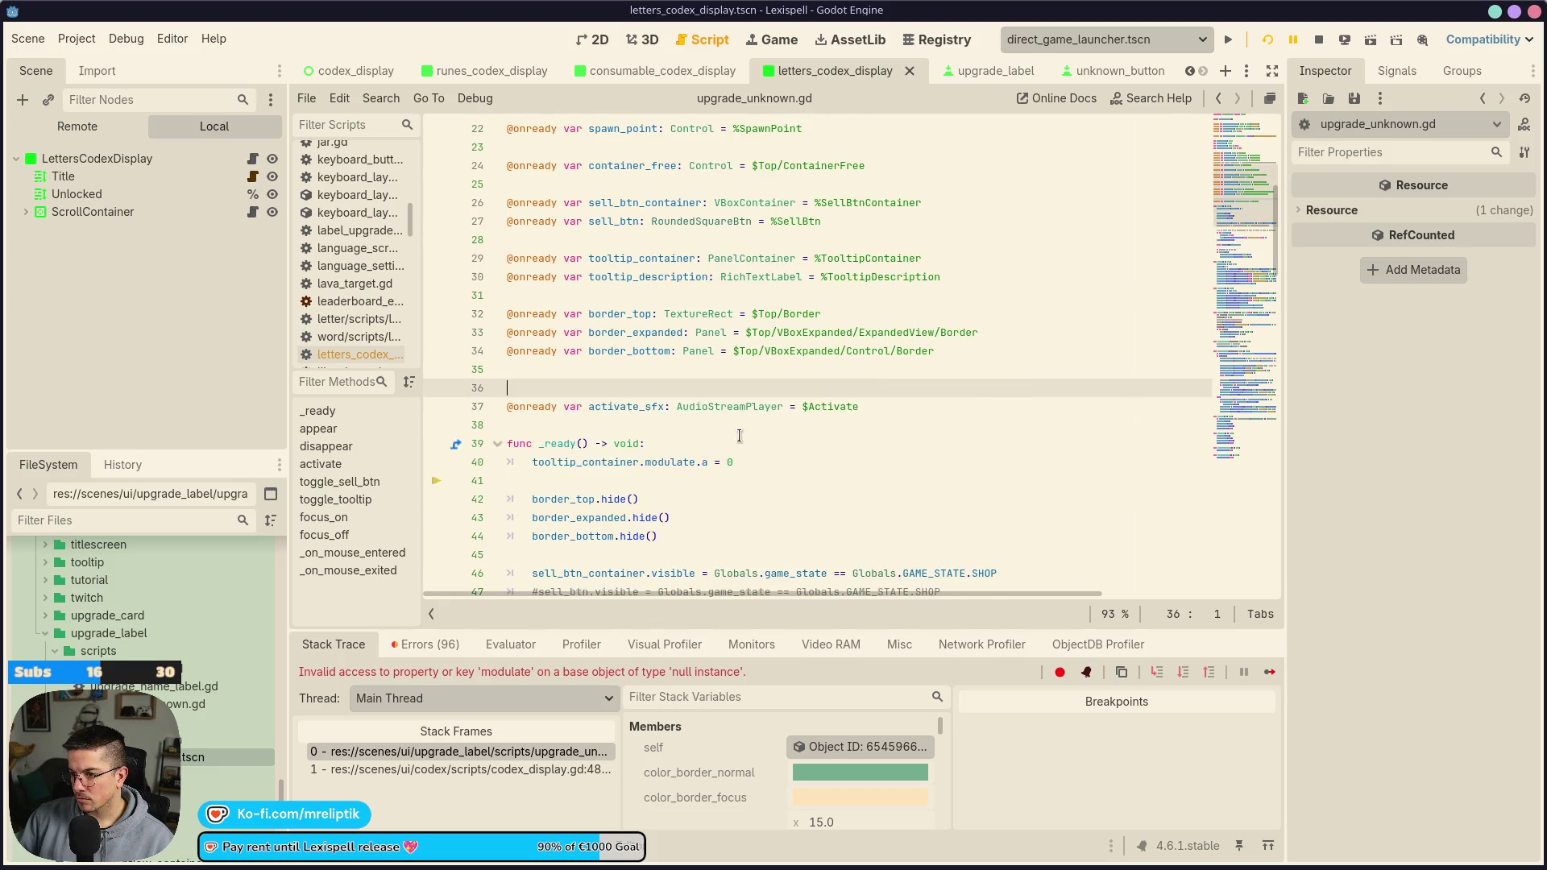
{"action": "key", "text": "BackSpace"}
{"action": "key", "text": "ctrl+s"}
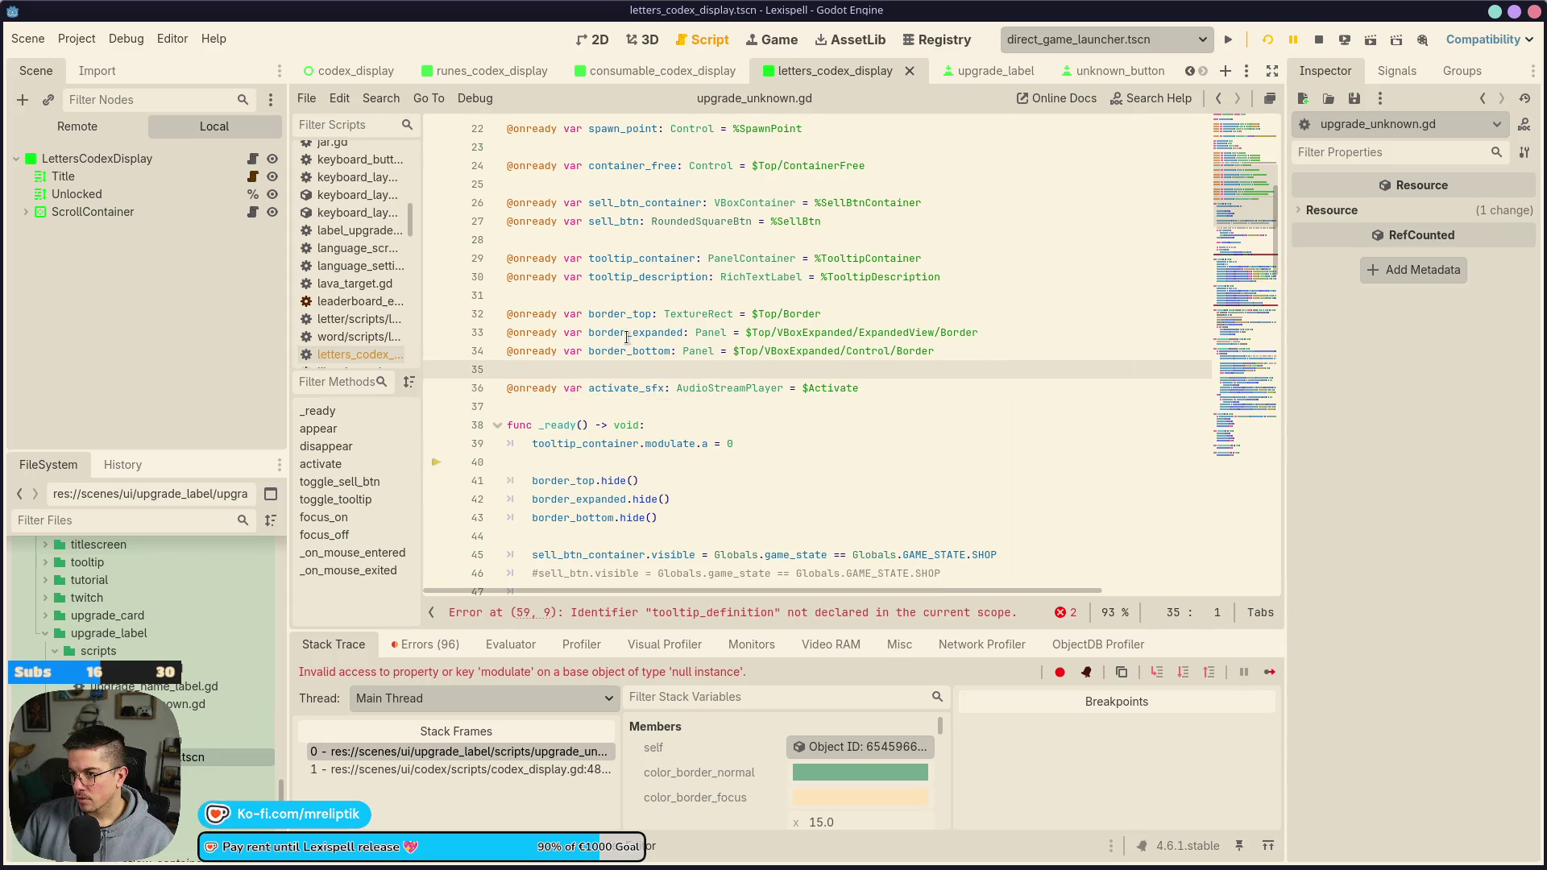
Delete the sell button declarations, an extra blank line and the commented-out arrow declaration
{"action": "scroll", "coordinate": [645, 347], "scroll_direction": "up", "scroll_amount": 2}
{"action": "left_click_drag", "start_coordinate": [633, 314], "coordinate": [633, 332]}
{"action": "key", "text": "BackSpace"}
{"action": "key", "text": "ctrl+s"}
{"action": "key", "text": "BackSpace"}
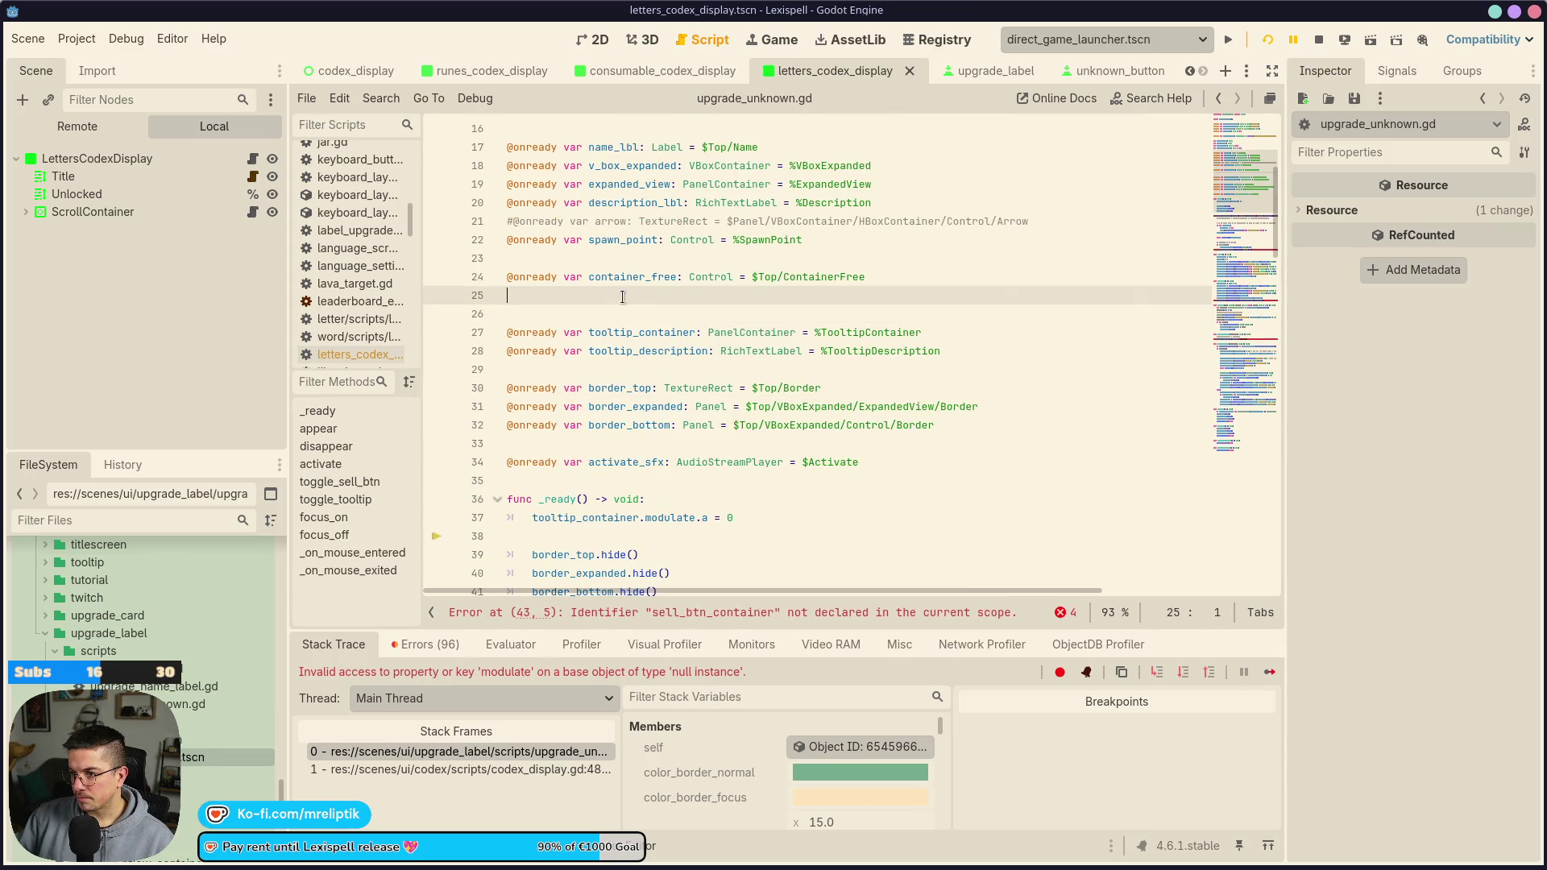
{"action": "key", "text": "ctrl+s"}
{"action": "left_click", "coordinate": [649, 220]}
{"action": "key", "text": "ctrl+shift+k"}
{"action": "key", "text": "ctrl+s"}
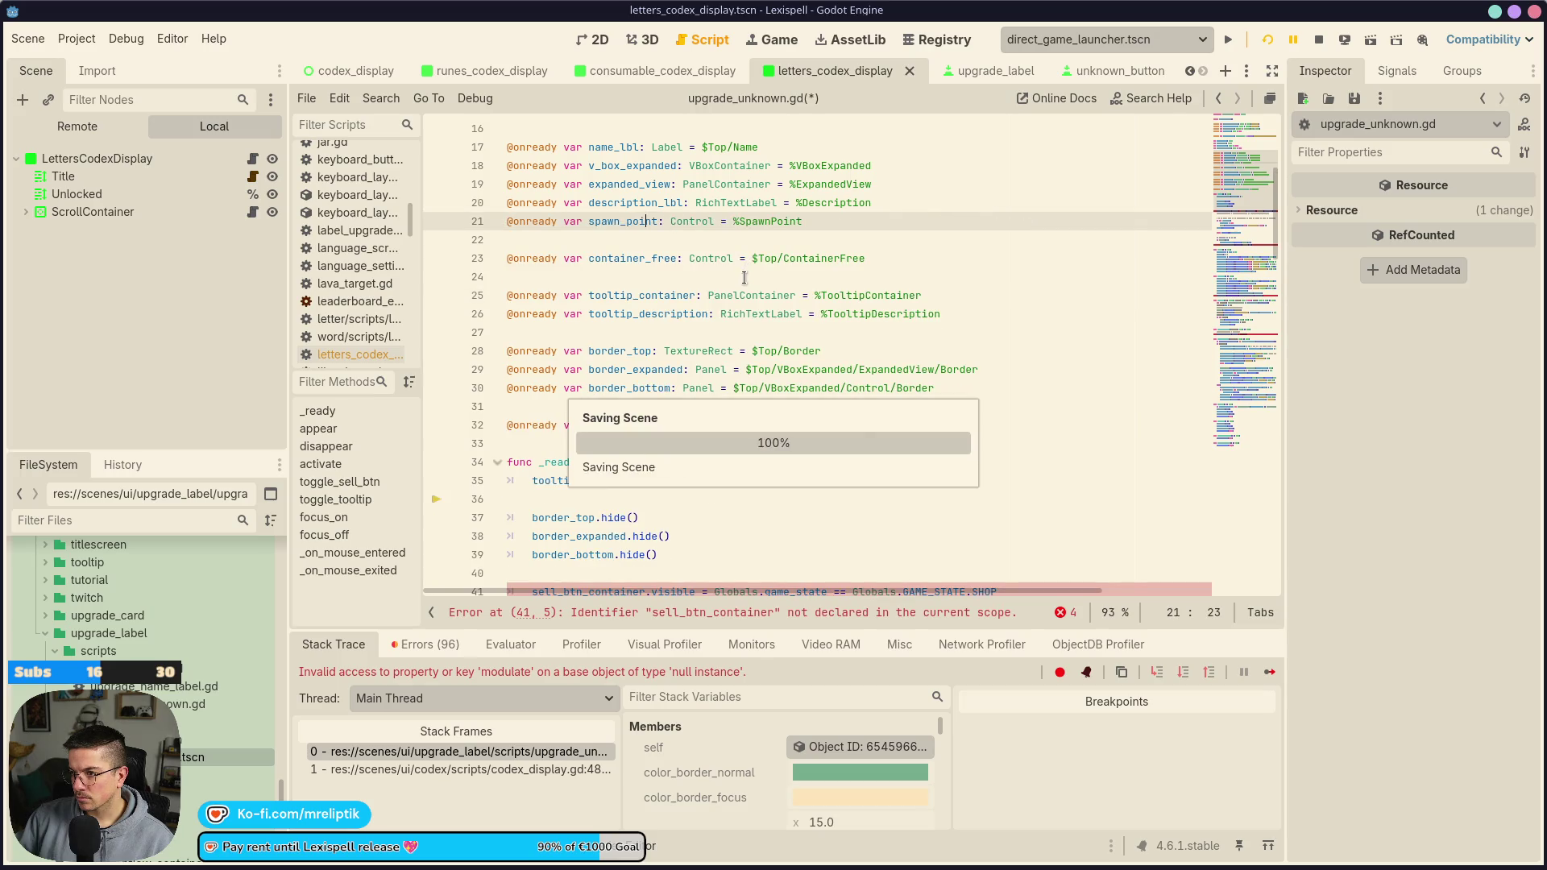
Inspect v_box_expanded, expanded_view and the line 41 error in the debugger
{"action": "scroll", "coordinate": [746, 274], "scroll_direction": "up", "scroll_amount": 2}
{"action": "left_click", "coordinate": [633, 281]}
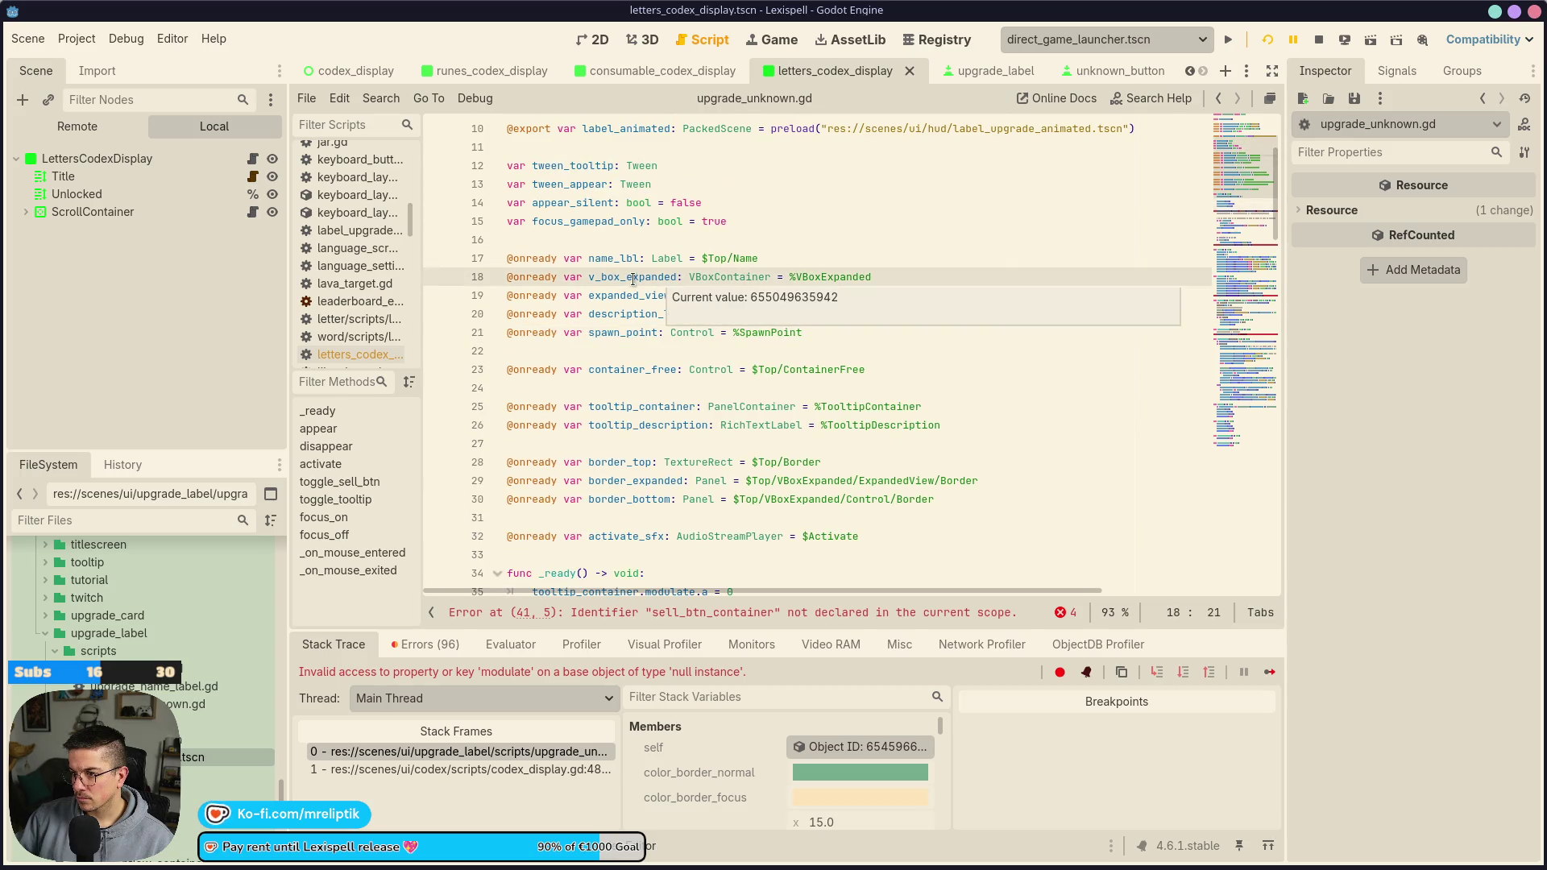
{"action": "left_click", "coordinate": [636, 295]}
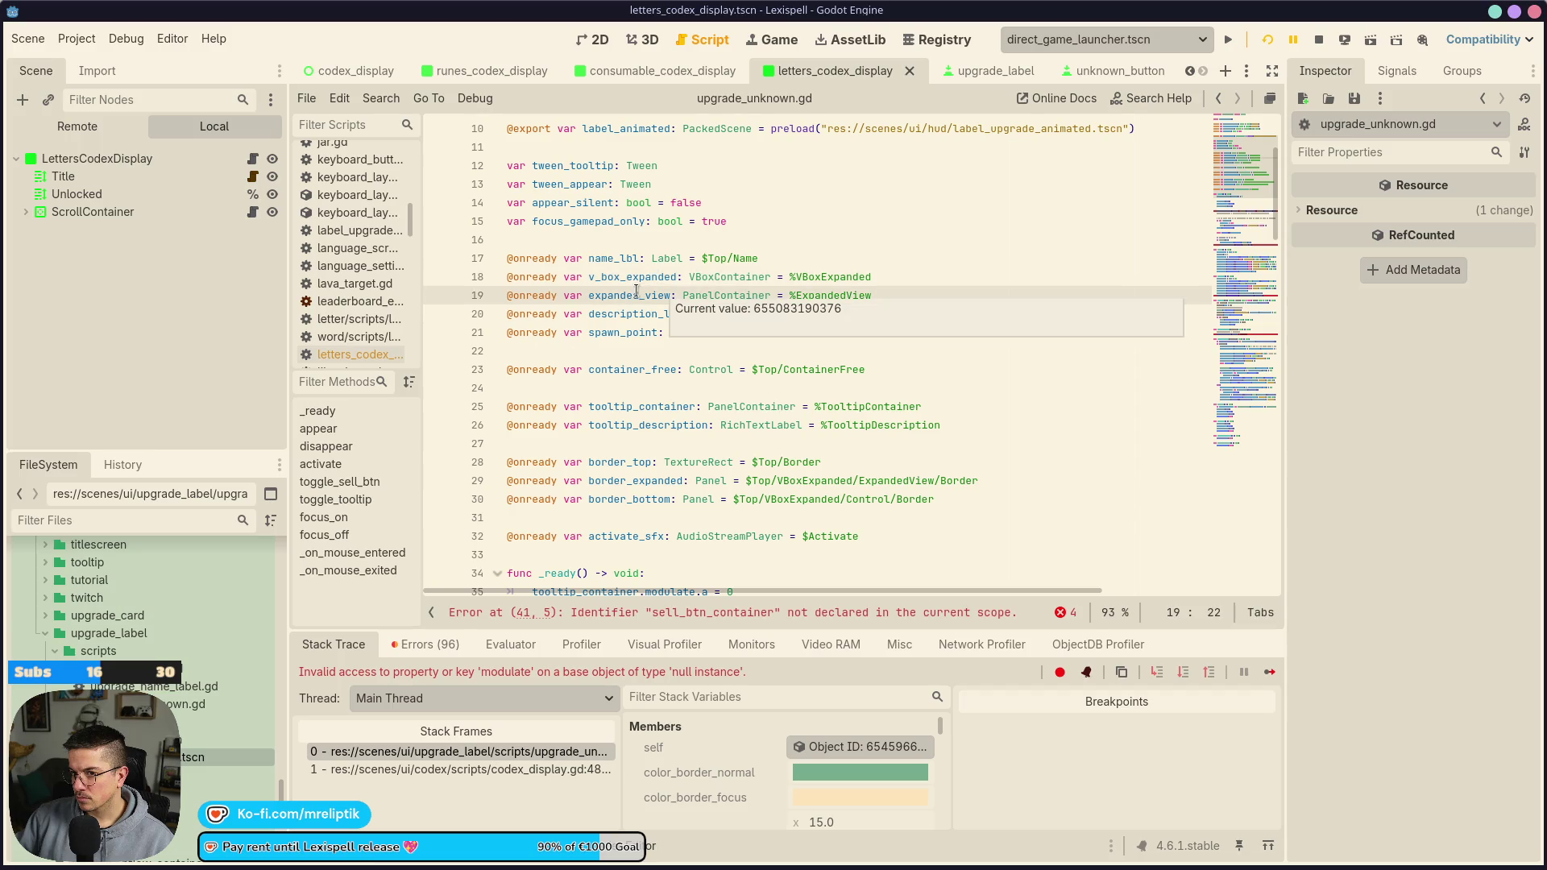
{"action": "left_click", "coordinate": [26, 212]}
{"action": "scroll", "coordinate": [56, 321], "scroll_direction": "down", "scroll_amount": 2}
{"action": "scroll", "coordinate": [56, 327], "scroll_direction": "down", "scroll_amount": 4}
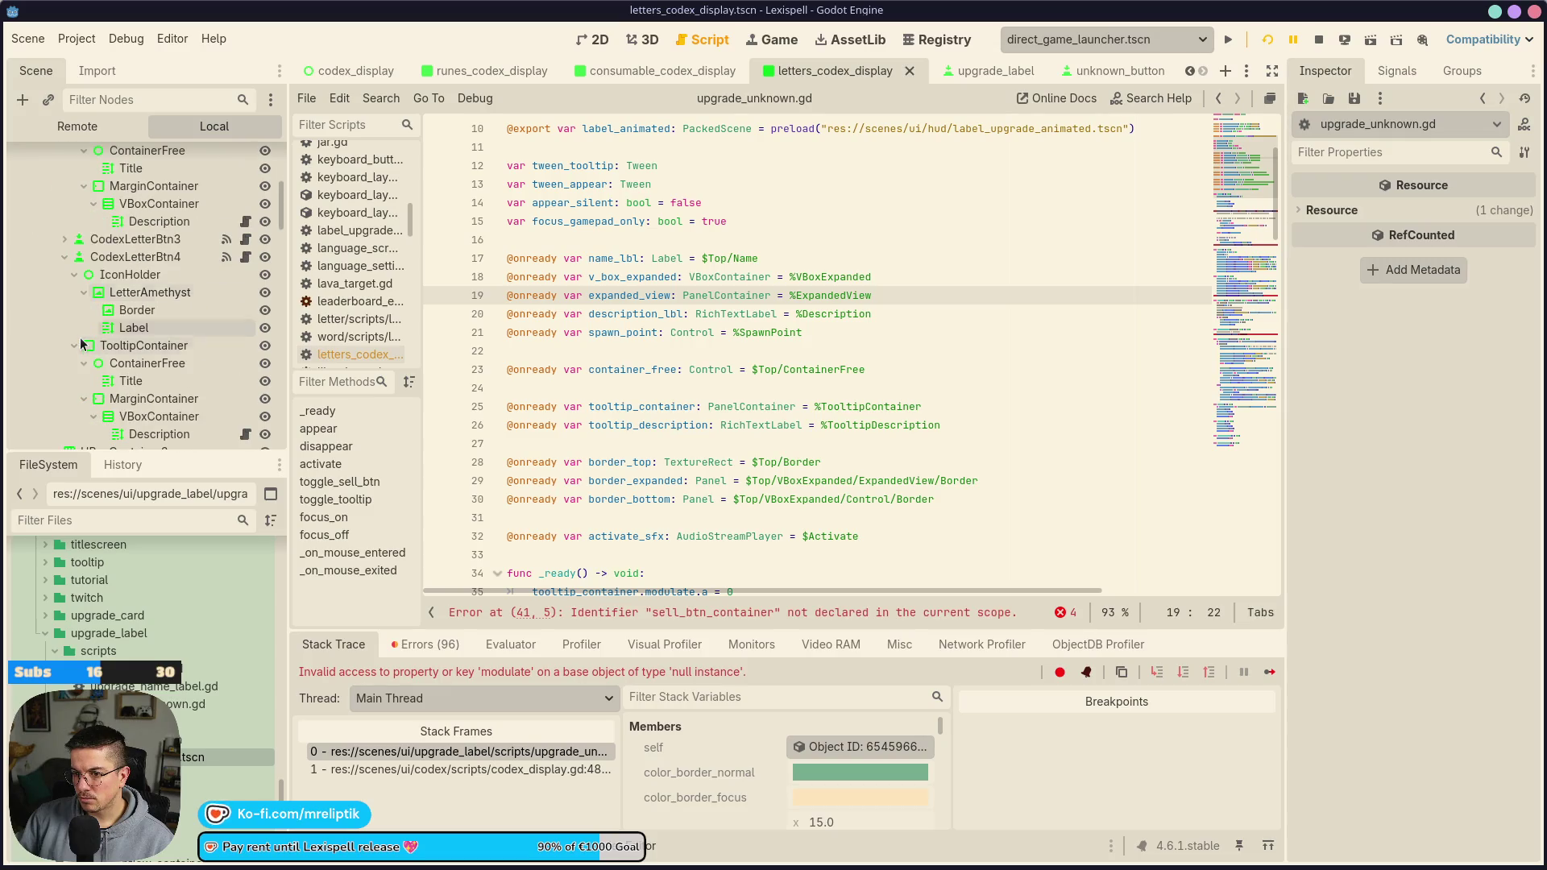
{"action": "scroll", "coordinate": [80, 341], "scroll_direction": "down", "scroll_amount": 3}
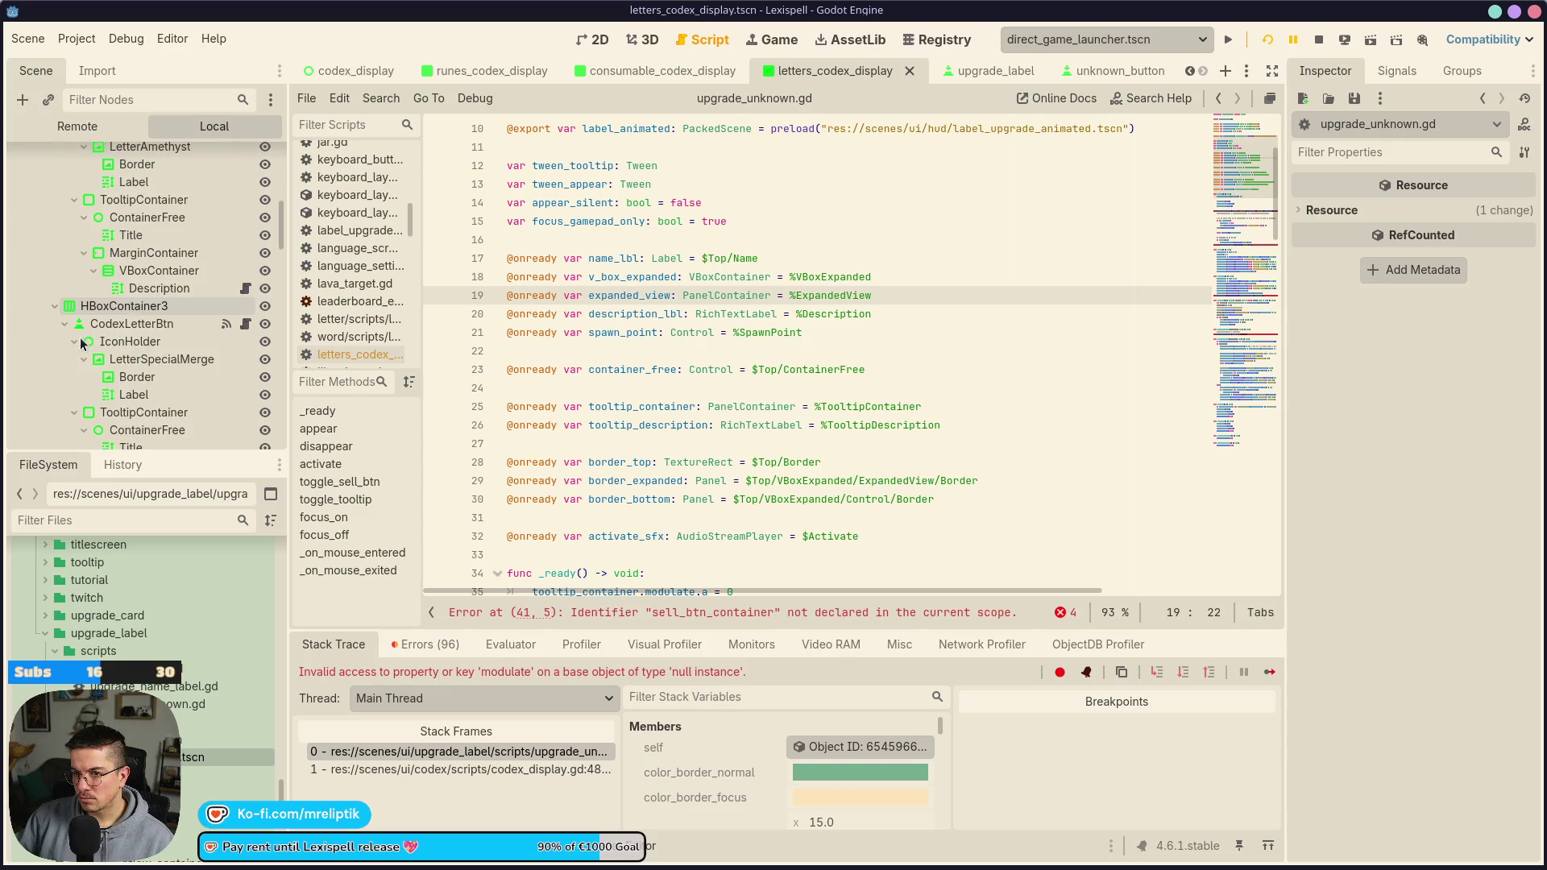
{"action": "left_click", "coordinate": [689, 614]}
{"action": "scroll", "coordinate": [684, 370], "scroll_direction": "up", "scroll_amount": 9}
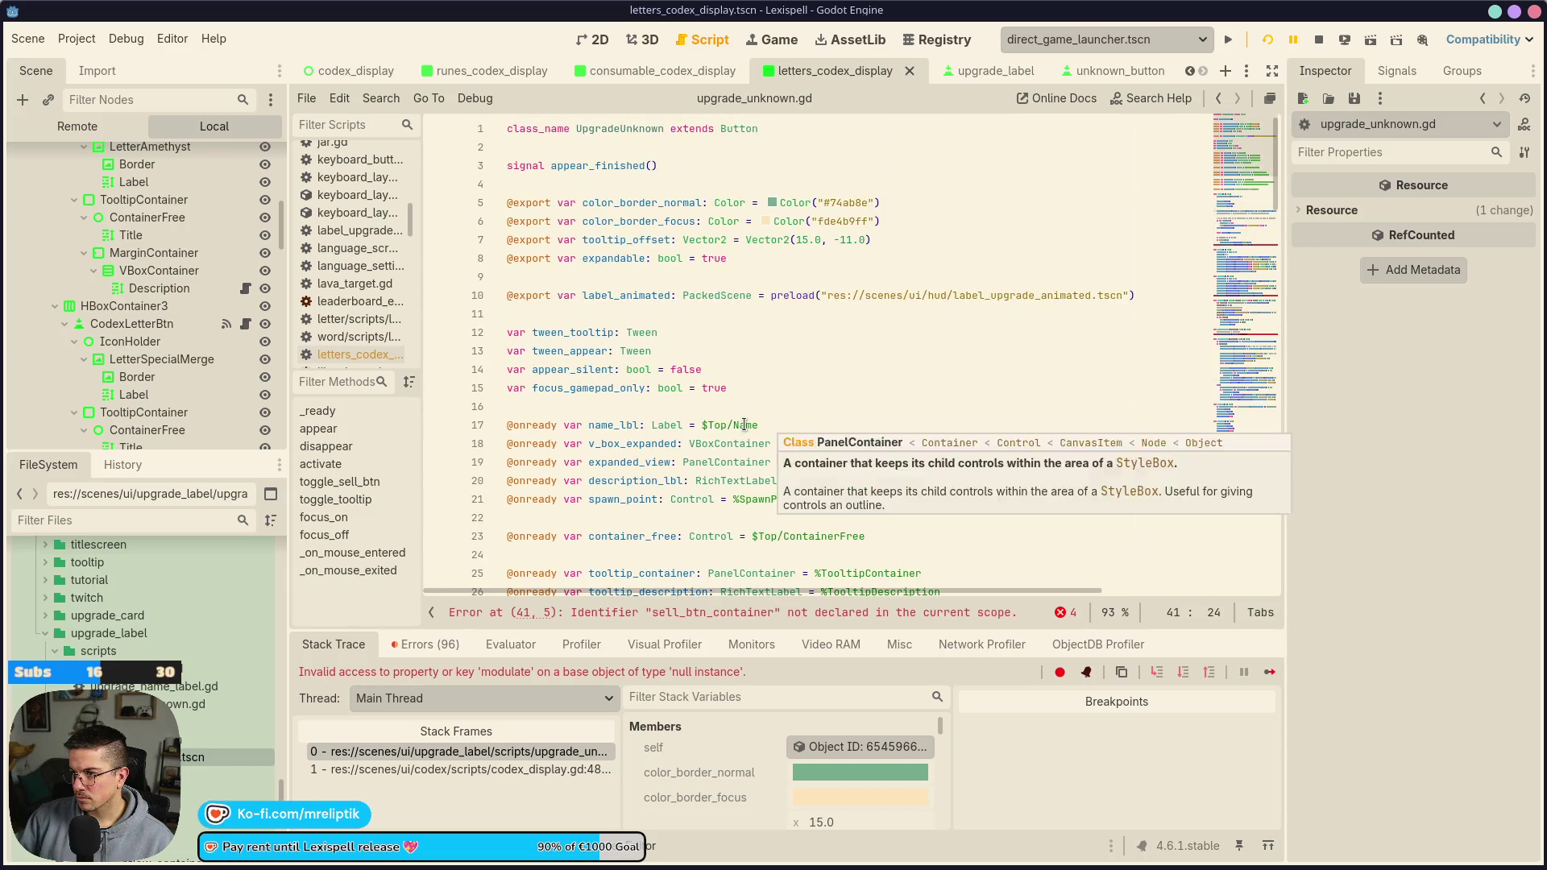
{"action": "scroll", "coordinate": [725, 386], "scroll_direction": "down", "scroll_amount": 12}
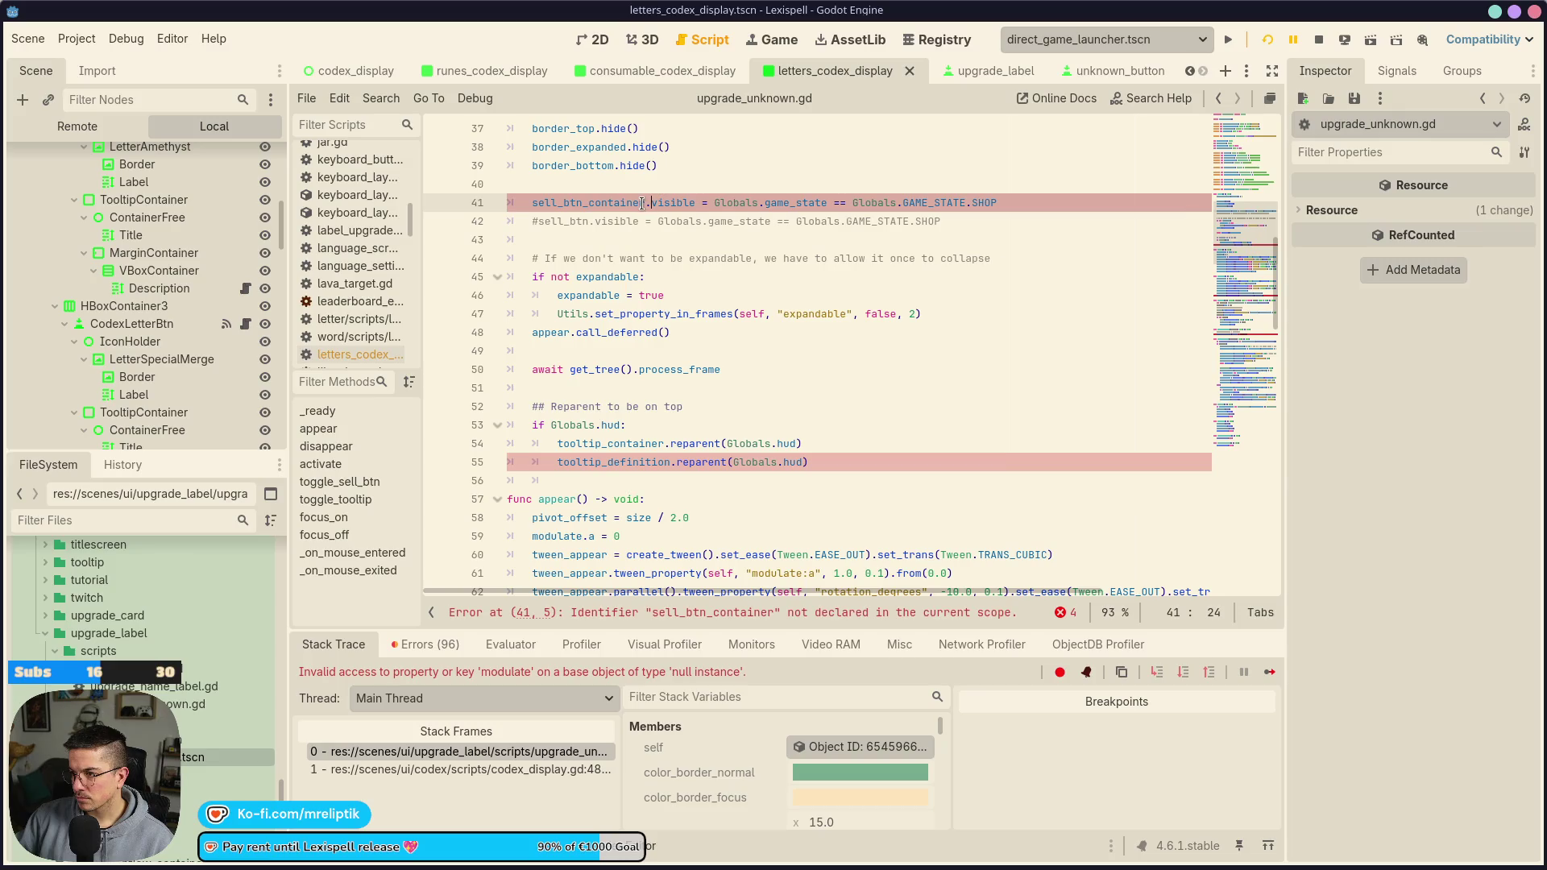
{"action": "left_click", "coordinate": [600, 614]}
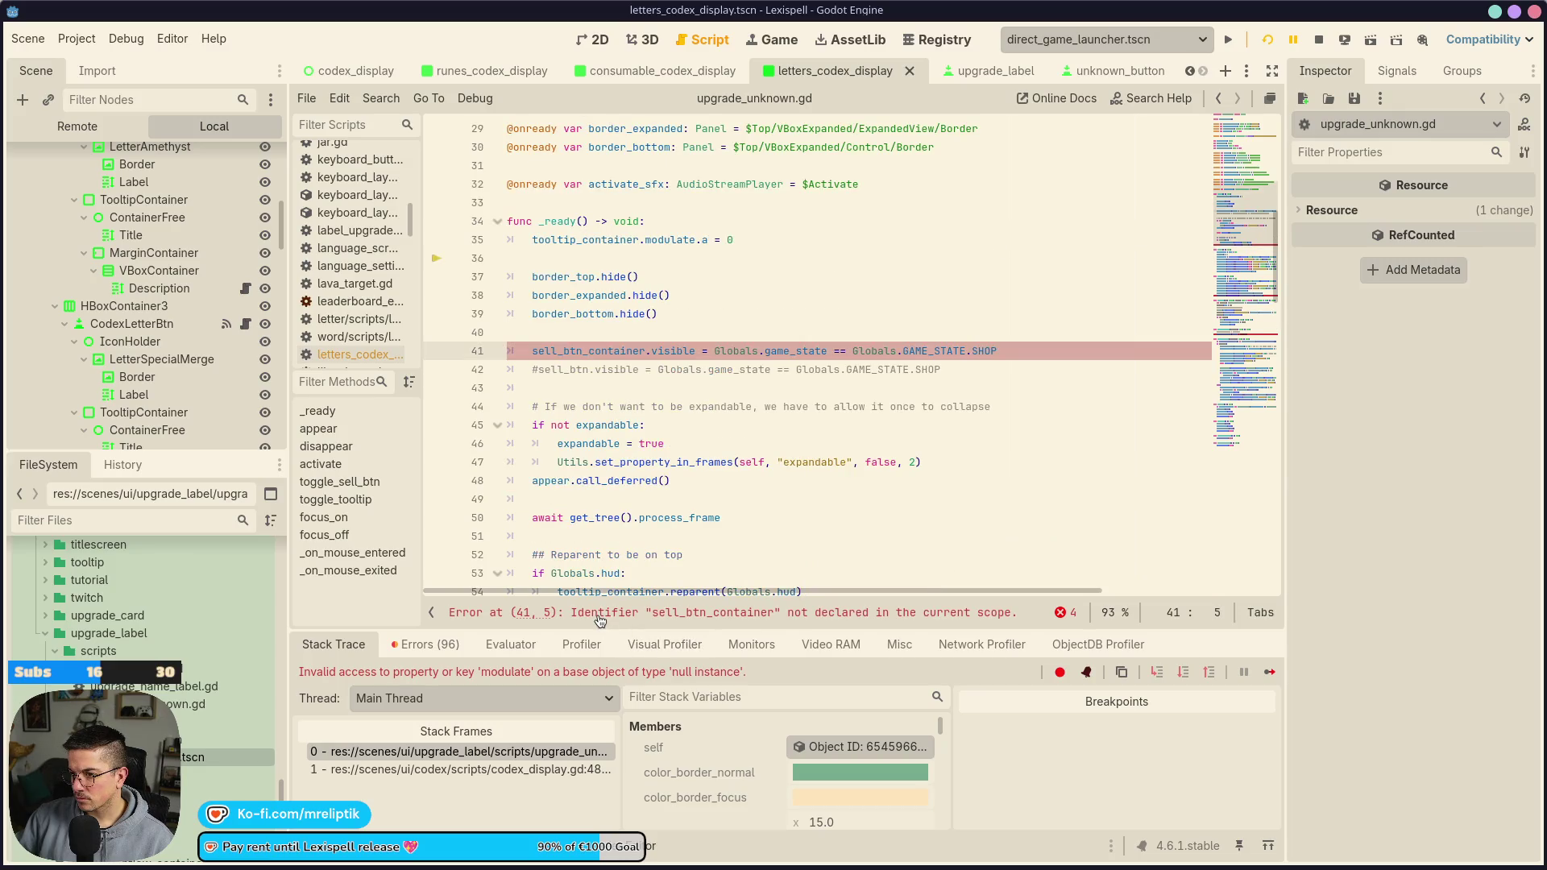
{"action": "left_click_drag", "start_coordinate": [417, 346], "coordinate": [495, 346]}
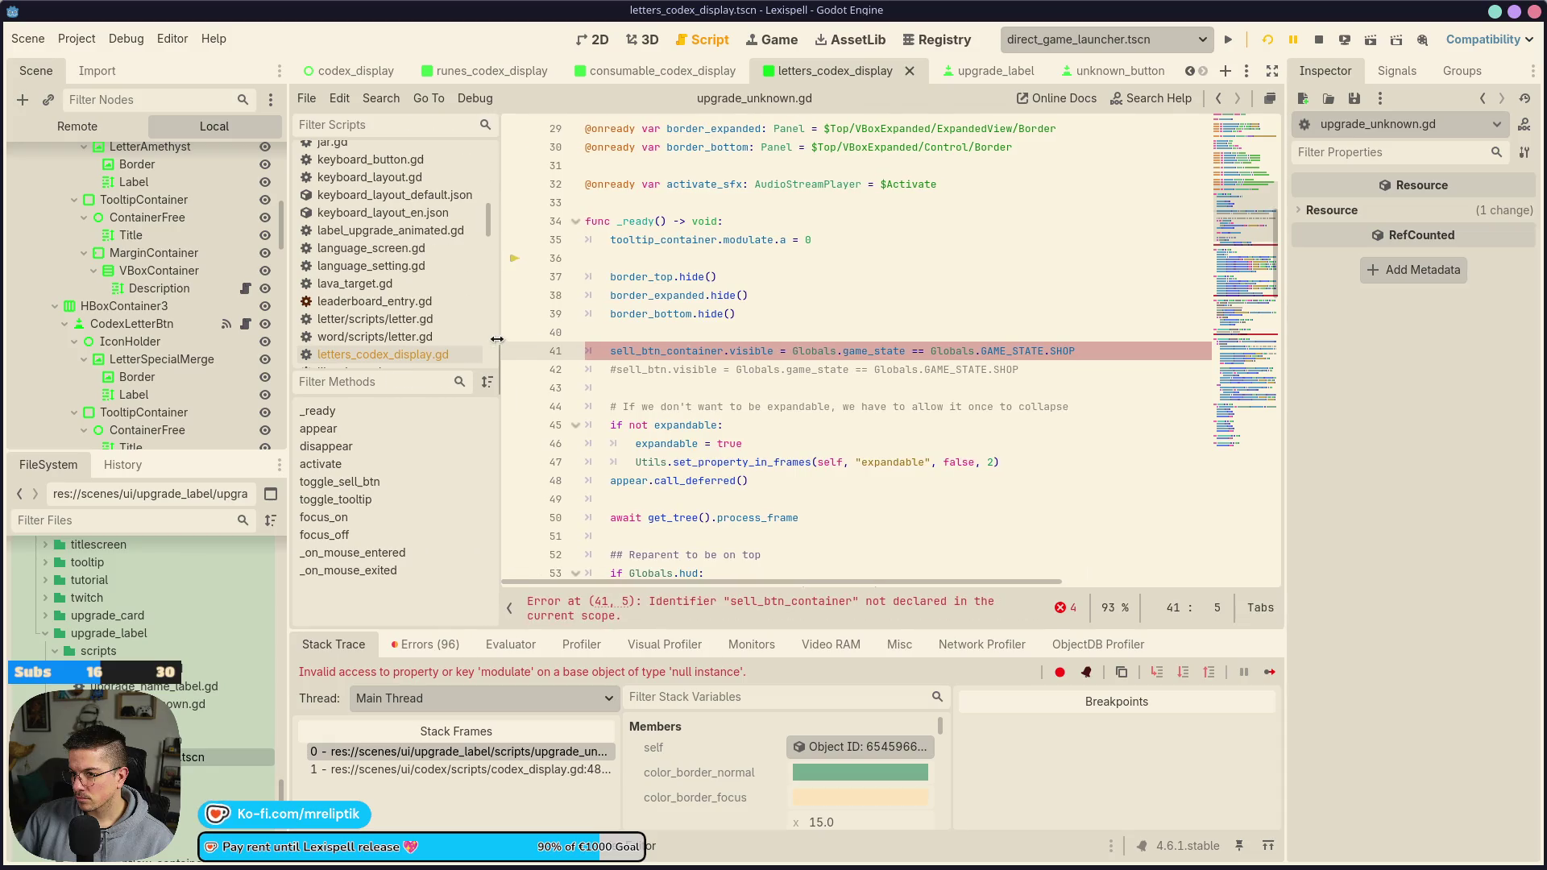
{"action": "left_click", "coordinate": [396, 328]}
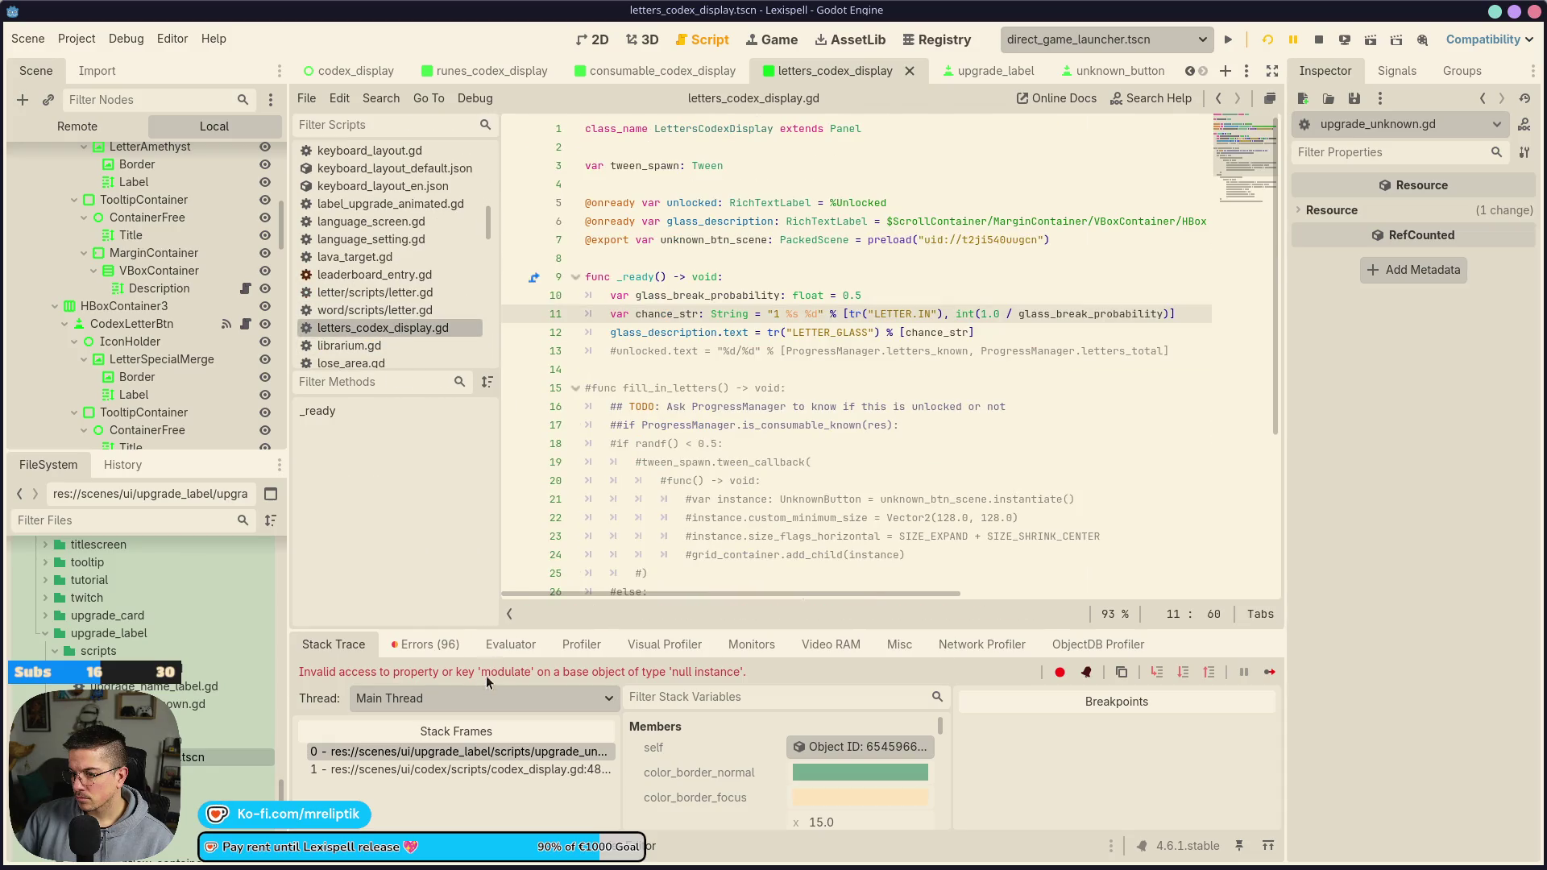
{"action": "left_click", "coordinate": [454, 752]}
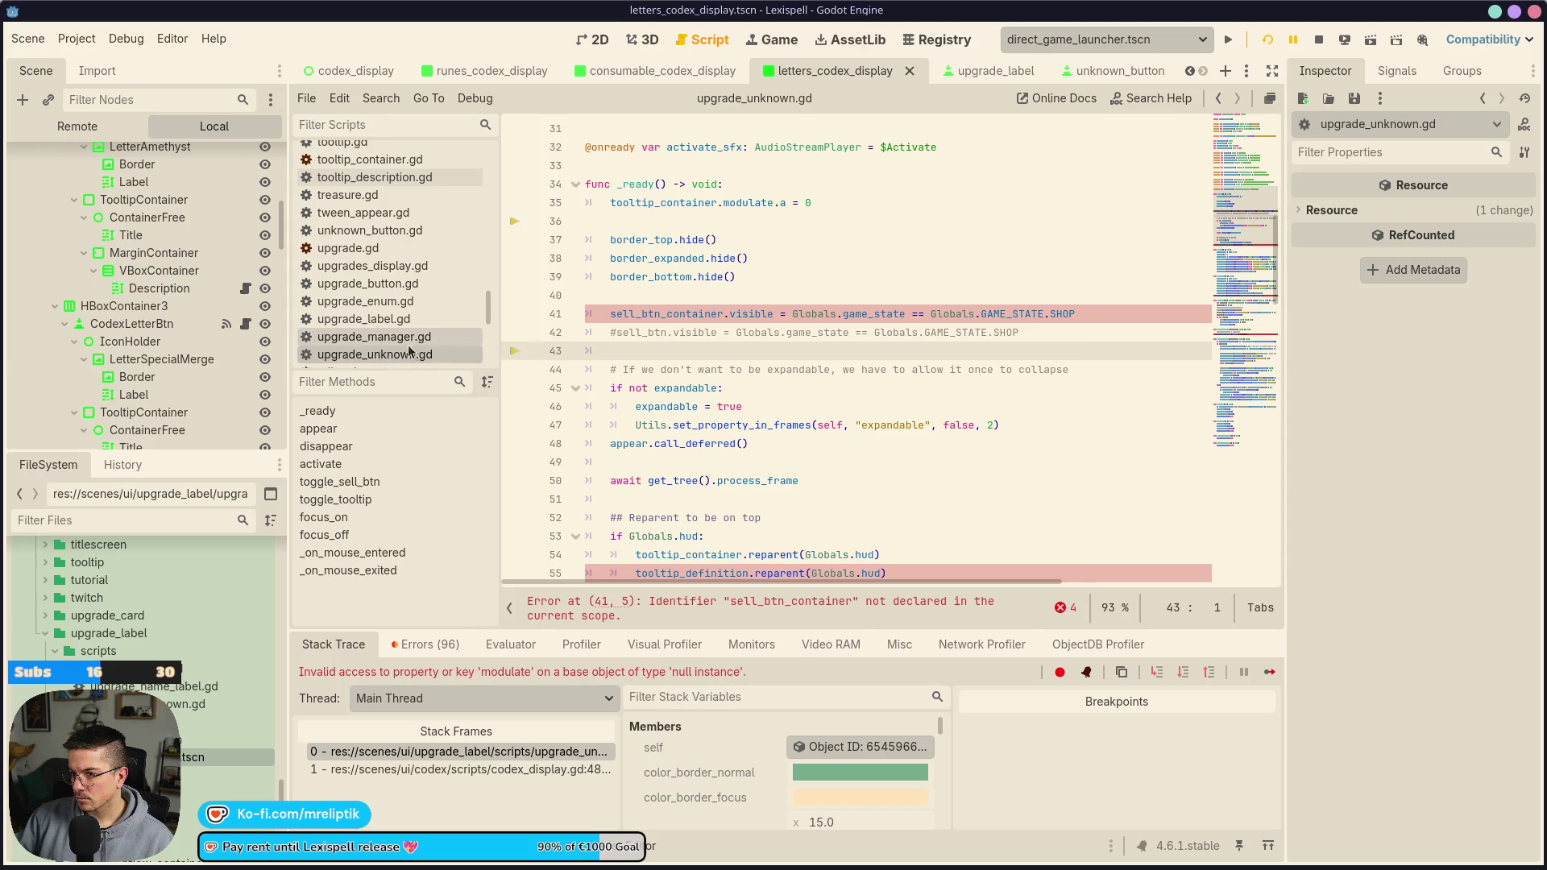
Delete the sell_btn lines in _ready and the tooltip_definition reparent line, then save
{"action": "left_click_drag", "start_coordinate": [610, 313], "coordinate": [767, 350]}
{"action": "key", "text": "BackSpace"}
{"action": "key", "text": "ctrl+shift+k"}
{"action": "key", "text": "ctrl+s"}
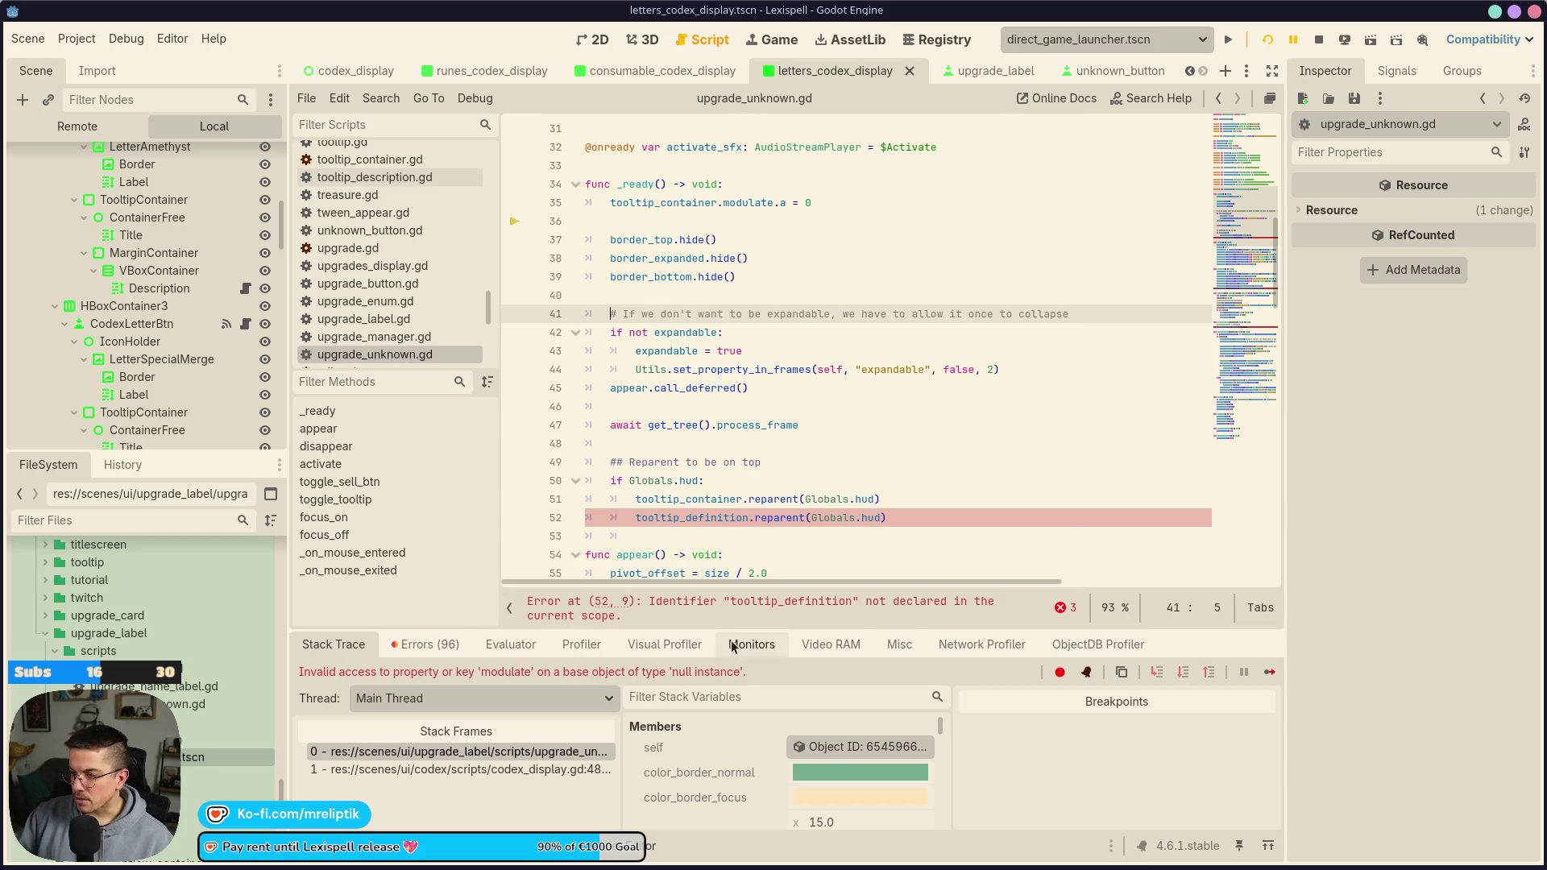
{"action": "left_click", "coordinate": [729, 609]}
{"action": "key", "text": "ctrl+shift+k"}
{"action": "key", "text": "ctrl+s"}
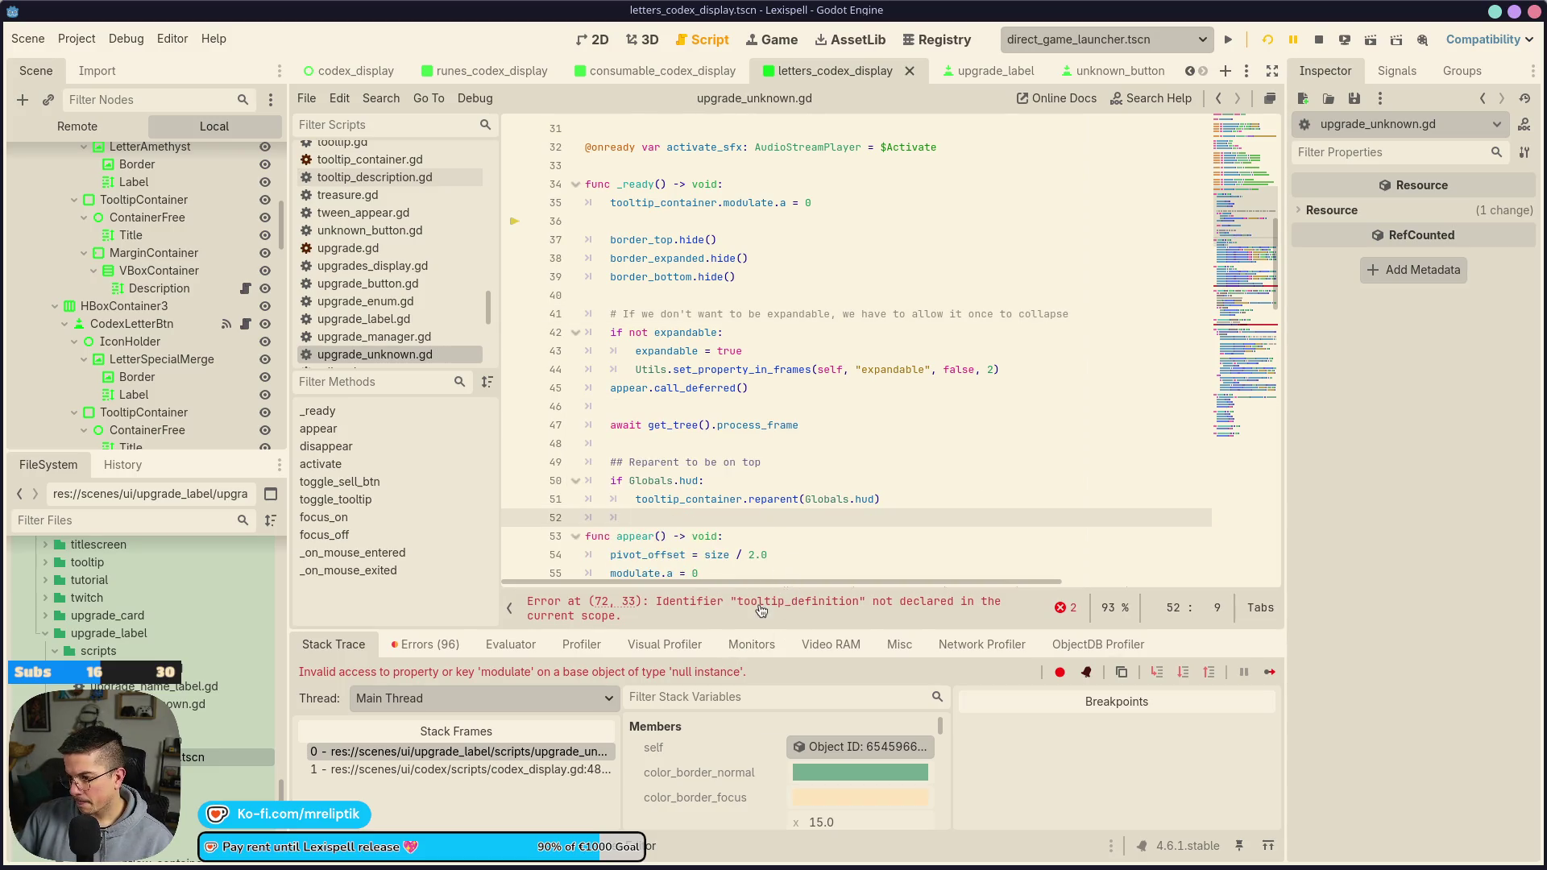
Delete the tooltip_definition queue_free line and toggle_sell_btn function, save, and relaunch the game
{"action": "left_click", "coordinate": [757, 608]}
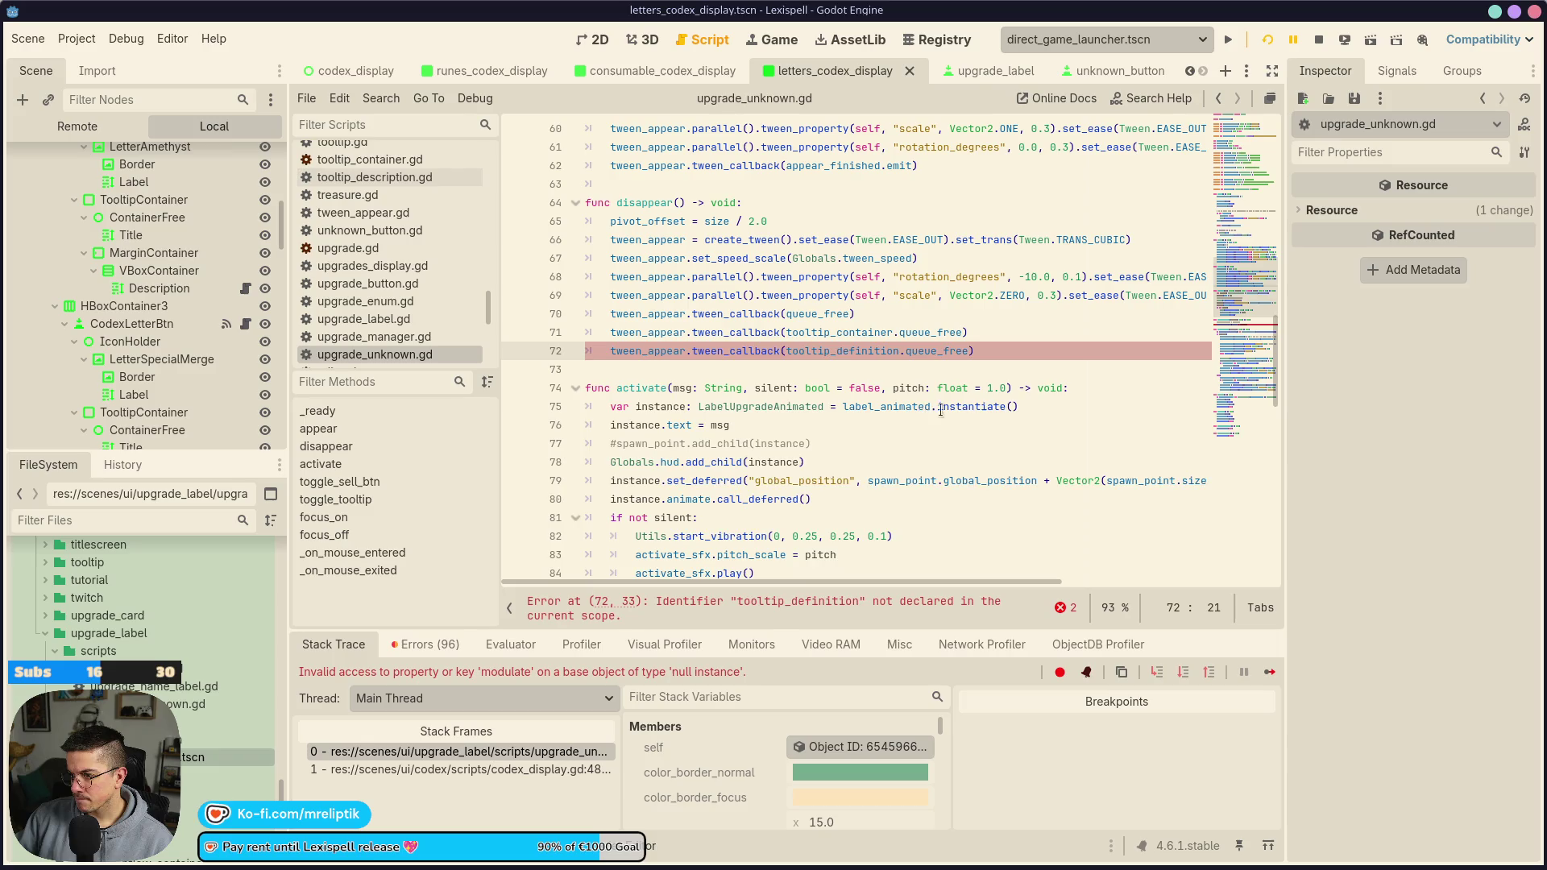
{"action": "key", "text": "ctrl+shift+k"}
{"action": "key", "text": "ctrl+s"}
{"action": "left_click", "coordinate": [794, 606]}
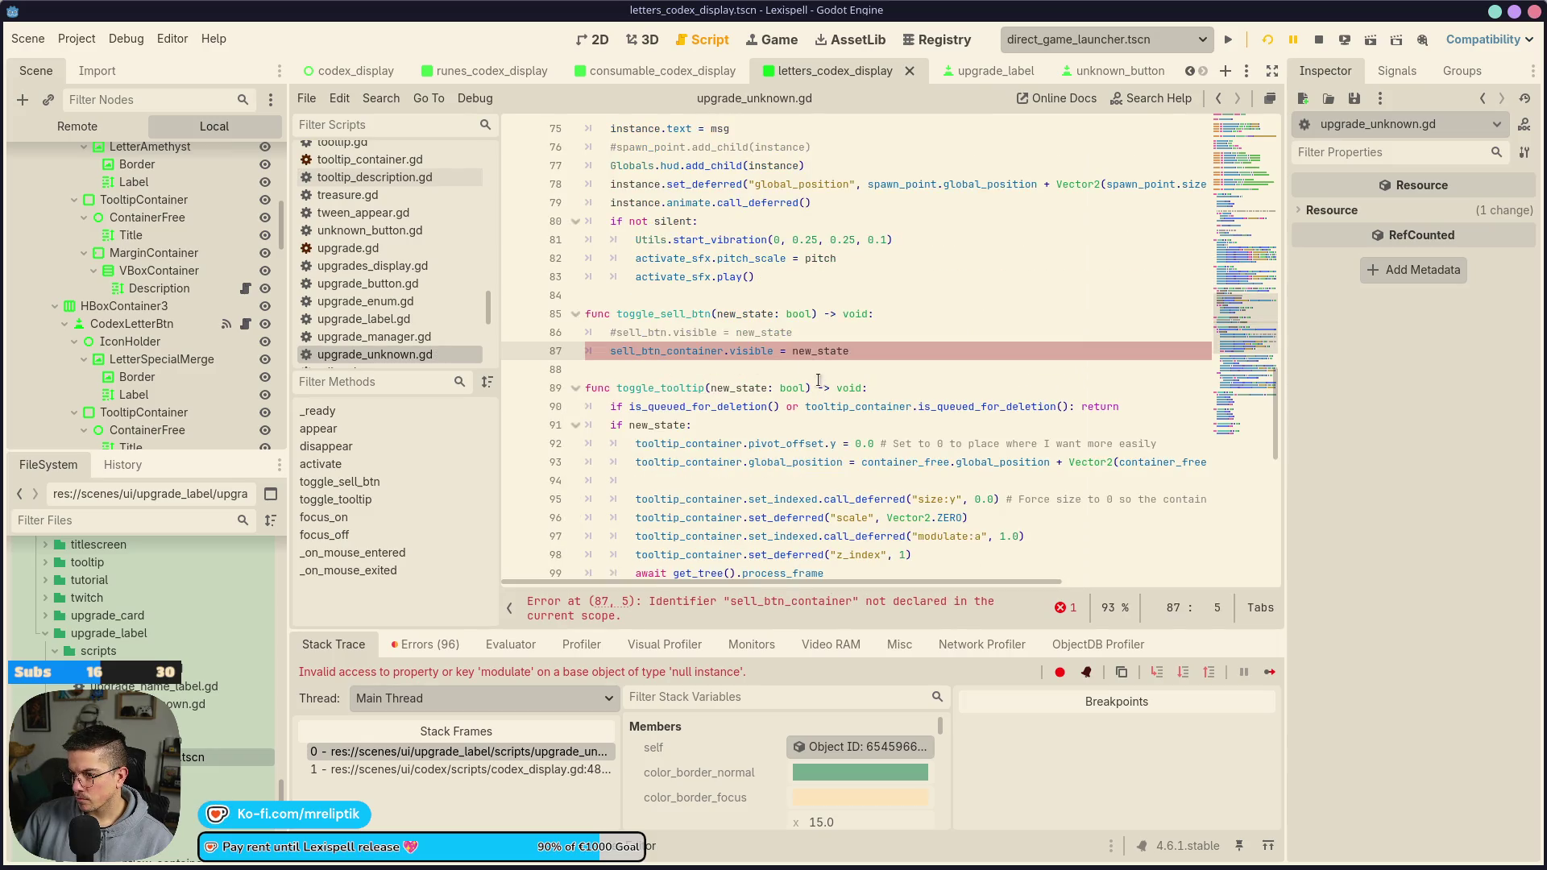
{"action": "left_click", "coordinate": [838, 314]}
{"action": "key", "text": "ctrl+shift+k"}
{"action": "key", "text": "ctrl+shift+k"}
{"action": "key", "text": "ctrl+shift+k"}
{"action": "key", "text": "ctrl+s"}
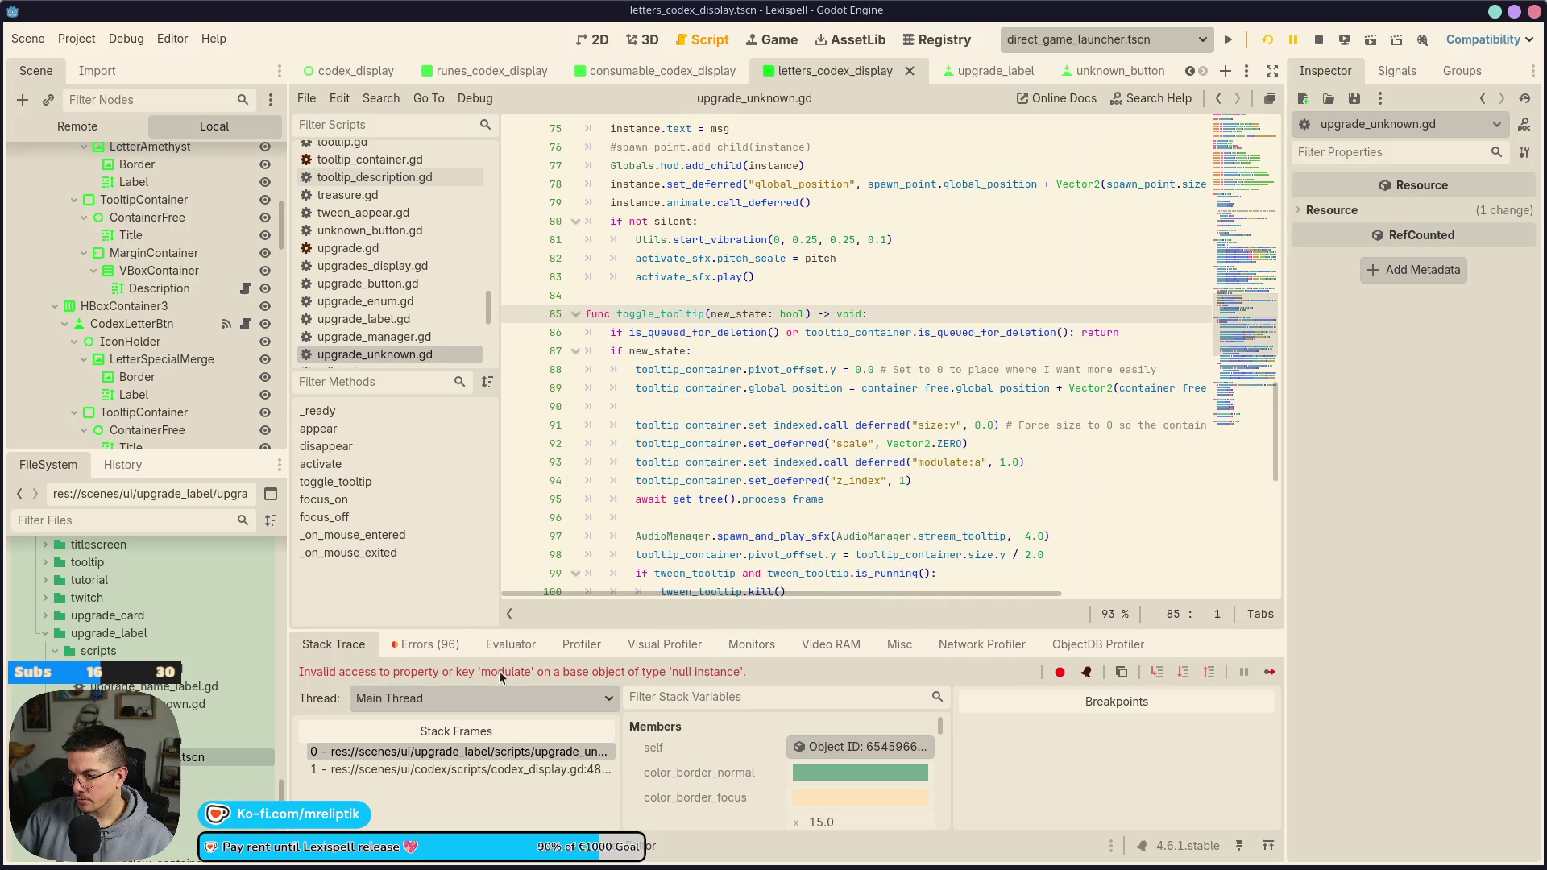
{"action": "scroll", "coordinate": [723, 483], "scroll_direction": "down", "scroll_amount": 6}
{"action": "left_click", "coordinate": [1267, 38]}
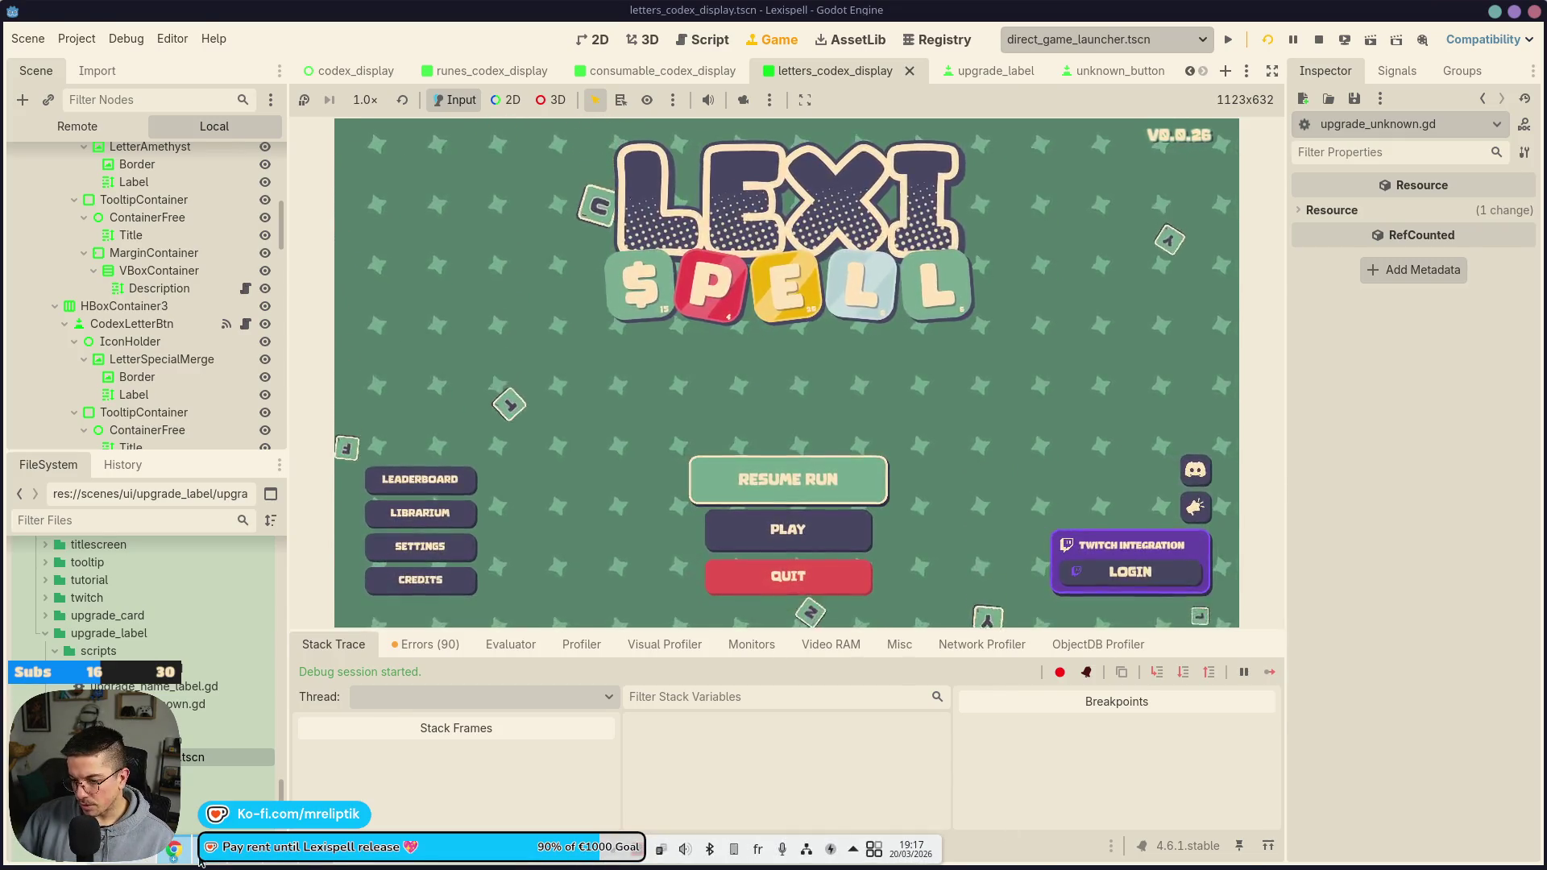
Glance at the localization spreadsheet, then open LIBRARIUM to show the Lexicopedia Scrolls list
{"action": "key", "text": "alt+Tab"}
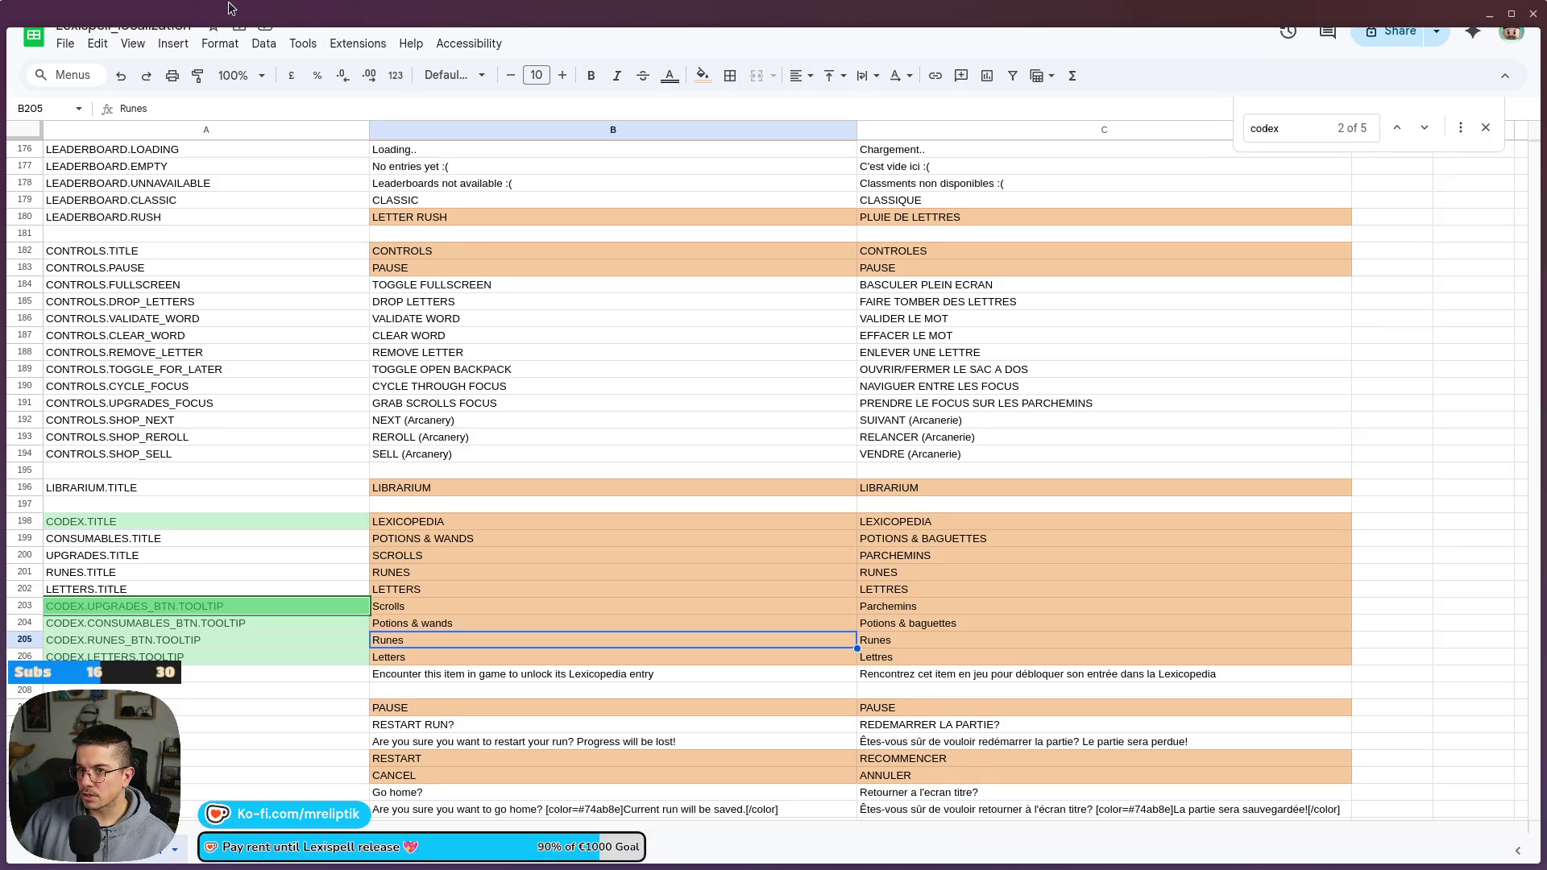
{"action": "key", "text": "alt+Tab"}
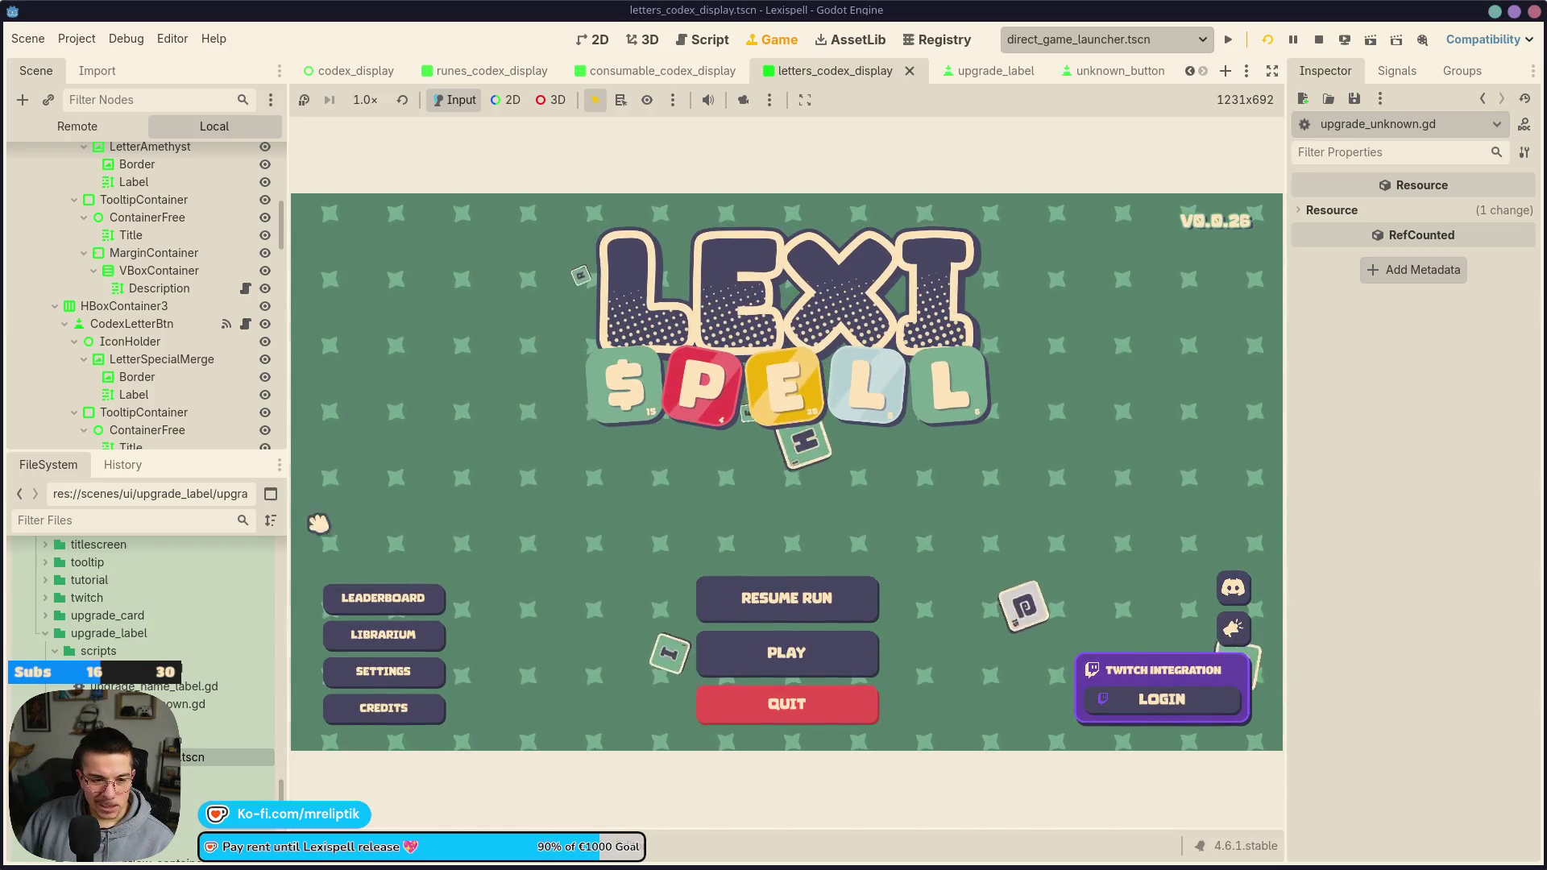
{"action": "left_click", "coordinate": [407, 634]}
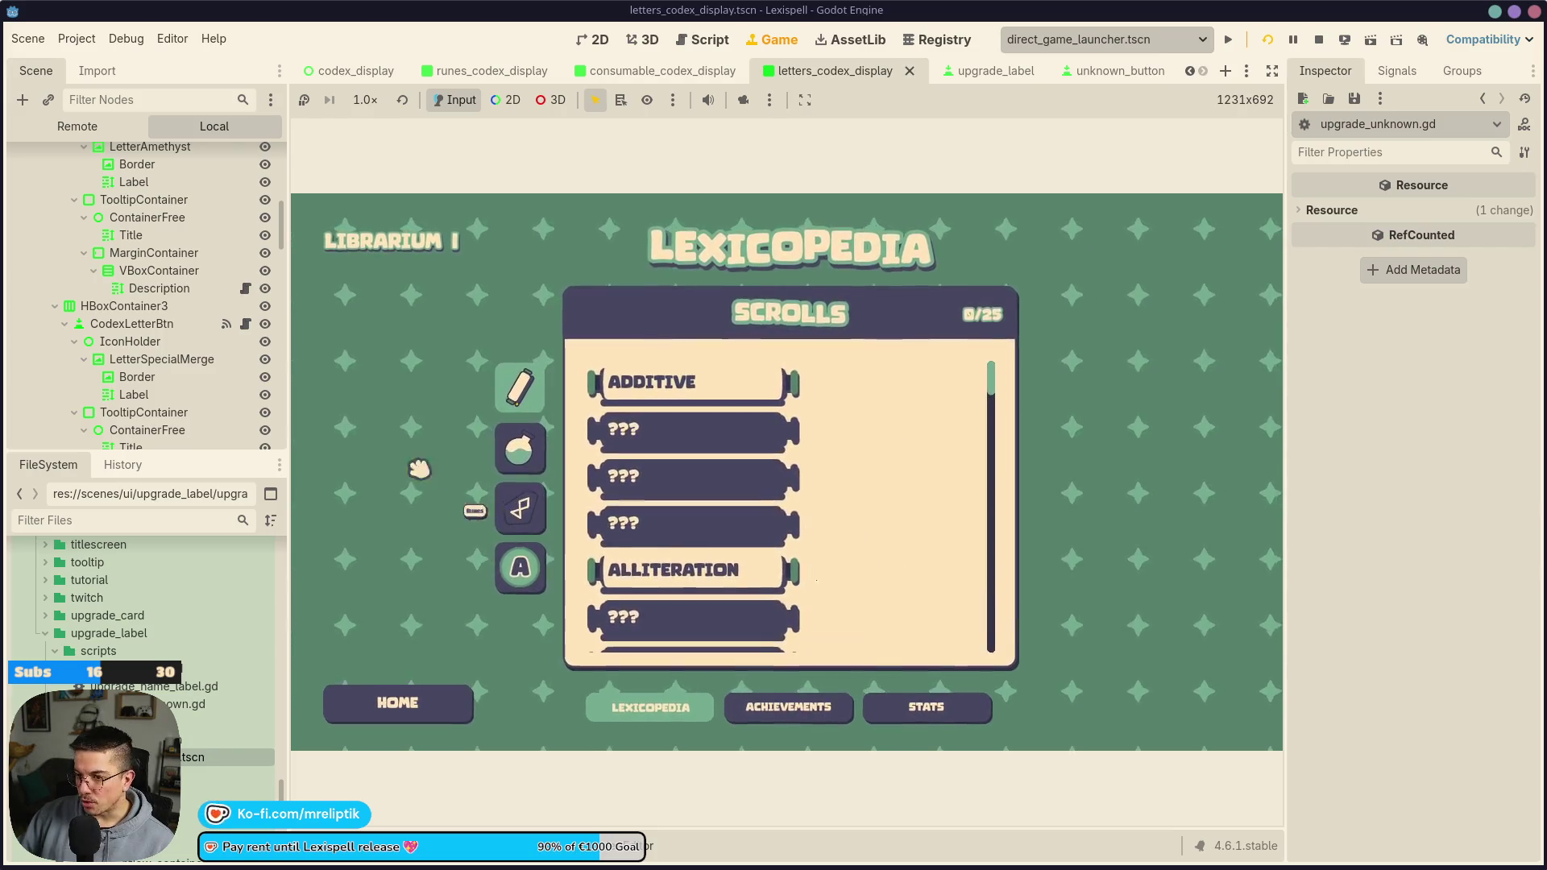
Browse the Lexicopedia's Potions & Wands, Runes and Letters pages, then stop the game with F8
{"action": "left_click", "coordinate": [520, 448]}
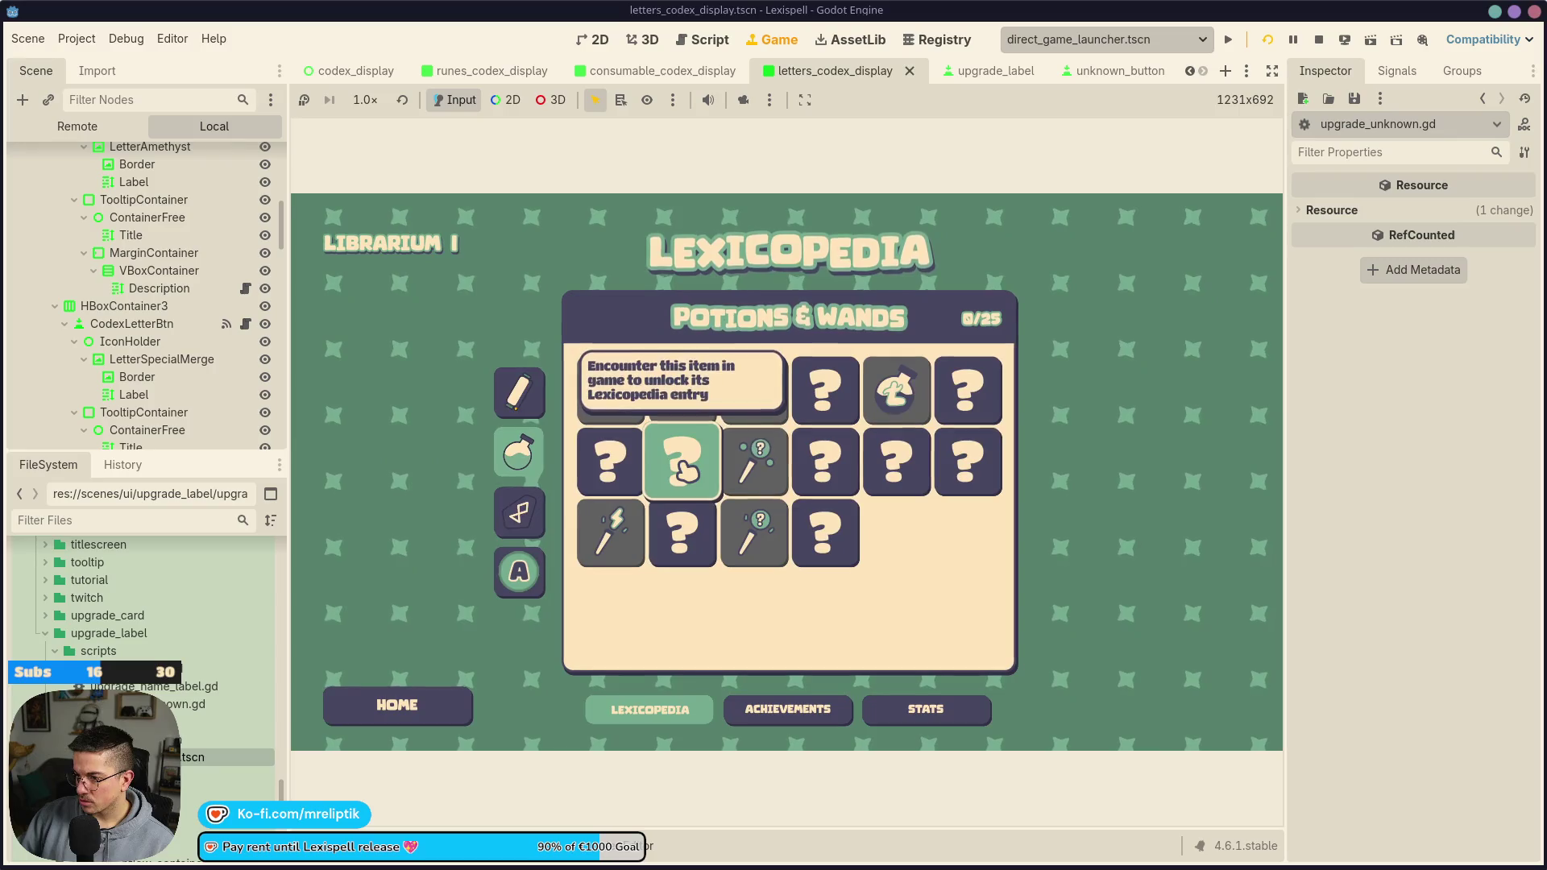
{"action": "left_click", "coordinate": [519, 513]}
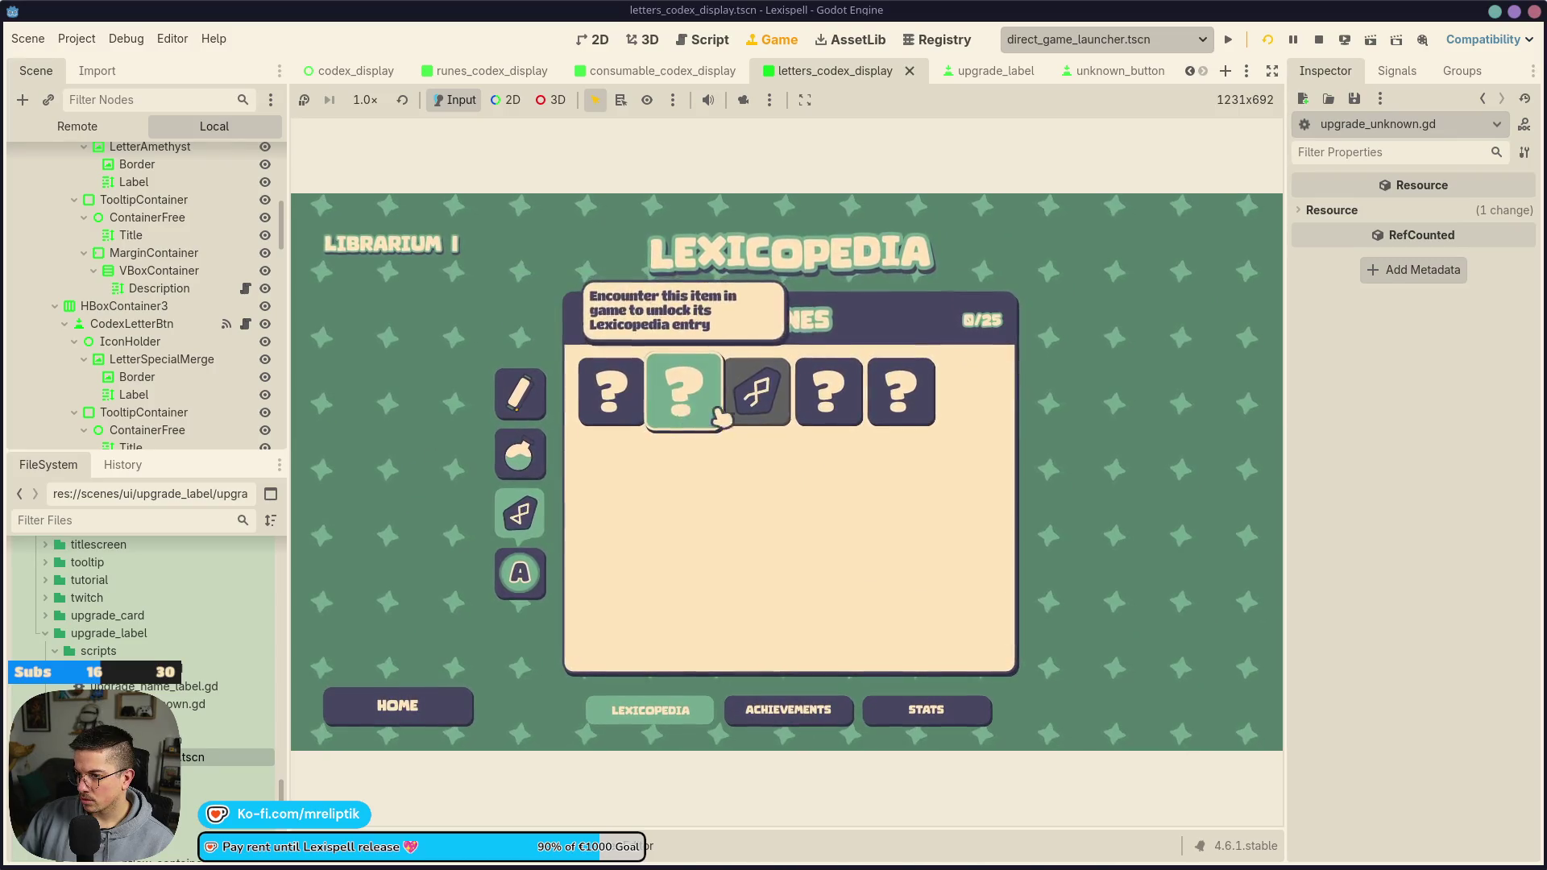
{"action": "left_click", "coordinate": [520, 569]}
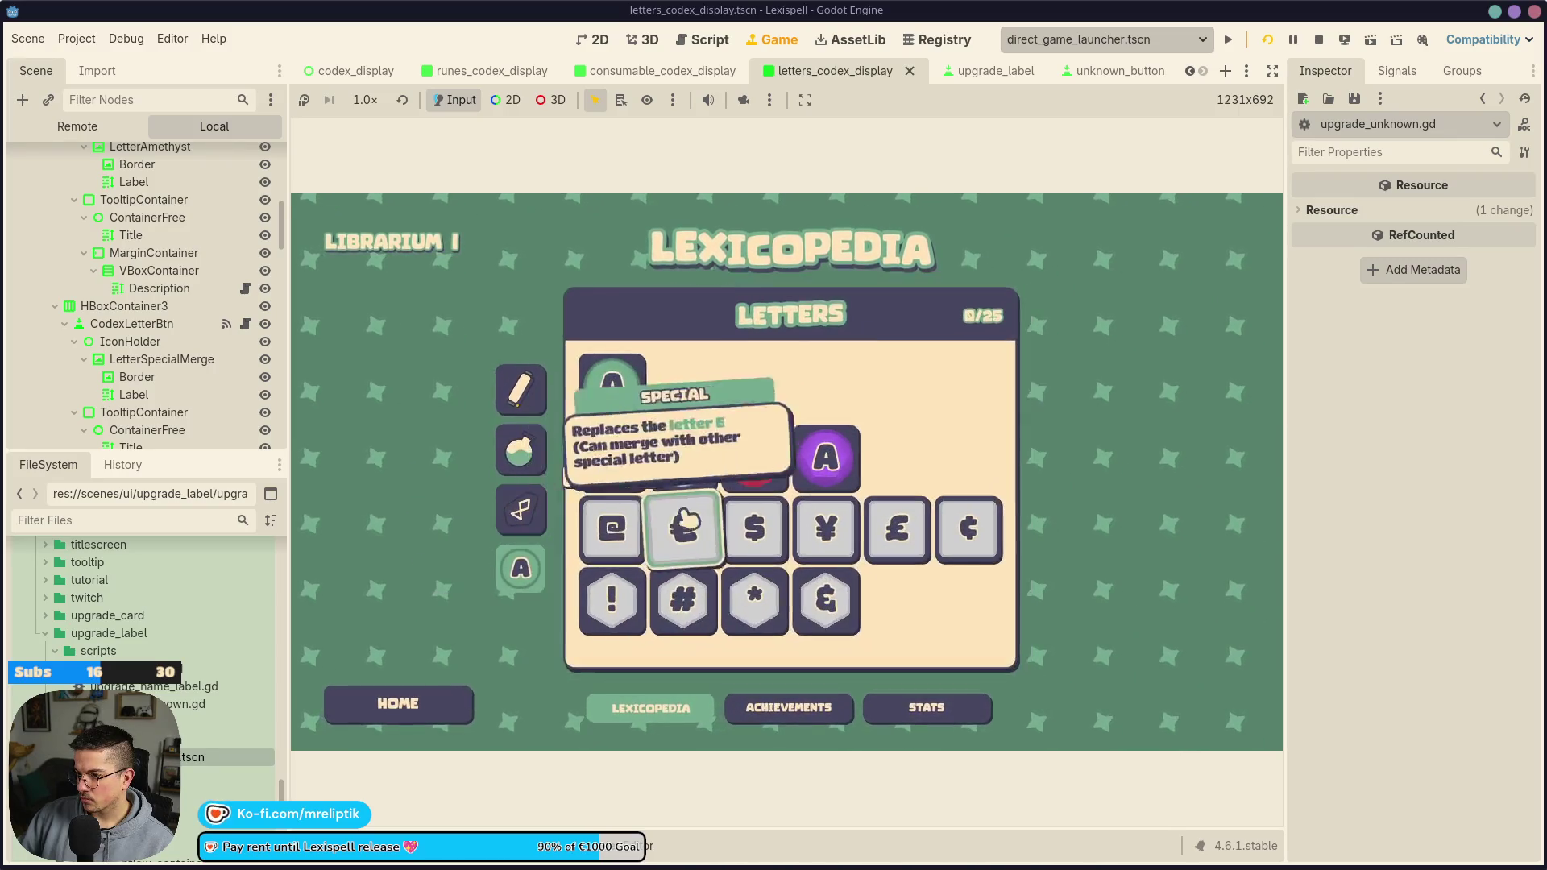
{"action": "left_click", "coordinate": [520, 512]}
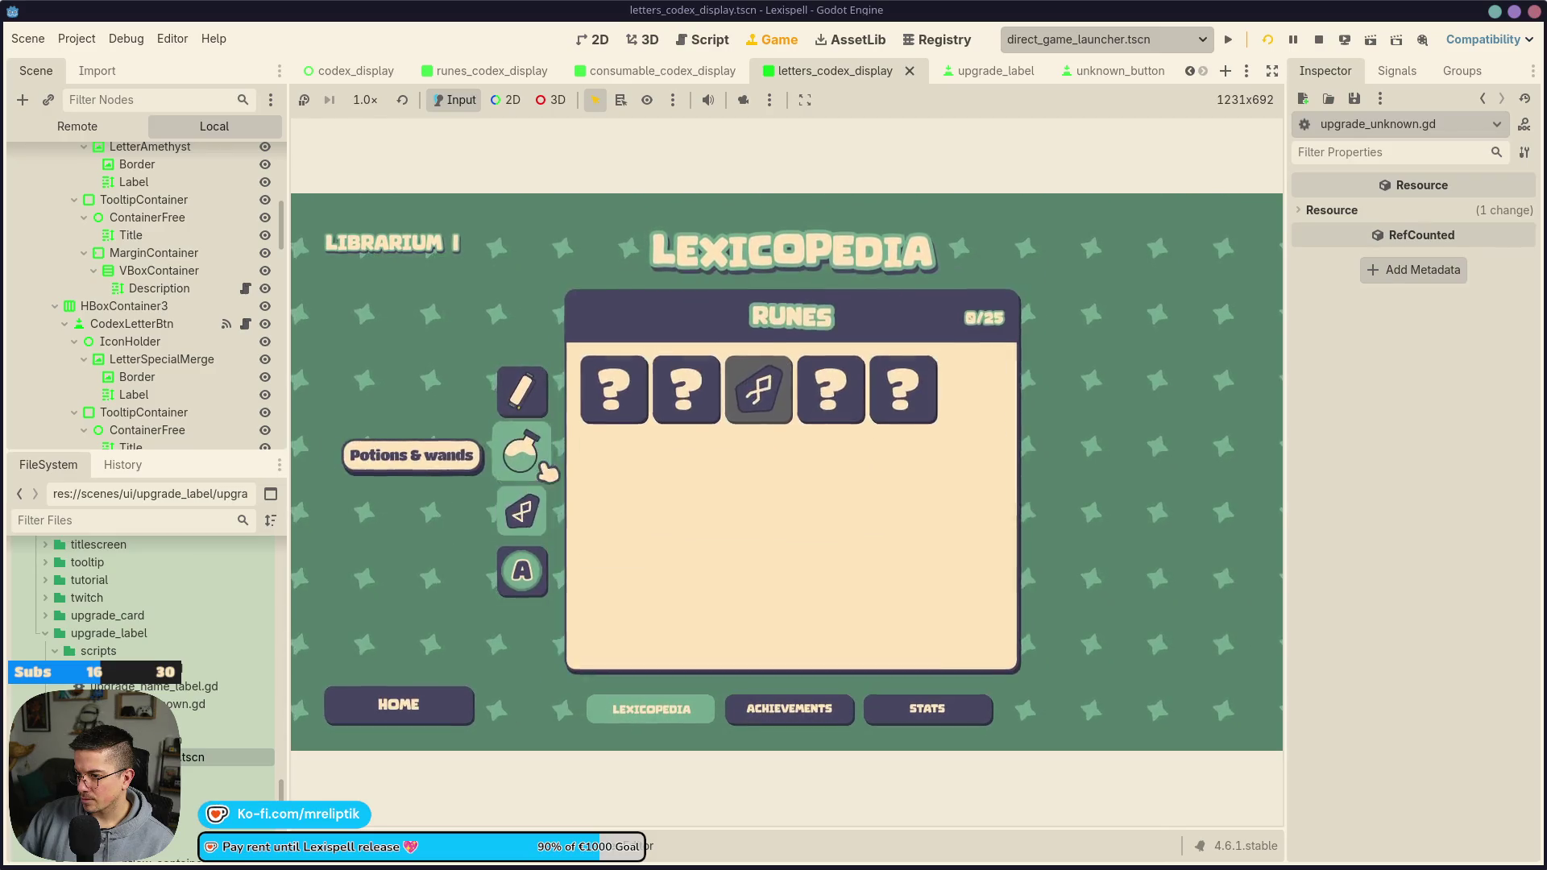
{"action": "left_click", "coordinate": [544, 467]}
{"action": "key", "text": "F8"}
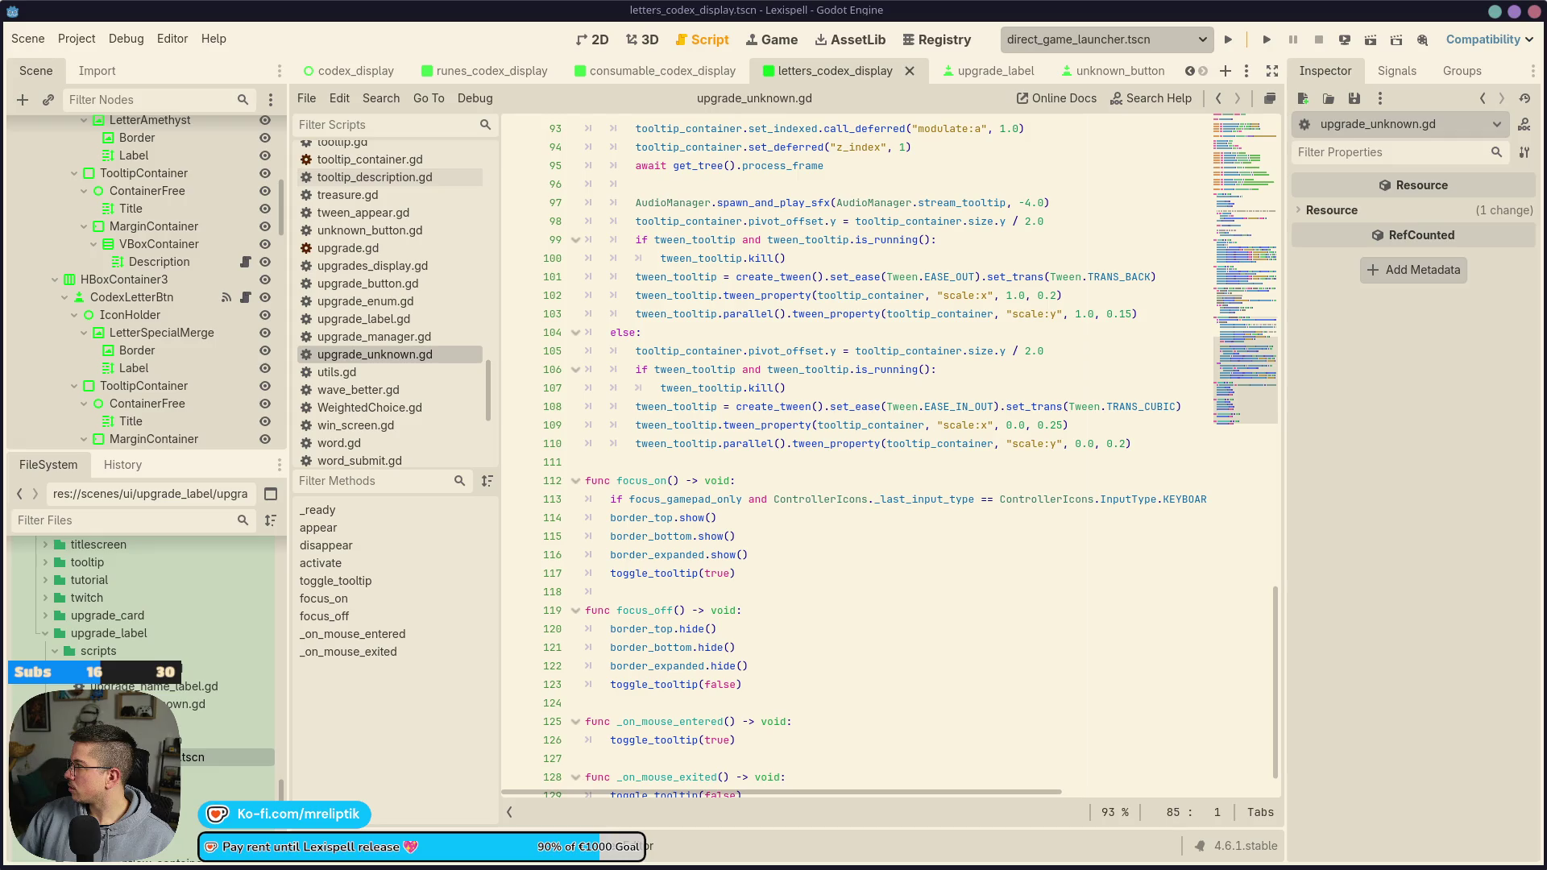
Pause Ghostery on the Chamas Tacos site and reload the page
{"action": "key", "text": "alt+Tab"}
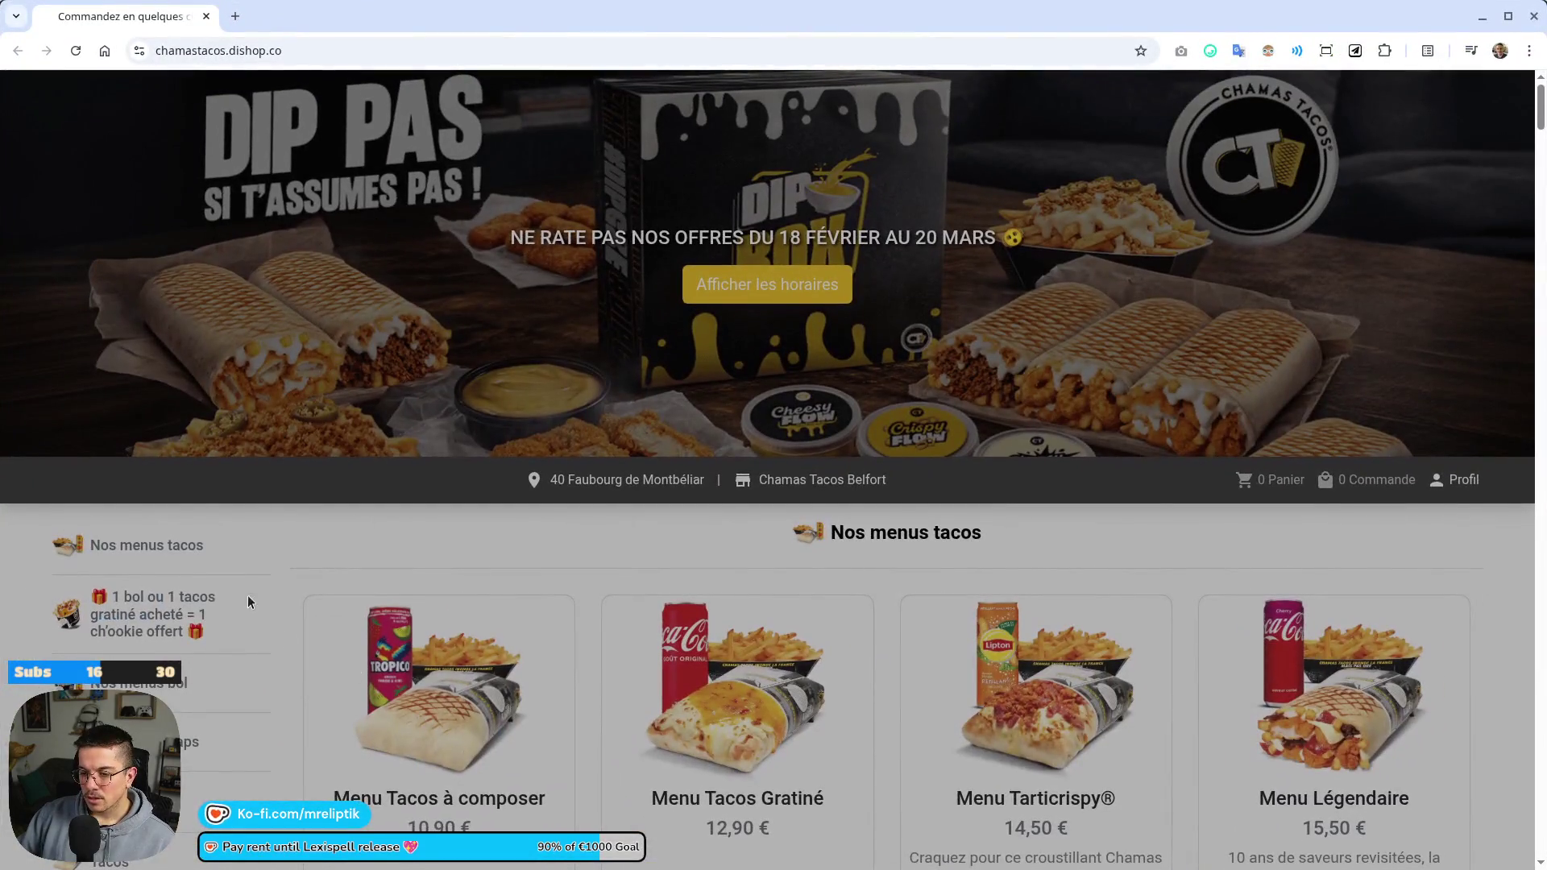
{"action": "scroll", "coordinate": [250, 600], "scroll_direction": "down", "scroll_amount": 10}
{"action": "scroll", "coordinate": [263, 555], "scroll_direction": "up", "scroll_amount": 10}
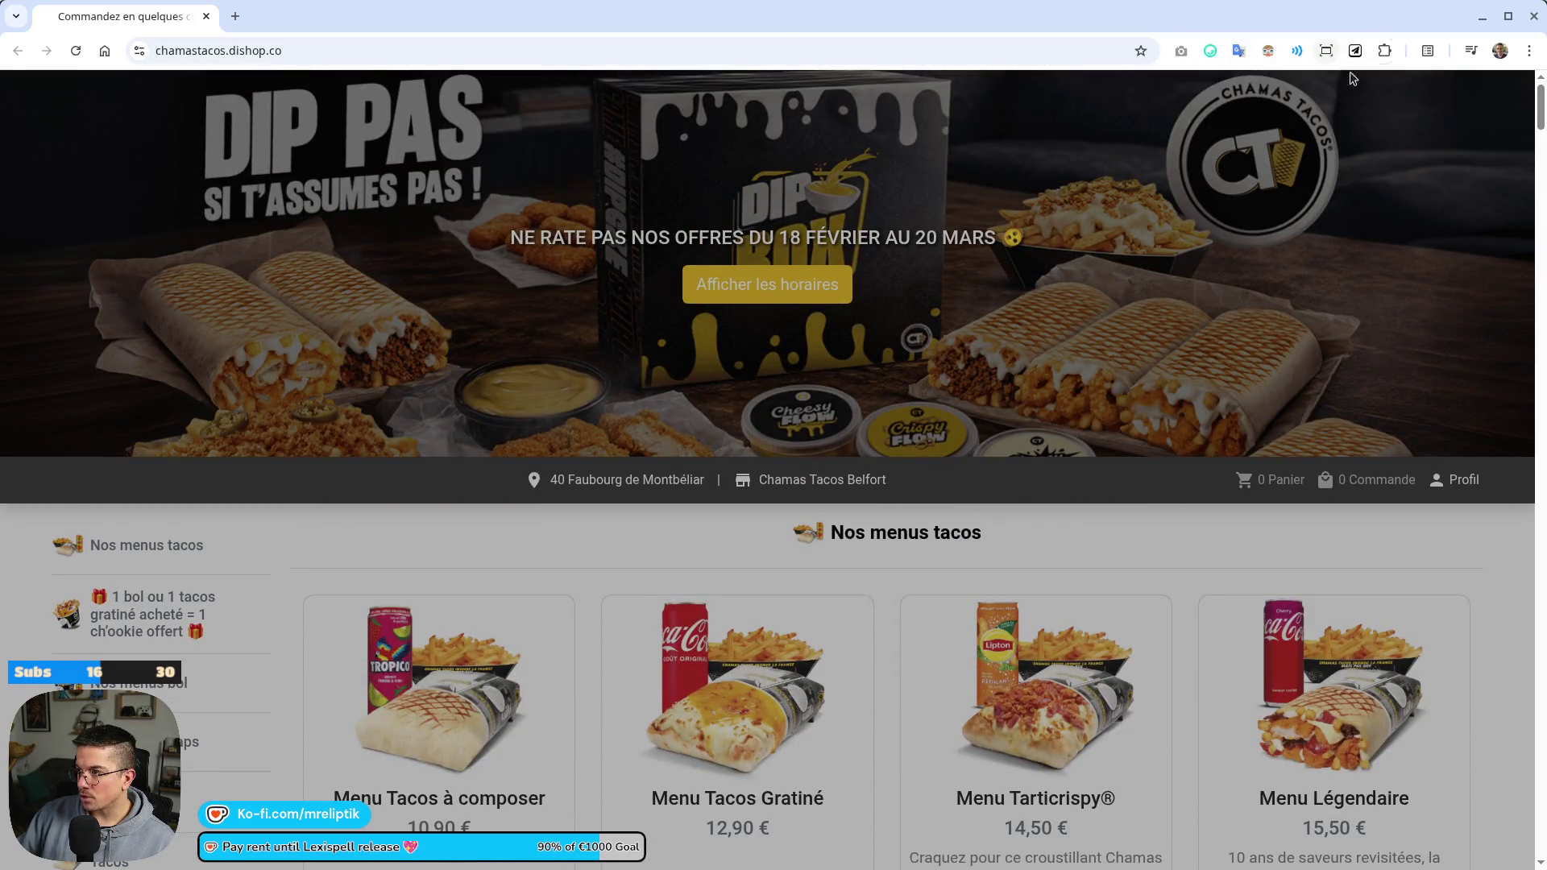
{"action": "scroll", "coordinate": [915, 335], "scroll_direction": "down", "scroll_amount": 15}
{"action": "scroll", "coordinate": [1026, 608], "scroll_direction": "up", "scroll_amount": 15}
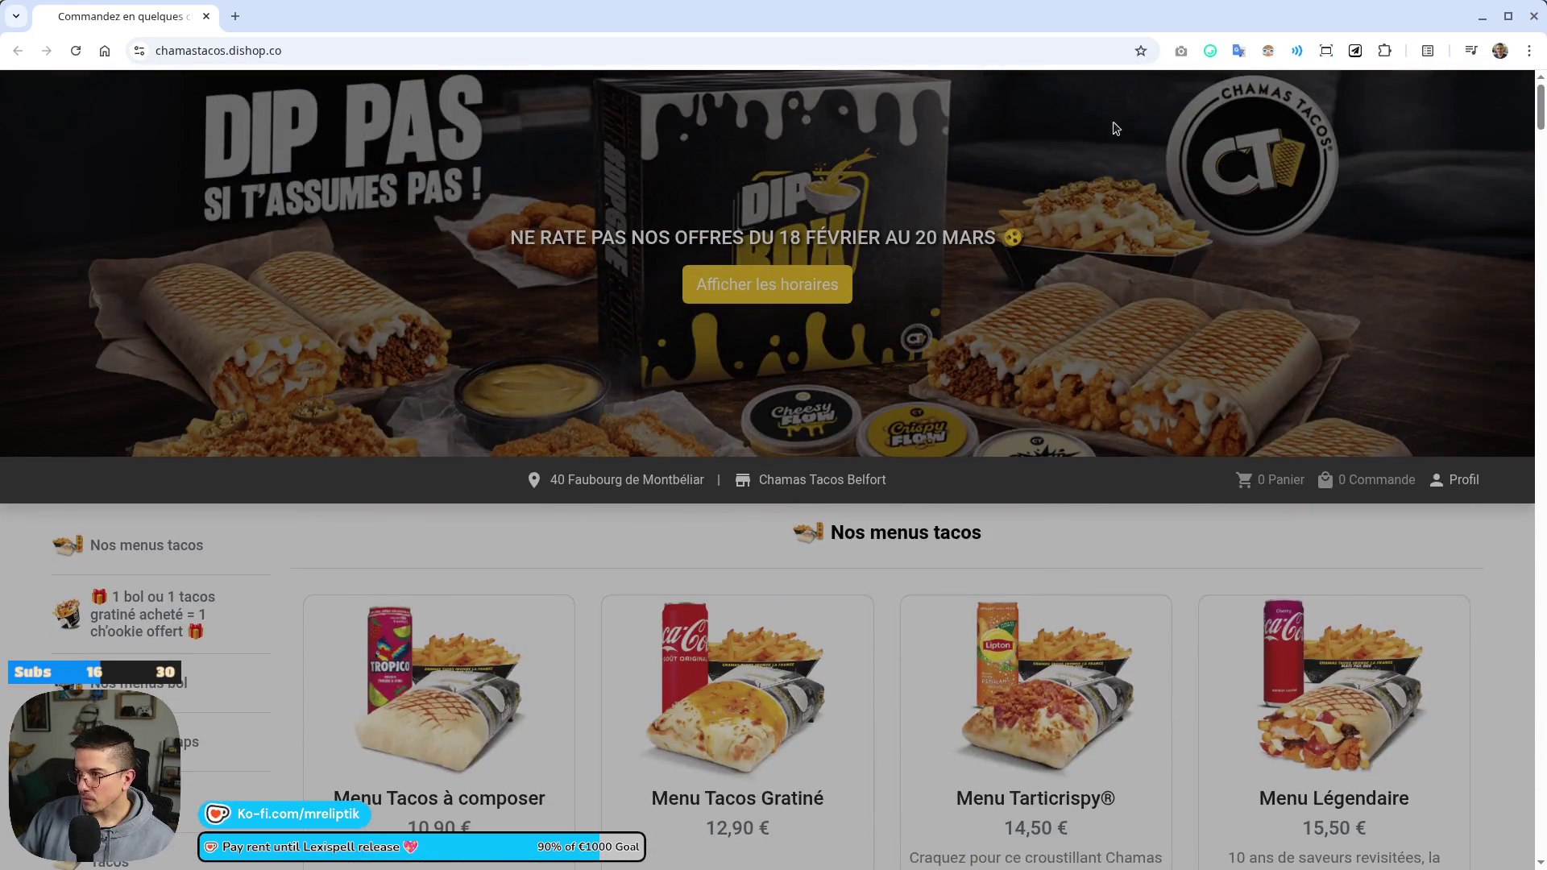
{"action": "left_click", "coordinate": [1385, 51]}
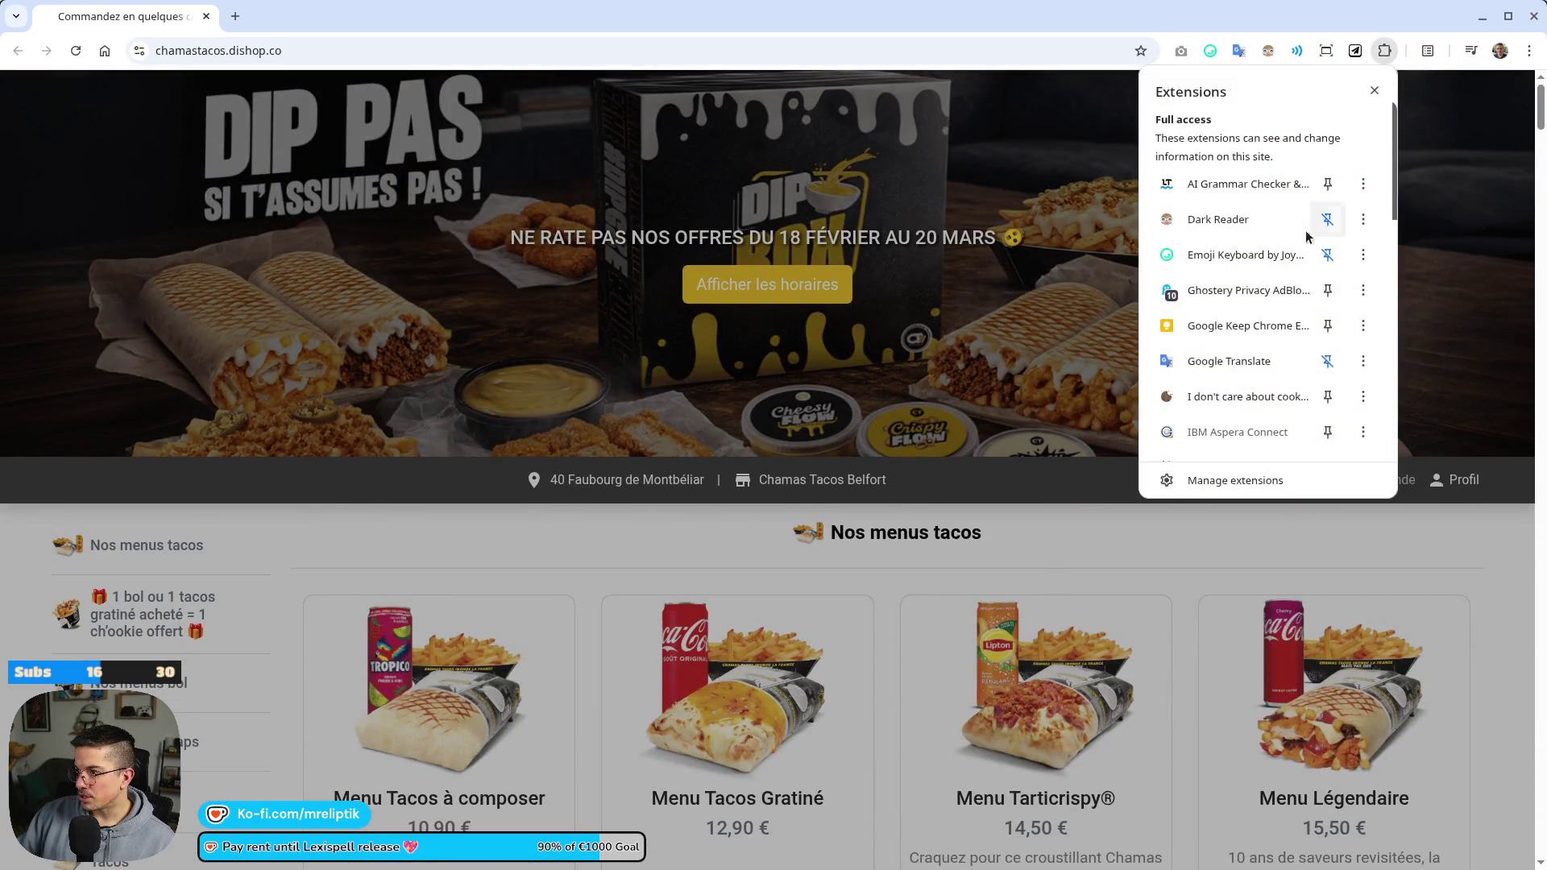
{"action": "left_click", "coordinate": [1237, 292]}
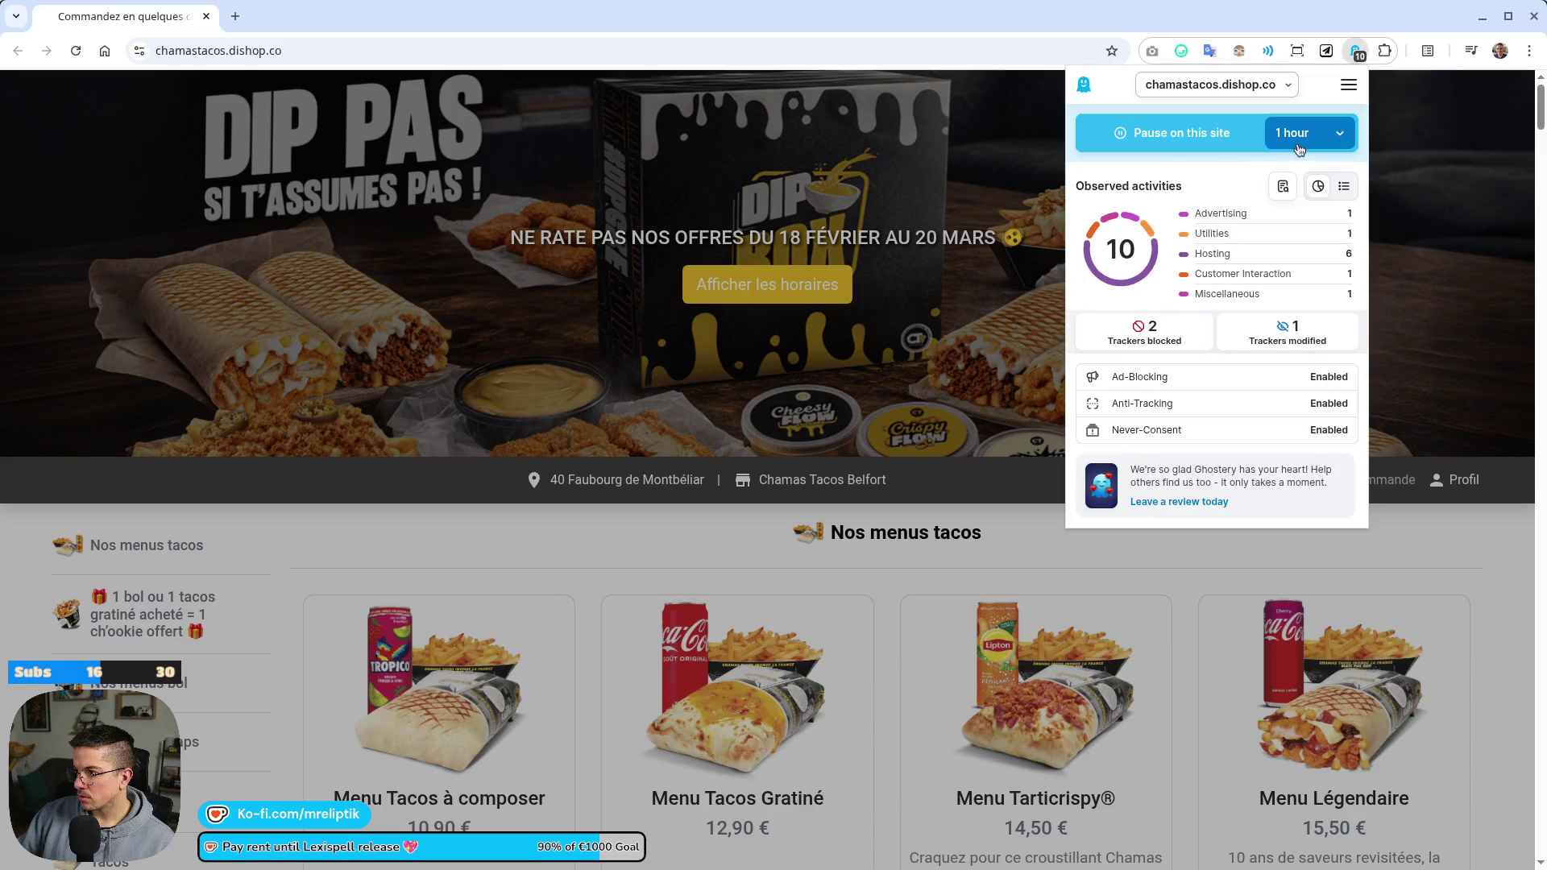
{"action": "left_click", "coordinate": [1182, 143]}
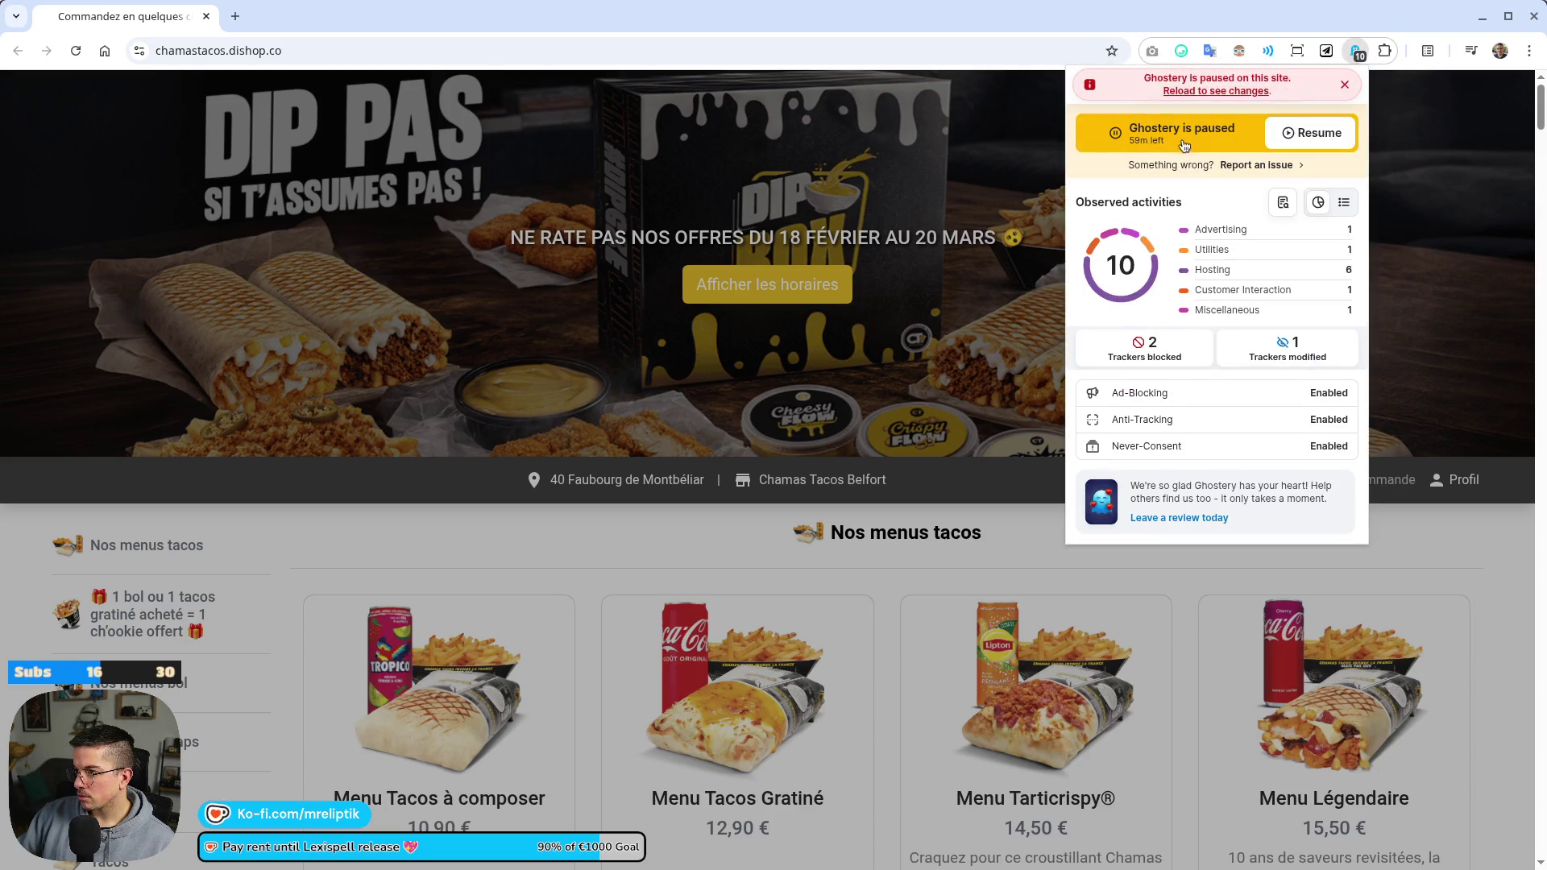
{"action": "left_click", "coordinate": [76, 52]}
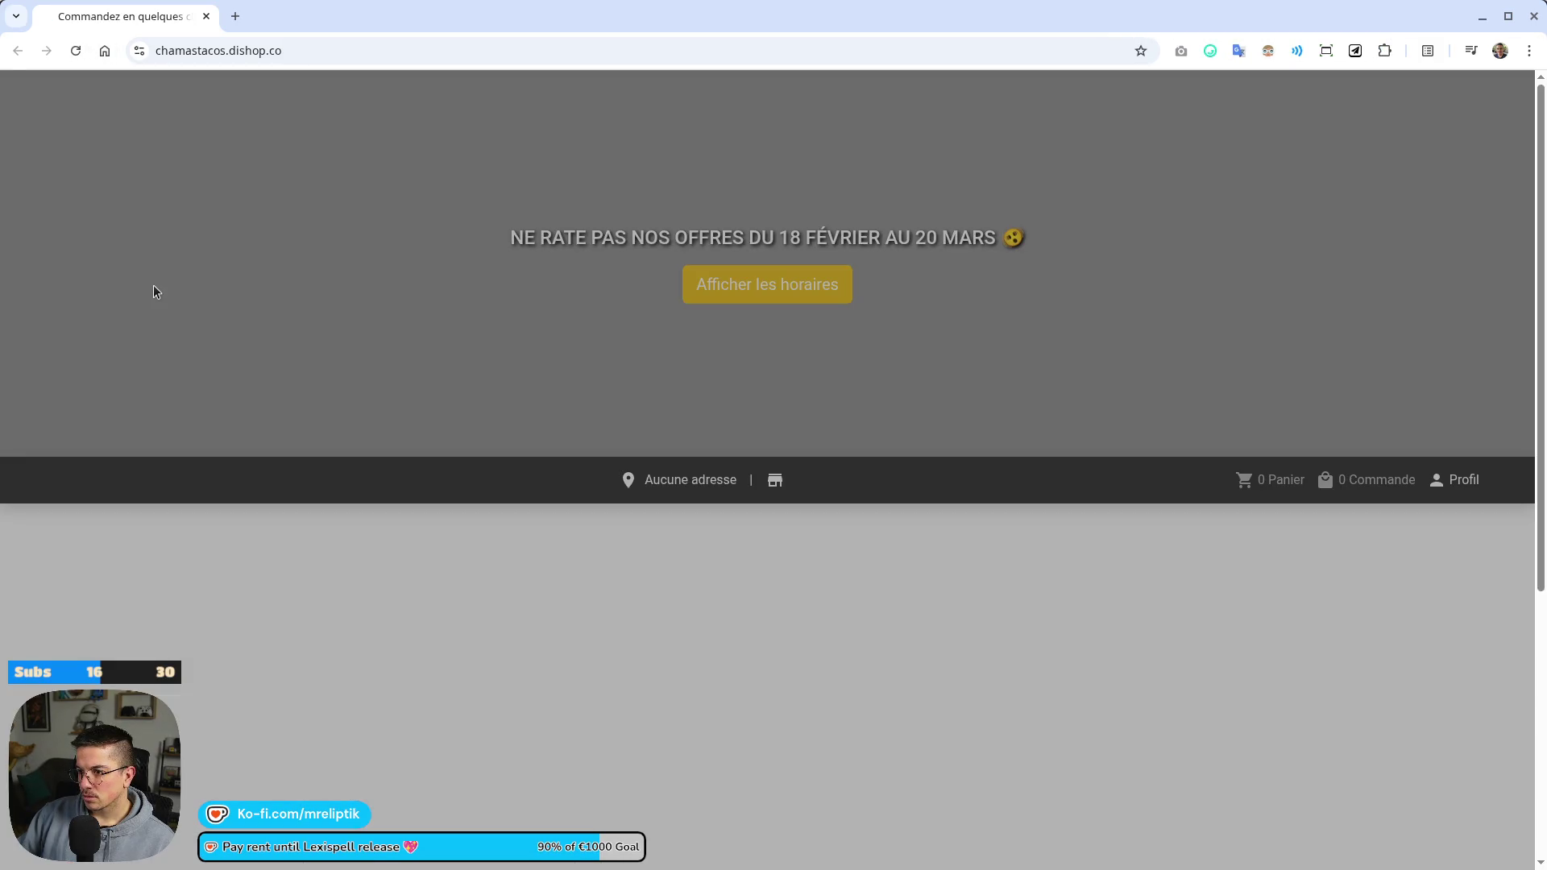
Recheck the extensions list, then open Chrome's developer tools with F12
{"action": "scroll", "coordinate": [652, 544], "scroll_direction": "down", "scroll_amount": 5}
{"action": "scroll", "coordinate": [669, 546], "scroll_direction": "up", "scroll_amount": 5}
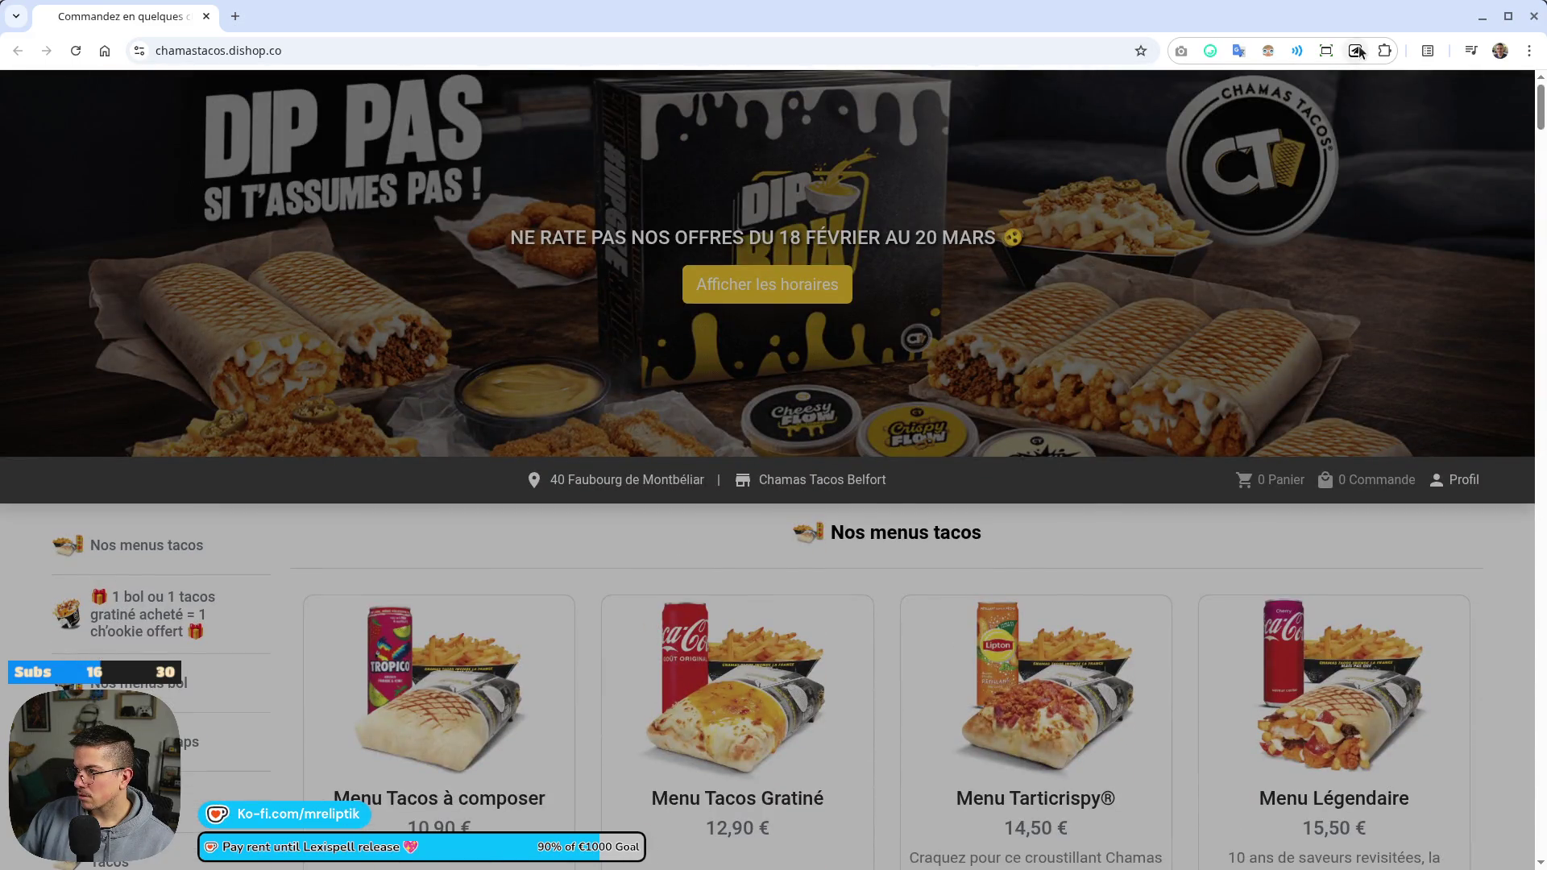
{"action": "left_click", "coordinate": [1385, 51]}
{"action": "scroll", "coordinate": [1276, 378], "scroll_direction": "down", "scroll_amount": 3}
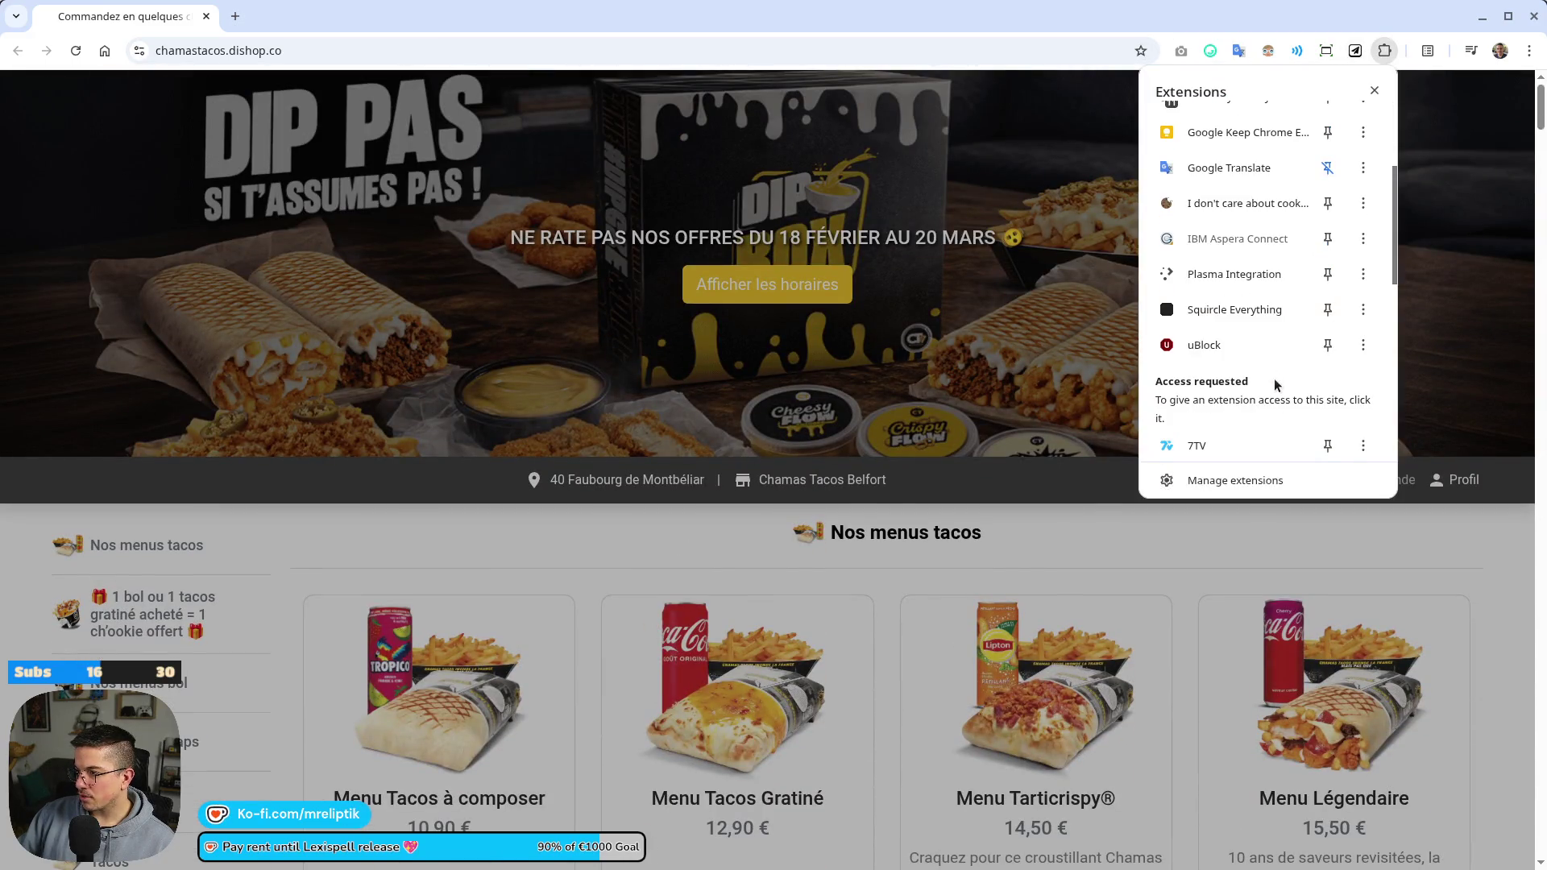
{"action": "left_click", "coordinate": [1086, 539]}
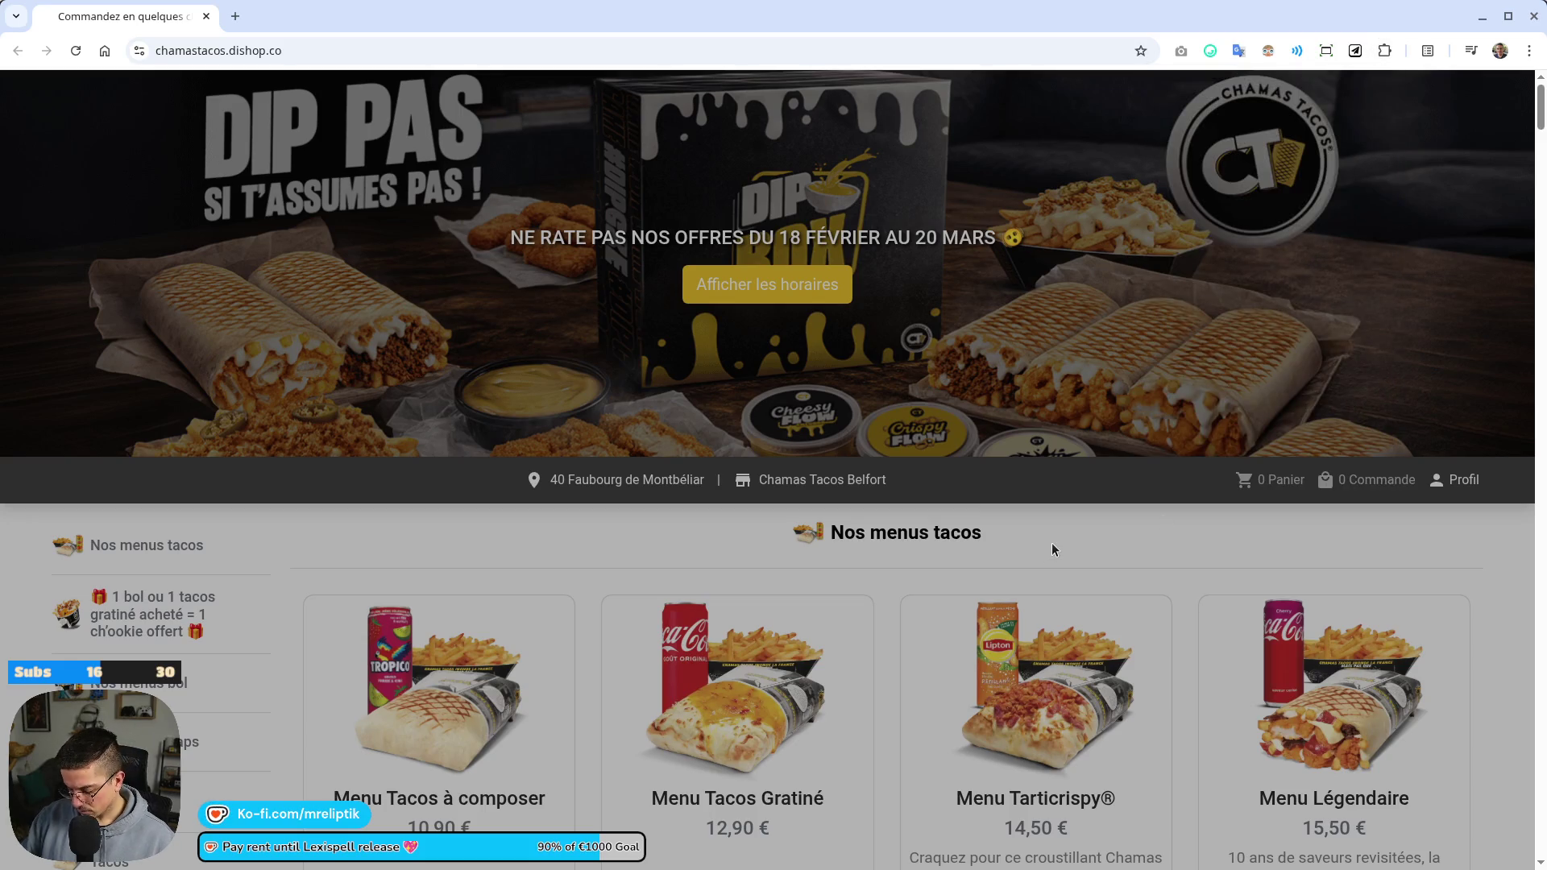
{"action": "key", "text": "F12"}
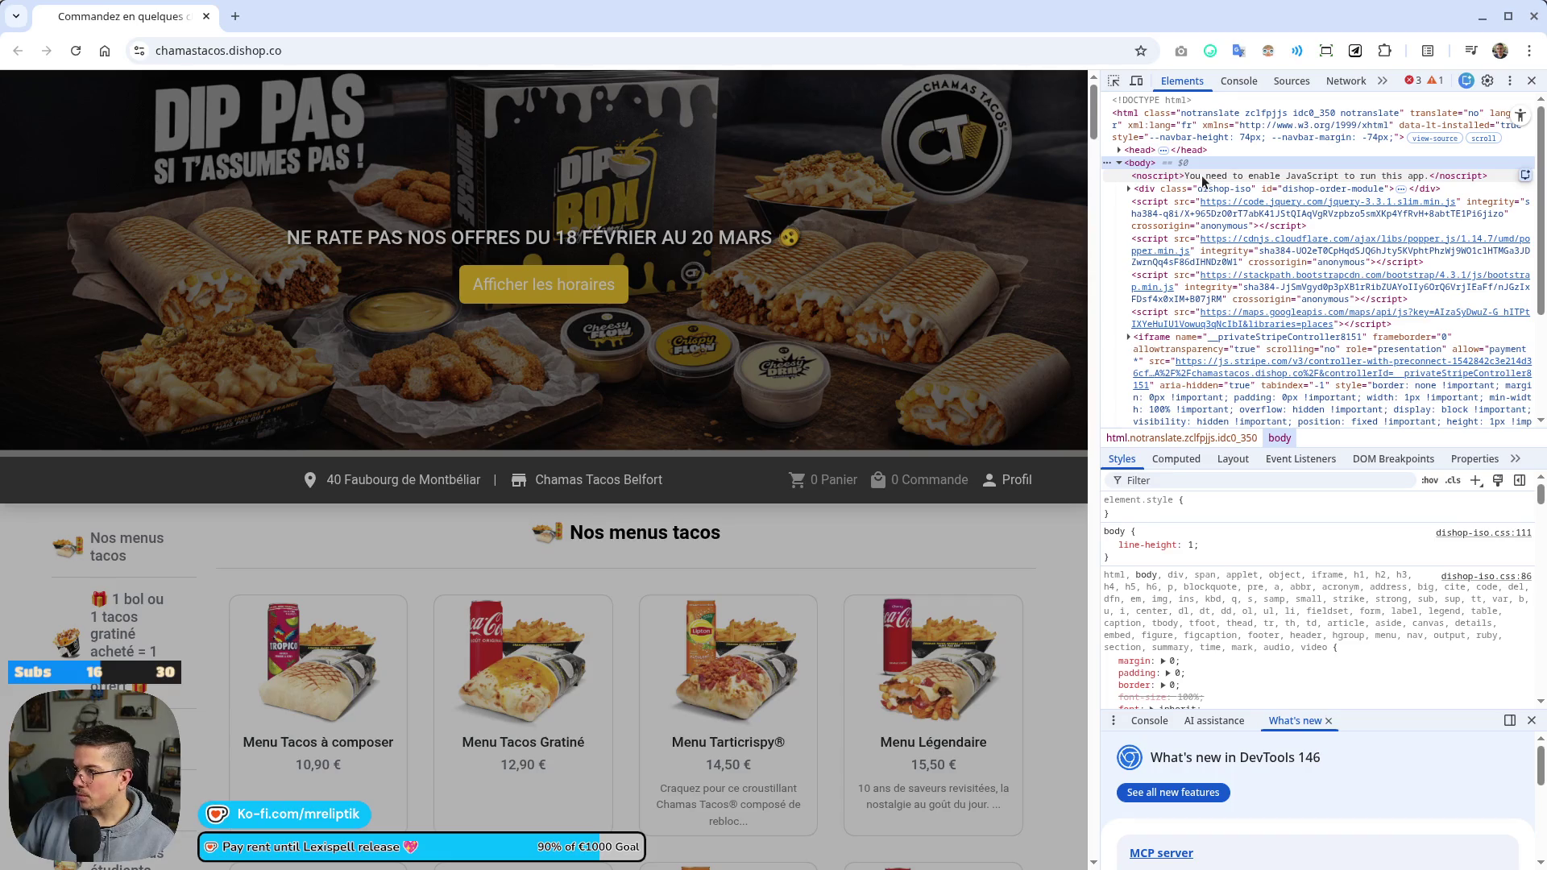
Delete the CookieConsent overlay div under dishop-iso > light-theme, then close DevTools
{"action": "left_click", "coordinate": [1201, 176]}
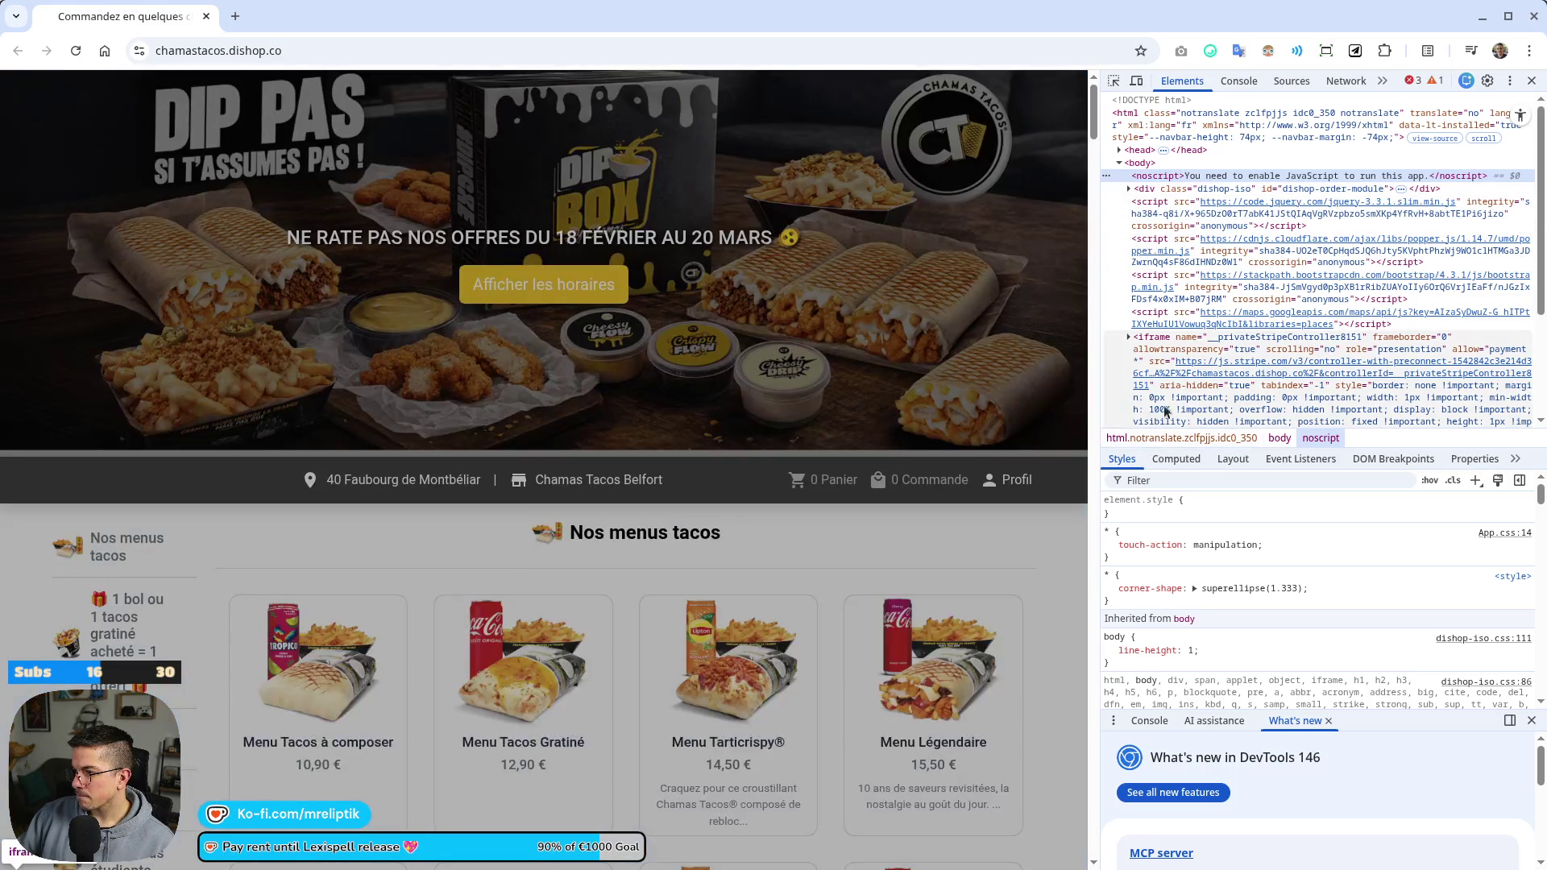
{"action": "scroll", "coordinate": [1168, 322], "scroll_direction": "down", "scroll_amount": 5}
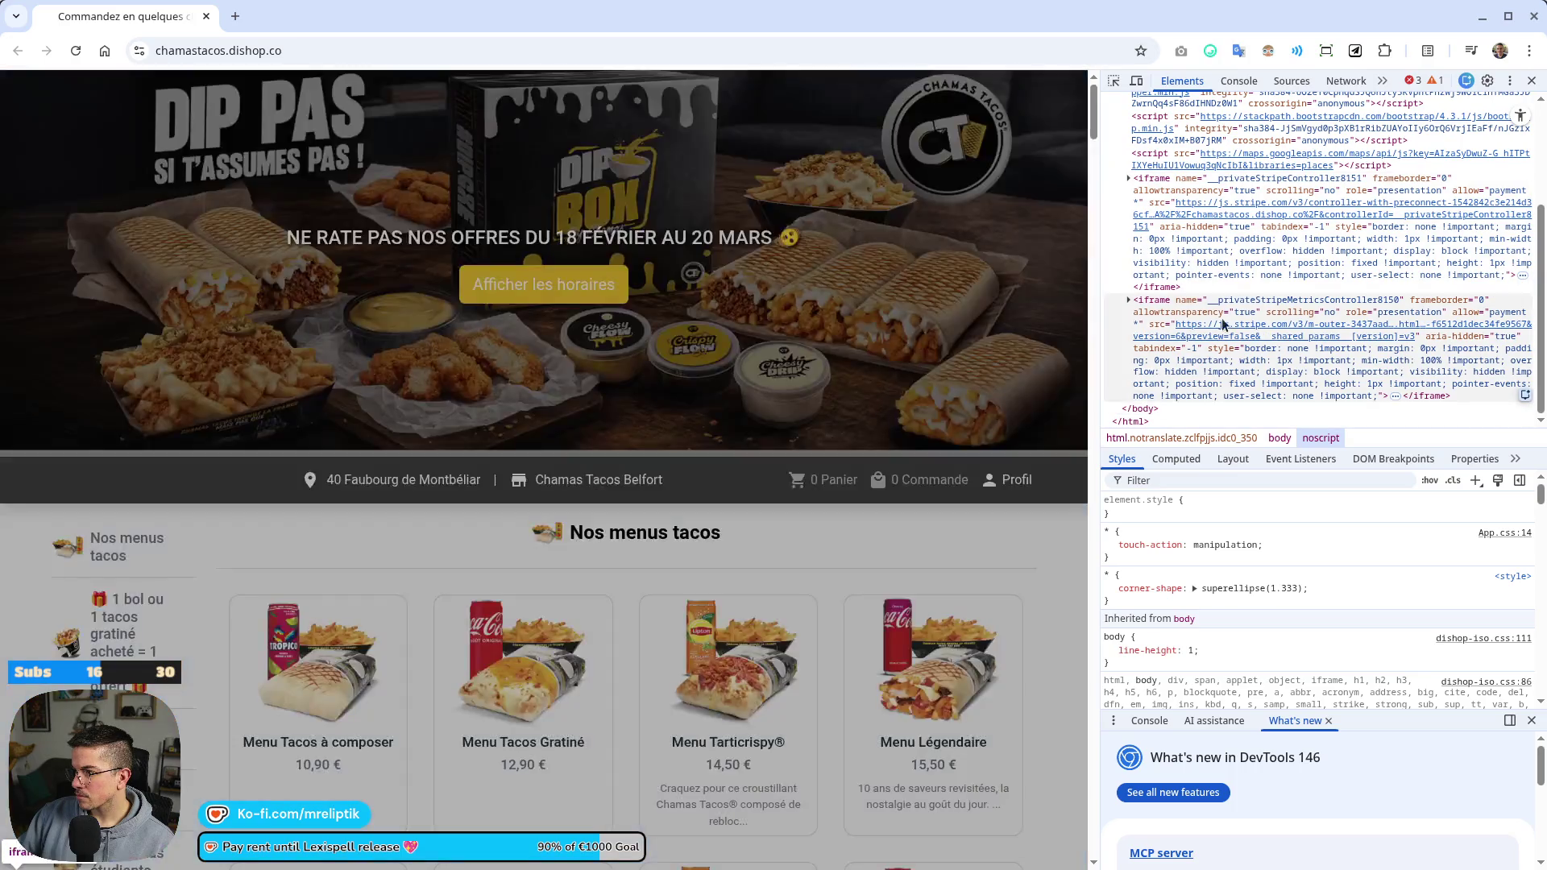
{"action": "scroll", "coordinate": [1206, 317], "scroll_direction": "up", "scroll_amount": 5}
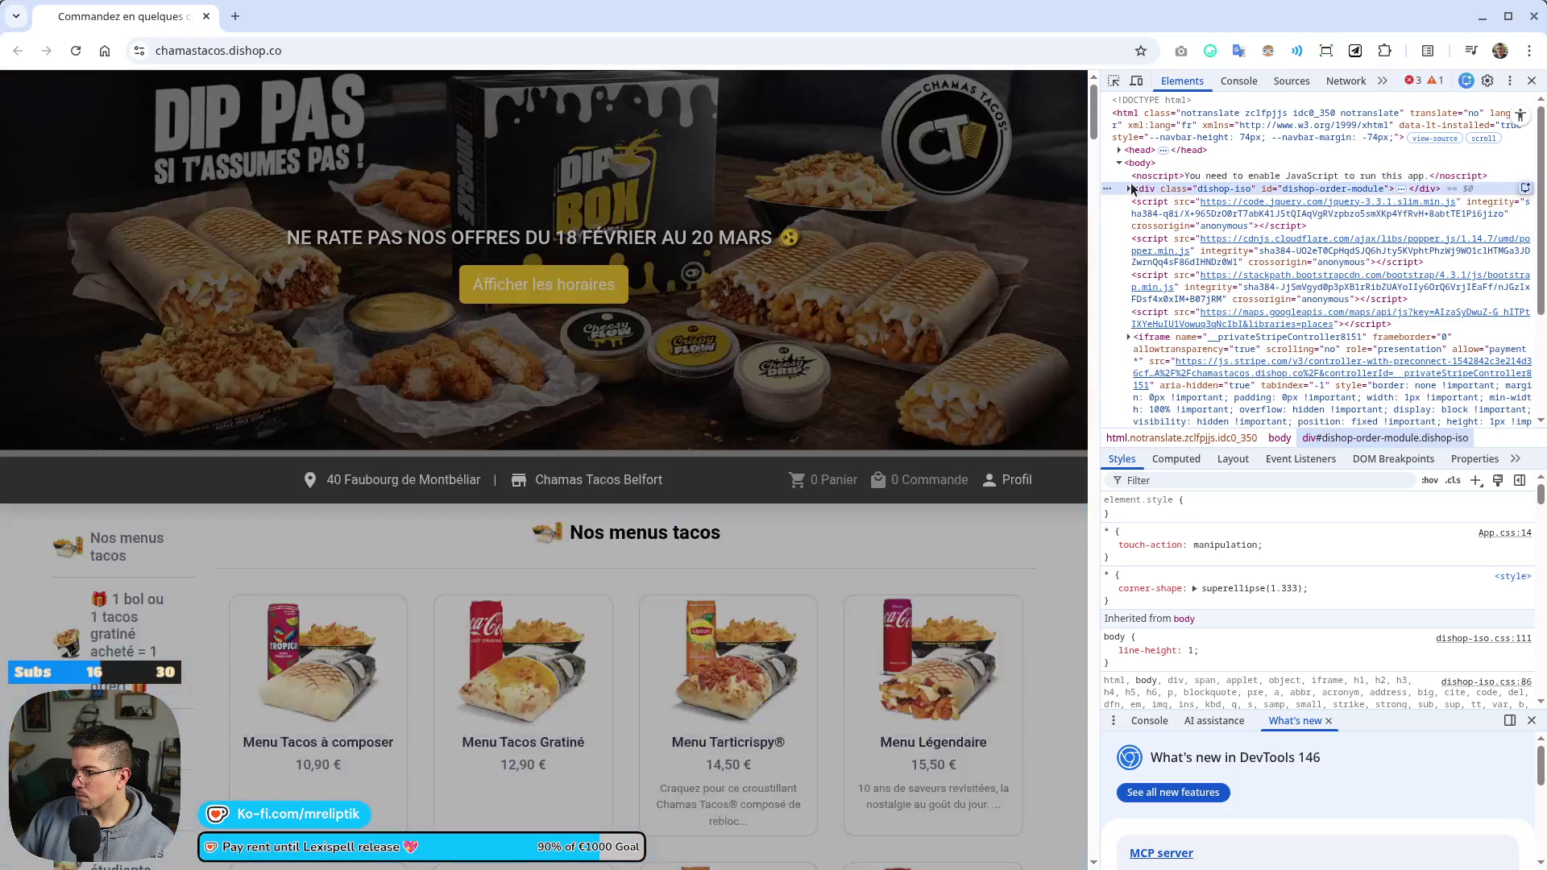
{"action": "left_click", "coordinate": [1129, 189]}
{"action": "left_click", "coordinate": [1136, 201]}
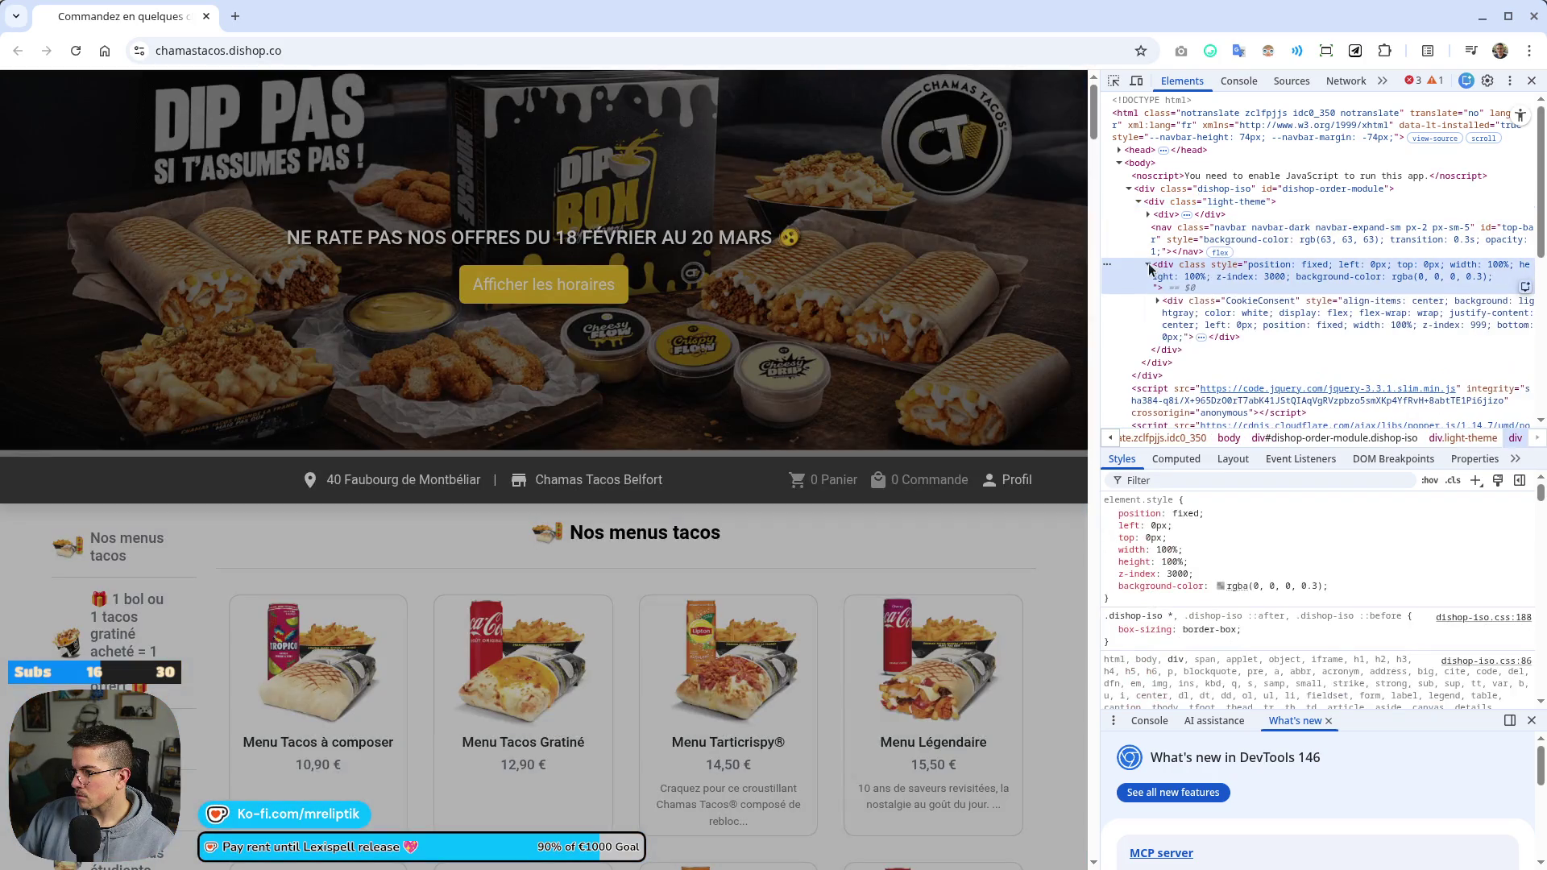
{"action": "left_click", "coordinate": [1149, 265]}
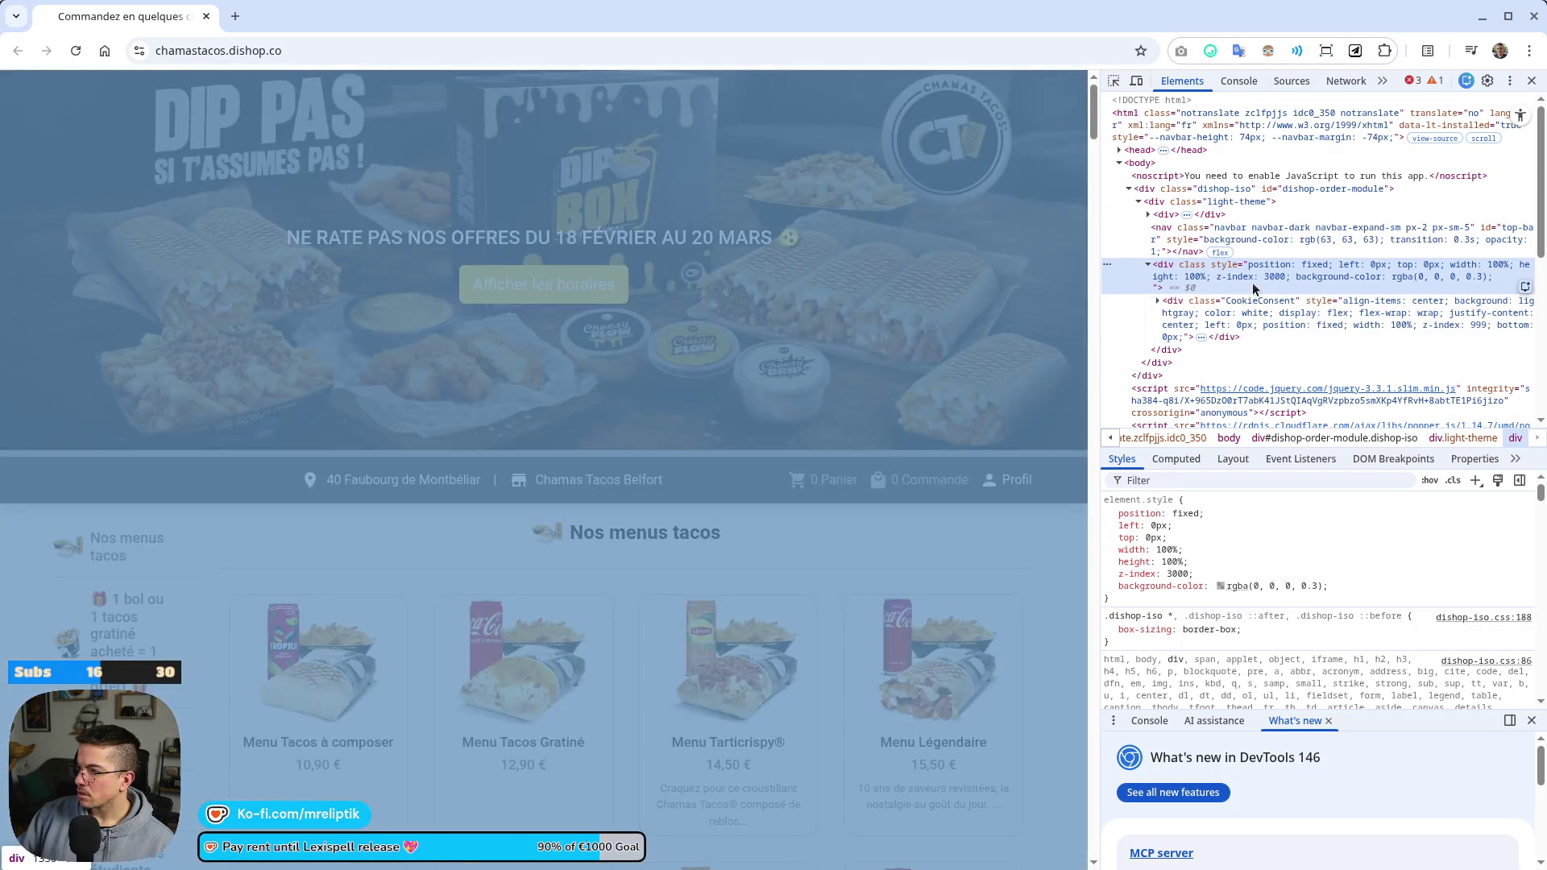
{"action": "right_click", "coordinate": [1252, 282]}
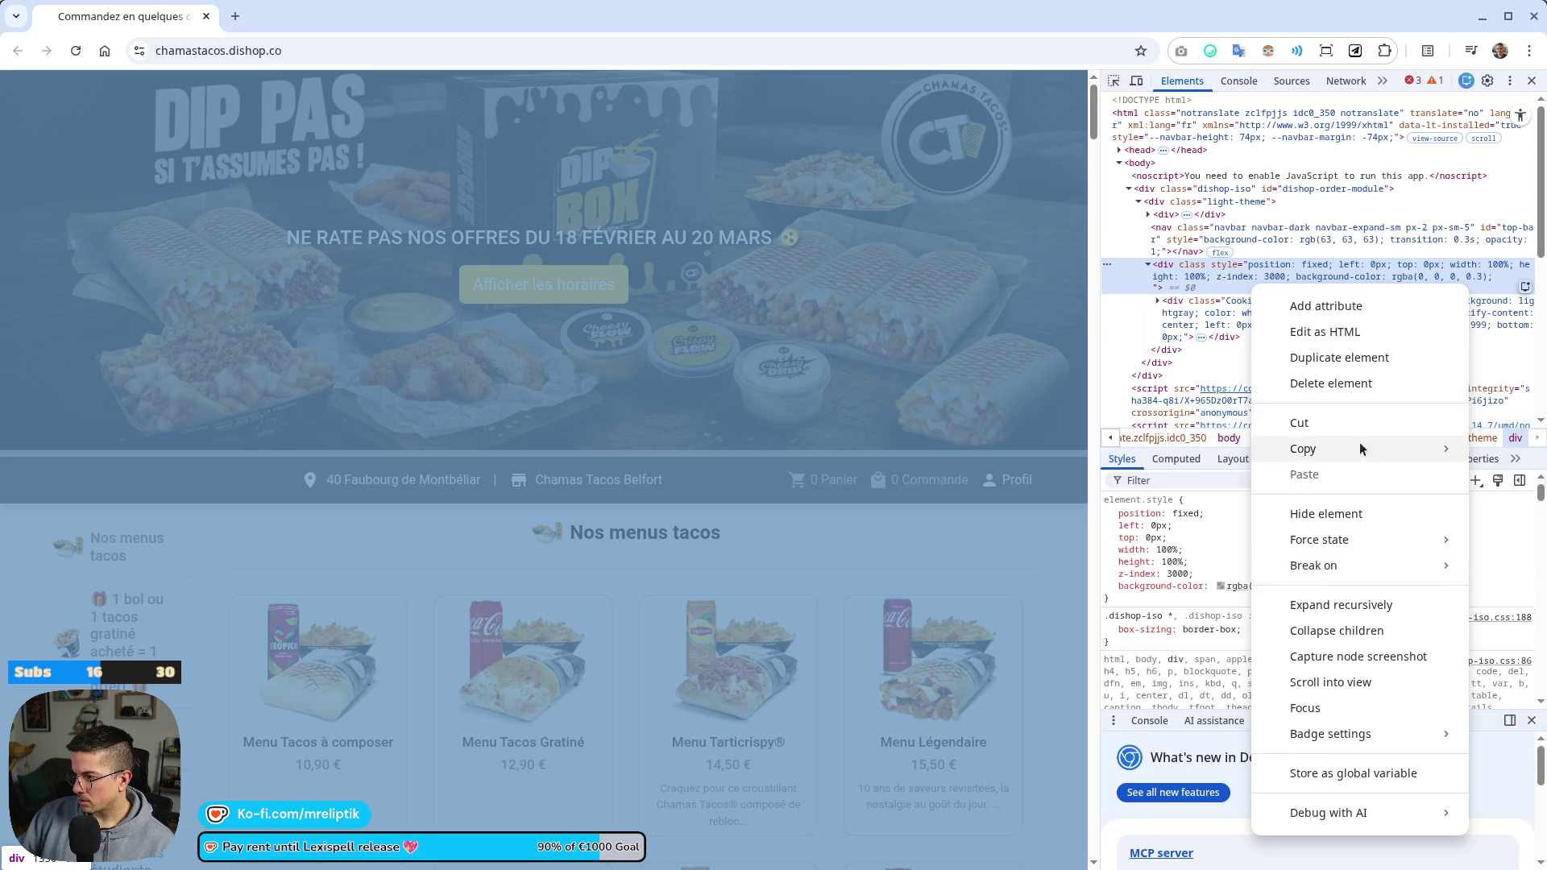
{"action": "left_click", "coordinate": [1362, 383]}
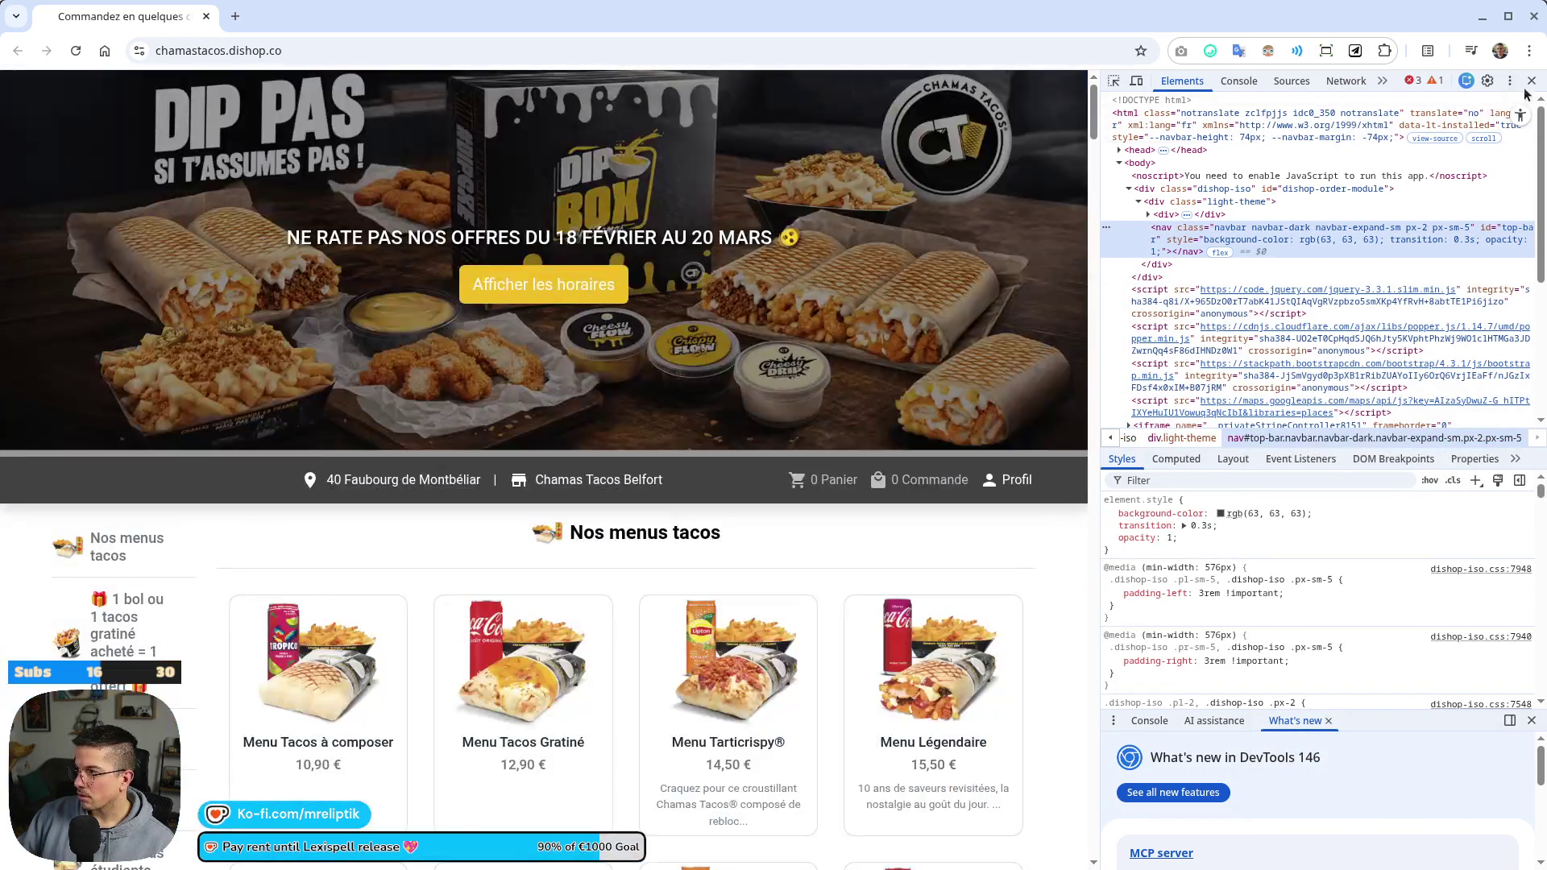
{"action": "left_click", "coordinate": [1529, 83]}
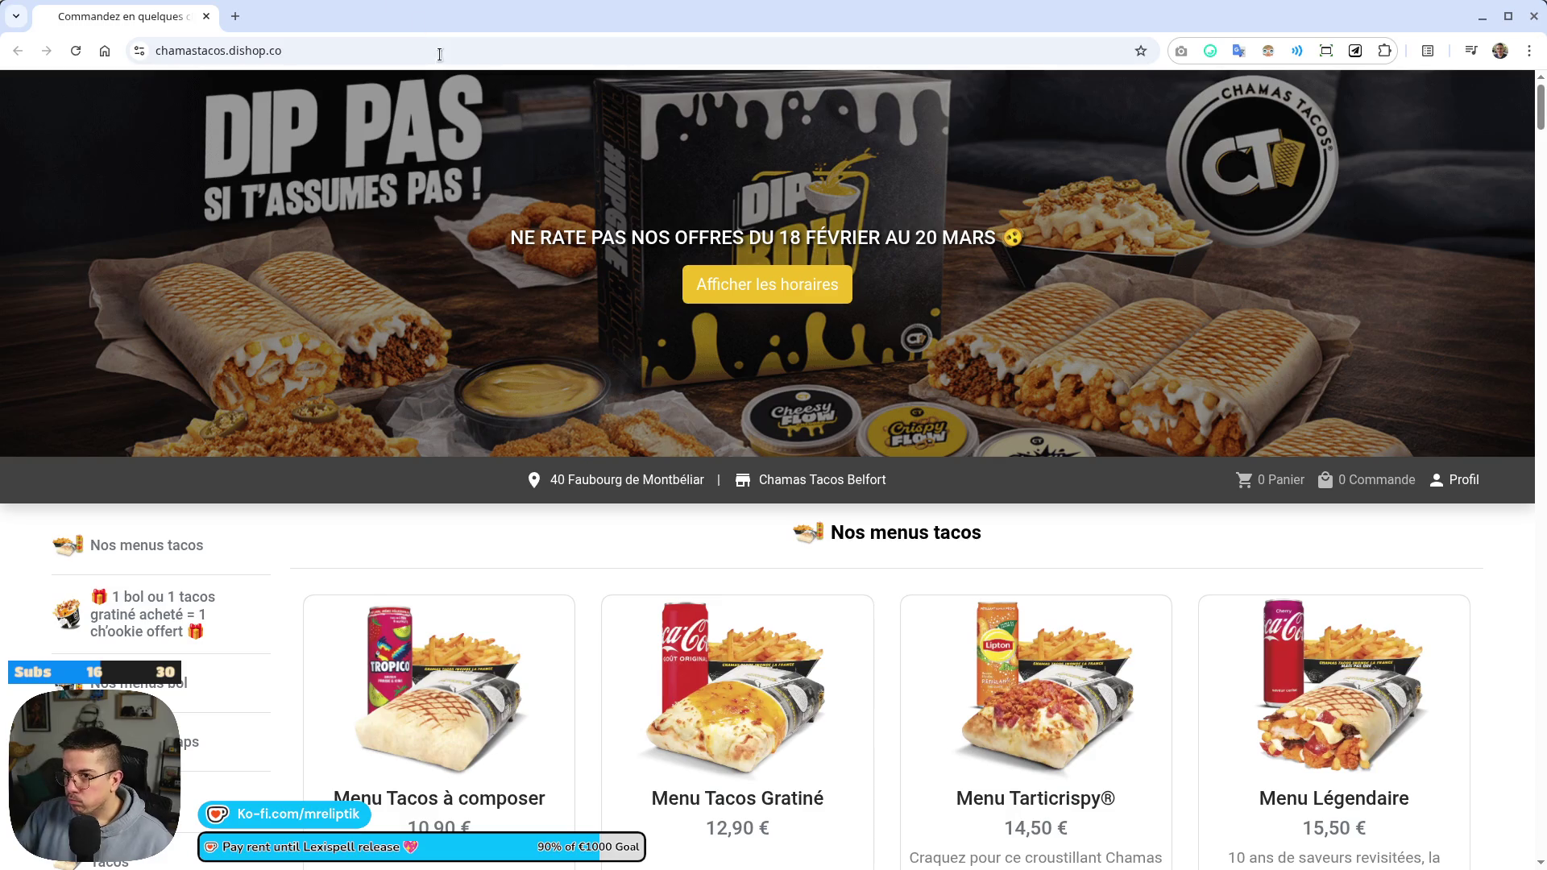
{"action": "key", "text": "alt+Tab"}
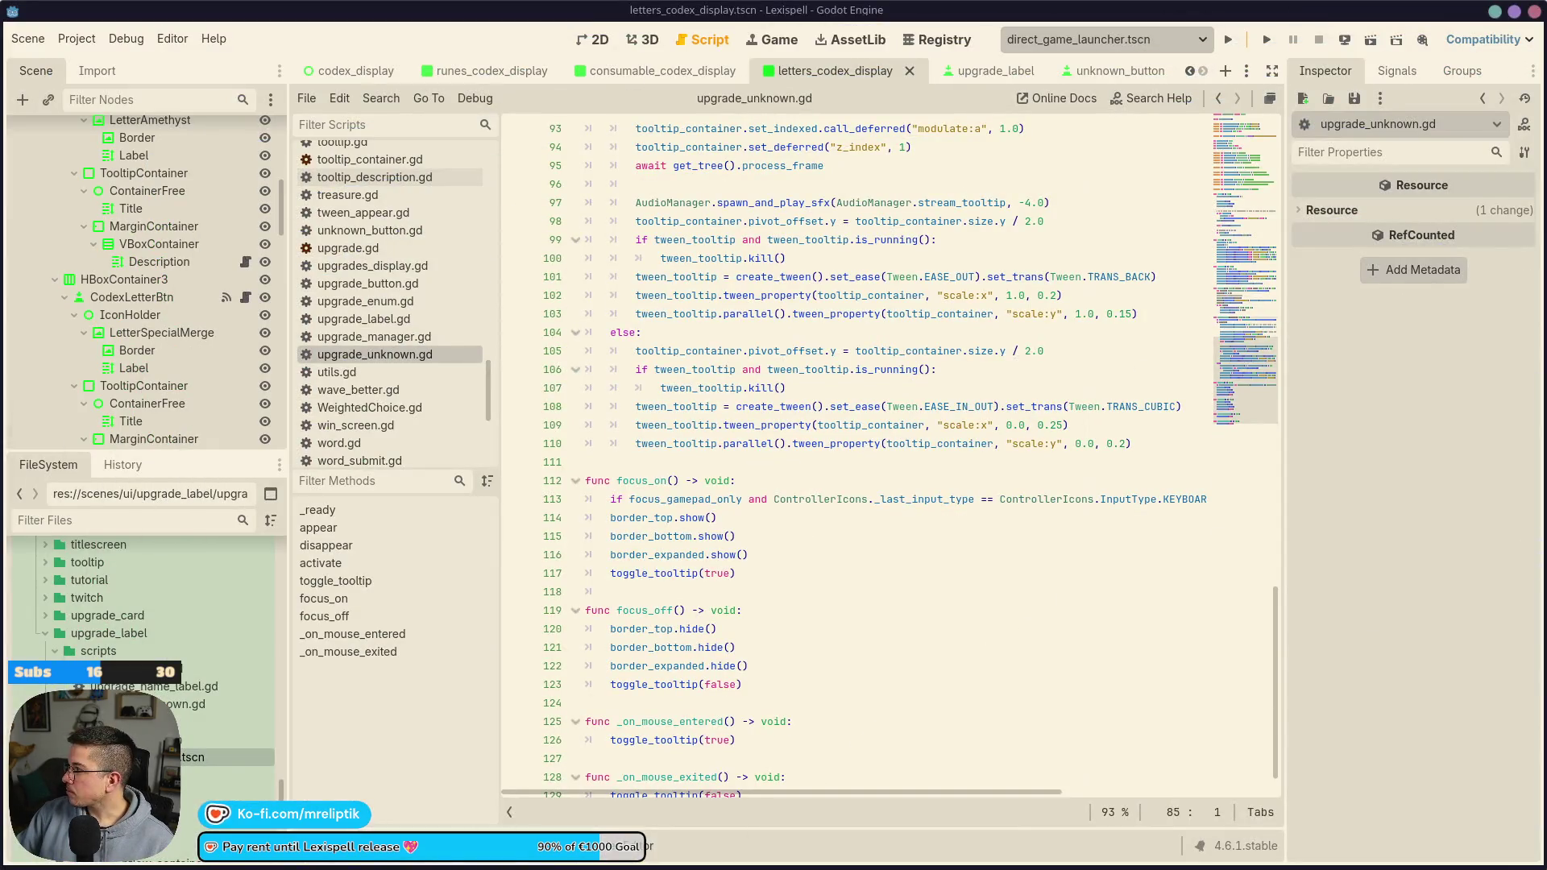
{"action": "key", "text": "alt+Tab"}
{"action": "key", "text": "super+Left"}
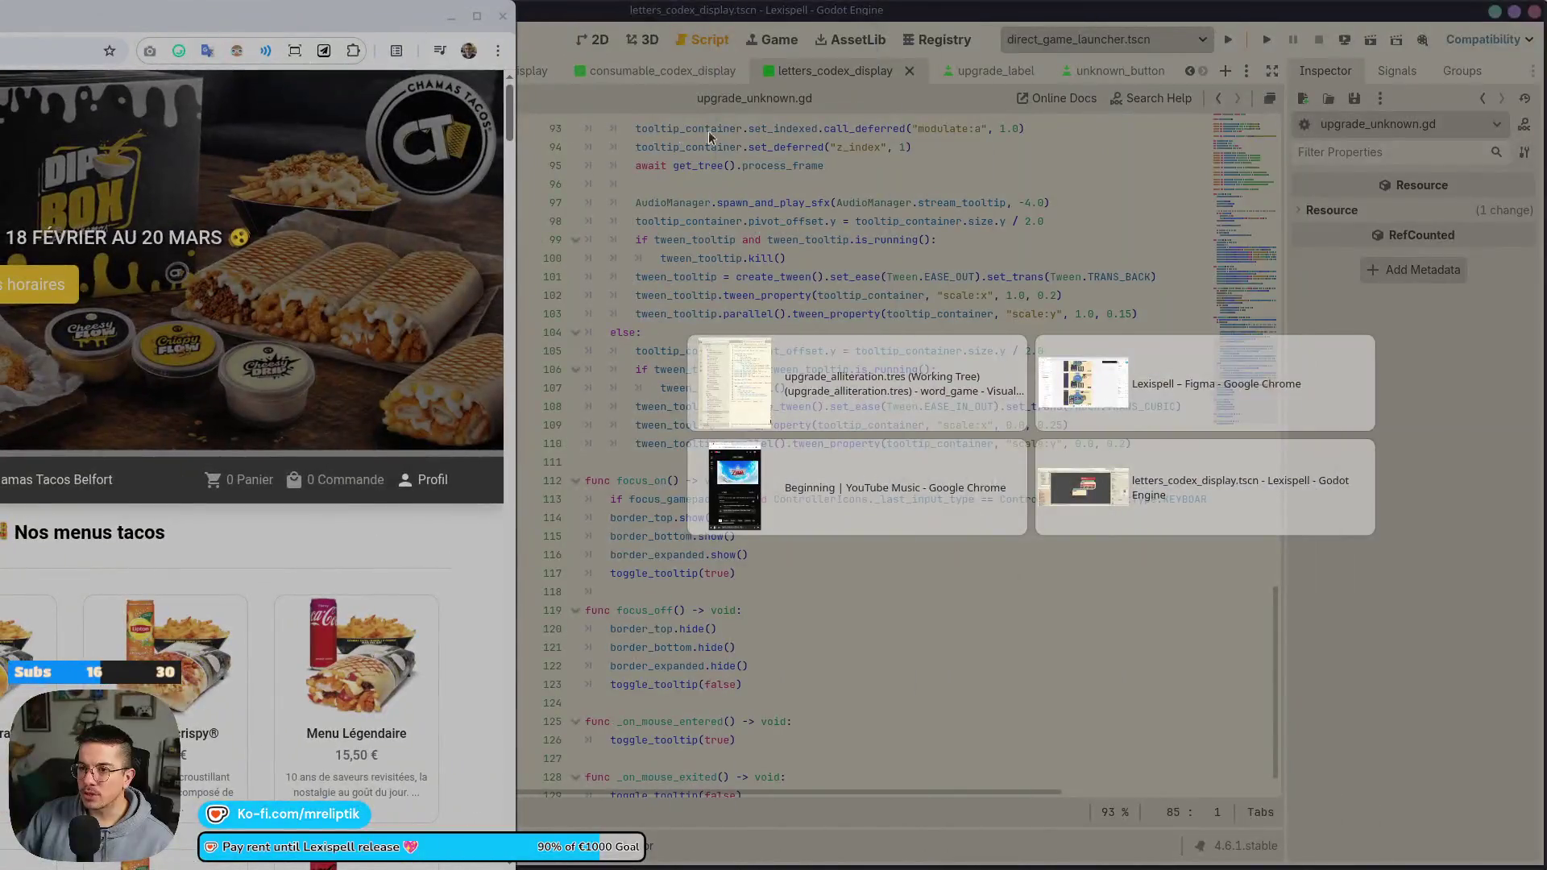
{"action": "key", "text": "super+Right"}
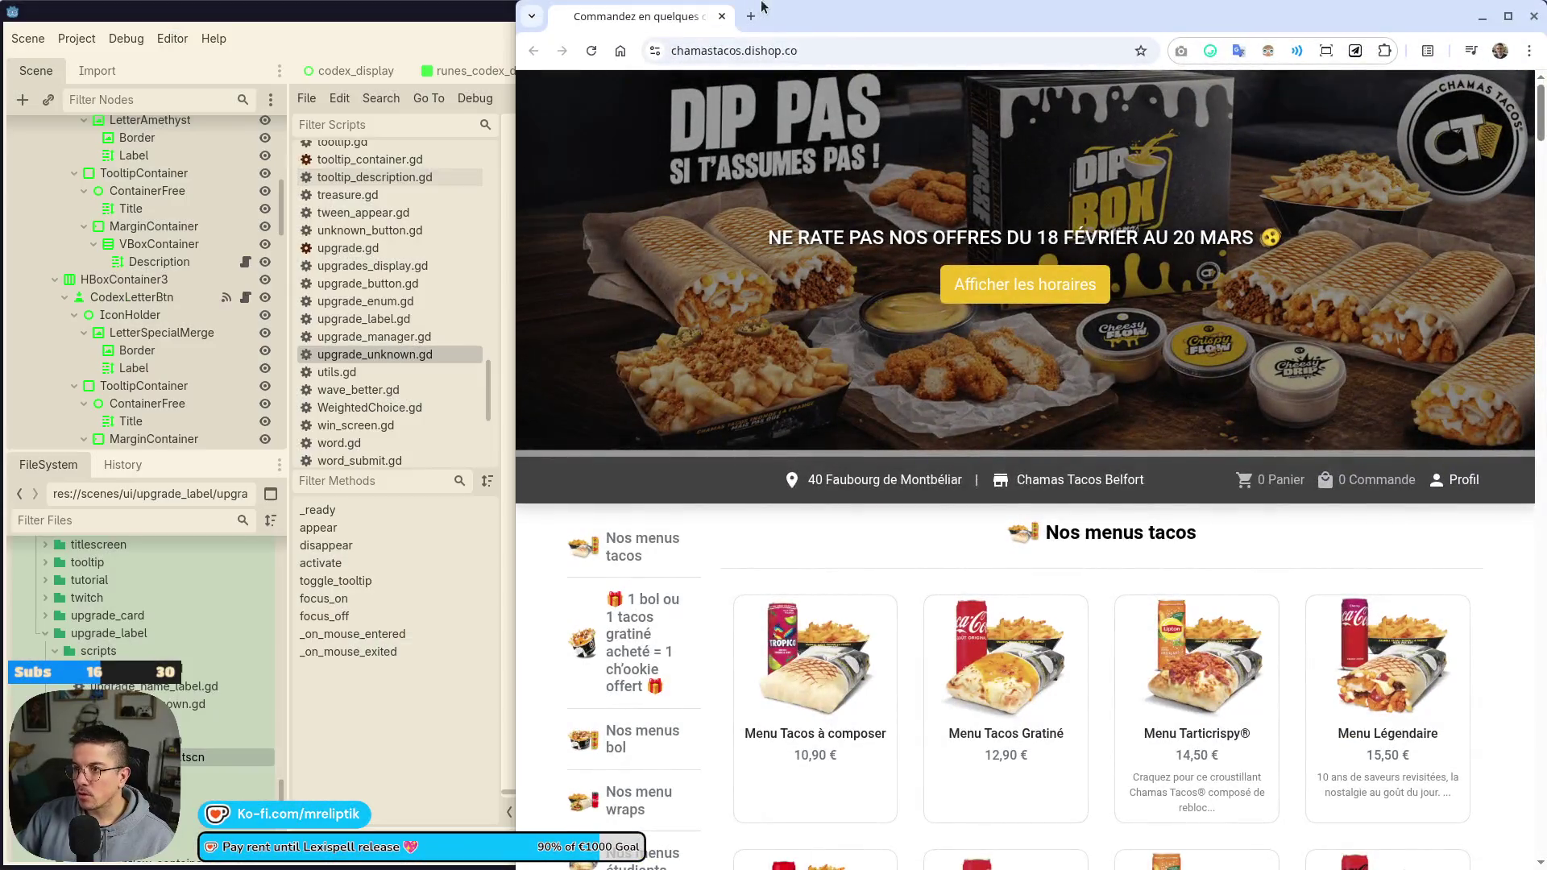
{"action": "mouse_move", "coordinate": [651, 158]}
{"action": "left_mouse_down"}
{"action": "mouse_move", "coordinate": [282, 80]}
{"action": "mouse_move", "coordinate": [278, 374]}
{"action": "left_mouse_up"}
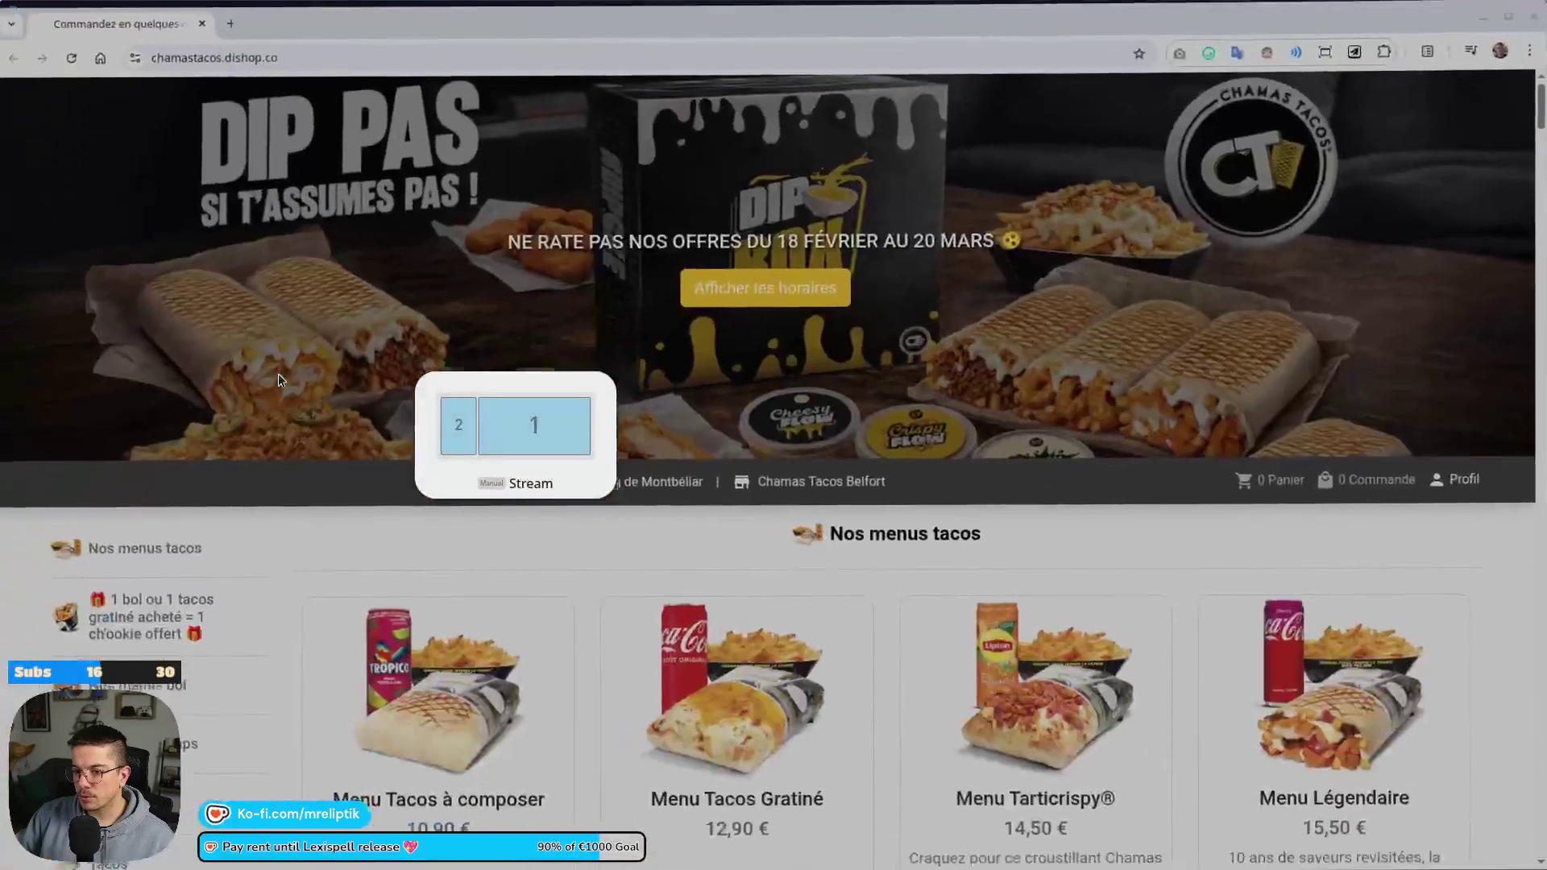